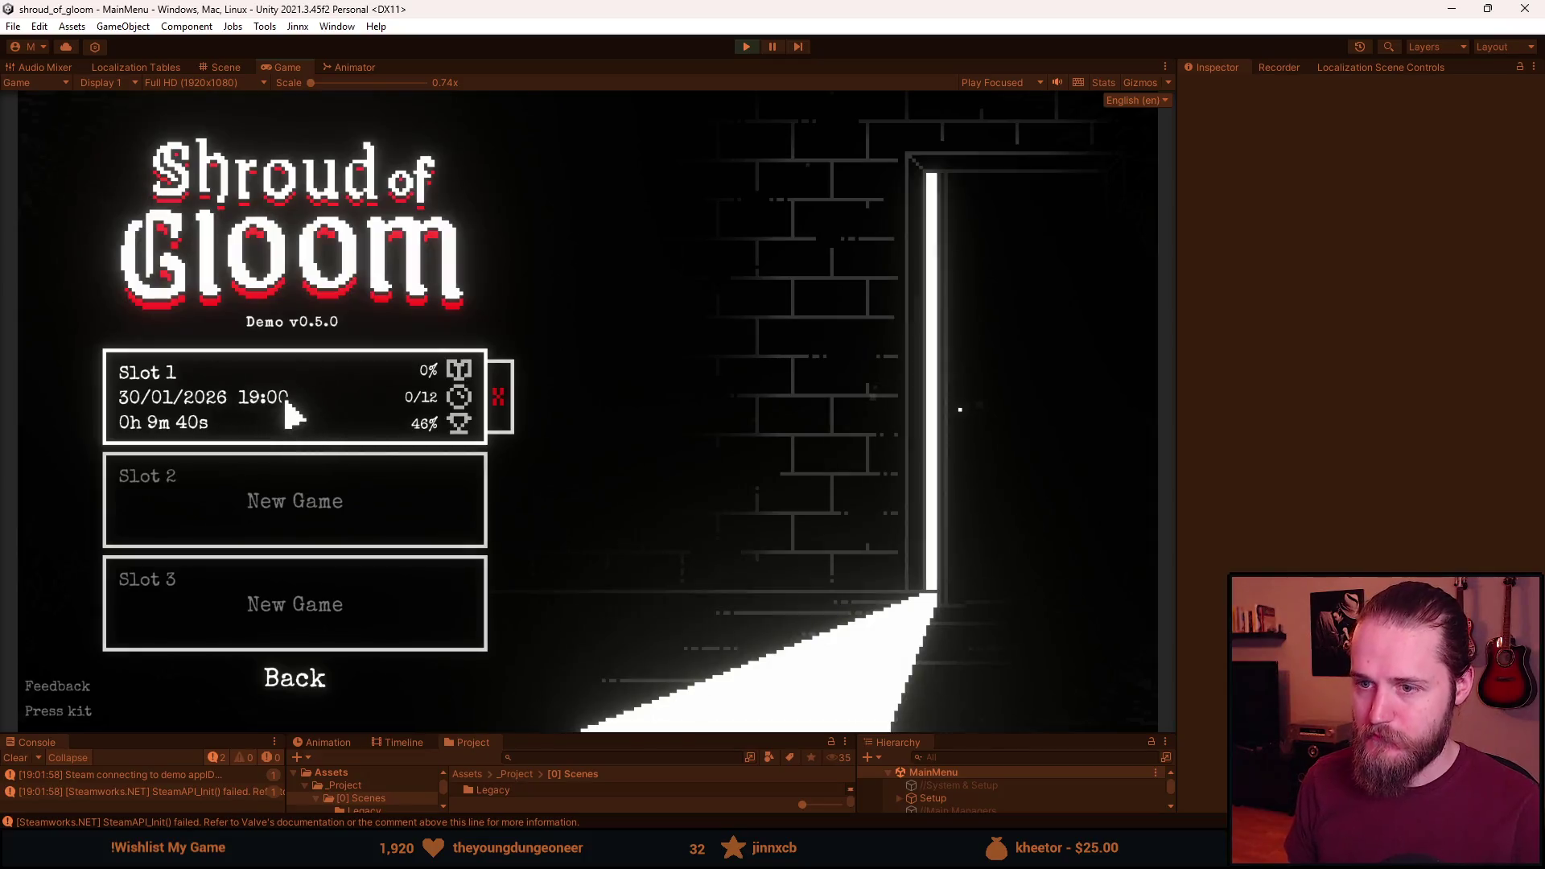
Start a game from Slot 1, pause with Escape, and quit back to the main menu.
click(292, 413)
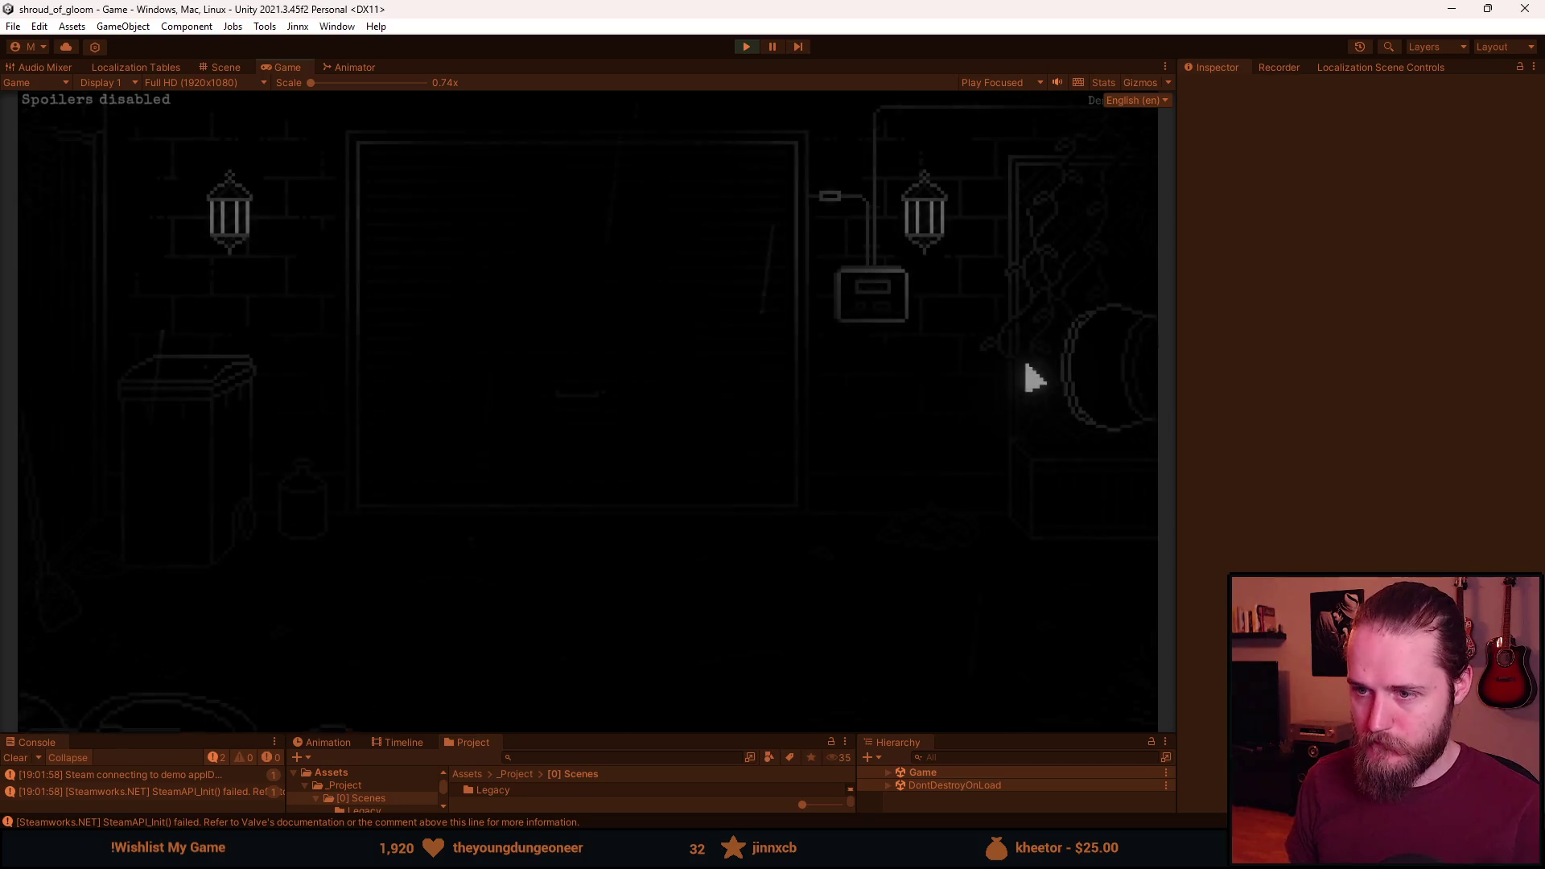
key(Escape)
click(605, 521)
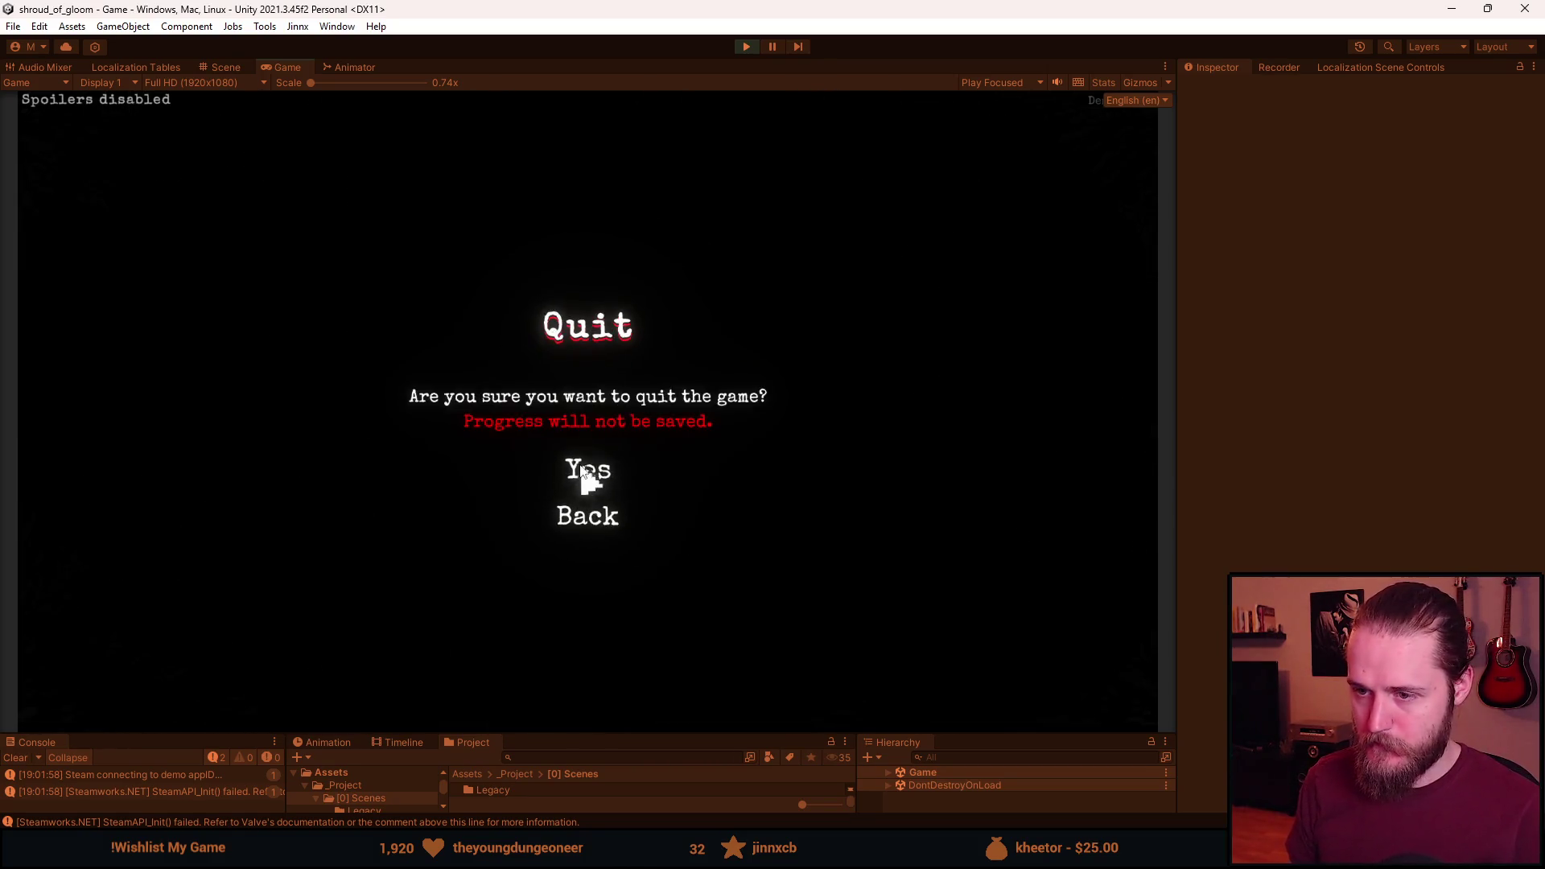
click(588, 475)
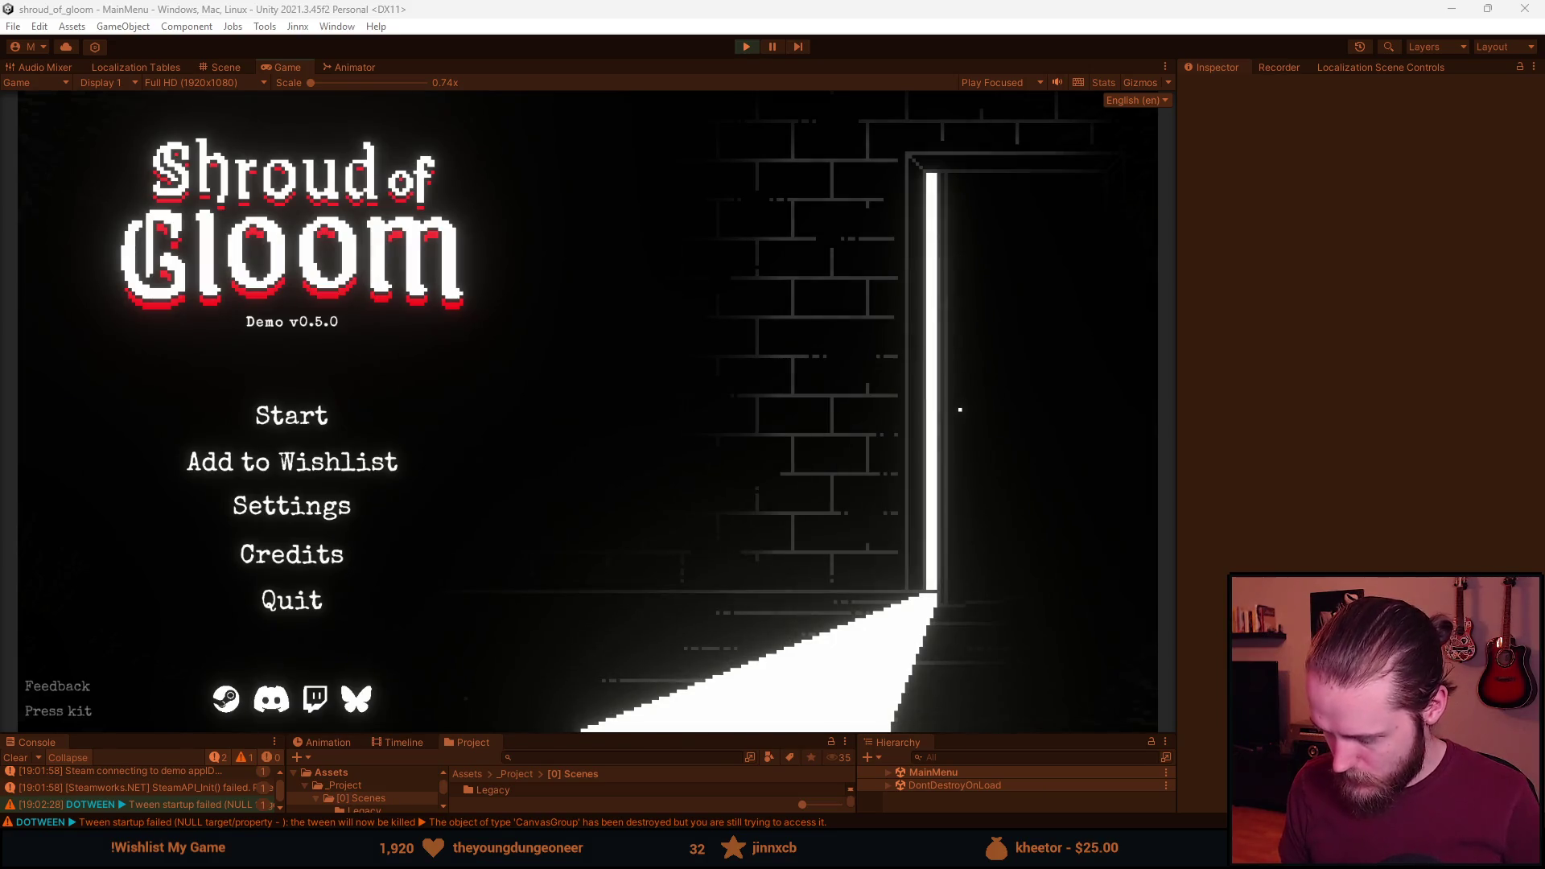
key(alt+Tab)
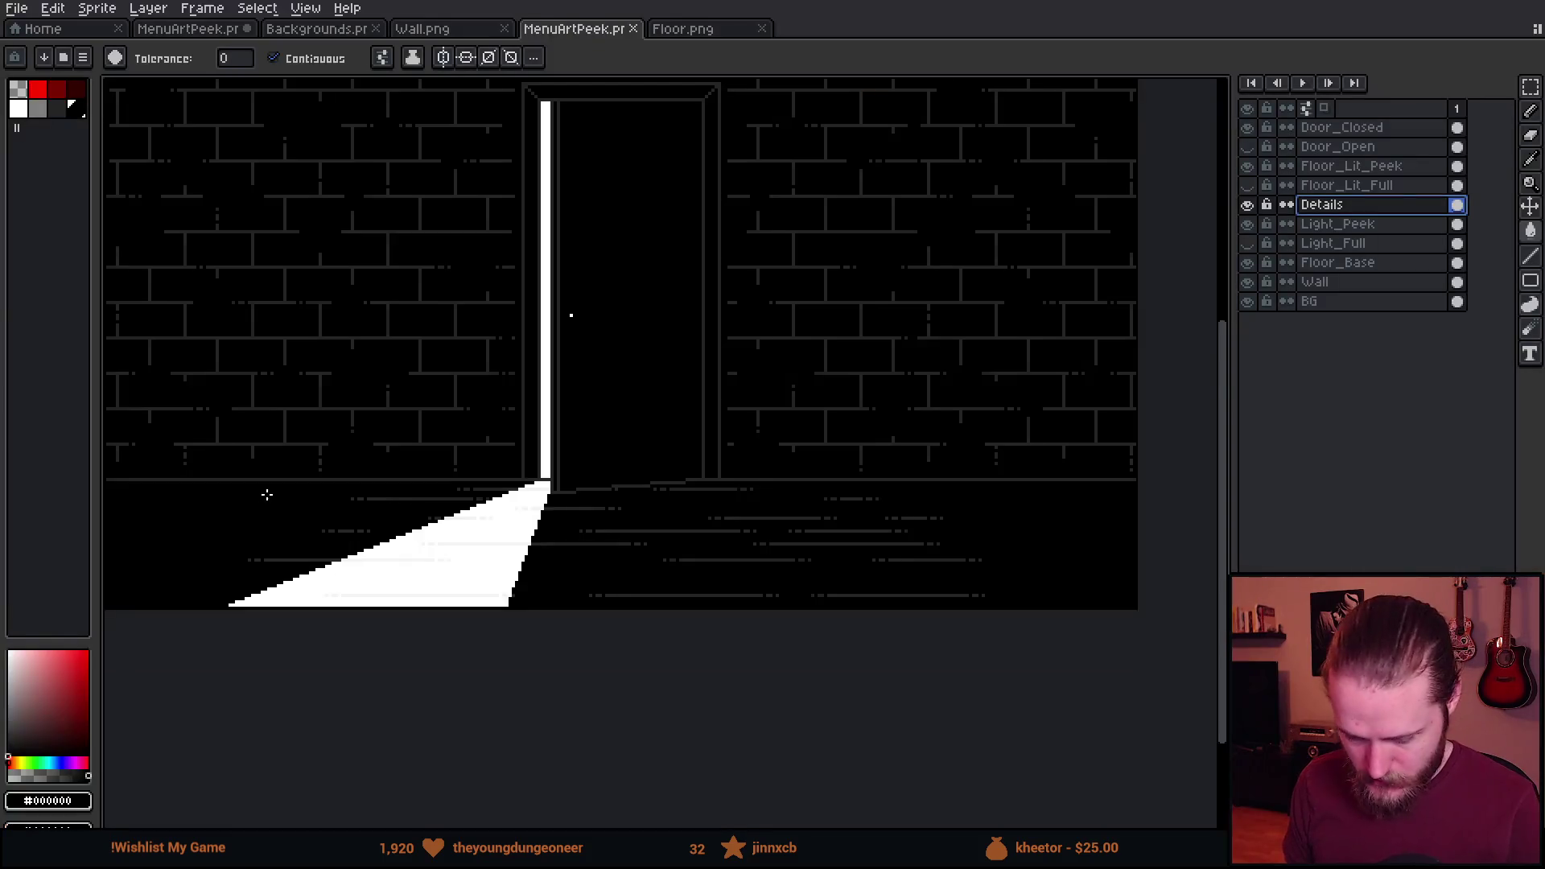
Blacken part of the grey wall-base line on the Details layer with the pencil.
scroll(266, 493, up, 2)
key(i)
key(b)
scroll(276, 486, up, 3)
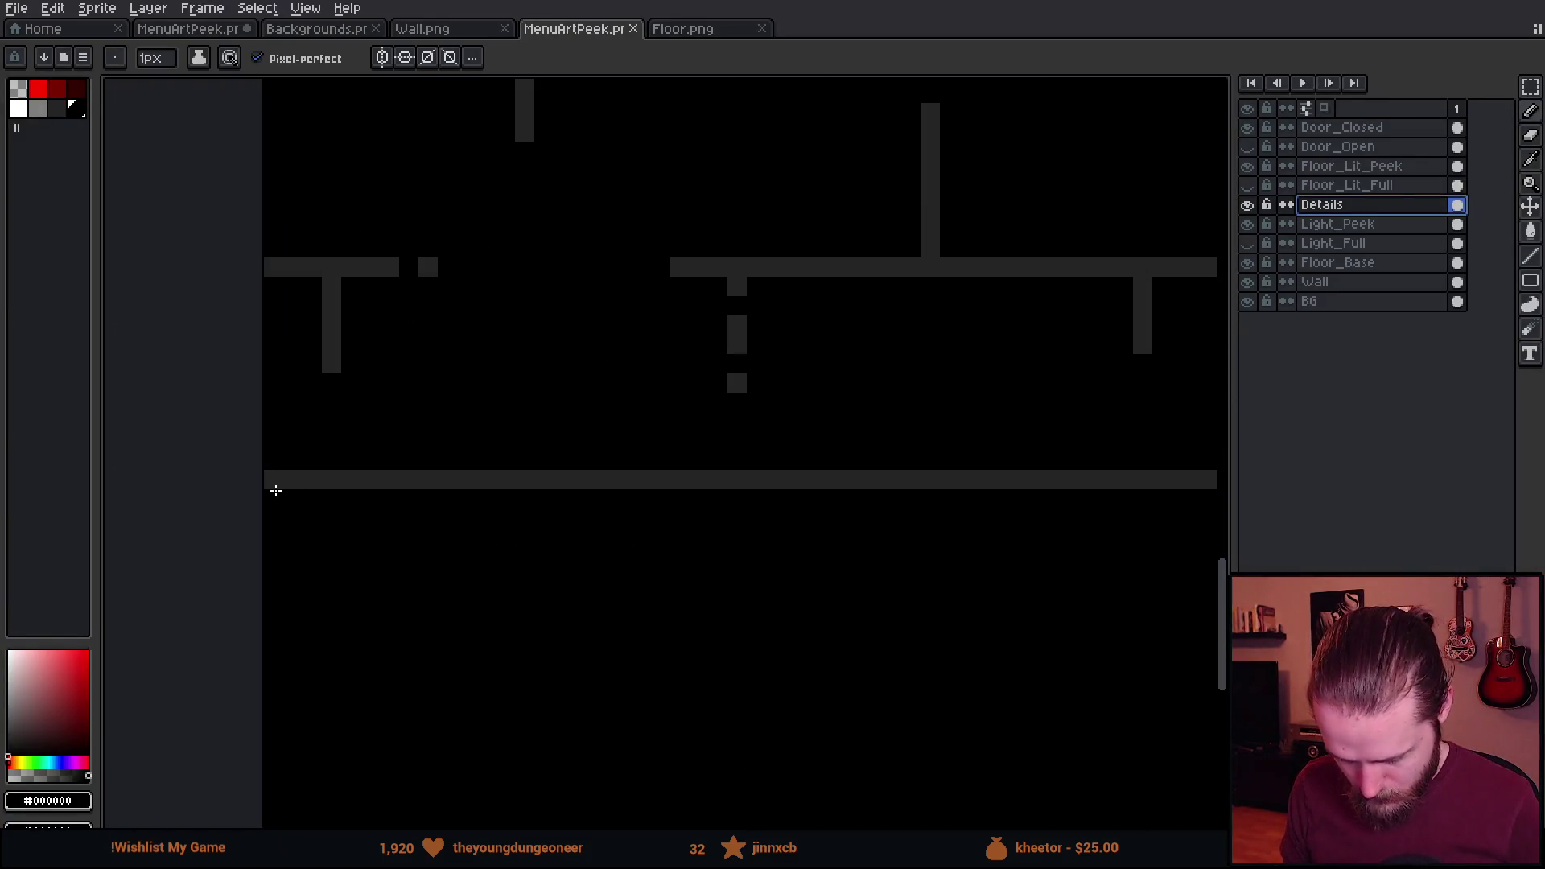
click(276, 482)
scroll(449, 545, down, 4)
scroll(449, 545, up, 4)
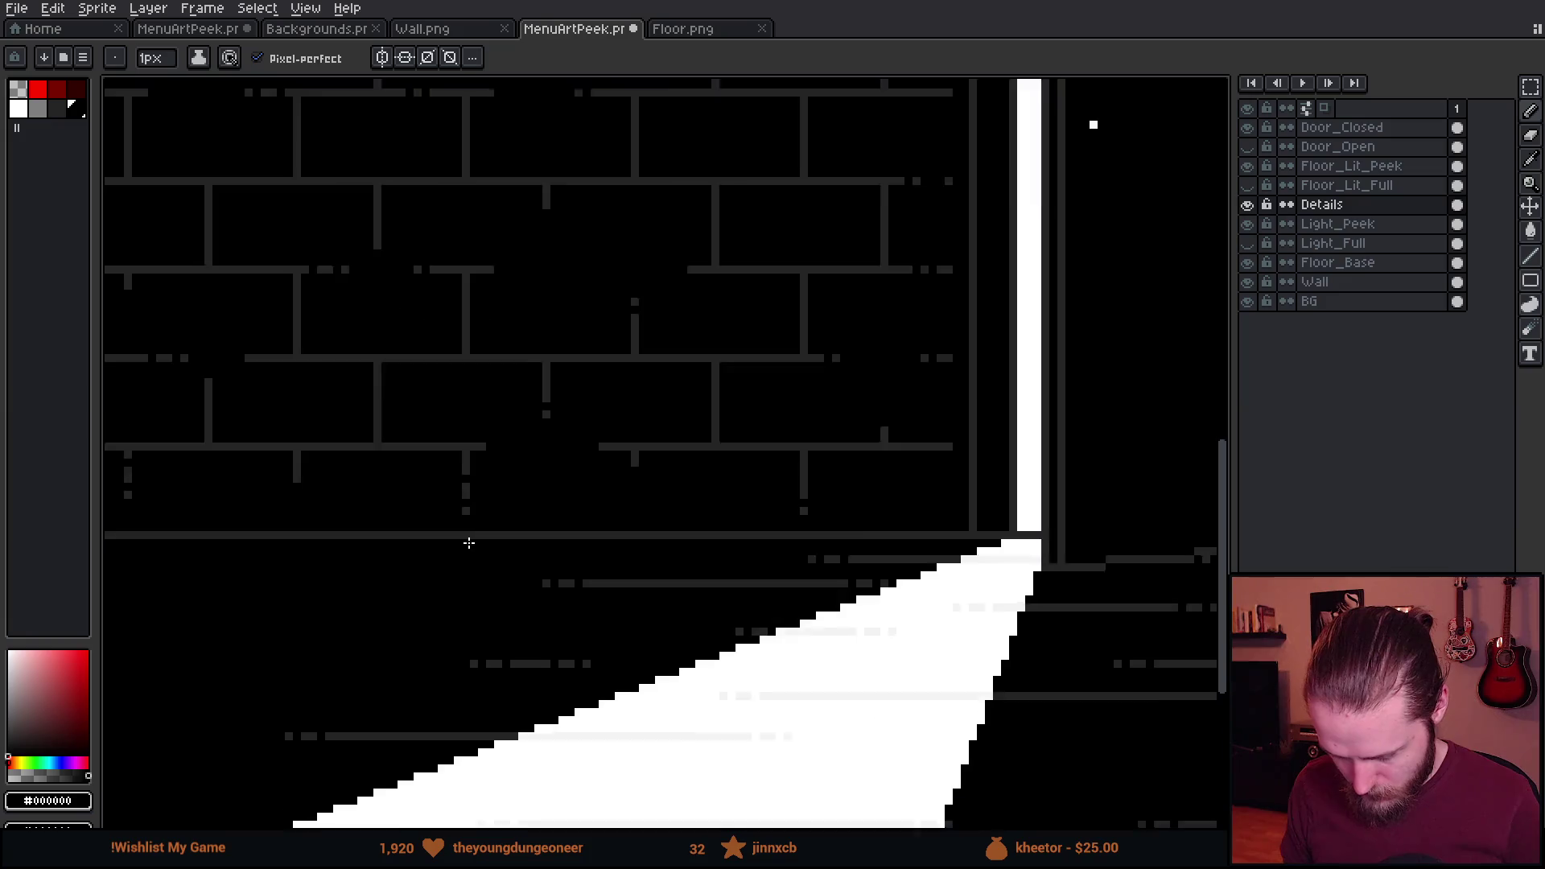
shift+click(464, 523)
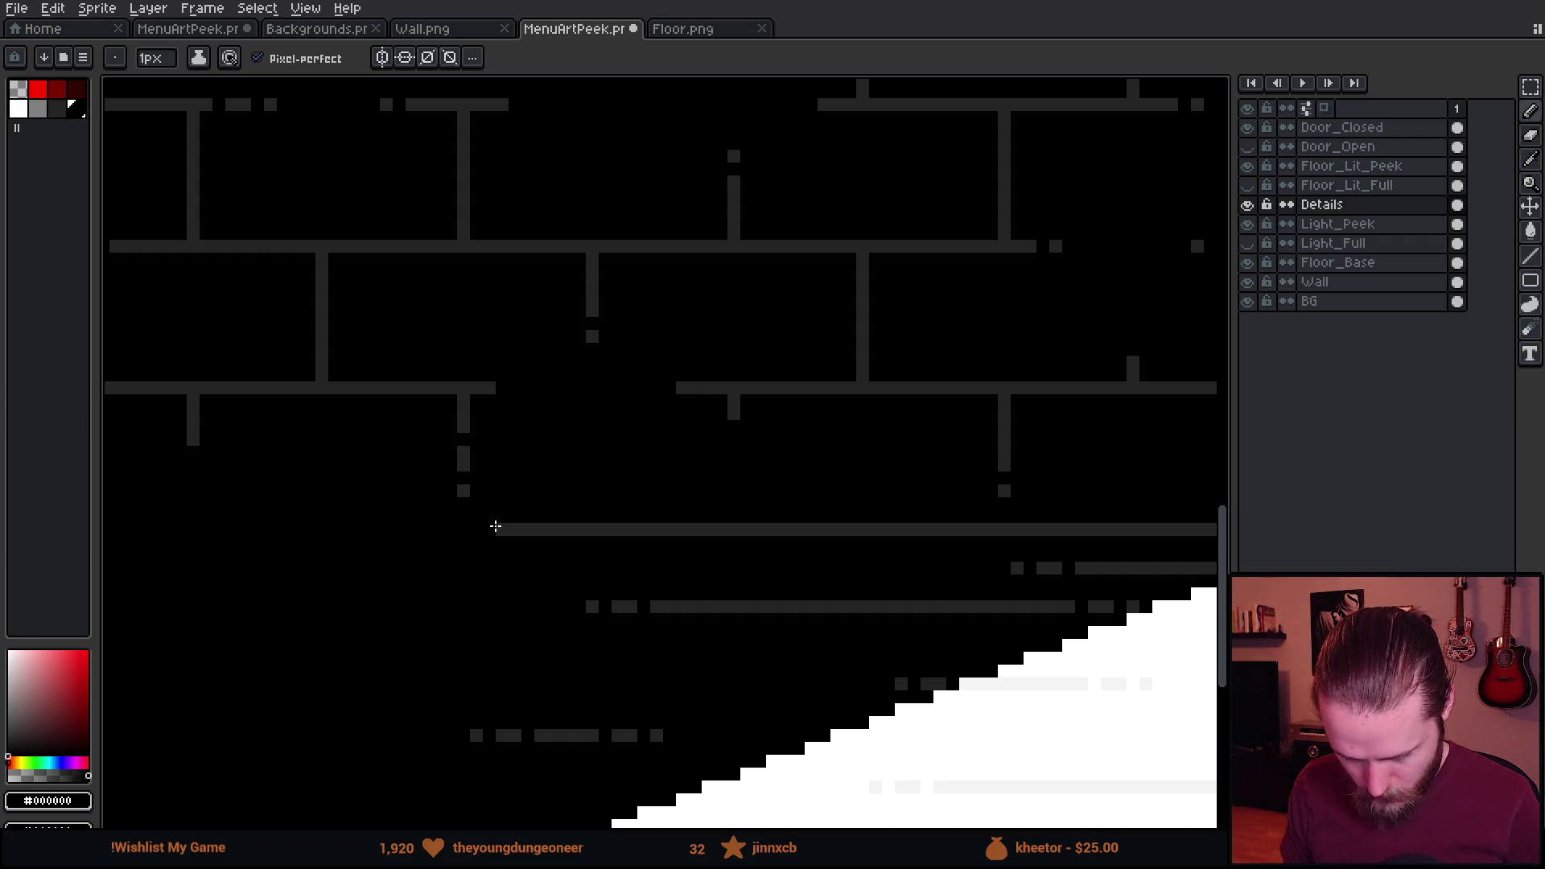
Cut back the right end of the grey wall-base line, redoing one overpaint shorter.
scroll(494, 527, down, 3)
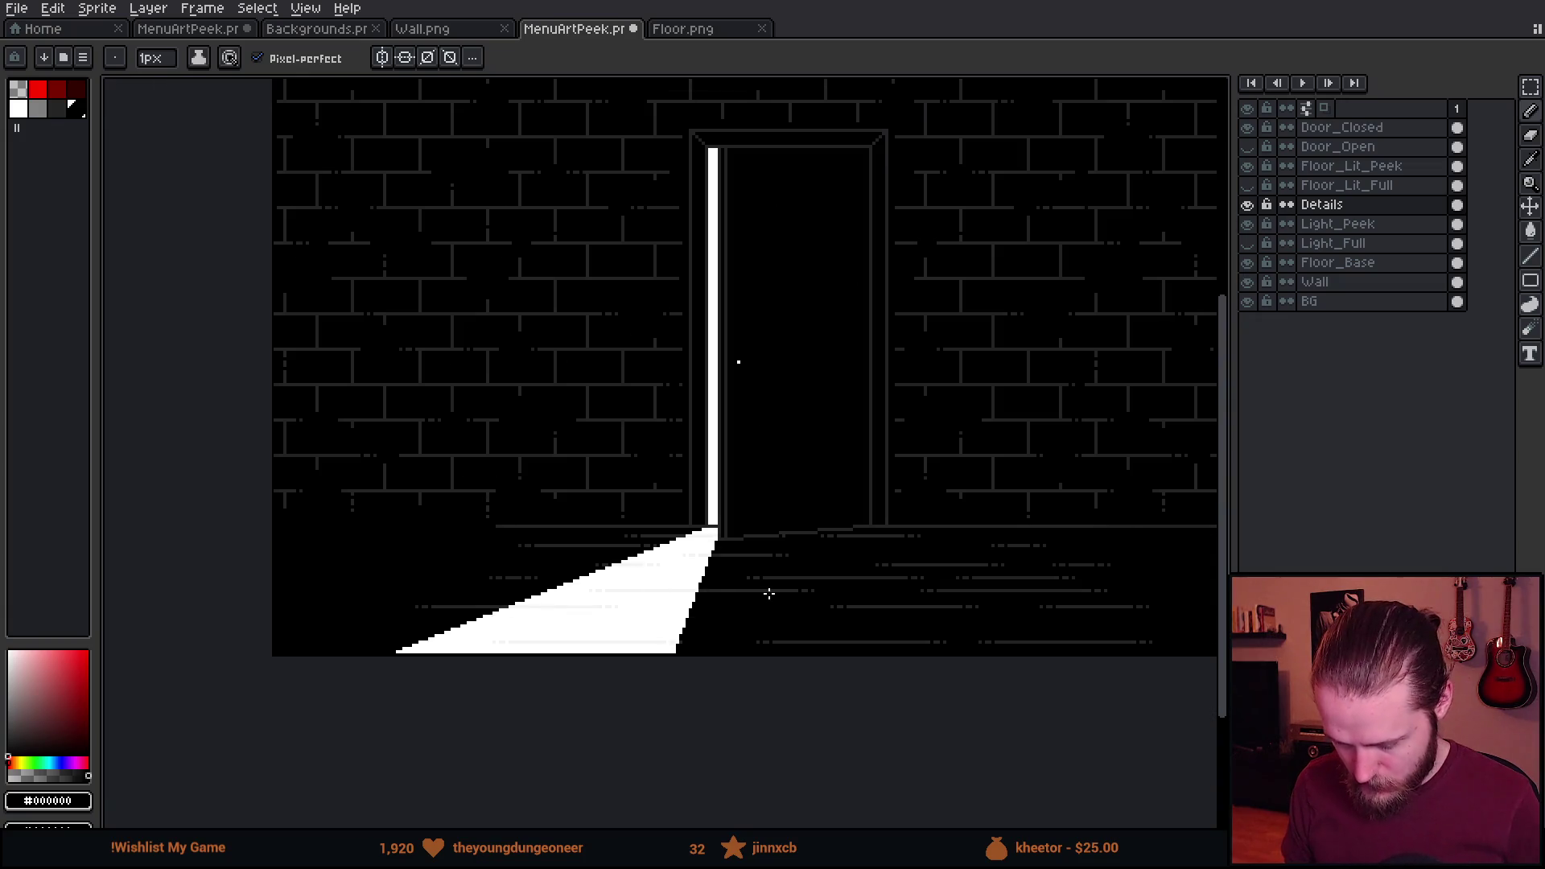
drag(817, 595, 486, 597)
scroll(893, 532, up, 5)
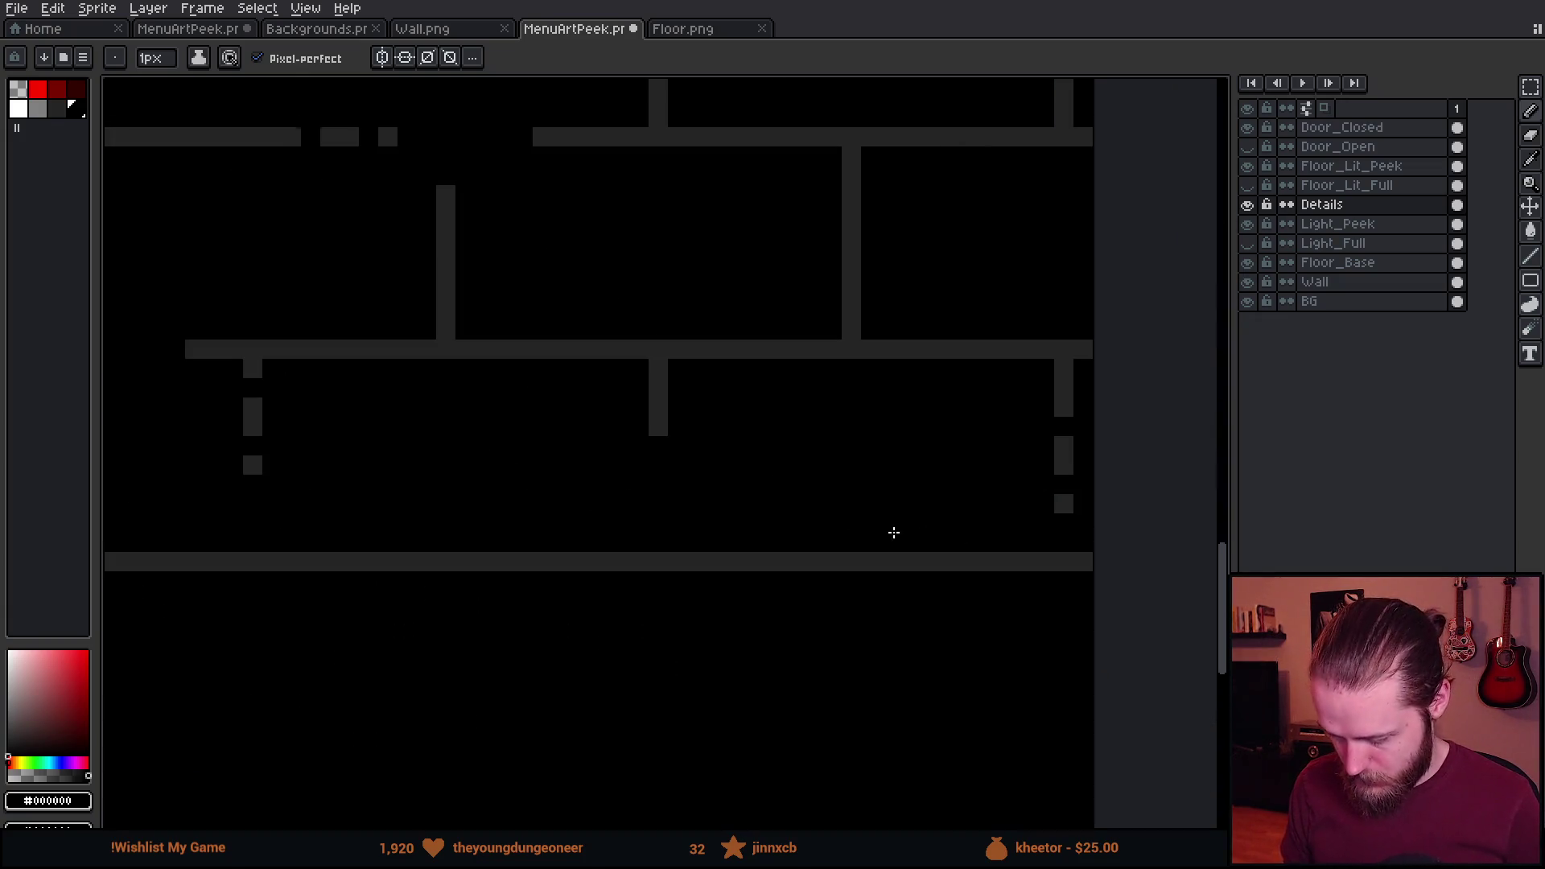
scroll(165, 563, down, 1)
scroll(828, 625, down, 1)
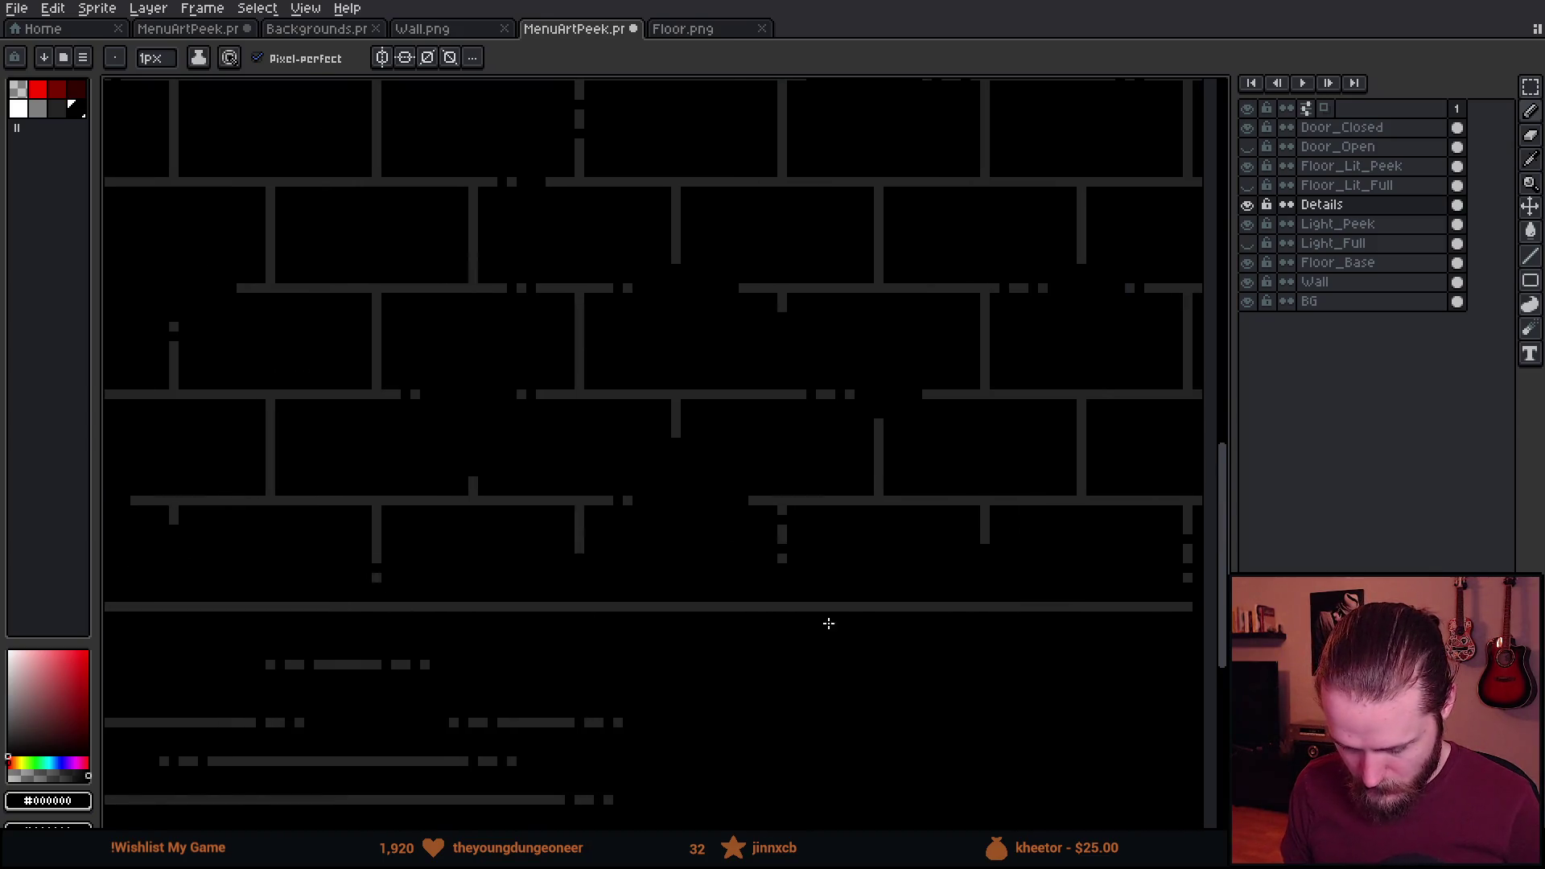
scroll(565, 620, up, 2)
shift+click(550, 585)
key(ctrl+z)
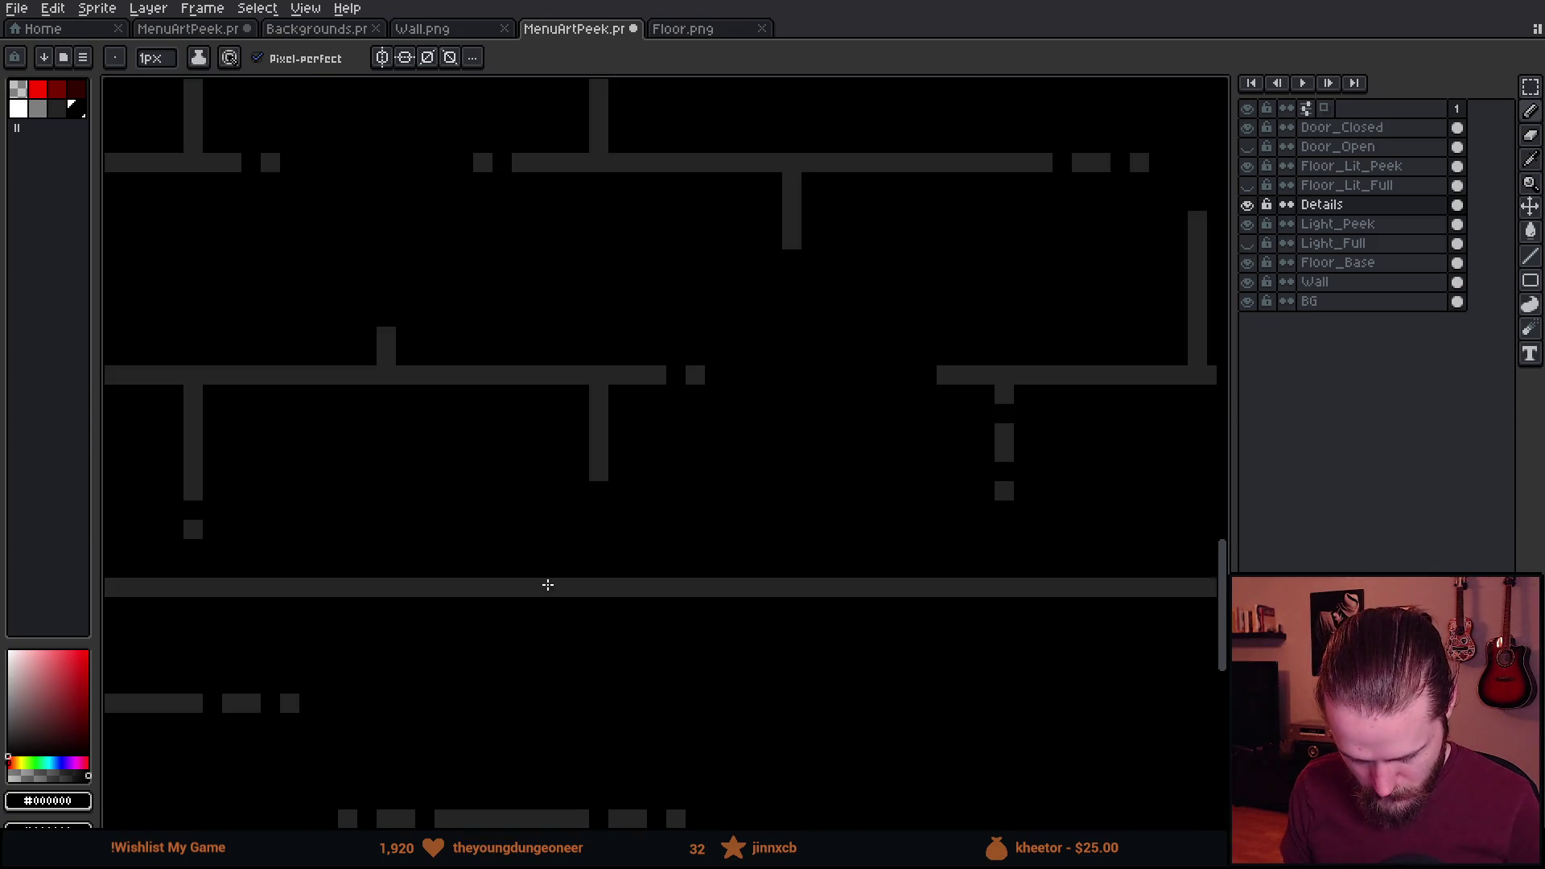
shift+click(513, 586)
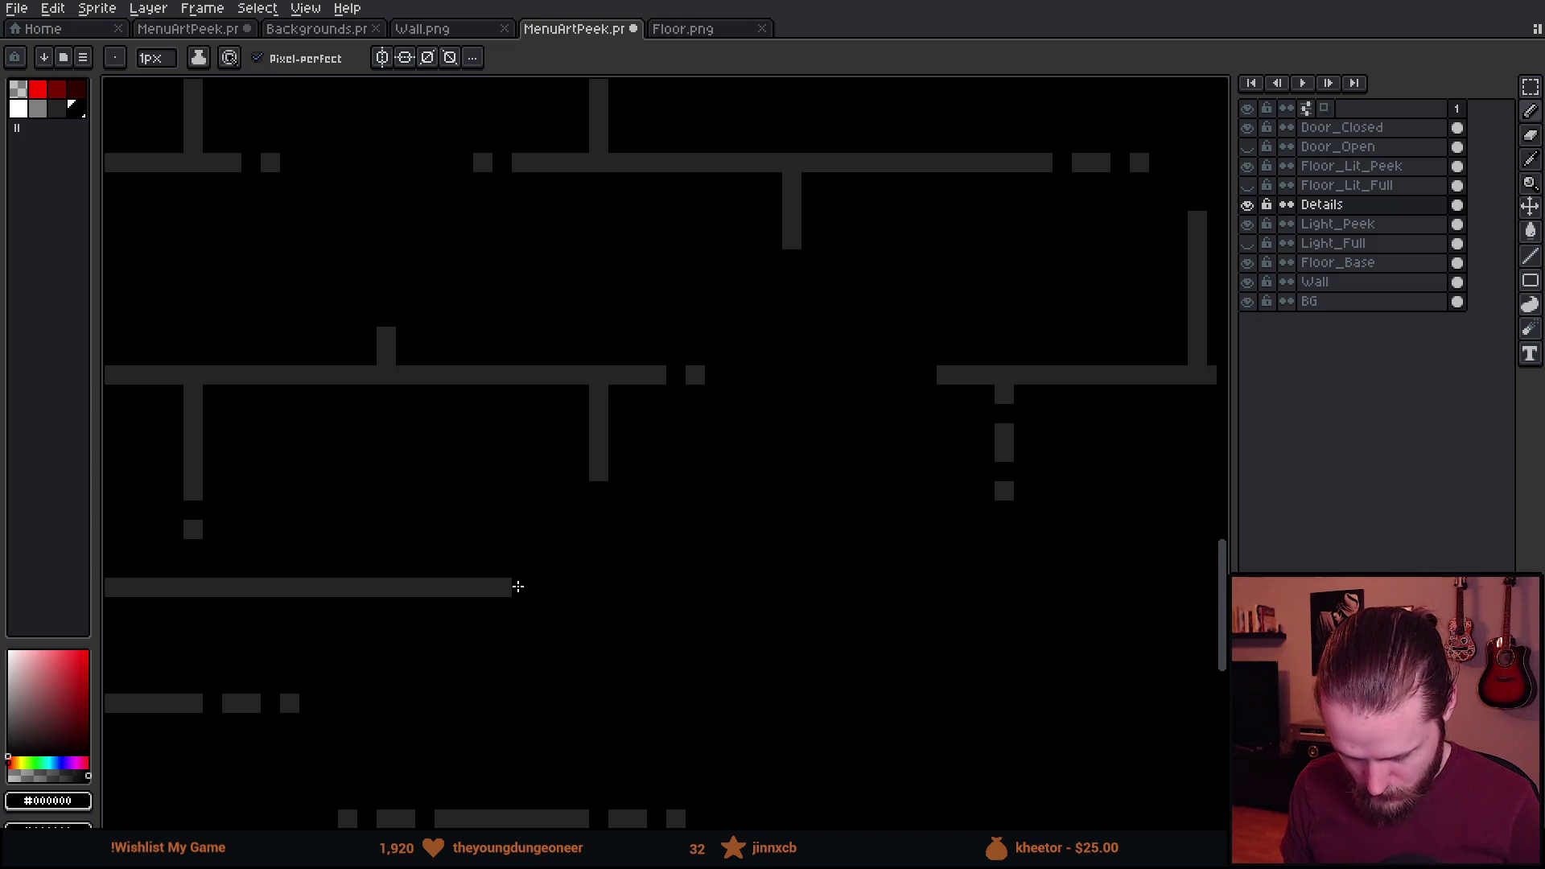
scroll(518, 587, down, 4)
Save MenuArtPeek and compare it against the running main menu in Unity.
key(ctrl+s)
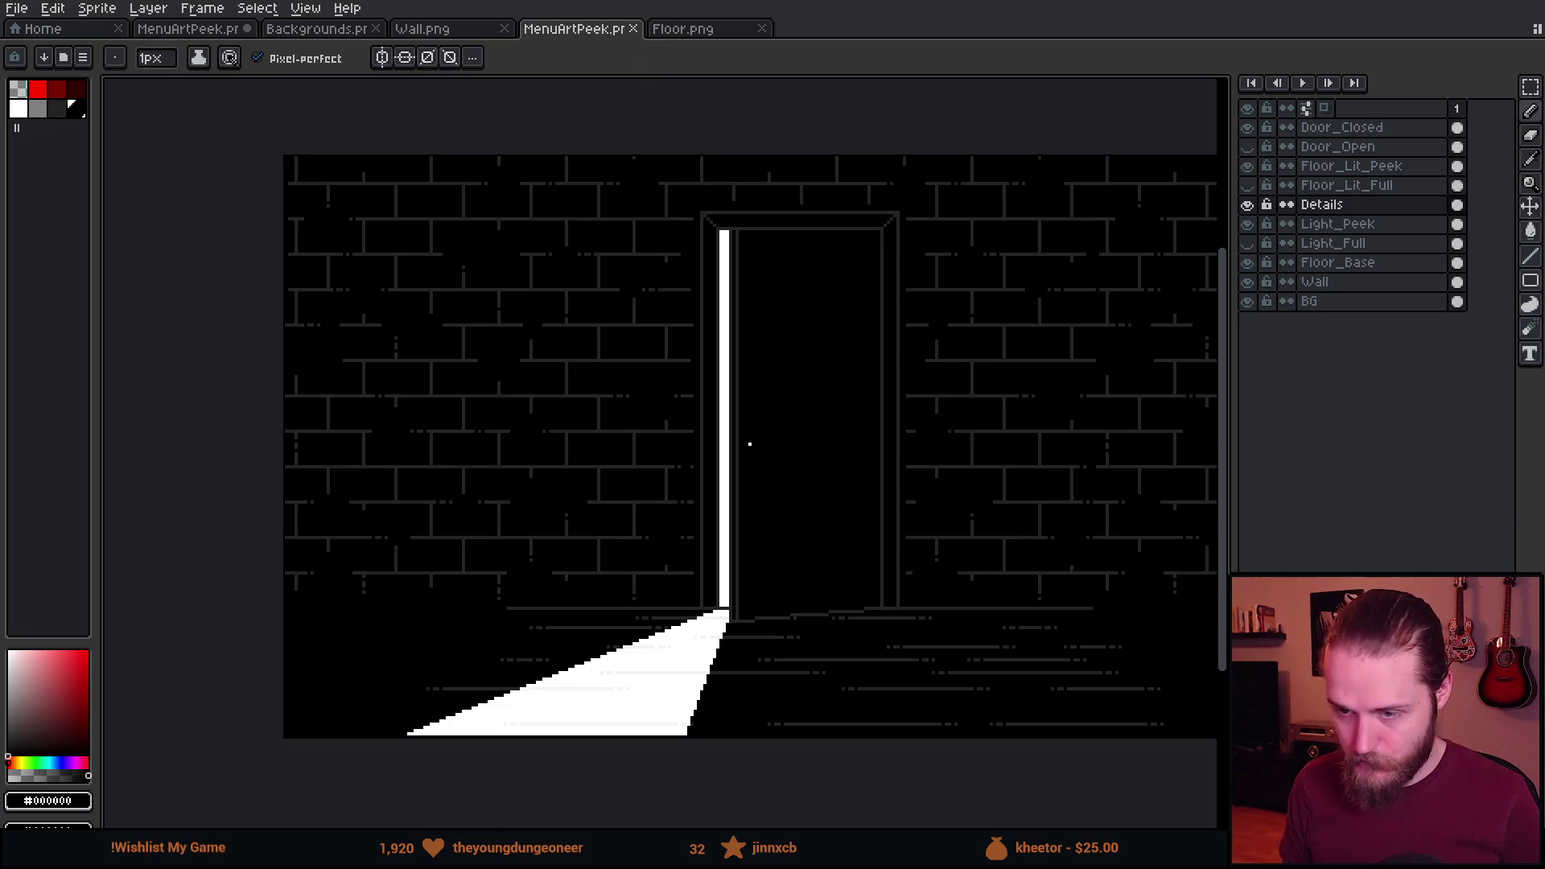
key(alt+Tab)
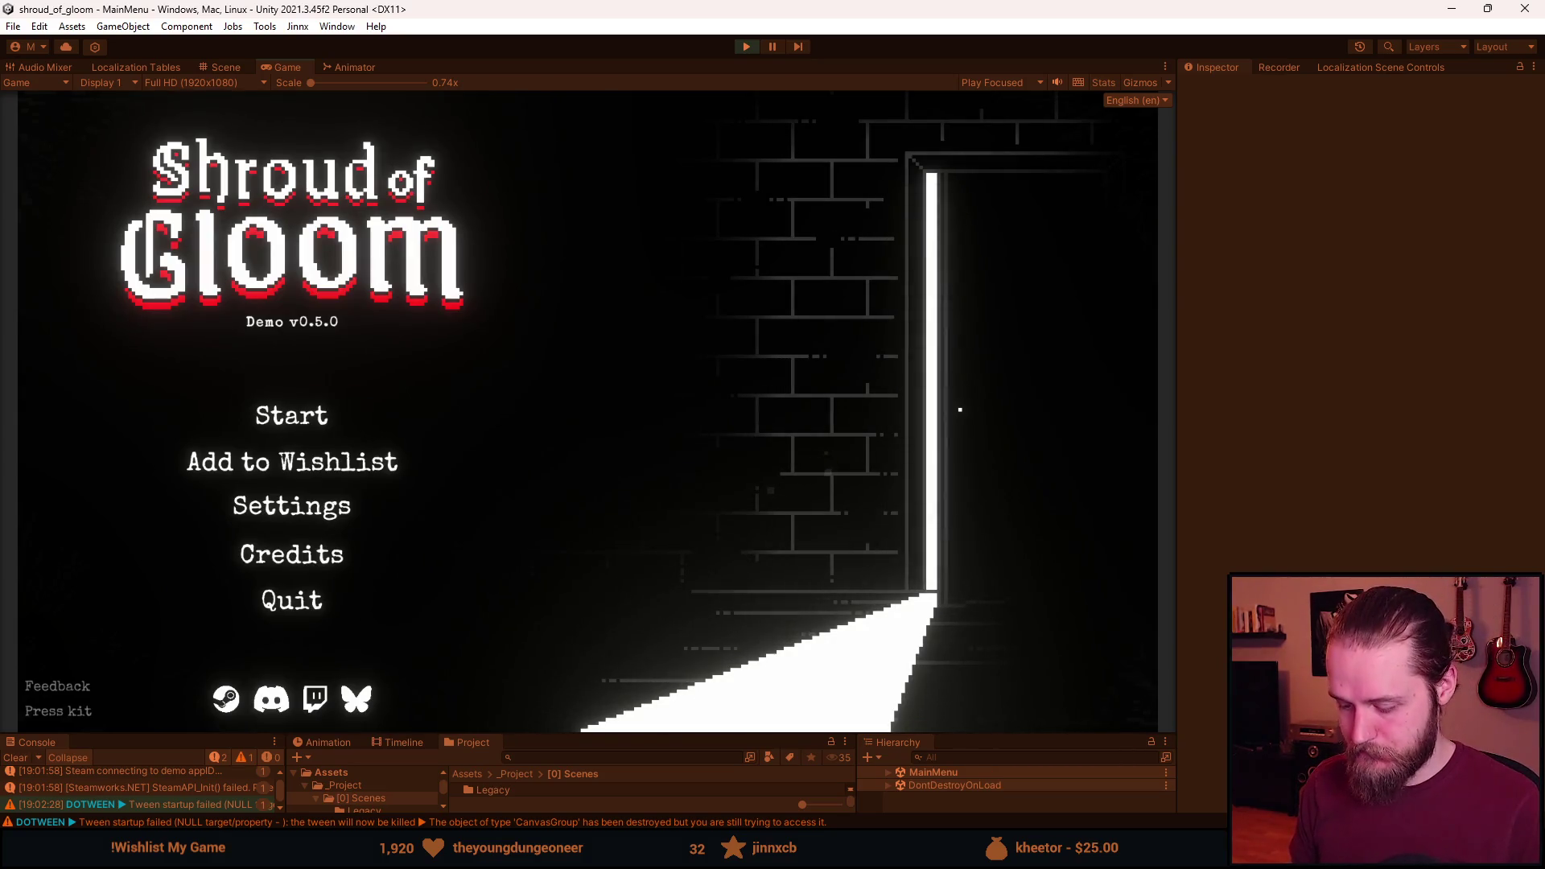
key(alt+Tab)
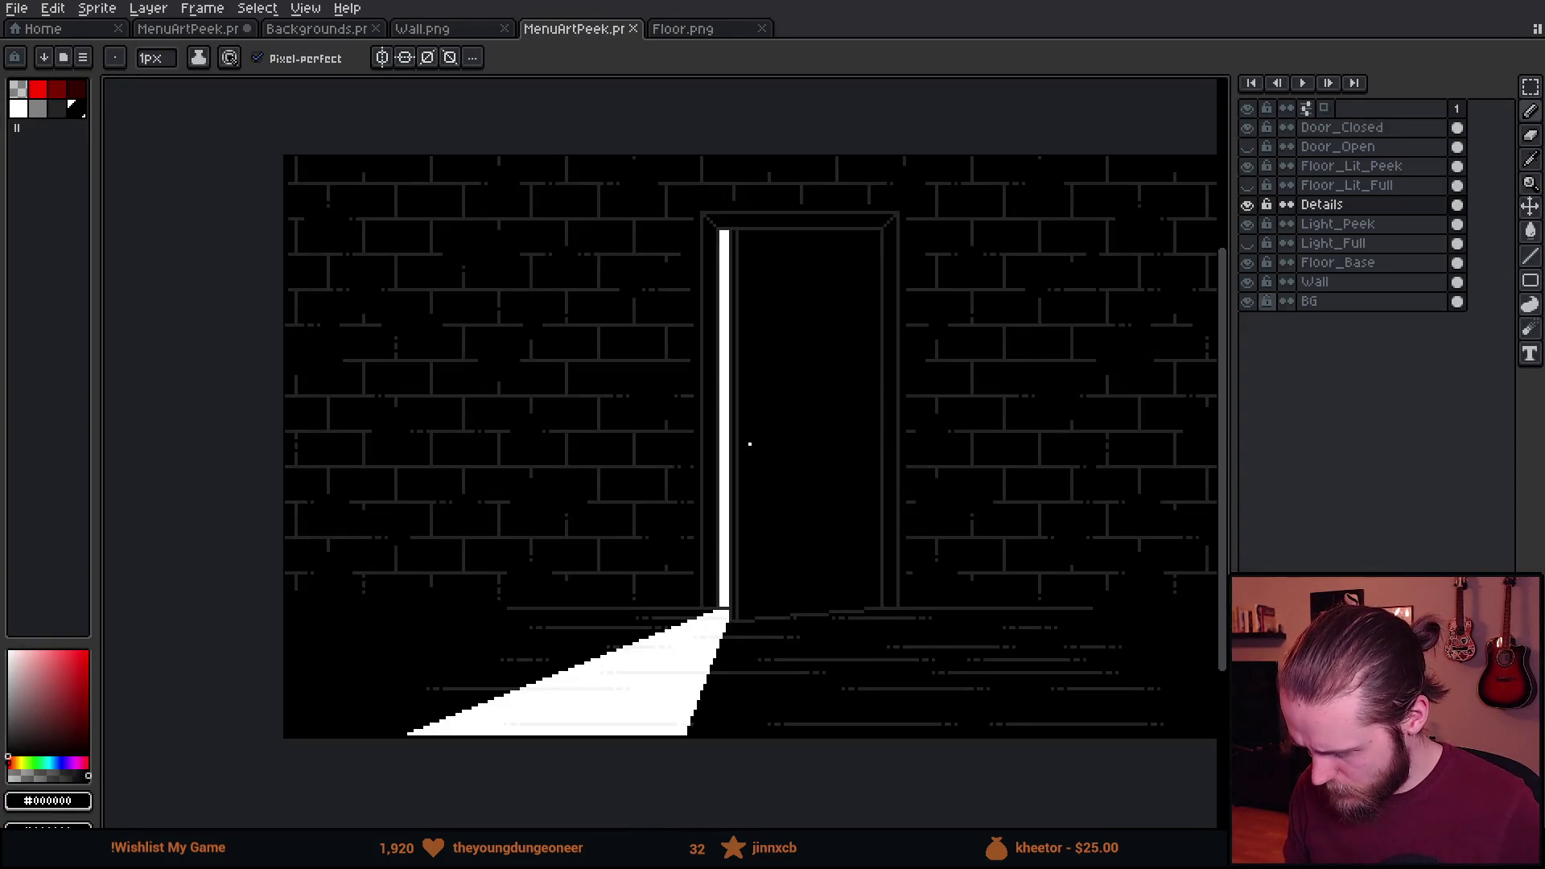
Shift the Wall layer's bricks up a few pixels.
click(1367, 287)
key(v)
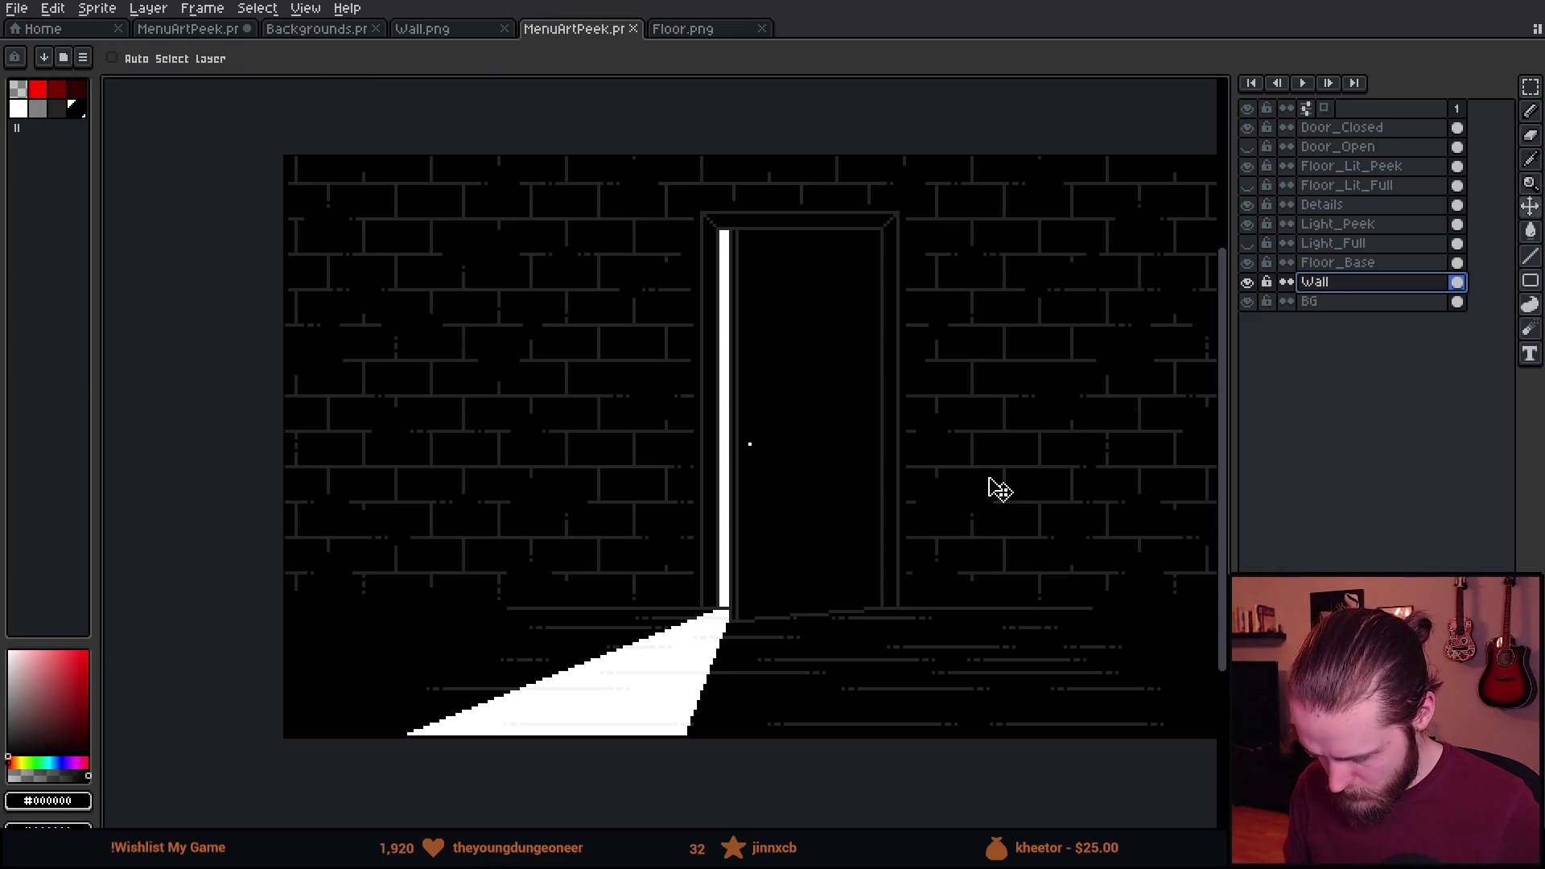
drag(995, 487, 995, 483)
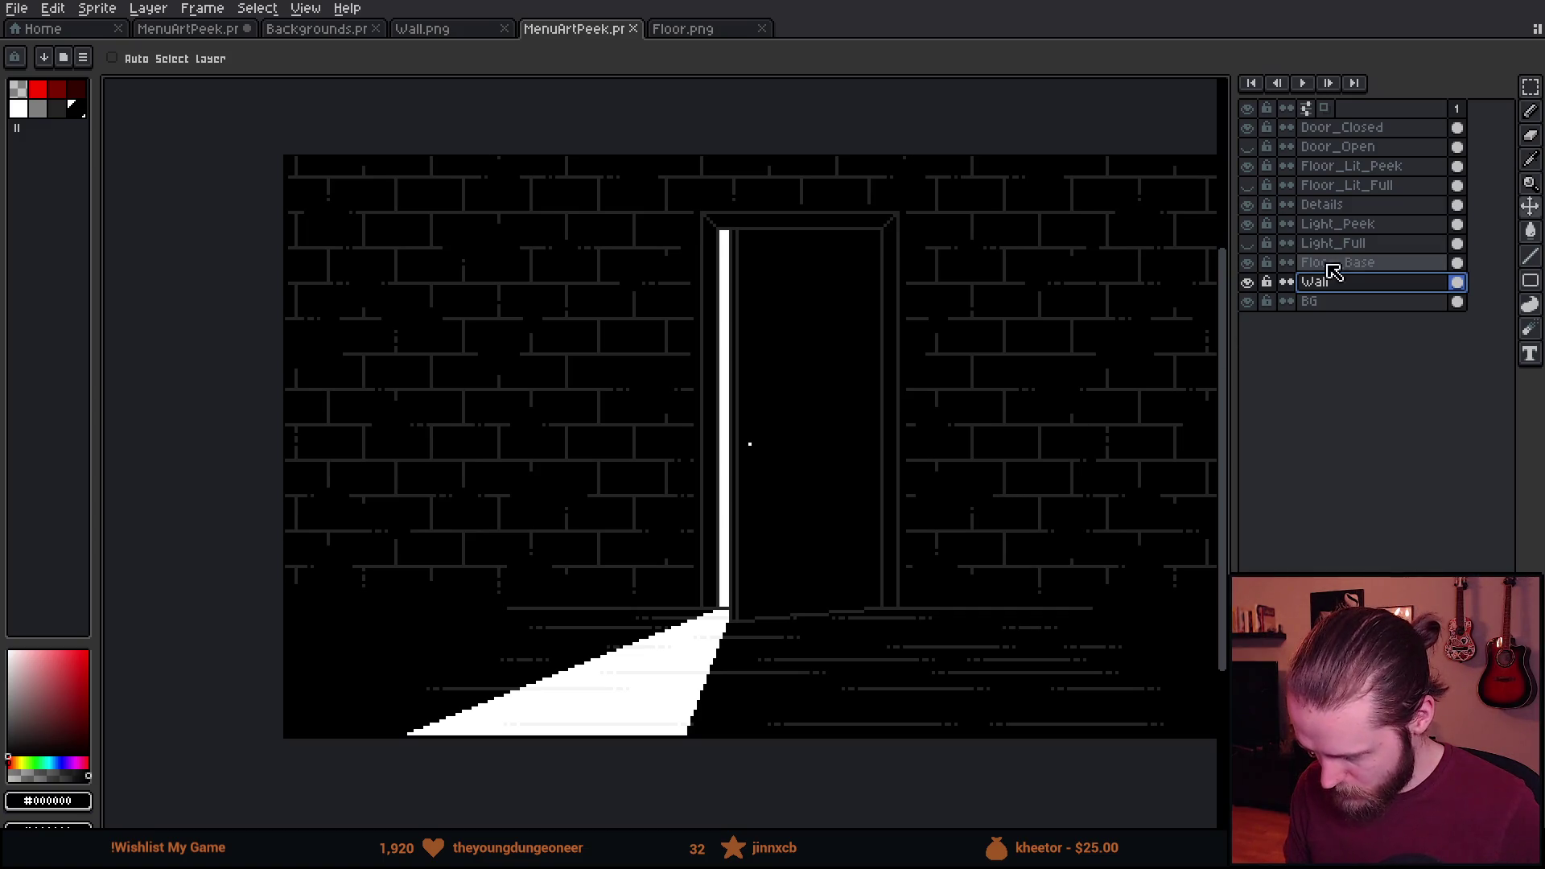
Sample #242424 and draw a grey line along the wall base on the Details layer.
click(1358, 206)
scroll(618, 618, up, 4)
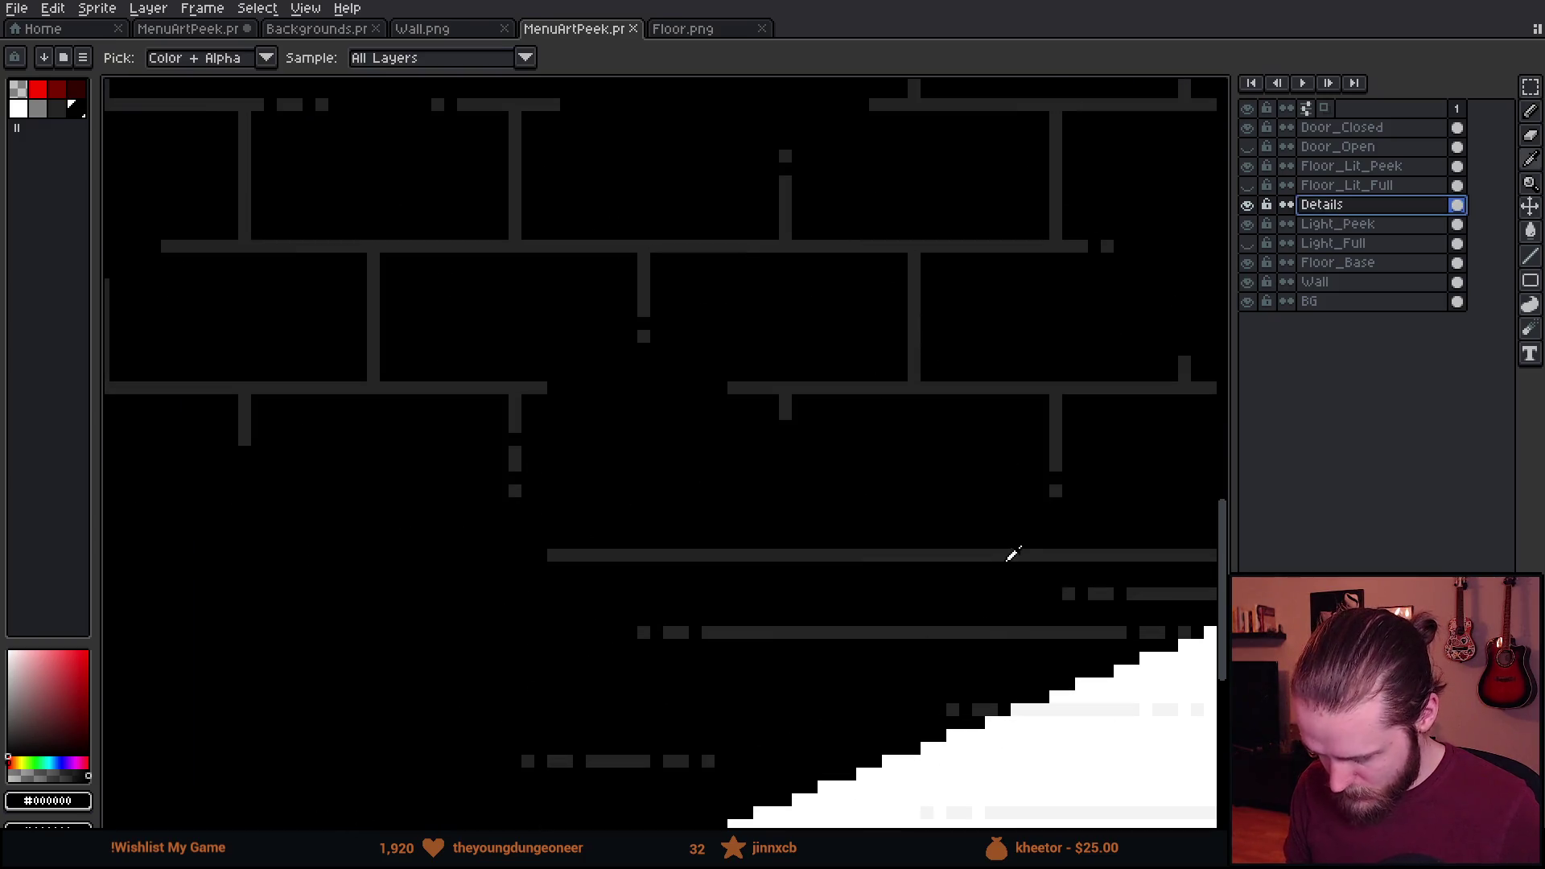
alt+click(1011, 556)
key(b)
mouse_move(943, 557)
mouse_down()
mouse_move(177, 557)
mouse_move(524, 657)
mouse_up()
scroll(201, 563, down, 4)
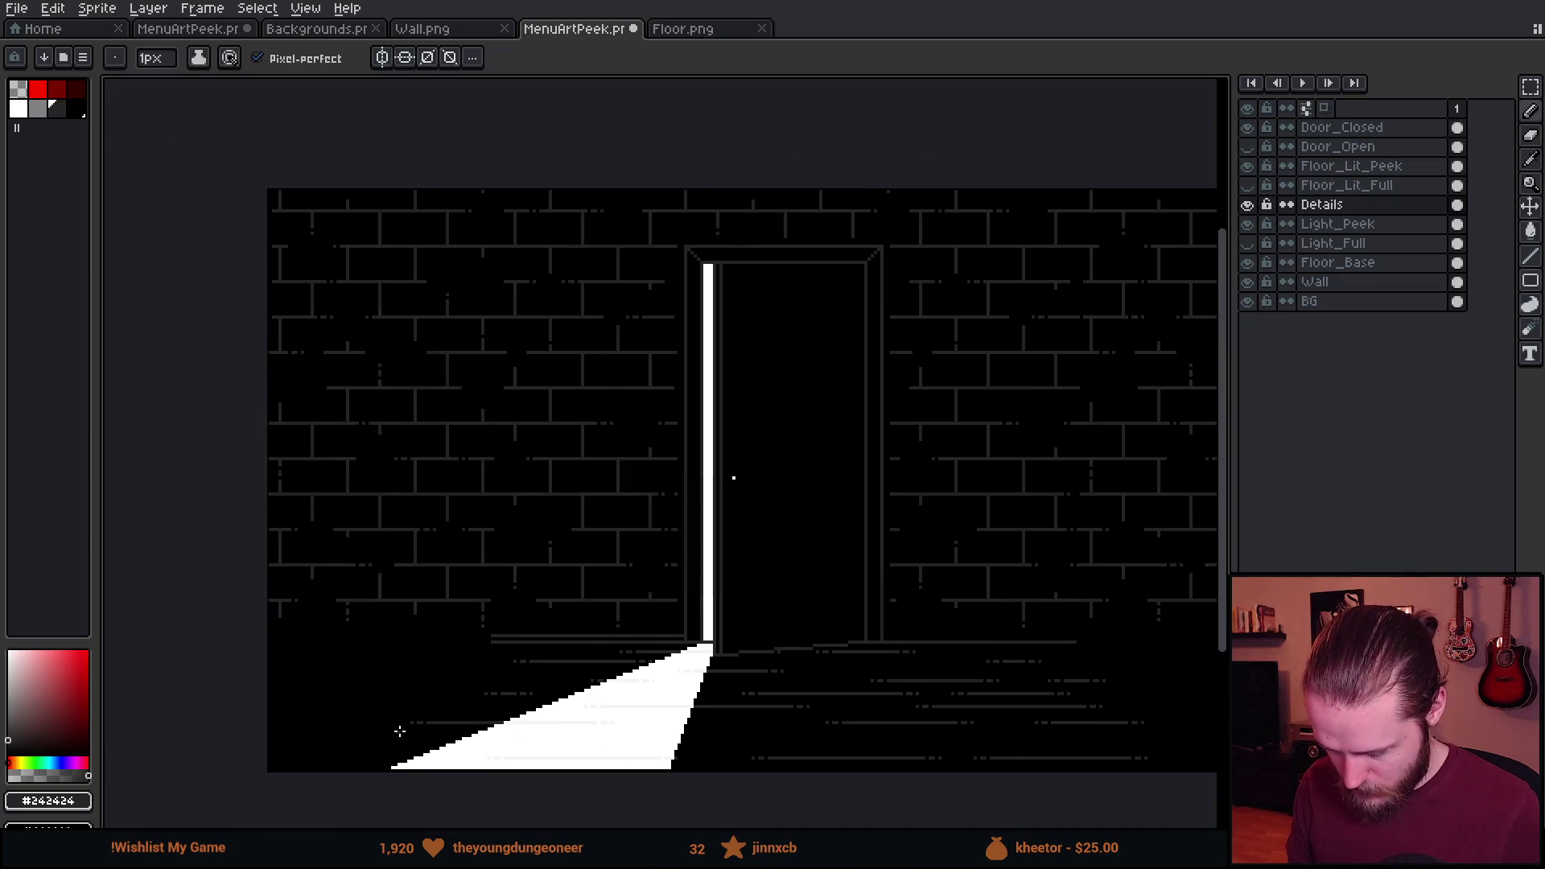
scroll(495, 670, up, 4)
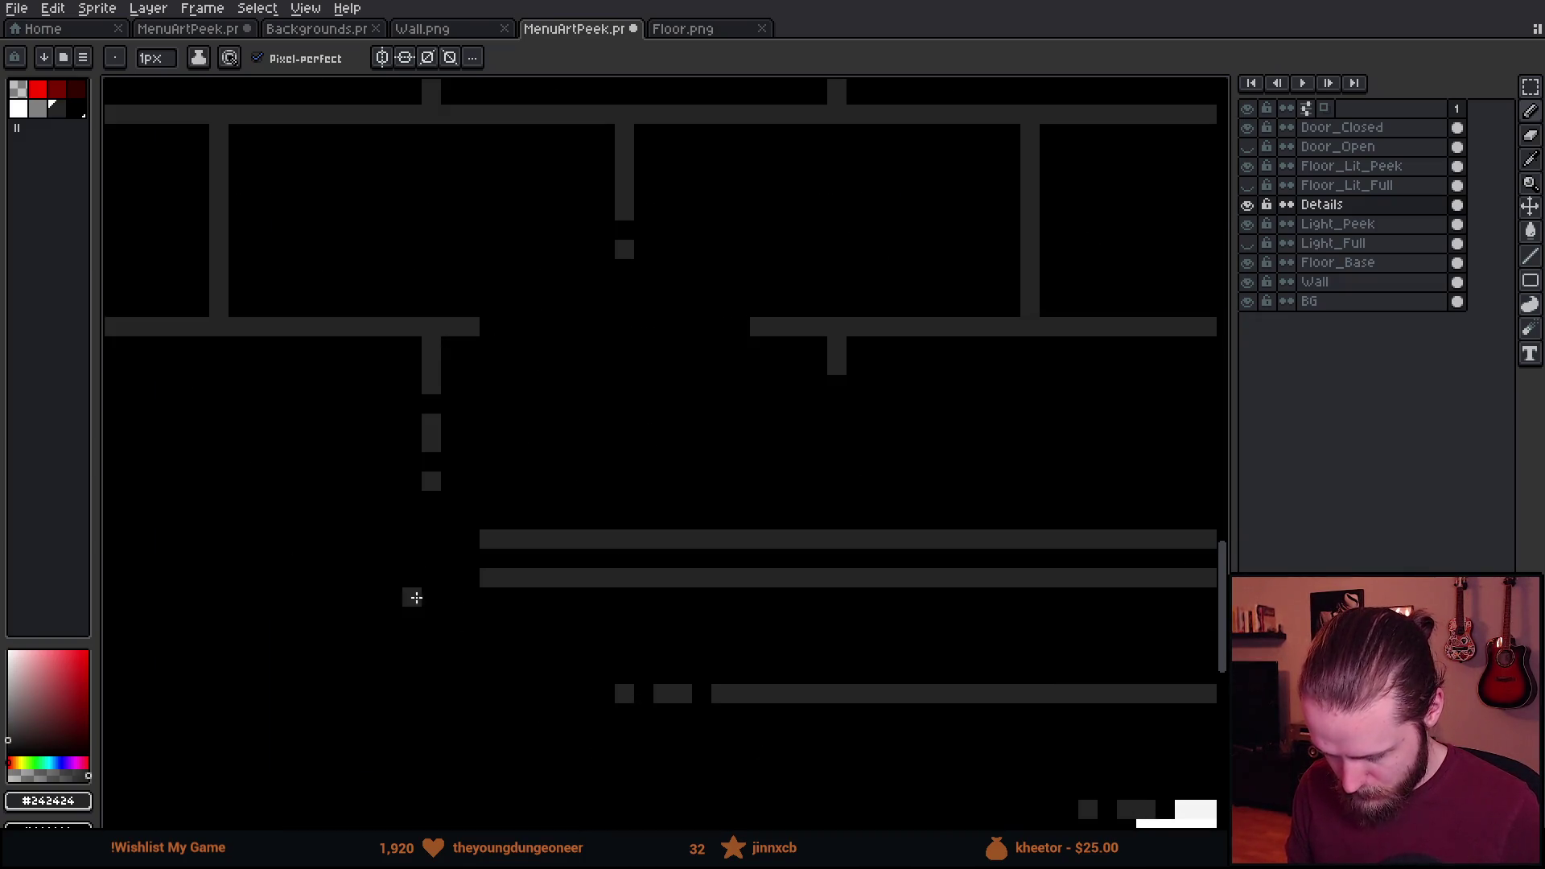
scroll(704, 600, down, 1)
Extend the grey base line further left out to the canvas edge.
mouse_move(731, 582)
mouse_down()
mouse_move(293, 583)
mouse_move(736, 540)
mouse_up()
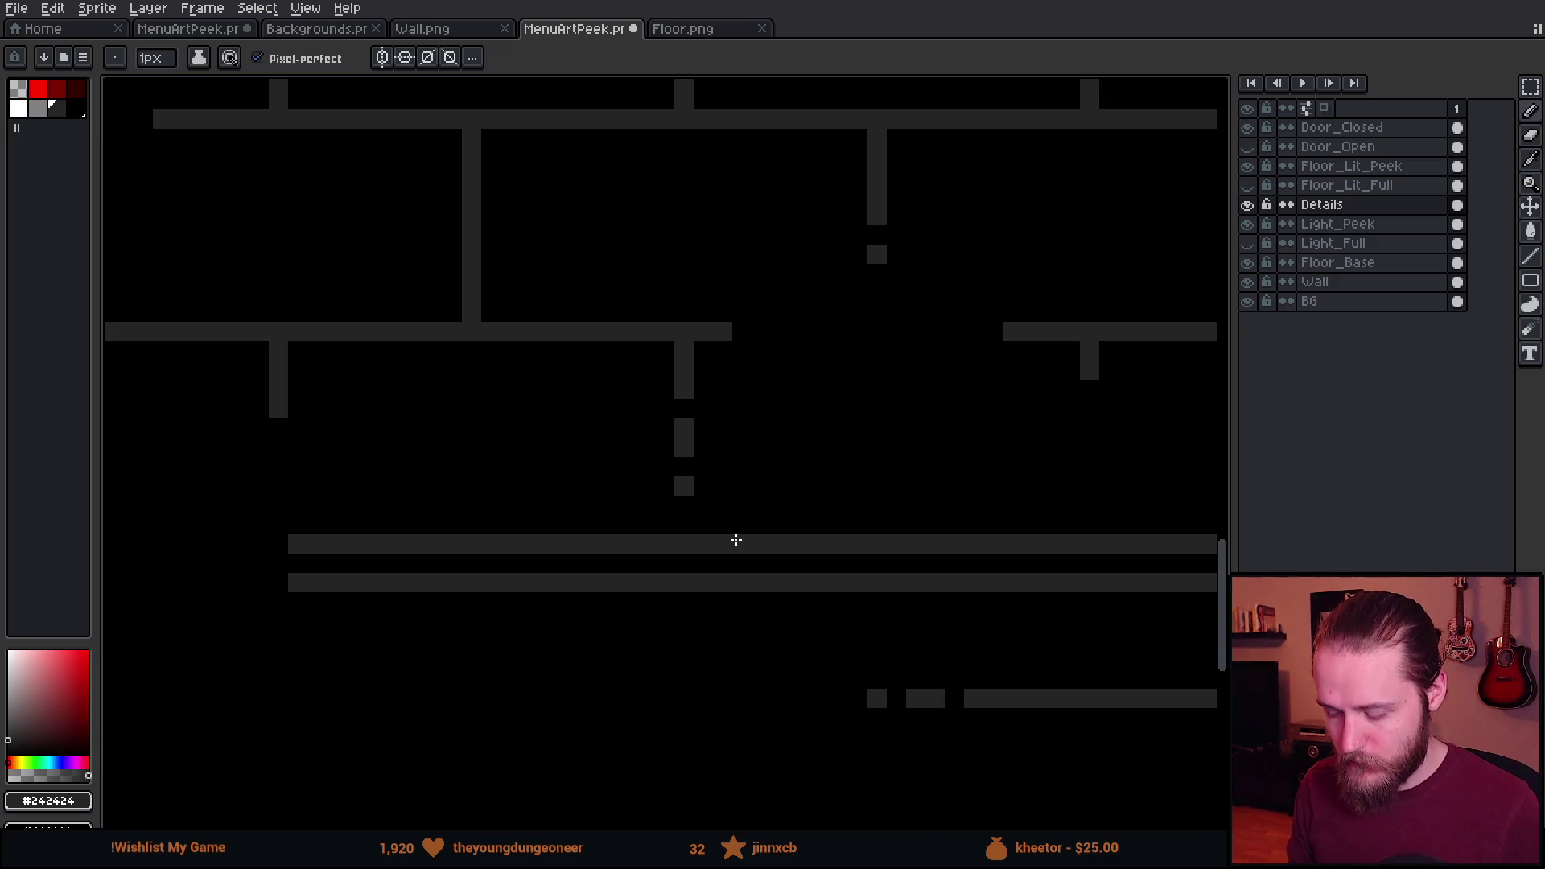
scroll(737, 540, down, 2)
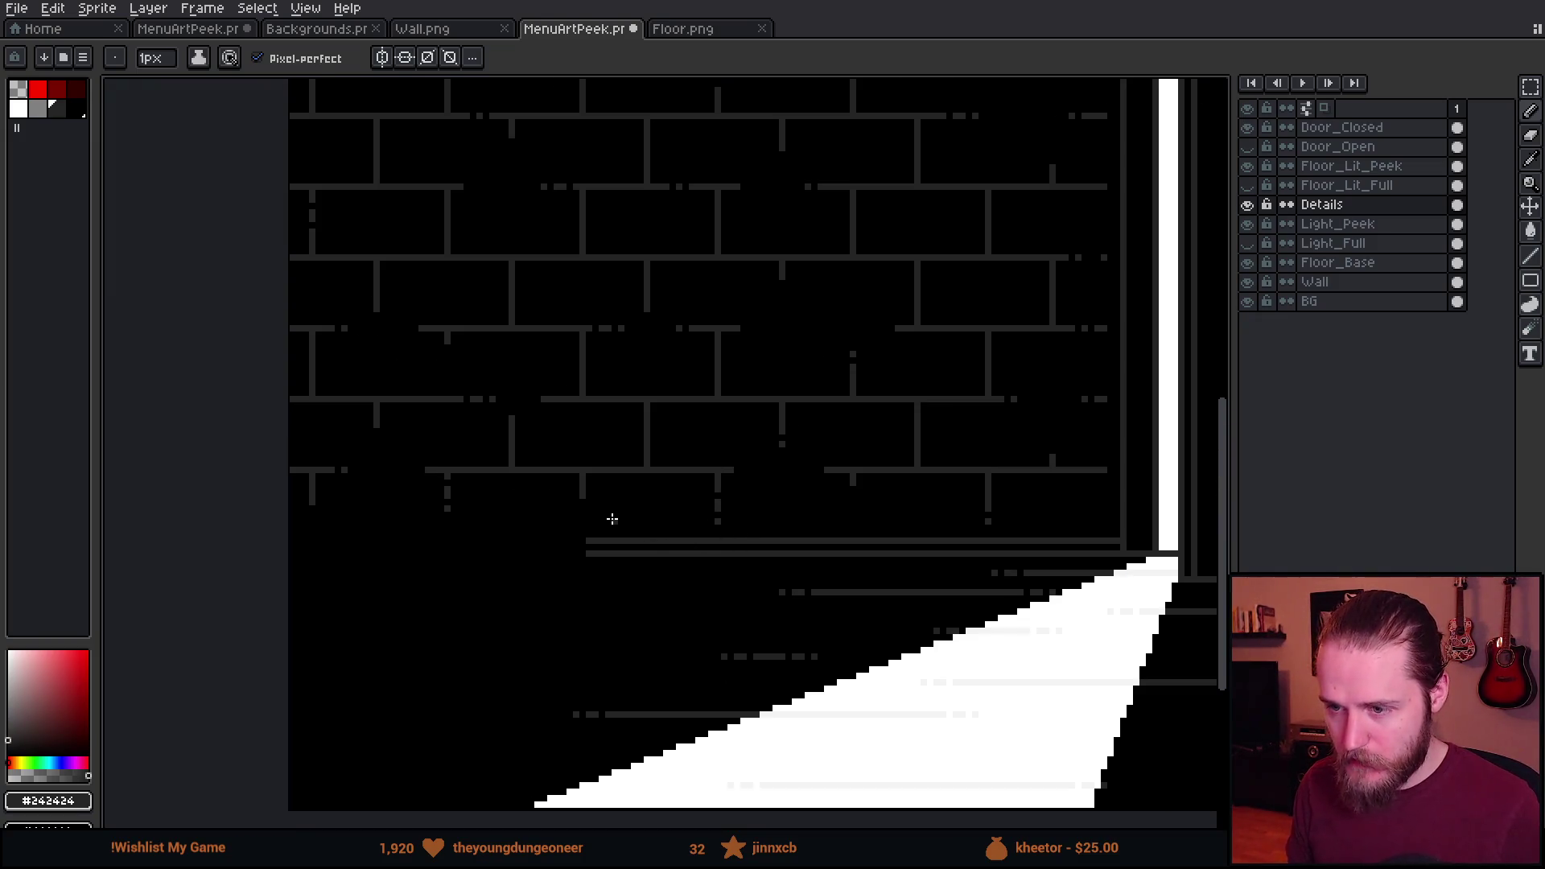
scroll(595, 609, up, 1)
mouse_move(605, 522)
mouse_down()
mouse_move(156, 521)
mouse_move(610, 507)
mouse_up()
scroll(610, 507, down, 3)
scroll(681, 545, up, 4)
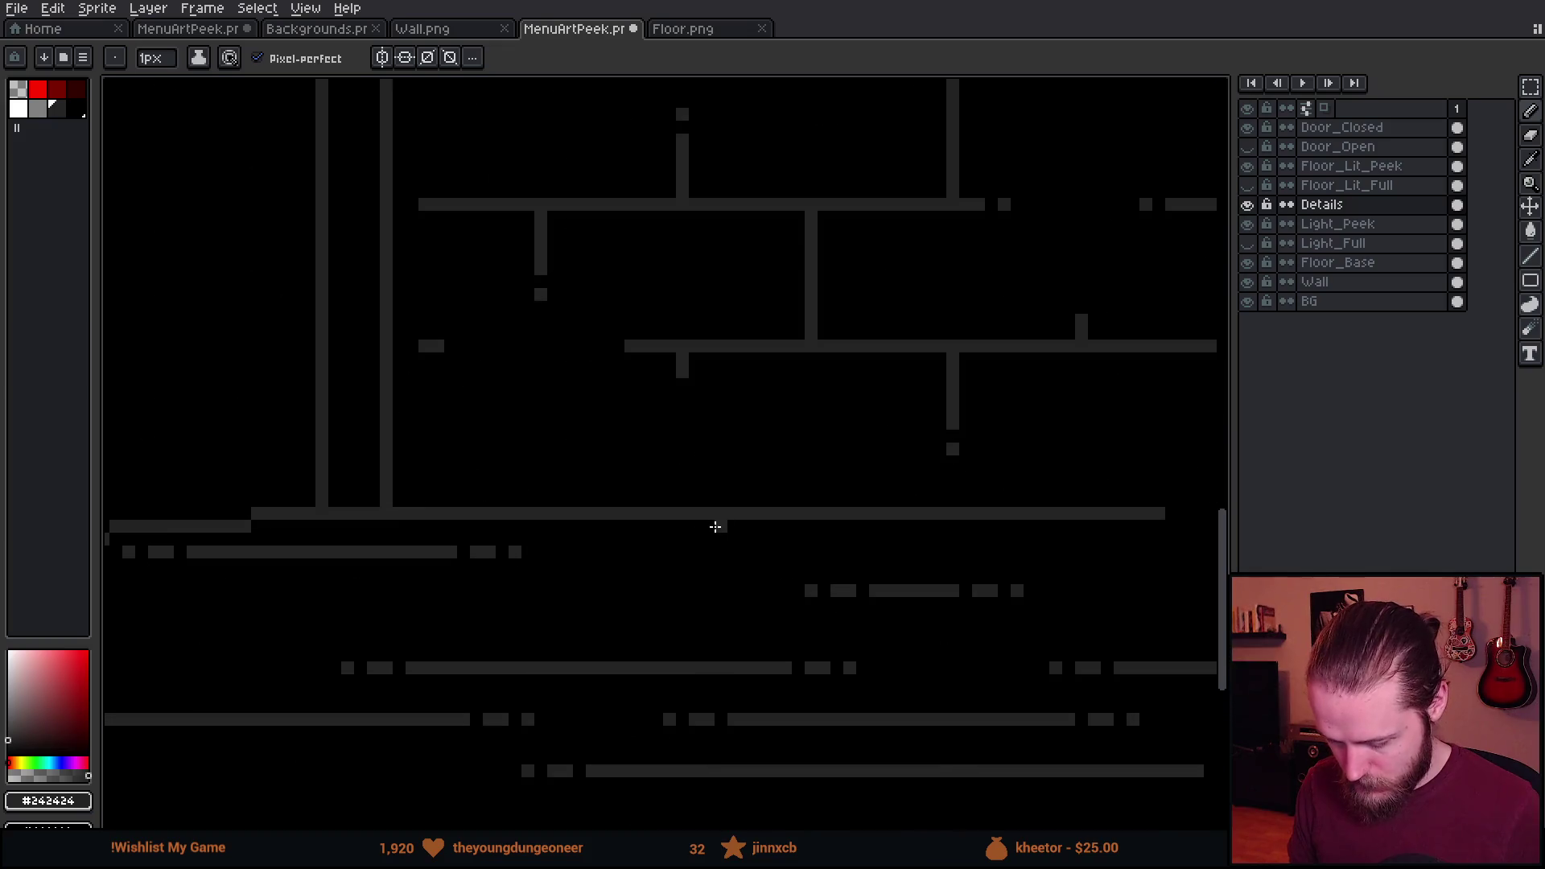
scroll(437, 483, down, 2)
drag(394, 564, 512, 577)
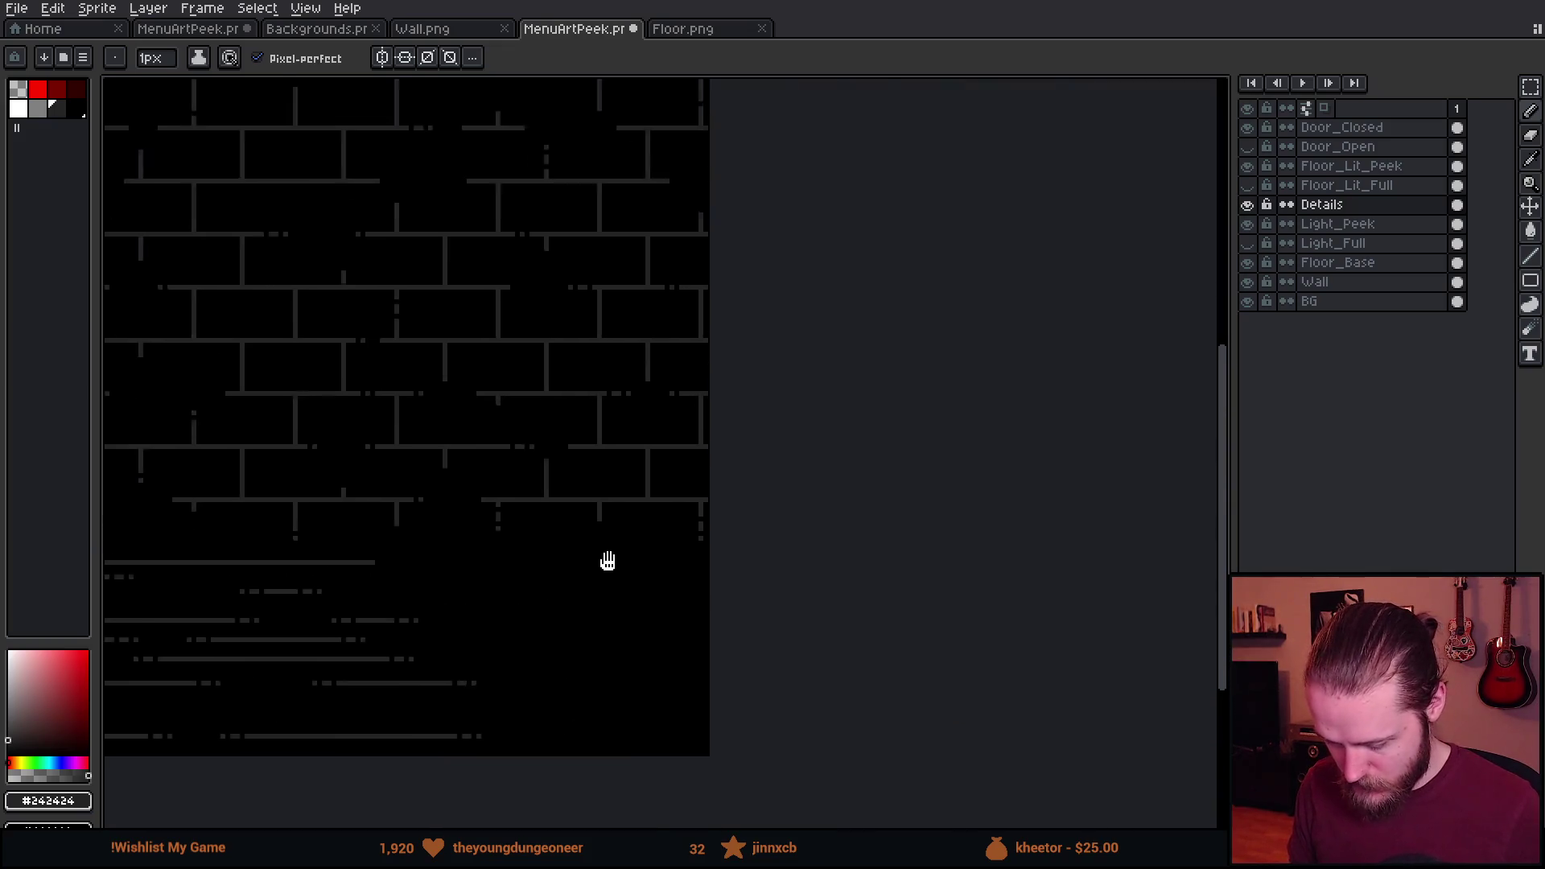
scroll(910, 552, up, 3)
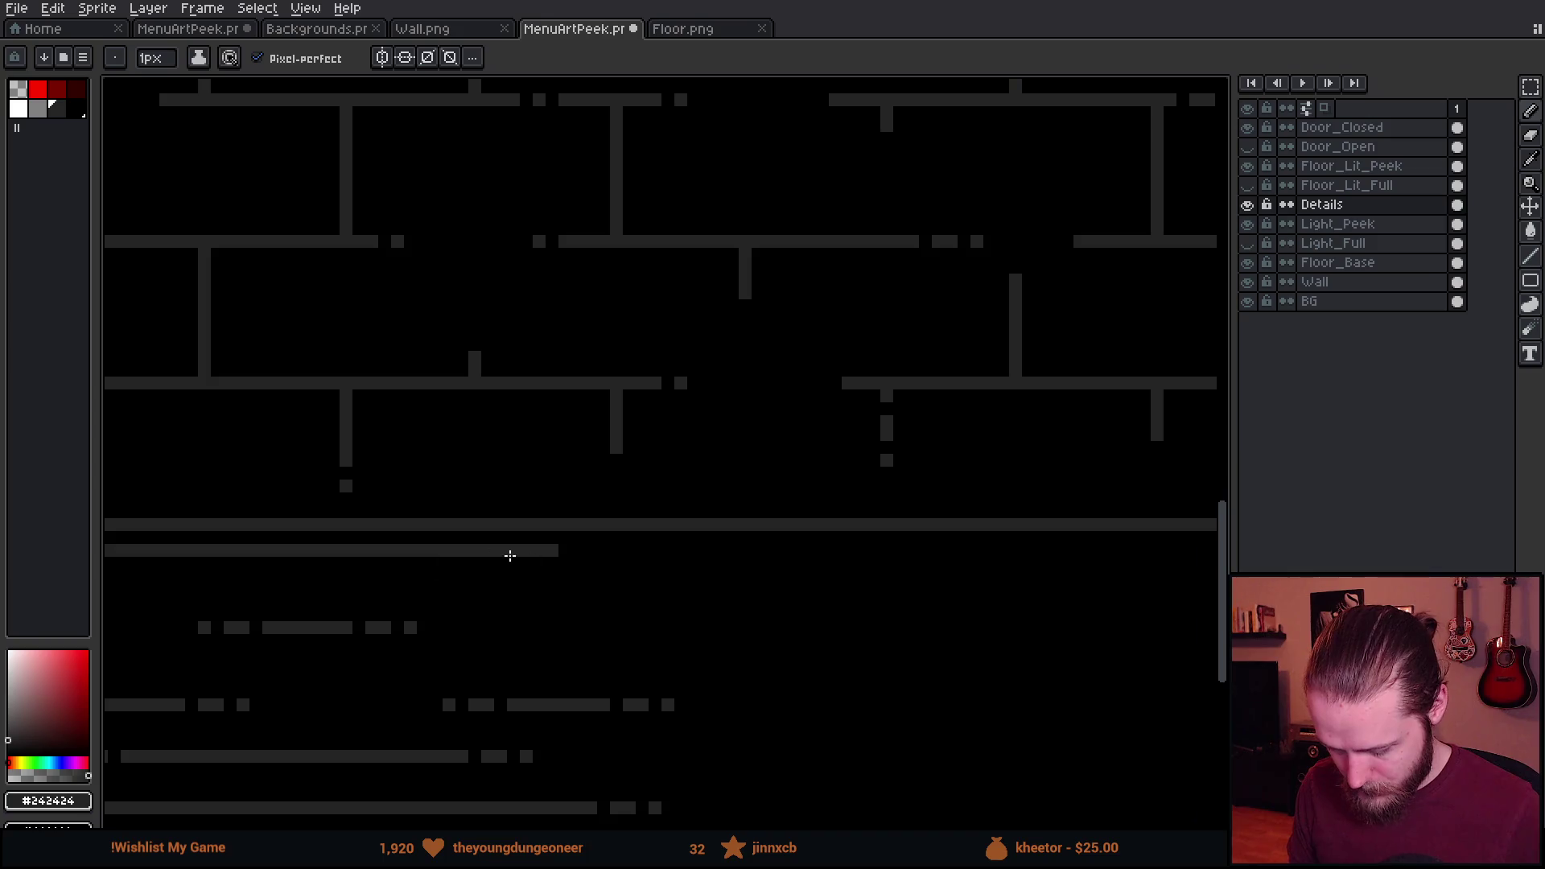
drag(559, 545, 188, 648)
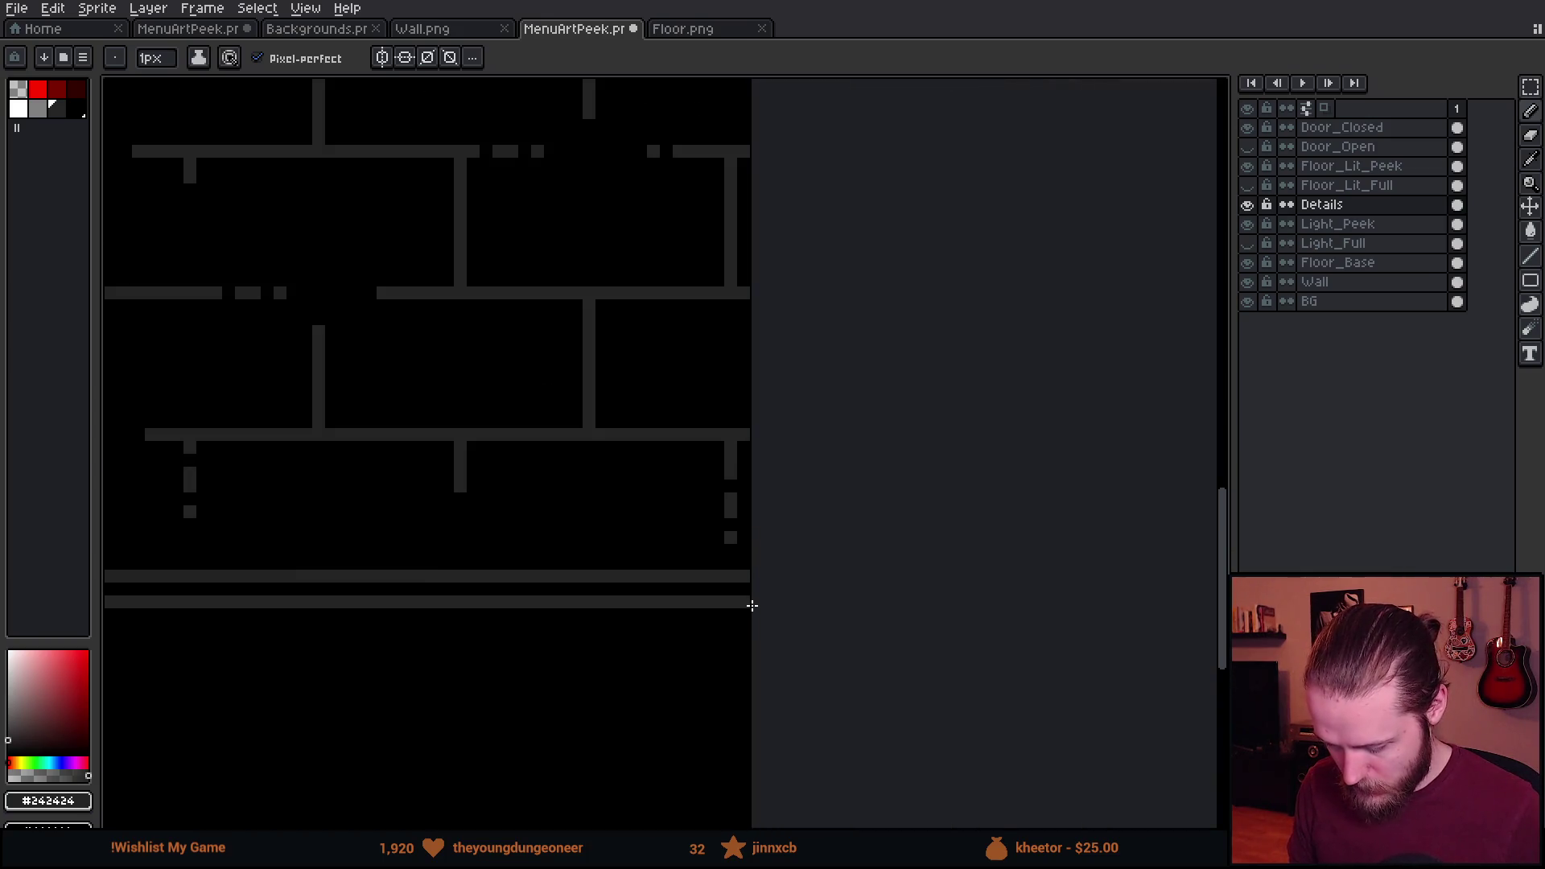
scroll(753, 602, down, 4)
scroll(752, 602, up, 2)
Save MenuArtPeek and switch back to the running game in Unity.
key(ctrl+s)
key(b)
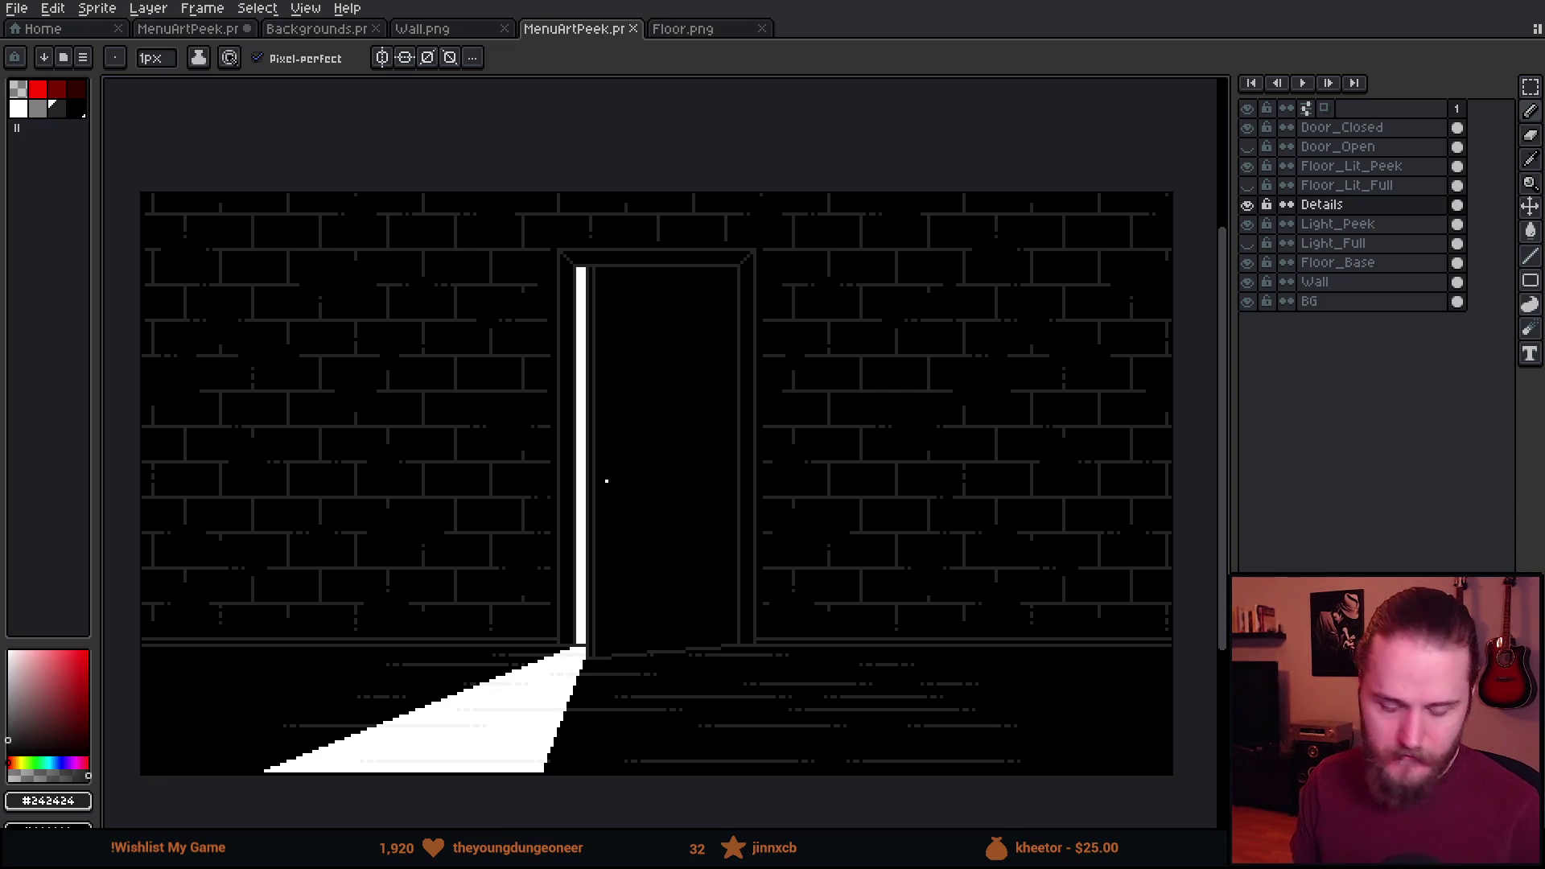
key(alt+Tab)
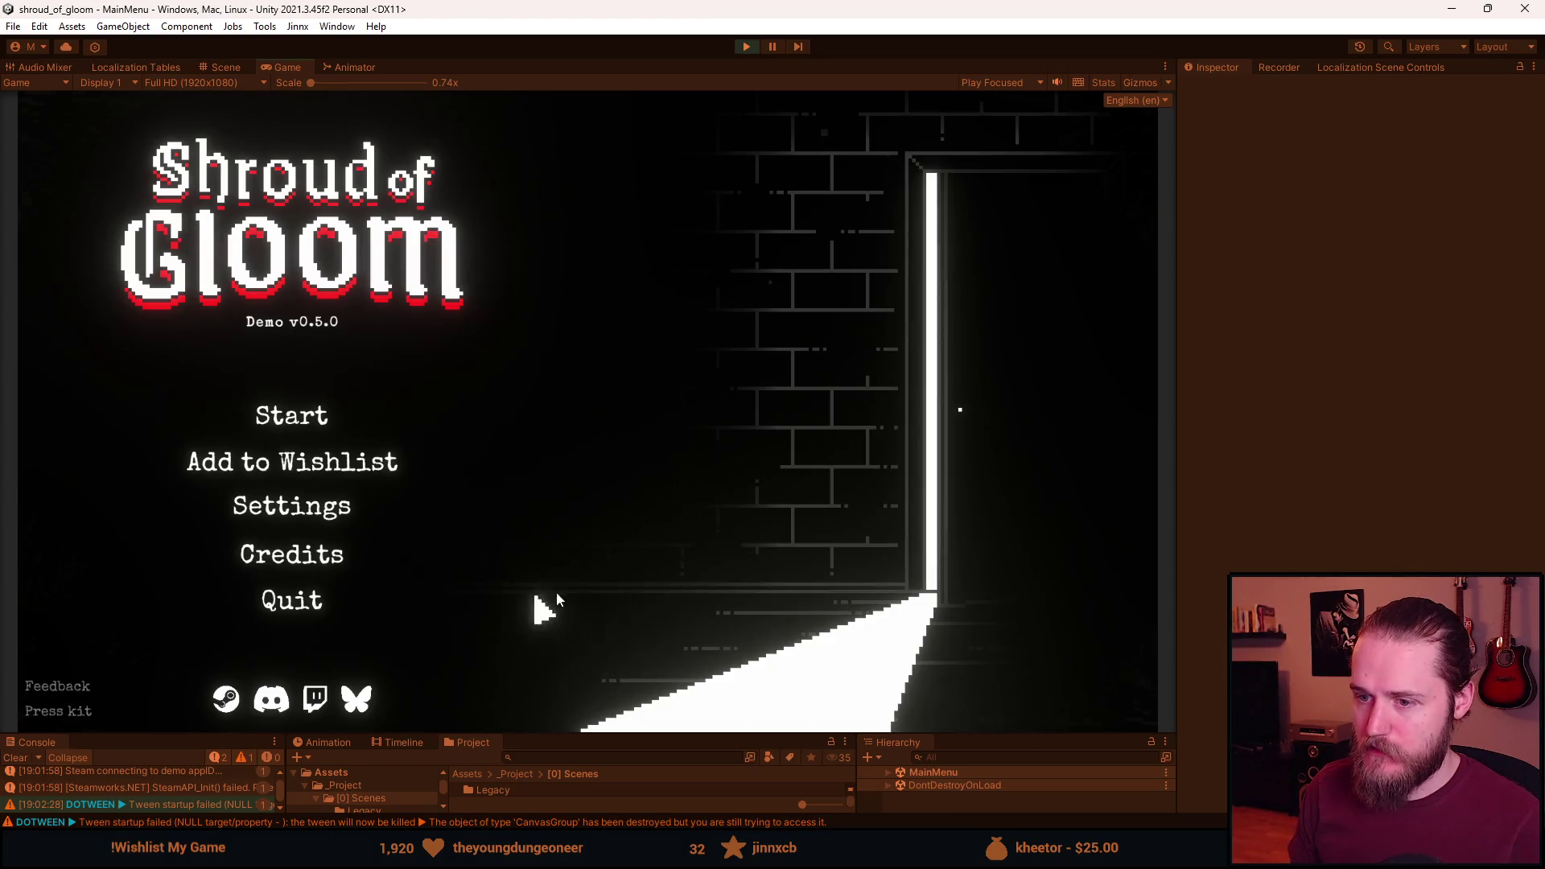
Stop play mode, re-enable DoorPeek, and restore its Image colour to full alpha.
click(753, 45)
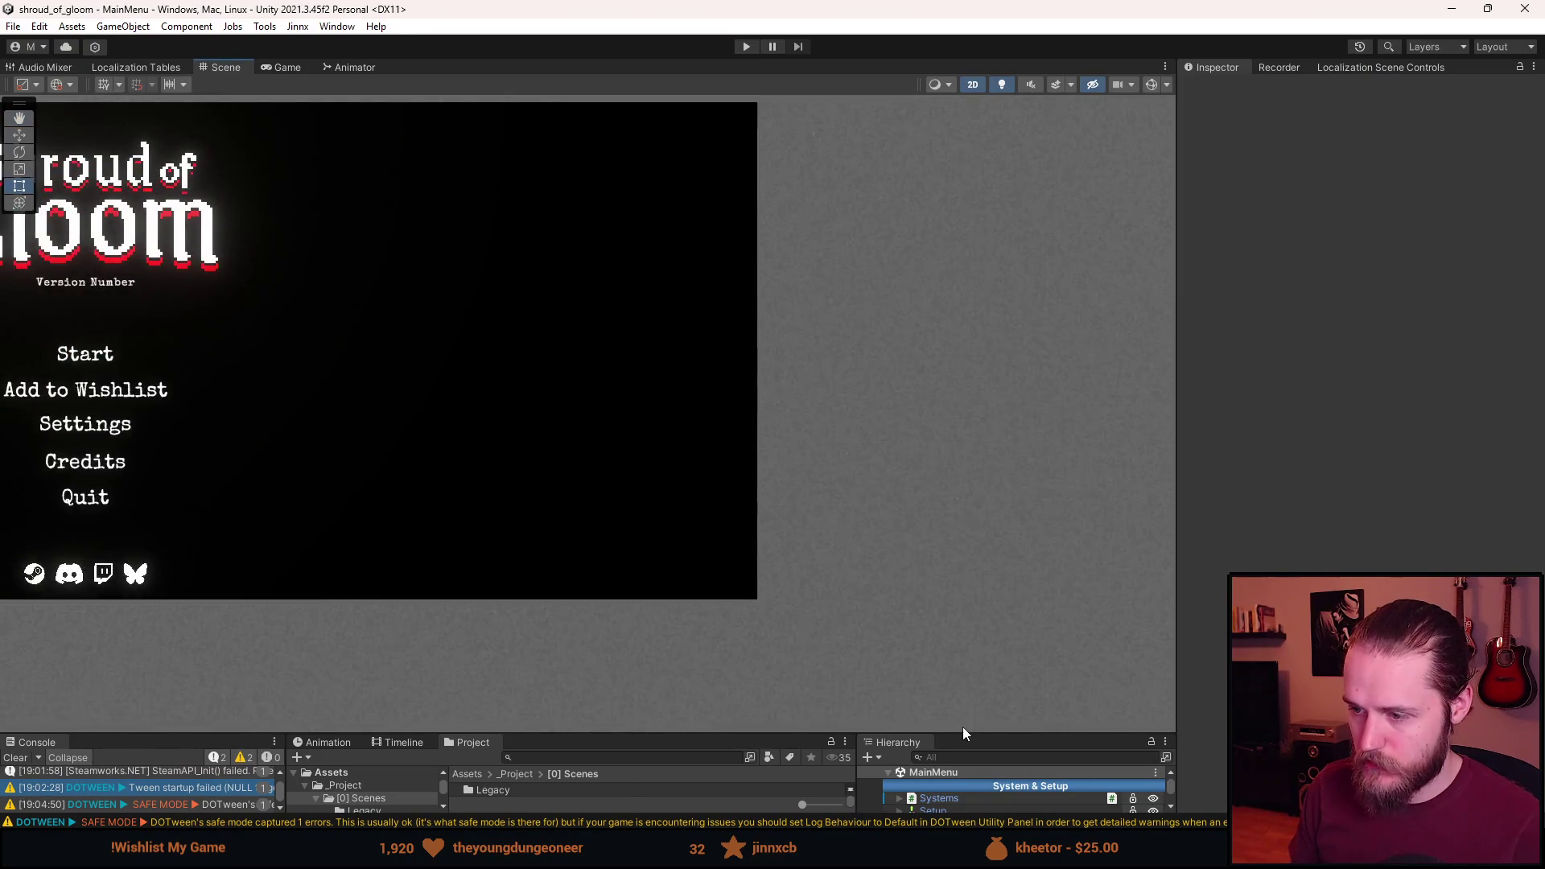
click(985, 756)
key(alt+shift+a)
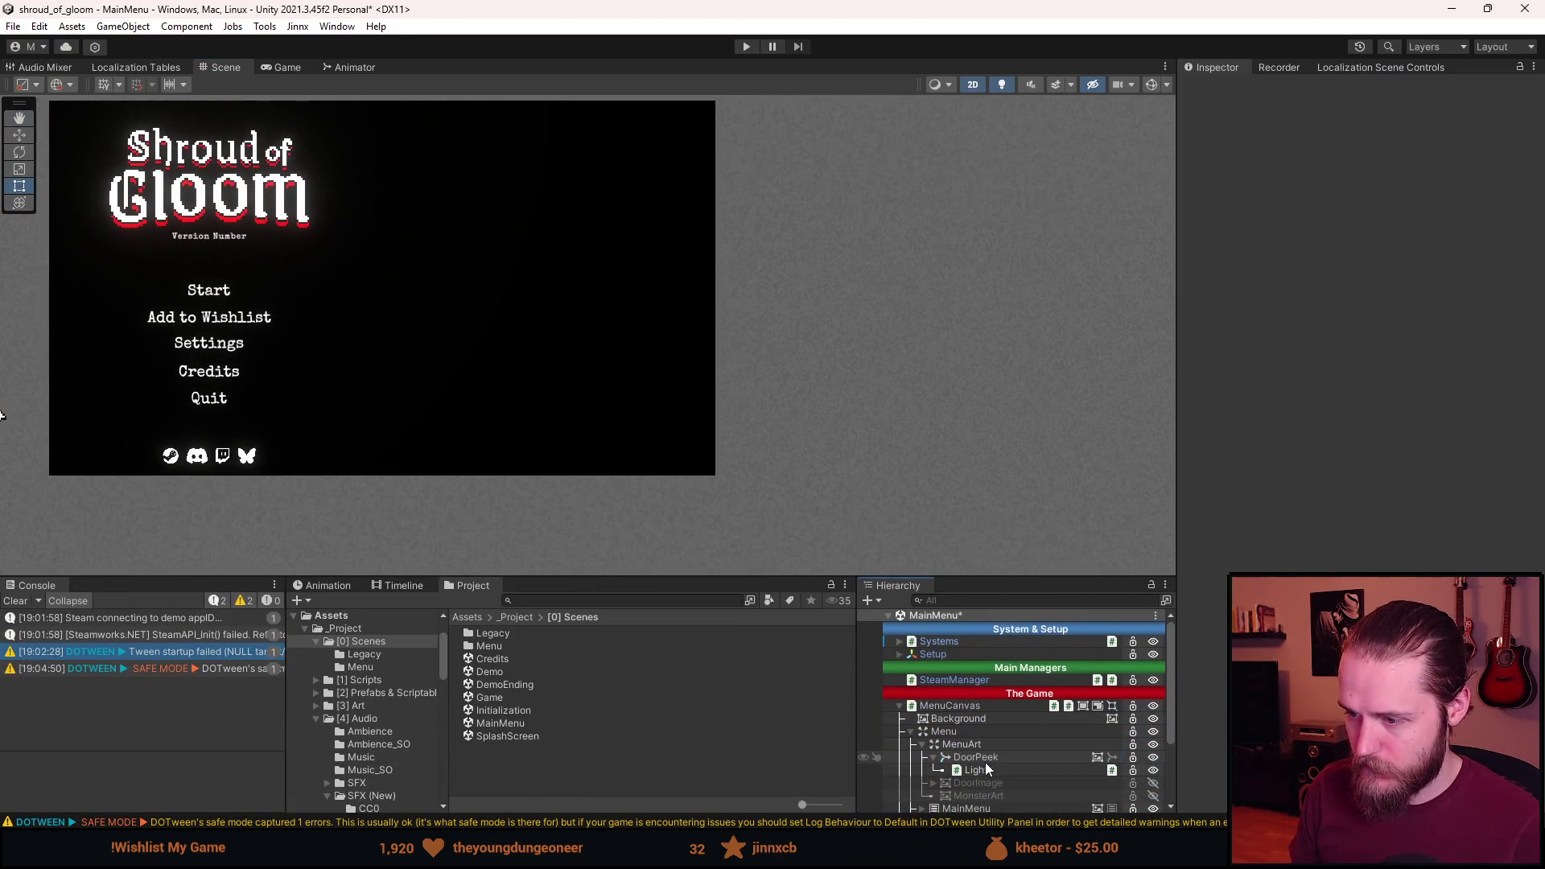
click(1375, 370)
click(1529, 486)
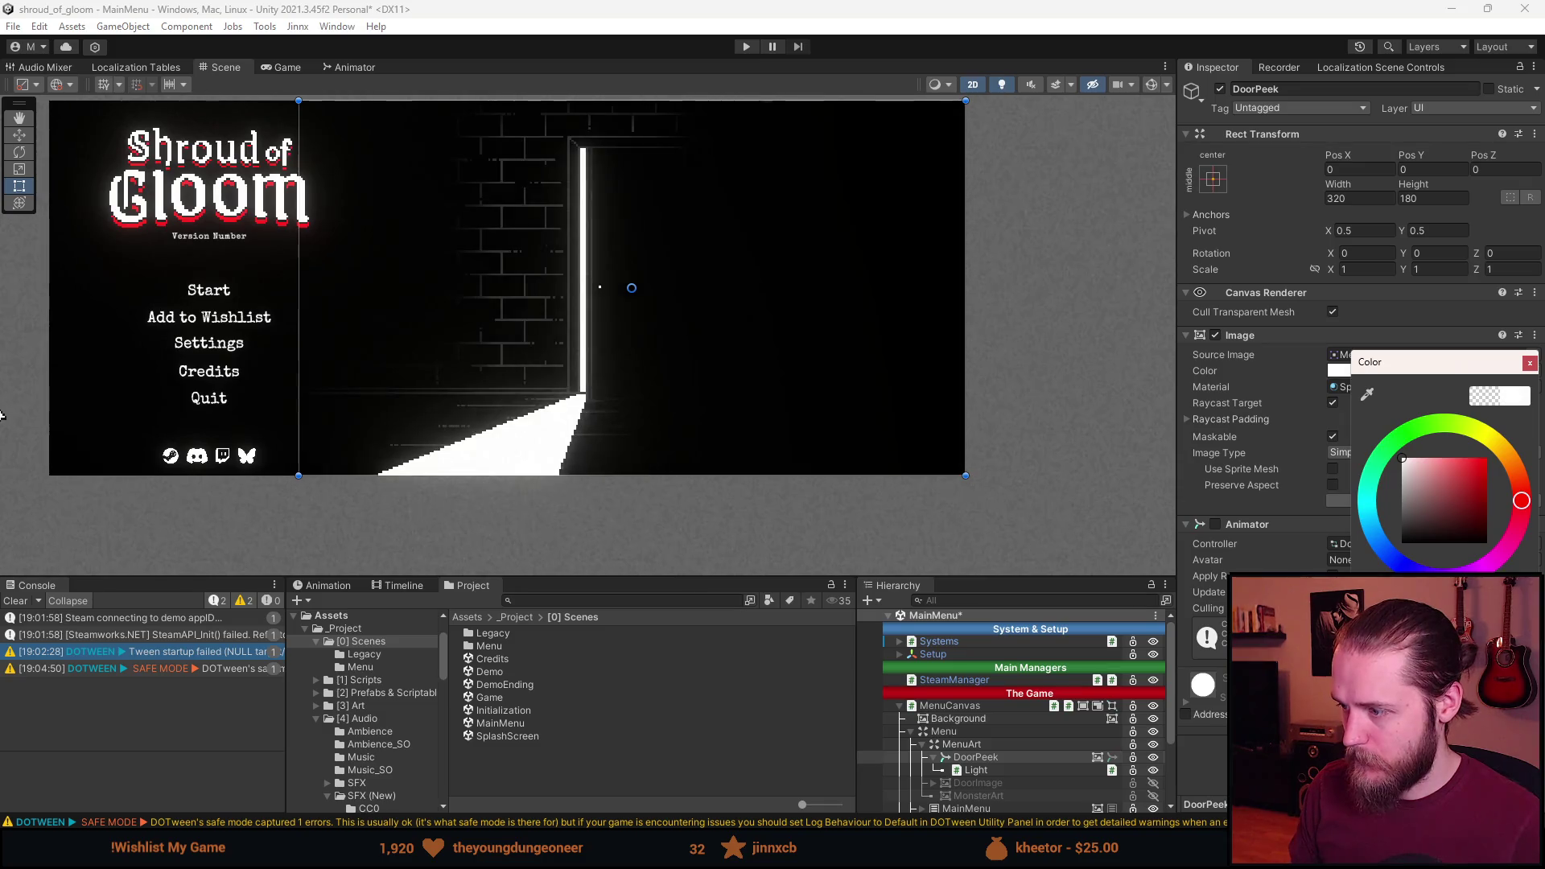
click(1532, 366)
scroll(710, 391, up, 2)
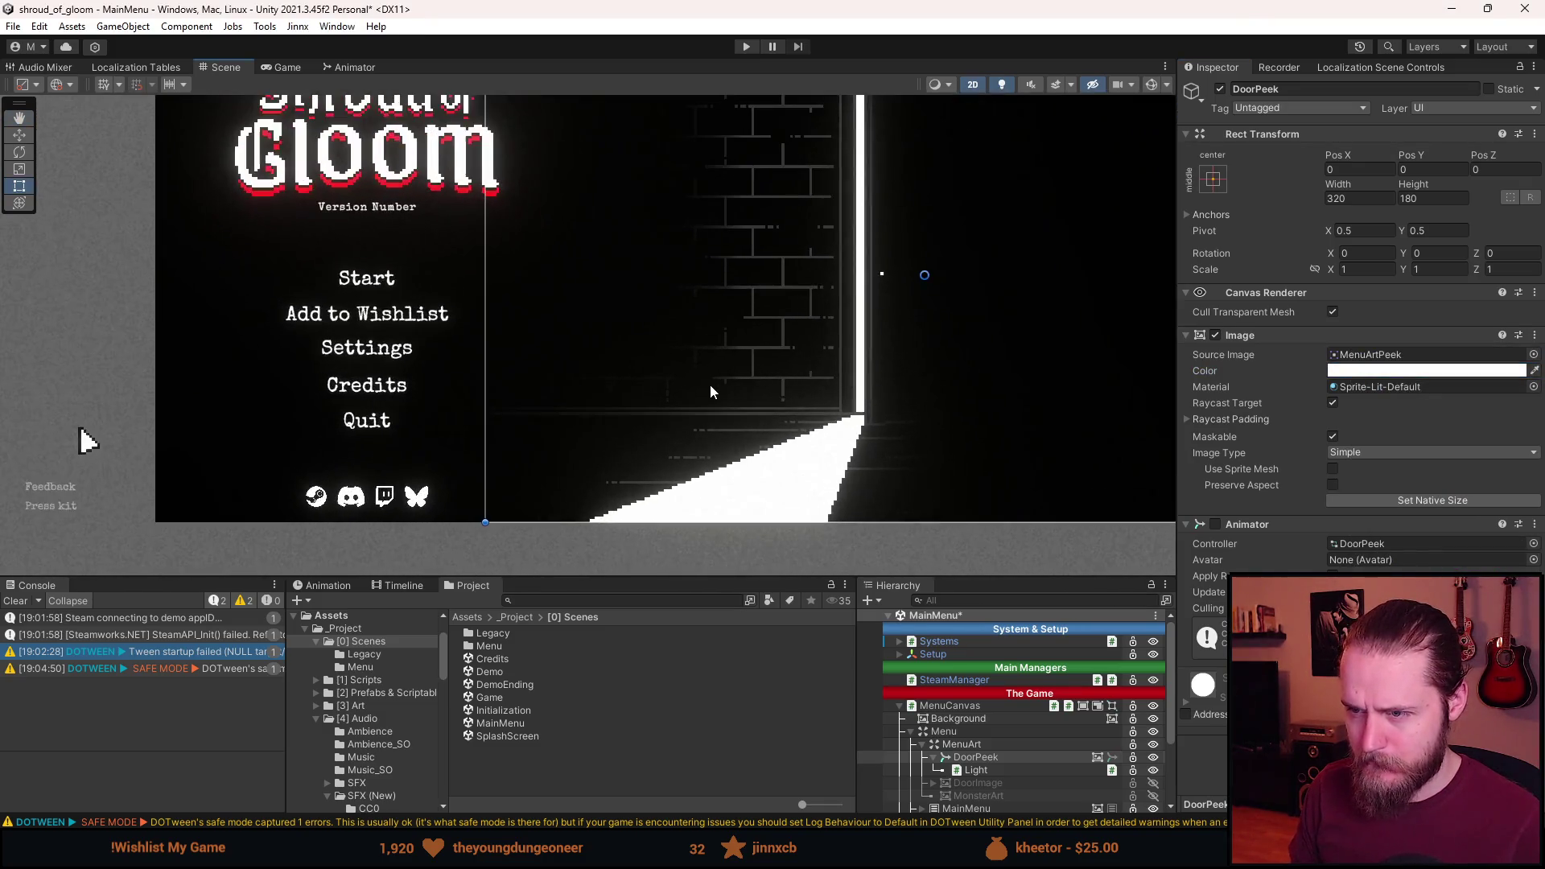
Edit the shape of DoorPeek's Light, pulling its lower-left corner in to the floor.
click(990, 769)
click(1338, 411)
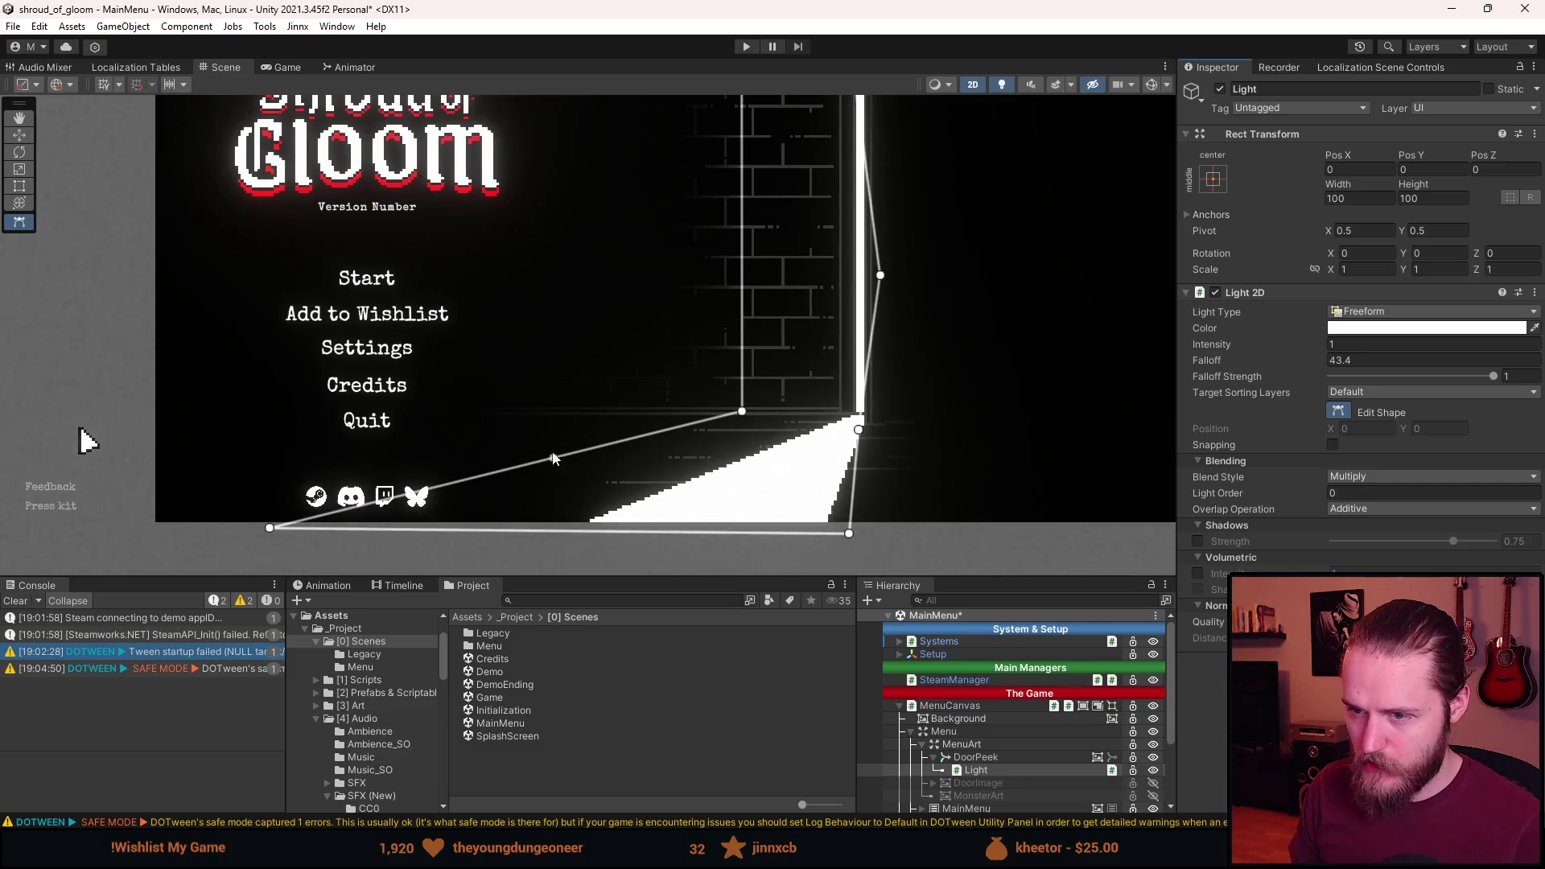
mouse_move(277, 528)
mouse_down()
mouse_move(537, 543)
mouse_move(436, 557)
mouse_move(503, 571)
mouse_move(630, 568)
mouse_move(459, 571)
mouse_move(128, 519)
mouse_move(514, 544)
mouse_move(500, 534)
mouse_up()
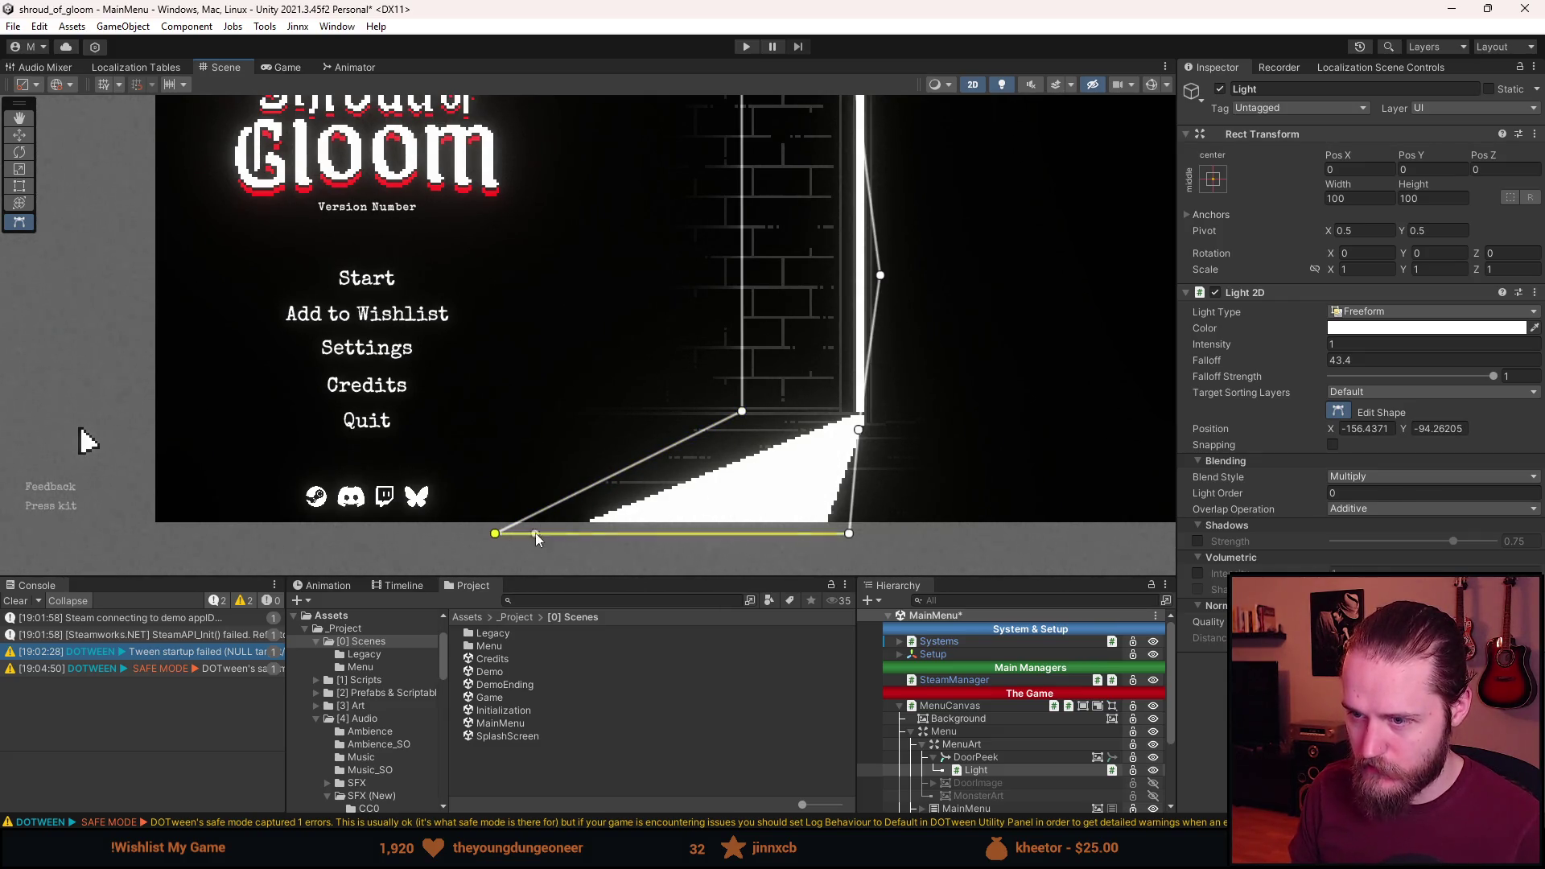
drag(499, 532, 491, 533)
Move the light's door-threshold vertex to the door's lower corner.
scroll(568, 460, down, 2)
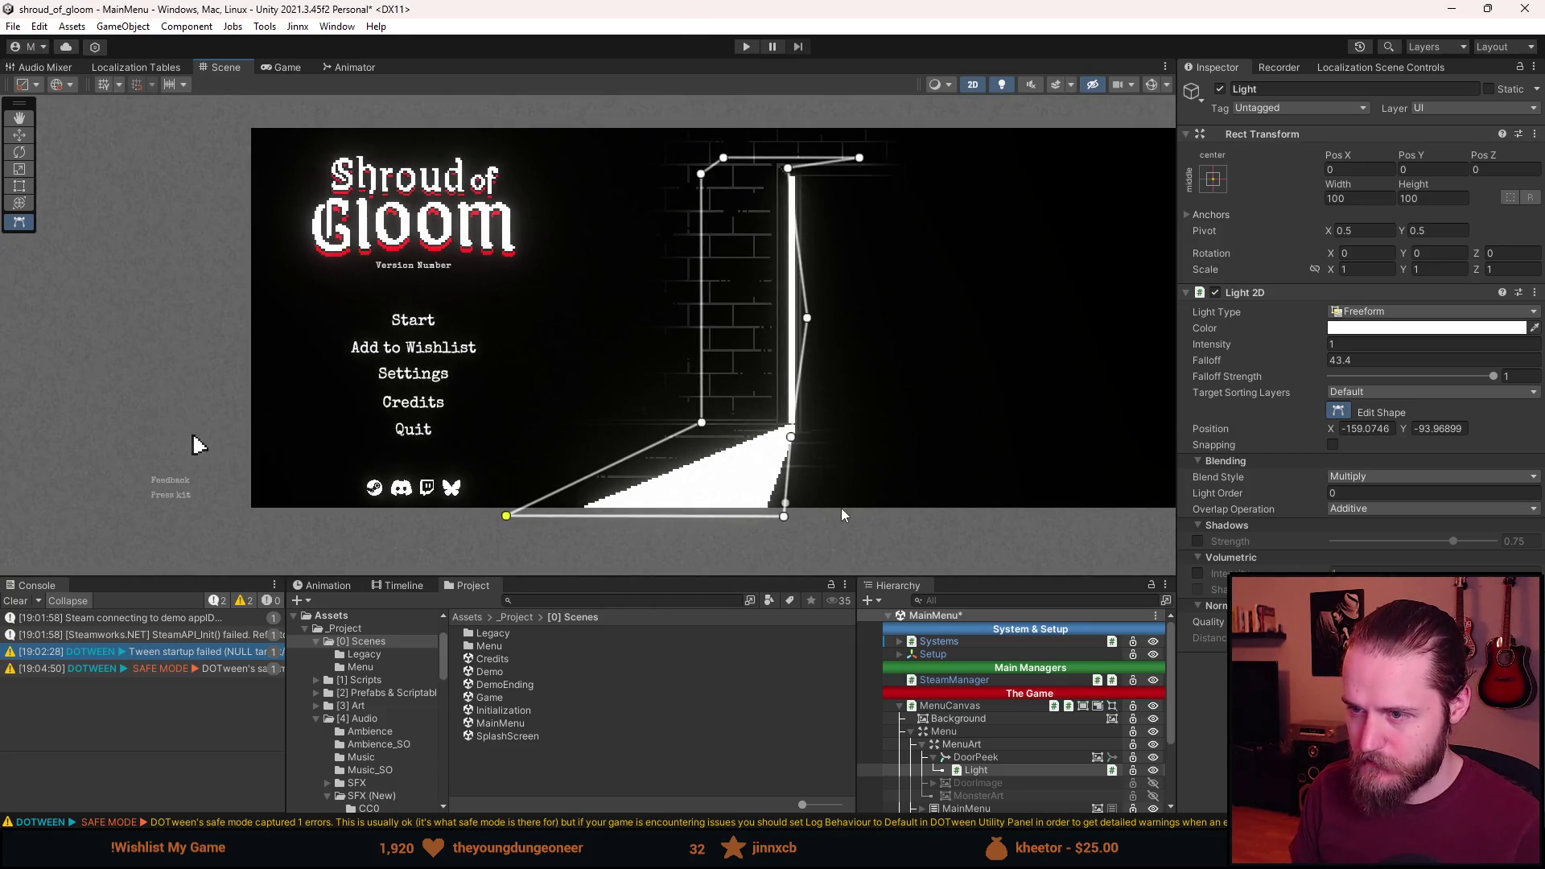
scroll(809, 322, up, 5)
scroll(803, 287, down, 5)
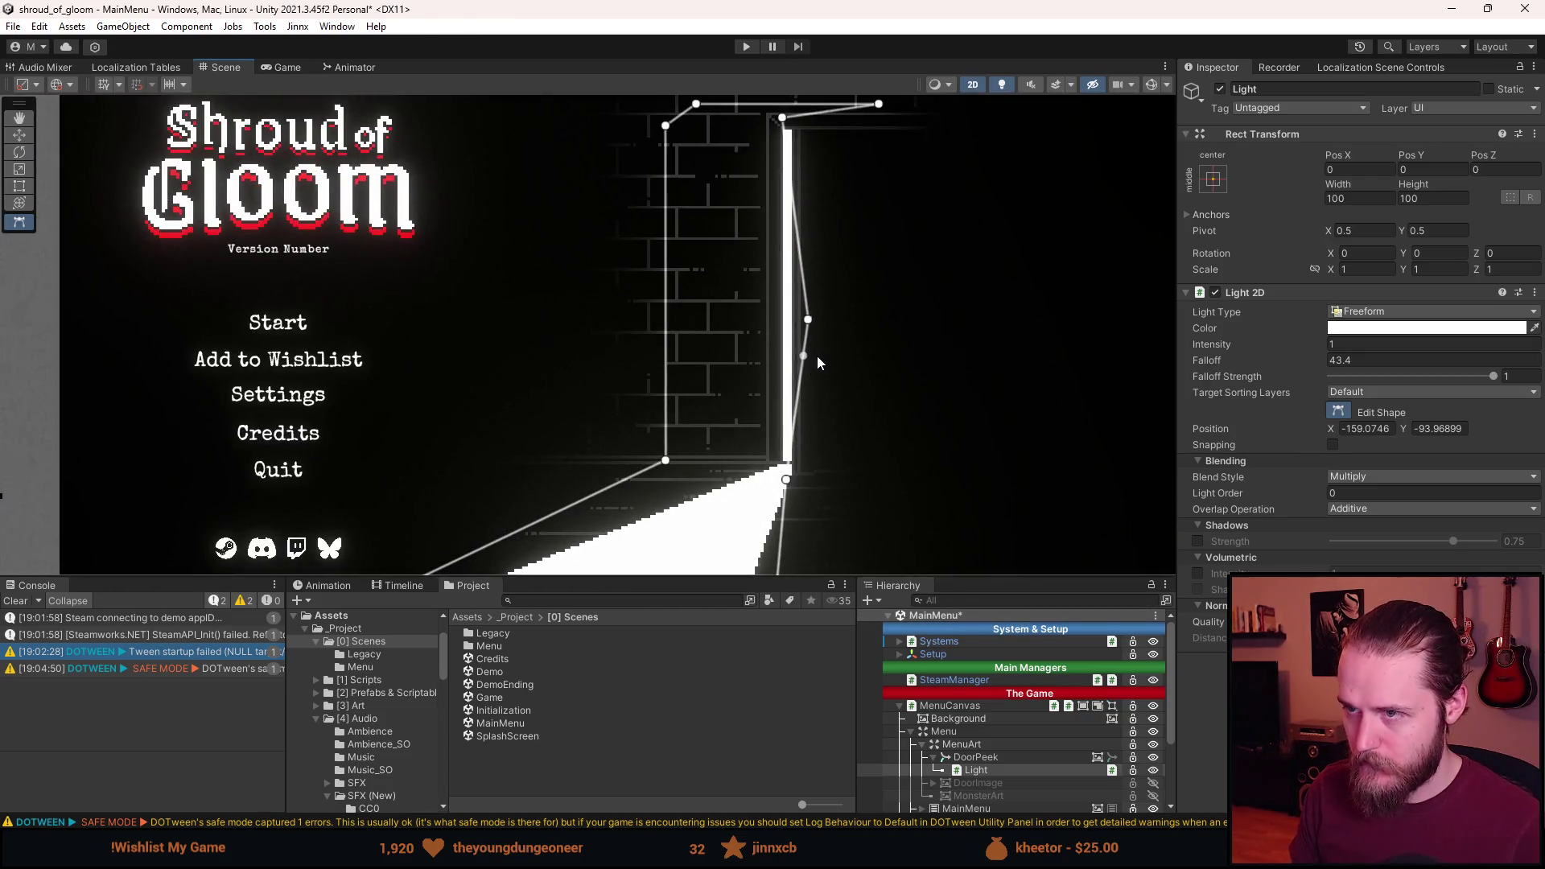
scroll(789, 478, up, 3)
click(778, 485)
mouse_move(778, 485)
mouse_down()
mouse_move(787, 494)
mouse_move(831, 420)
mouse_up()
scroll(787, 495, down, 3)
scroll(788, 496, down, 3)
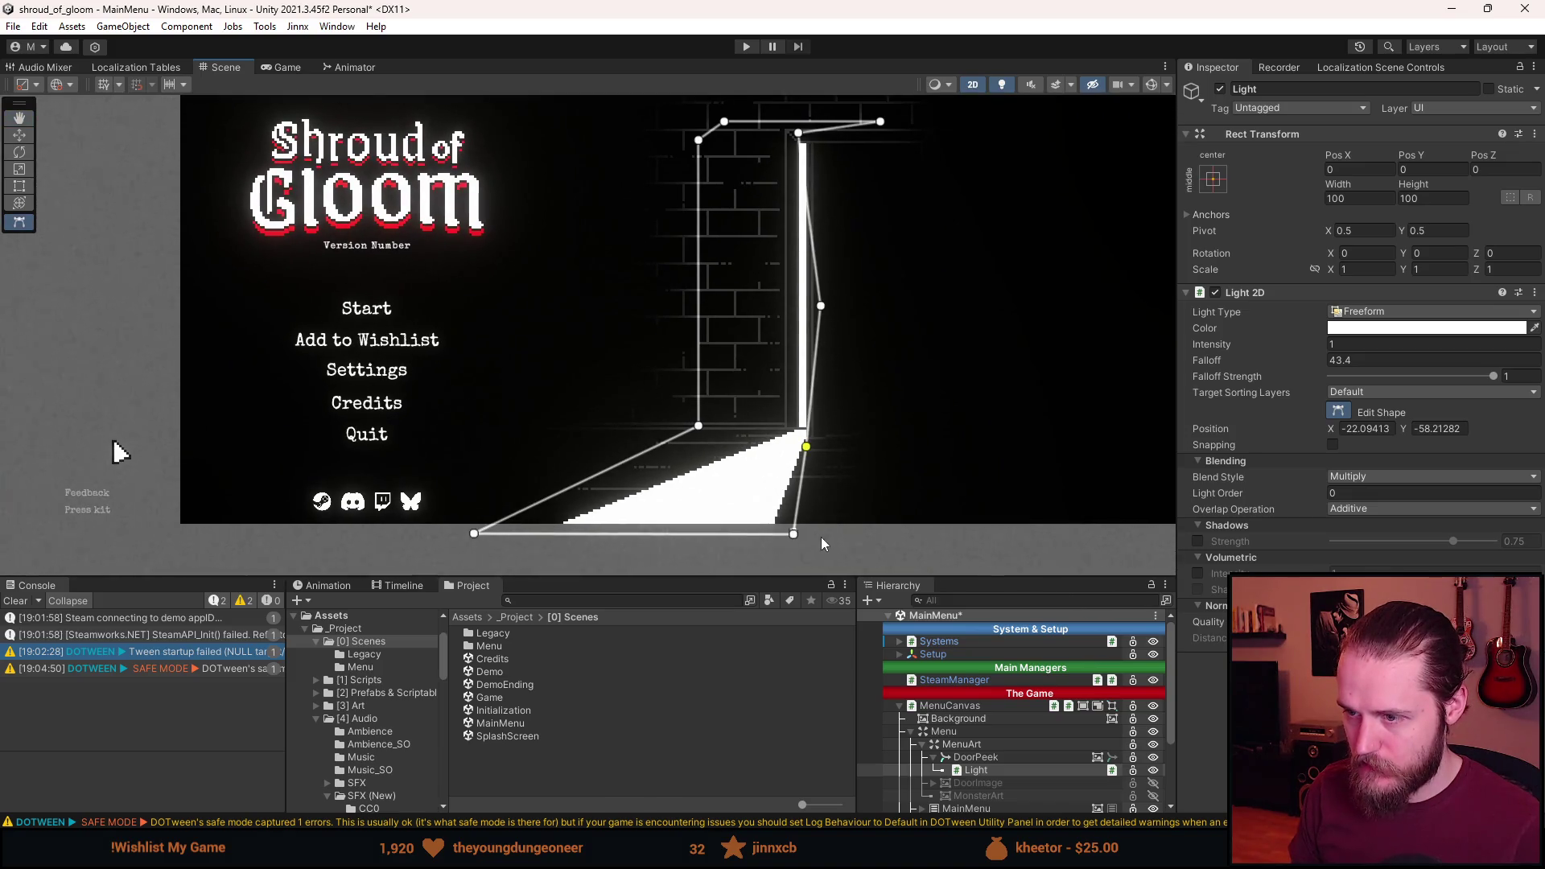
click(974, 760)
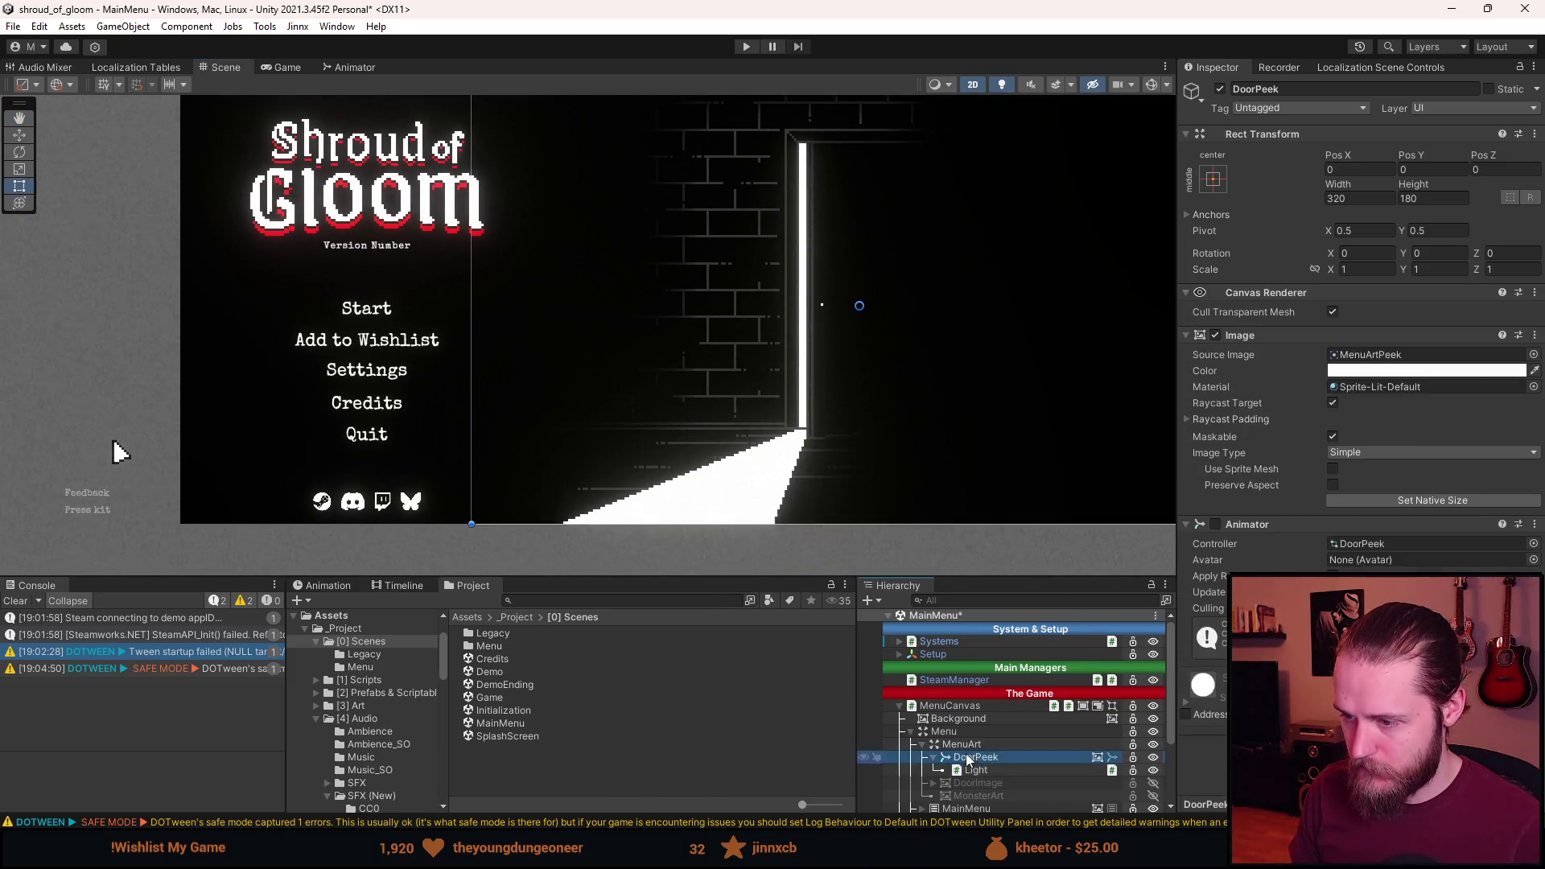
Fade out and deactivate DoorPeek, then select the Light under DoorImage.
click(1372, 371)
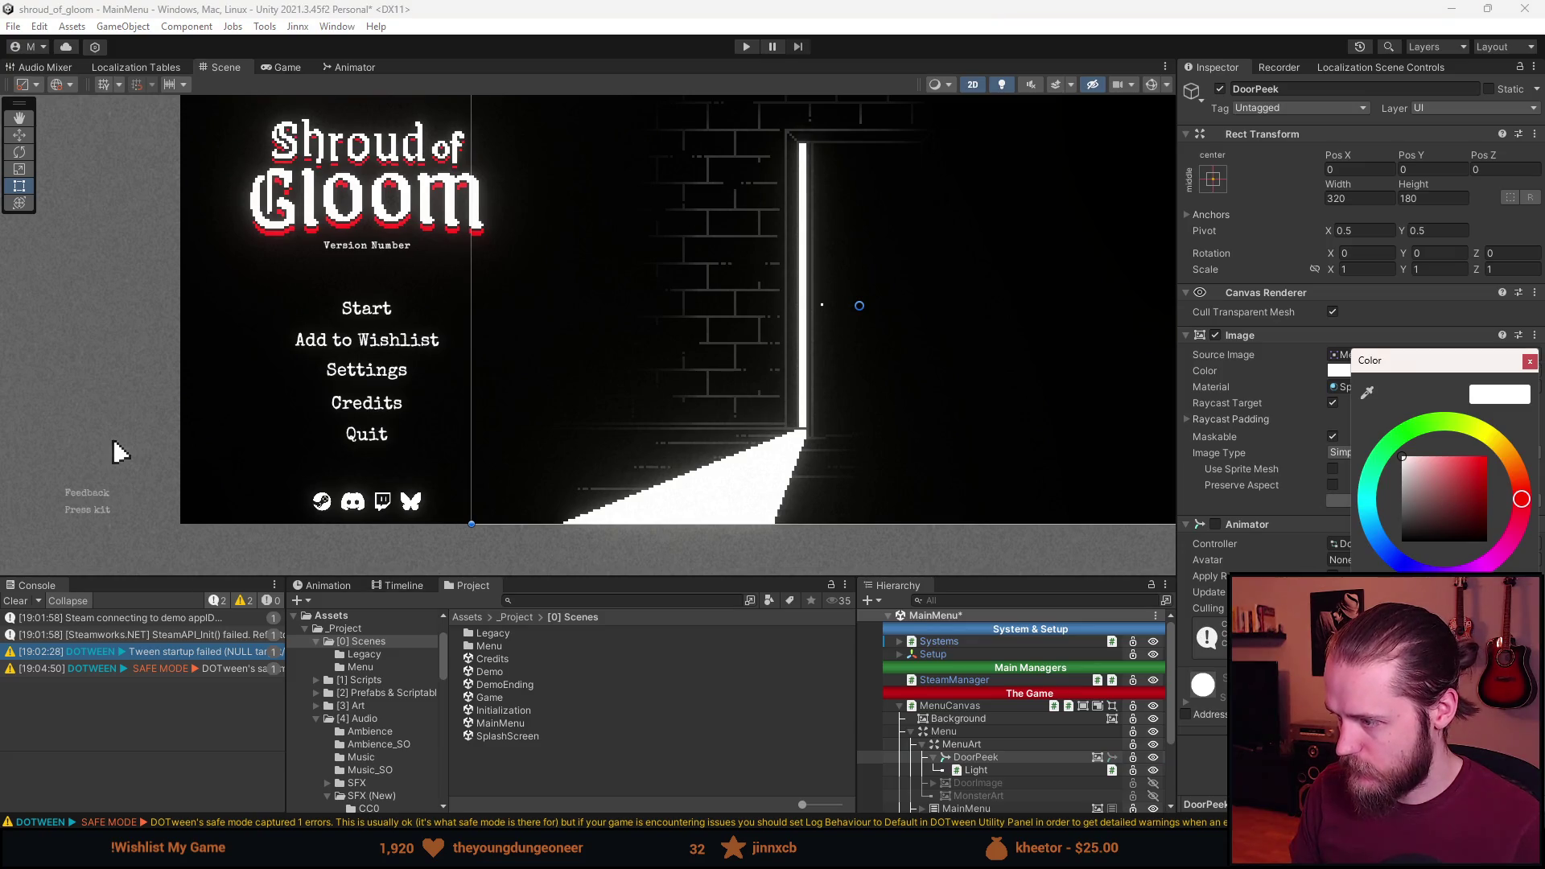
drag(1440, 684, 1373, 684)
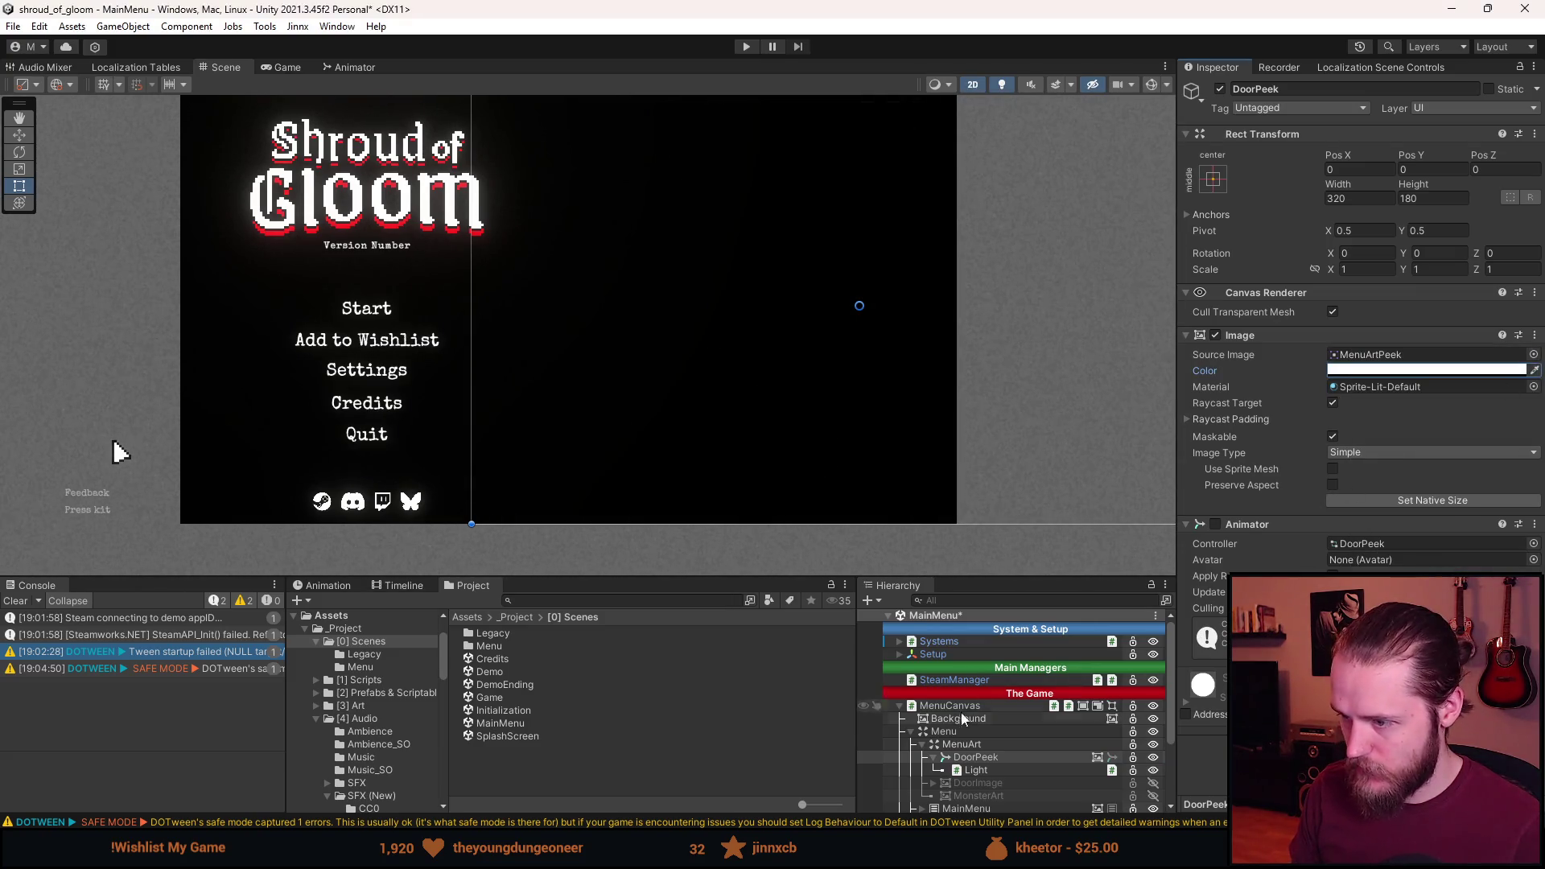
click(976, 757)
key(alt+shift+a)
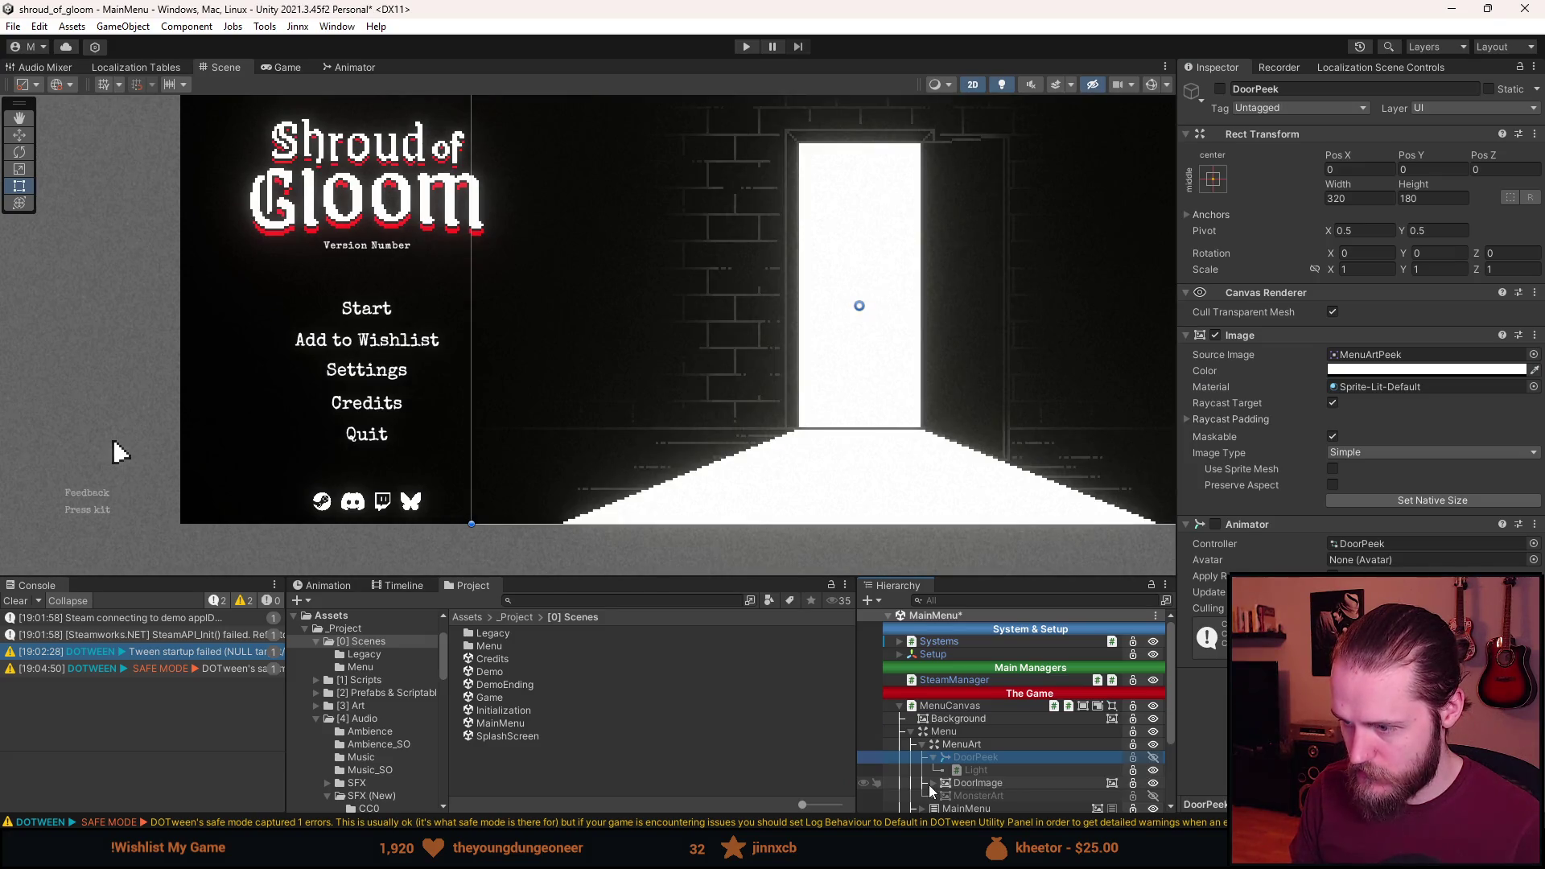
drag(899, 439, 745, 428)
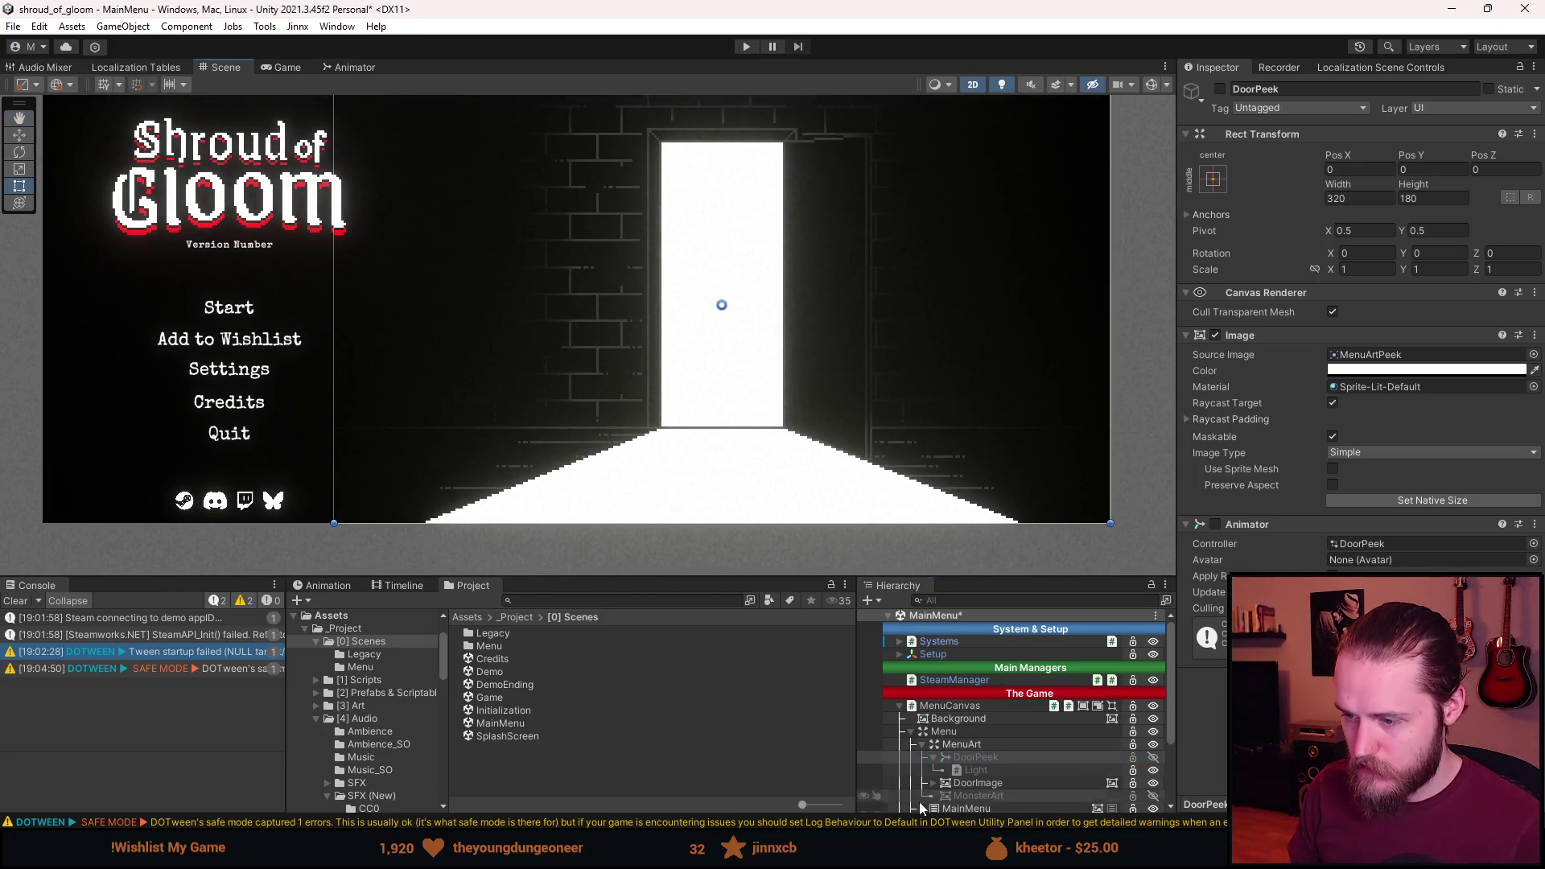
click(931, 783)
click(976, 795)
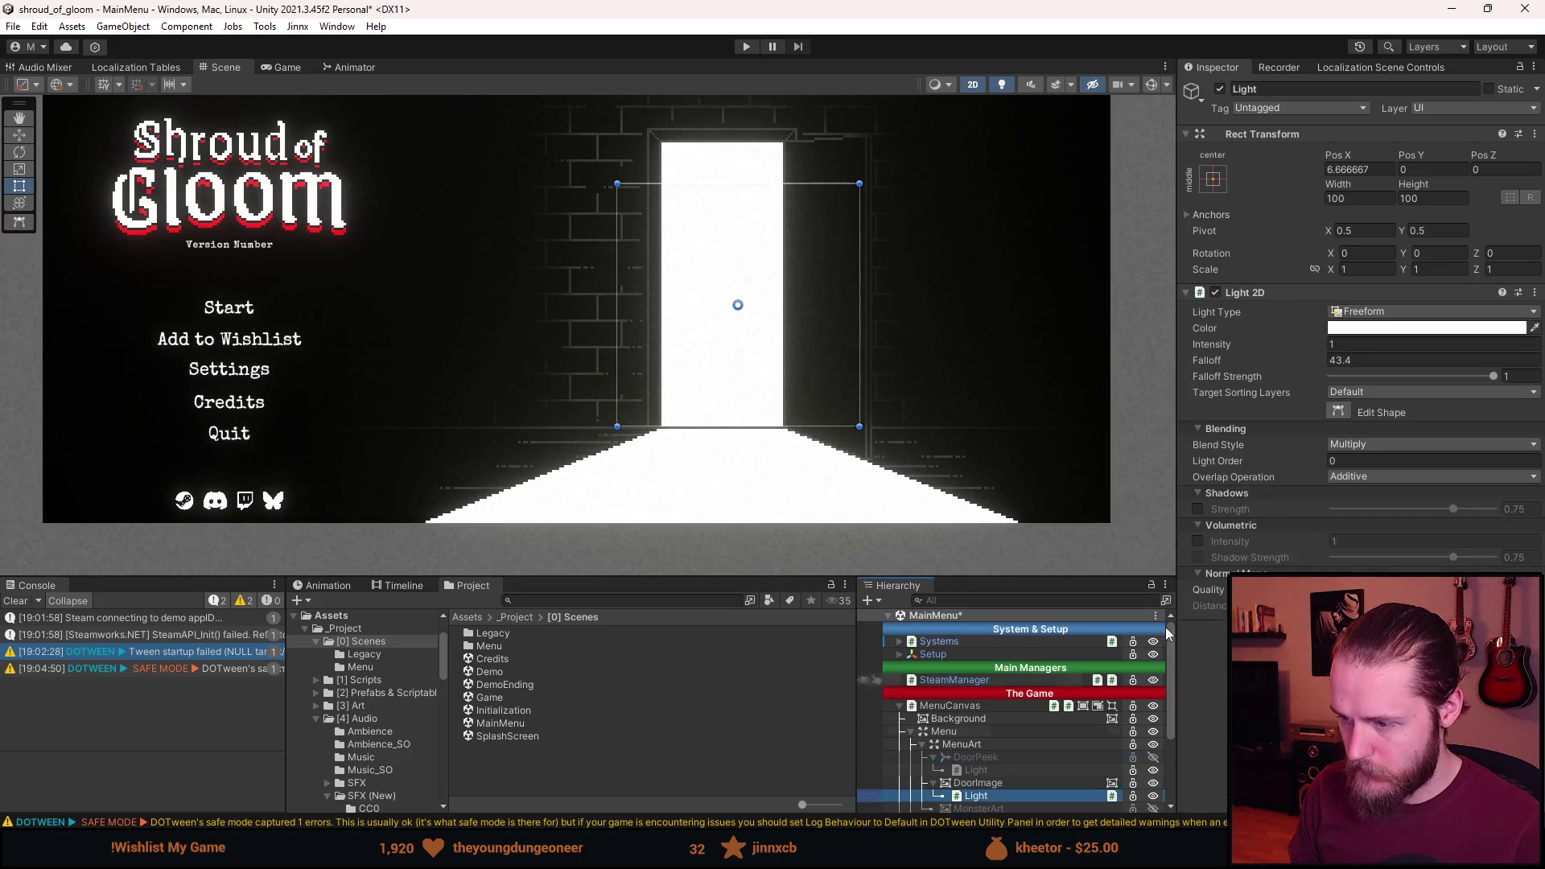
Pull DoorImage light's lower-right and lower-left vertices to the floor edges, then hide DoorImage and save.
click(1338, 411)
scroll(822, 475, up, 3)
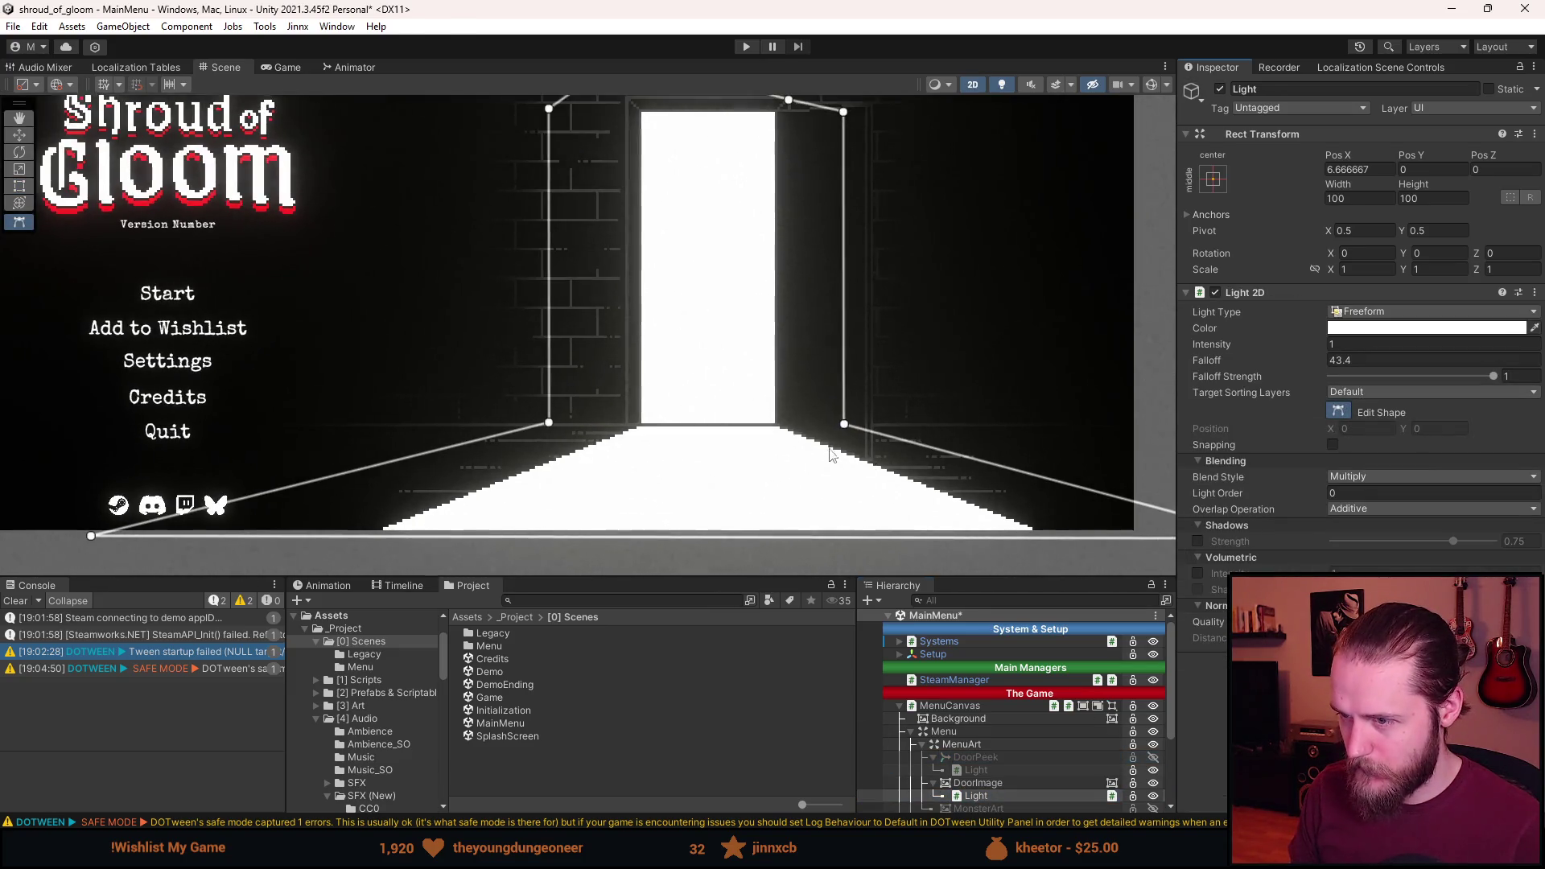
drag(856, 437, 740, 402)
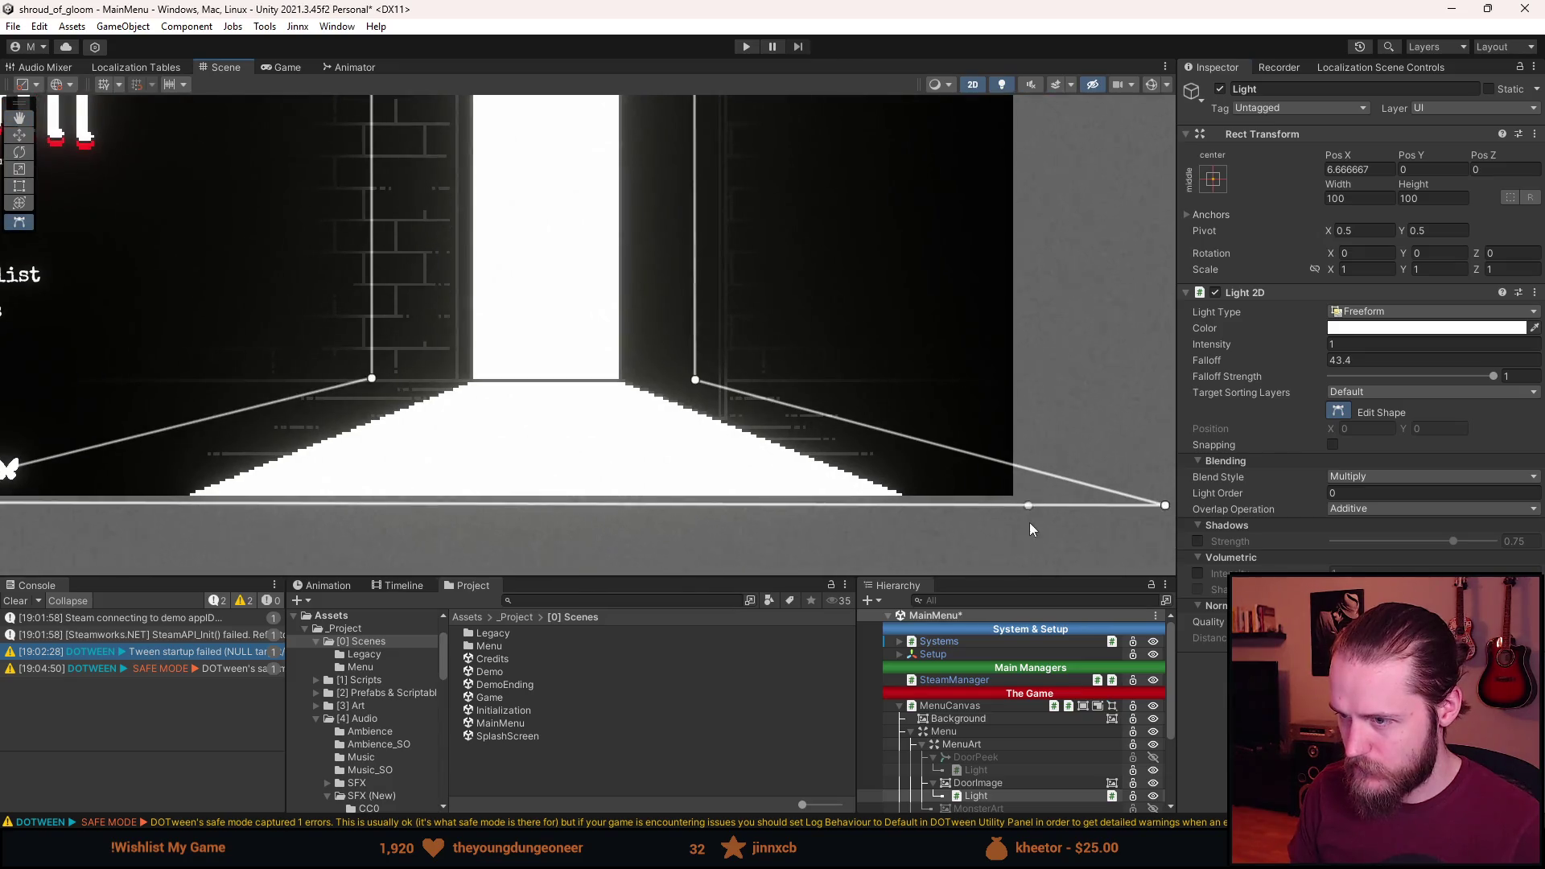
mouse_move(1166, 507)
mouse_down()
mouse_move(1045, 528)
mouse_move(1038, 503)
mouse_up()
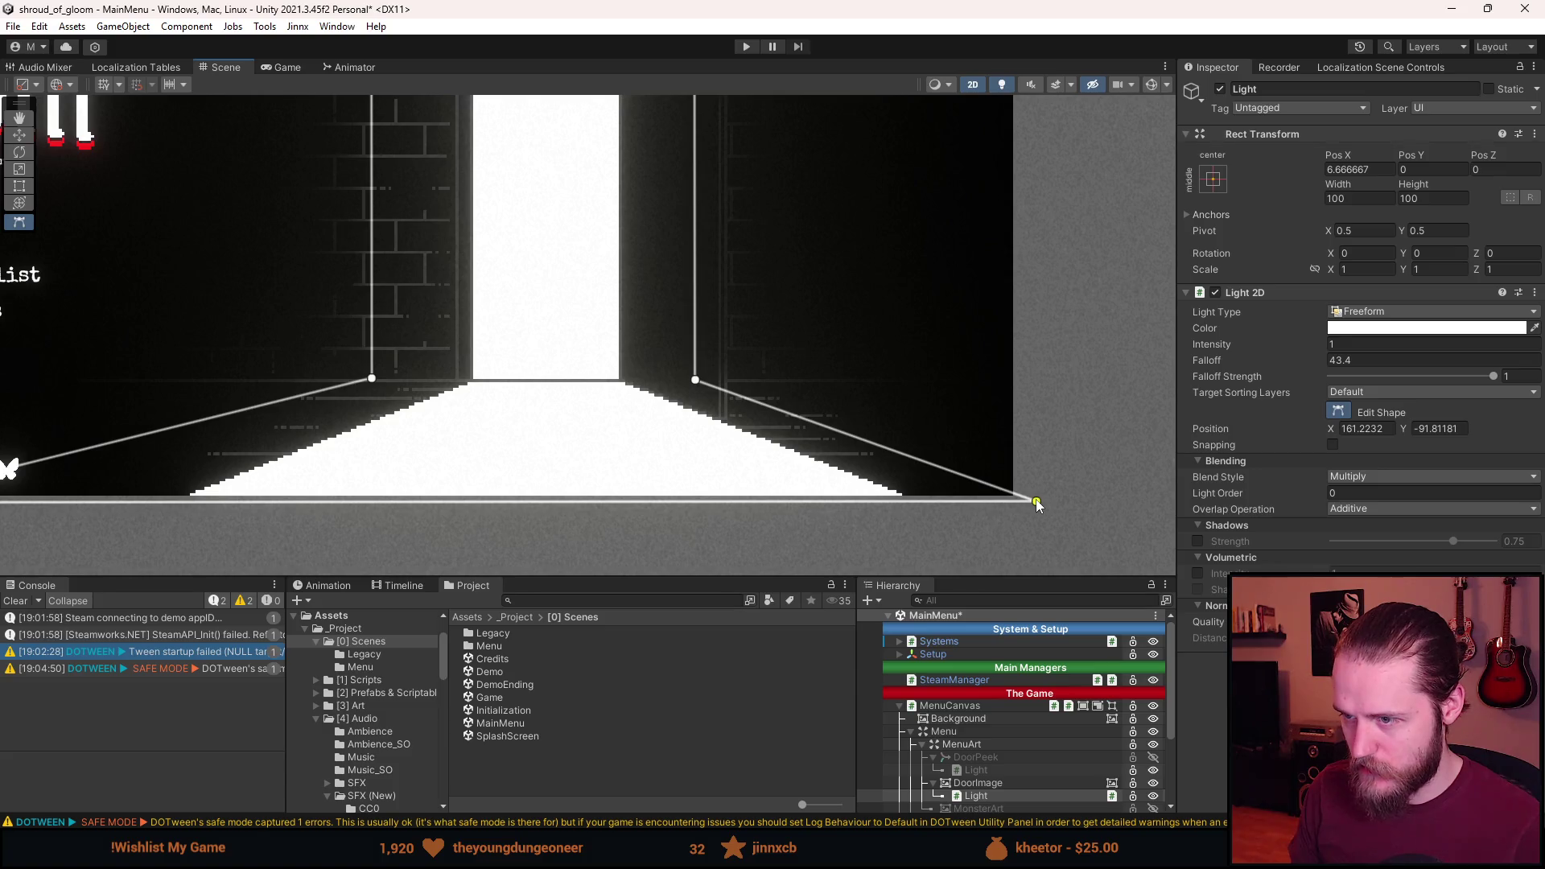
scroll(654, 445, down, 3)
scroll(523, 474, up, 3)
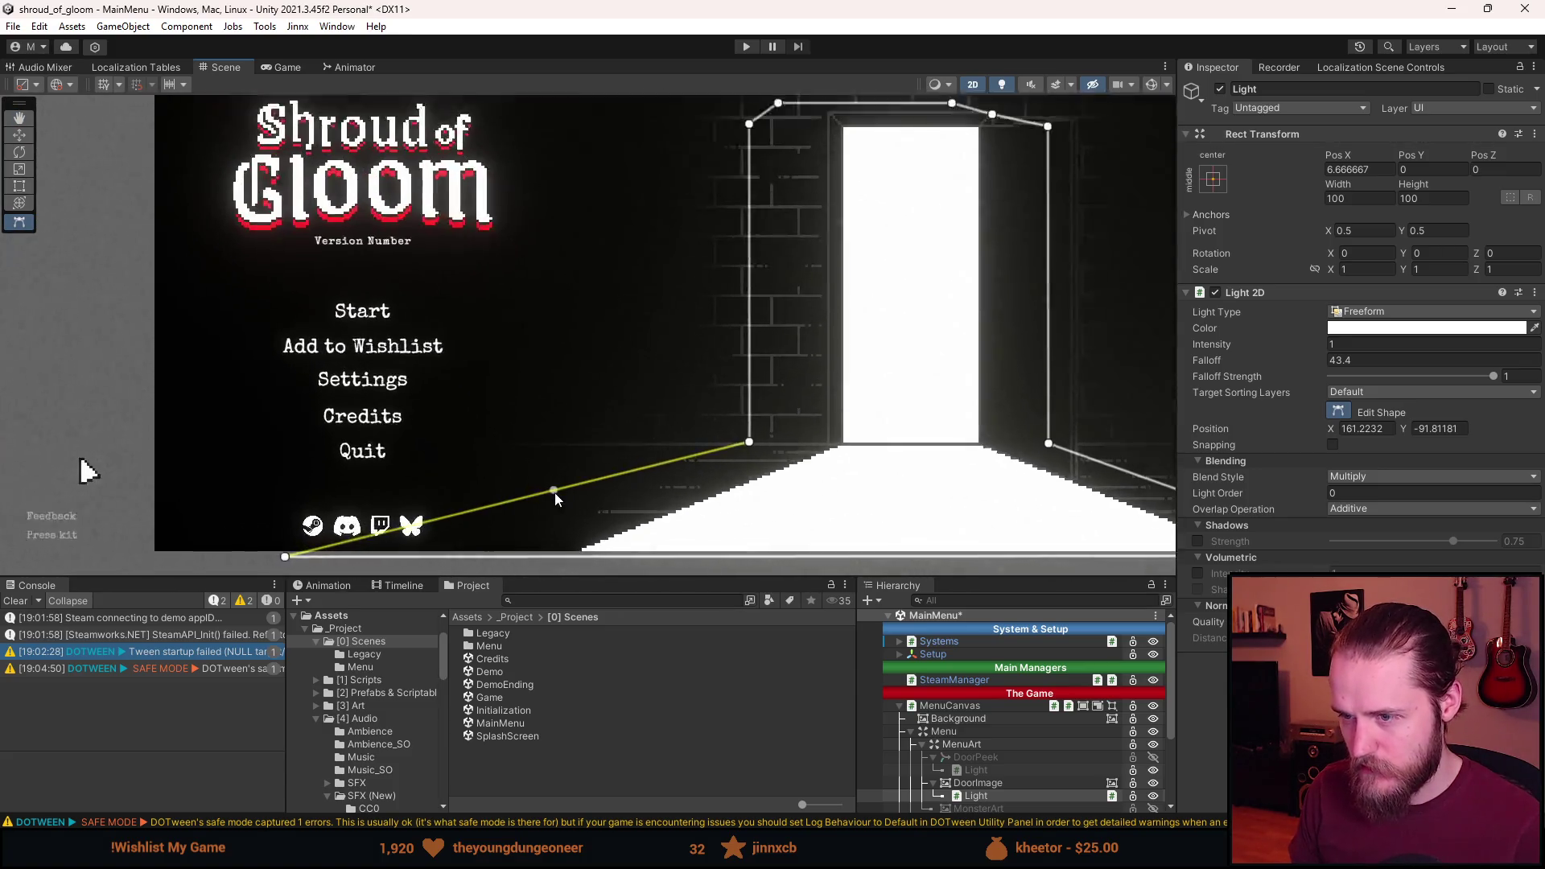
scroll(523, 400, down, 3)
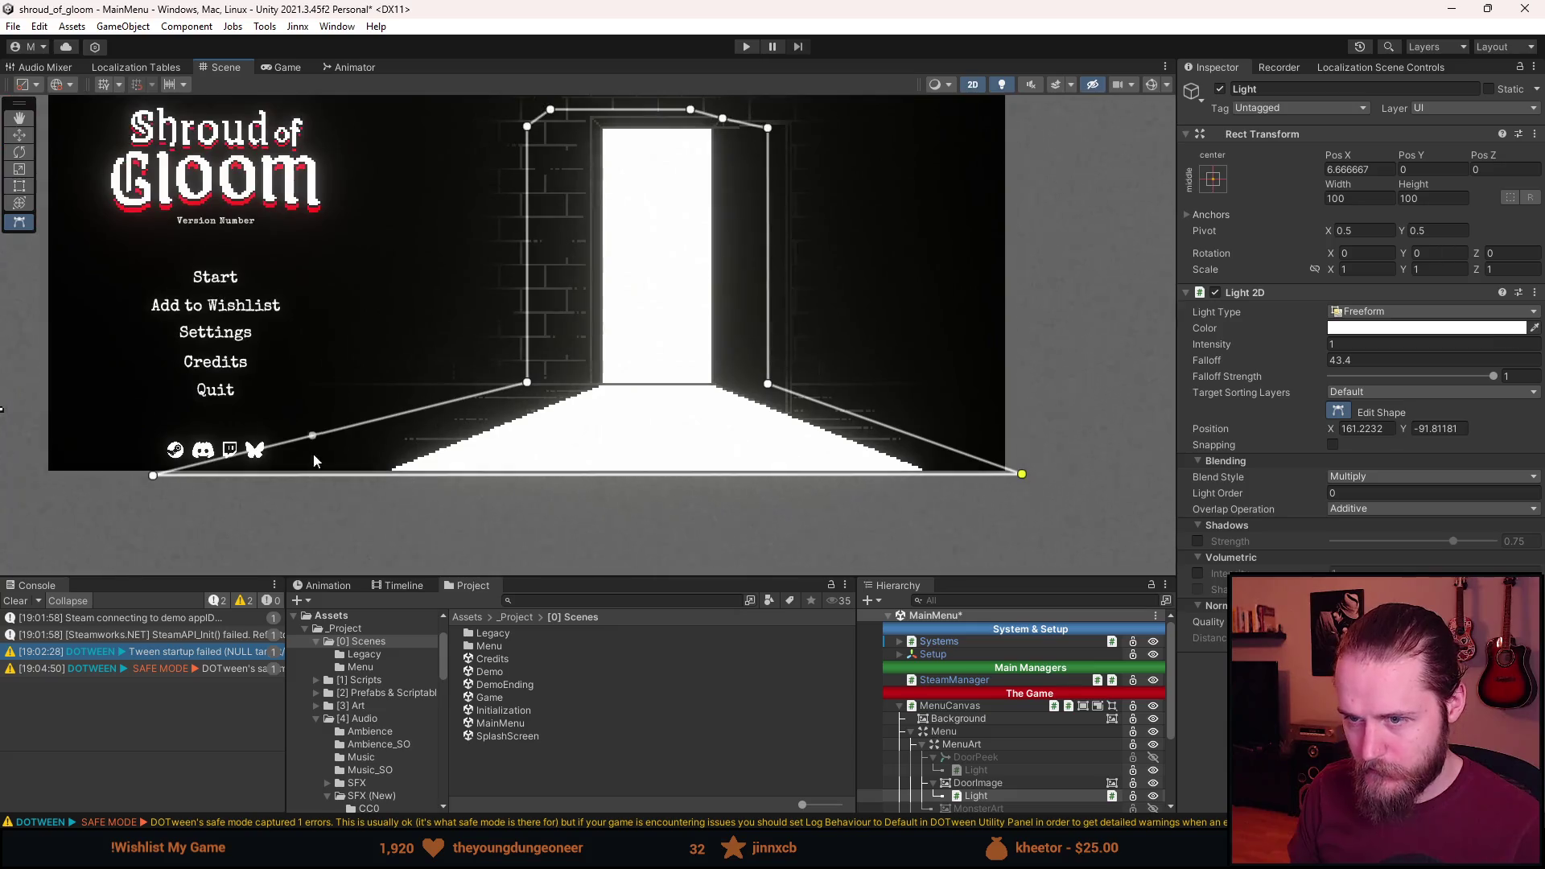
drag(152, 476, 331, 477)
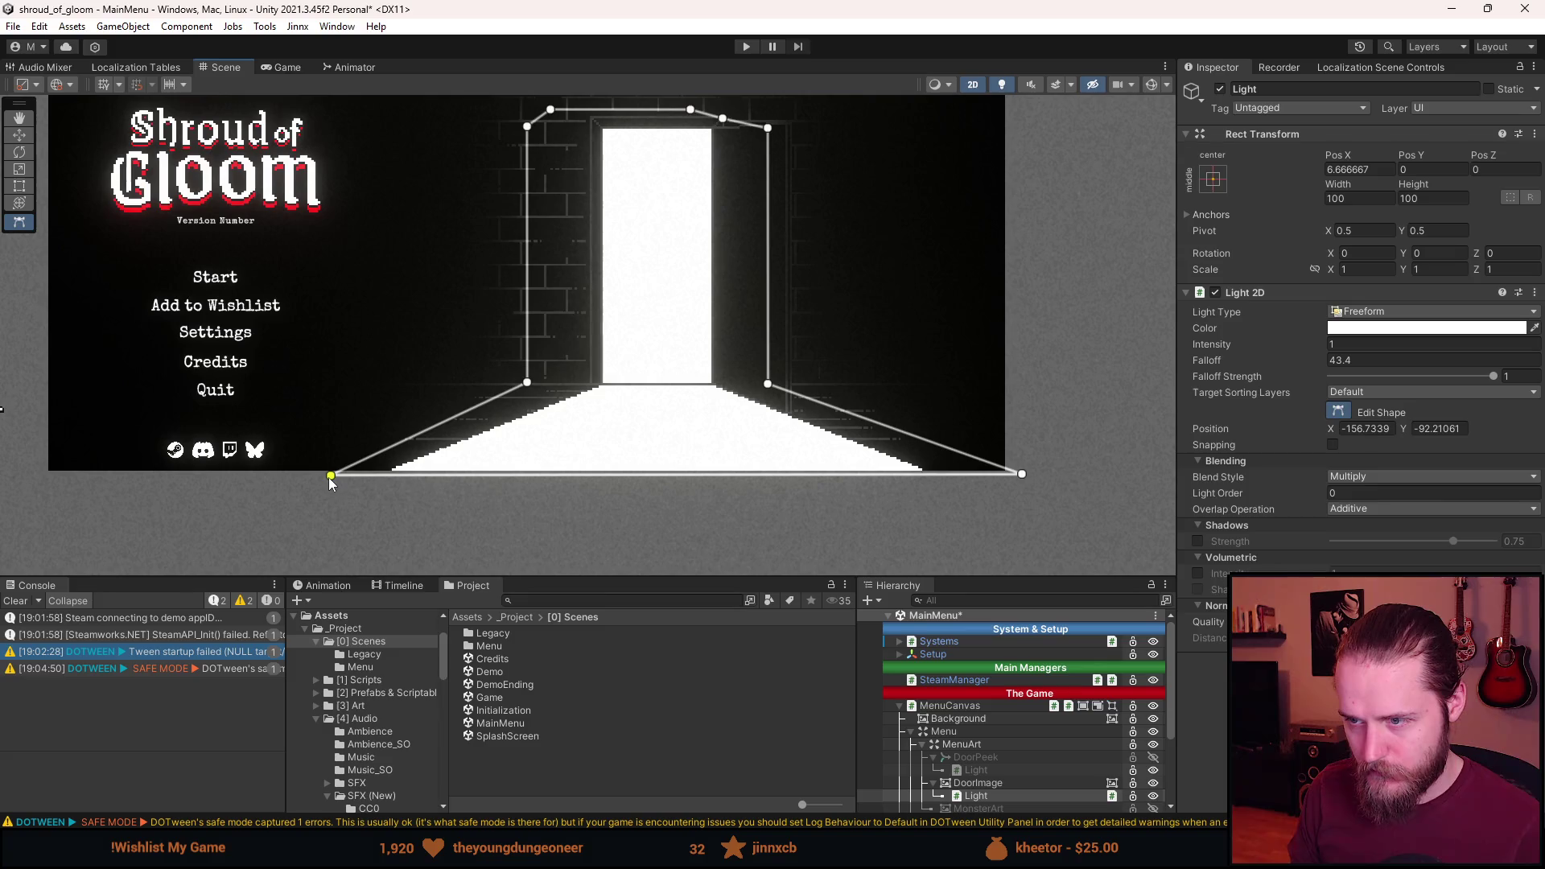
scroll(331, 479, down, 1)
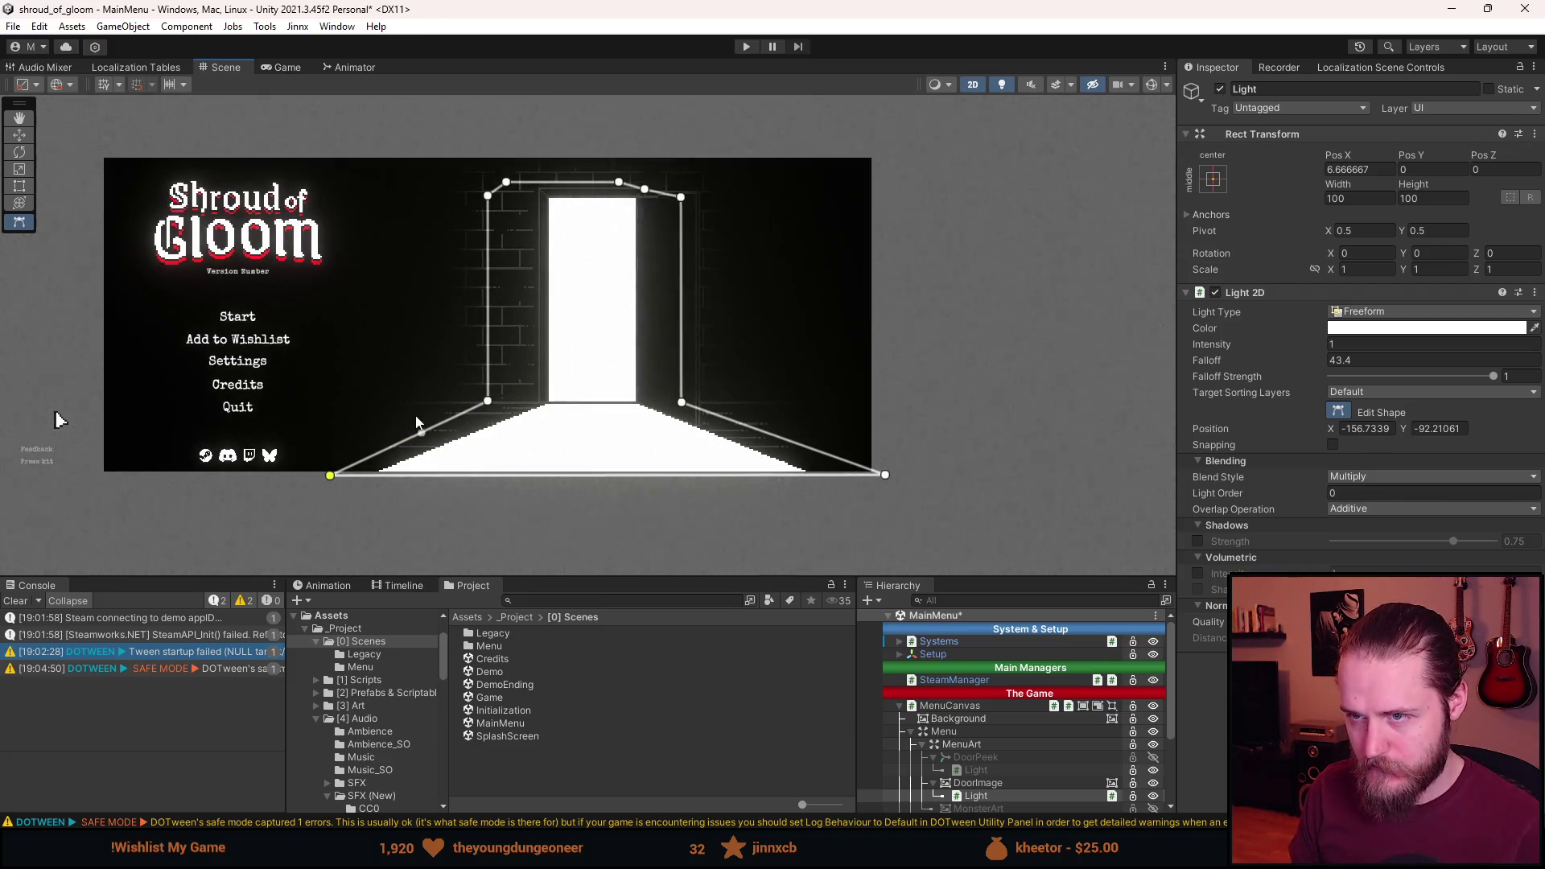
click(995, 794)
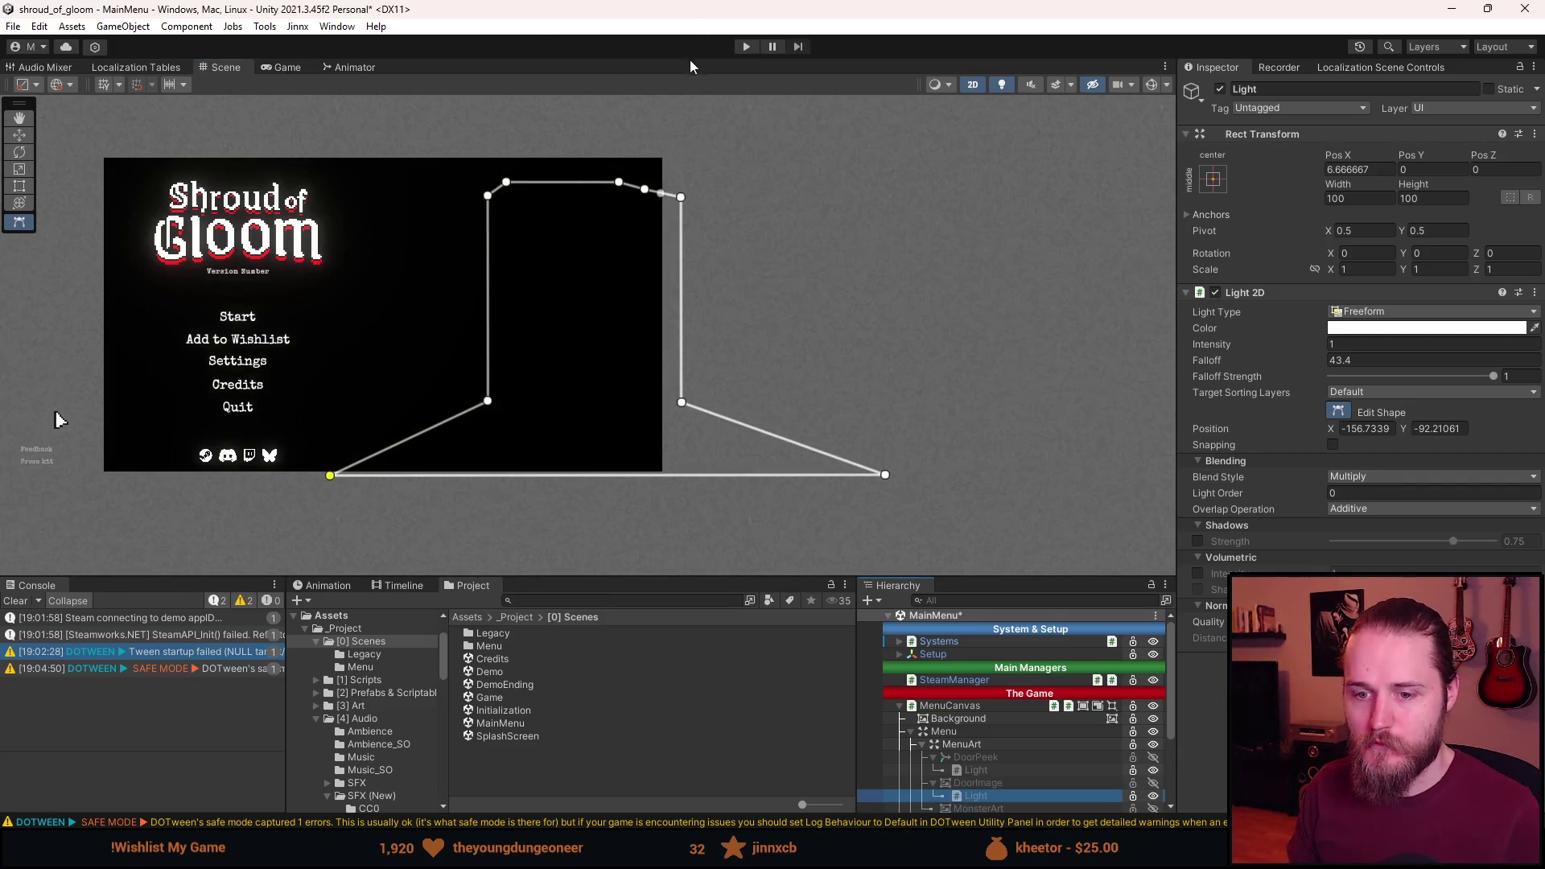
key(ctrl+s)
Play-test the menu in an enlarged Game view, start Slot 1, then stop and return to Aseprite.
click(747, 46)
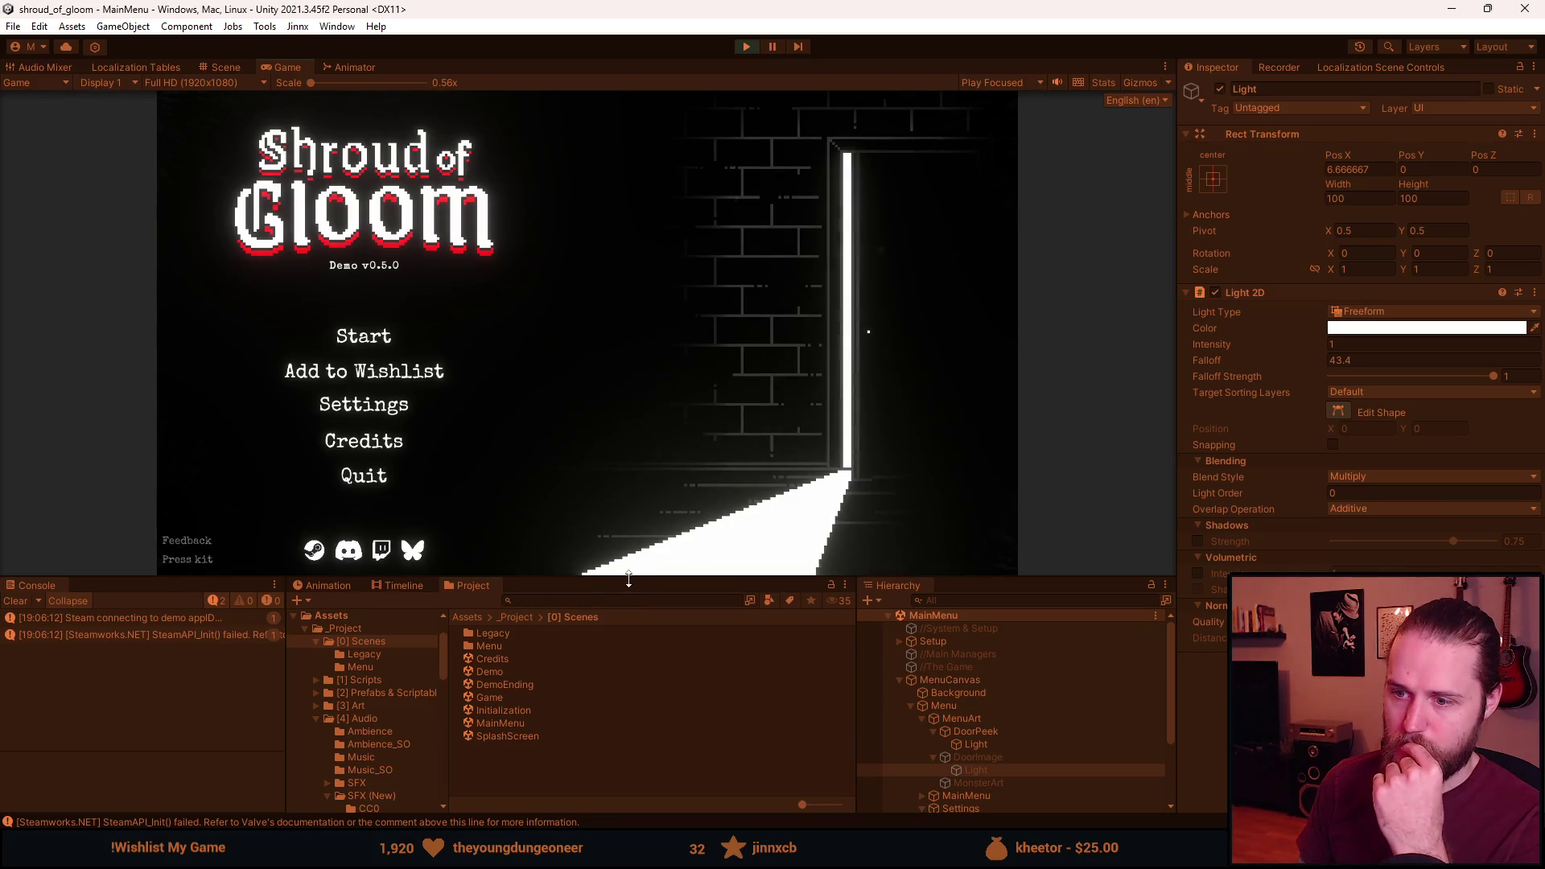
drag(626, 579, 628, 722)
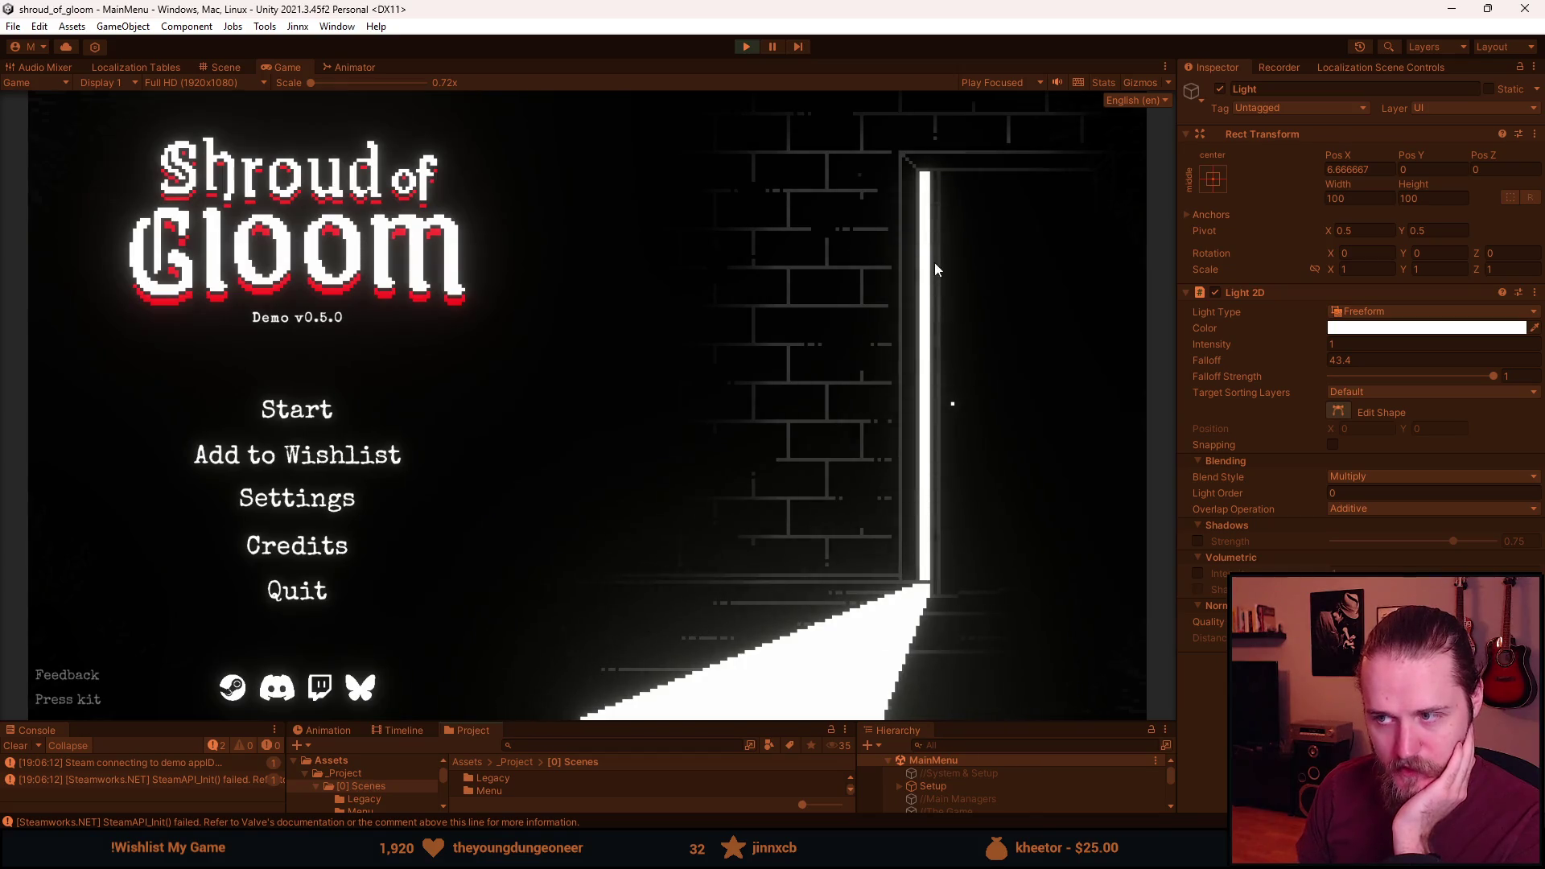
click(303, 414)
click(302, 413)
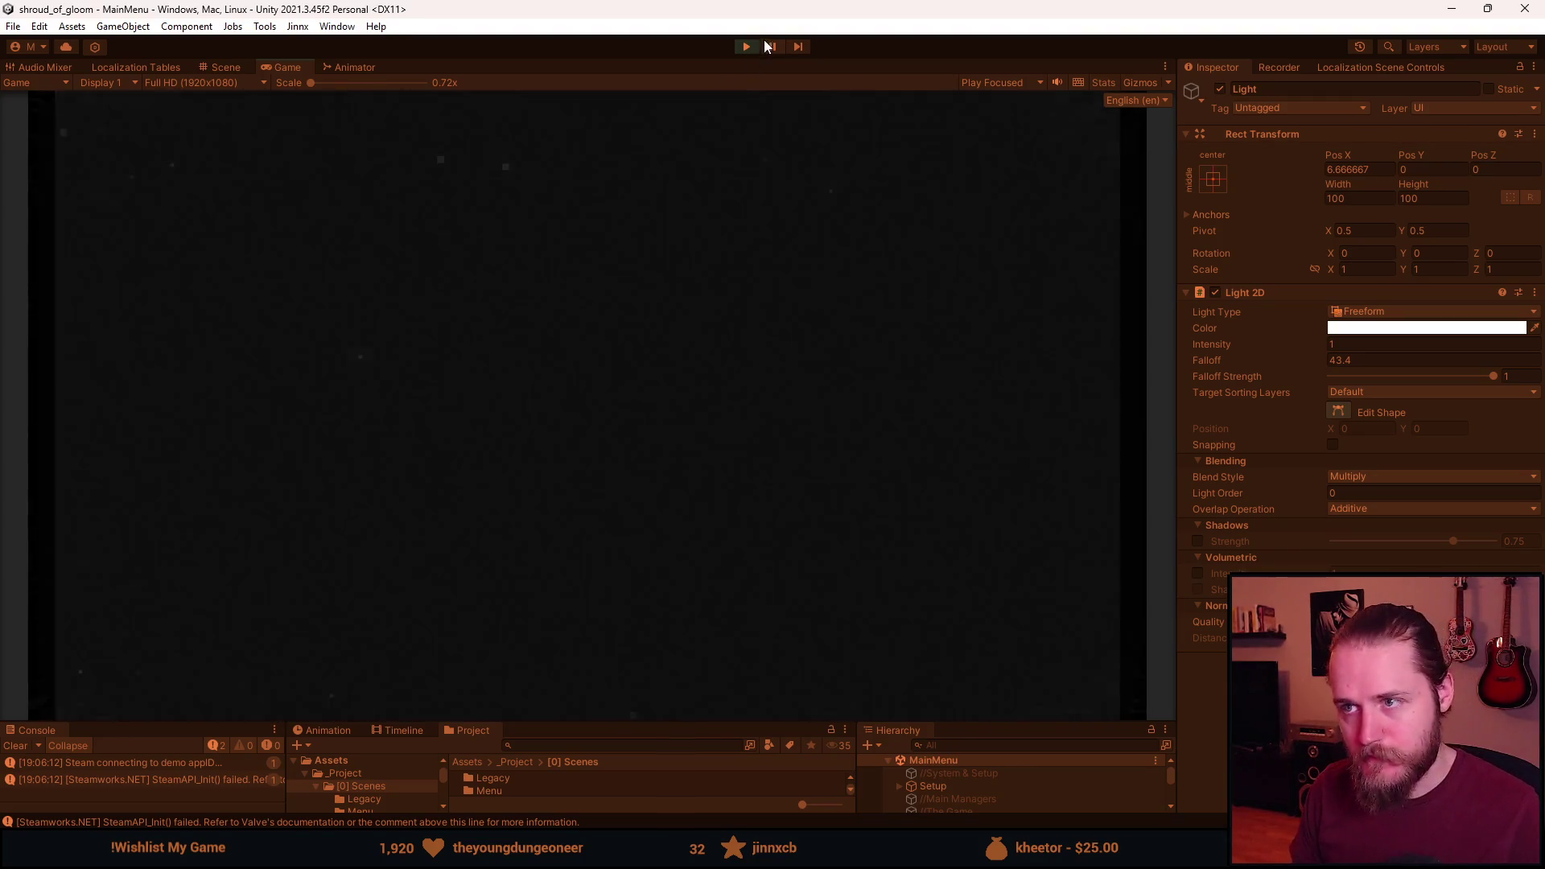
click(747, 45)
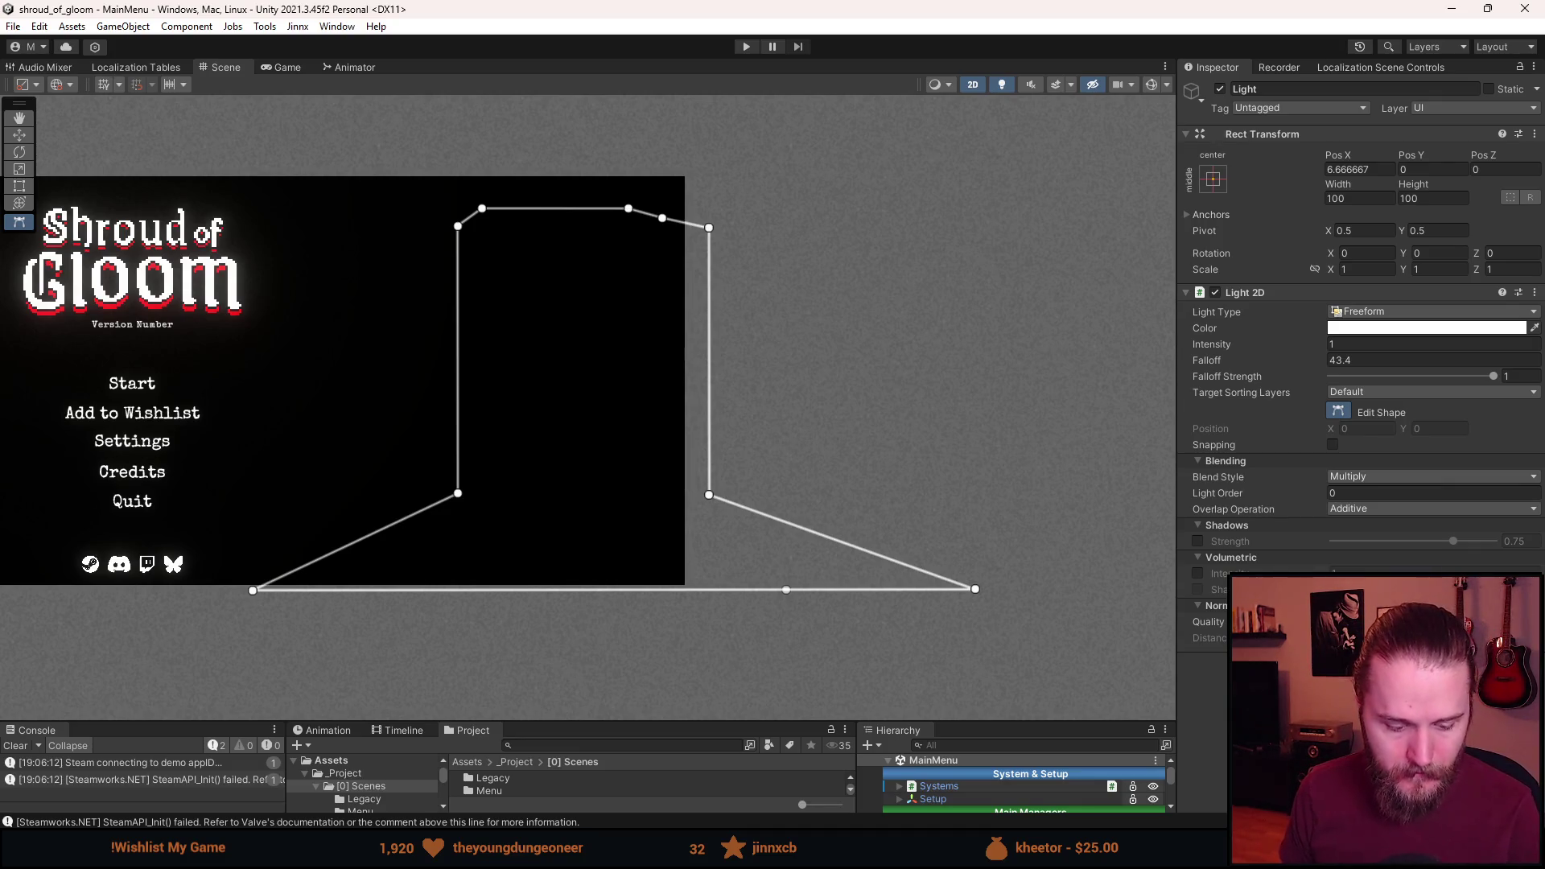
key(alt+Tab)
scroll(695, 504, up, 2)
scroll(695, 503, up, 2)
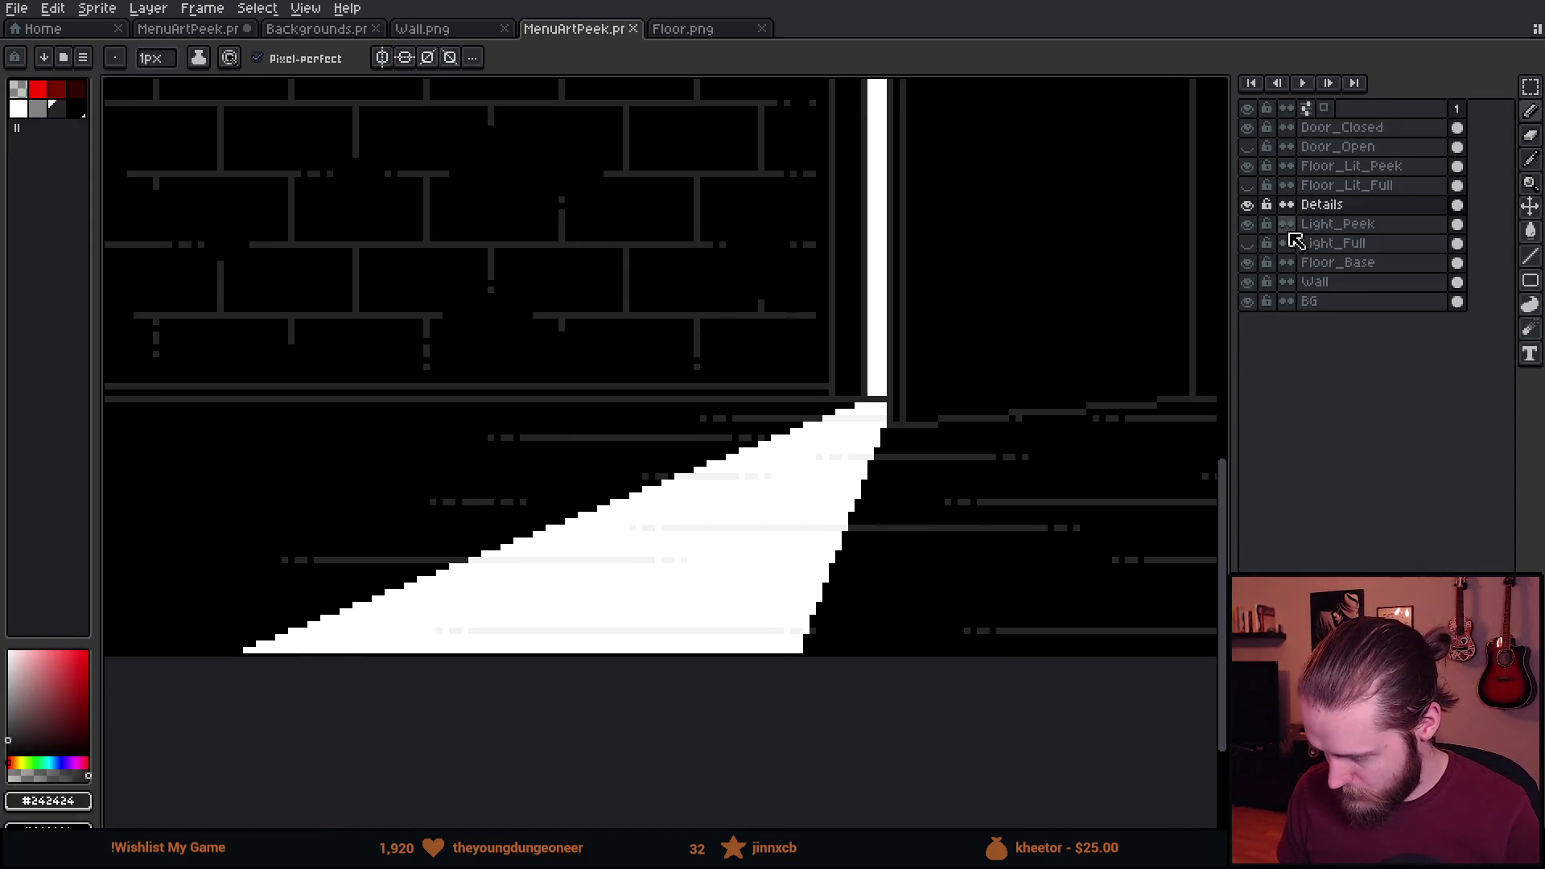
Select the lit floor area on the Light_Peek layer and cut it out.
click(1358, 225)
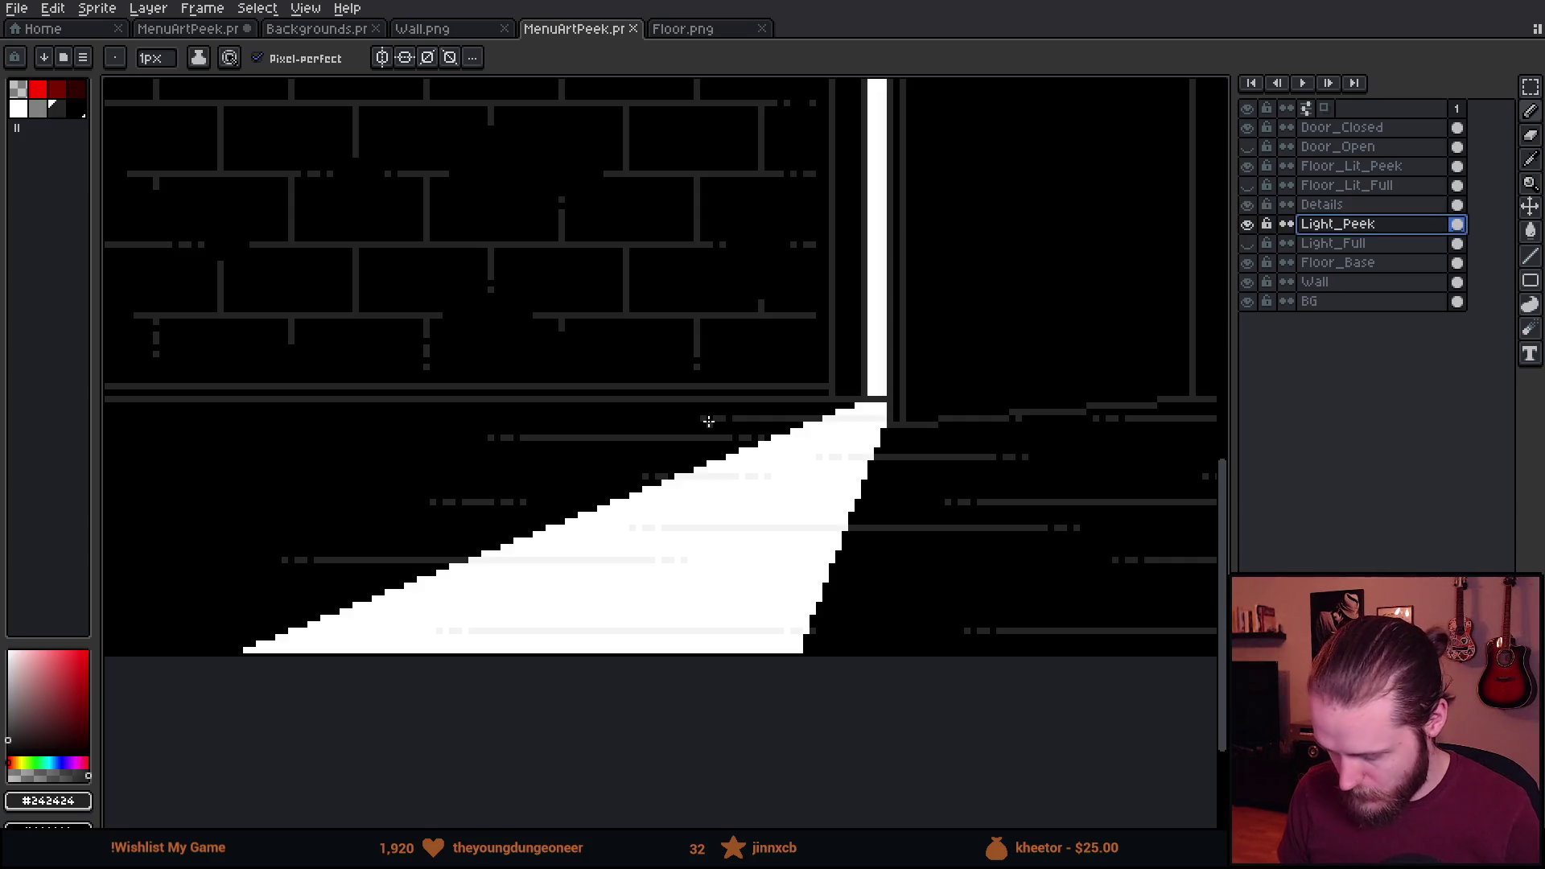
key(m)
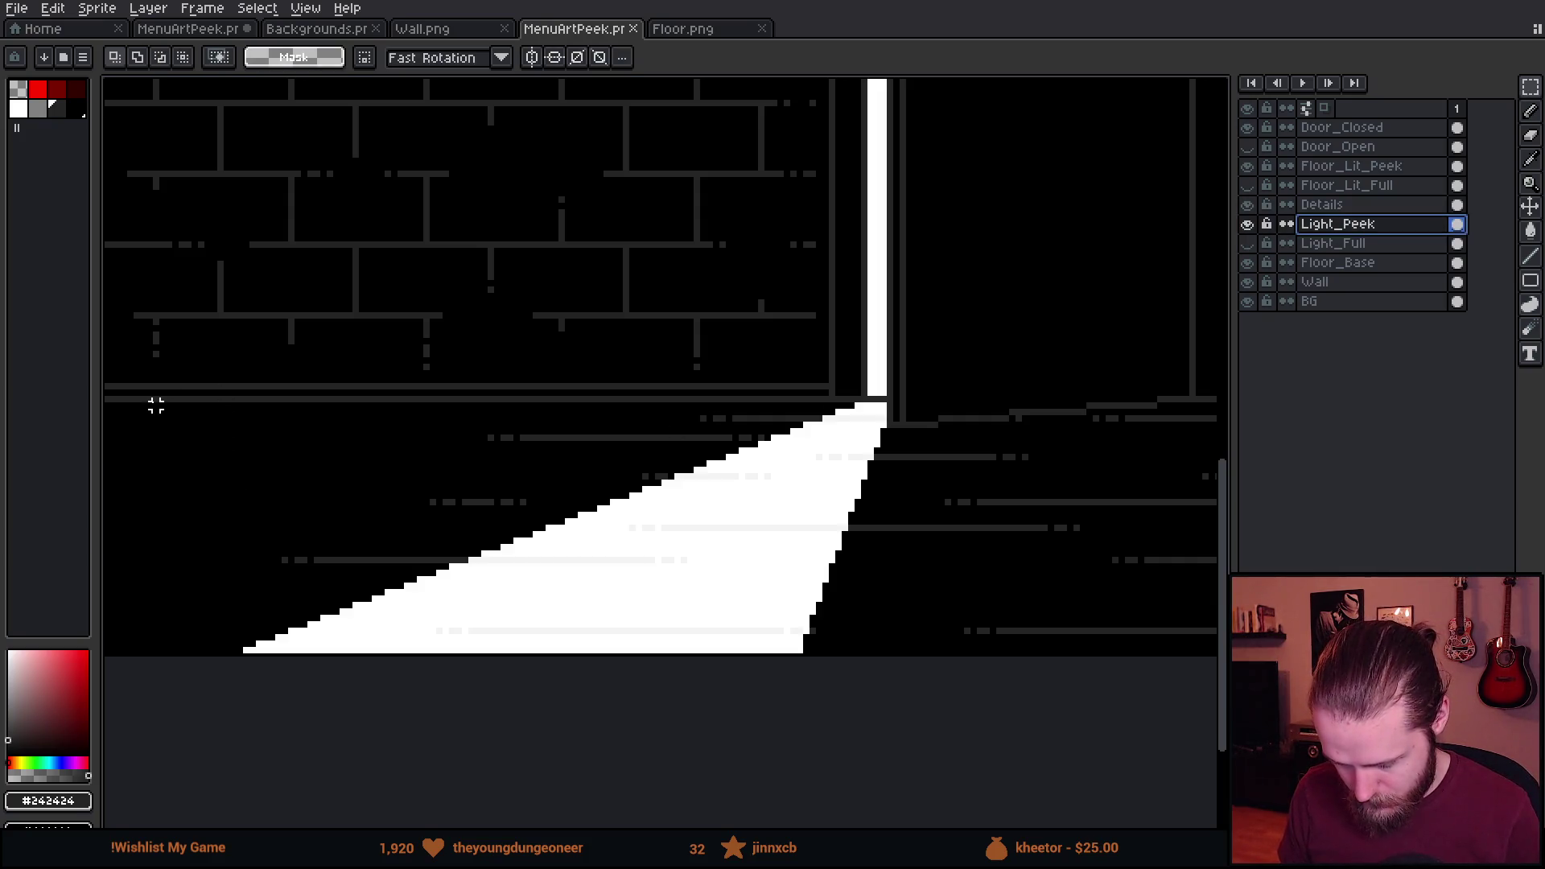
mouse_move(136, 407)
mouse_down()
mouse_move(406, 636)
mouse_move(973, 724)
mouse_up()
scroll(805, 615, up, 1)
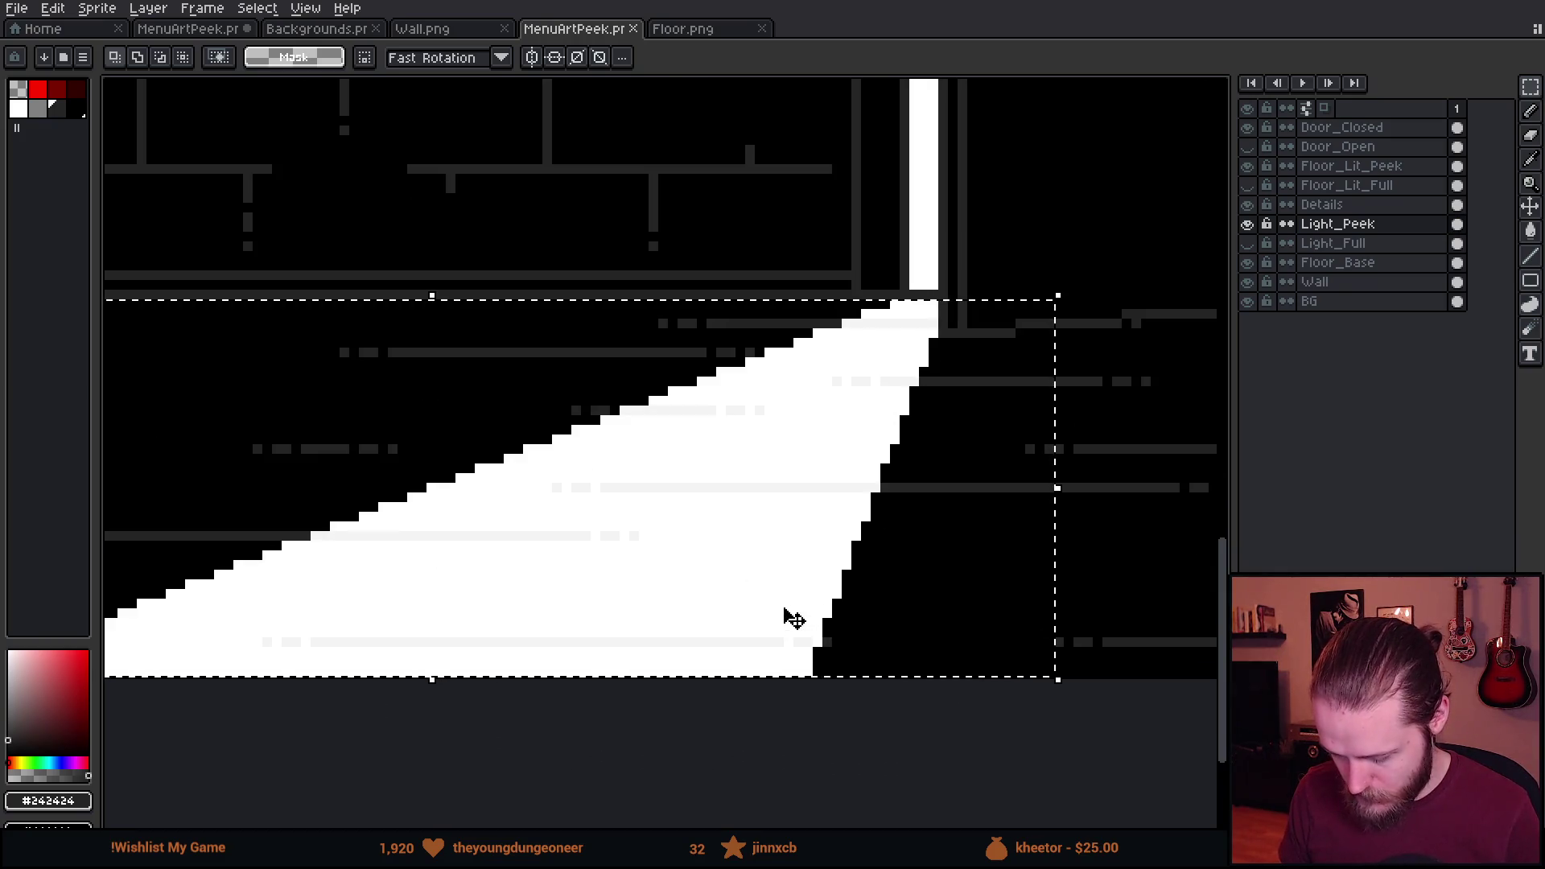
scroll(789, 617, down, 2)
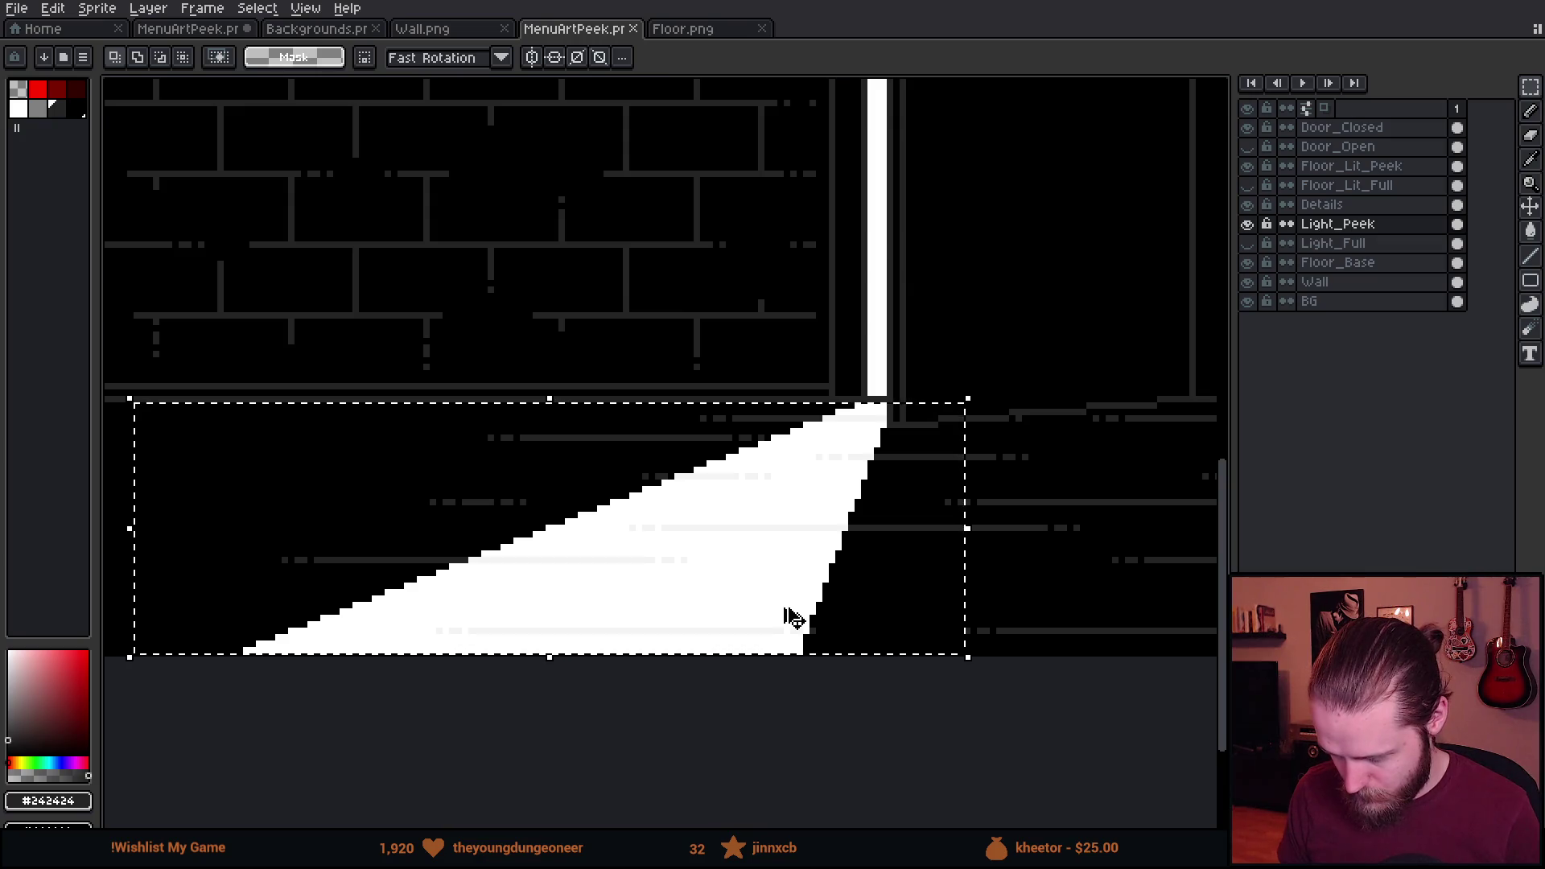
key(Delete)
Add a new layer named Light_Floor_Peek and paste the floor light cone into it.
key(shift+n)
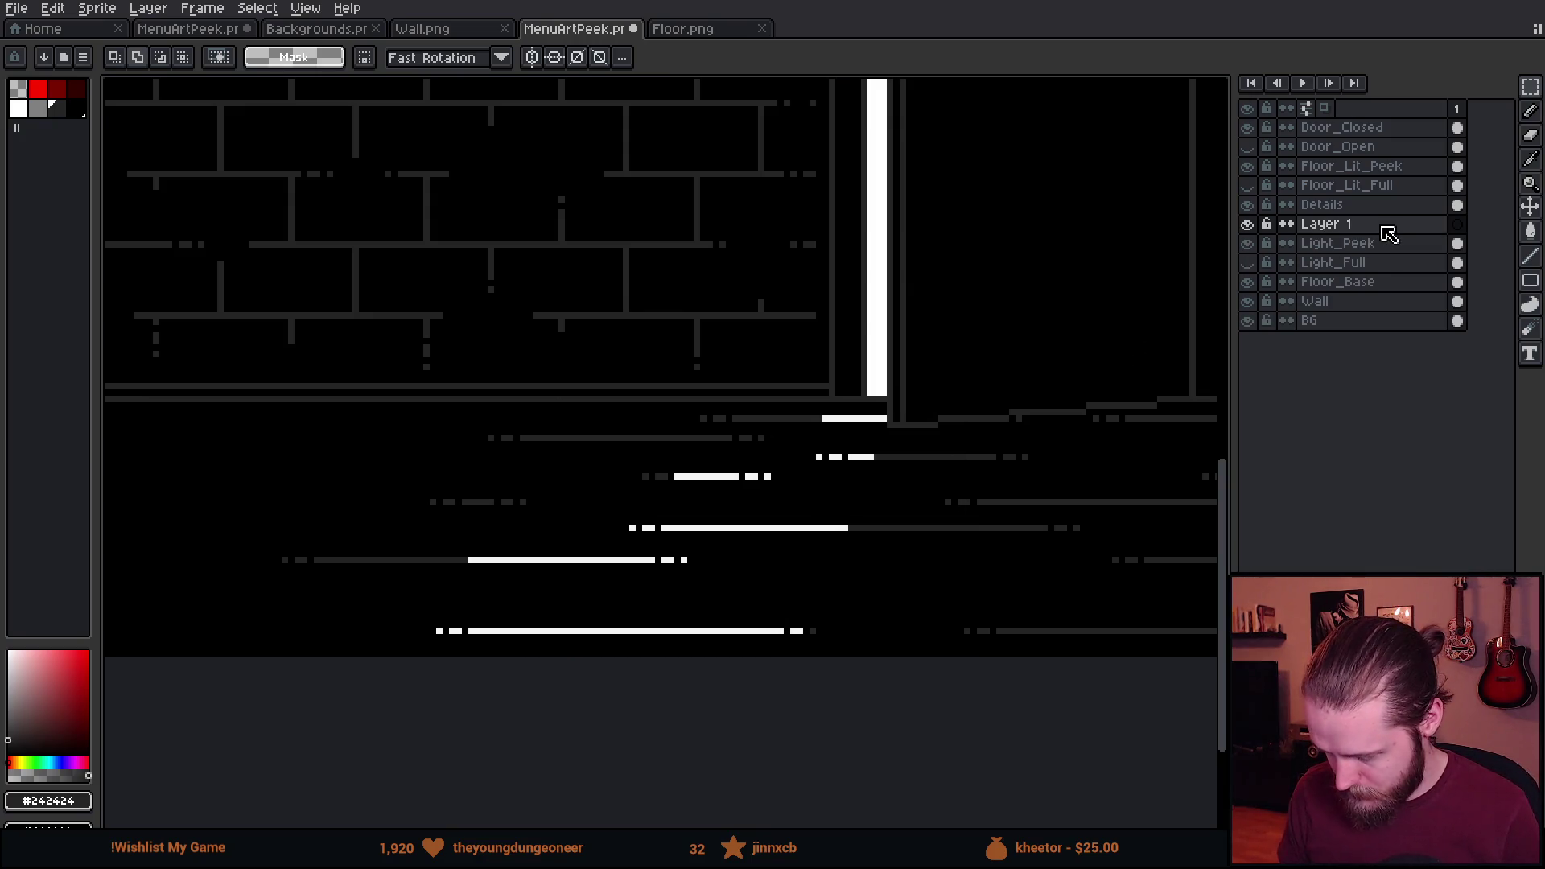
double_click(1383, 230)
text(Light_)
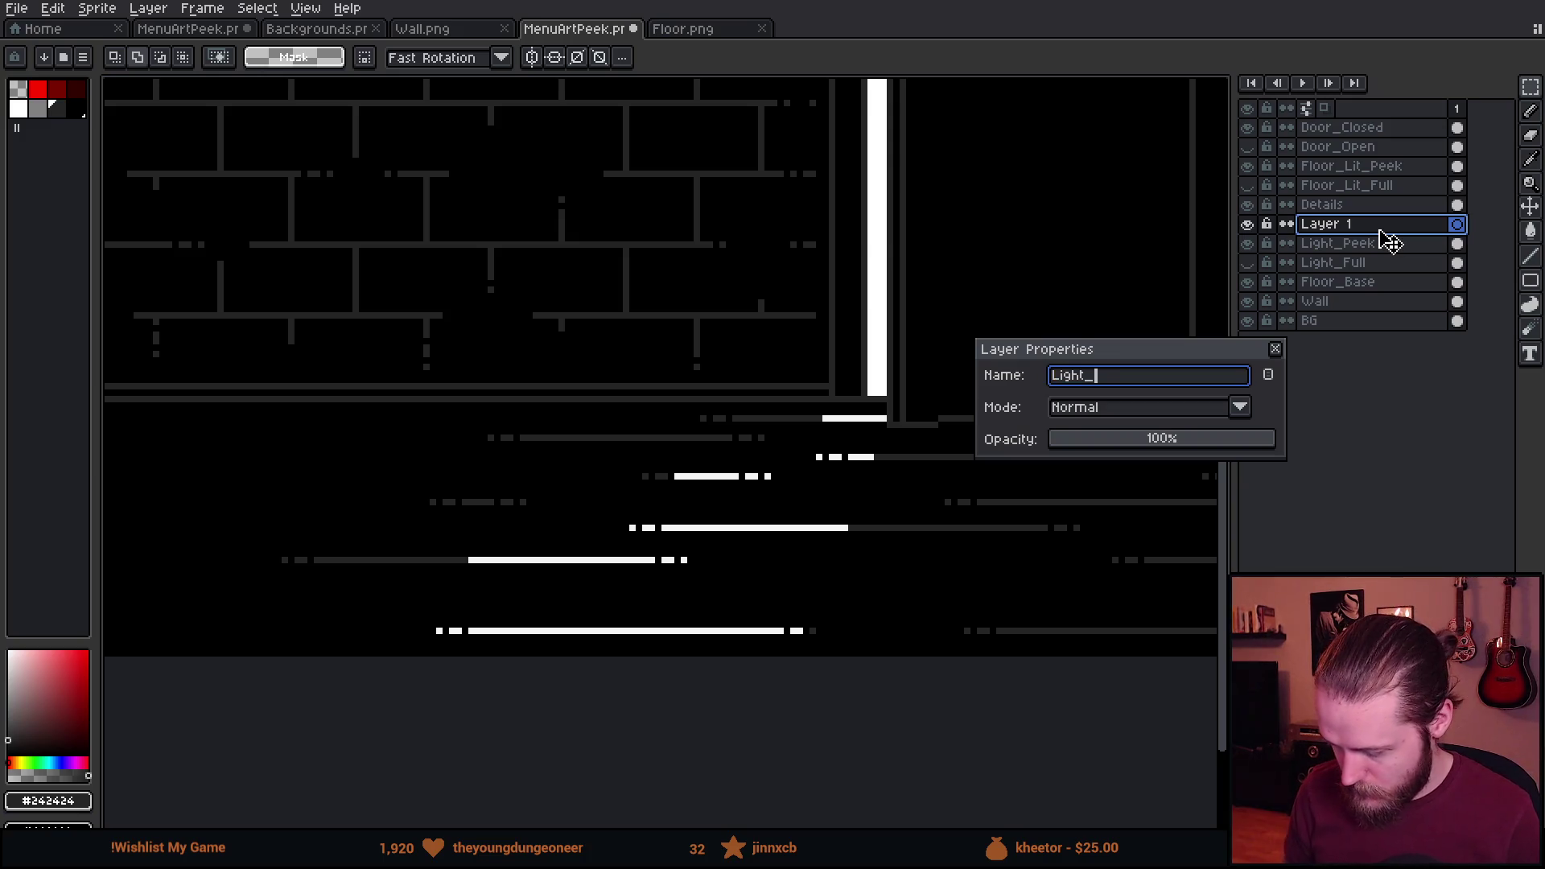
text(Floor_Peek)
key(Return)
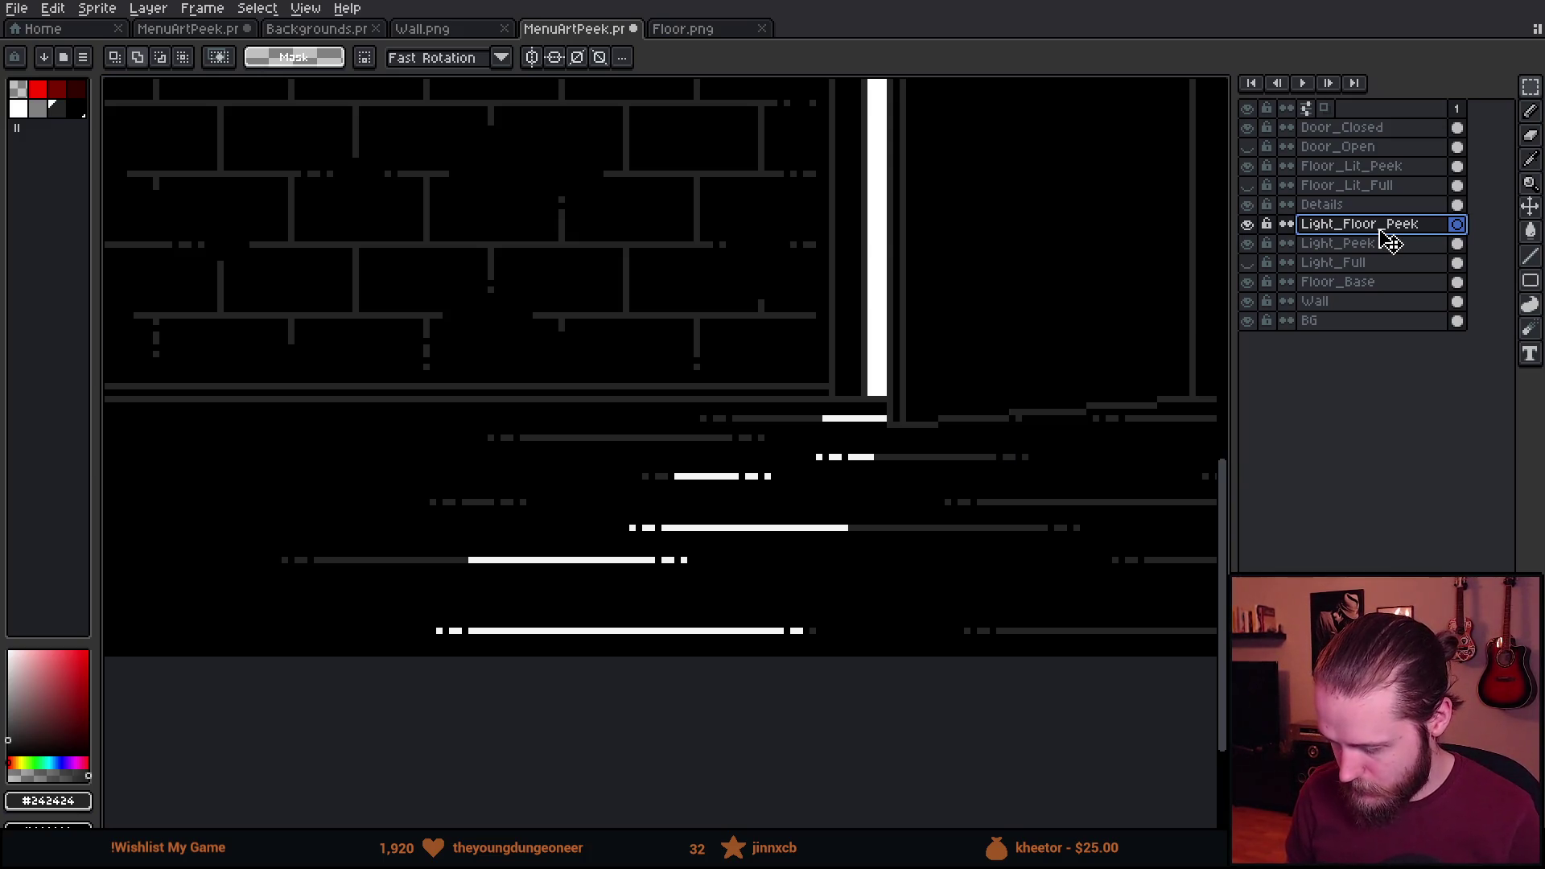
key(ctrl+v)
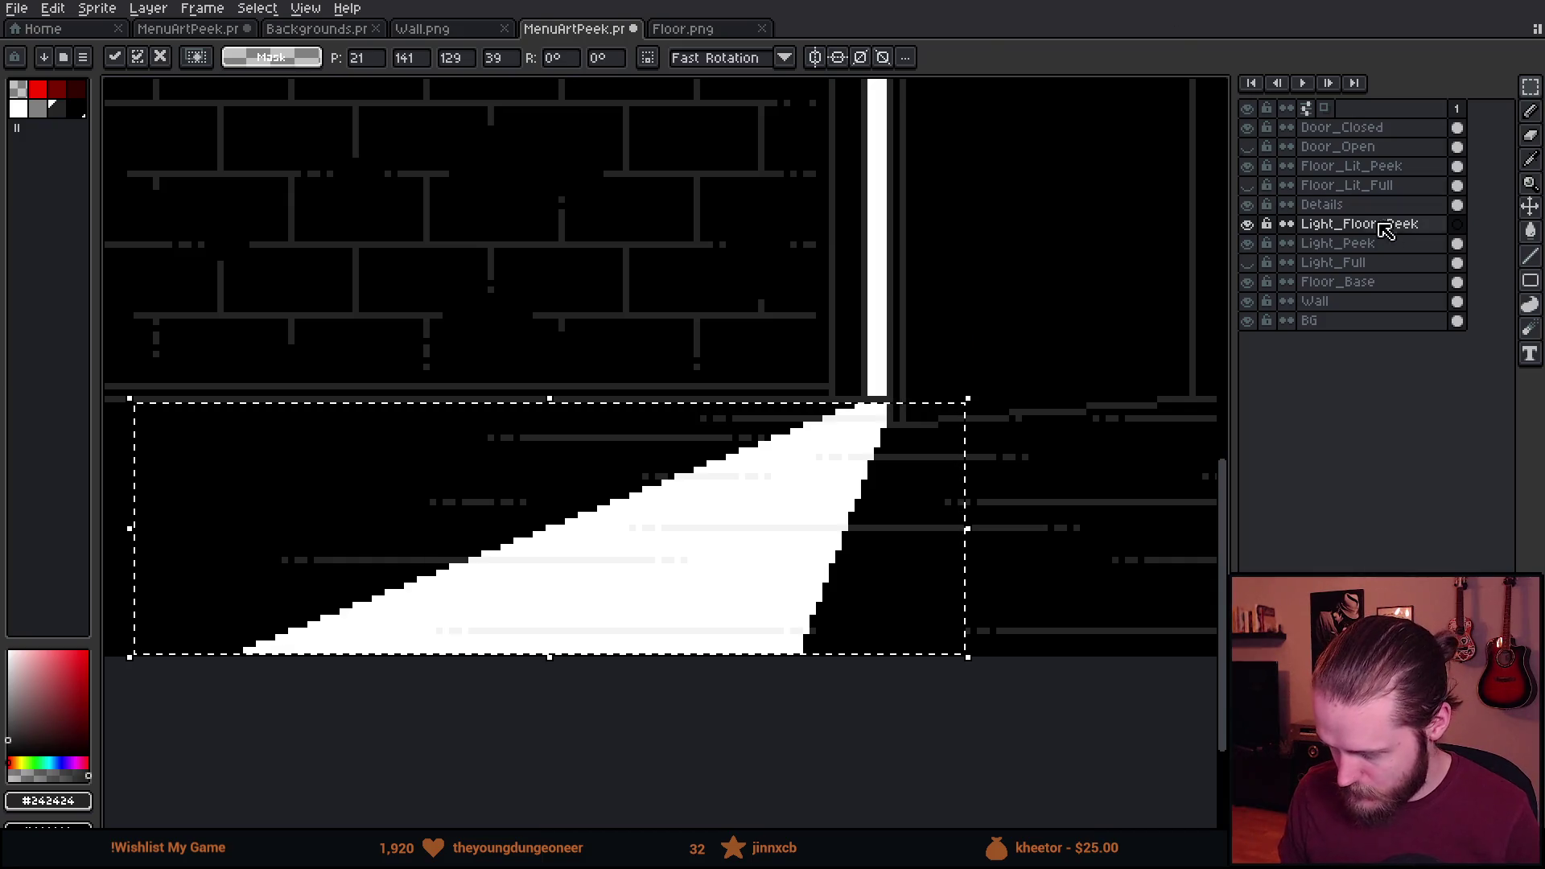
click(1096, 459)
Lower Light_Floor_Peek's opacity to about half in its layer properties.
click(1313, 232)
double_click(1313, 232)
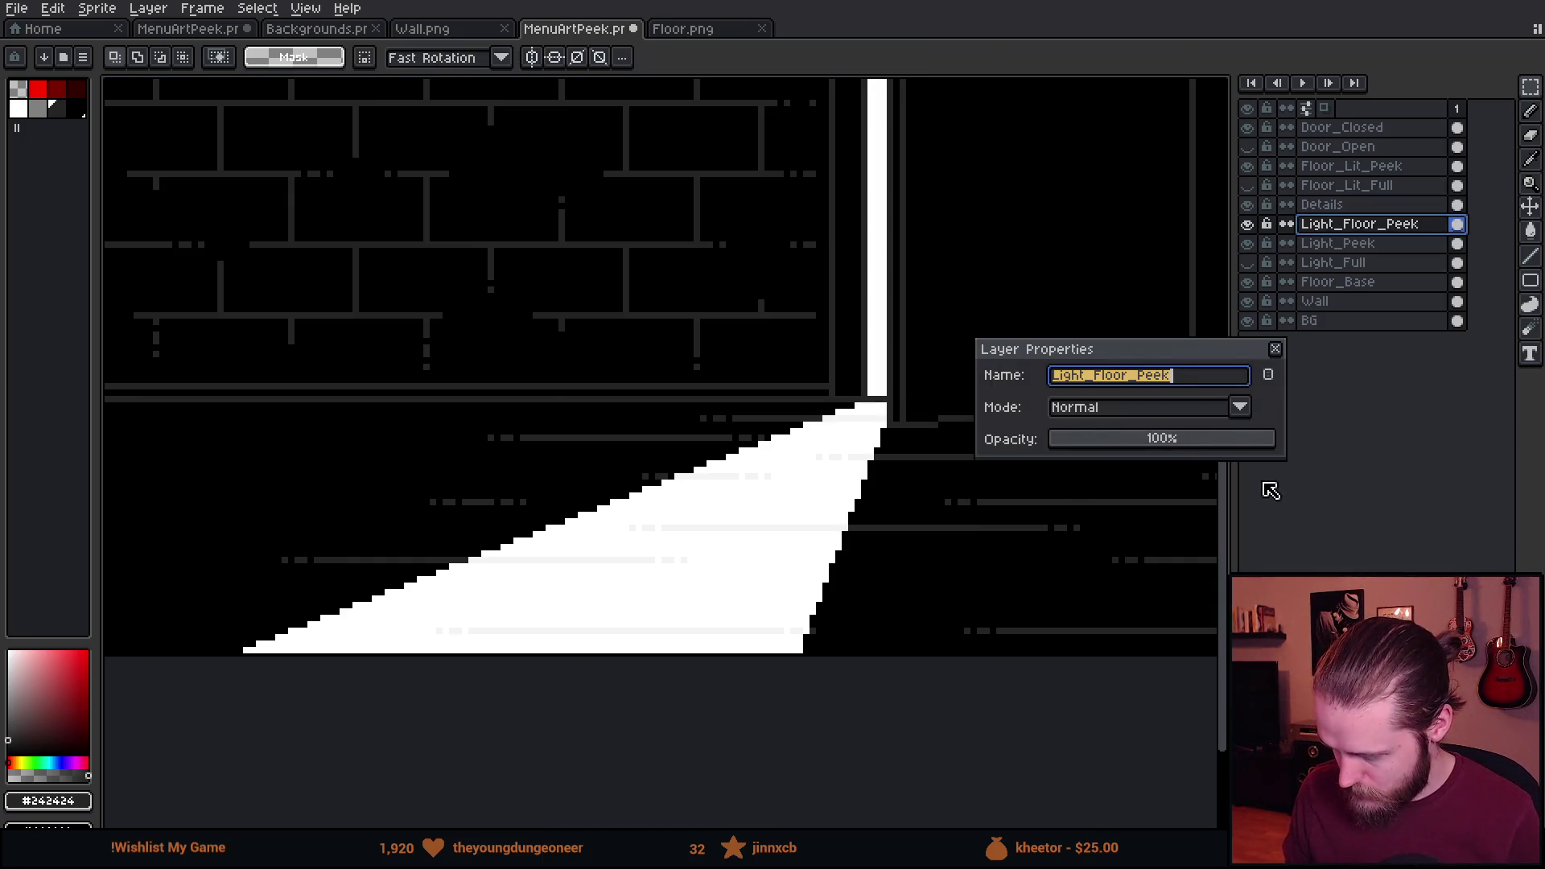
drag(1217, 448, 1183, 447)
Set Light_Floor_Peek's opacity to exactly 50% and close the layer properties.
scroll(739, 668, down, 4)
scroll(738, 668, up, 3)
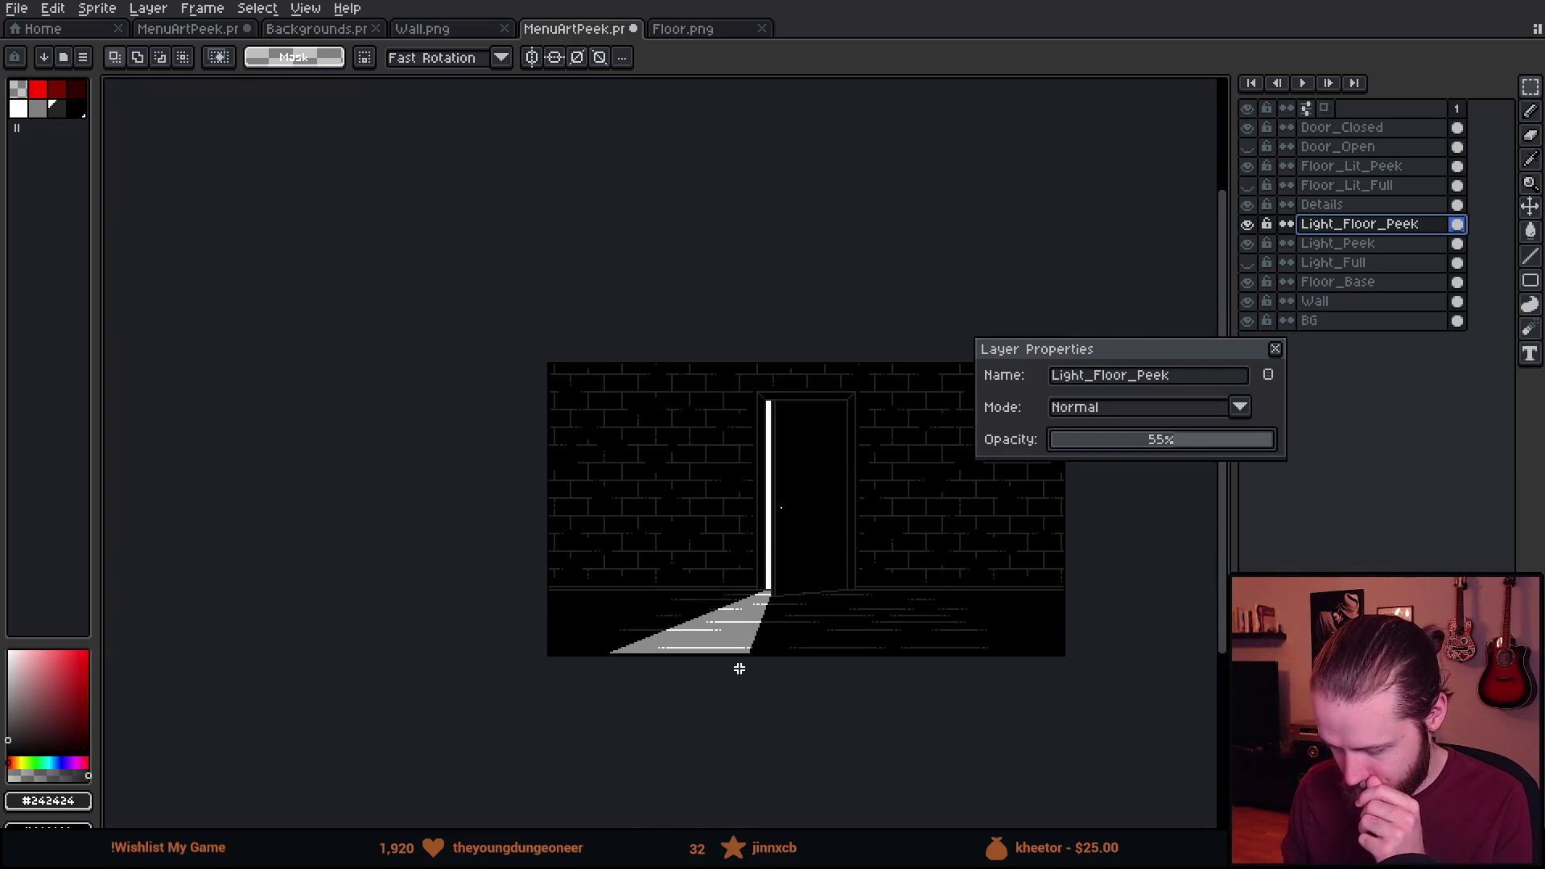
scroll(738, 668, up, 1)
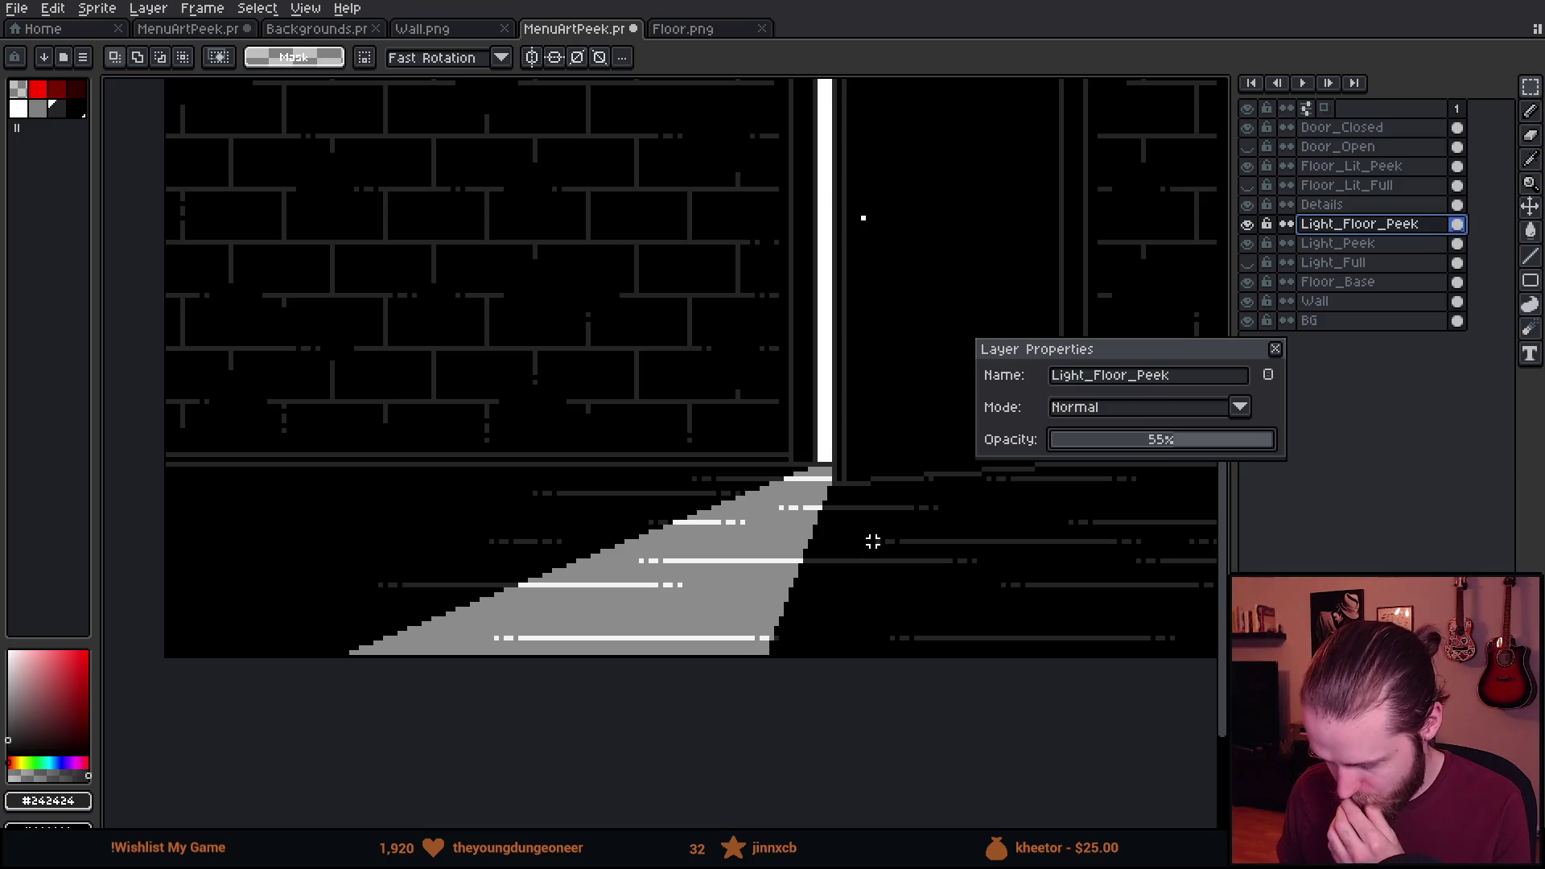
drag(1179, 456, 1169, 448)
scroll(939, 577, down, 1)
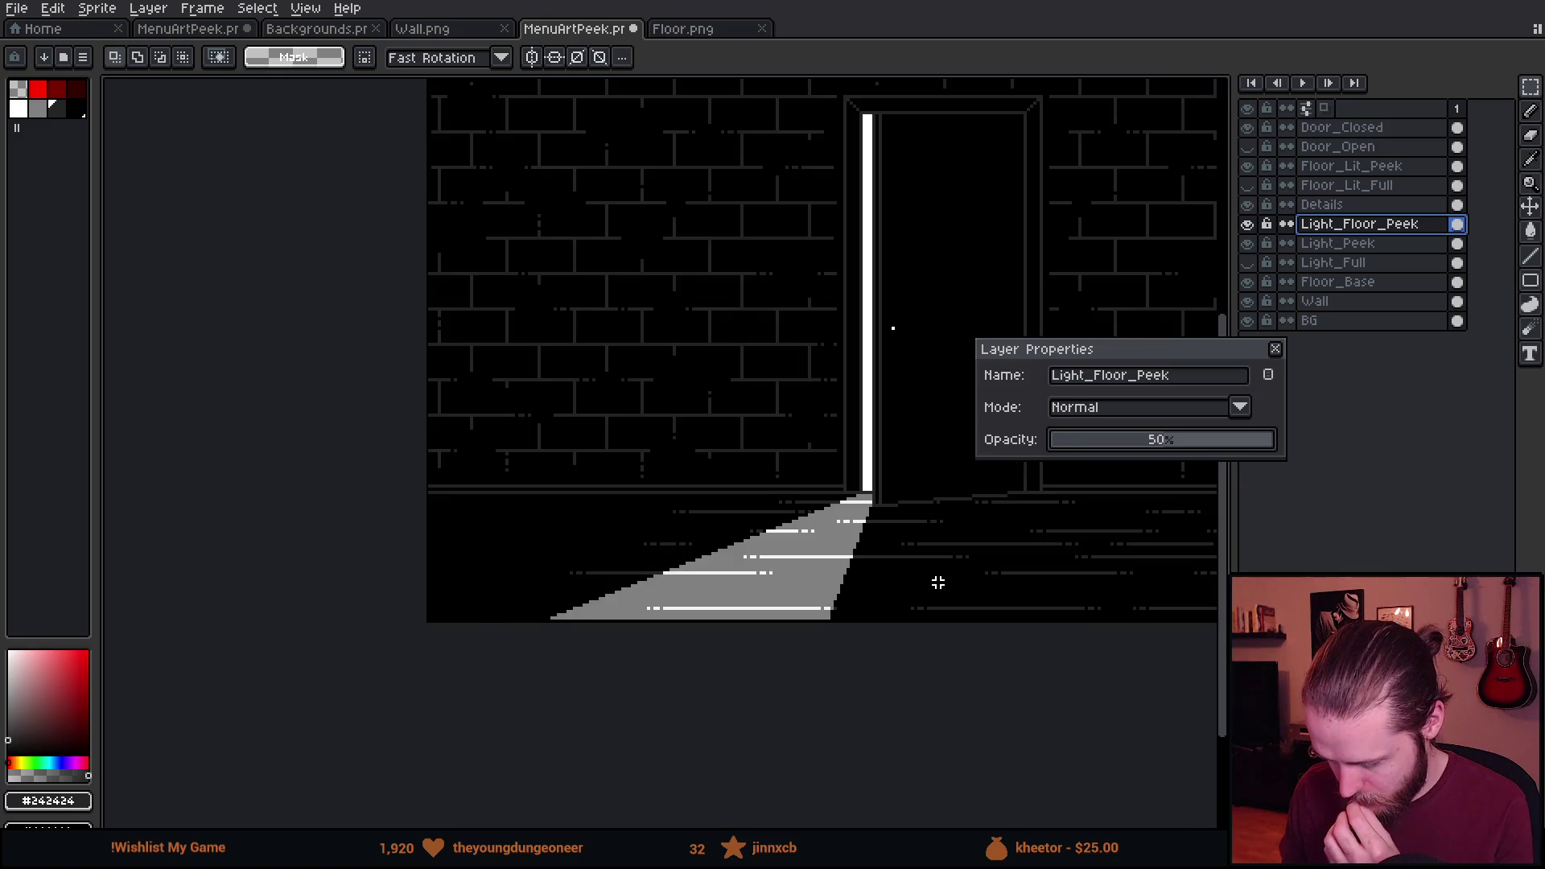
drag(939, 582, 859, 624)
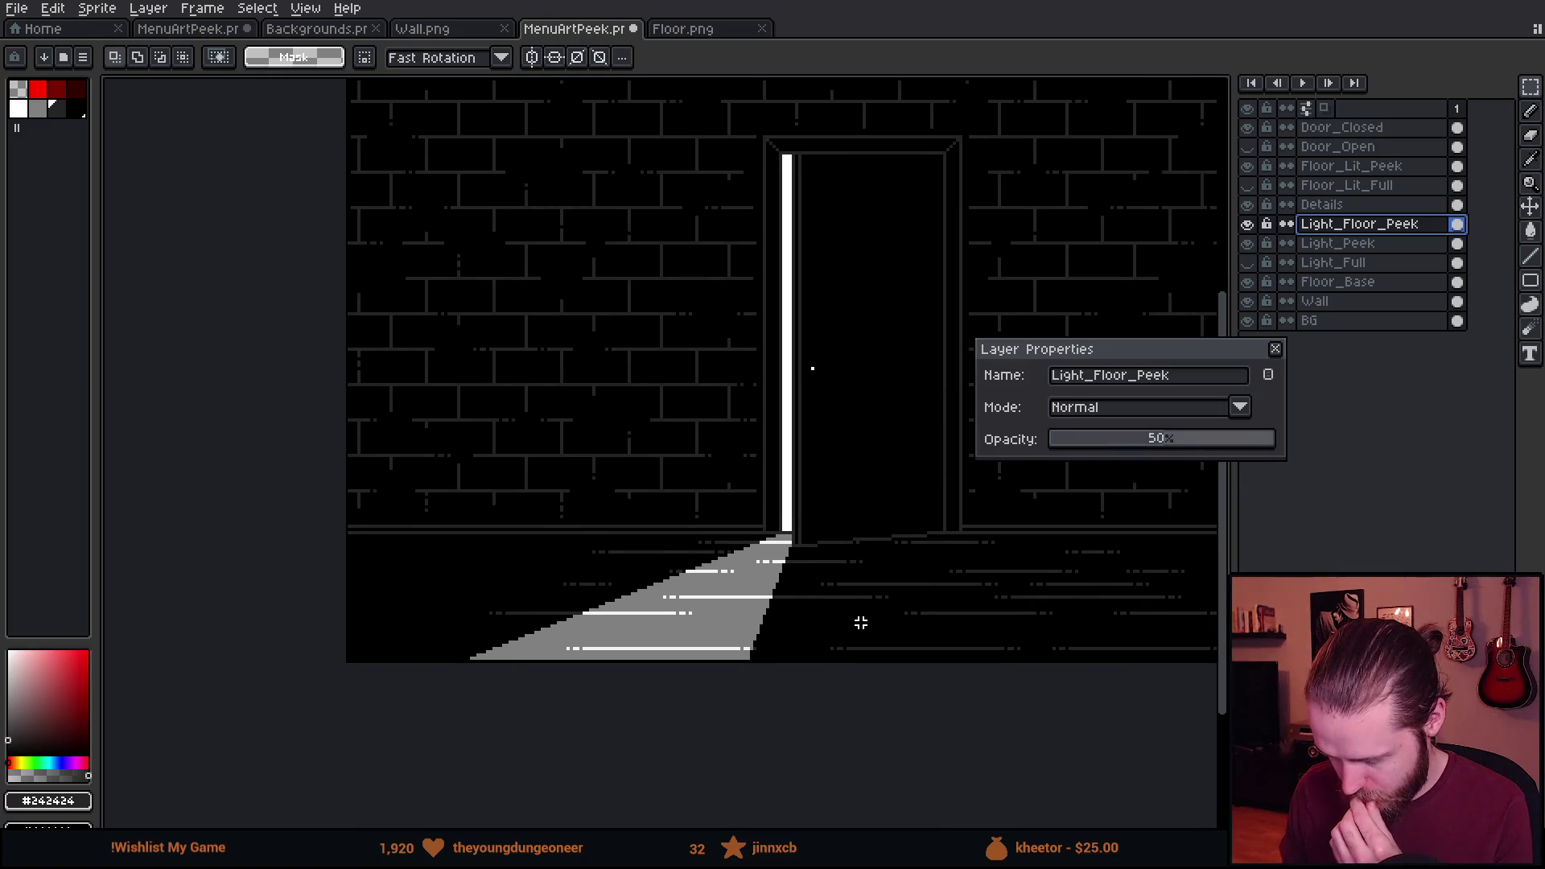
click(1275, 349)
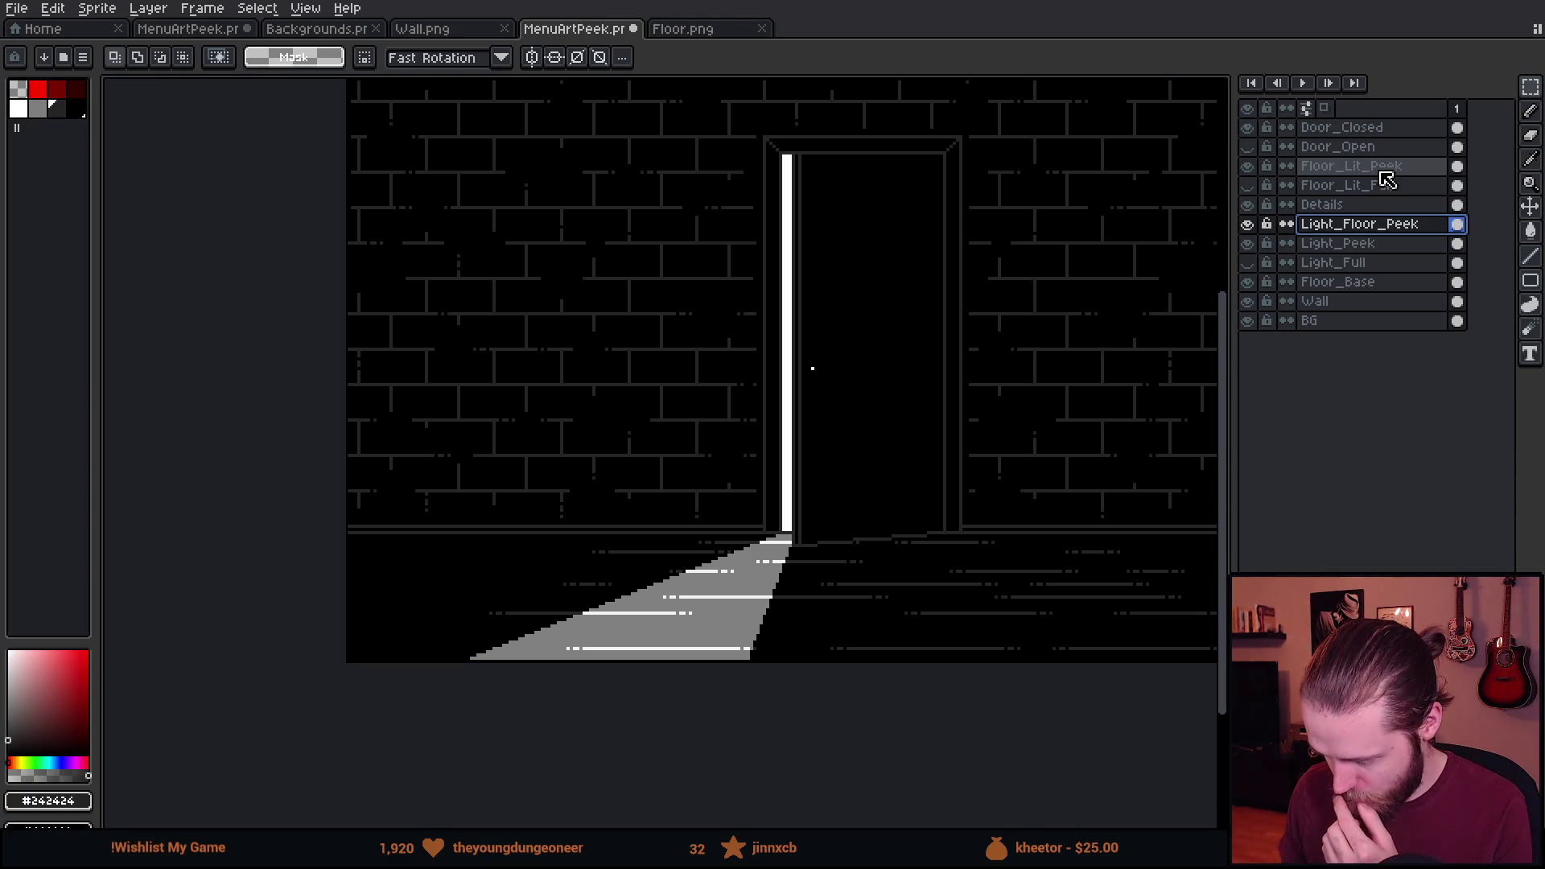
Hide the Floor_Lit_Peek streaks layer and recentre the sprite on the canvas.
click(1249, 168)
click(1249, 167)
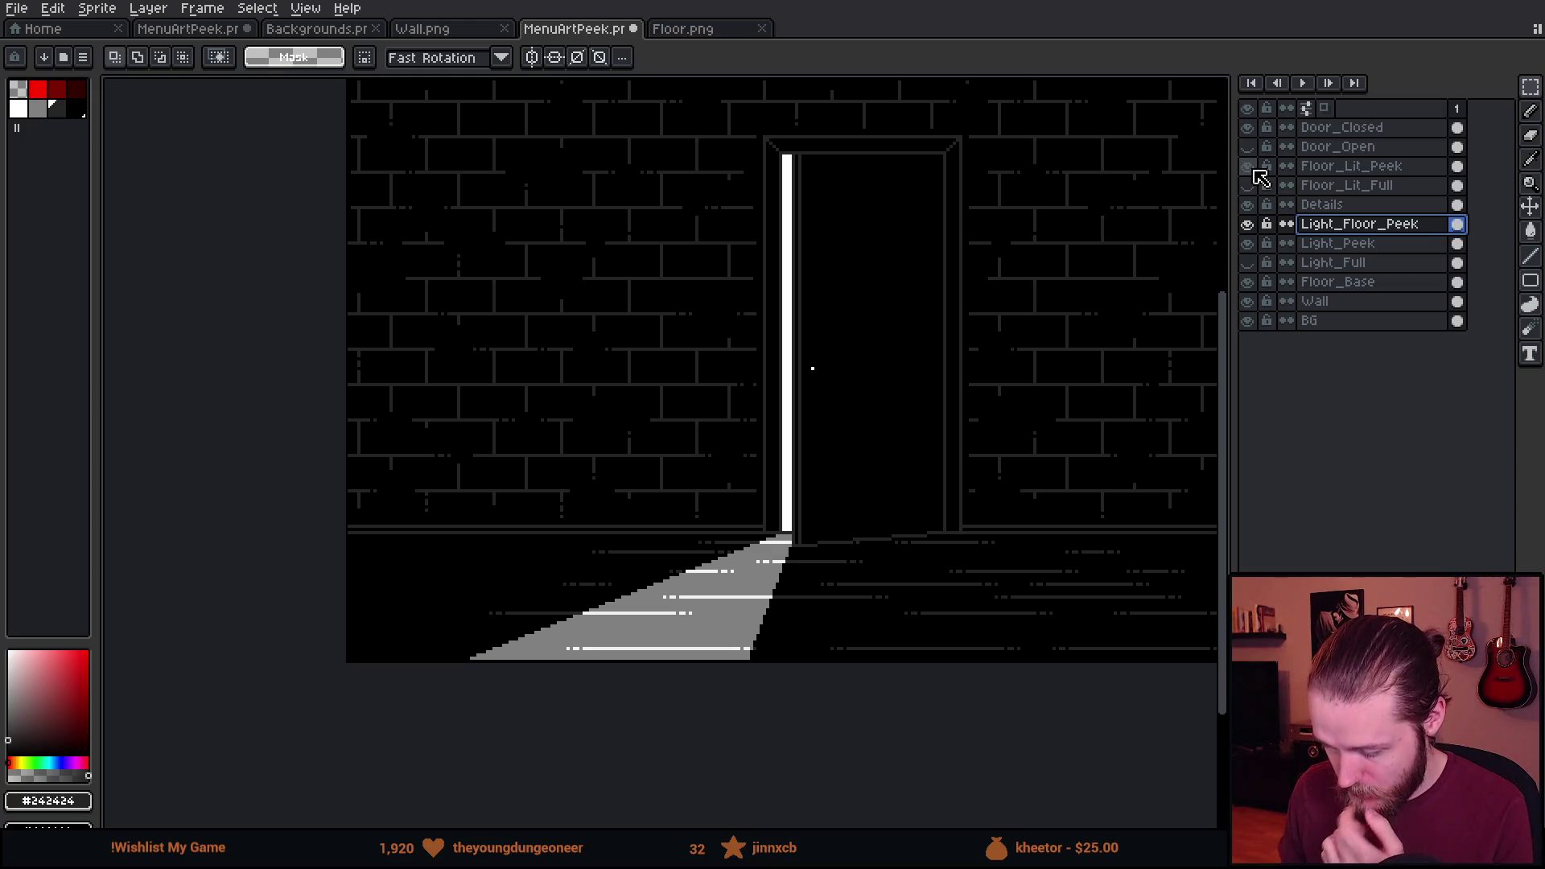
click(1250, 168)
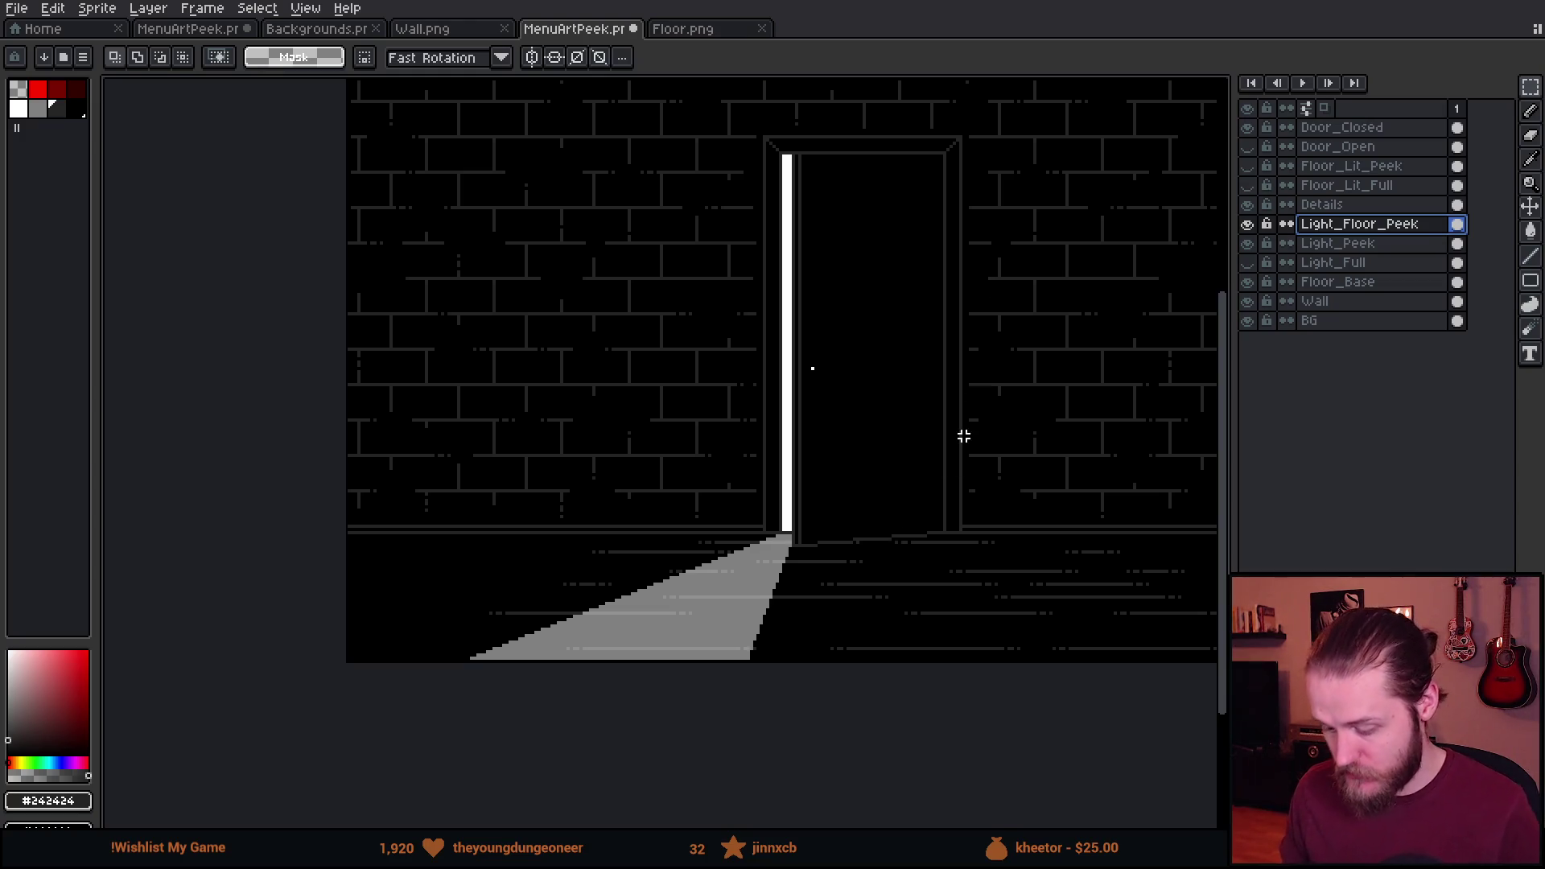
scroll(711, 659, up, 1)
scroll(712, 659, up, 1)
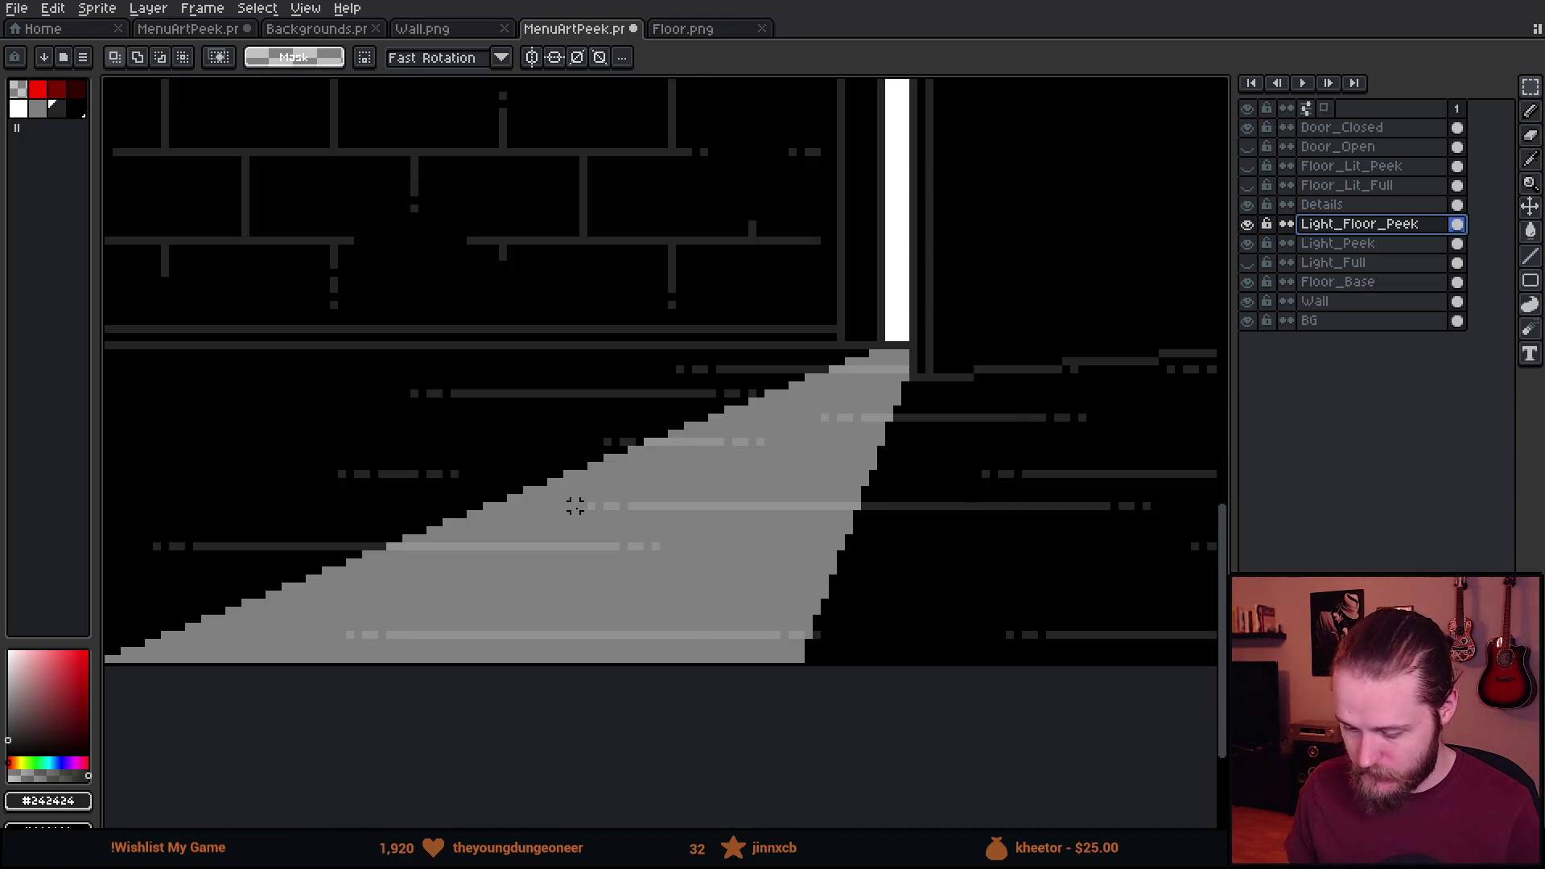
scroll(731, 576, down, 2)
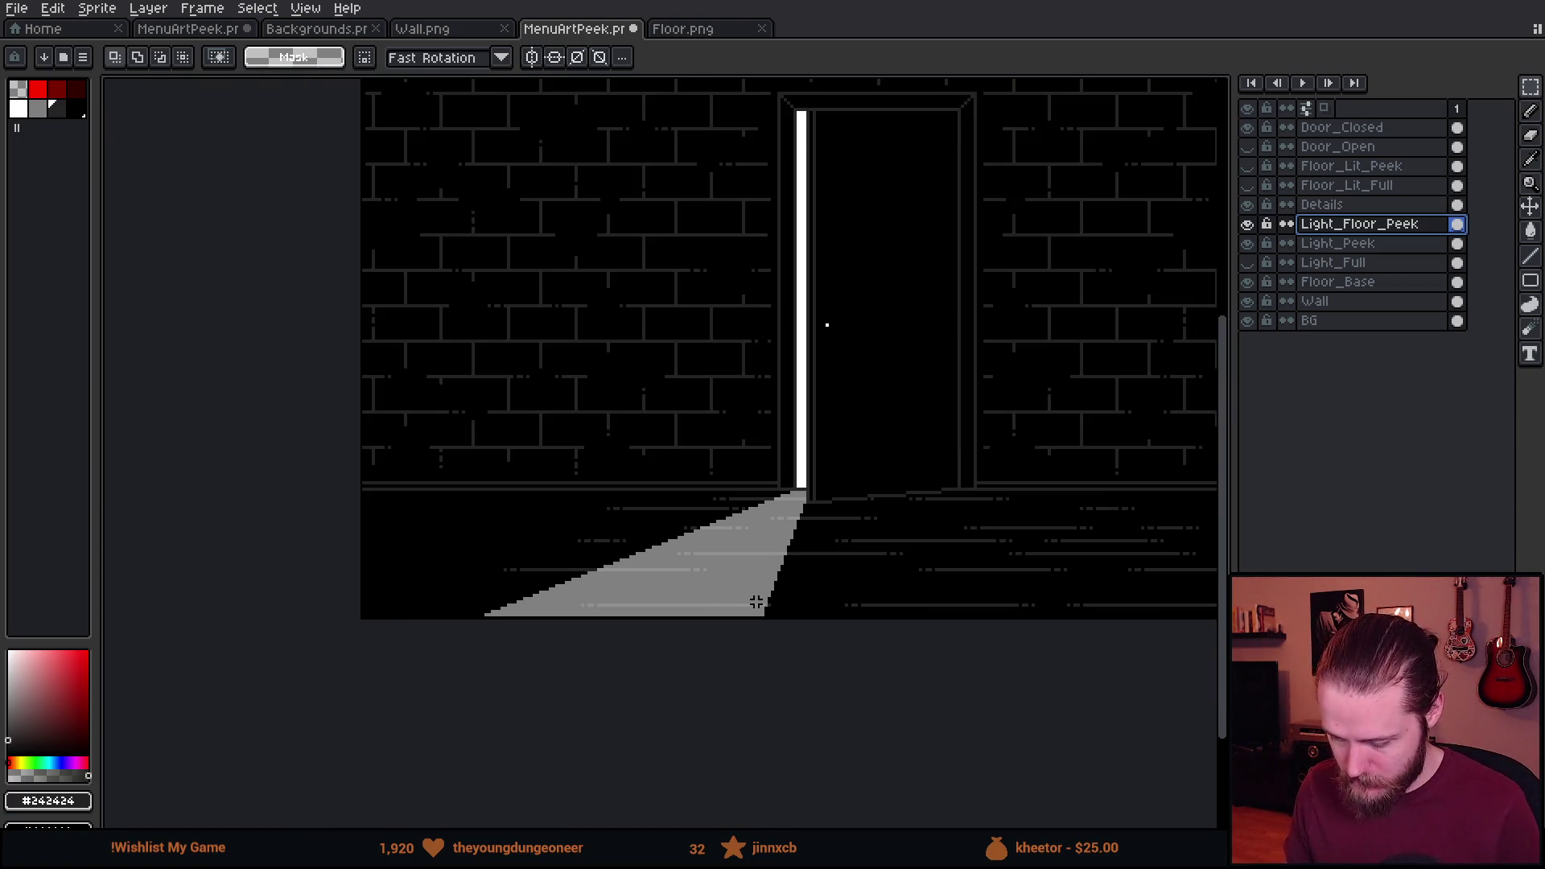
drag(900, 390, 887, 448)
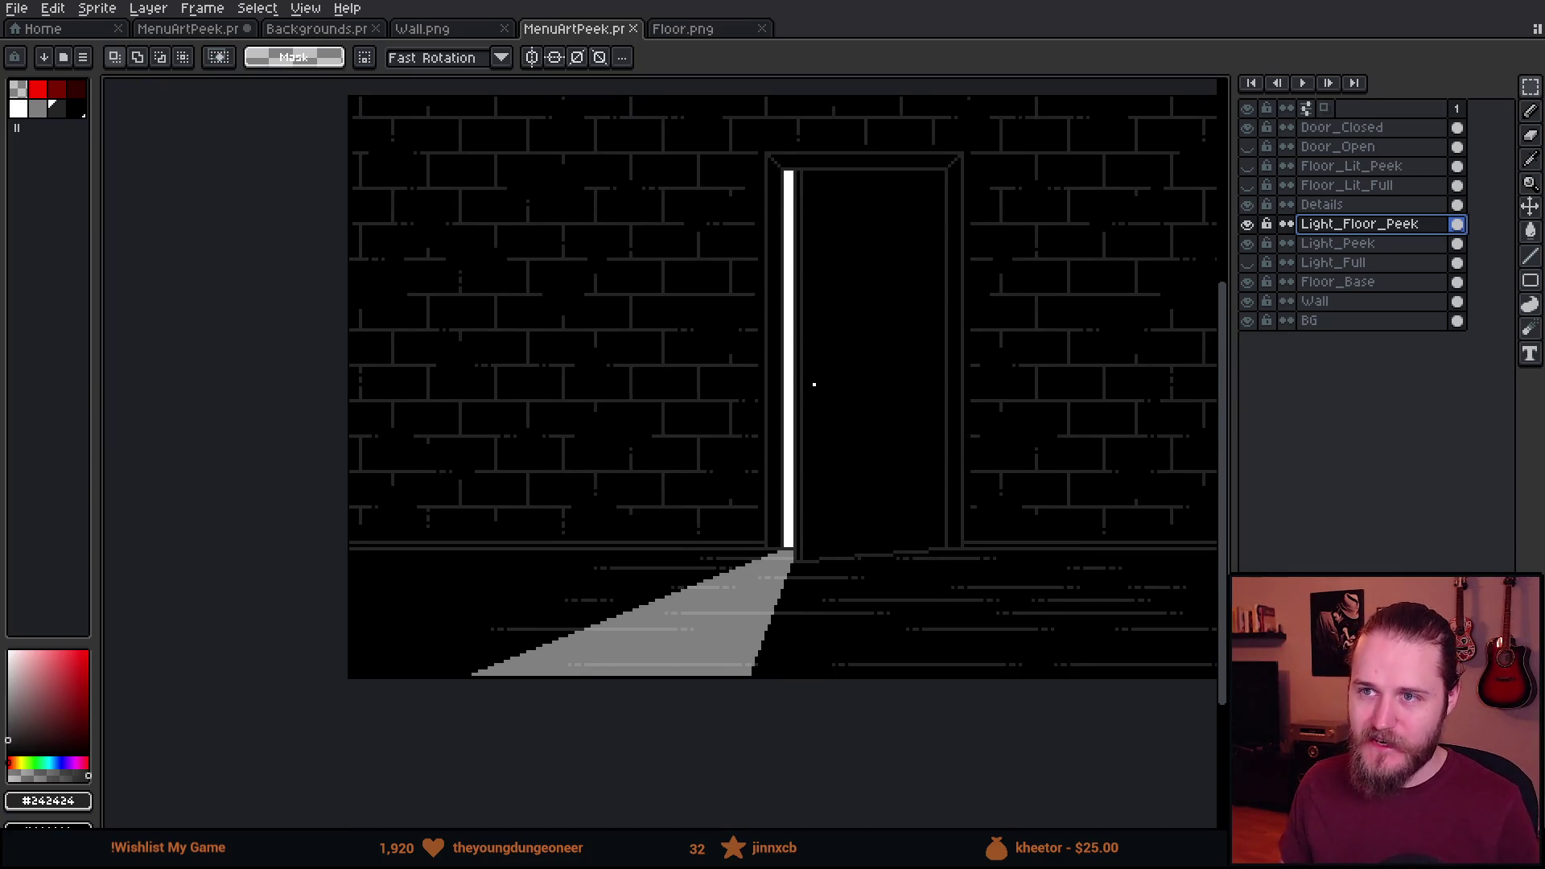
key(alt+Tab)
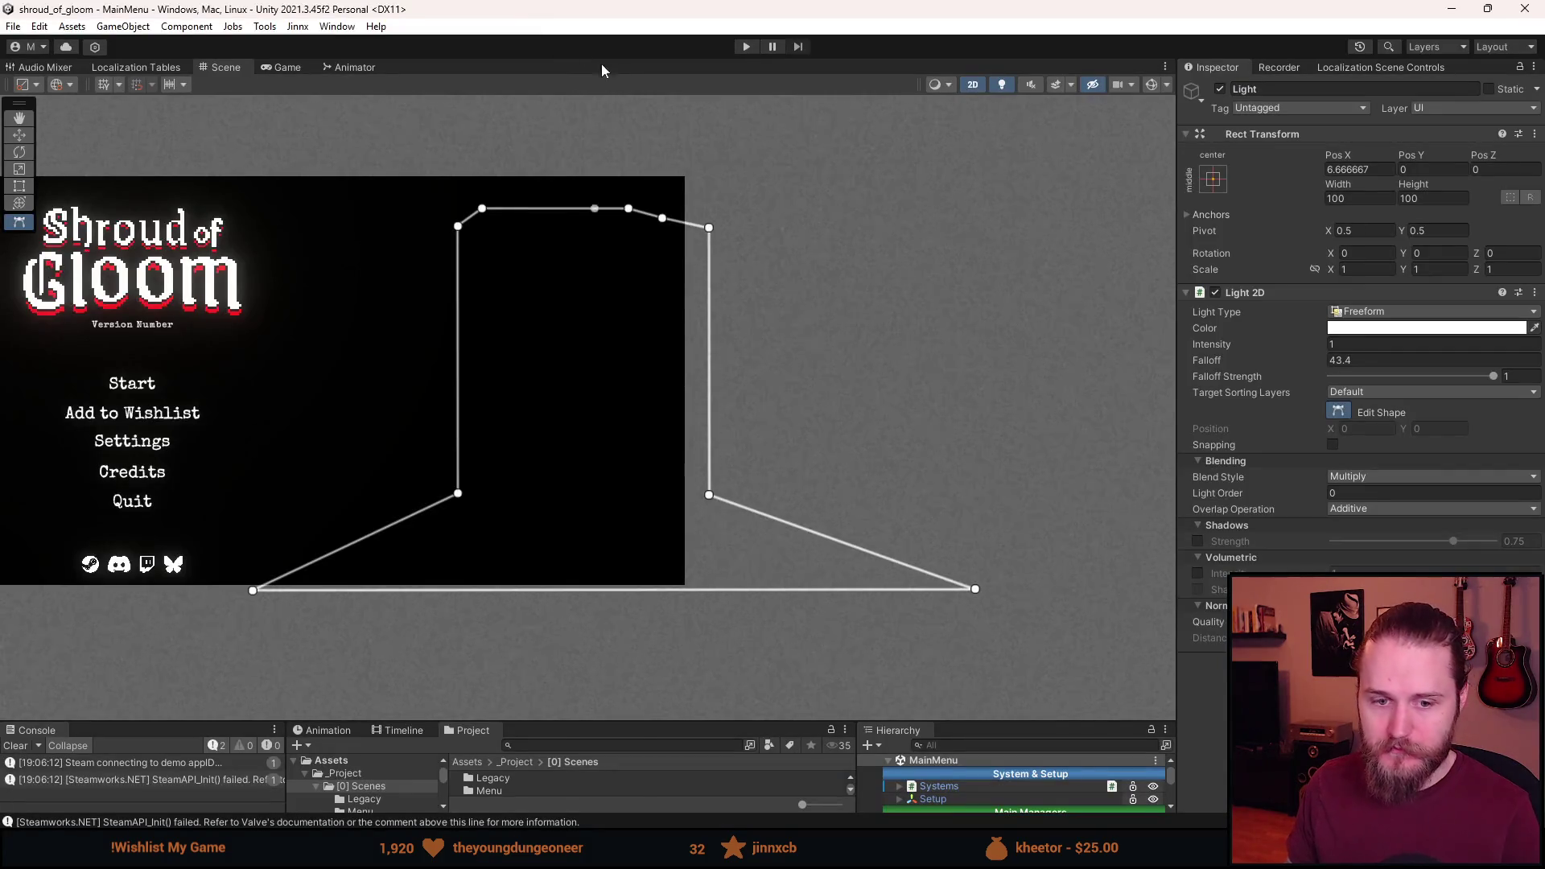
click(746, 46)
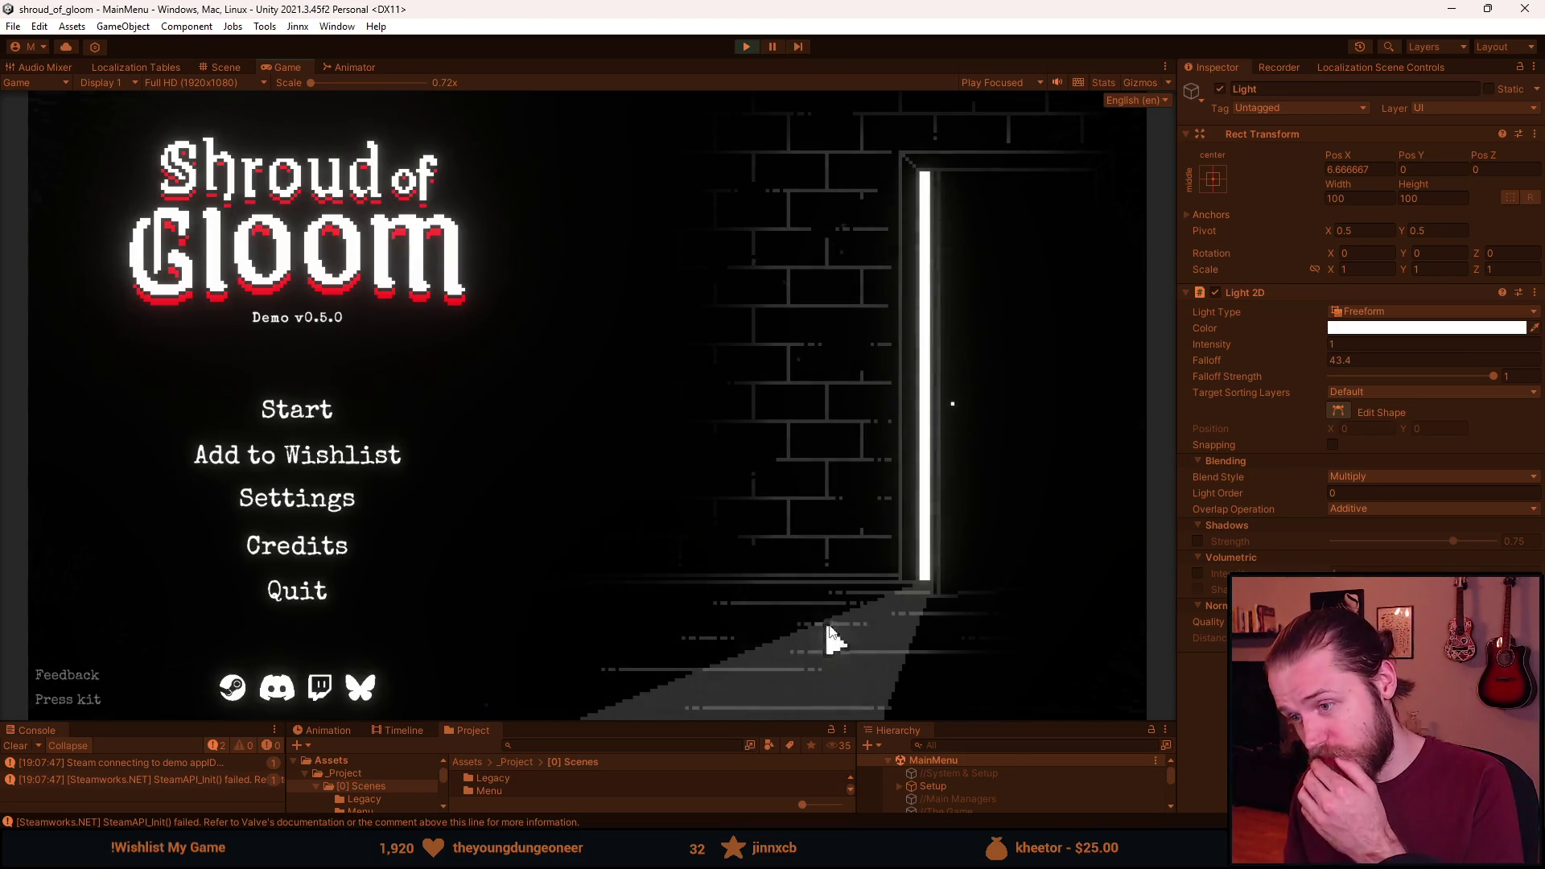
click(325, 399)
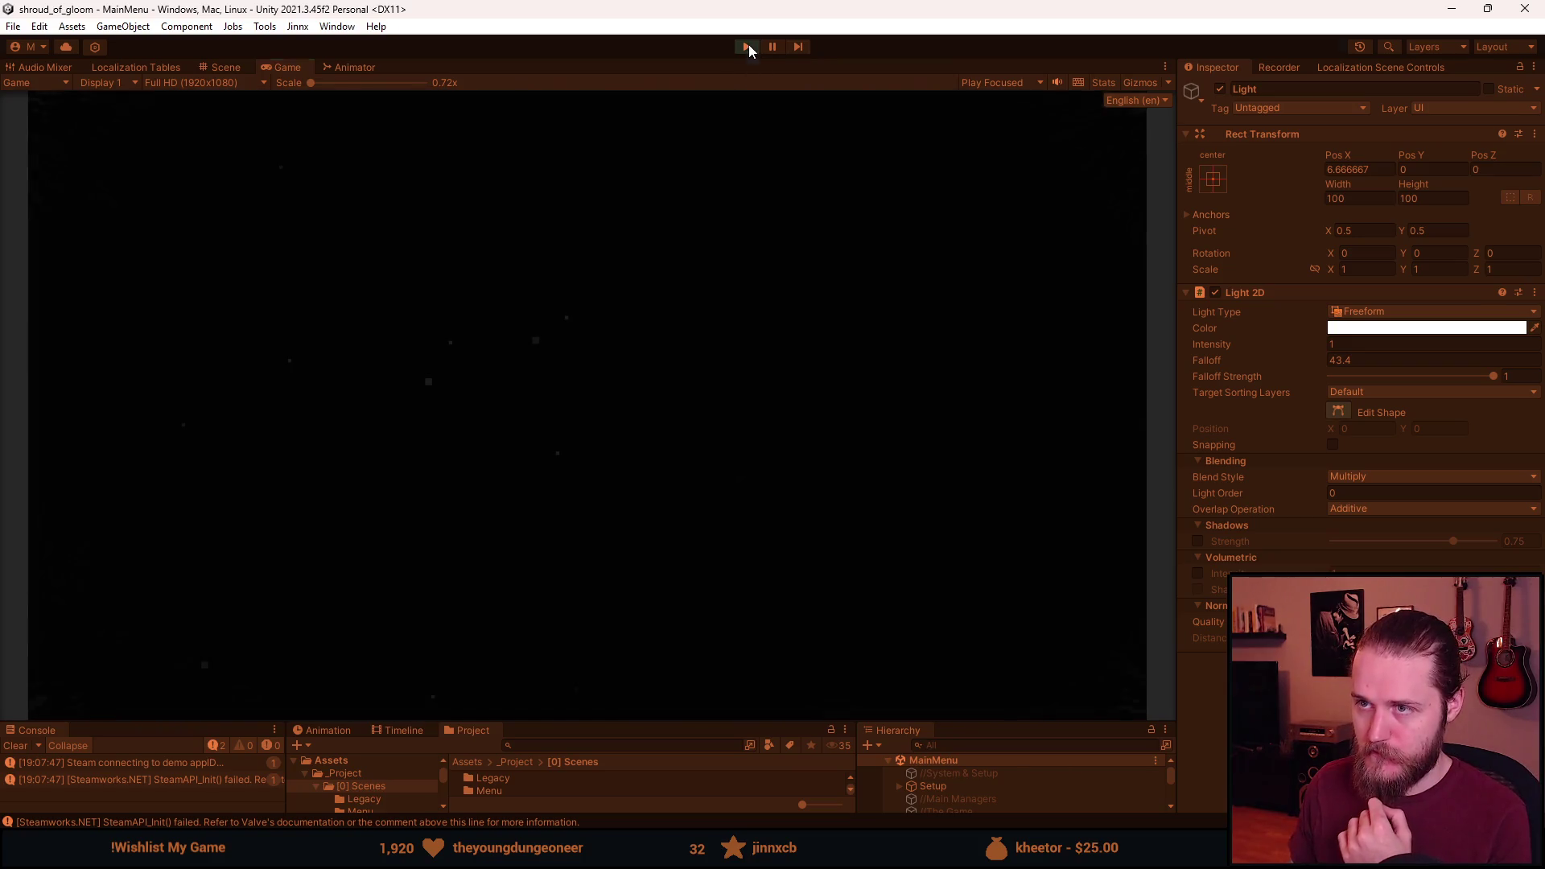
click(748, 46)
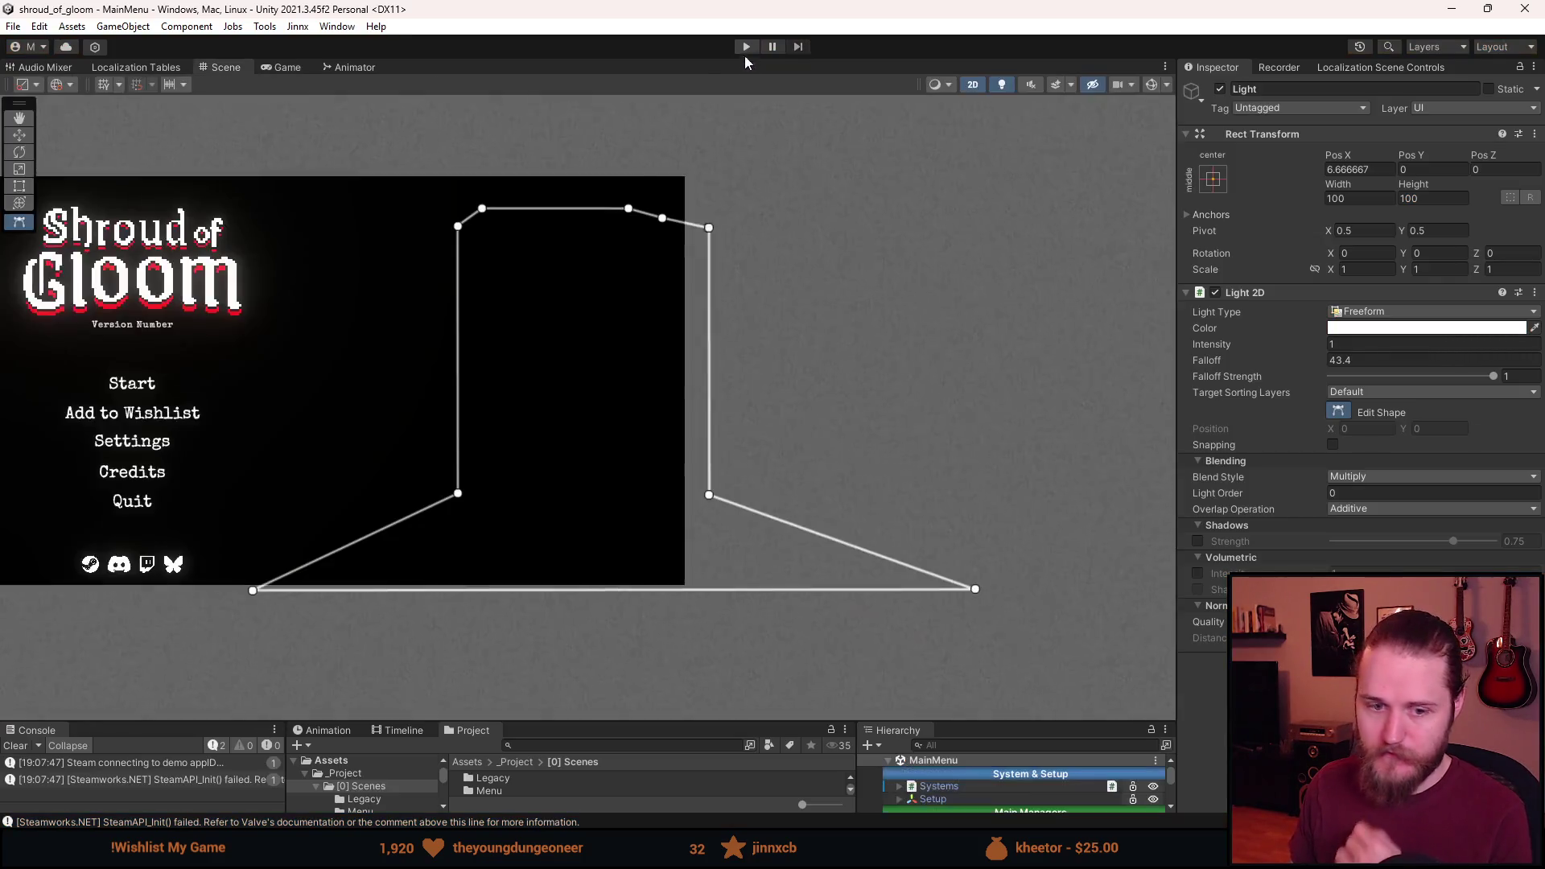
In MenuArtPeek, hide Door_Closed, Light_Floor_Peek and Light_Peek, then show and select Light_Full.
key(alt+Tab)
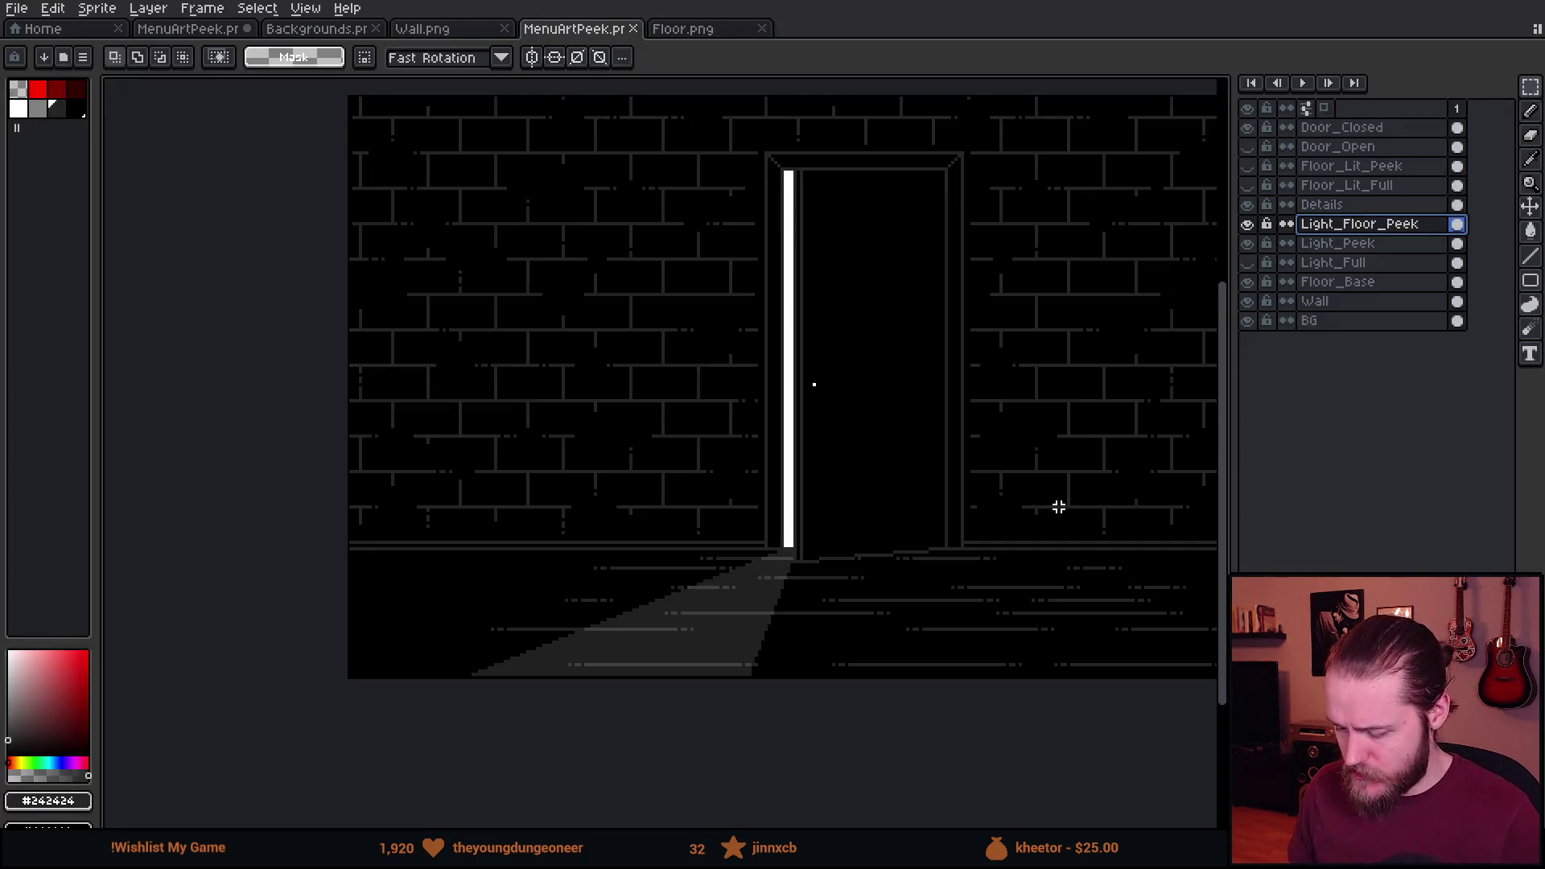
click(1248, 250)
click(1248, 250)
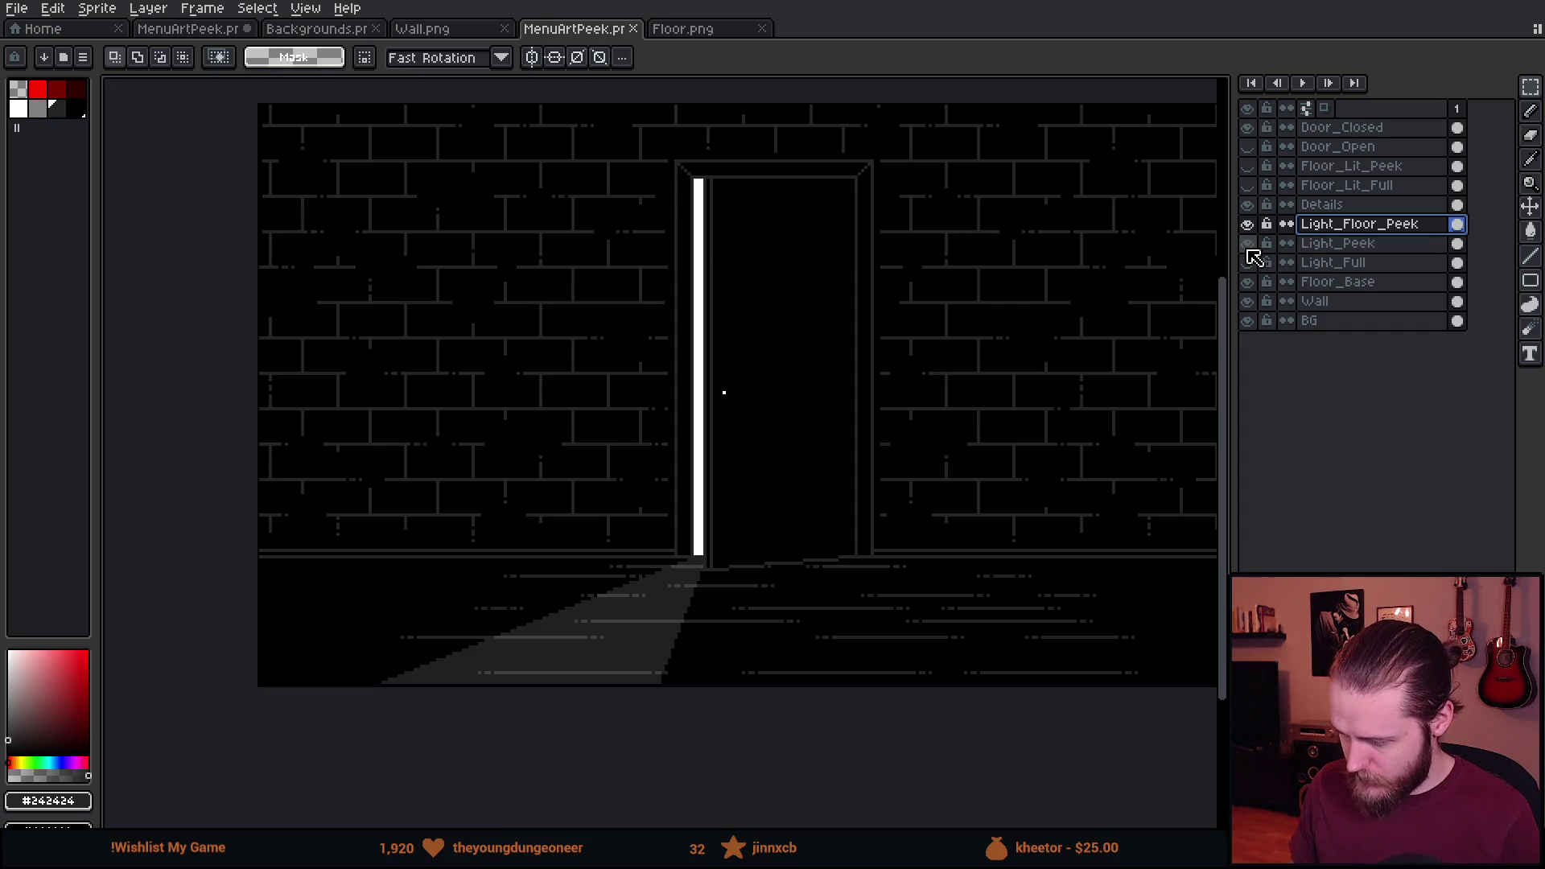
click(1248, 128)
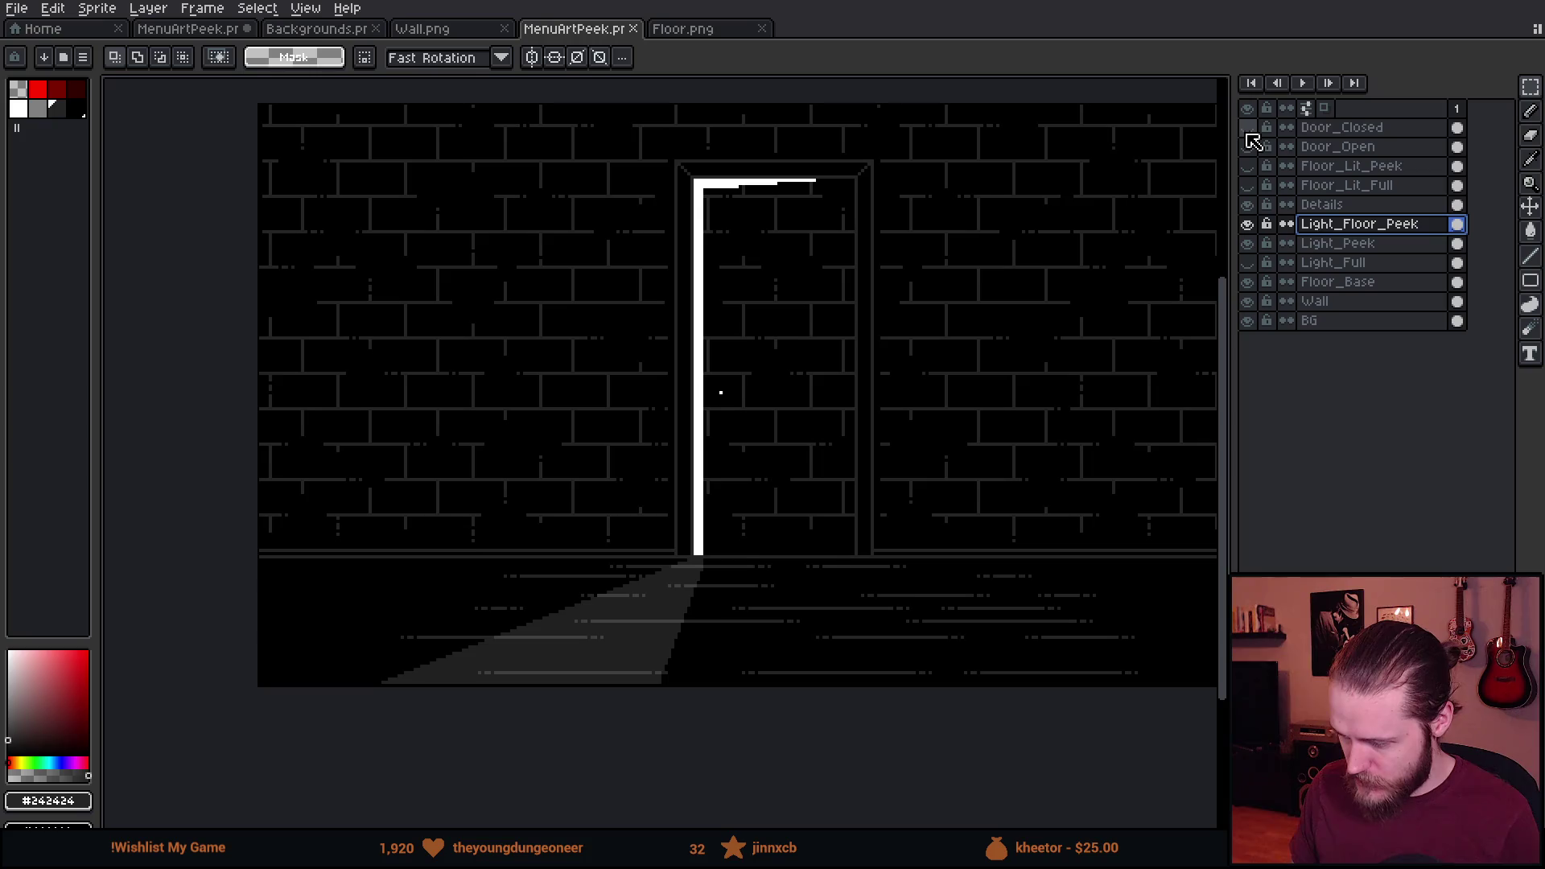
click(1247, 224)
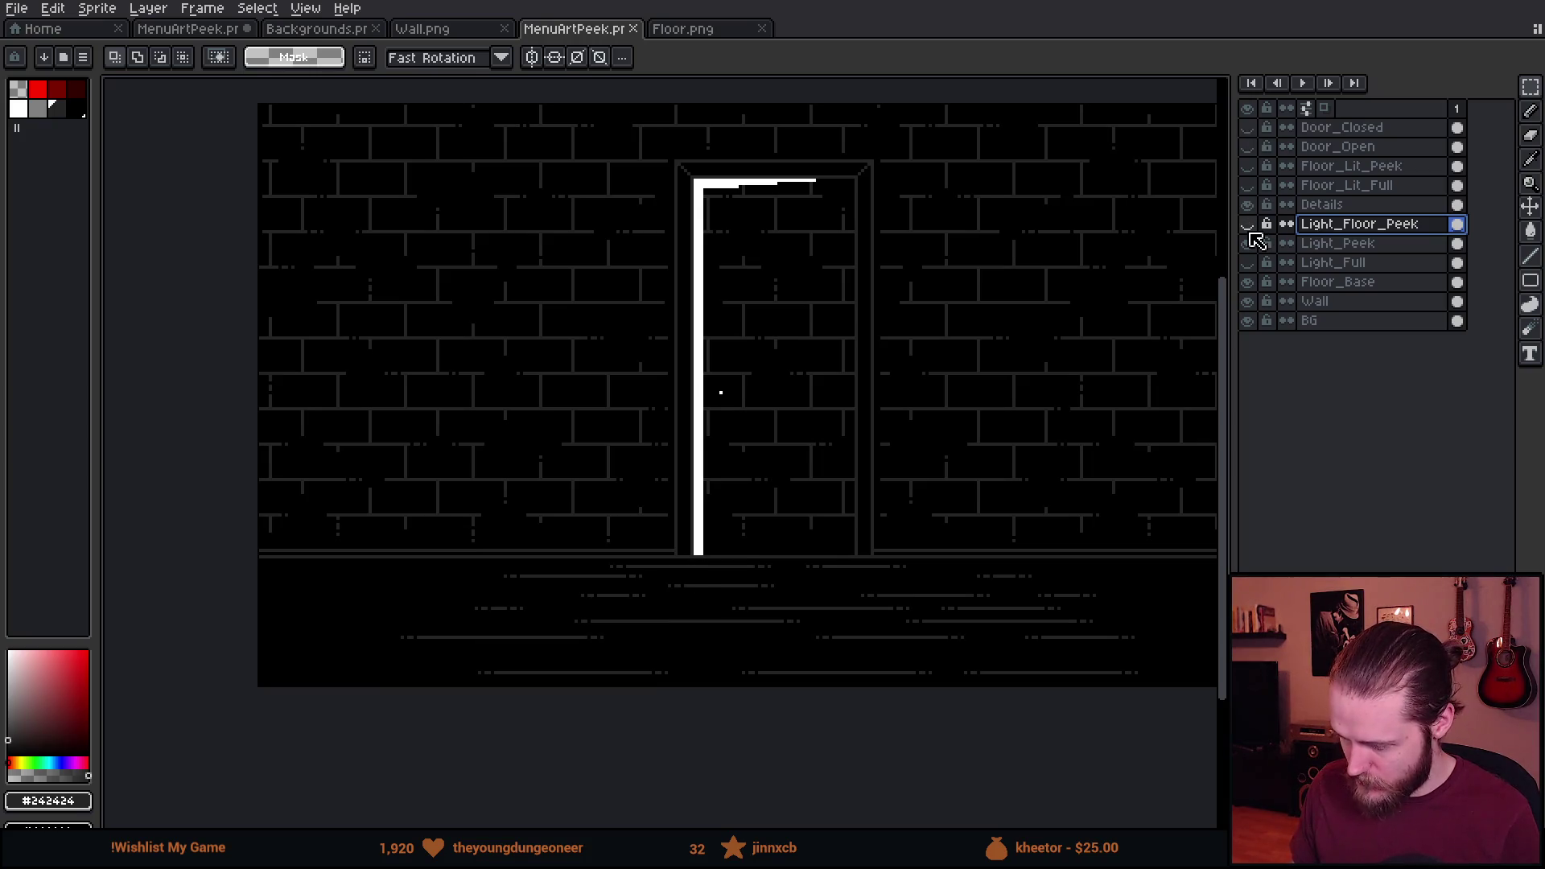
click(1248, 244)
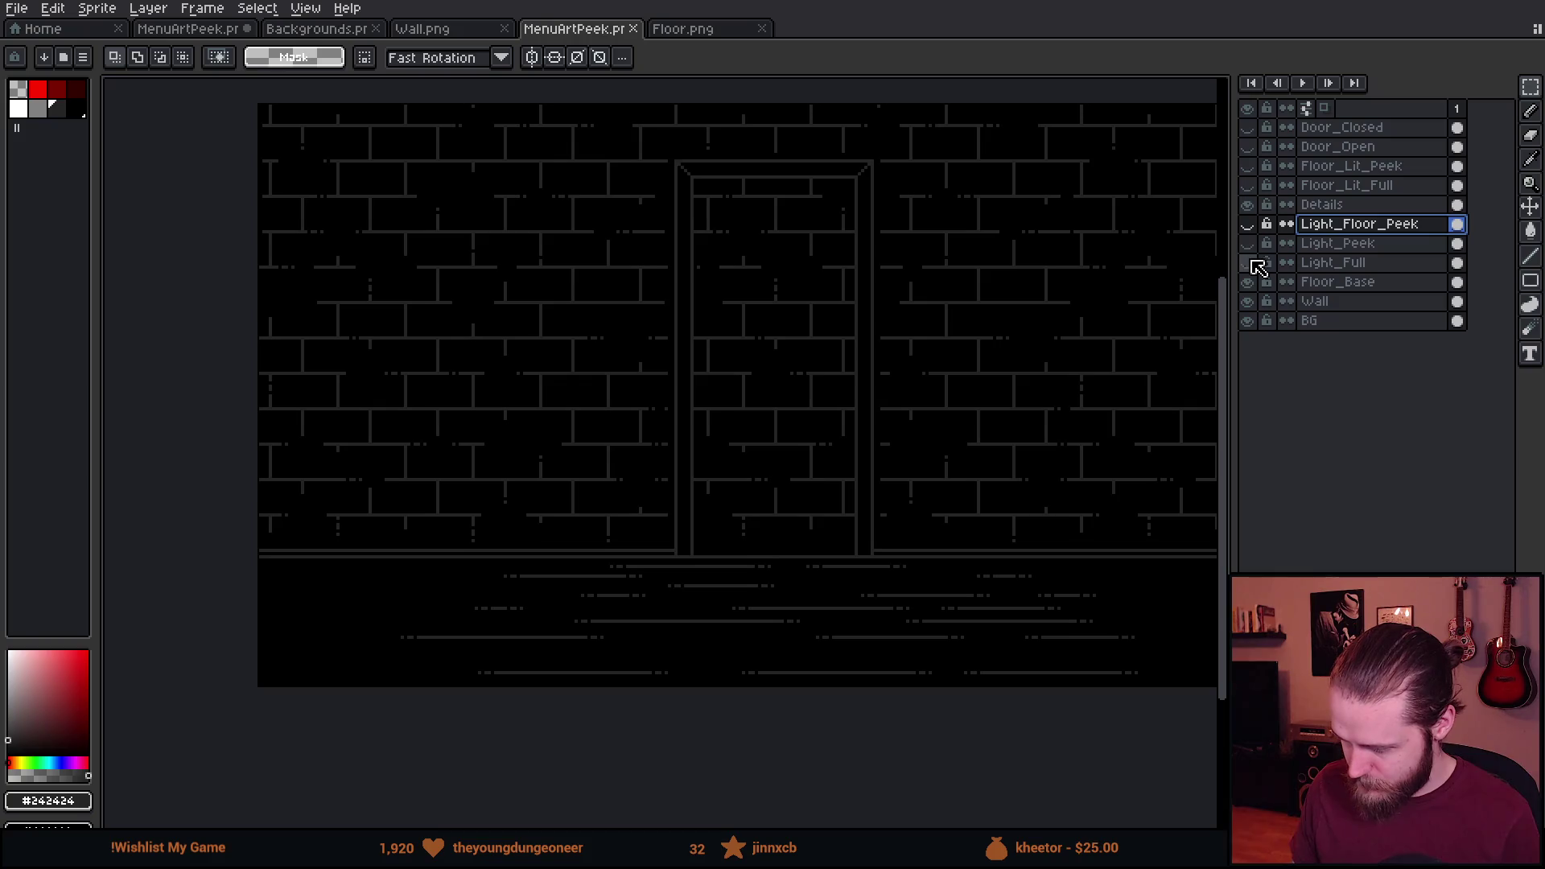
click(1248, 263)
click(1270, 264)
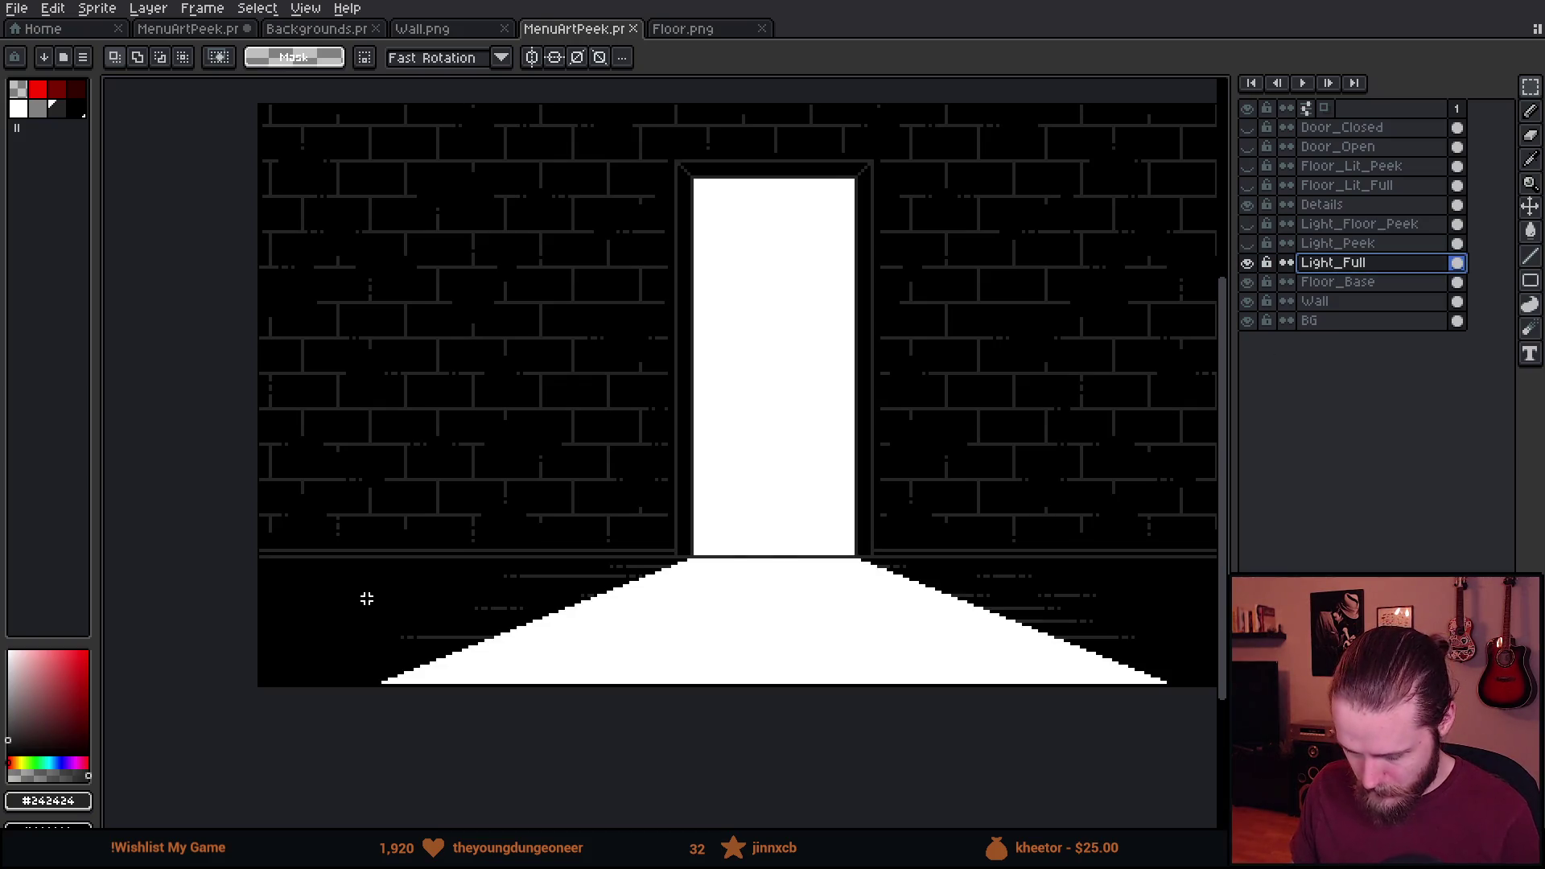
scroll(367, 598, up, 2)
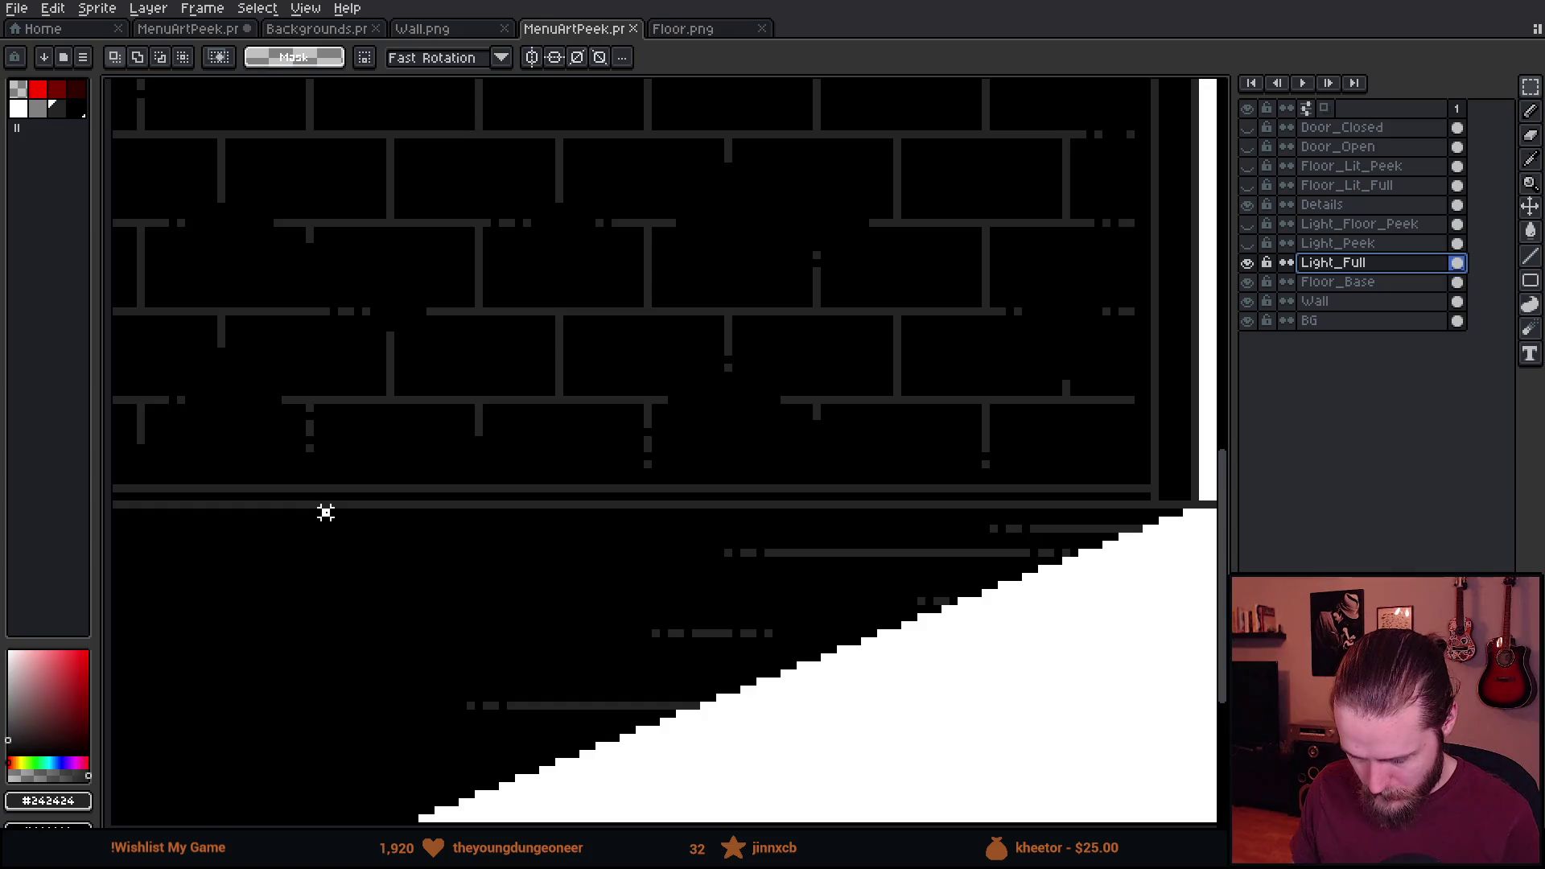
Move the floor strip of Light_Full onto a new layer named Light_Floor_Full.
scroll(325, 512, down, 2)
mouse_move(112, 314)
mouse_down()
mouse_move(1121, 621)
mouse_move(1180, 620)
mouse_up()
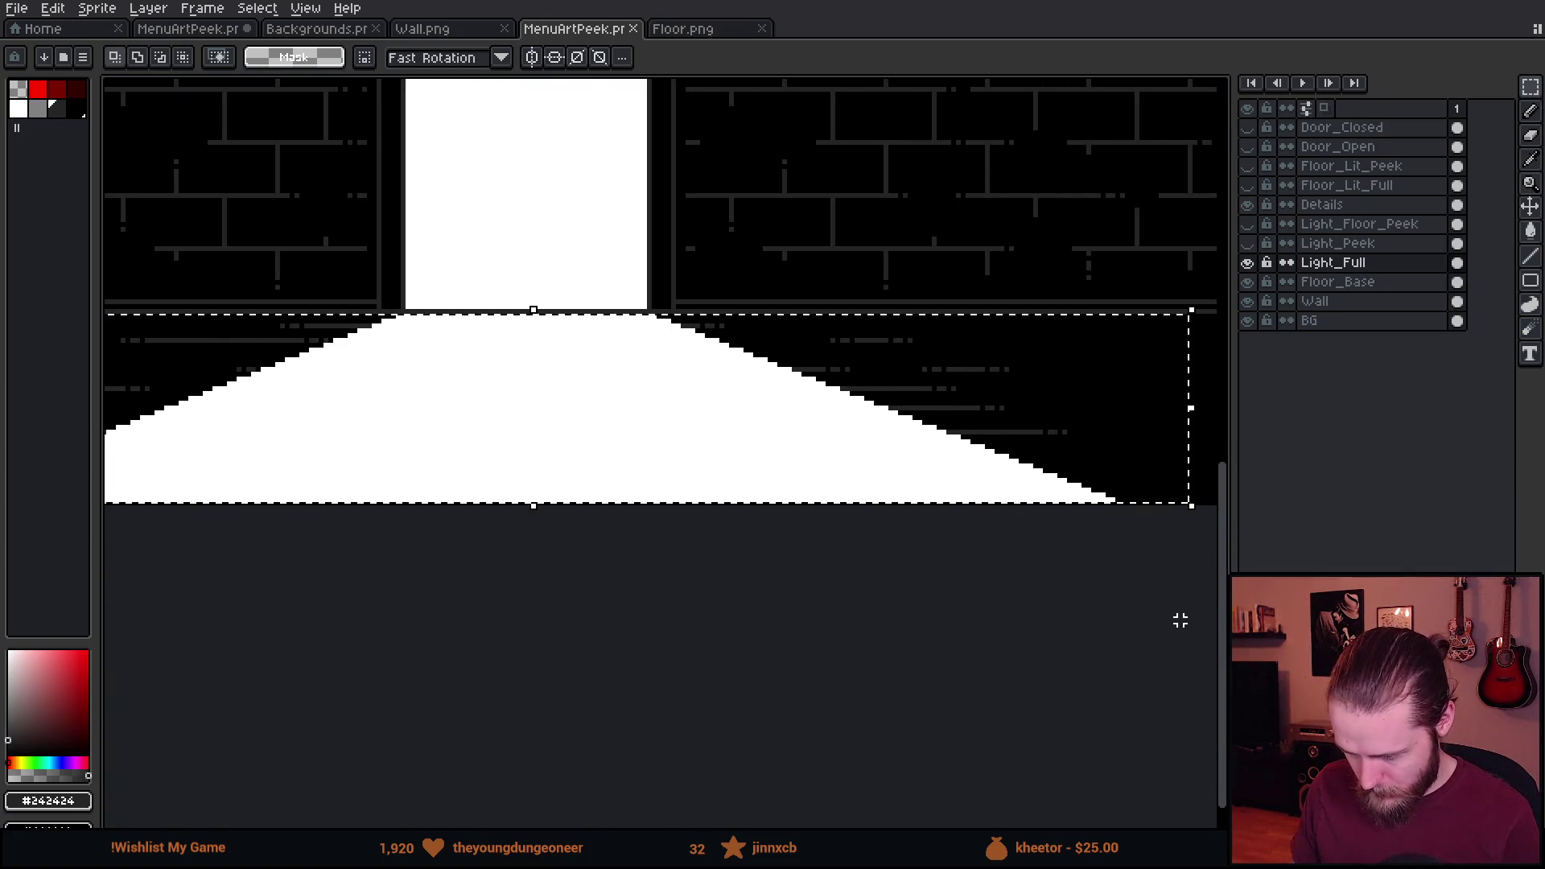
scroll(534, 414, up, 1)
scroll(641, 427, down, 1)
key(Delete)
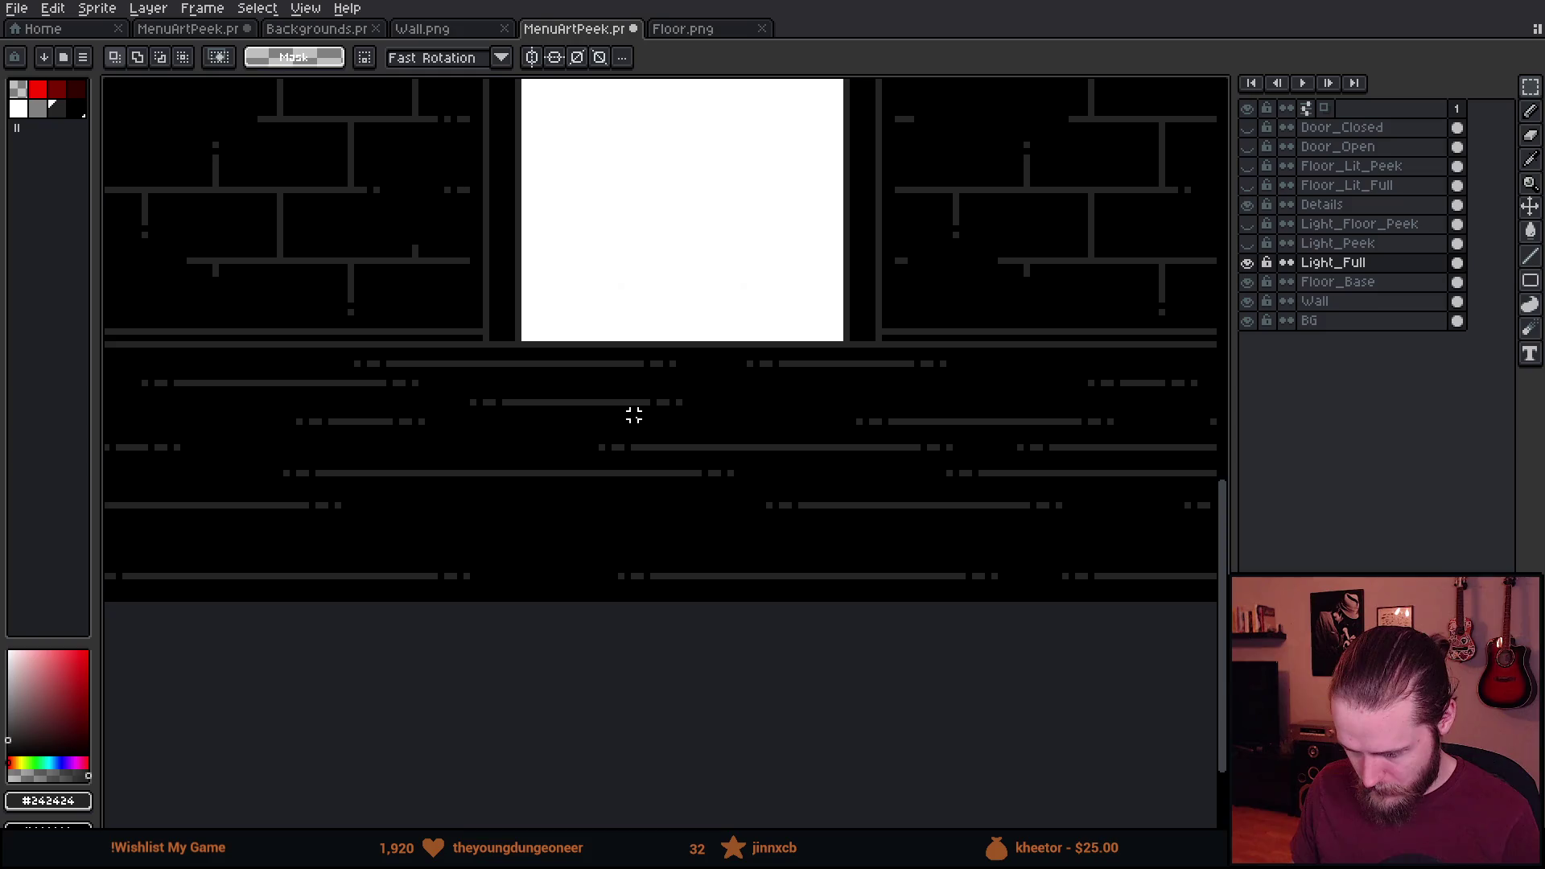
key(shift+n)
key(ctrl+v)
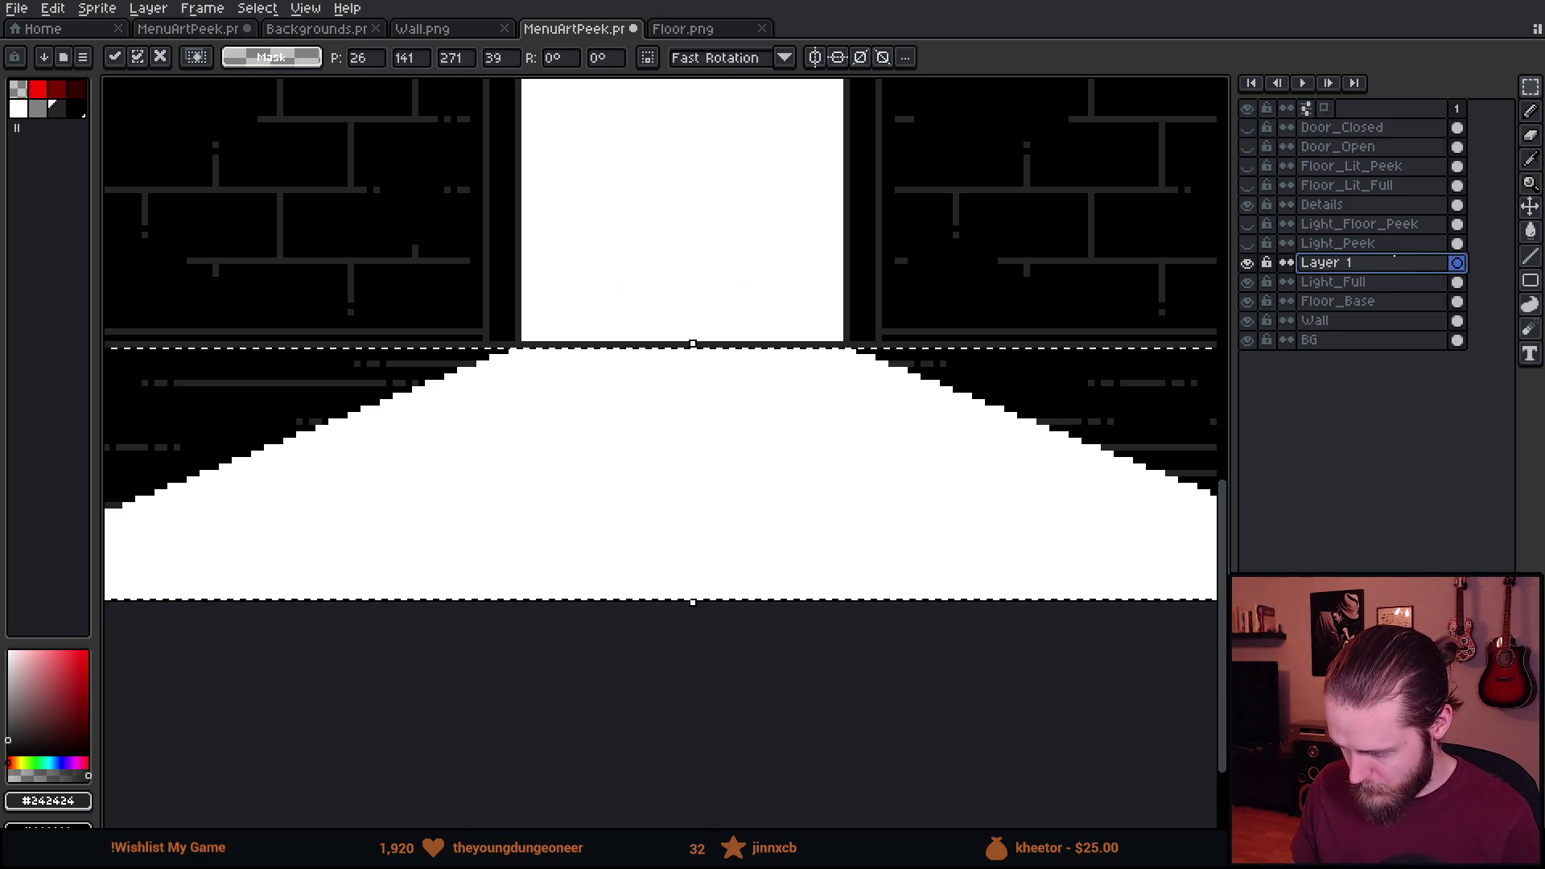
double_click(1368, 262)
text(Light)
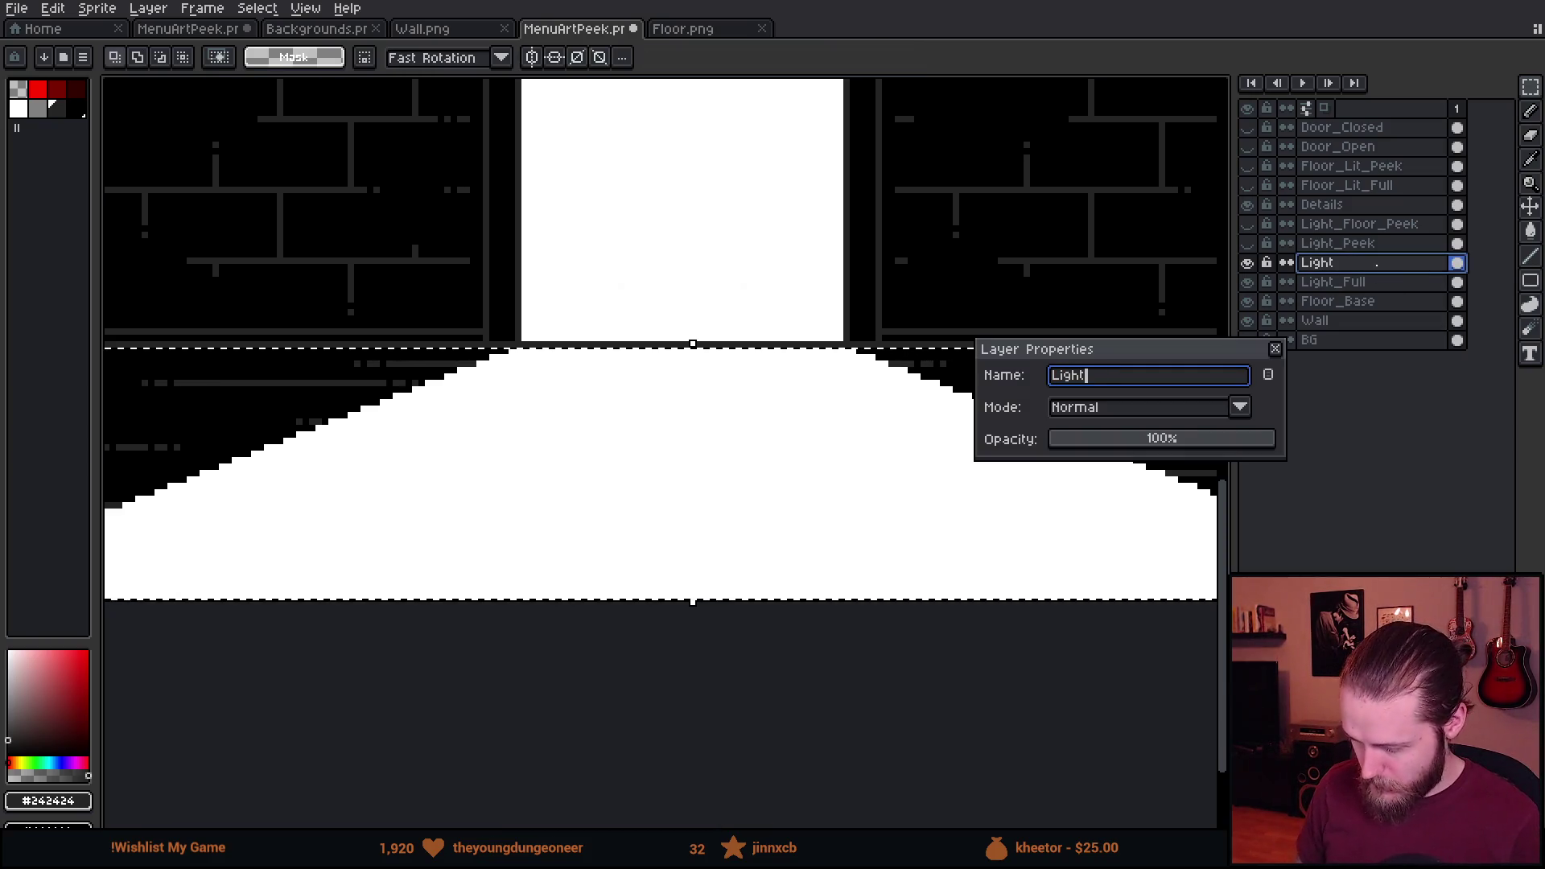
text(_Floor_Full)
key(Return)
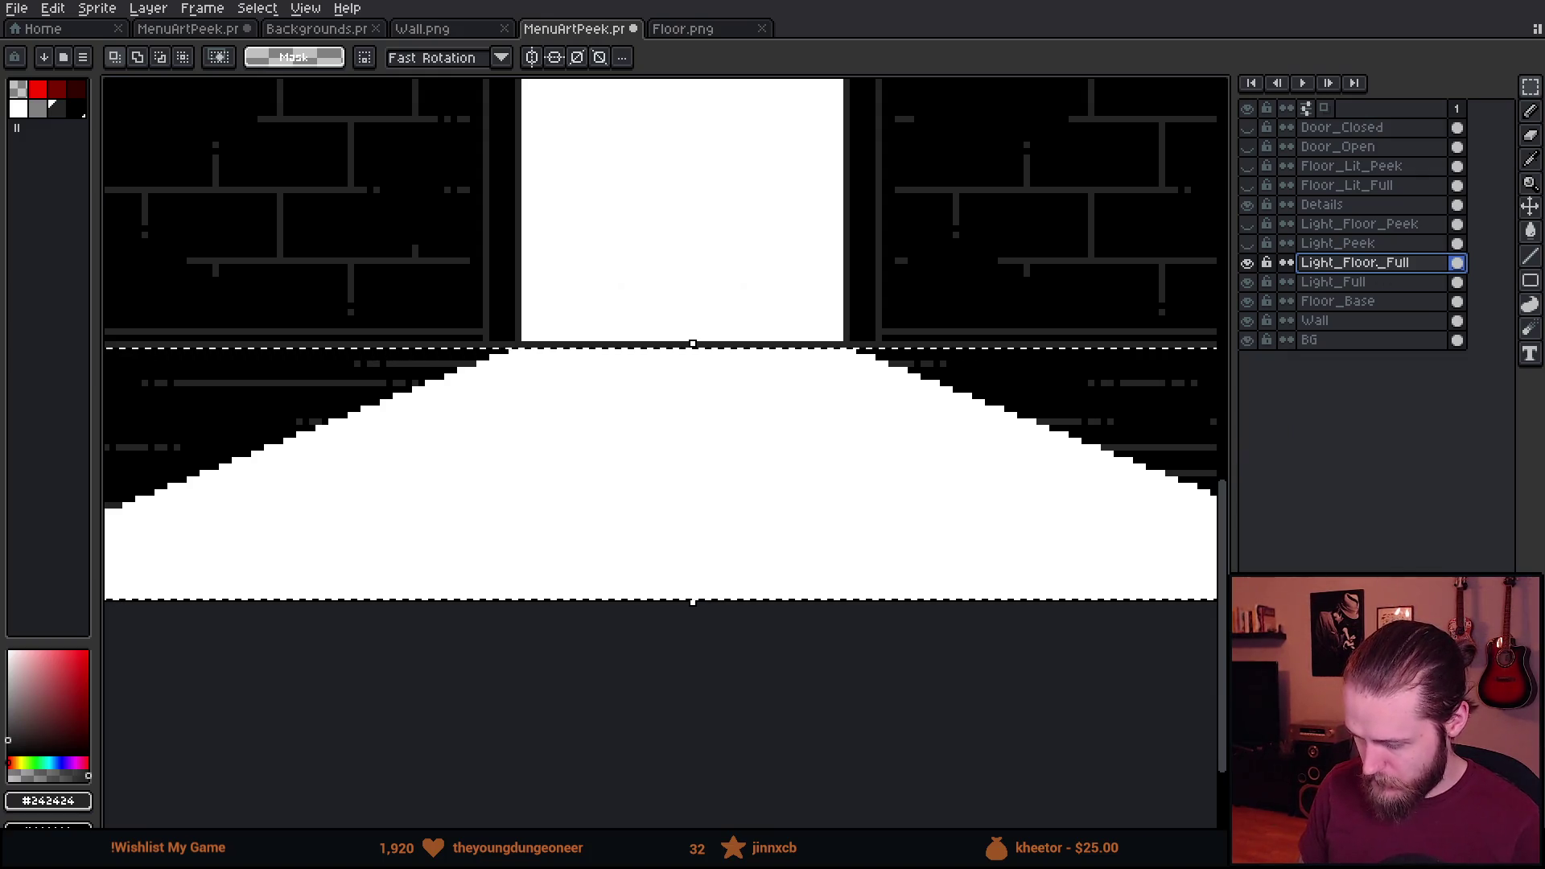
Deselect and set the Light_Floor_Full layer's opacity to 30%.
key(ctrl+d)
double_click(1417, 264)
click(1117, 443)
drag(1117, 443, 1091, 445)
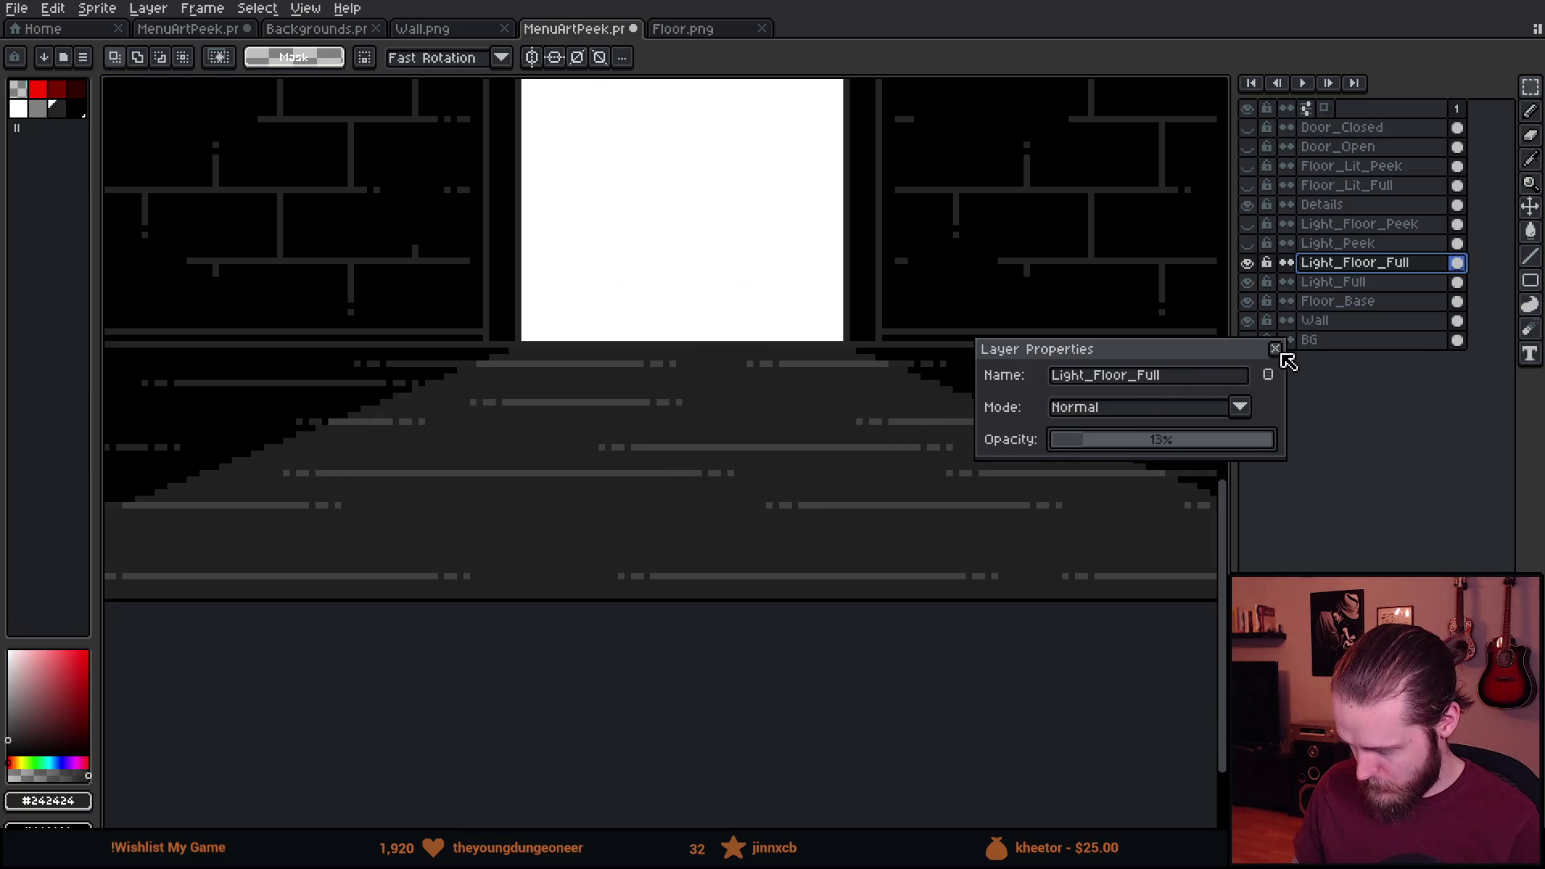
click(1118, 443)
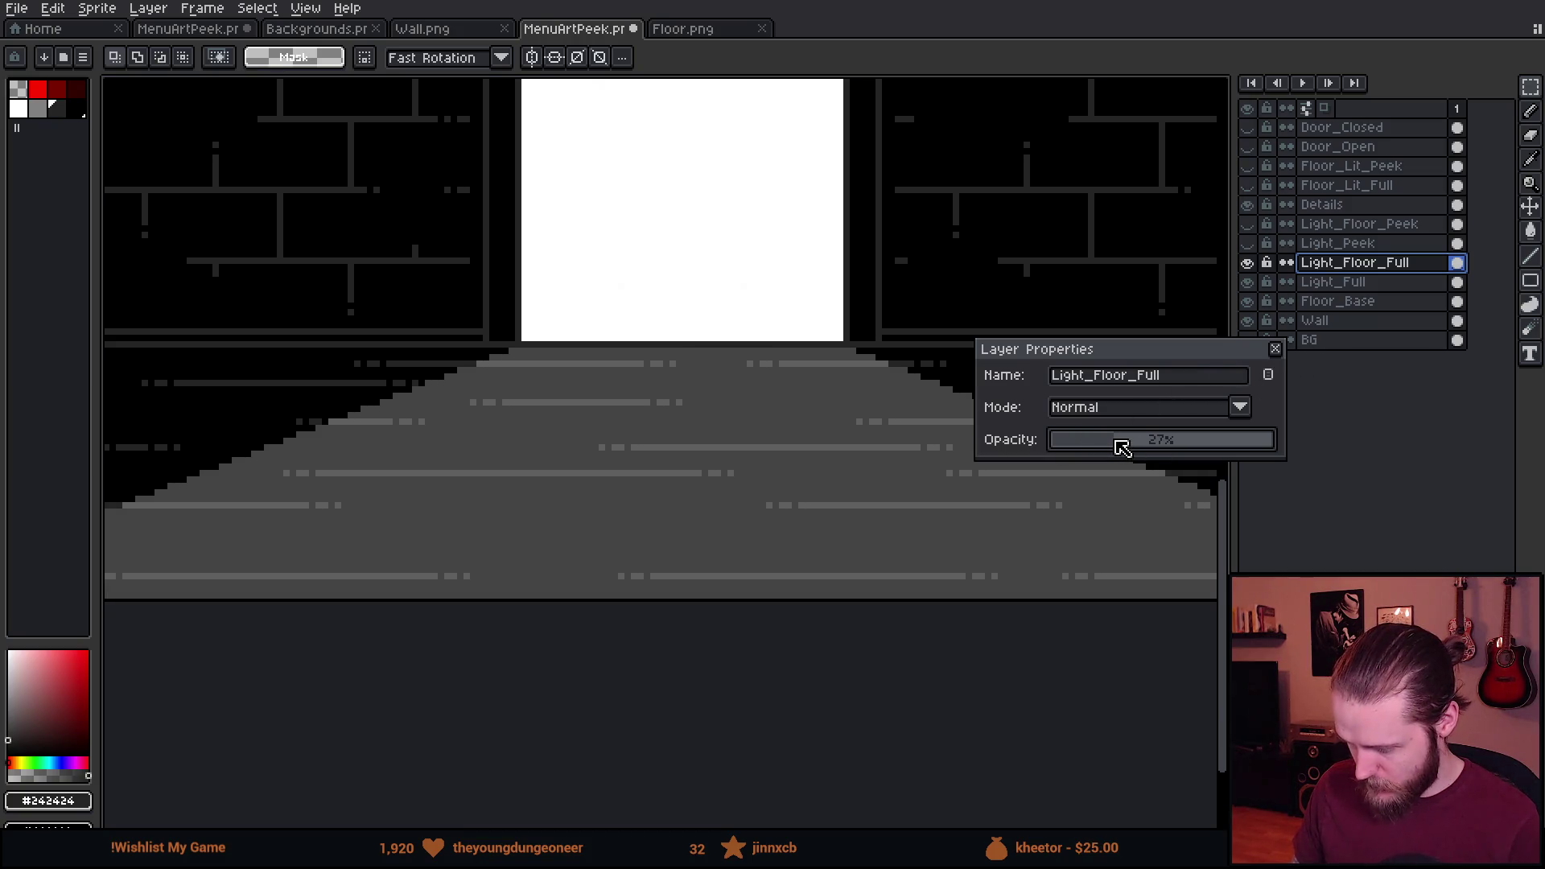
drag(1118, 441, 1123, 440)
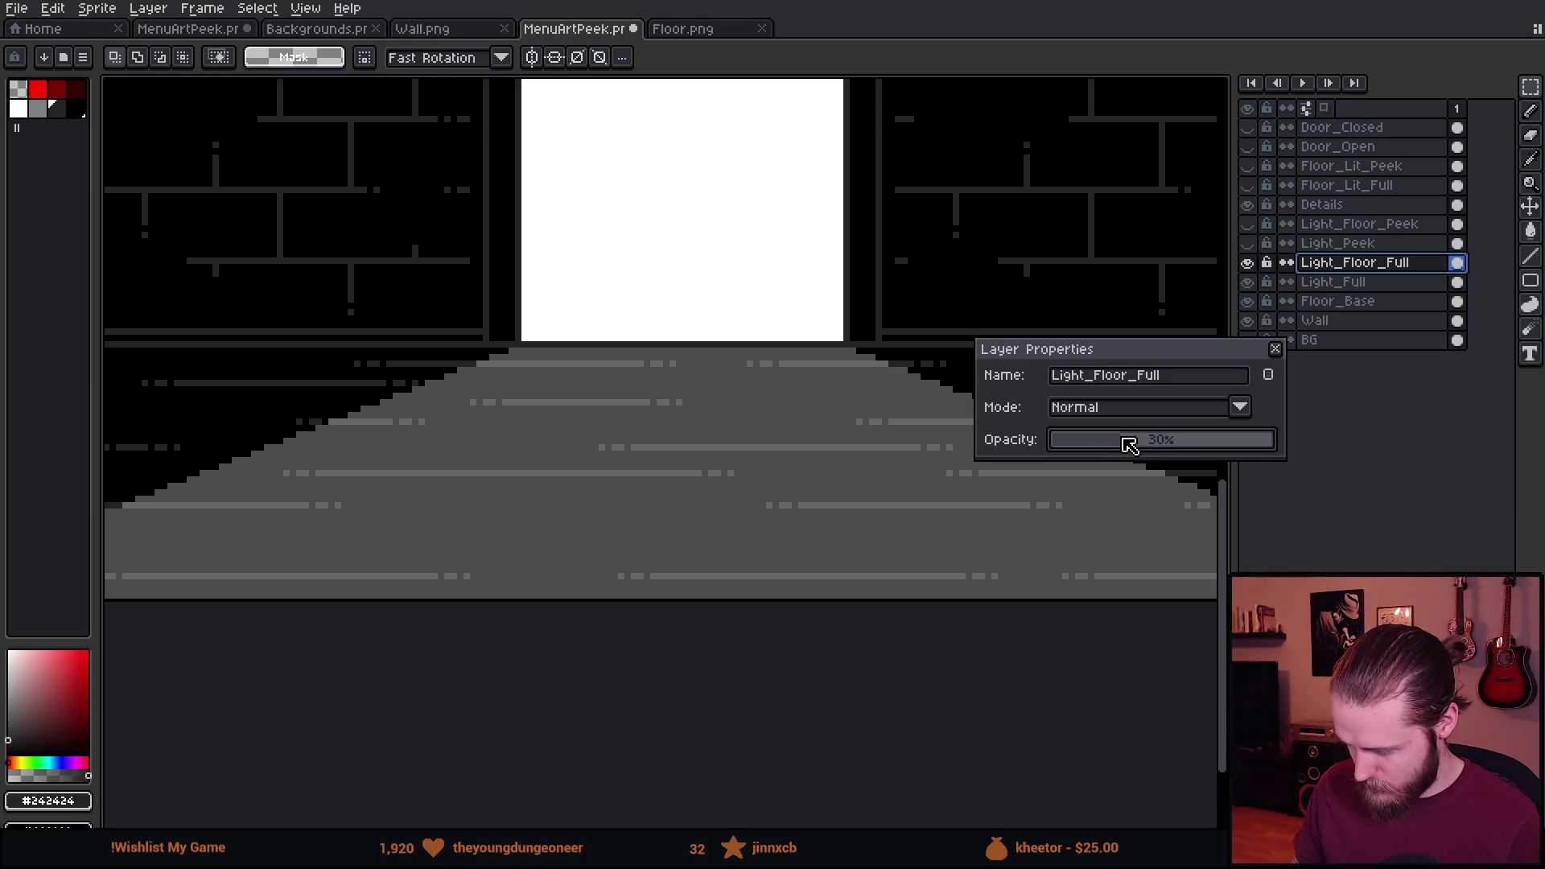
scroll(785, 438, down, 2)
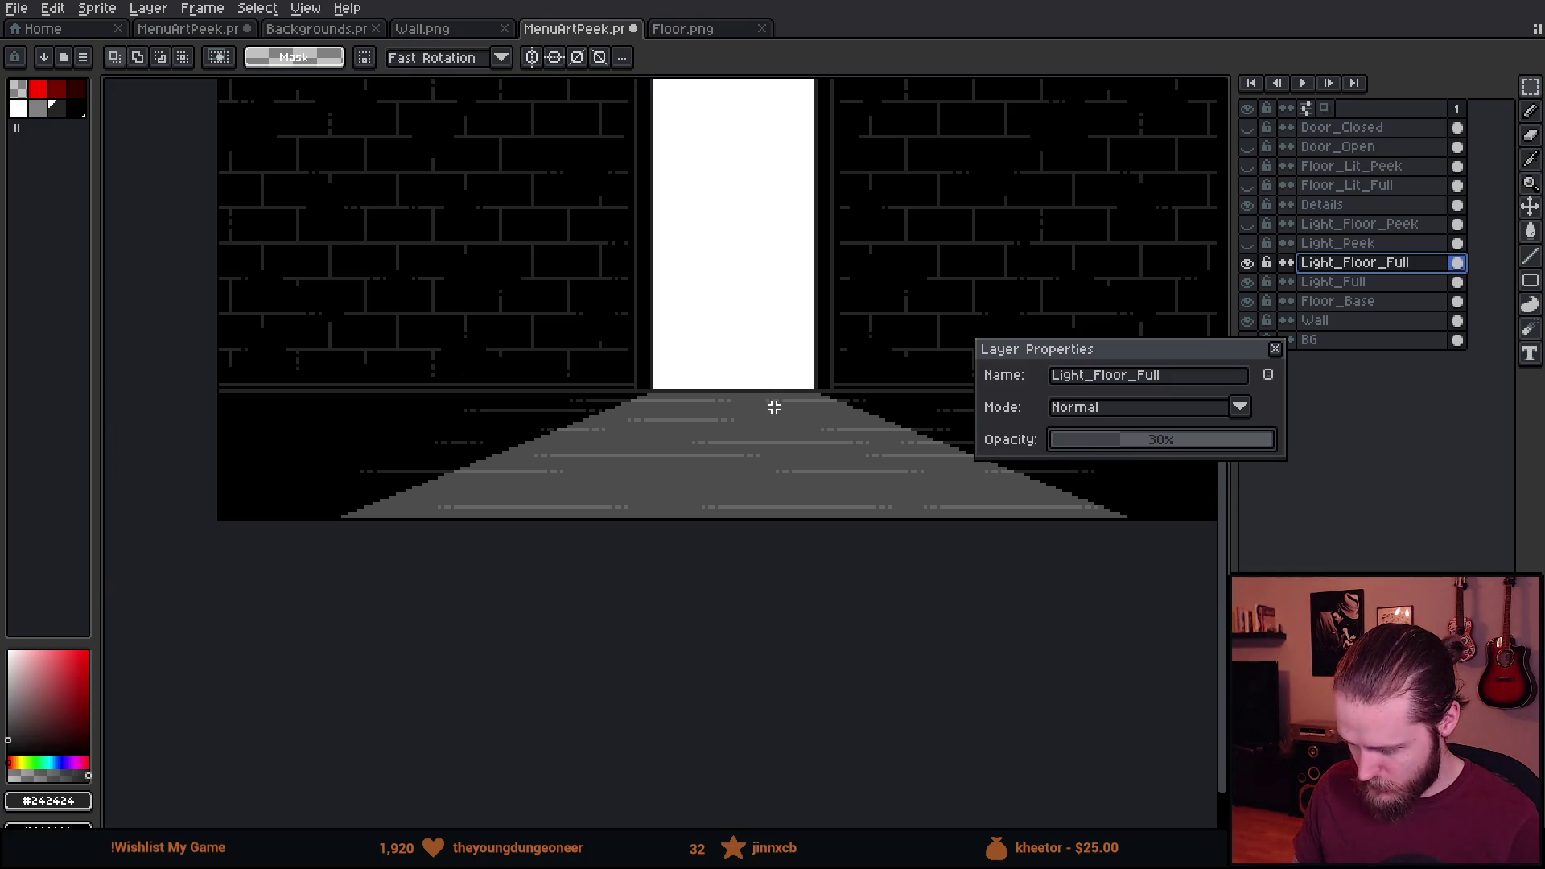
click(1274, 348)
drag(723, 319, 728, 453)
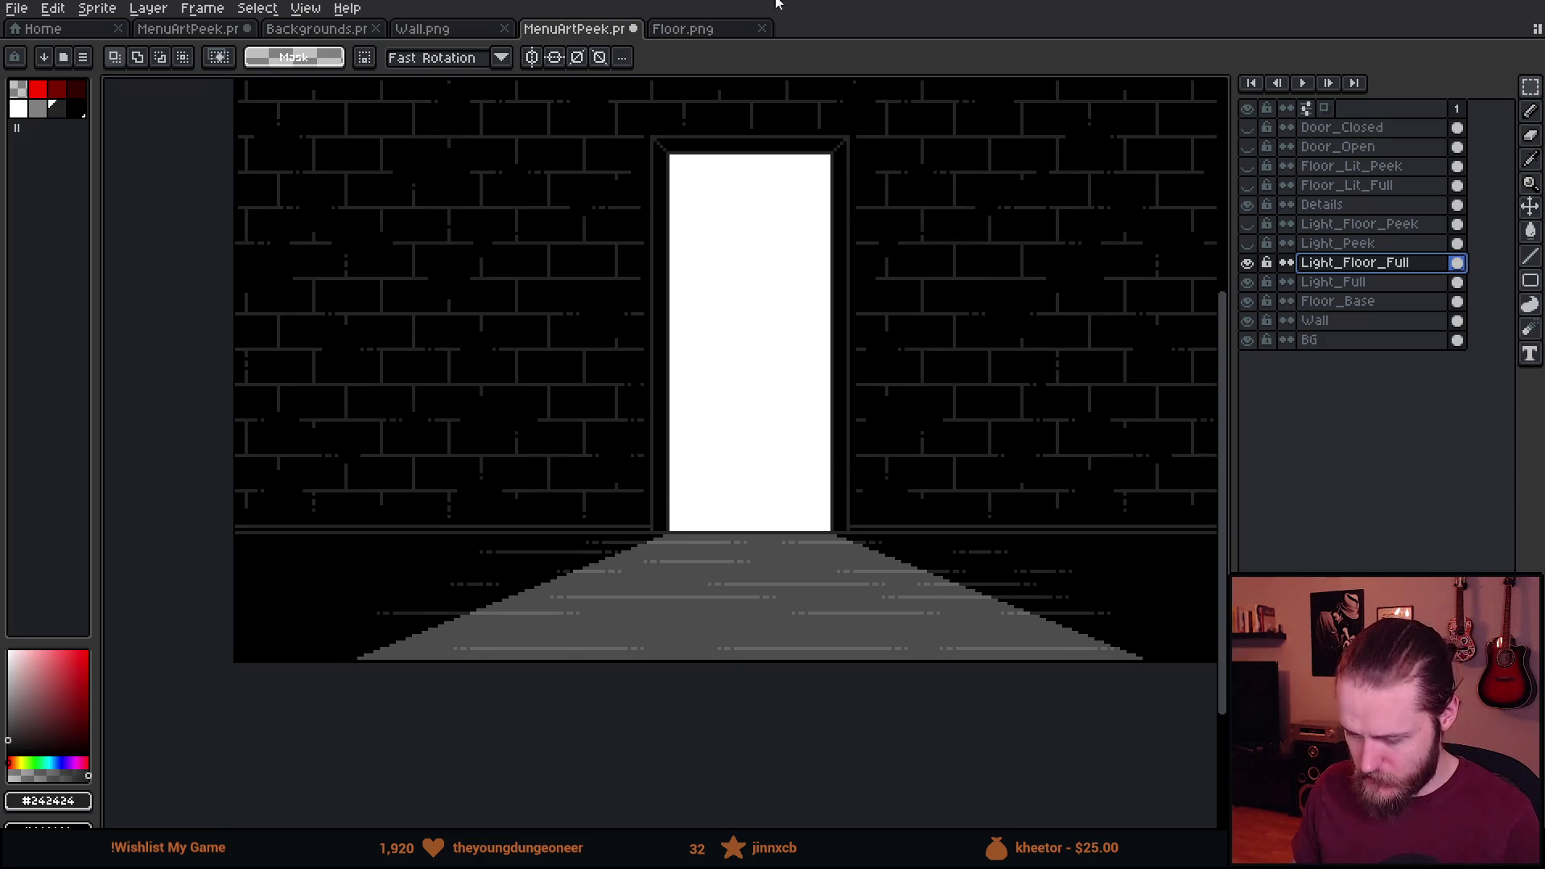
Show the Door_Open layer, save the artwork as MenuArtNoMons, and return to Unity.
click(1252, 146)
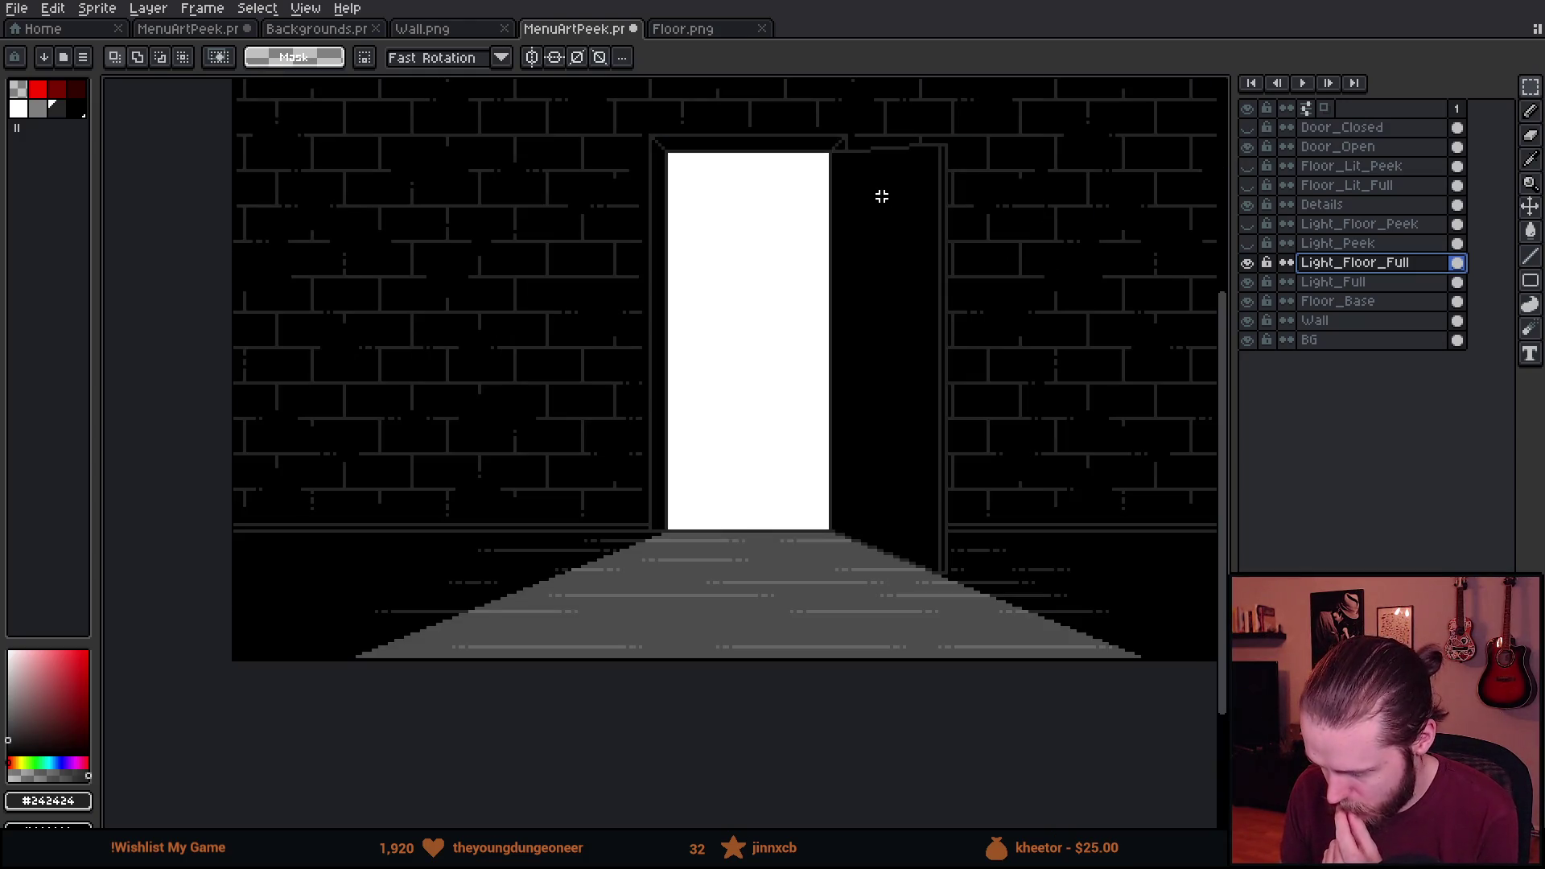
drag(881, 197, 829, 242)
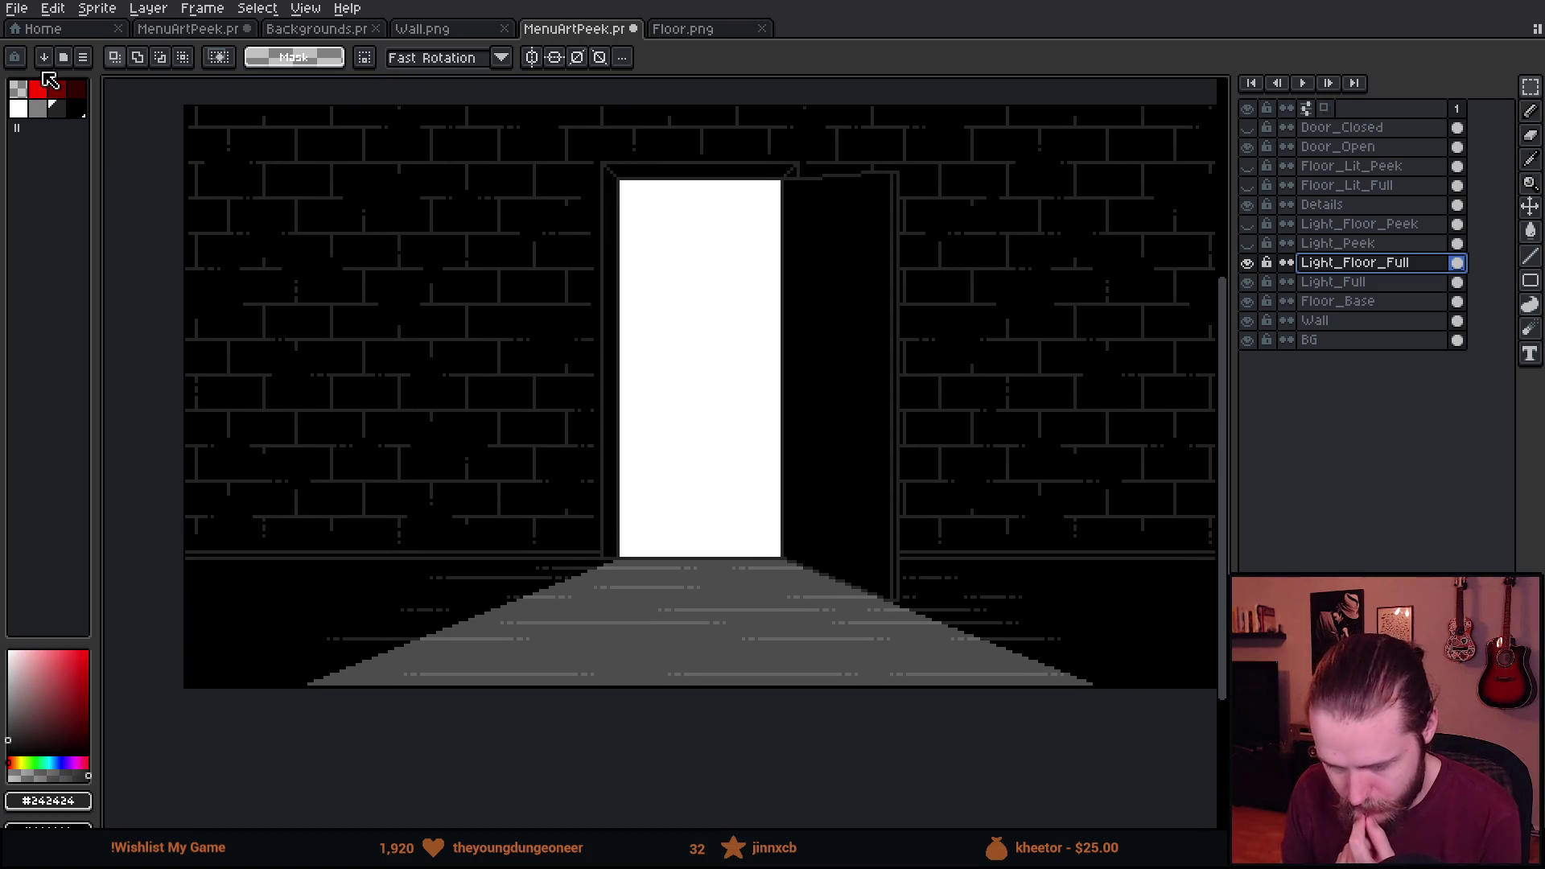
click(16, 8)
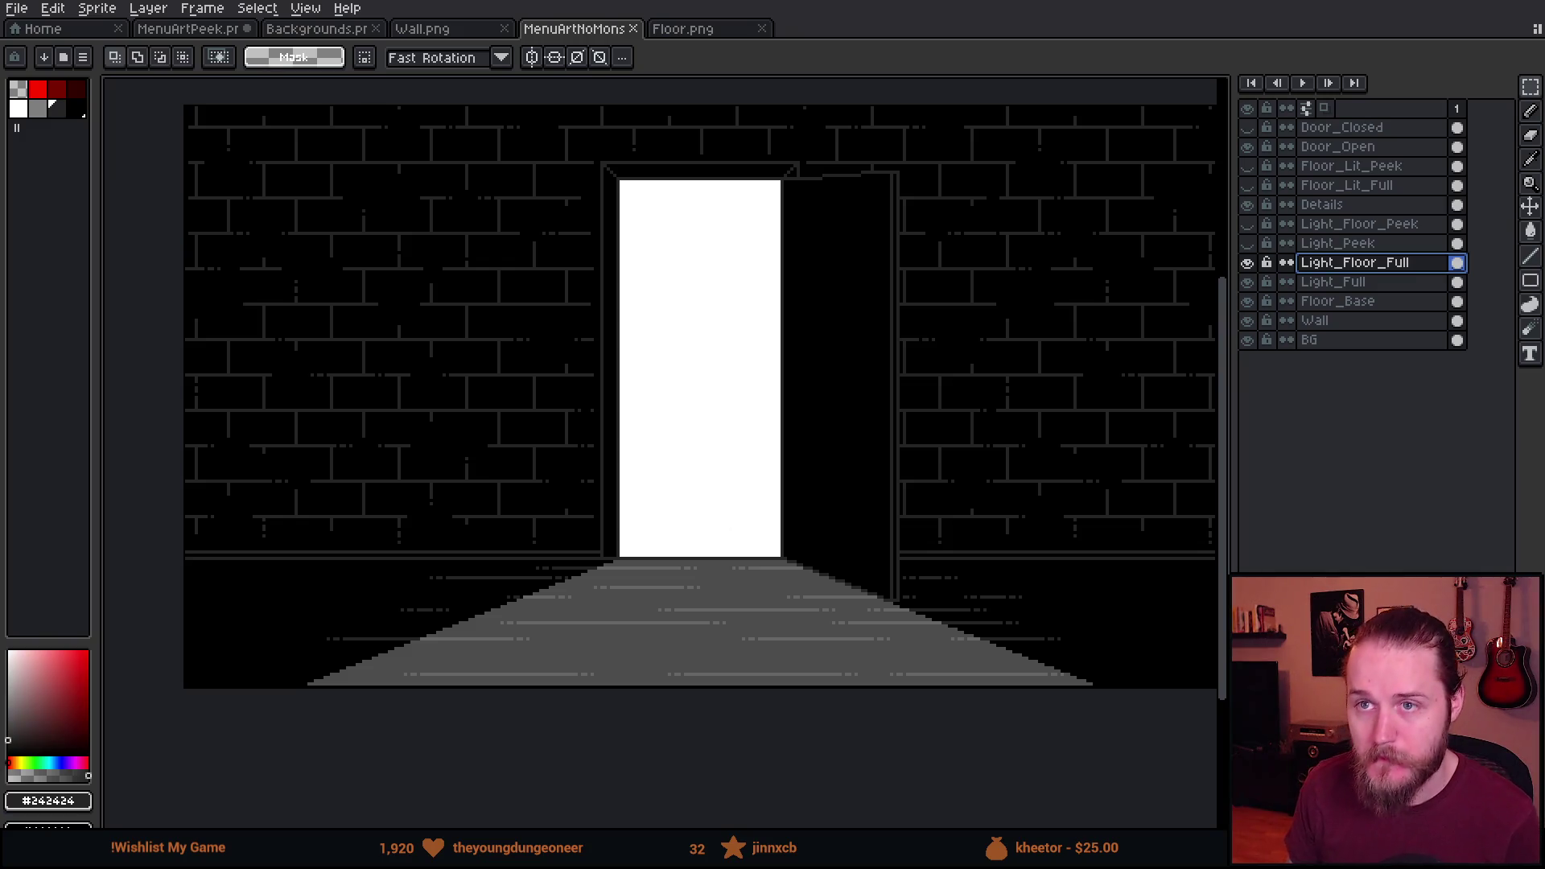
key(alt+Tab)
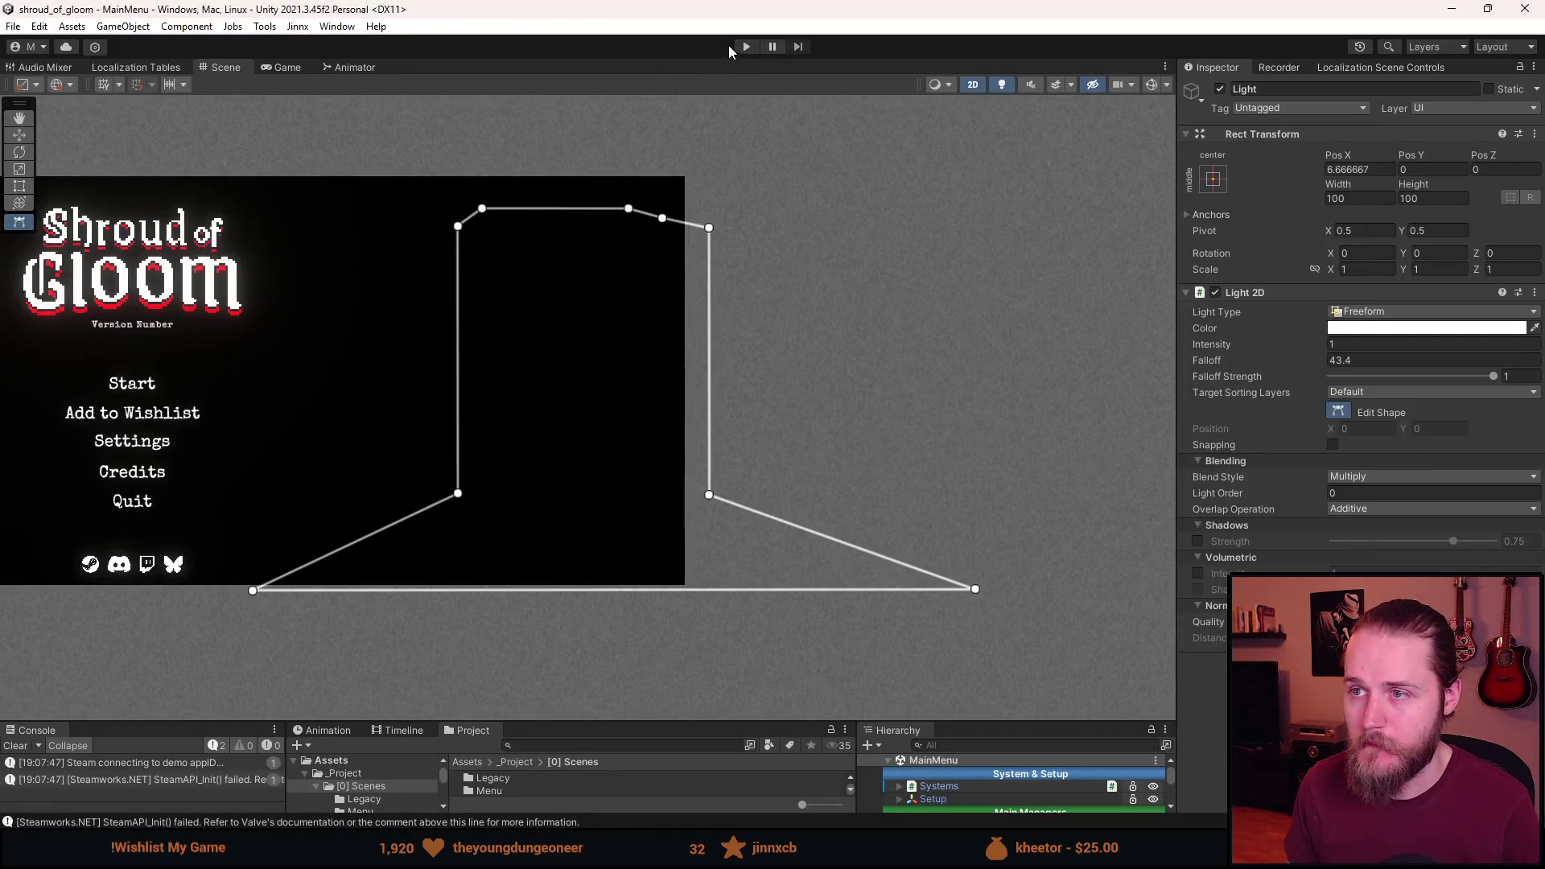
In play mode, open and back out of Settings, save slots and Quit, then load Slot 1.
click(746, 46)
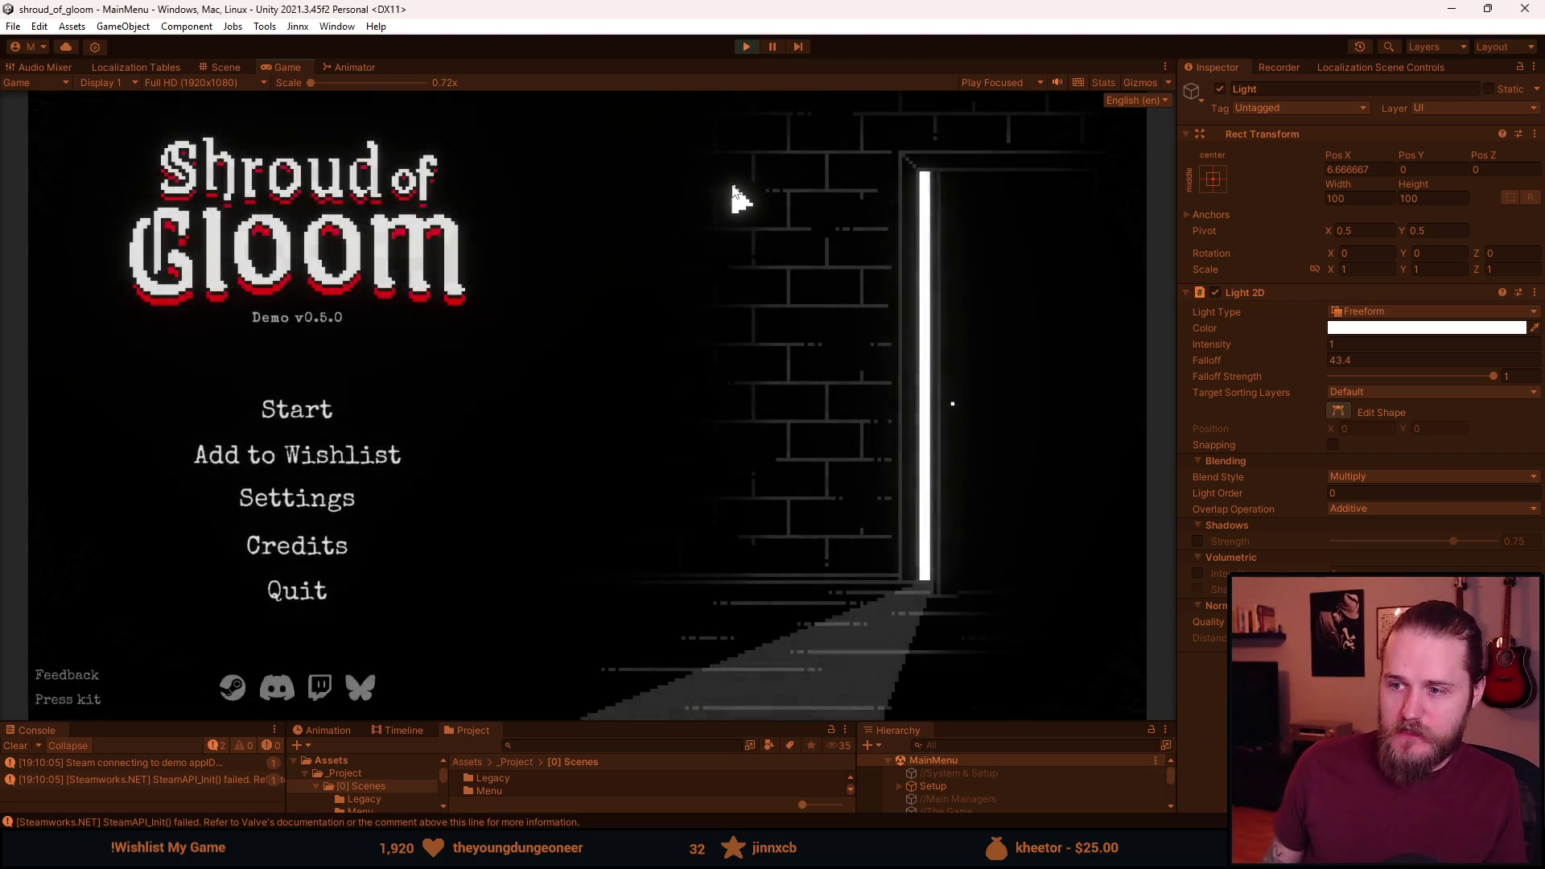
click(327, 497)
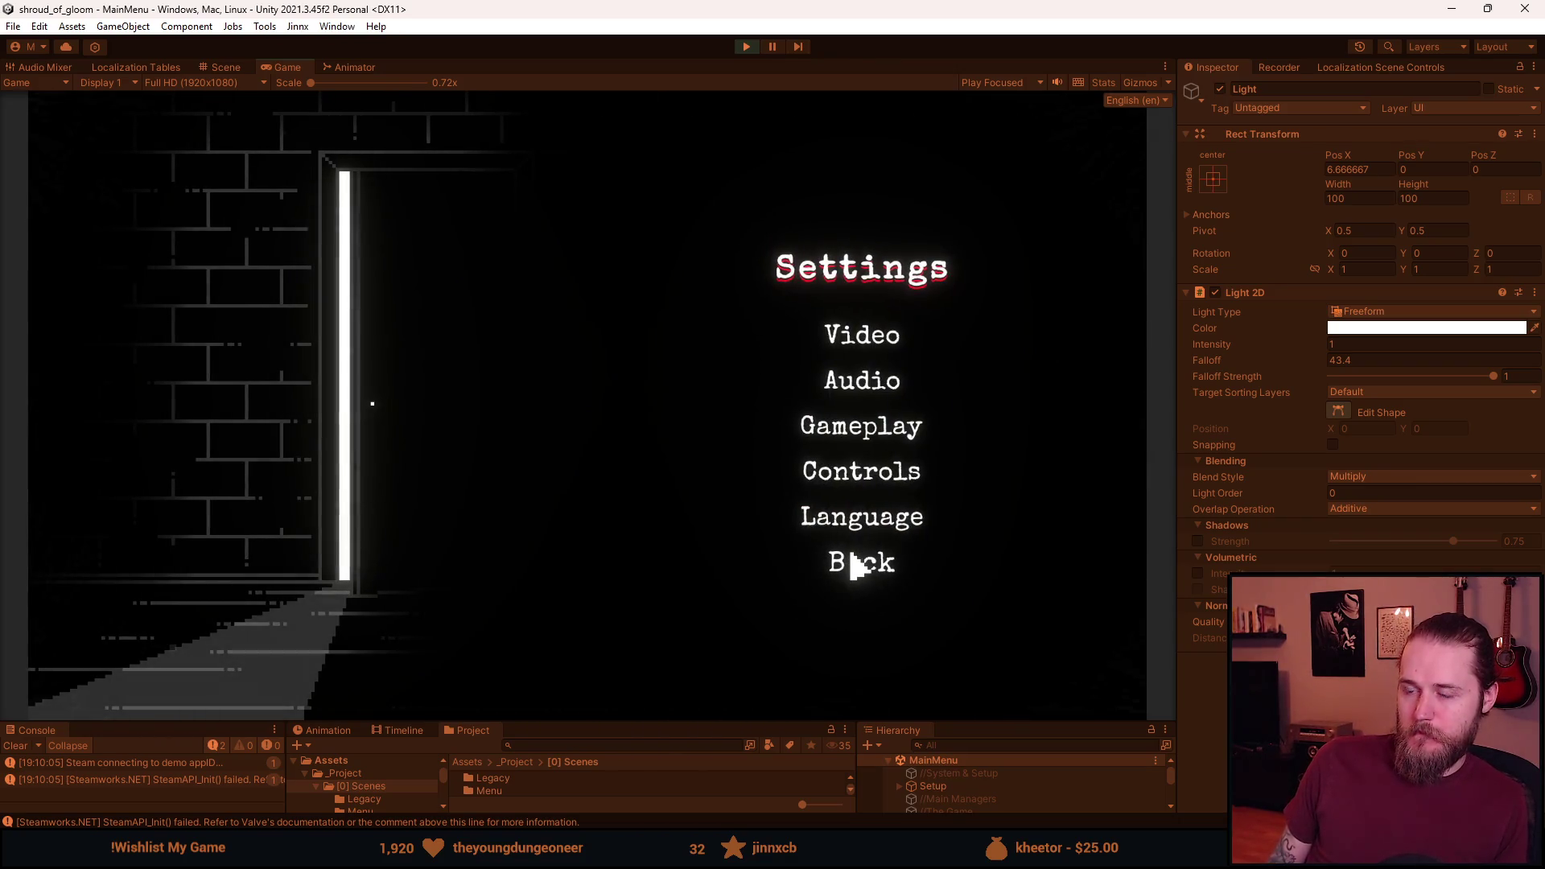
click(856, 566)
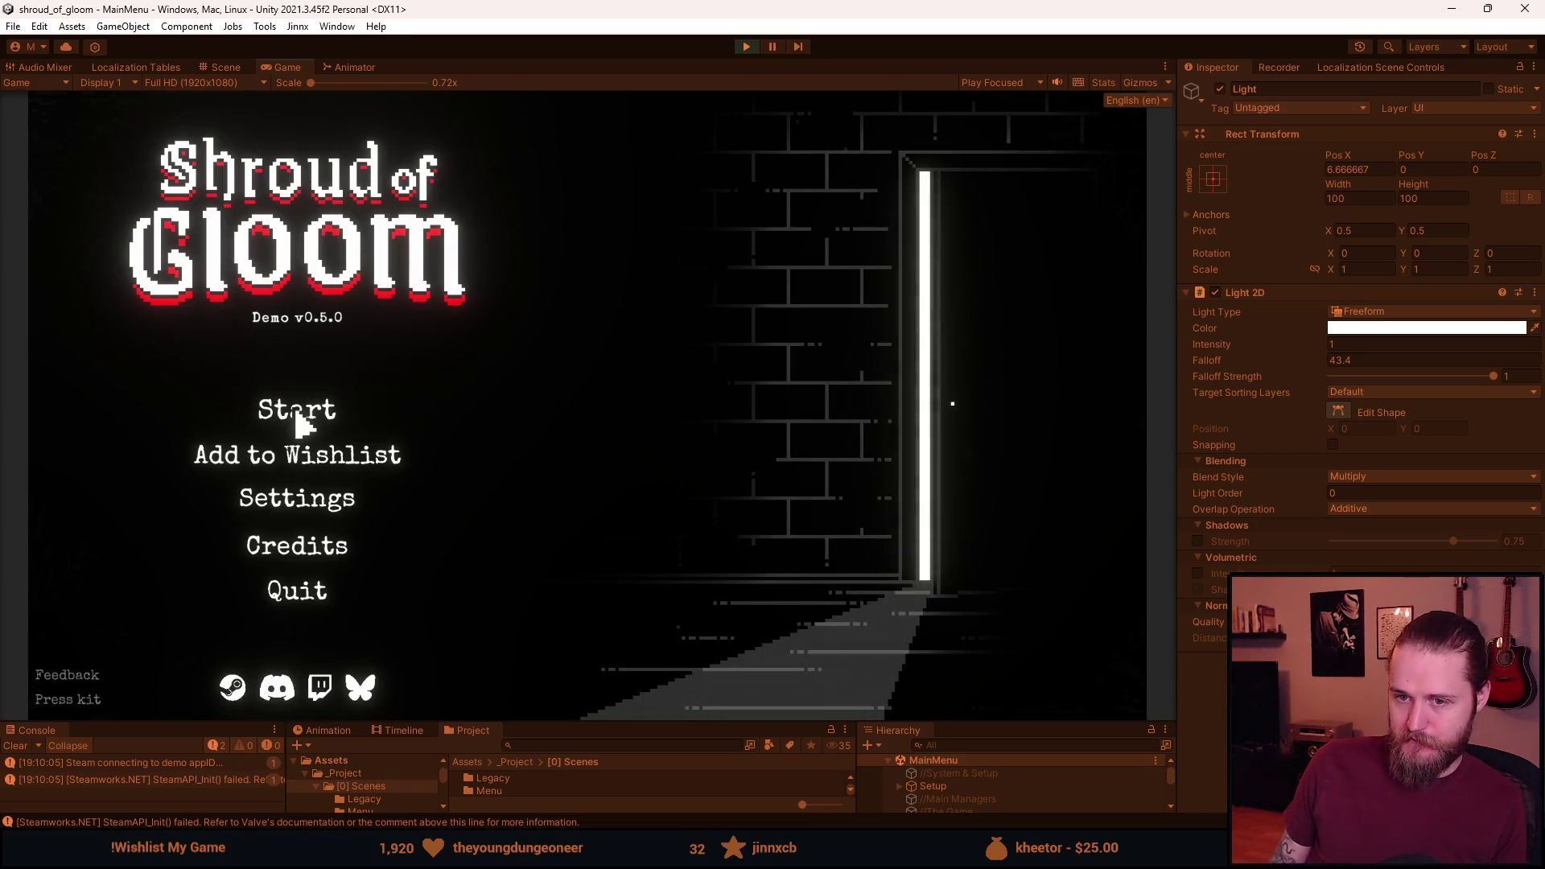
click(298, 415)
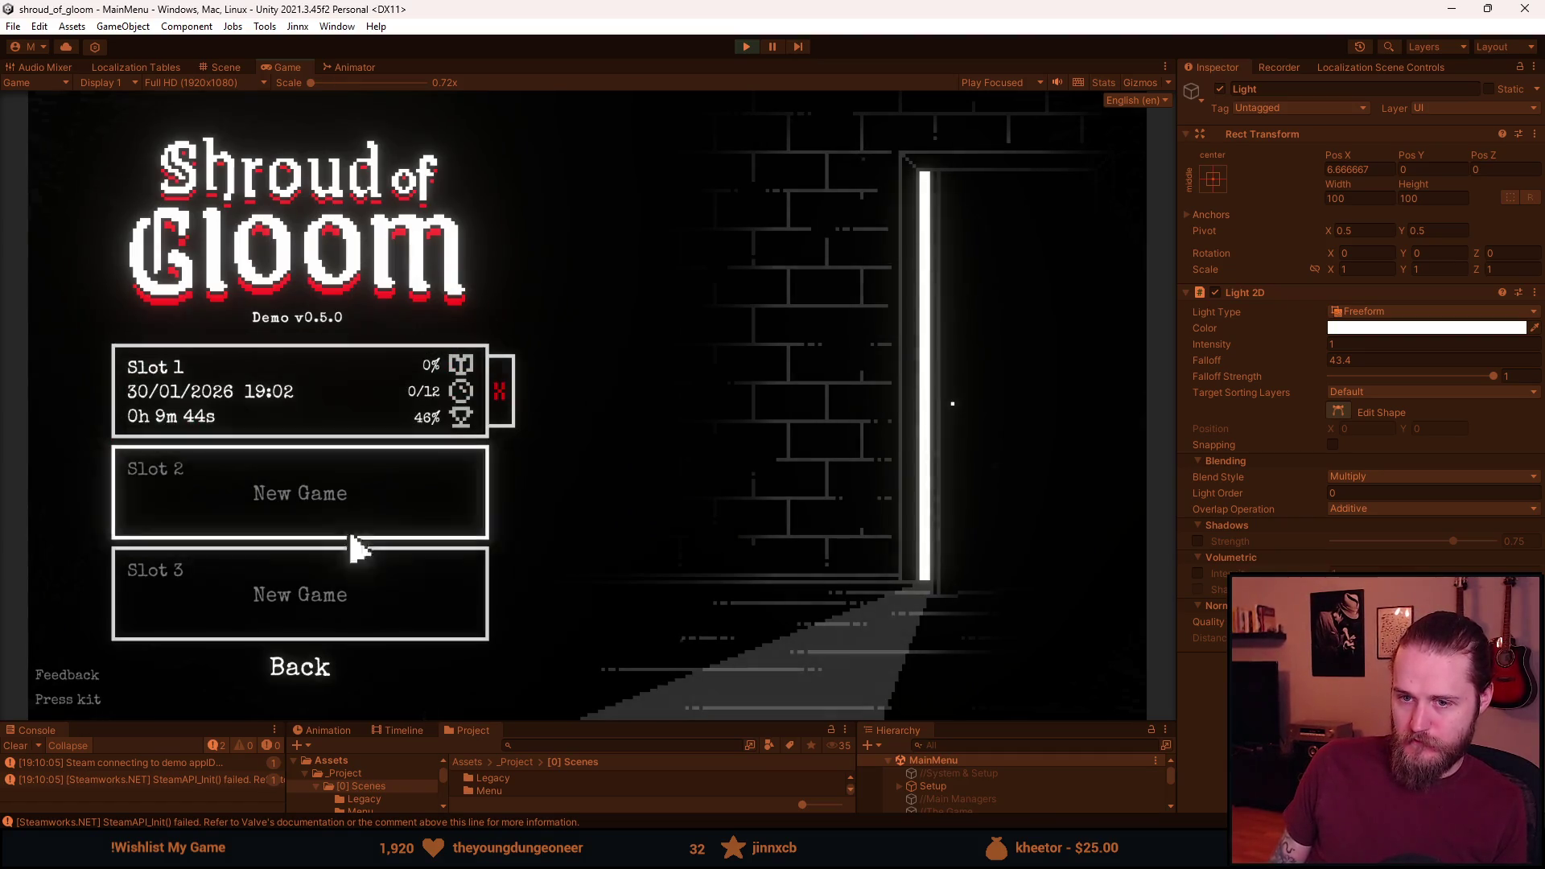
click(298, 658)
click(294, 599)
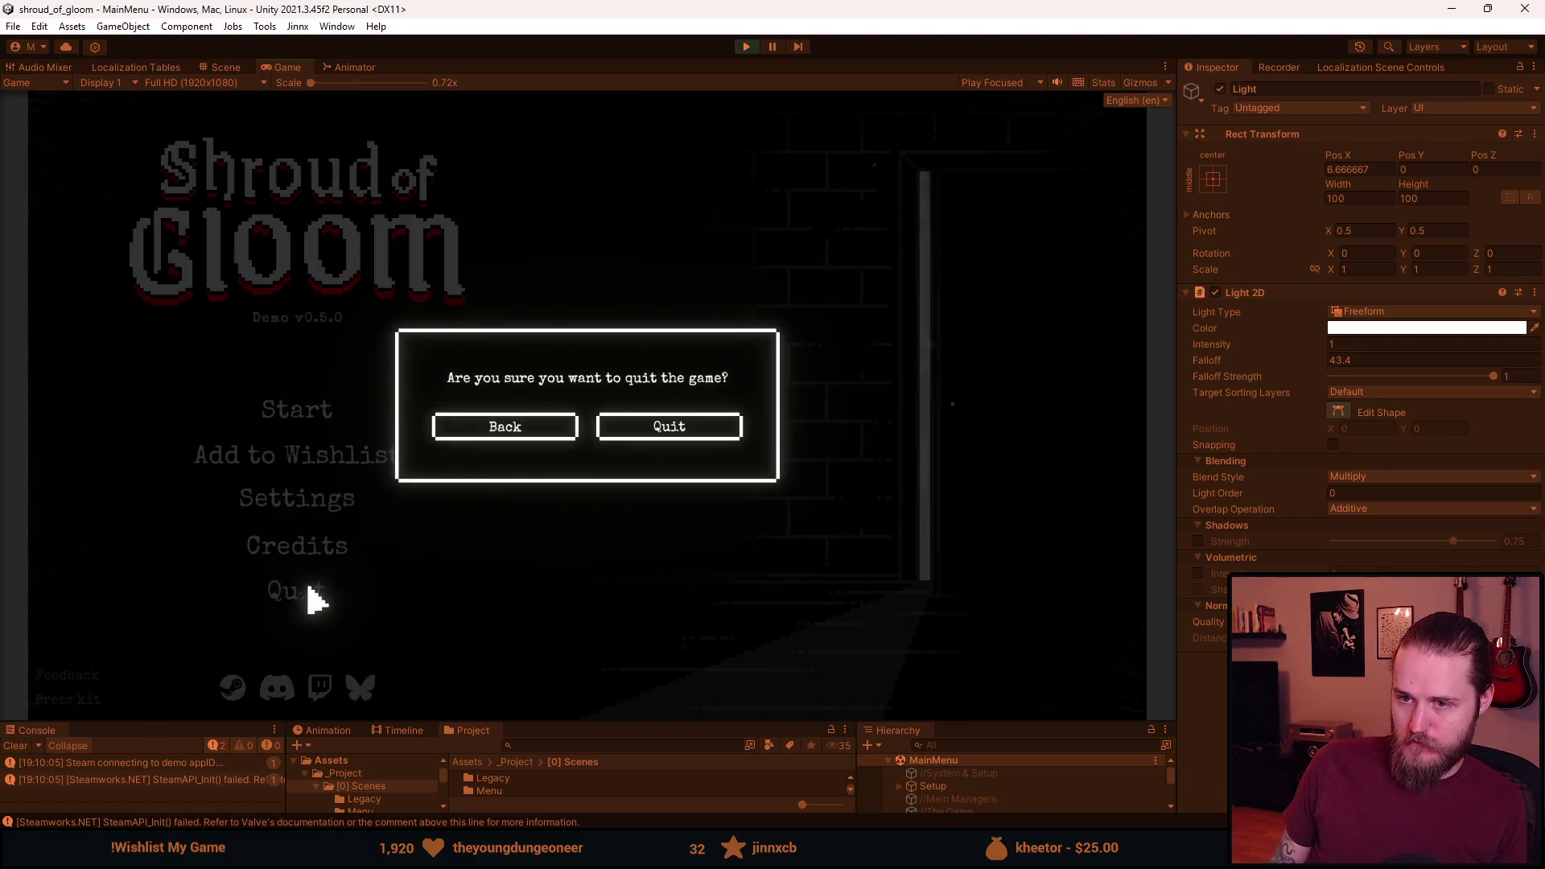
click(541, 428)
click(330, 406)
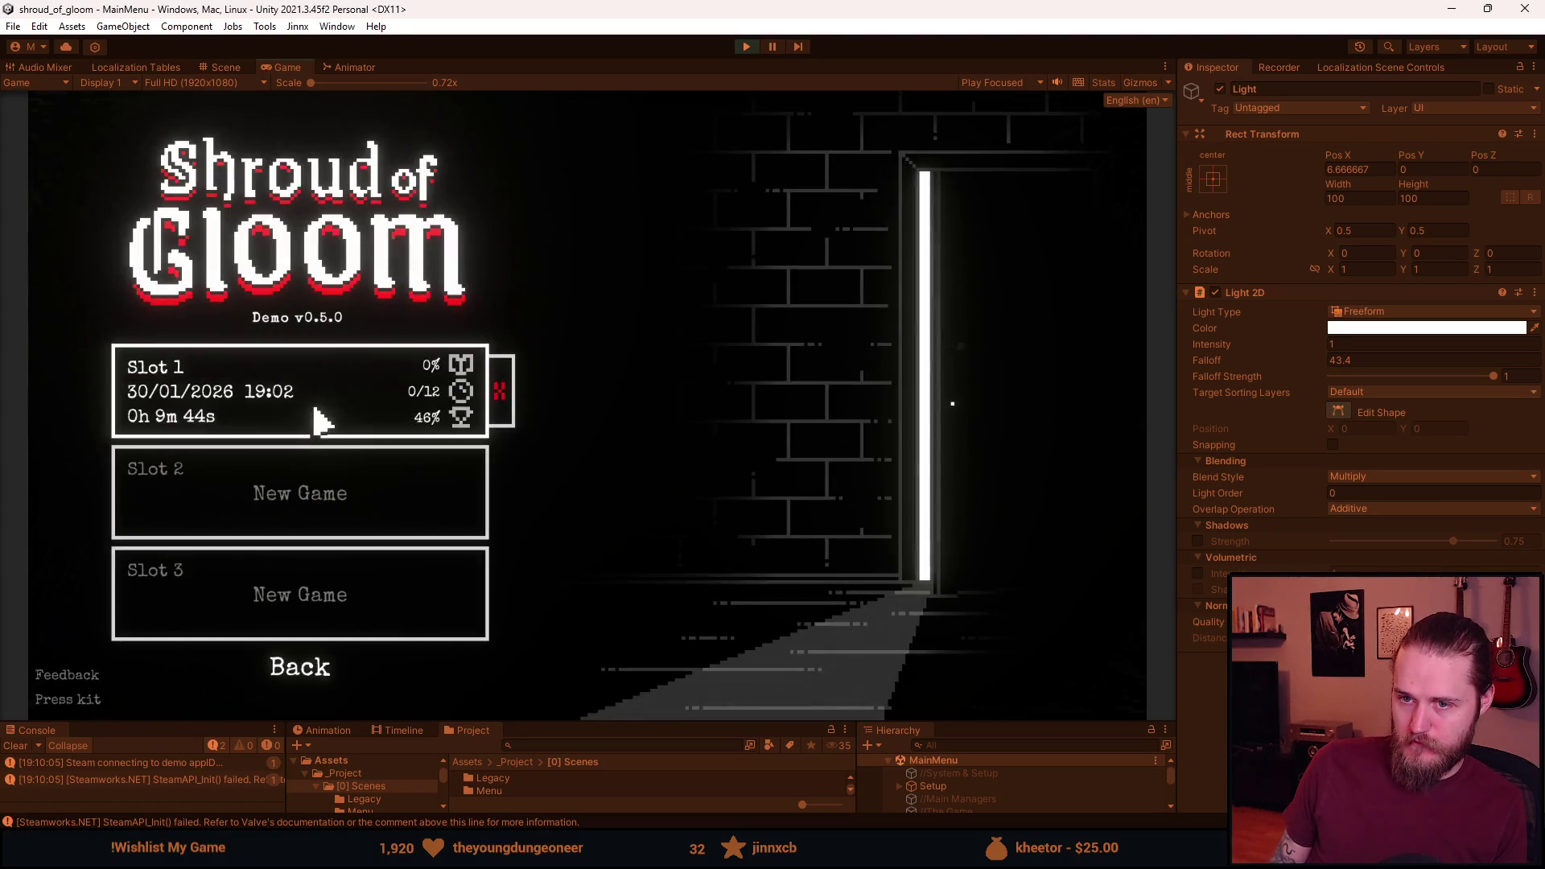
click(317, 420)
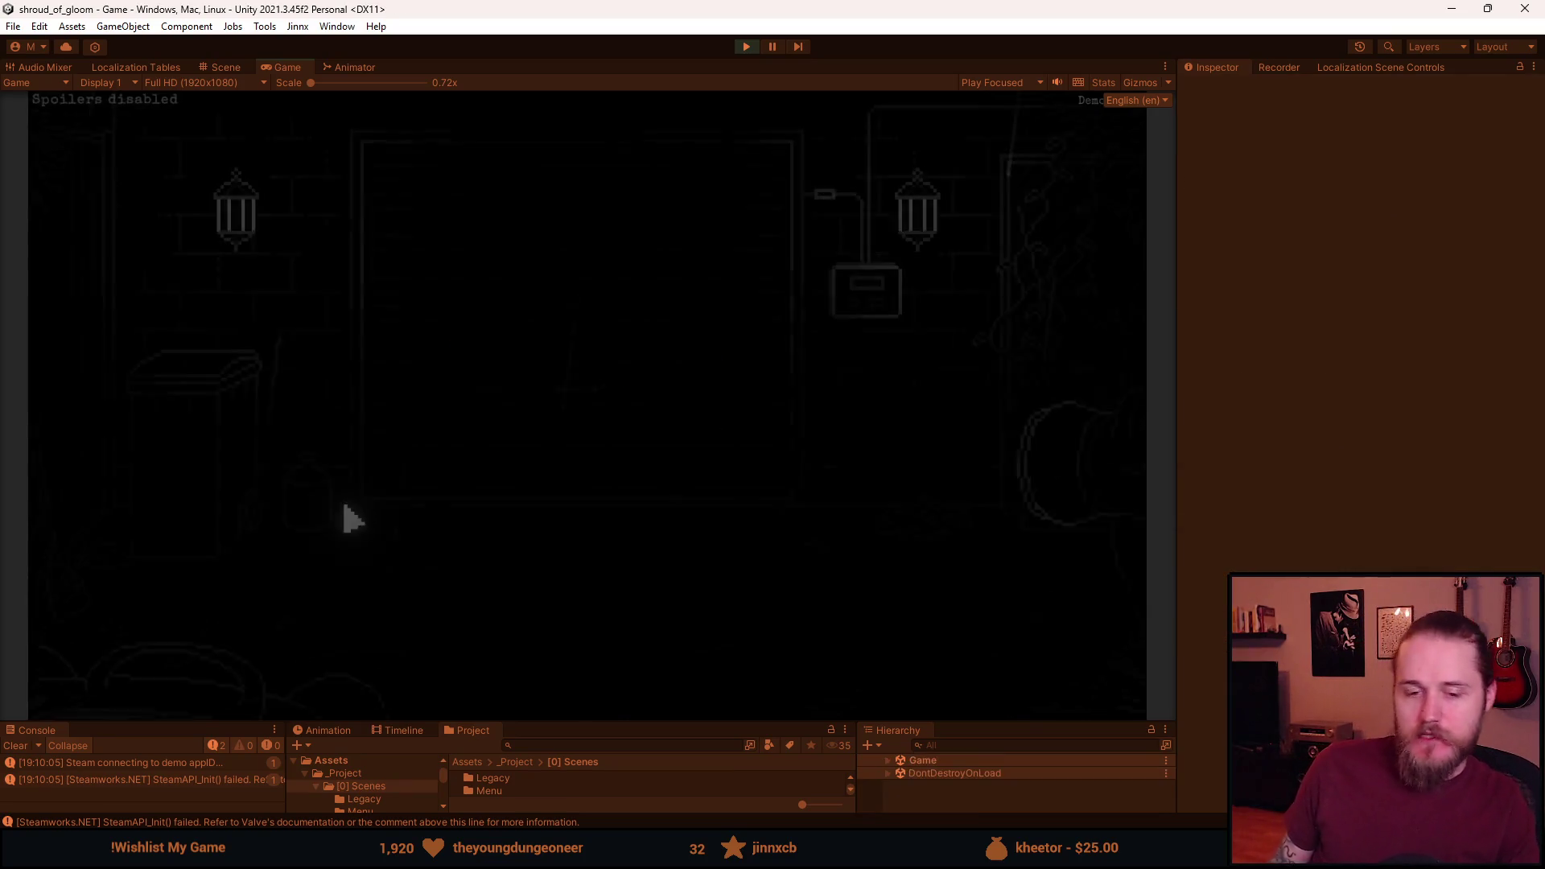
Quit from the pause menu to the main menu, then reload Slot 1.
key(Escape)
click(602, 516)
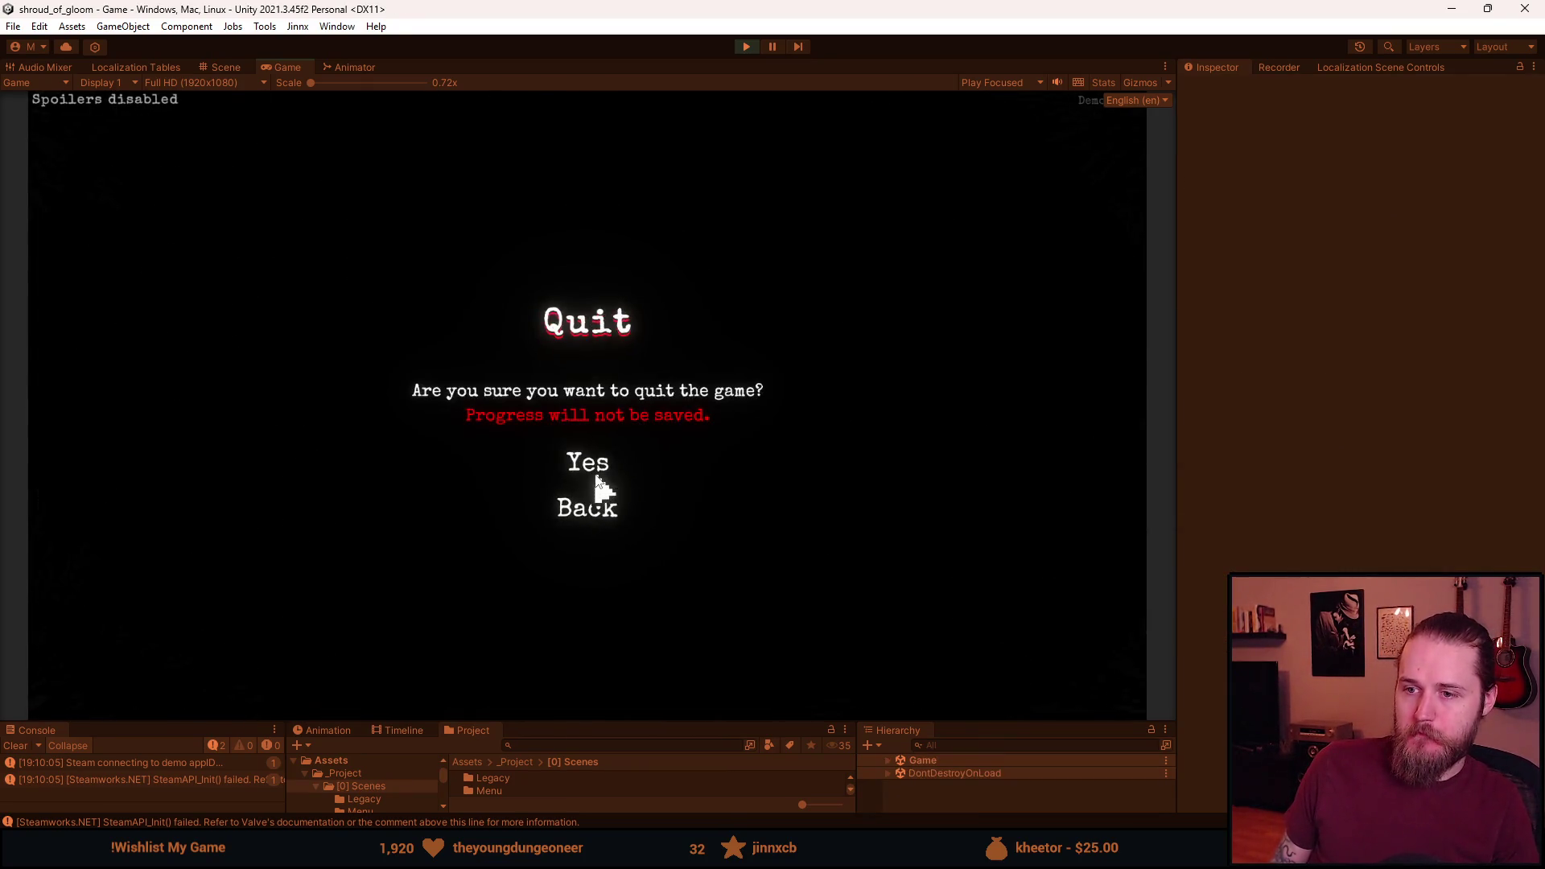
click(577, 466)
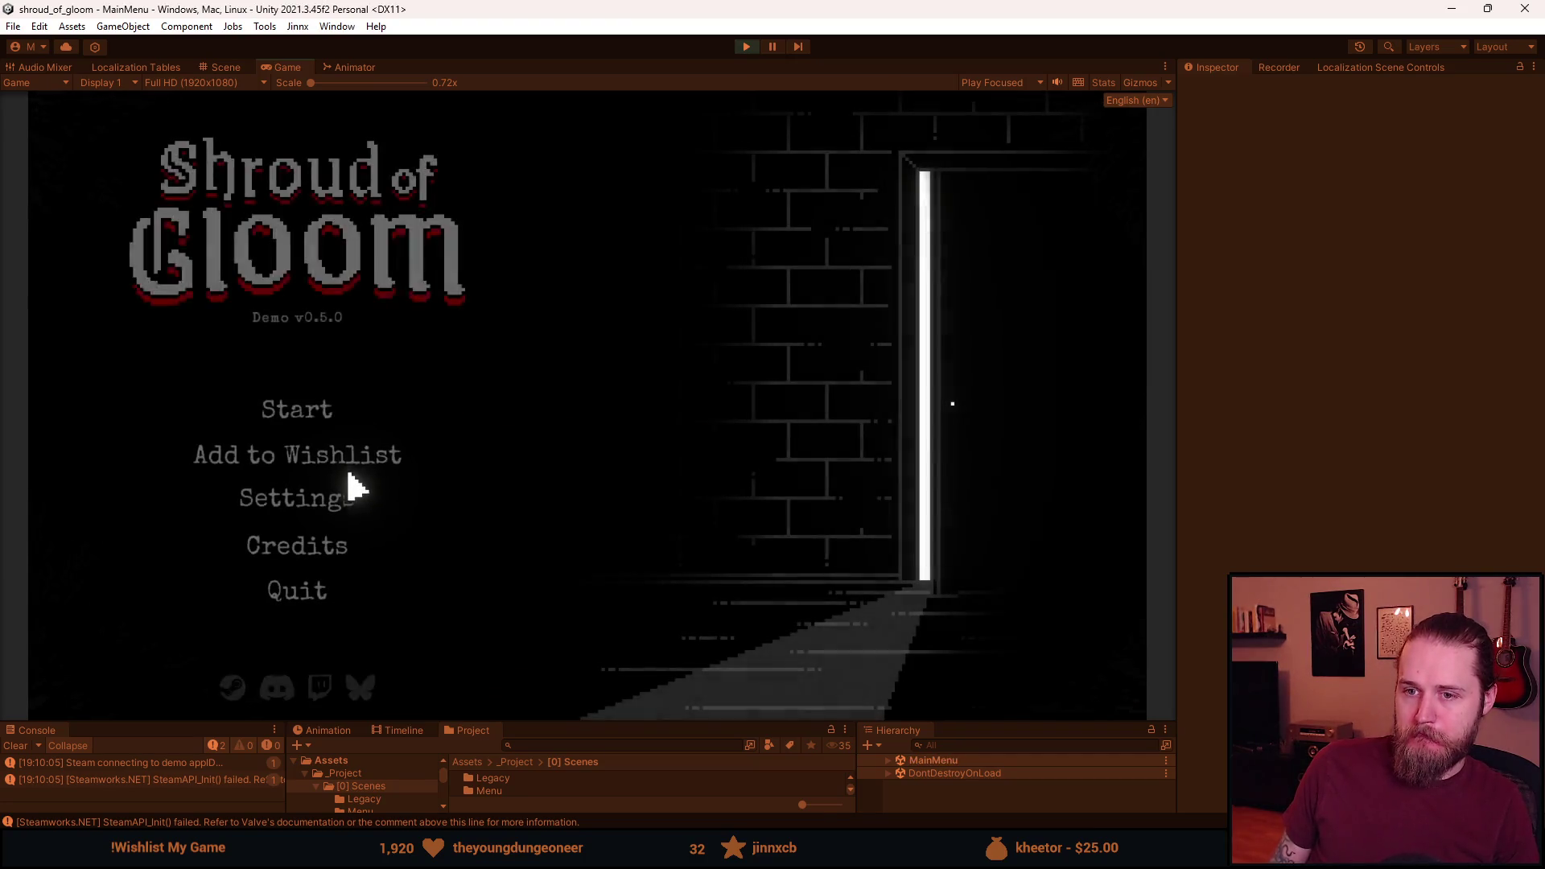
click(304, 409)
click(303, 414)
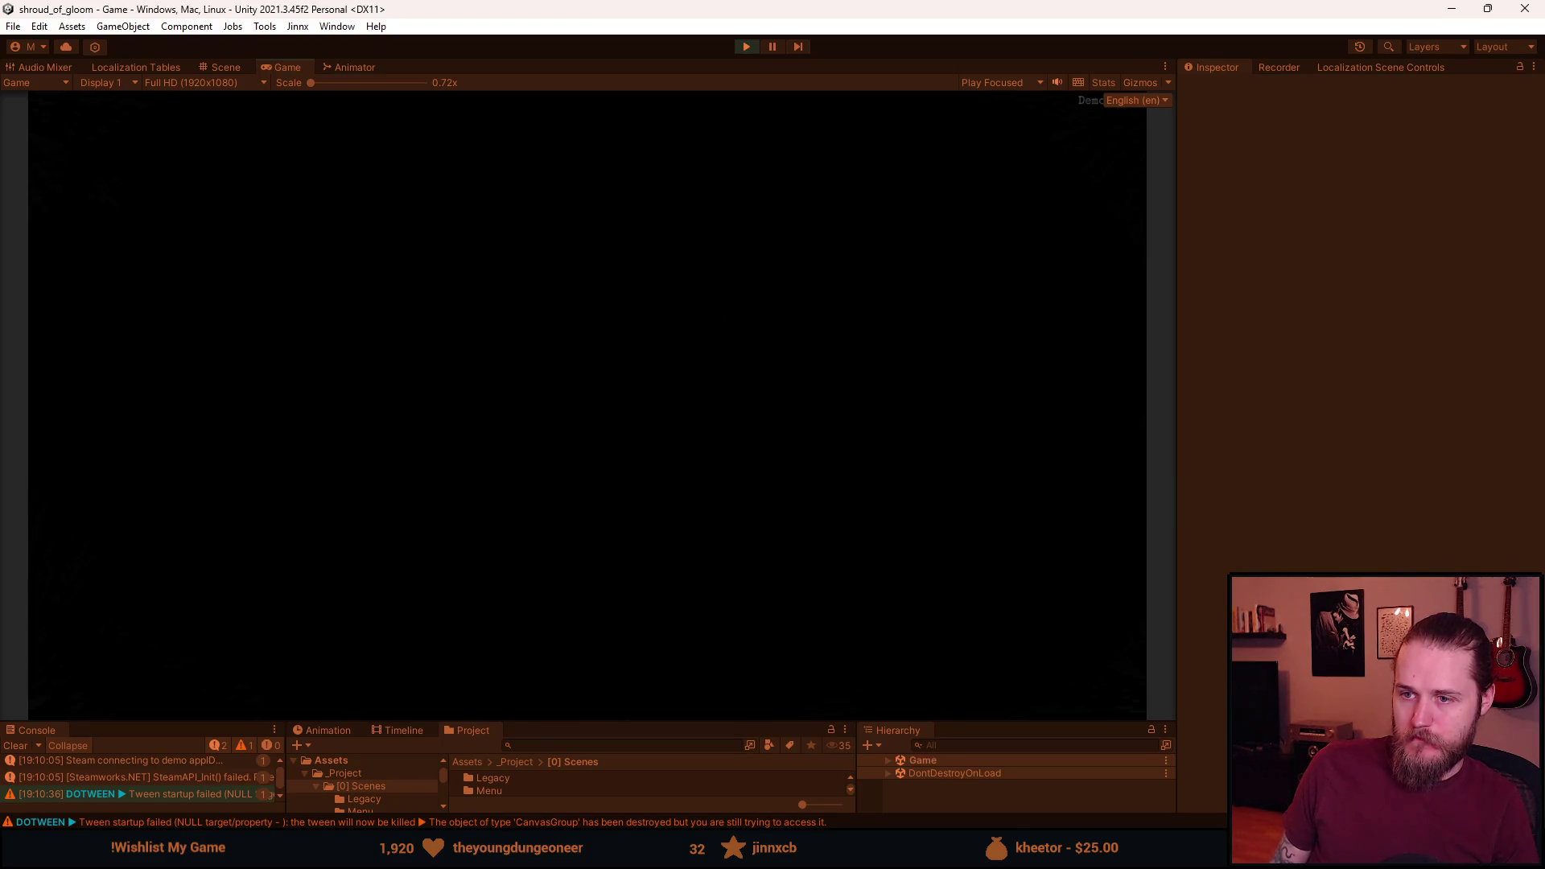
Quit to the title screen again, then open and close the save slots and Credits.
key(Escape)
click(560, 511)
click(568, 465)
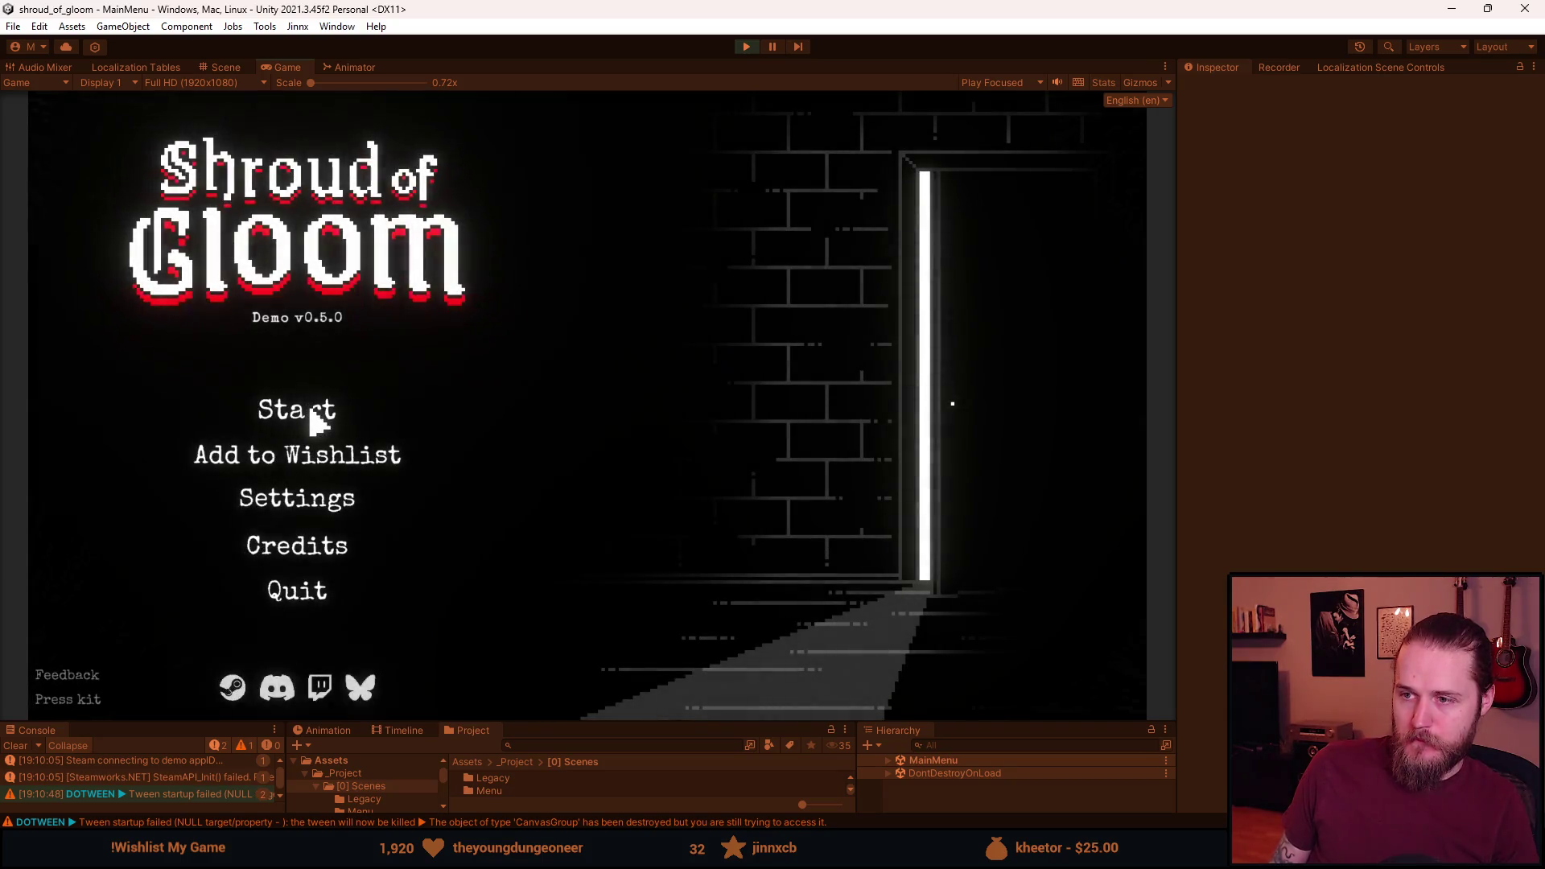
click(316, 420)
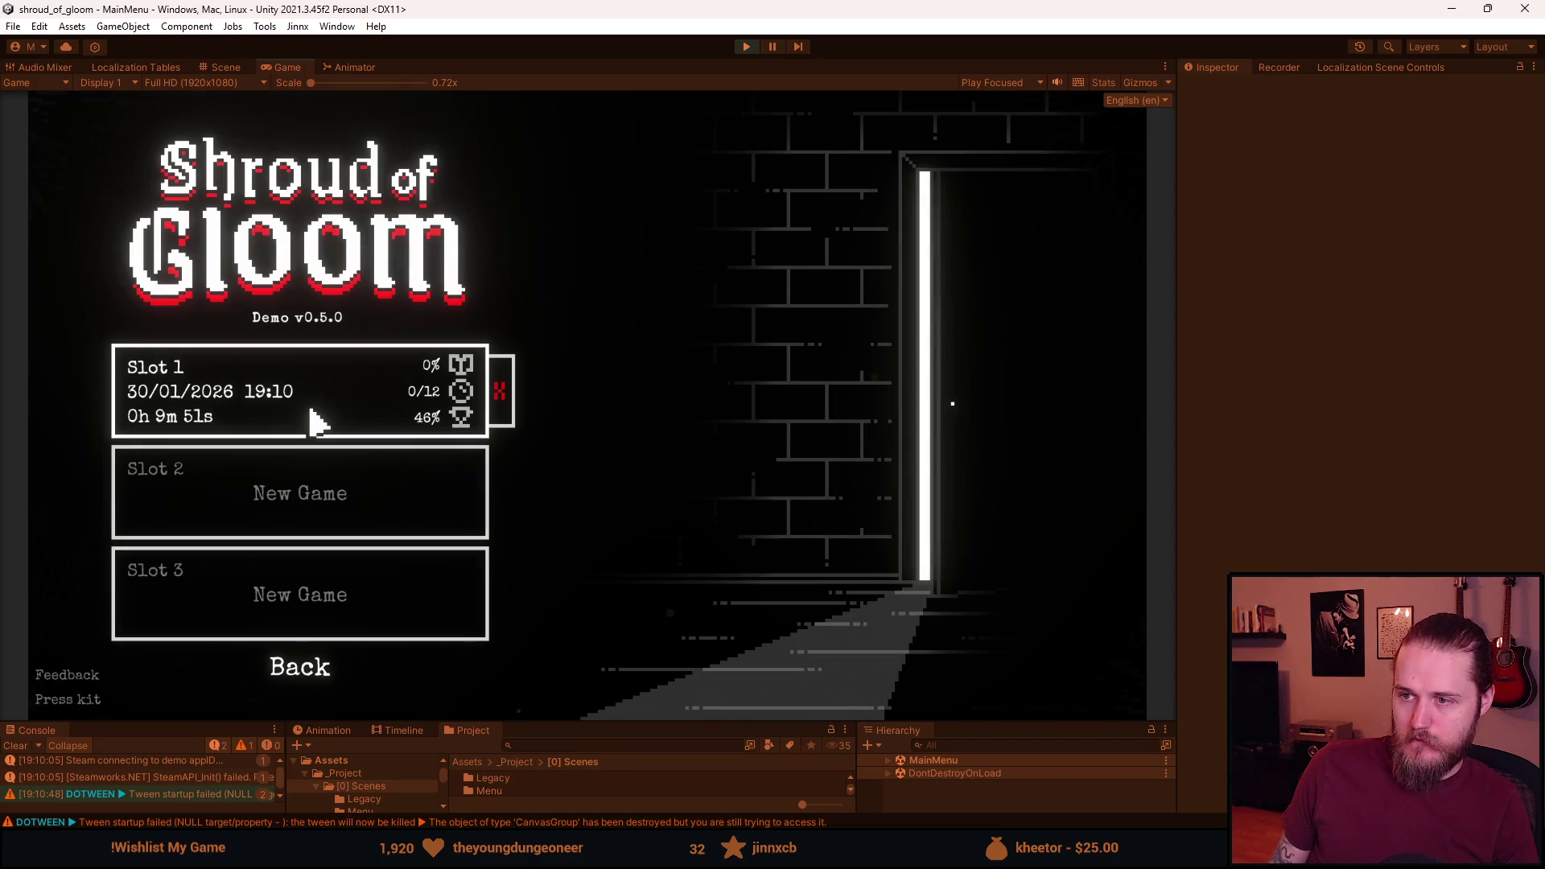
click(300, 688)
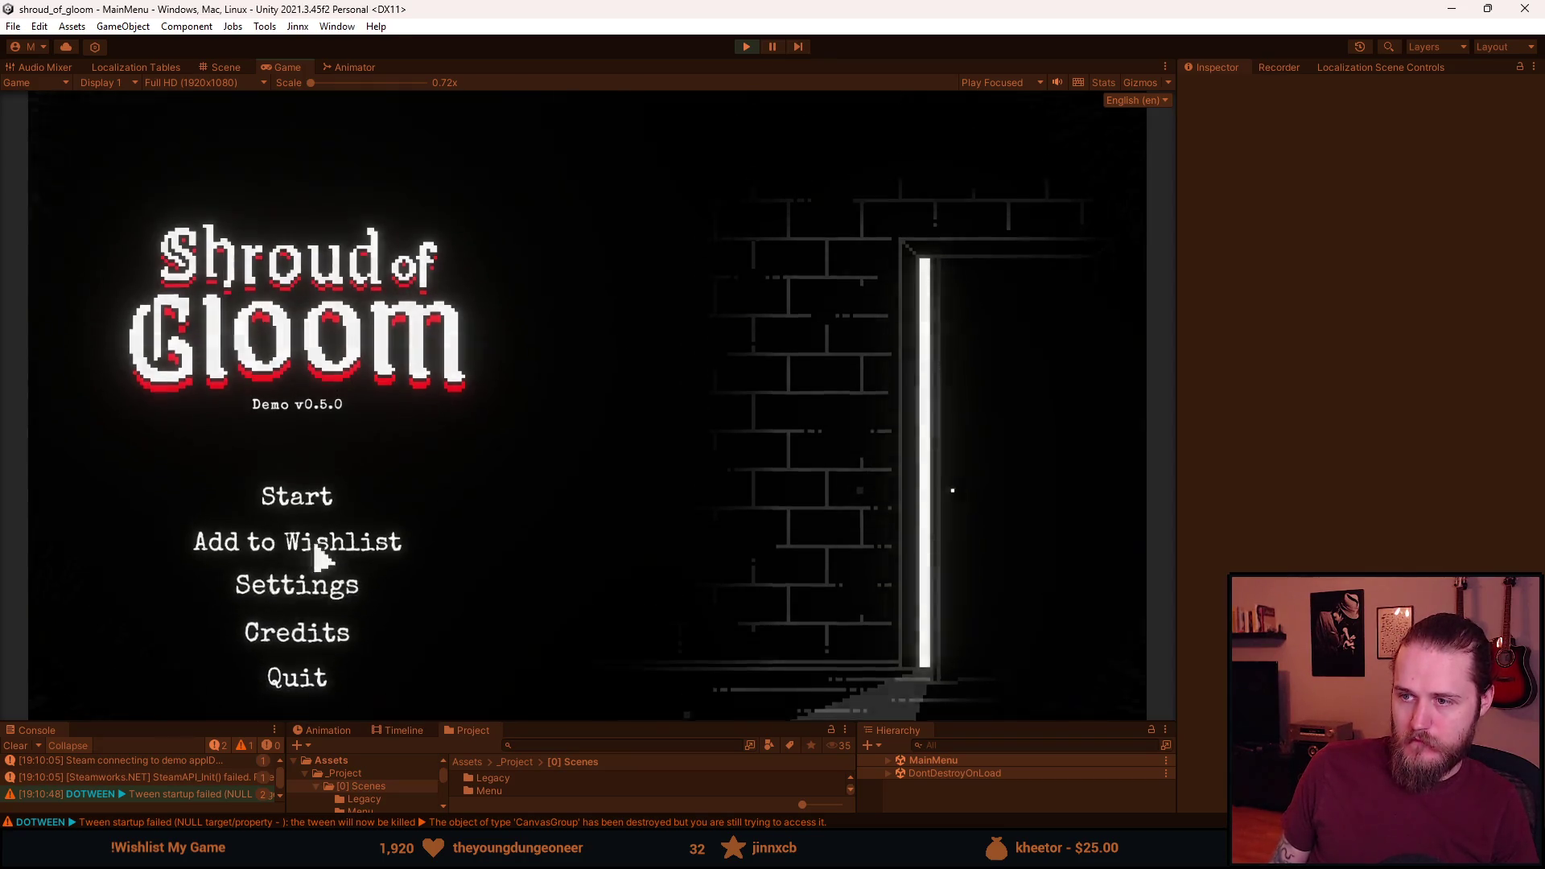
click(296, 632)
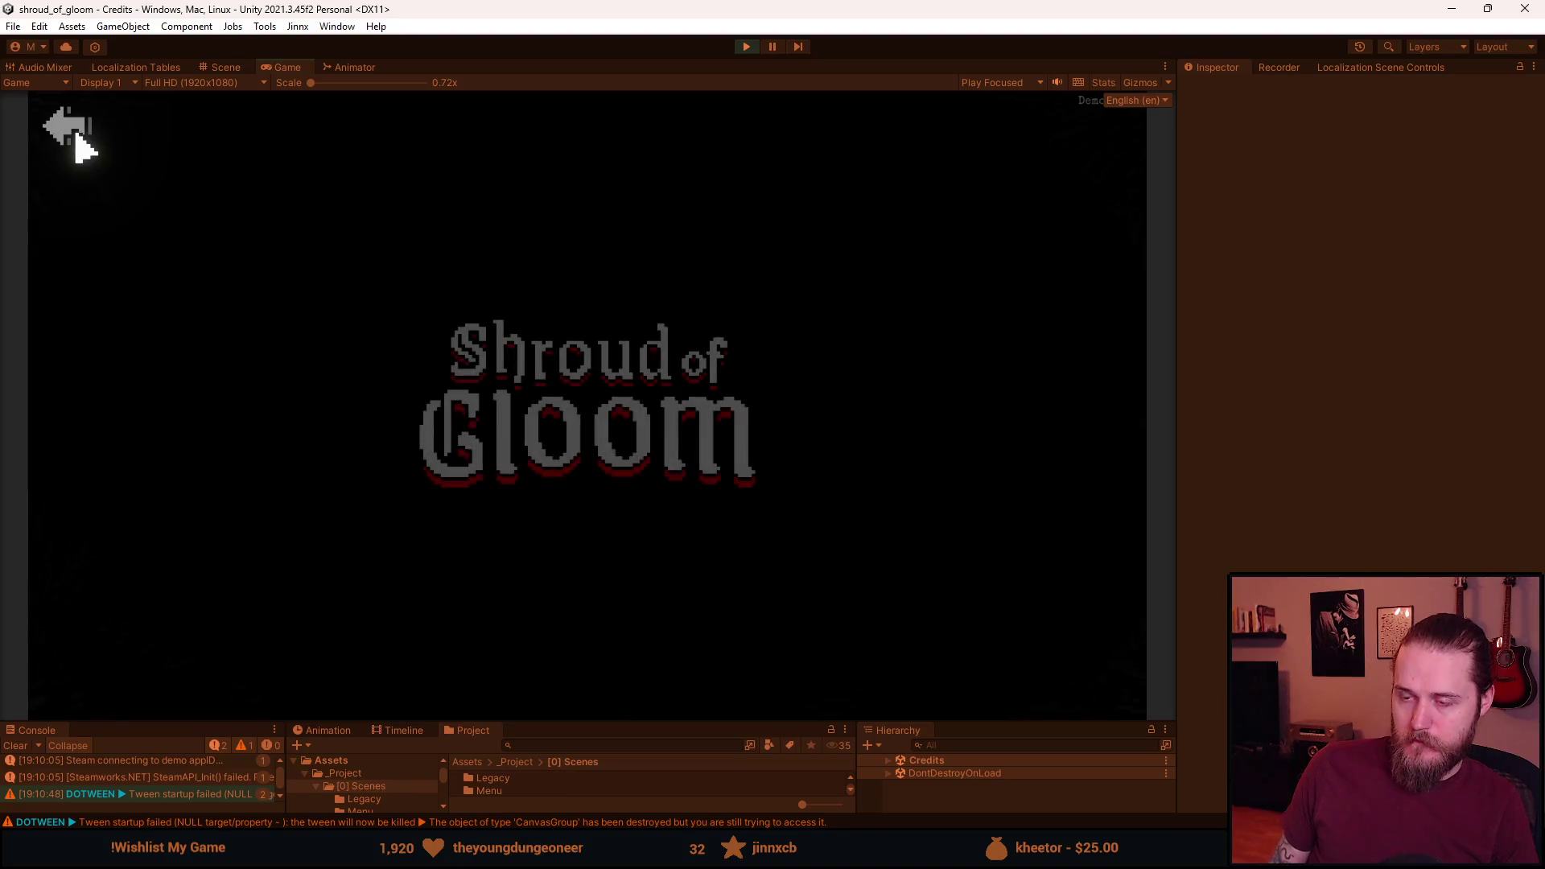
click(76, 136)
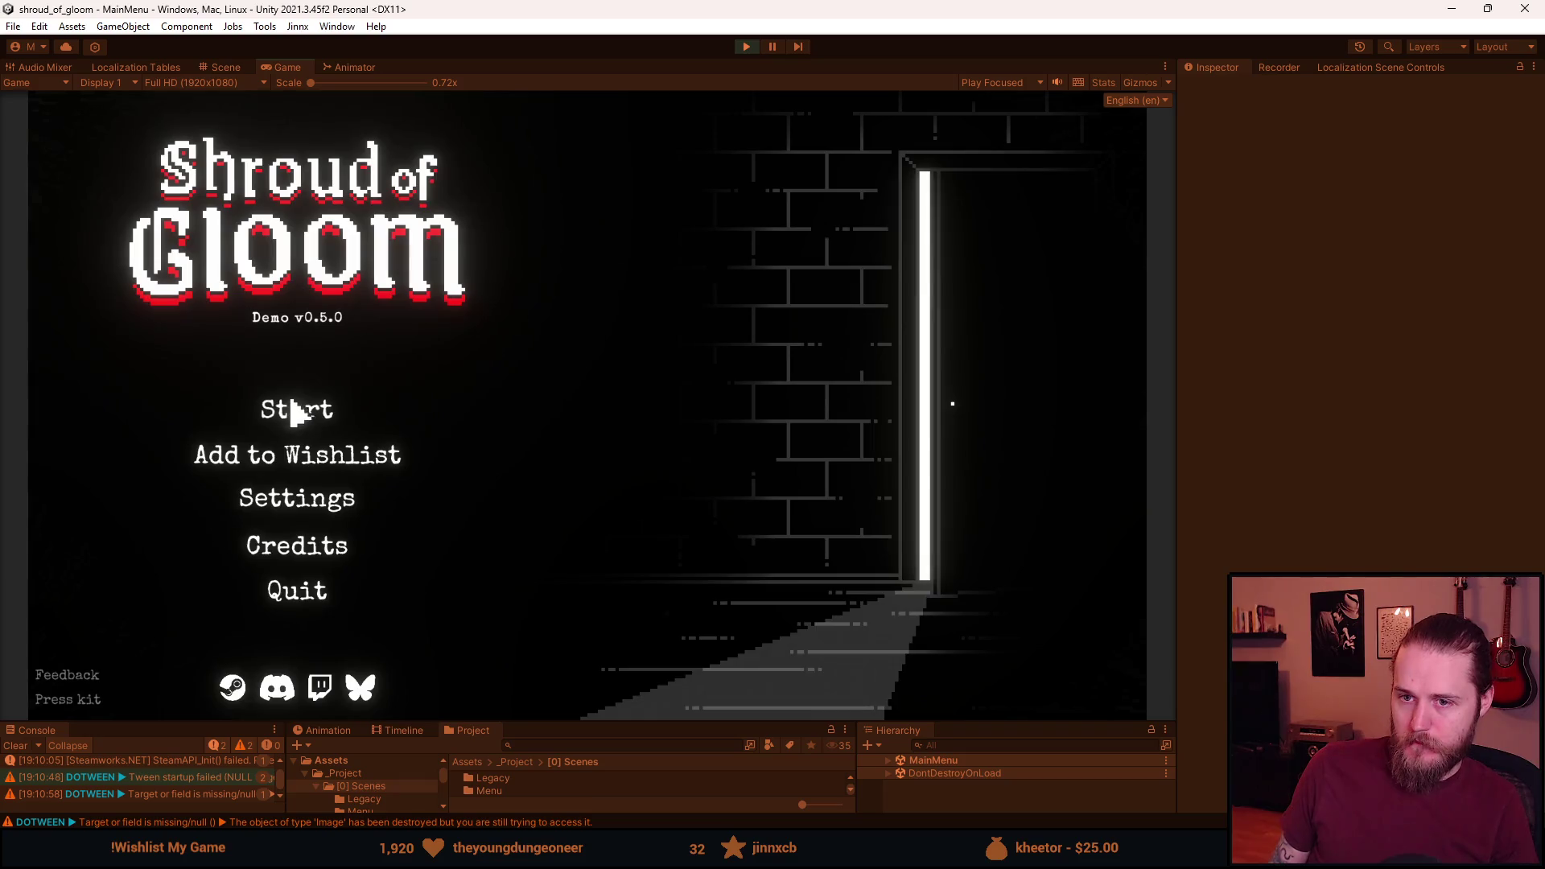
Start Slot 1 once more, then stop play mode.
click(292, 406)
click(297, 408)
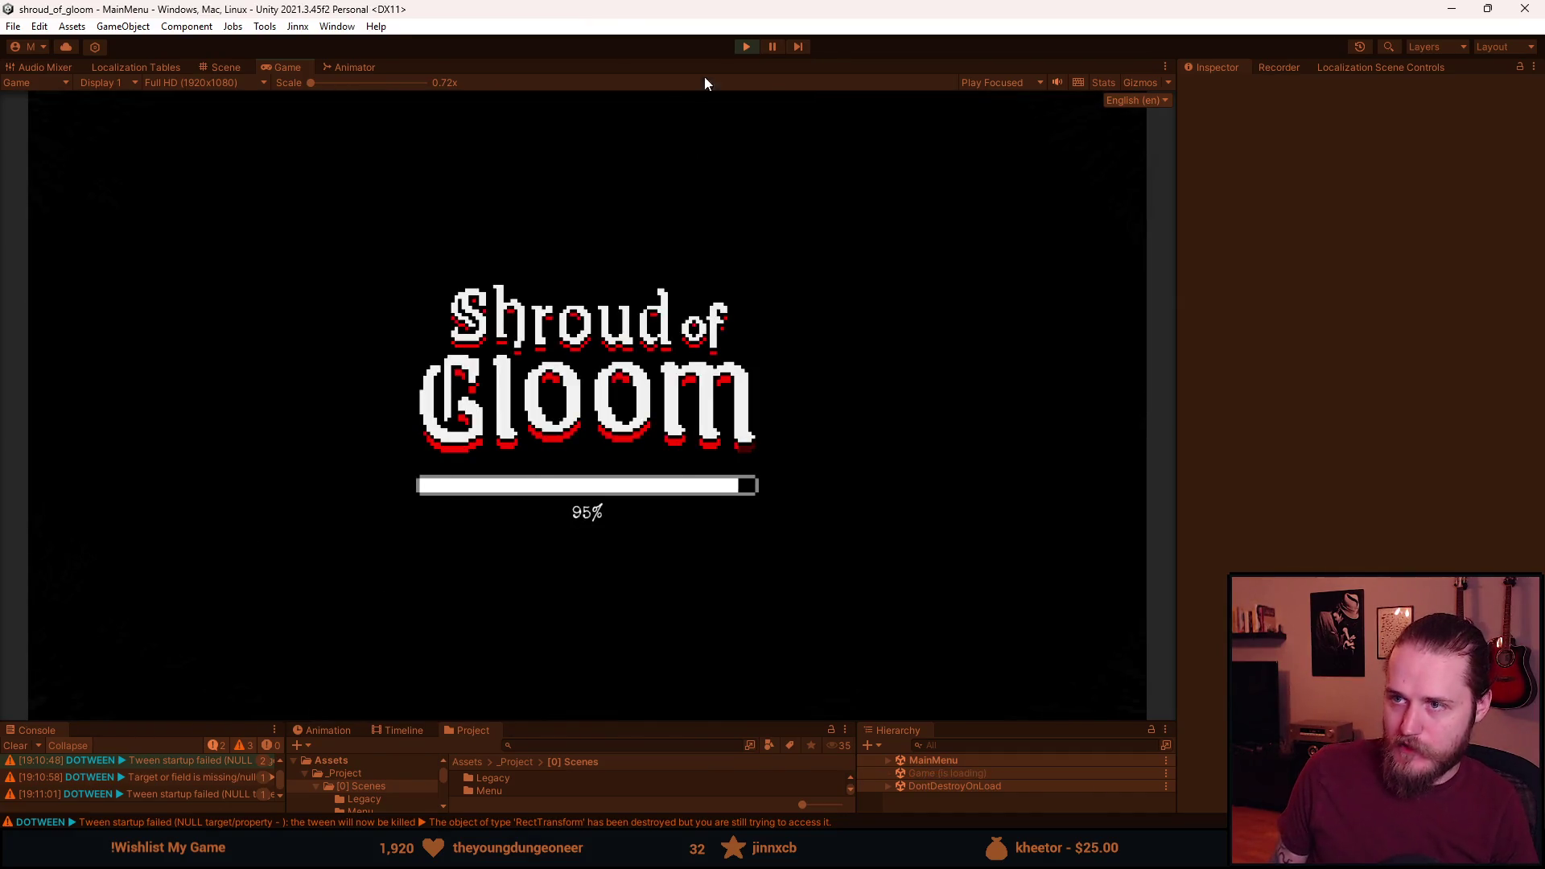
click(755, 46)
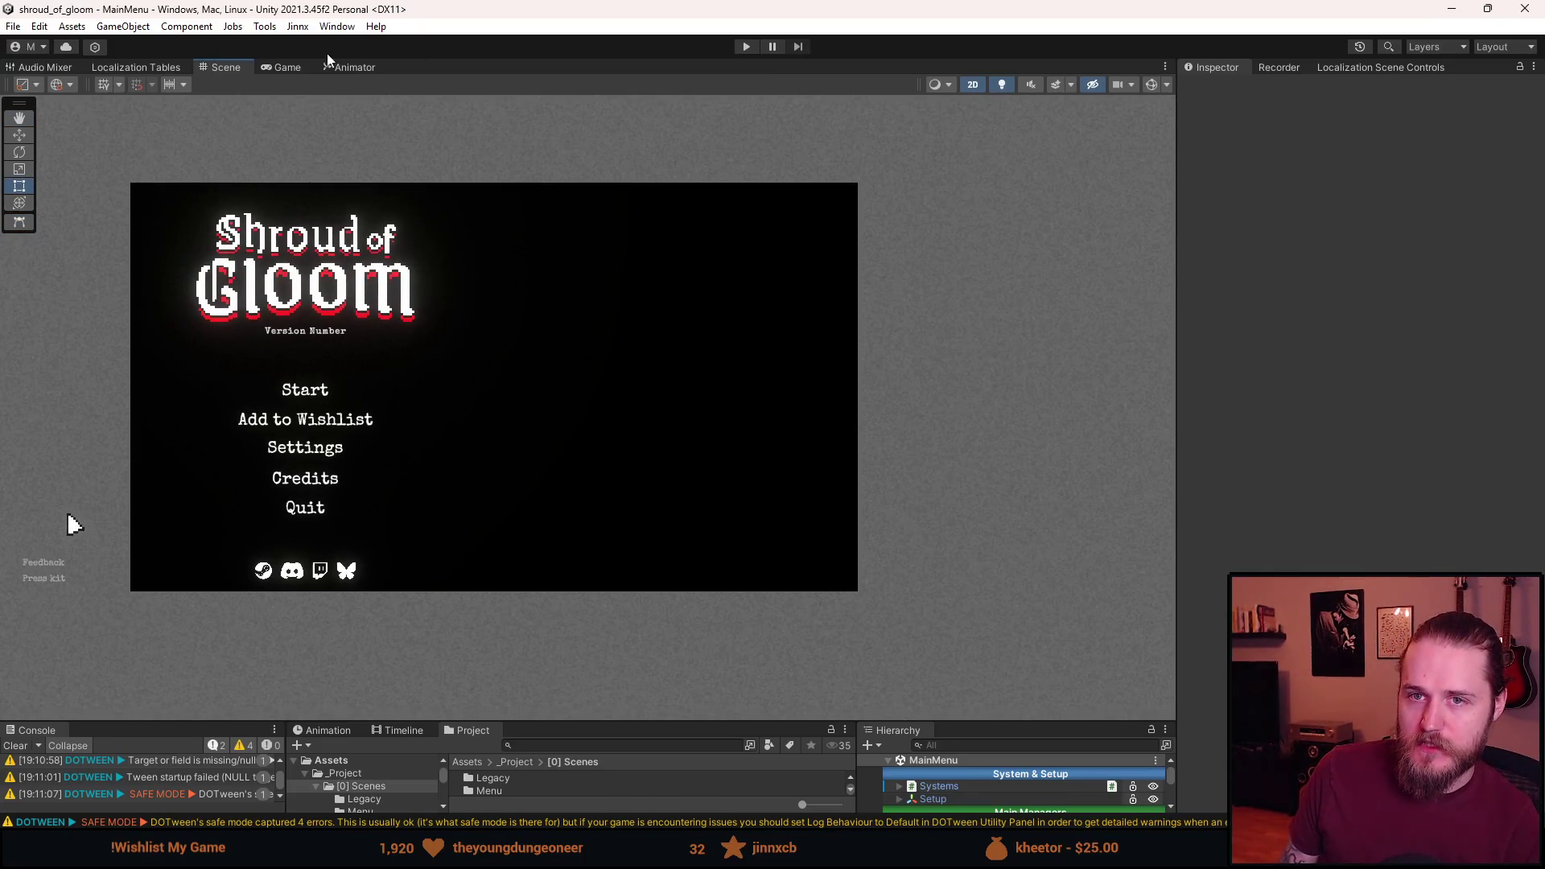
Open the SplashScreen scene from [0] Scenes, play it, and enlarge the Game view.
drag(579, 722, 578, 581)
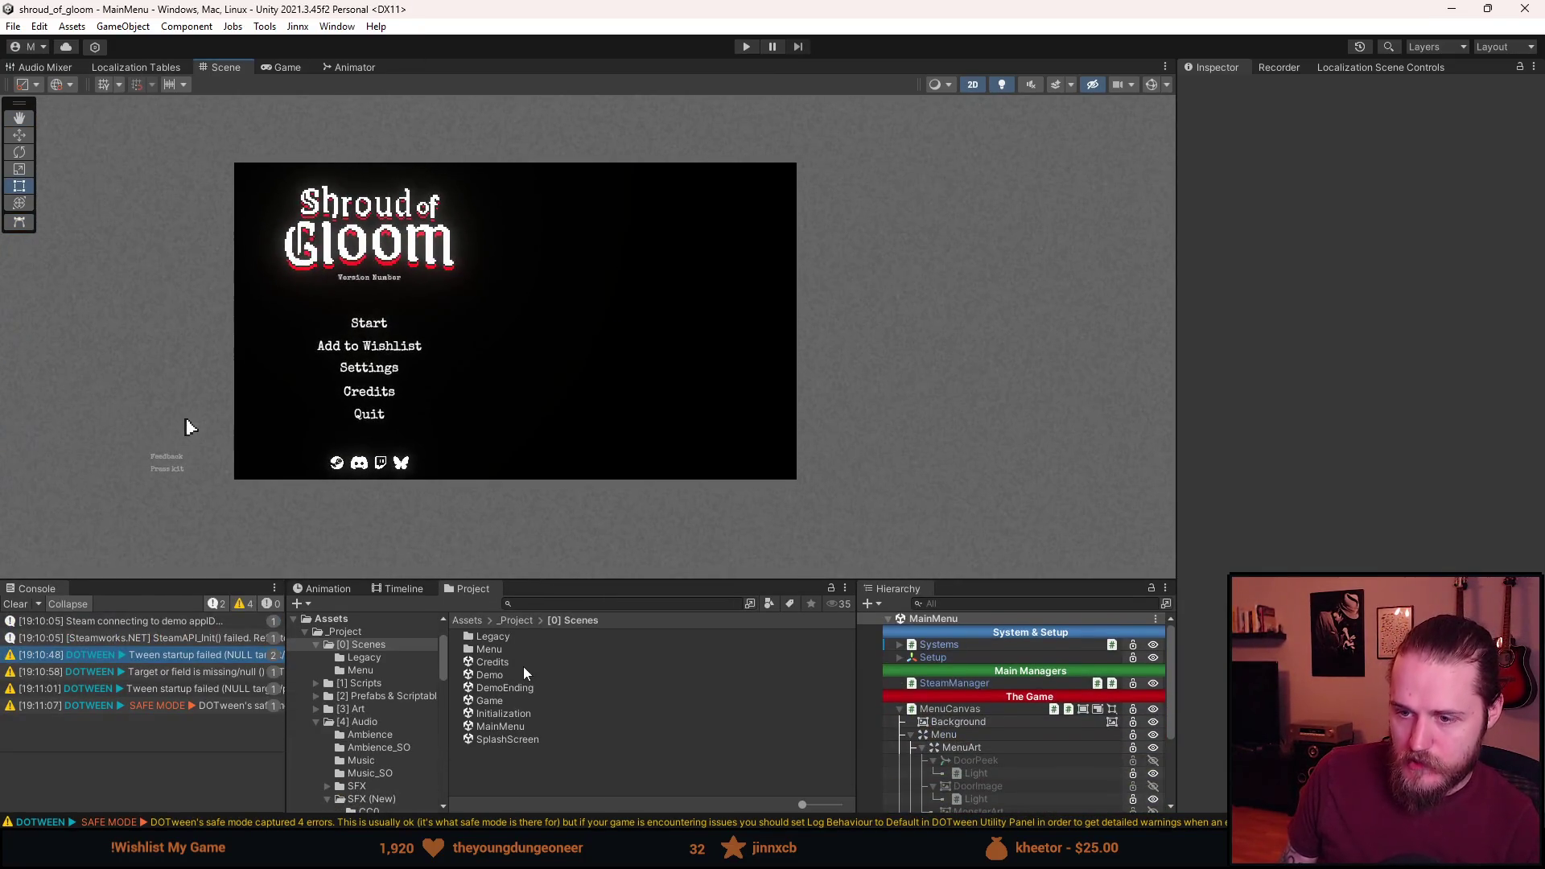
click(375, 646)
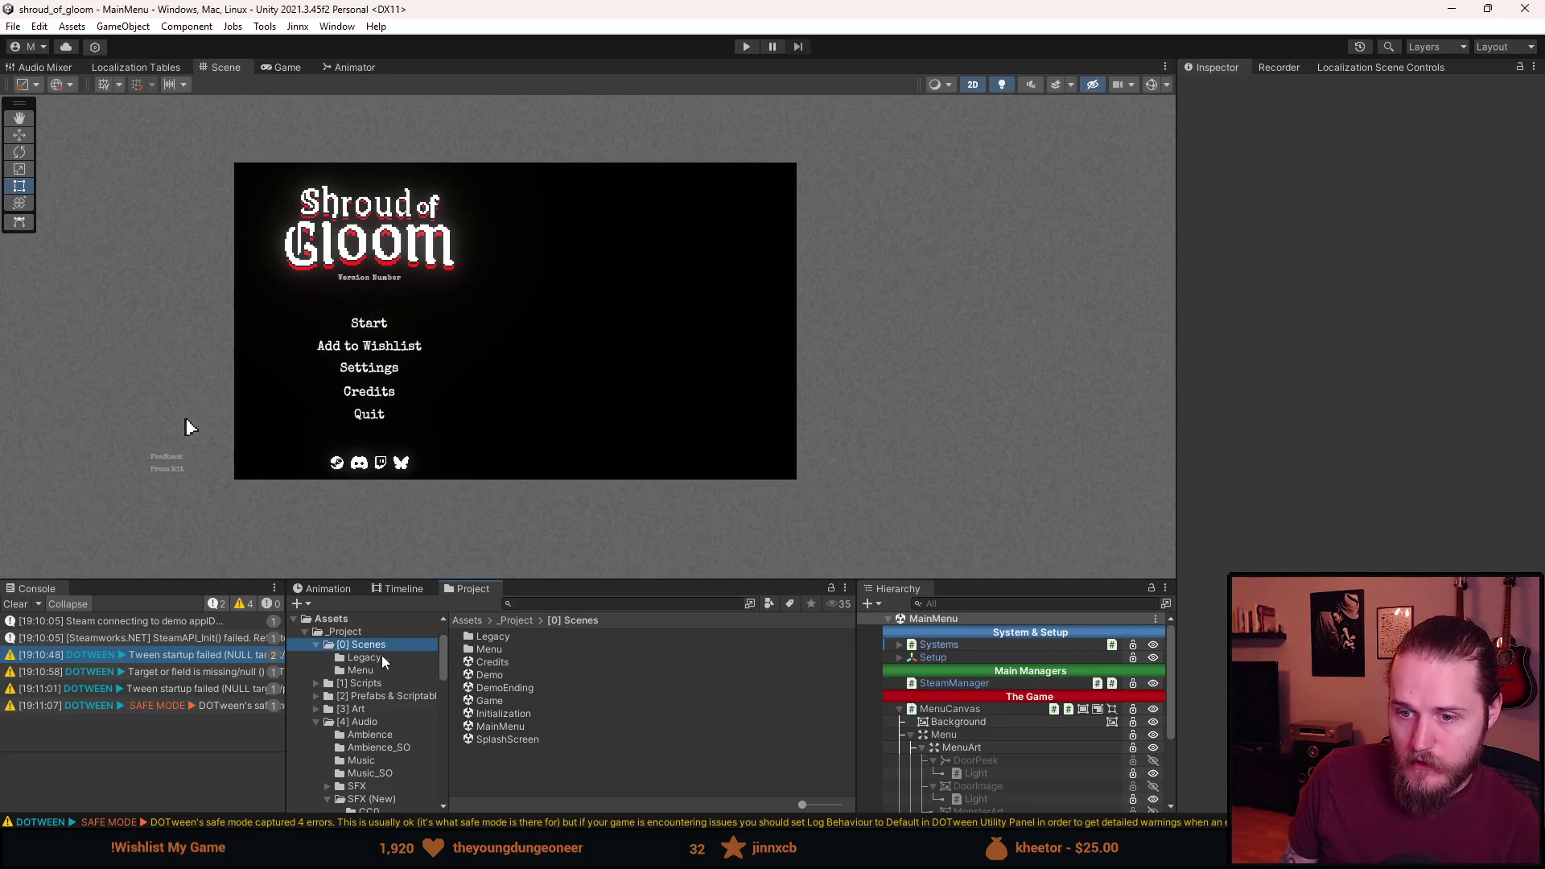
double_click(506, 735)
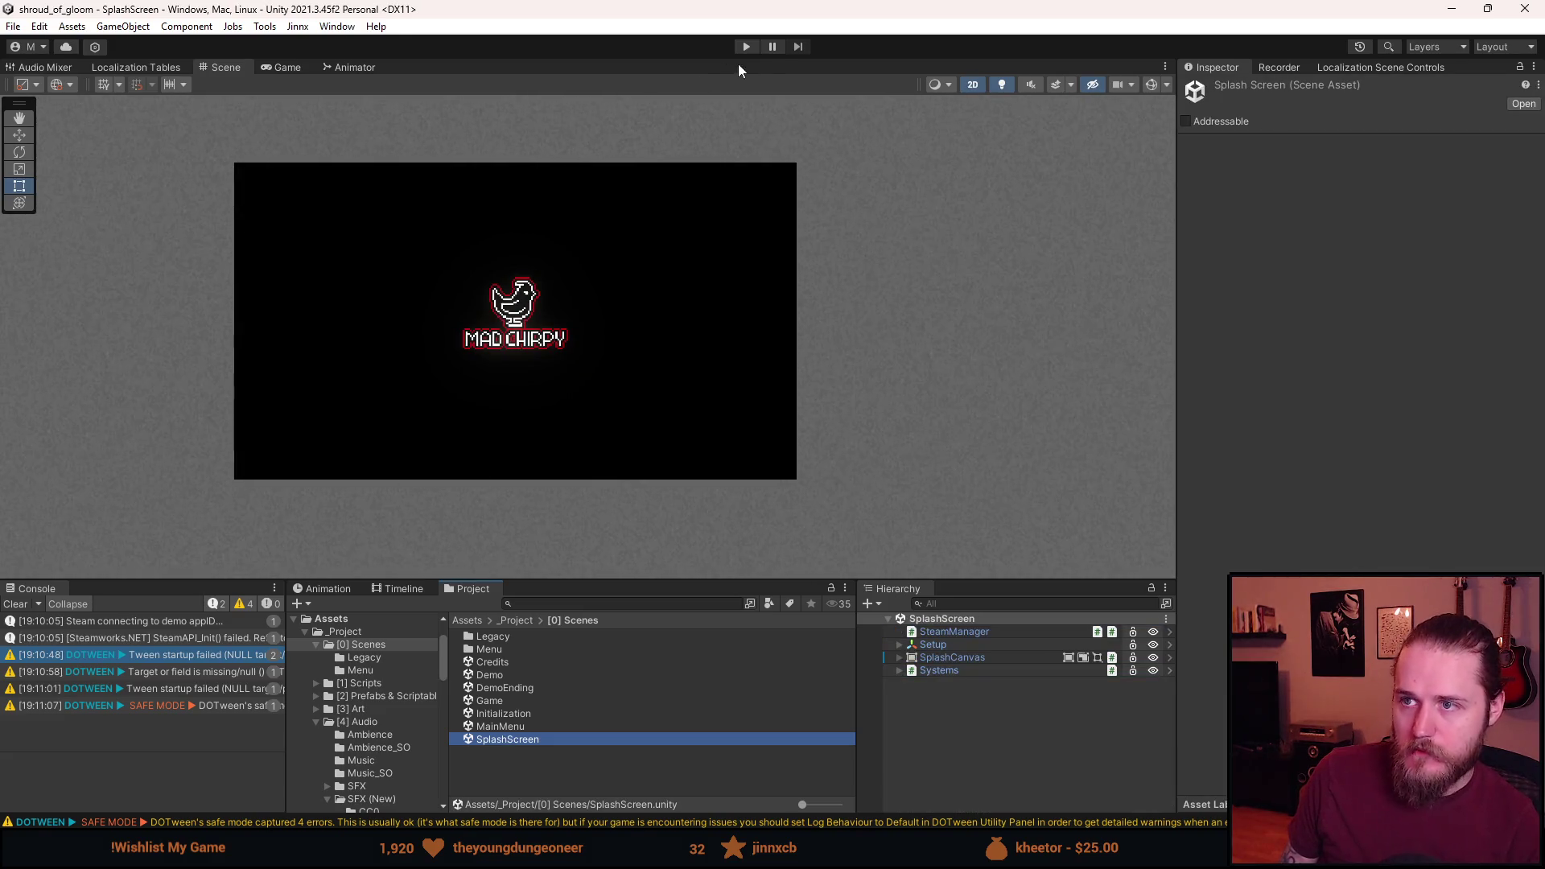
click(752, 47)
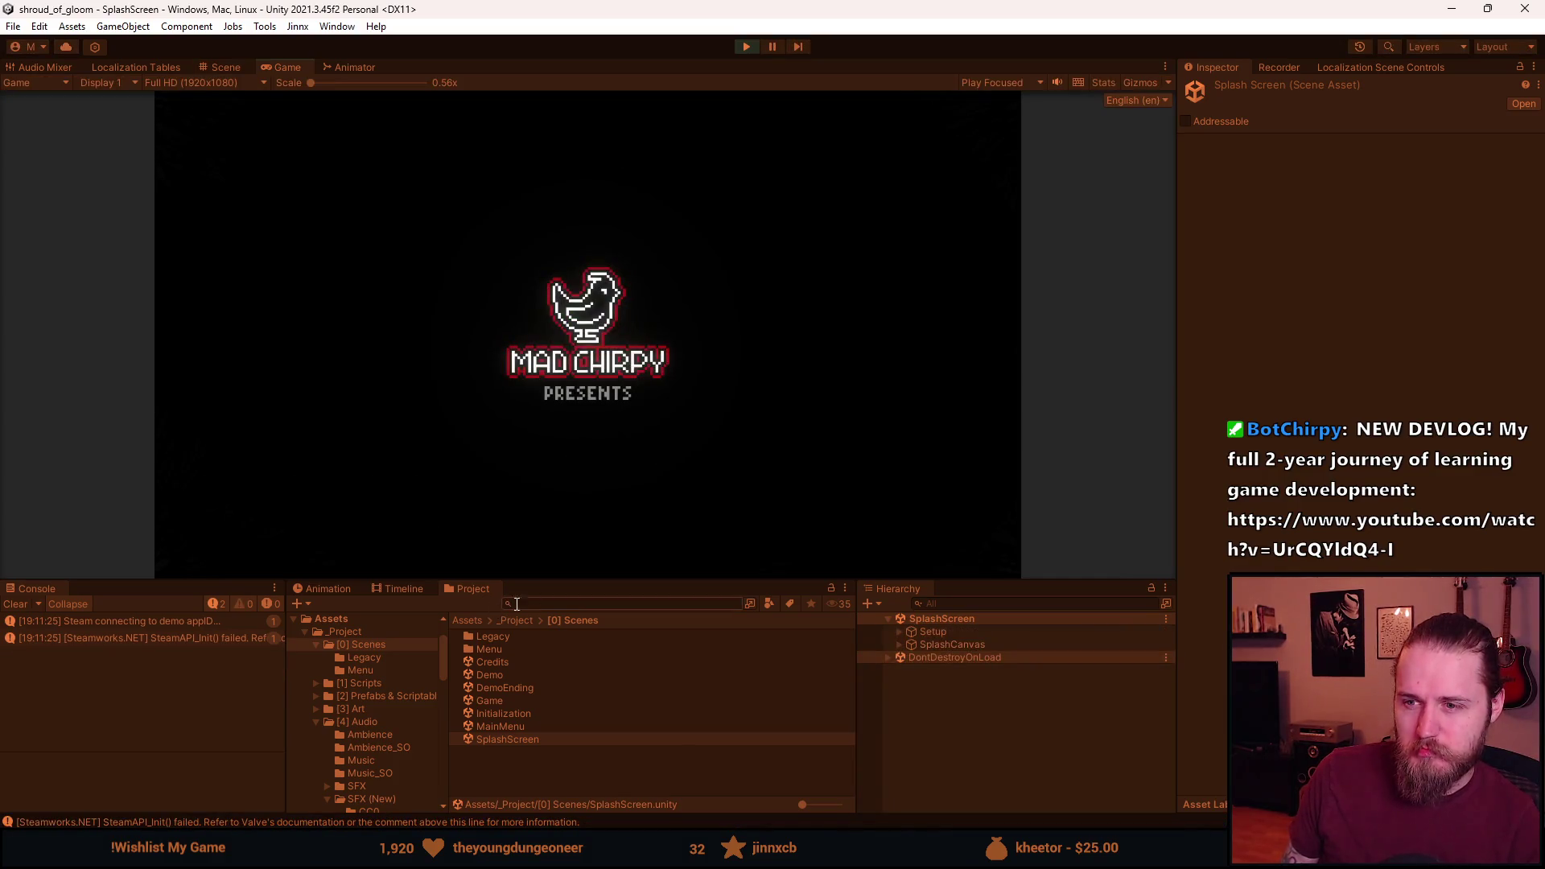
drag(652, 579, 650, 740)
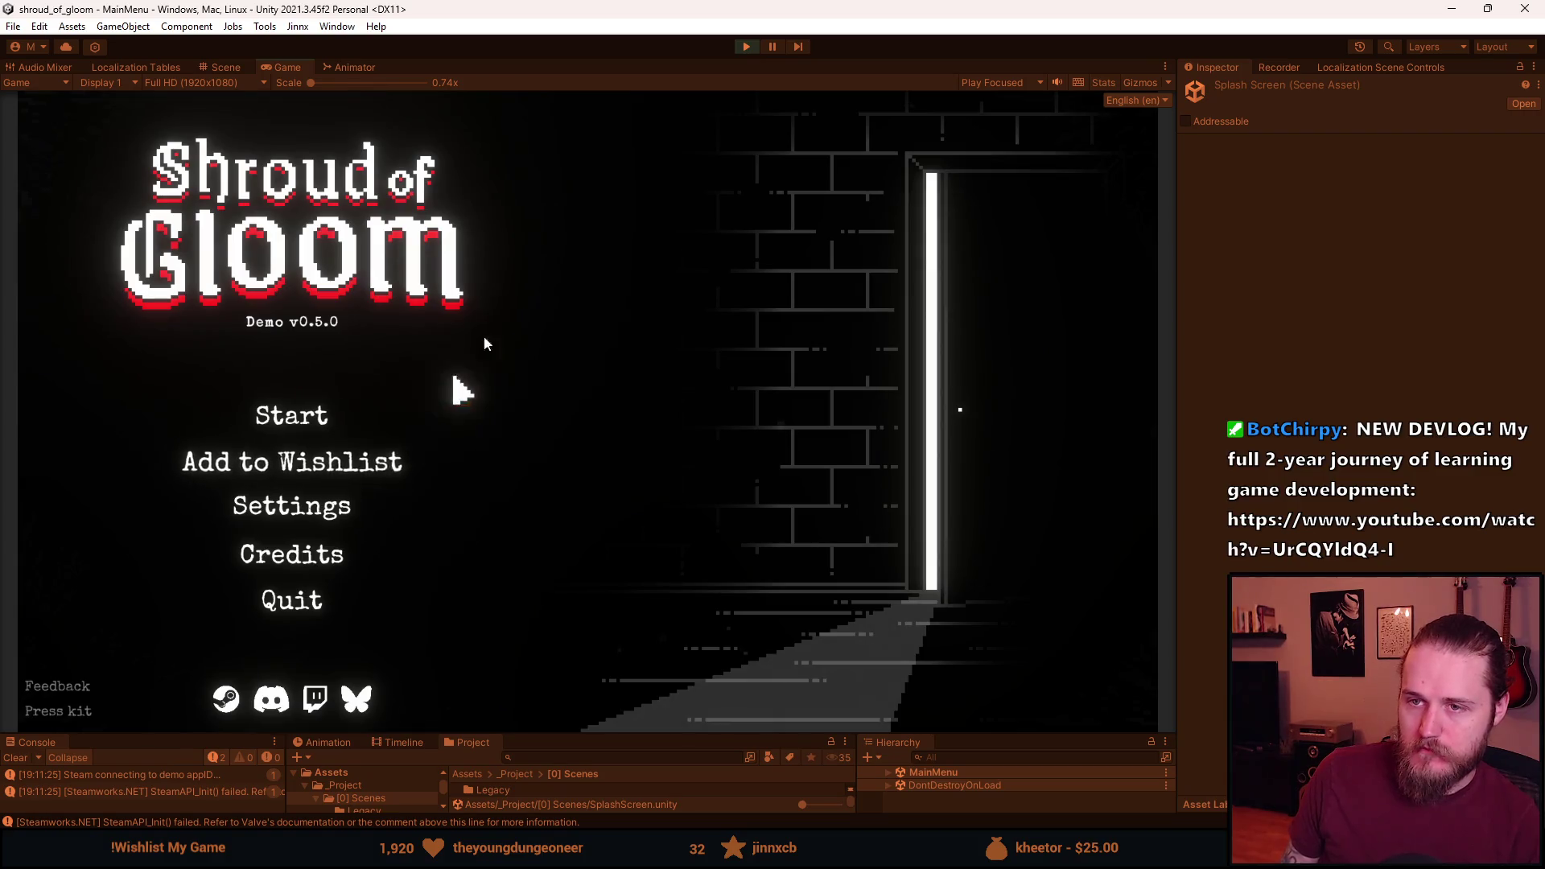
Start a new game, check the pause menu, stop play, then save the Aseprite art as MenuArt.aseprite.
click(755, 50)
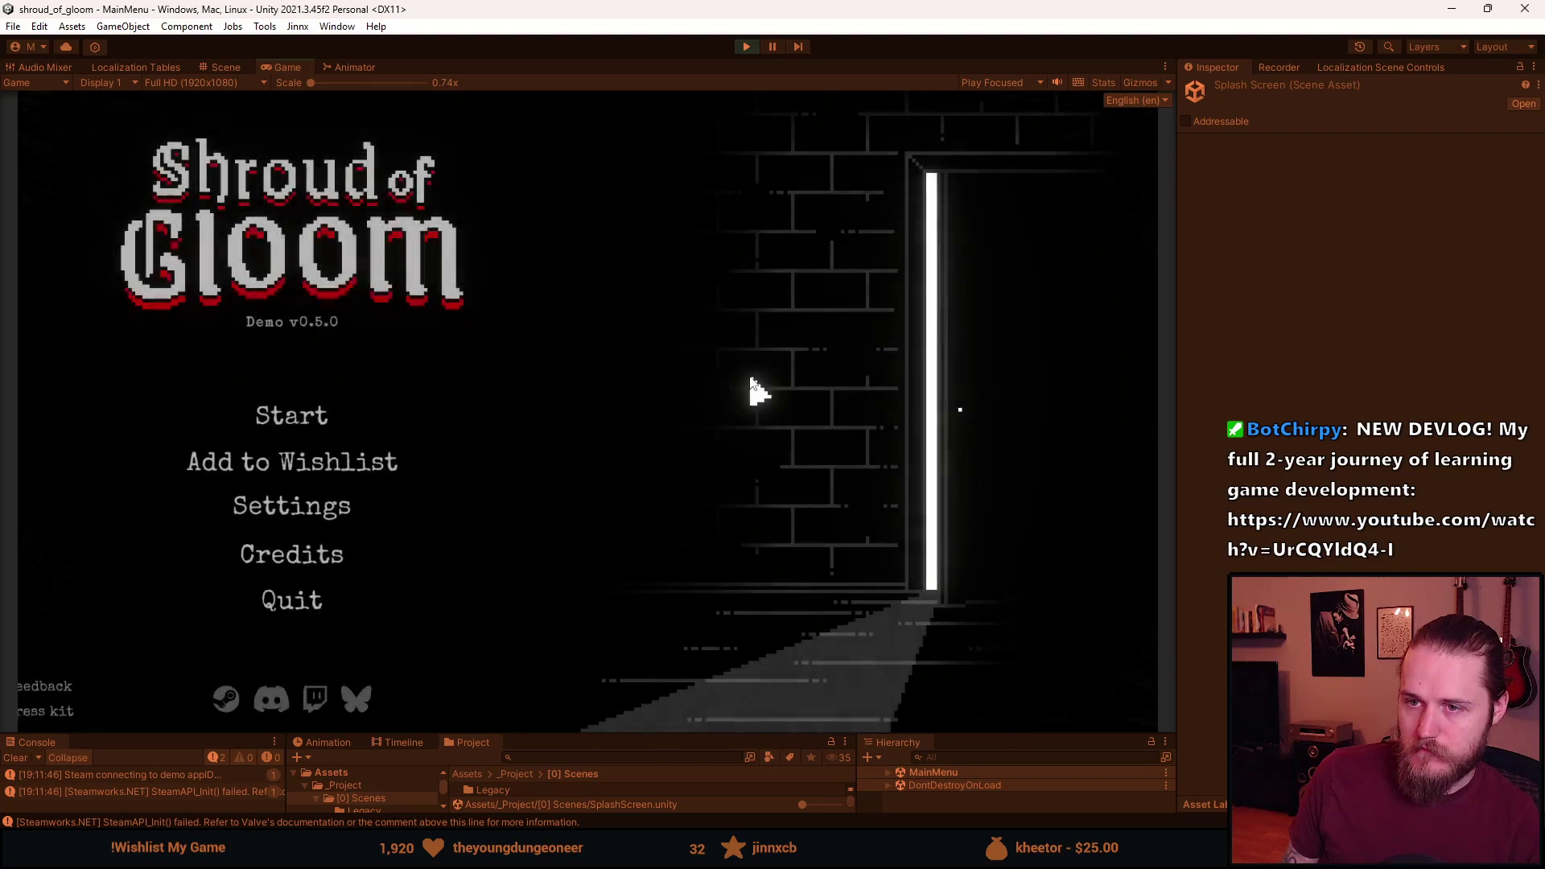
click(294, 418)
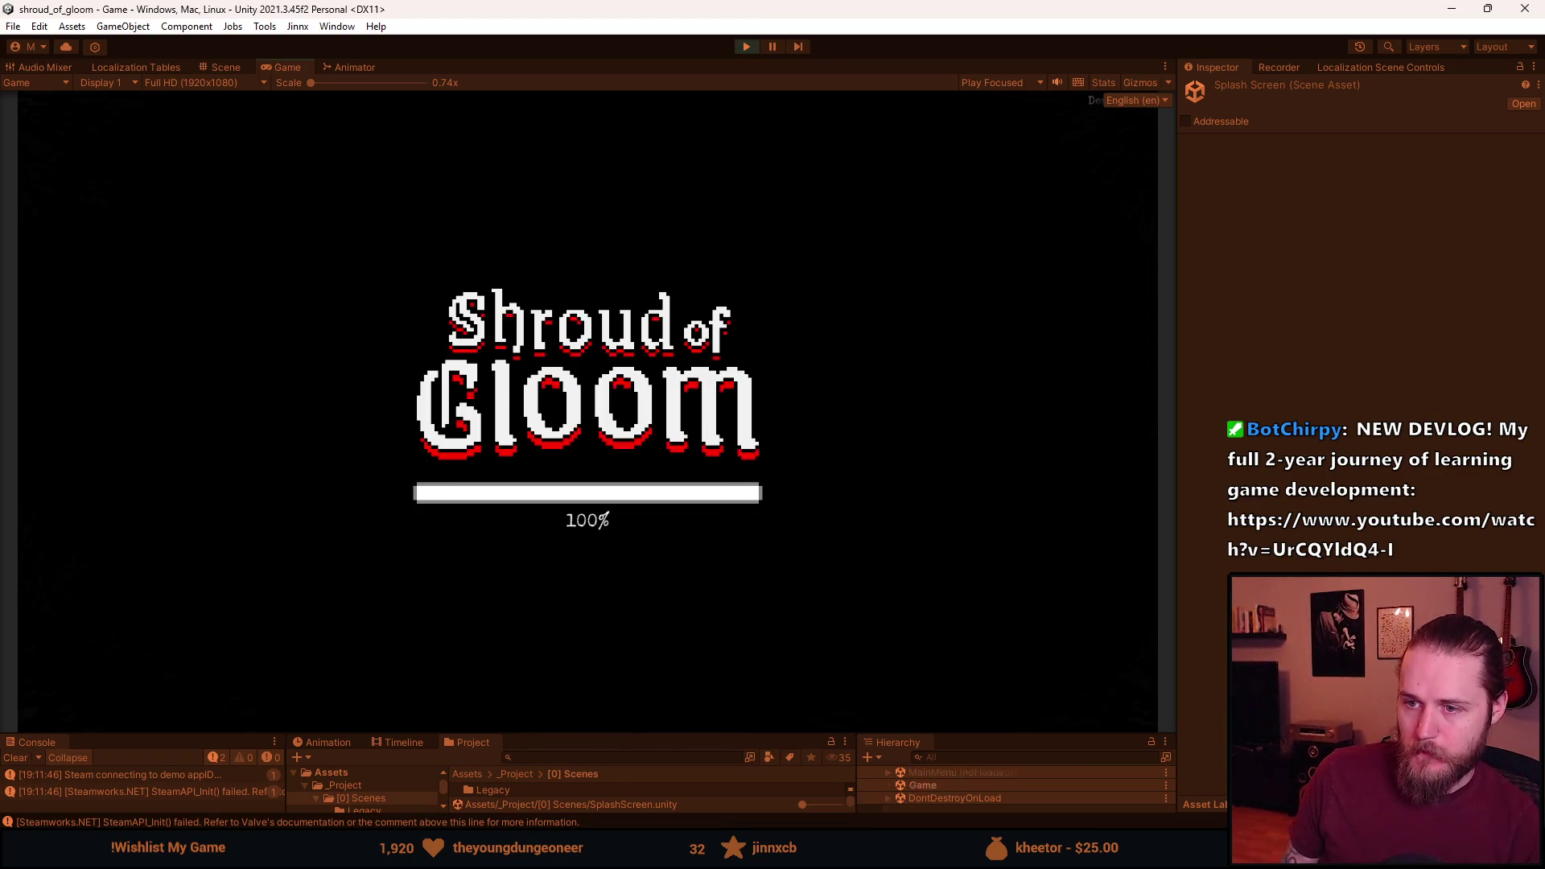
key(Escape)
click(747, 46)
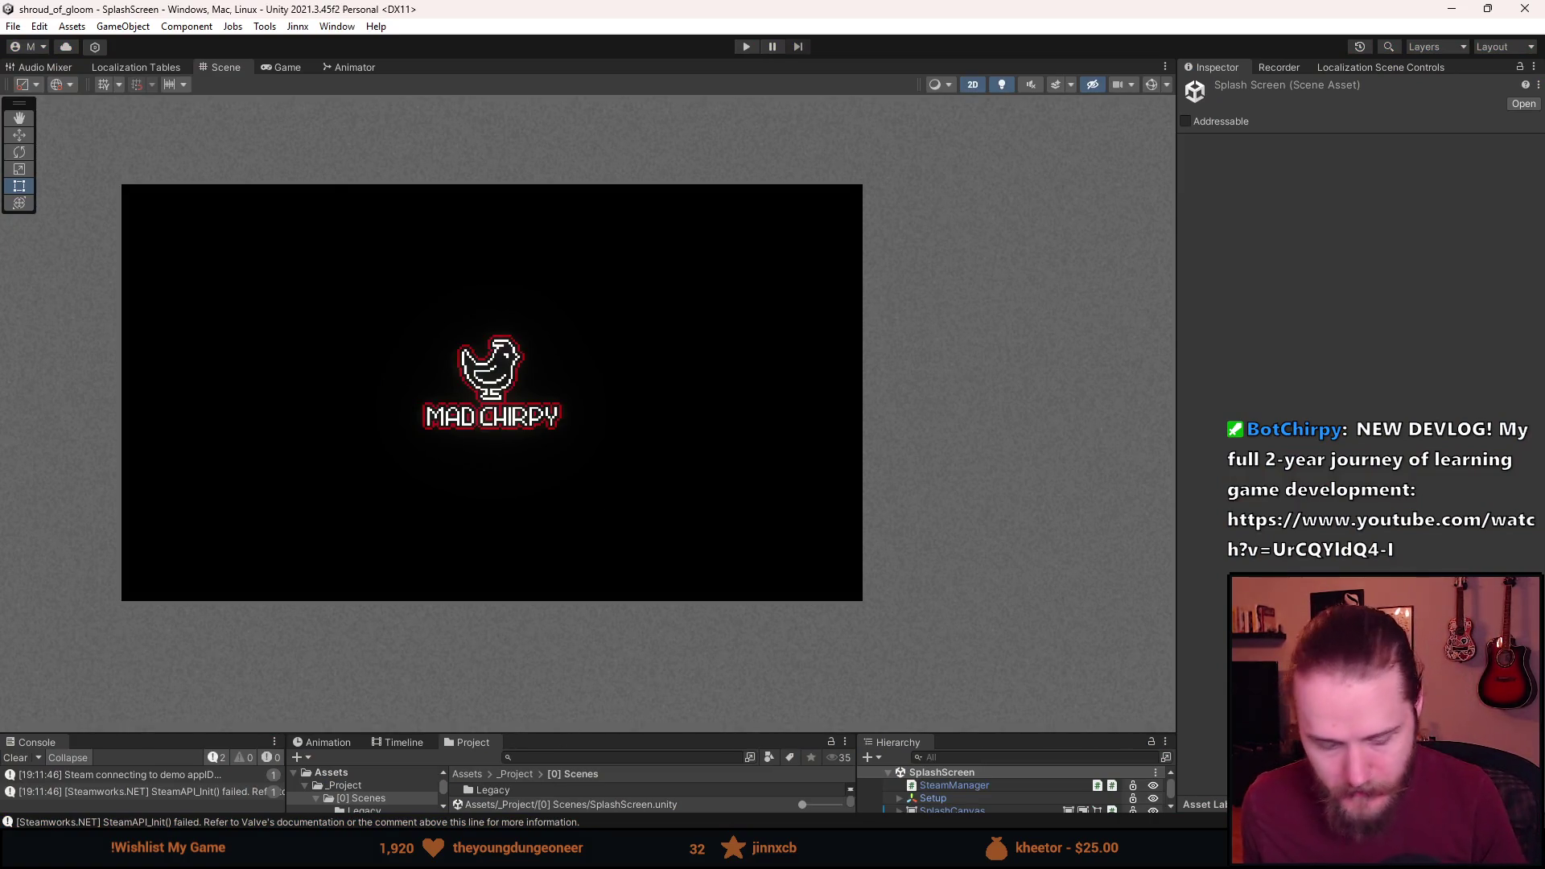
key(alt+Tab)
click(16, 8)
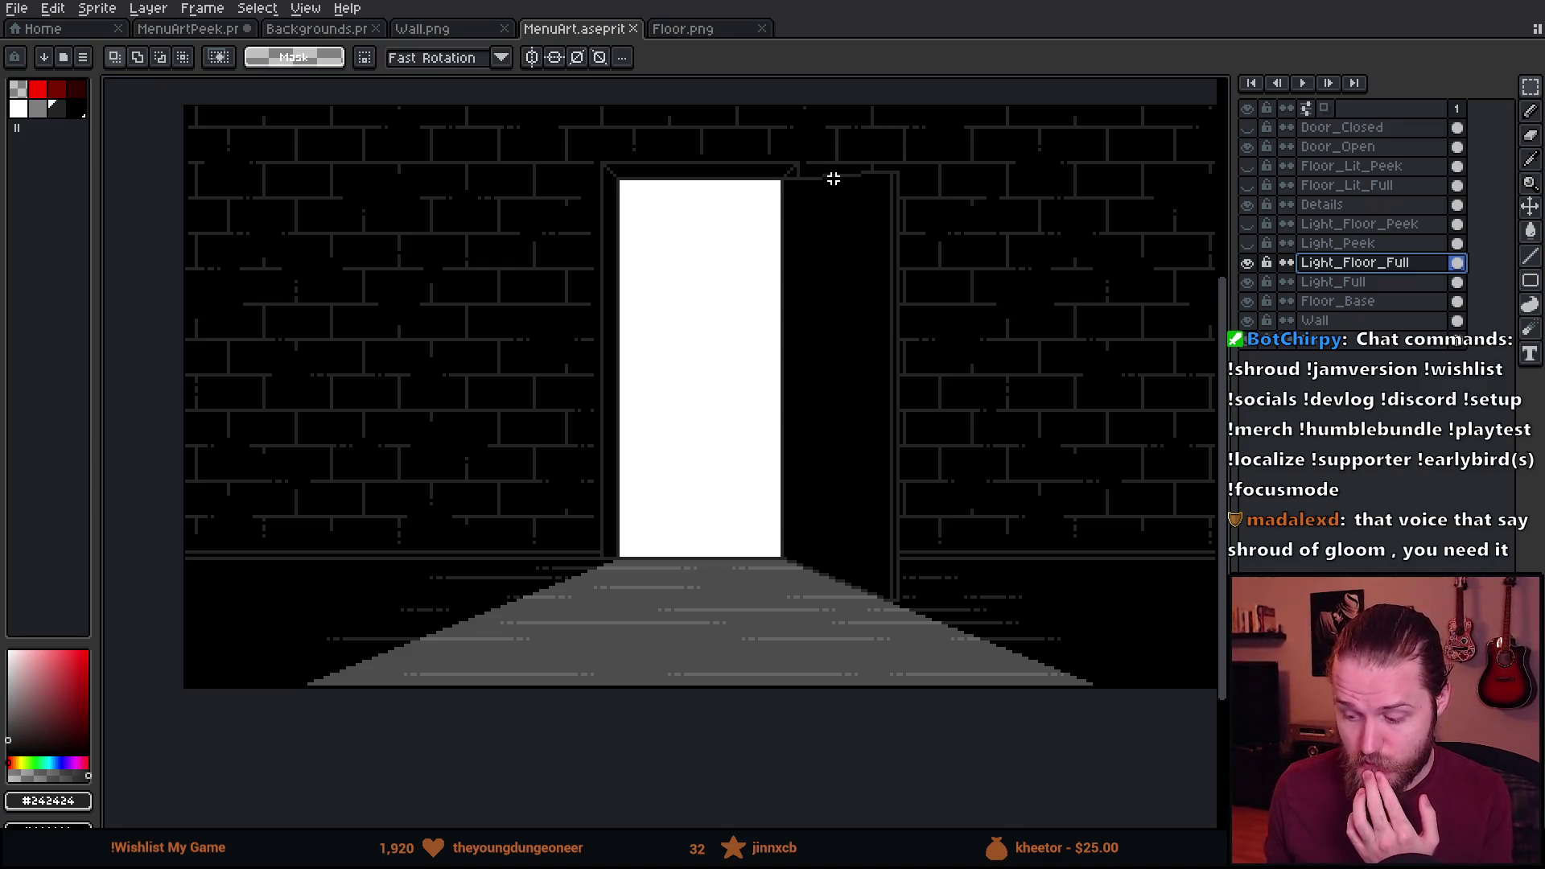
Select the brick wall area on MenuArt's Wall layer and copy it.
drag(797, 204, 765, 238)
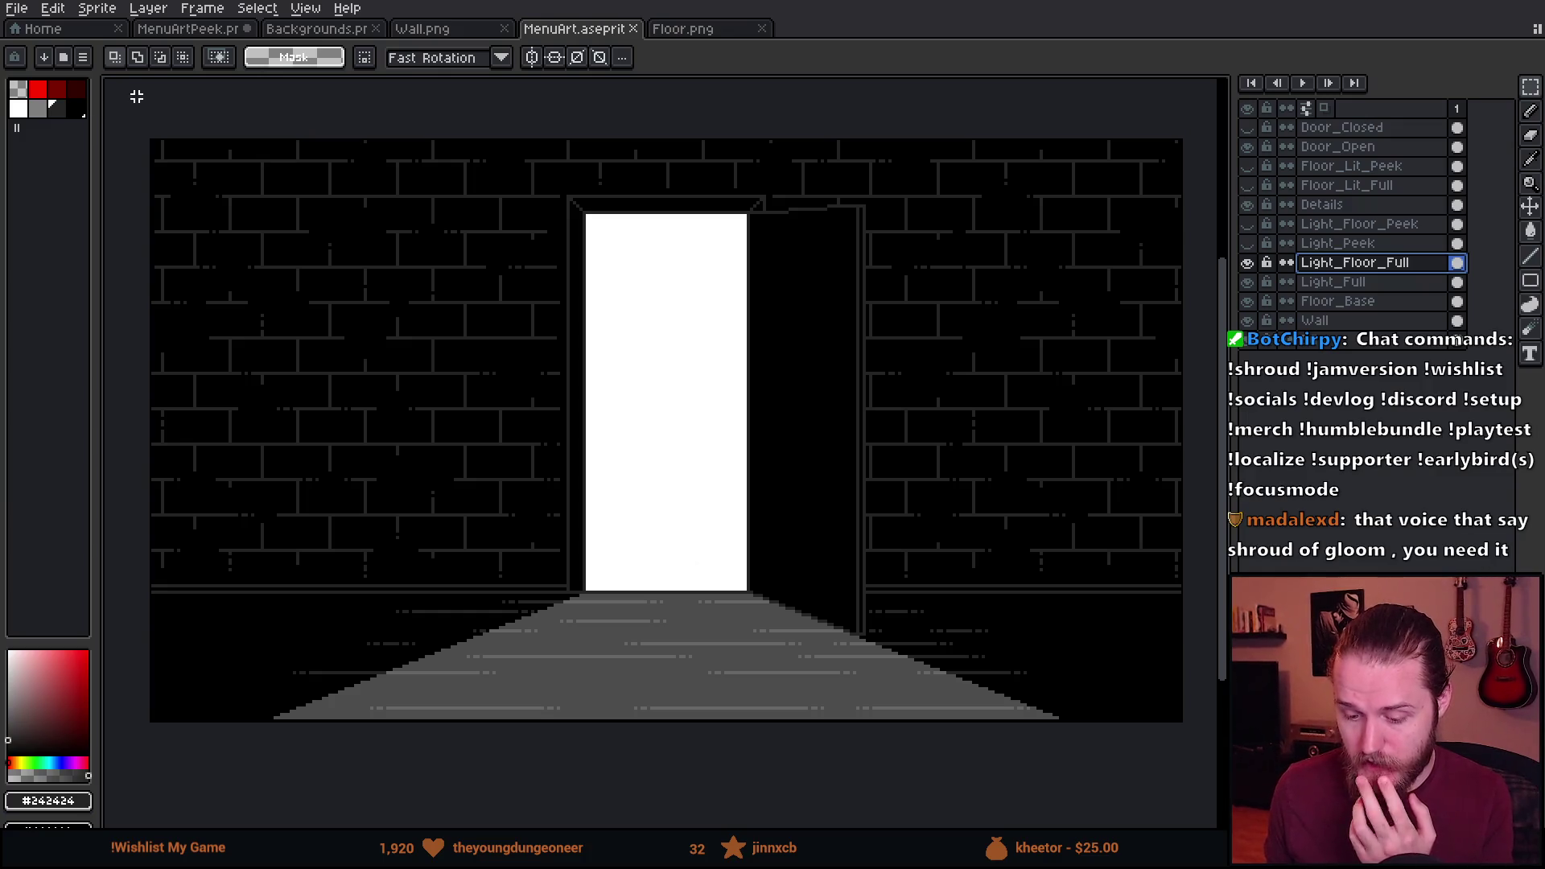
mouse_move(130, 84)
mouse_down()
mouse_move(208, 166)
mouse_move(1205, 572)
mouse_move(1190, 572)
mouse_up()
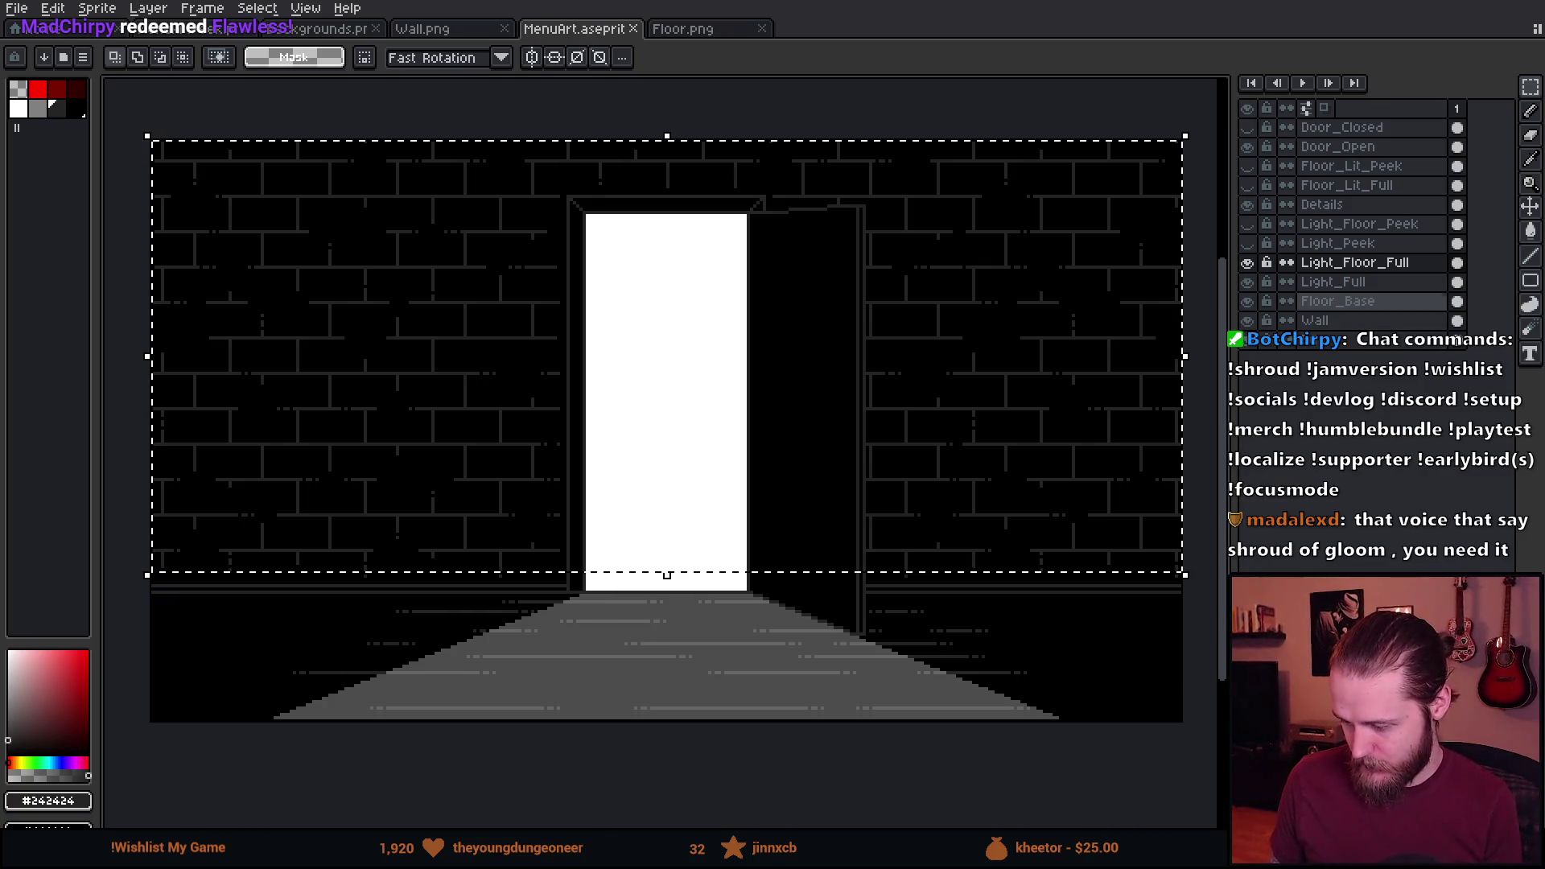
click(1320, 321)
key(ctrl+c)
key(ctrl+d)
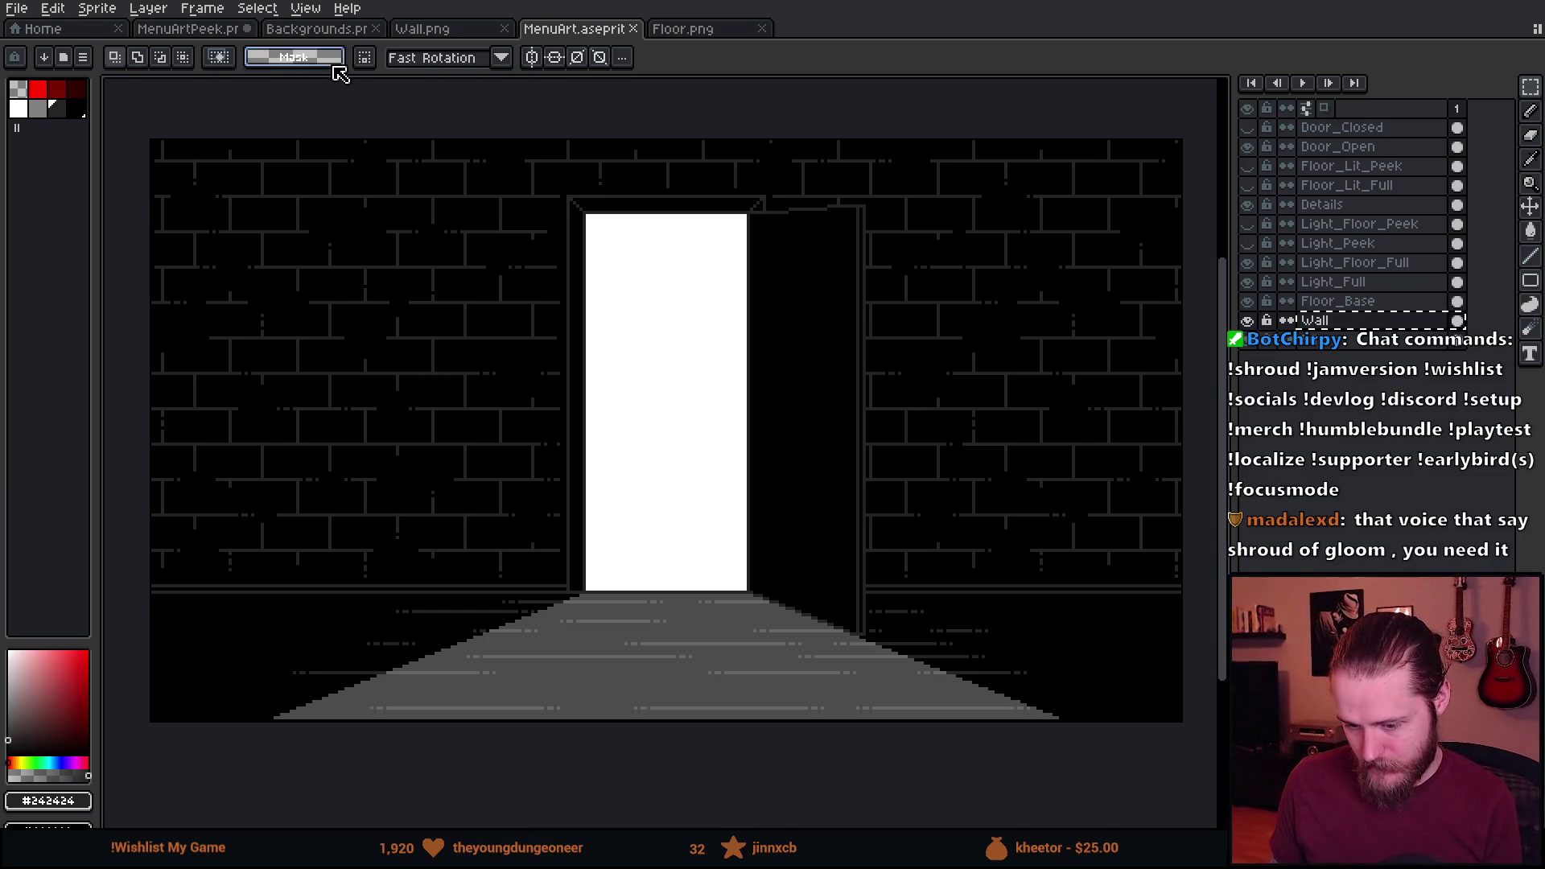
Switch to the Backgrounds sprite and add an empty Layer 3 above Layer 2.
click(318, 28)
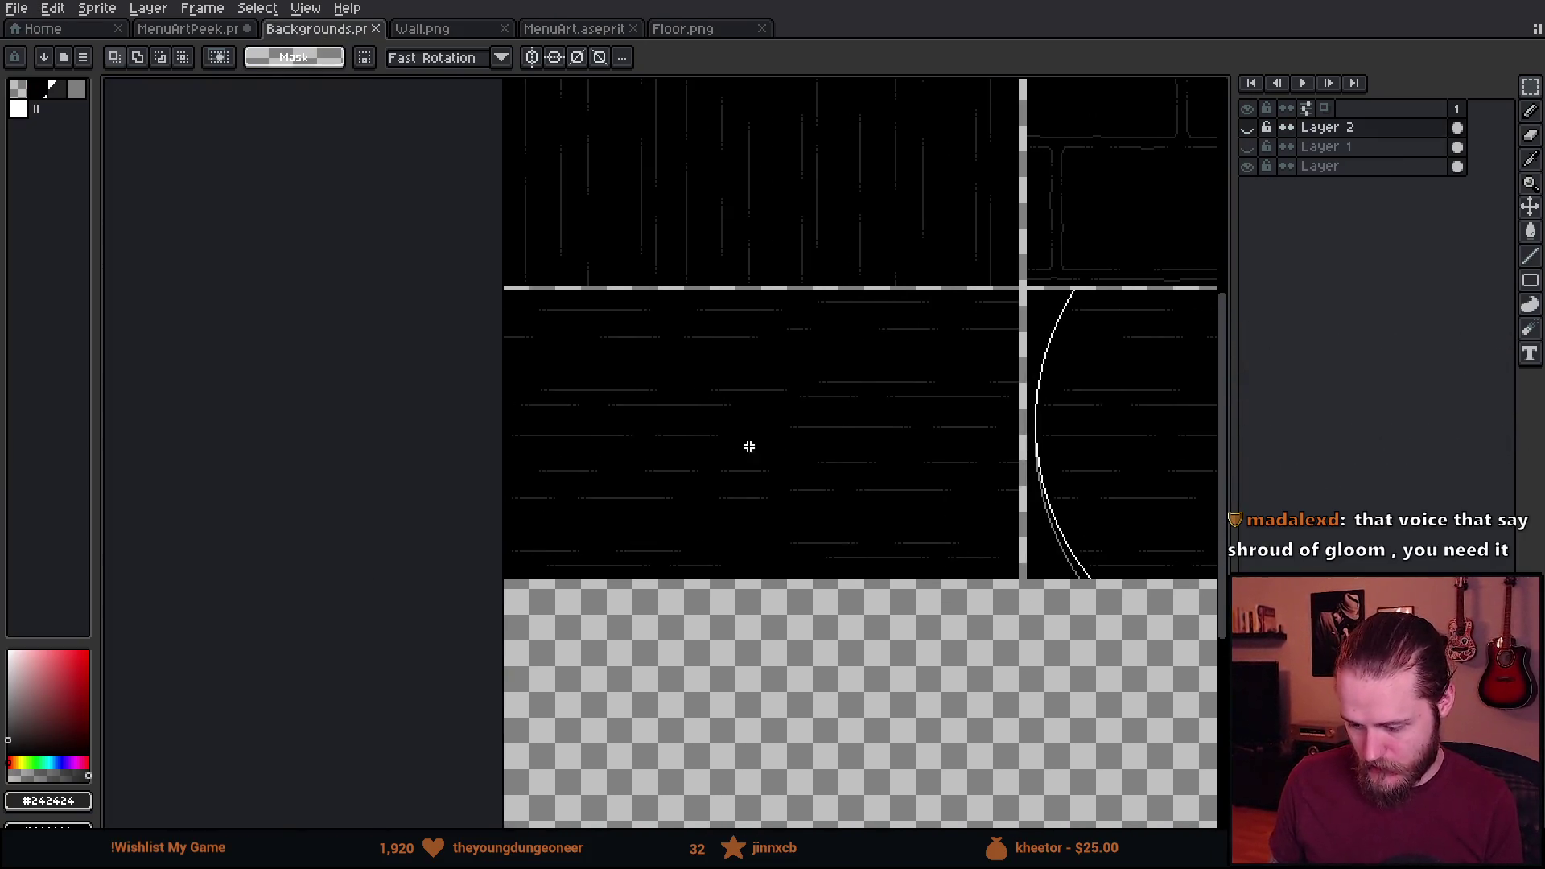
scroll(749, 447, down, 3)
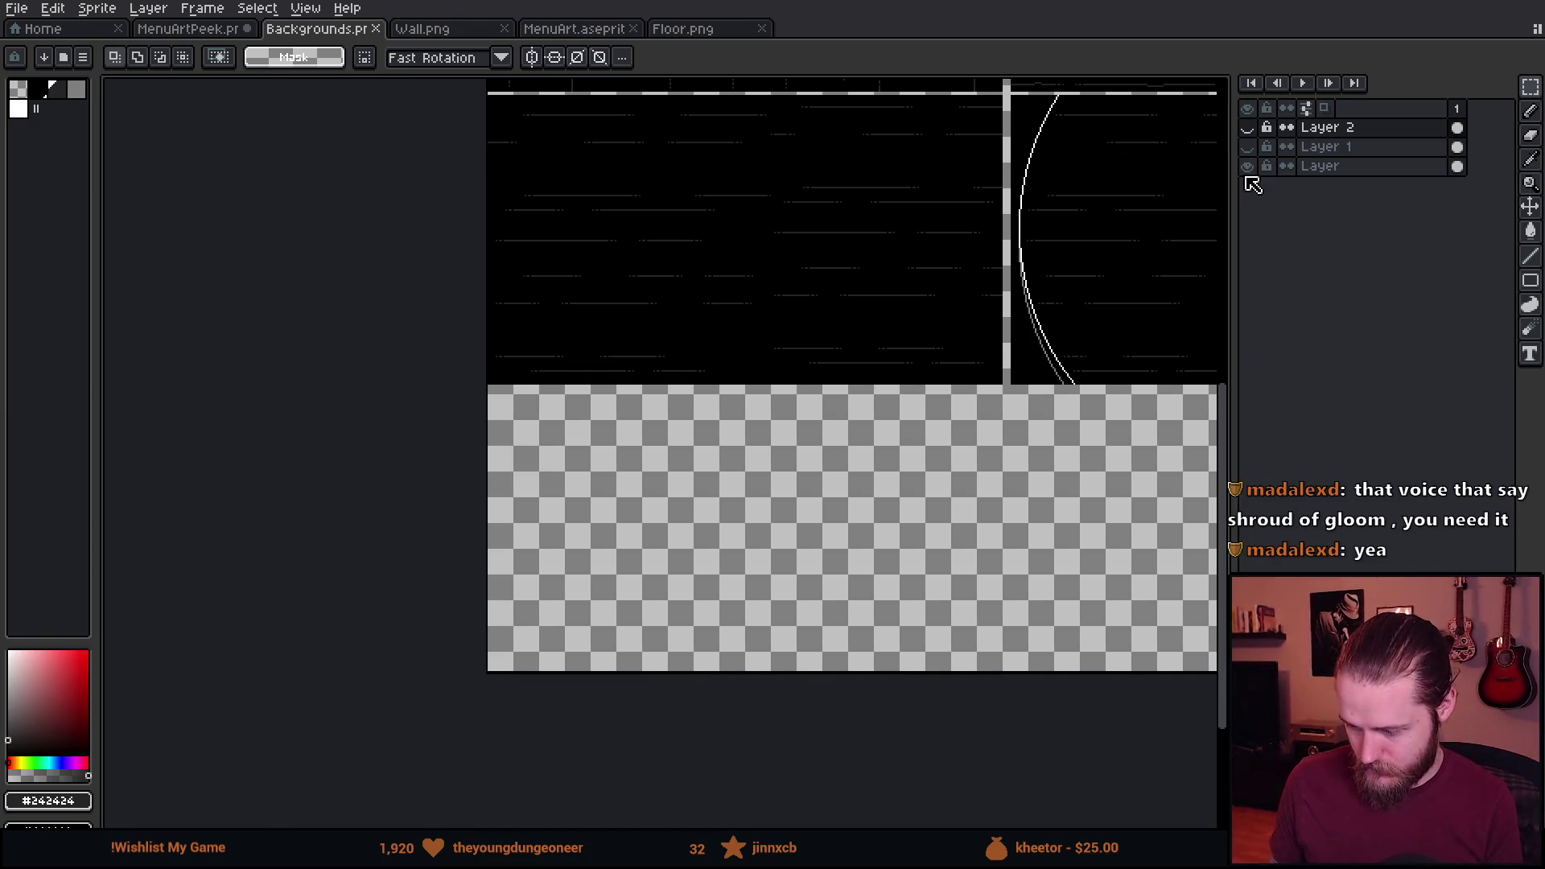
key(shift+n)
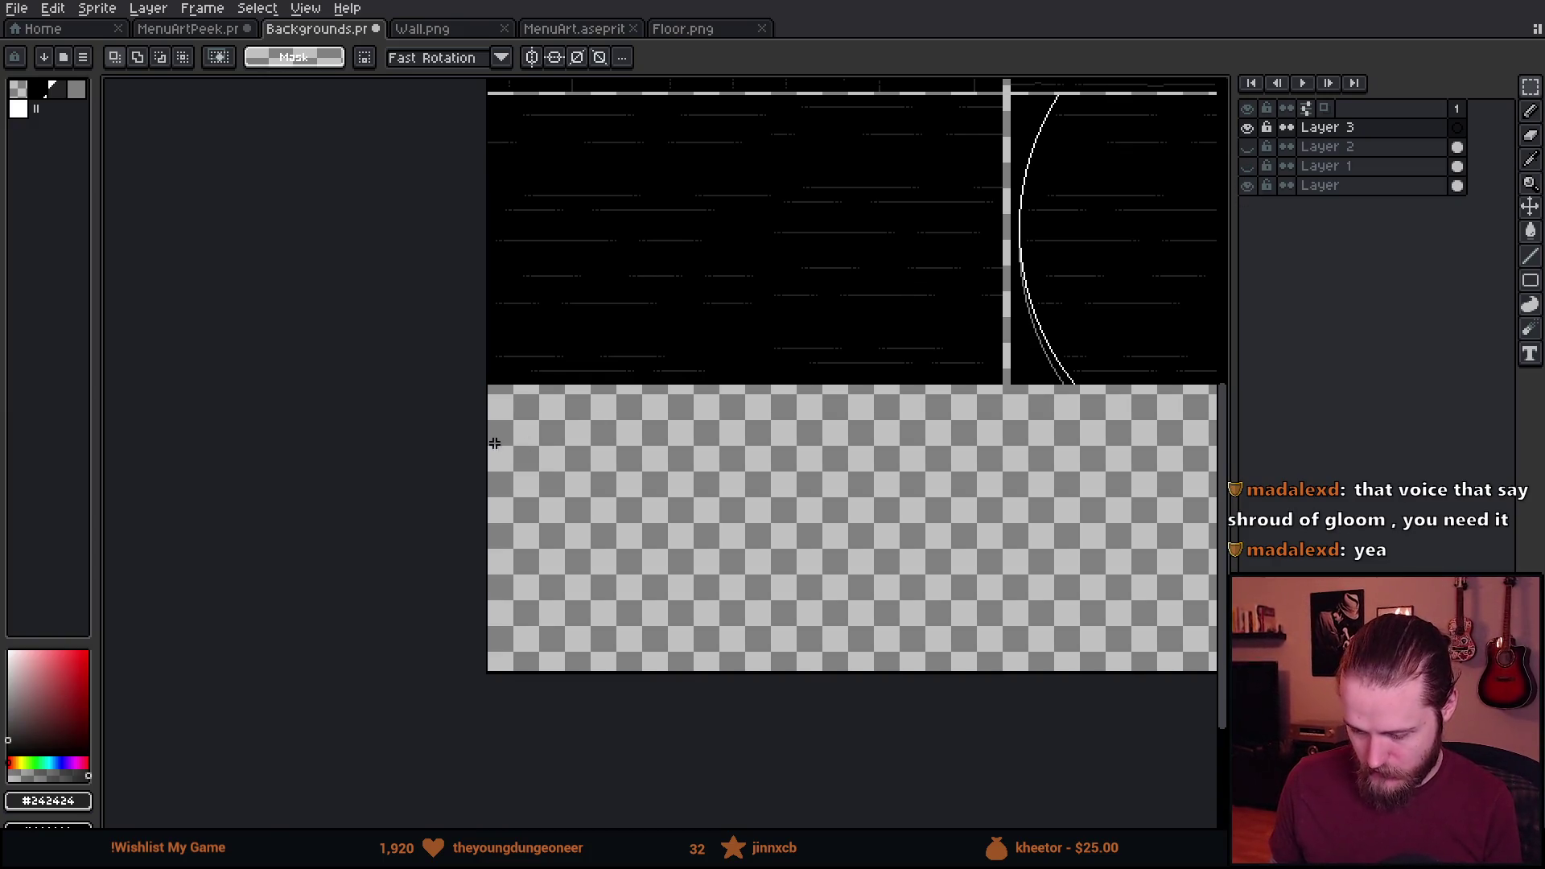
scroll(495, 443, up, 2)
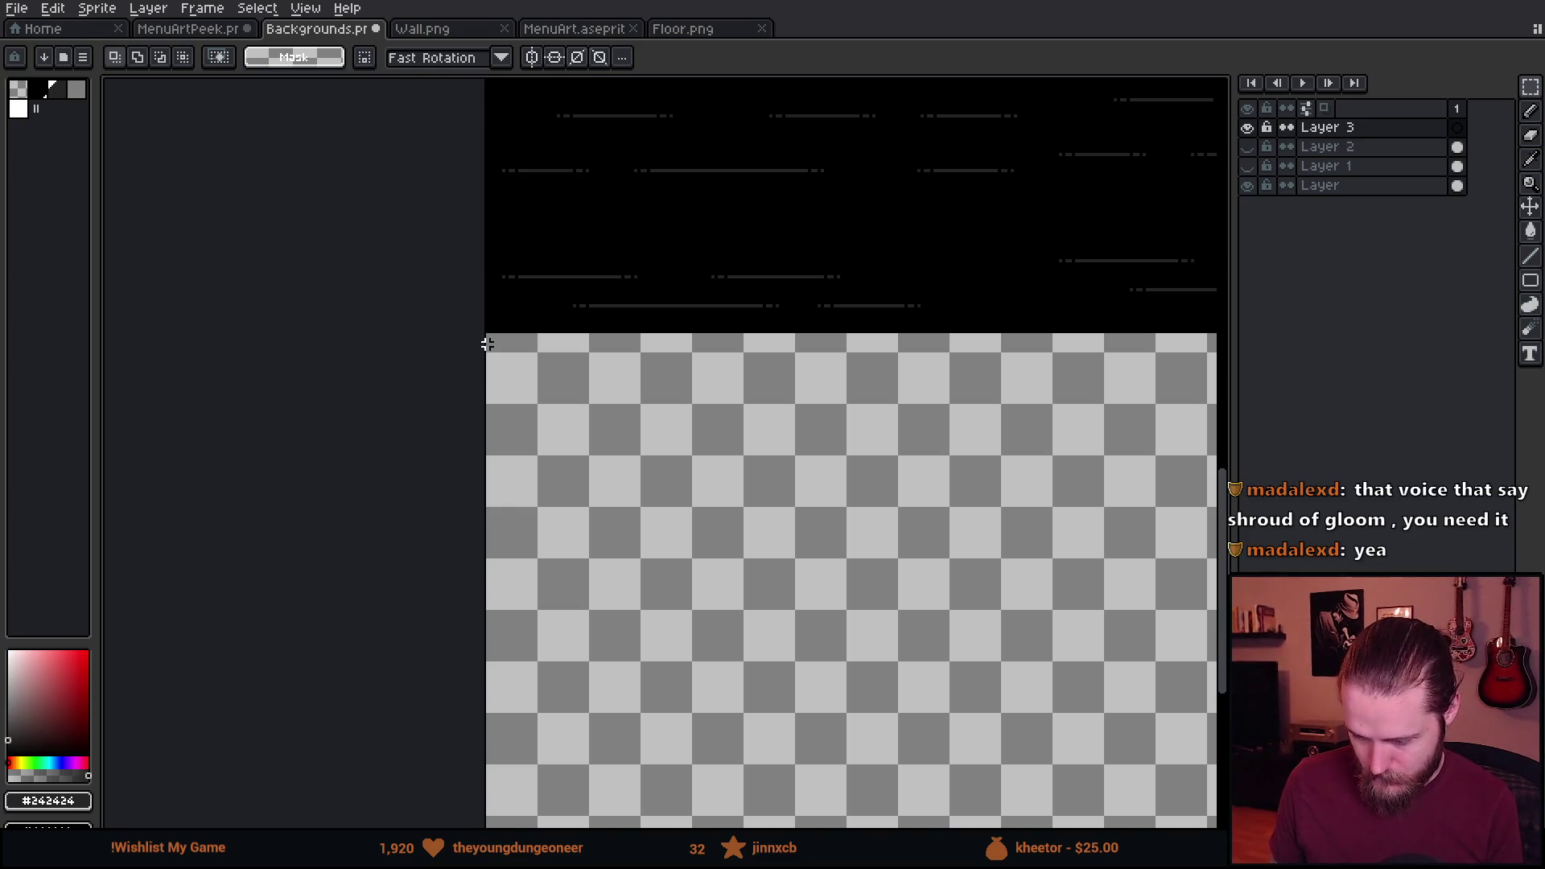
mouse_move(487, 343)
mouse_down()
mouse_move(1211, 661)
mouse_move(649, 390)
mouse_move(455, 417)
mouse_move(325, 225)
mouse_move(211, 103)
mouse_up()
scroll(373, 176, down, 2)
scroll(276, 159, up, 1)
Create a new 320×180 transparent sprite.
click(17, 8)
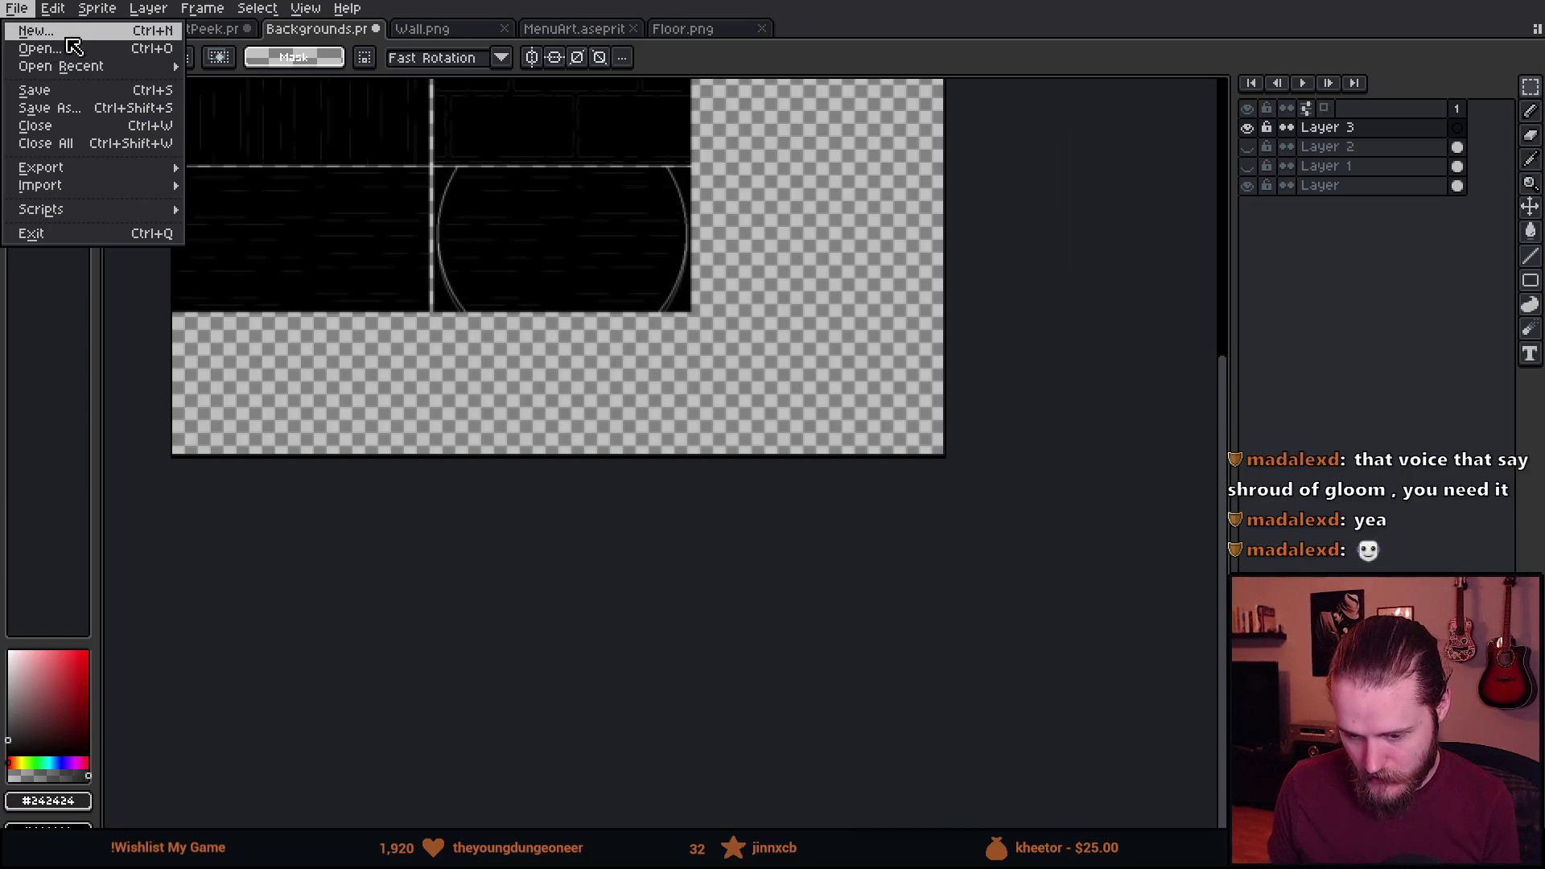
click(32, 29)
key(Tab)
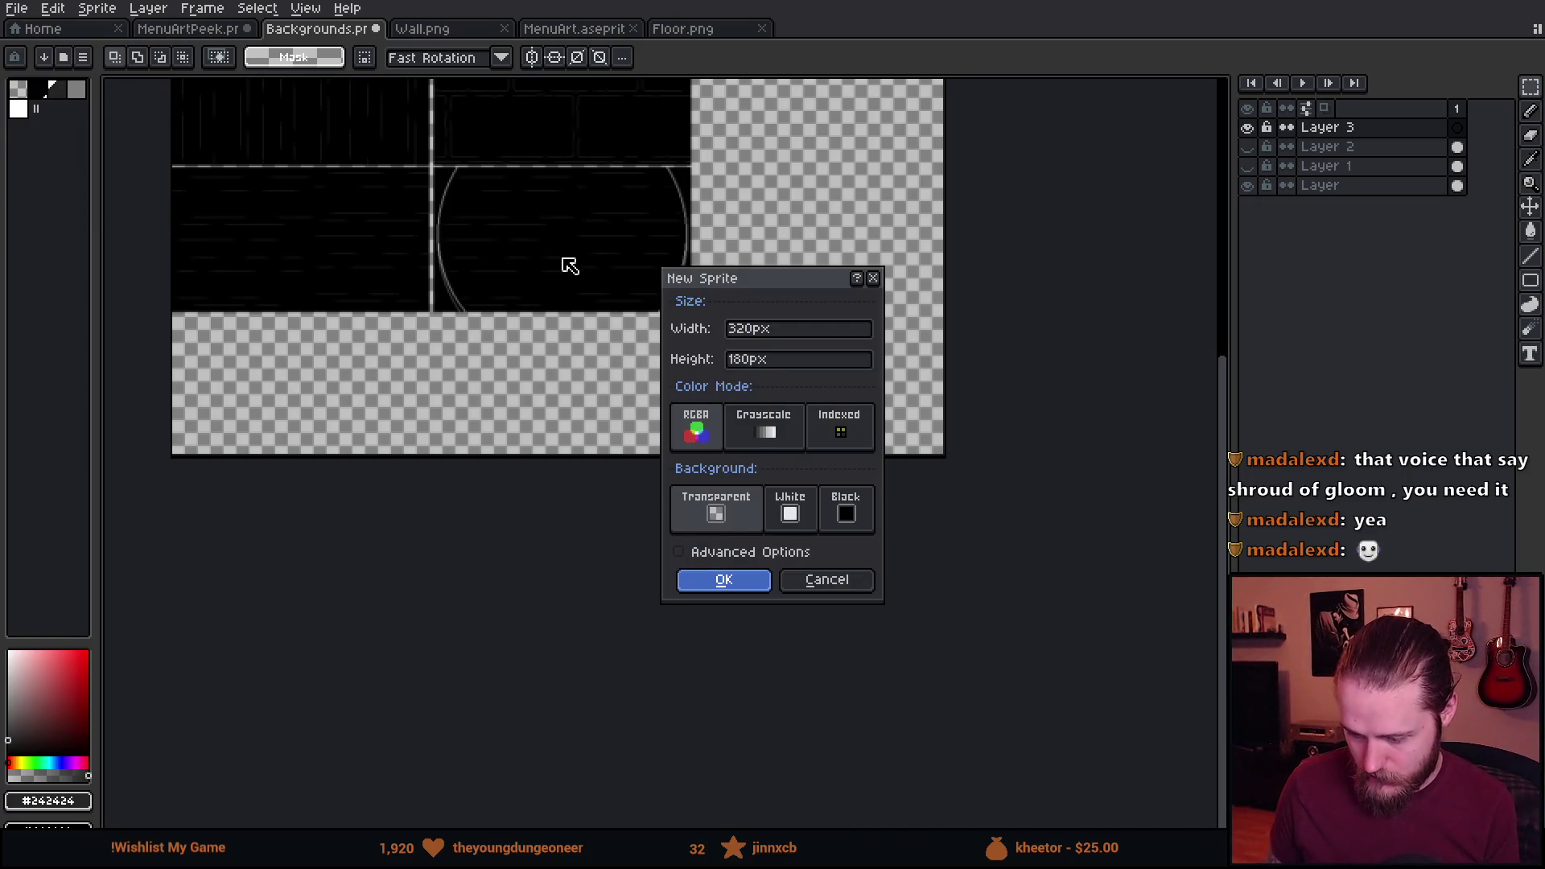
click(724, 583)
scroll(612, 552, up, 3)
scroll(610, 552, down, 1)
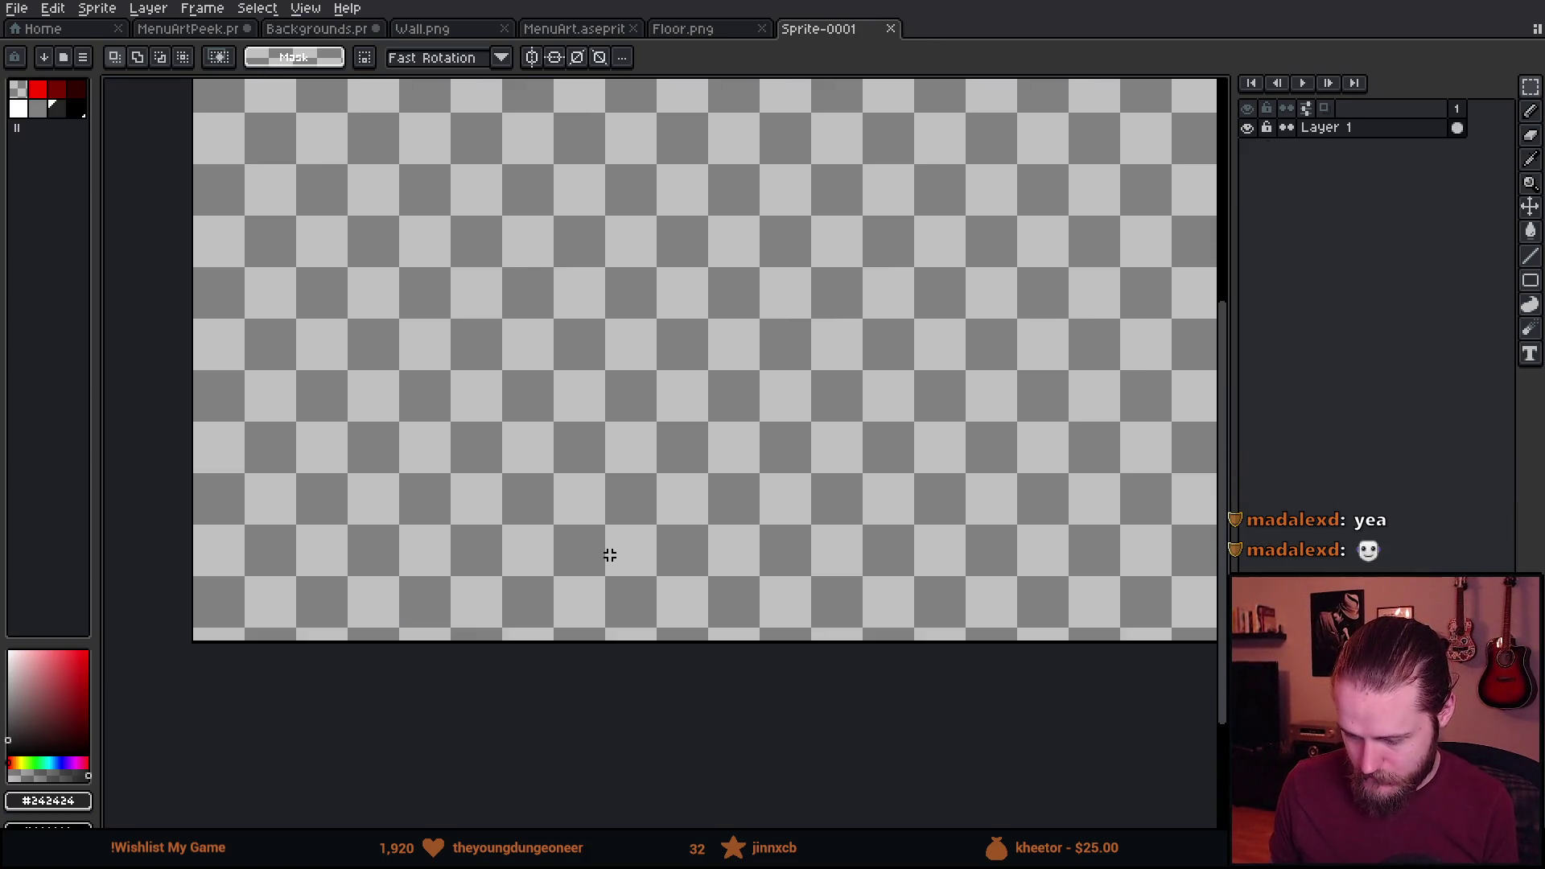
Rename Layer 1 to Background and fill it with black.
double_click(1332, 130)
text(Background)
key(Return)
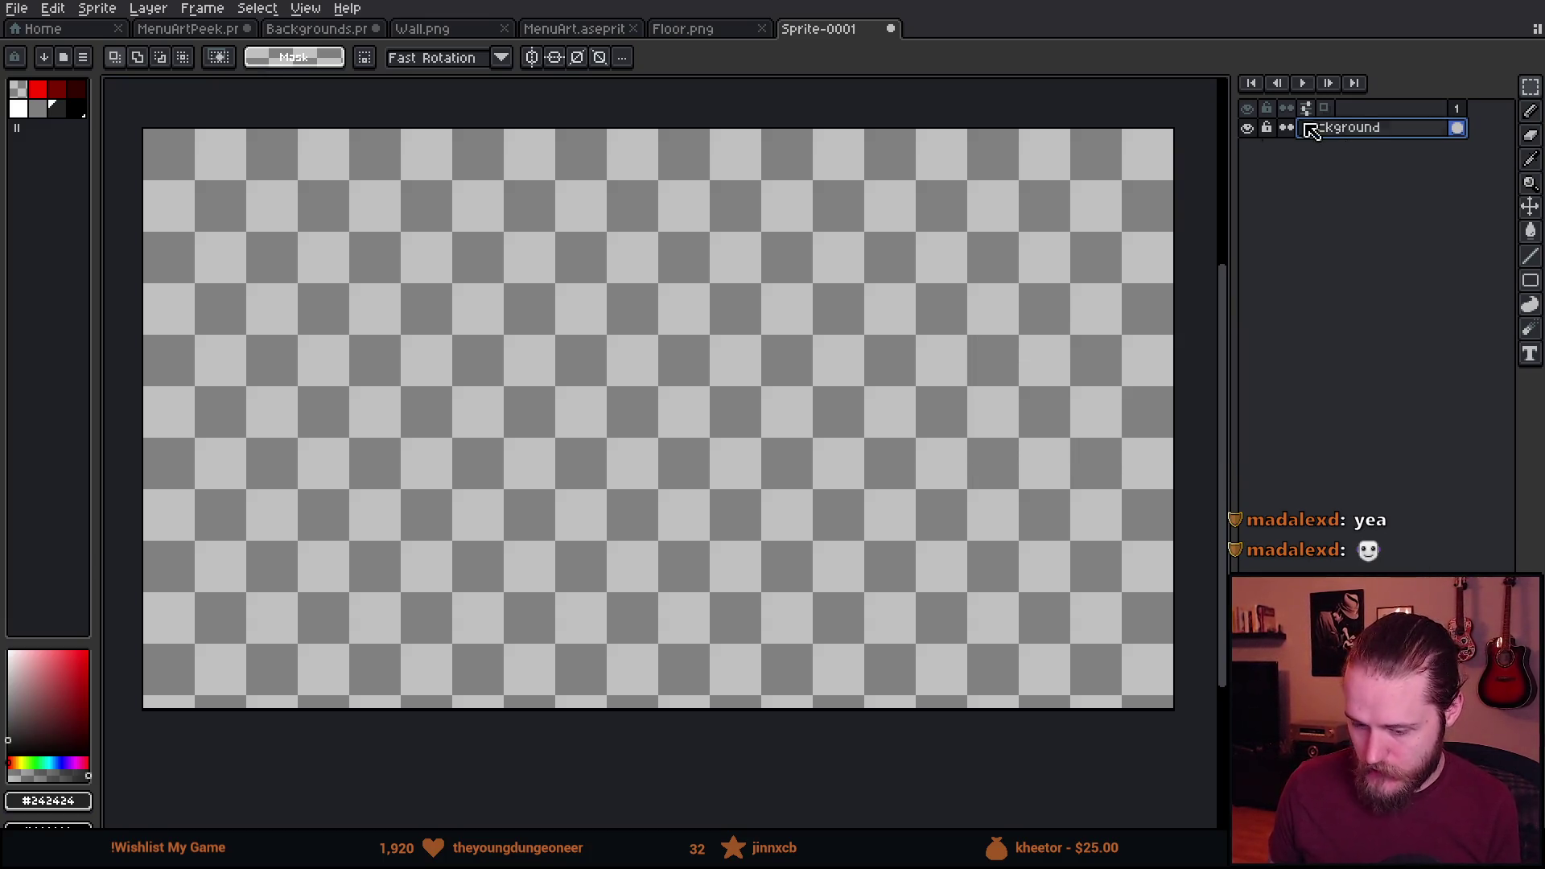
click(78, 111)
key(g)
click(427, 372)
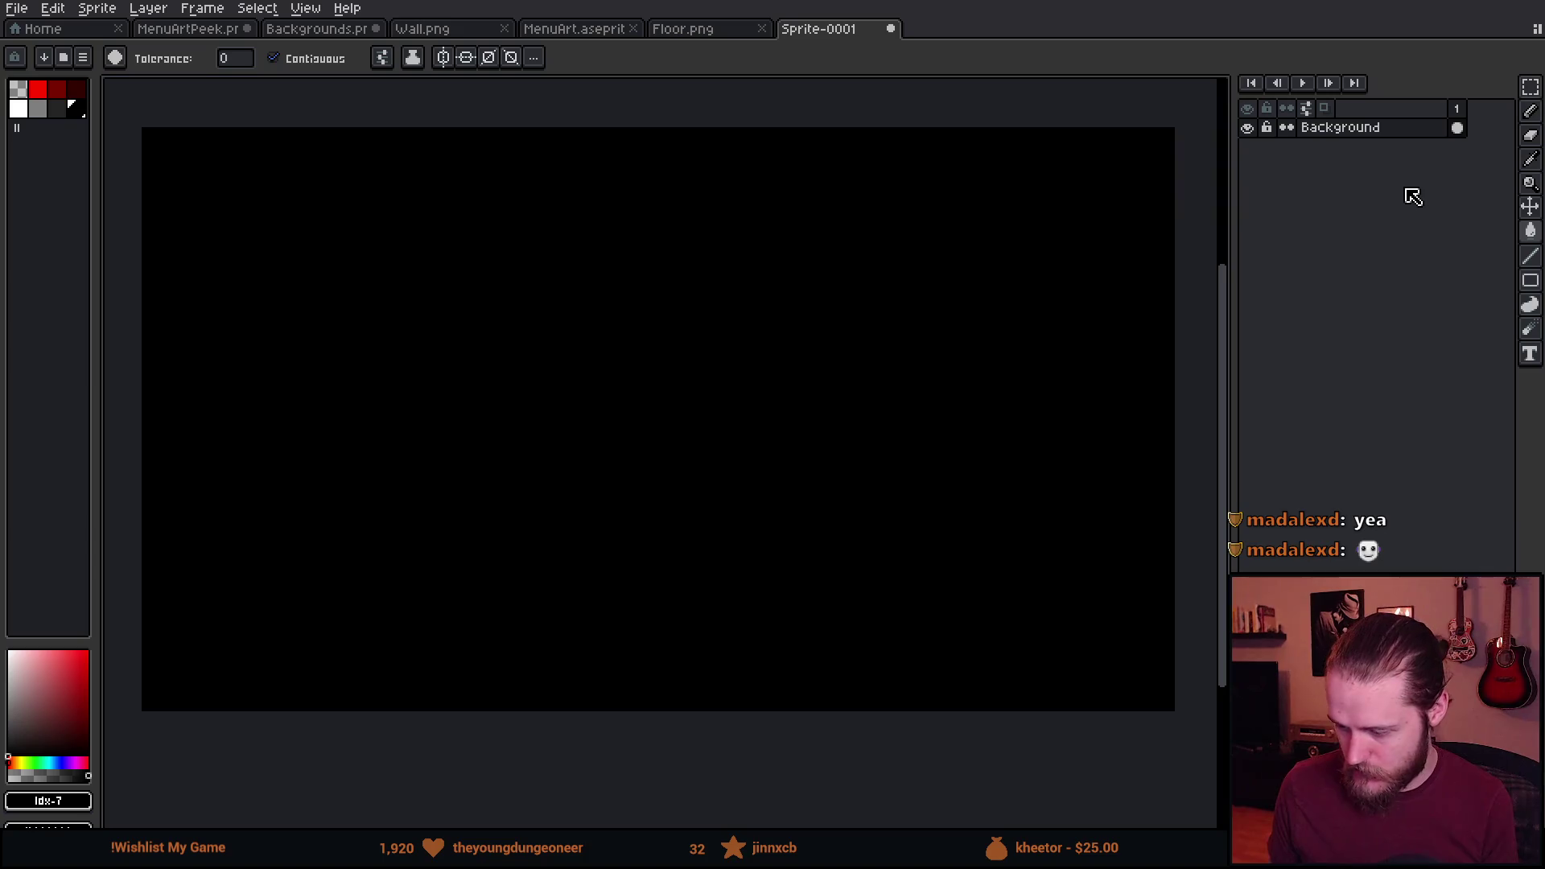
Paste the copied brick wall onto a new layer above Background.
key(shift+n)
key(ctrl+v)
key(Return)
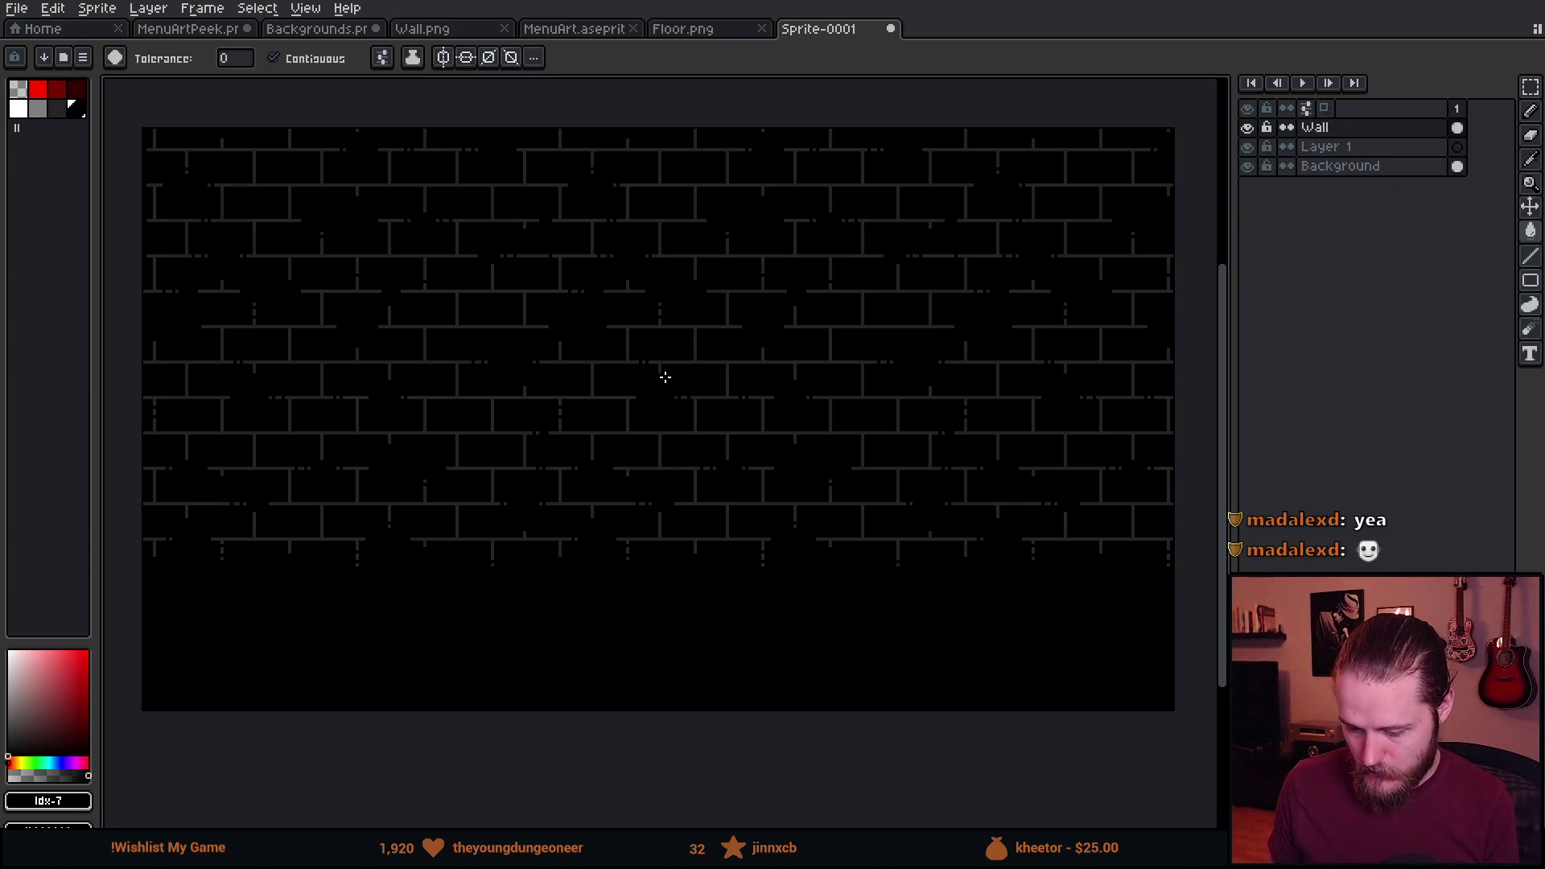
scroll(721, 605, down, 1)
scroll(621, 486, up, 1)
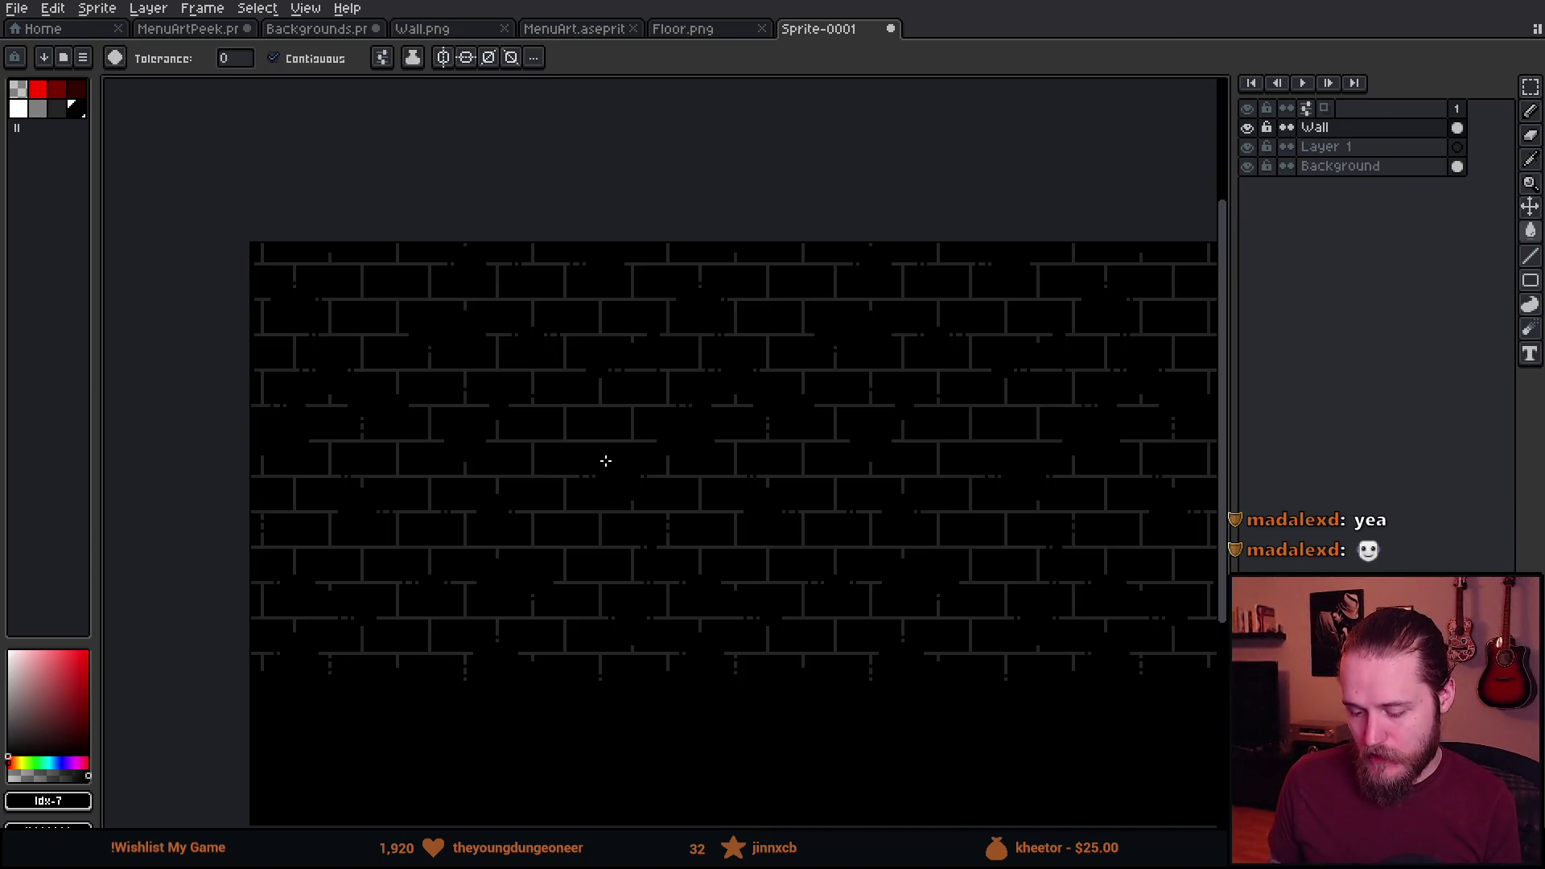
key(m)
drag(128, 132, 1199, 807)
key(ctrl+a)
scroll(603, 458, up, 1)
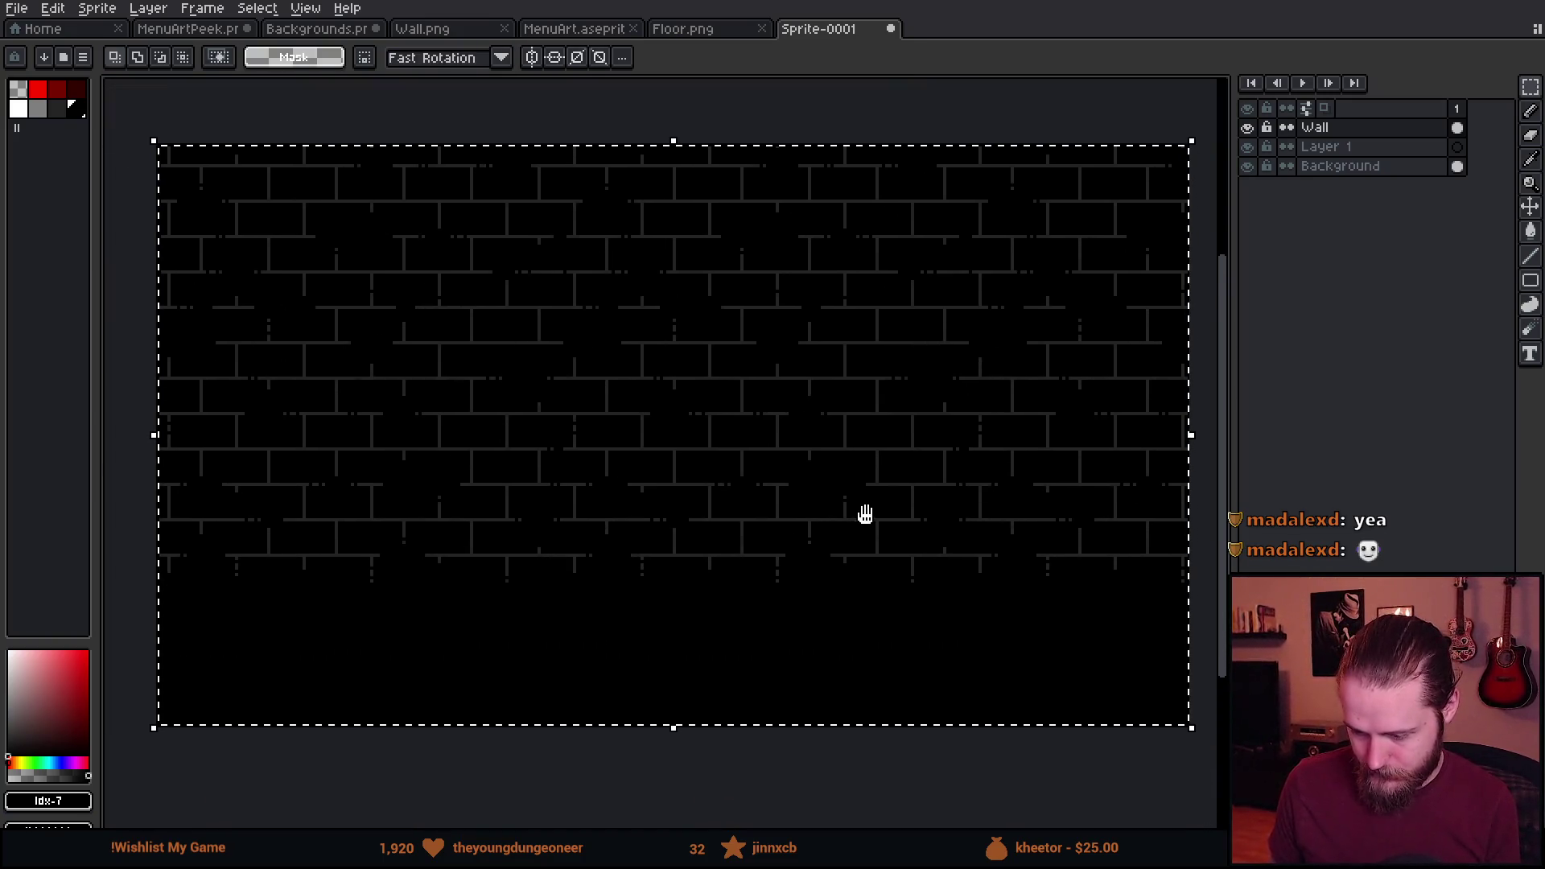
key(ctrl+d)
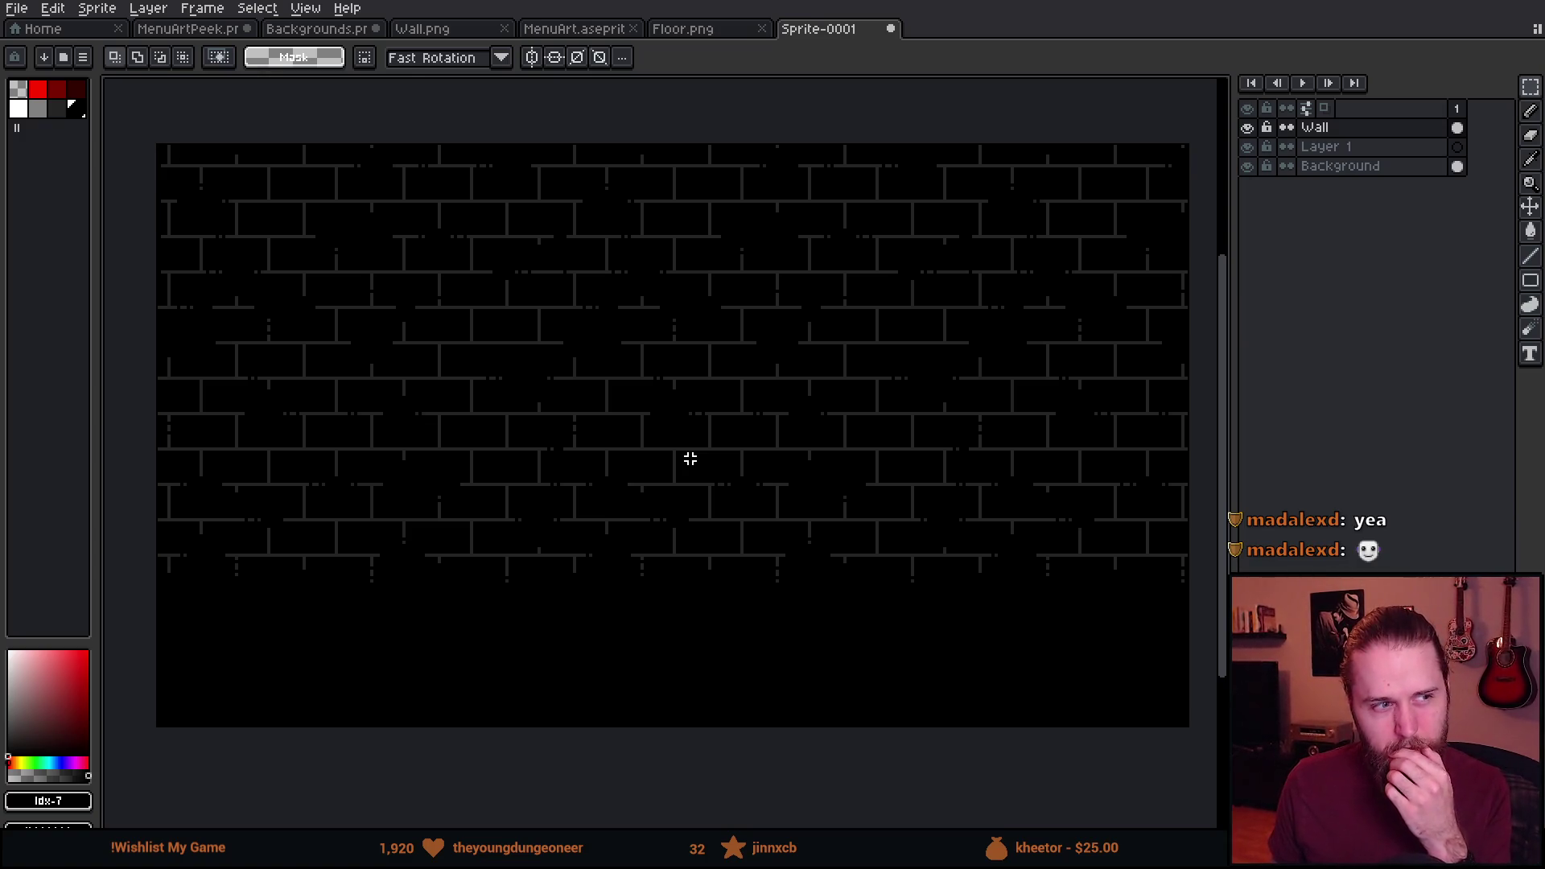
key(v)
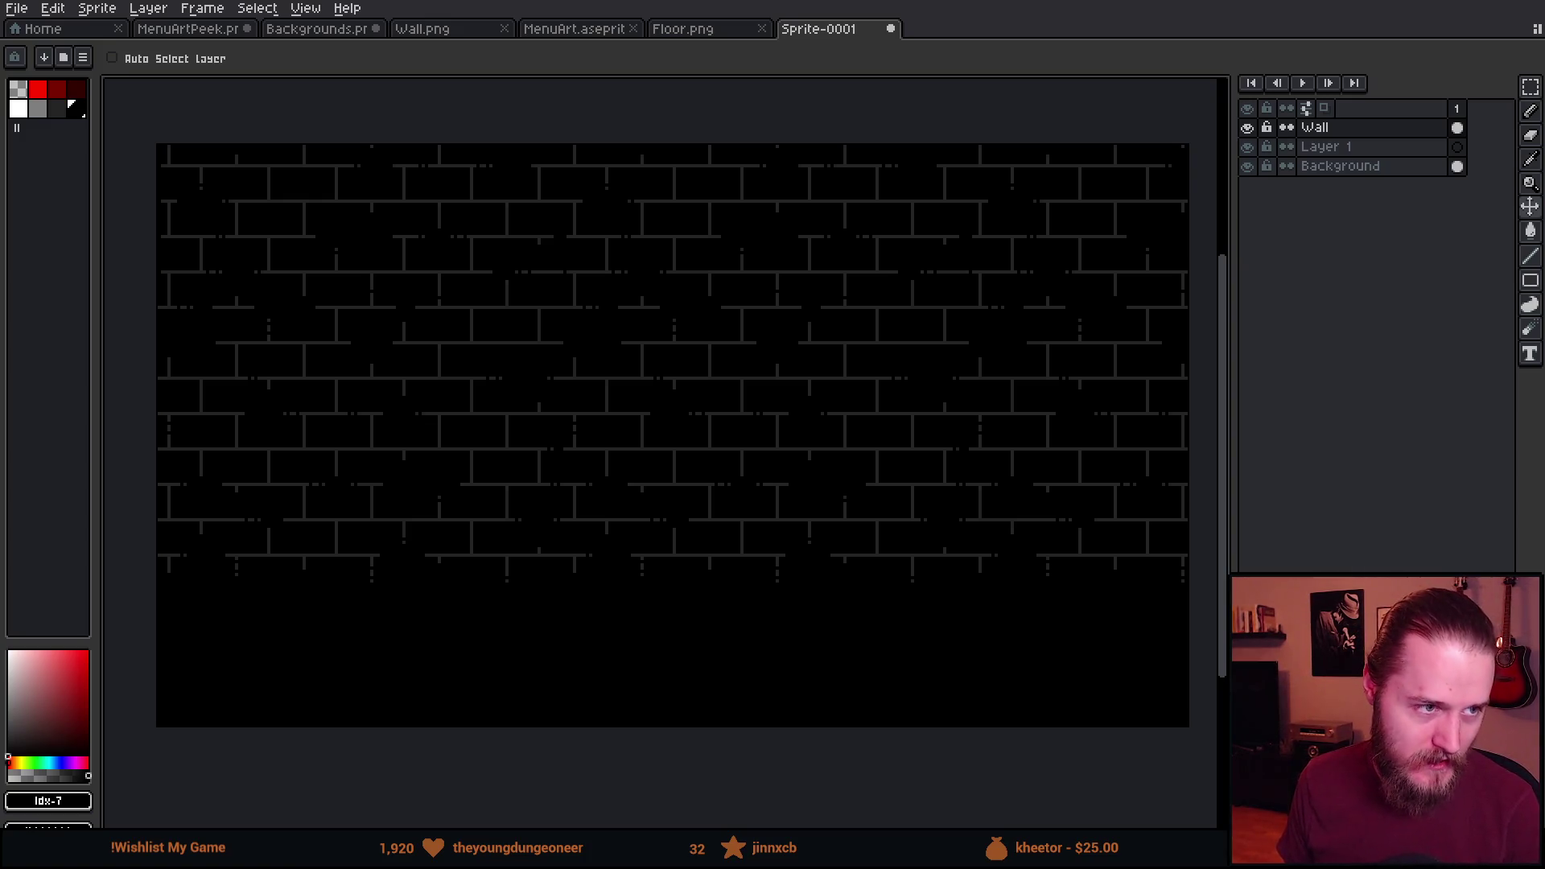
Leave the finished brick sprite in Aseprite and switch back to the Unity editor.
key(alt+Tab)
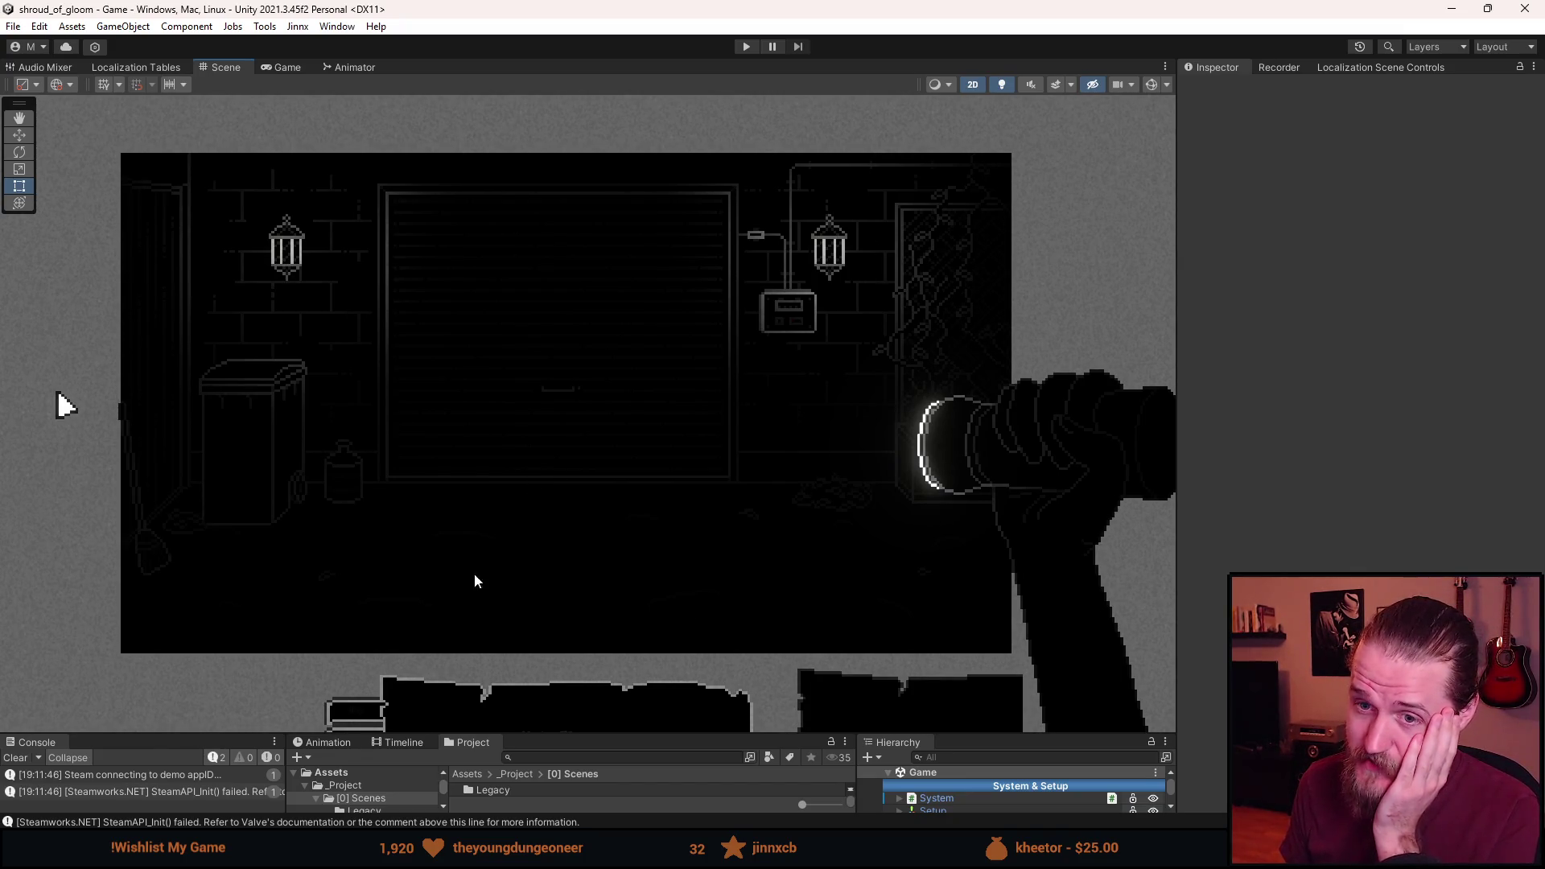
Reframe the Scene view and raise the splitter to enlarge the Project and Hierarchy panels.
scroll(407, 539, down, 1)
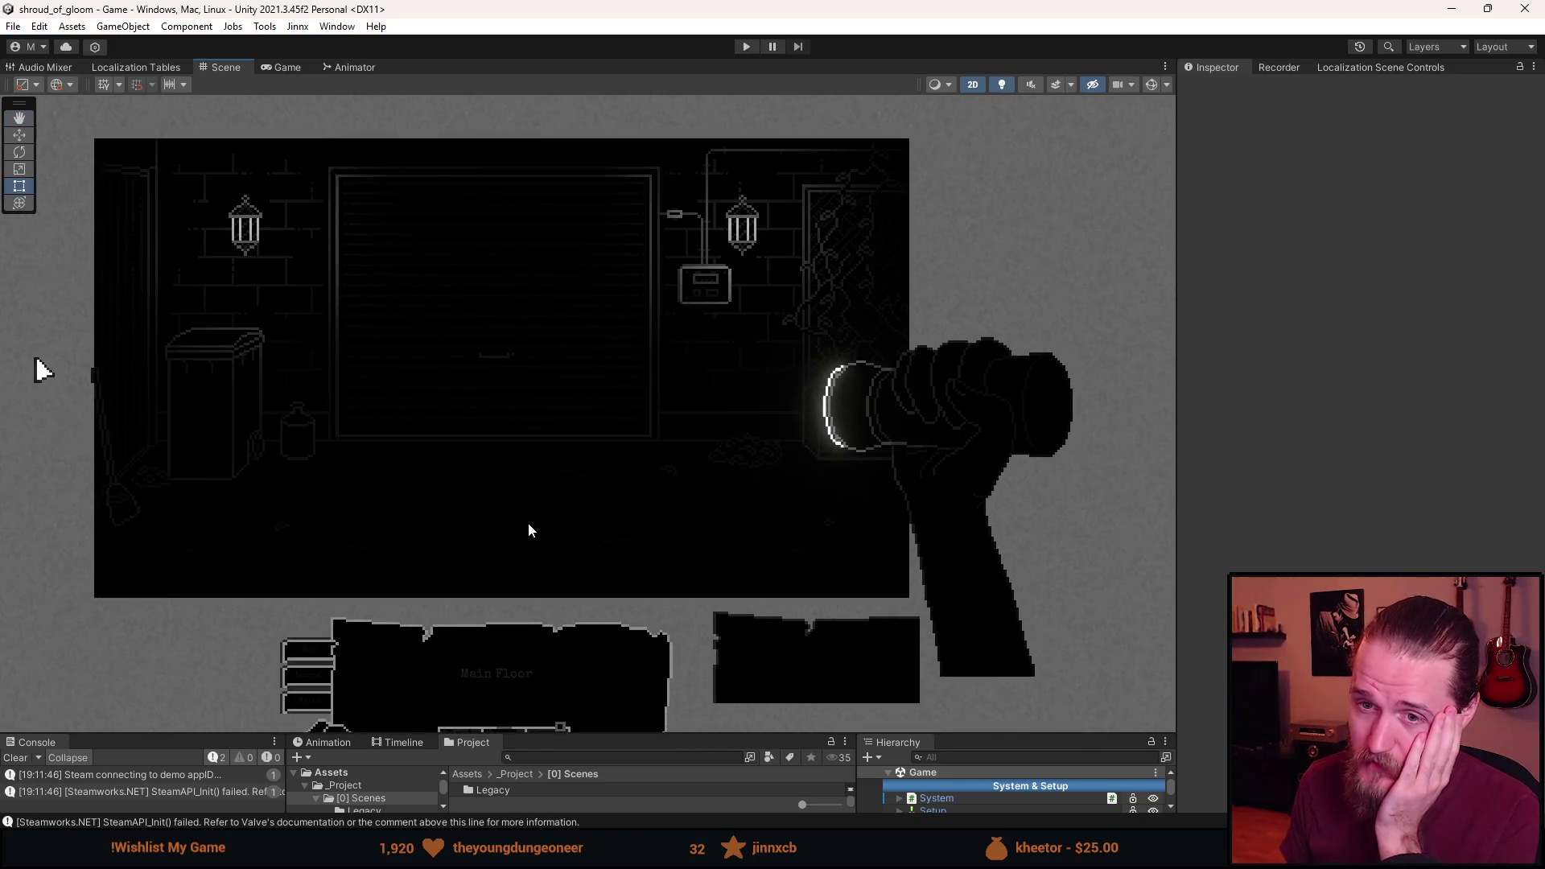
scroll(431, 450, up, 1)
drag(445, 495, 462, 518)
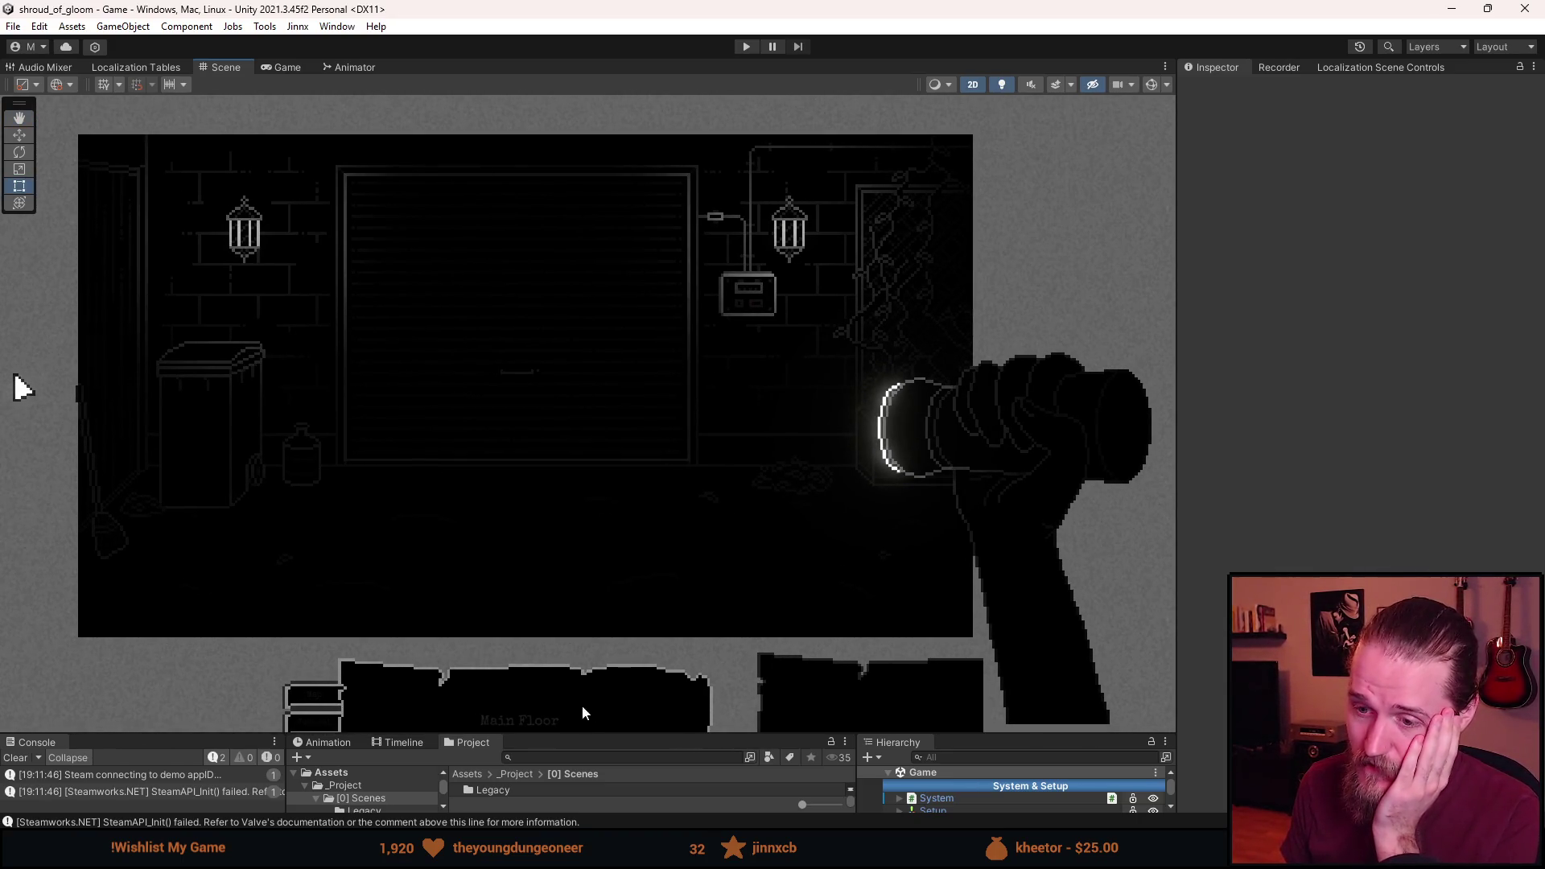
drag(594, 734, 575, 641)
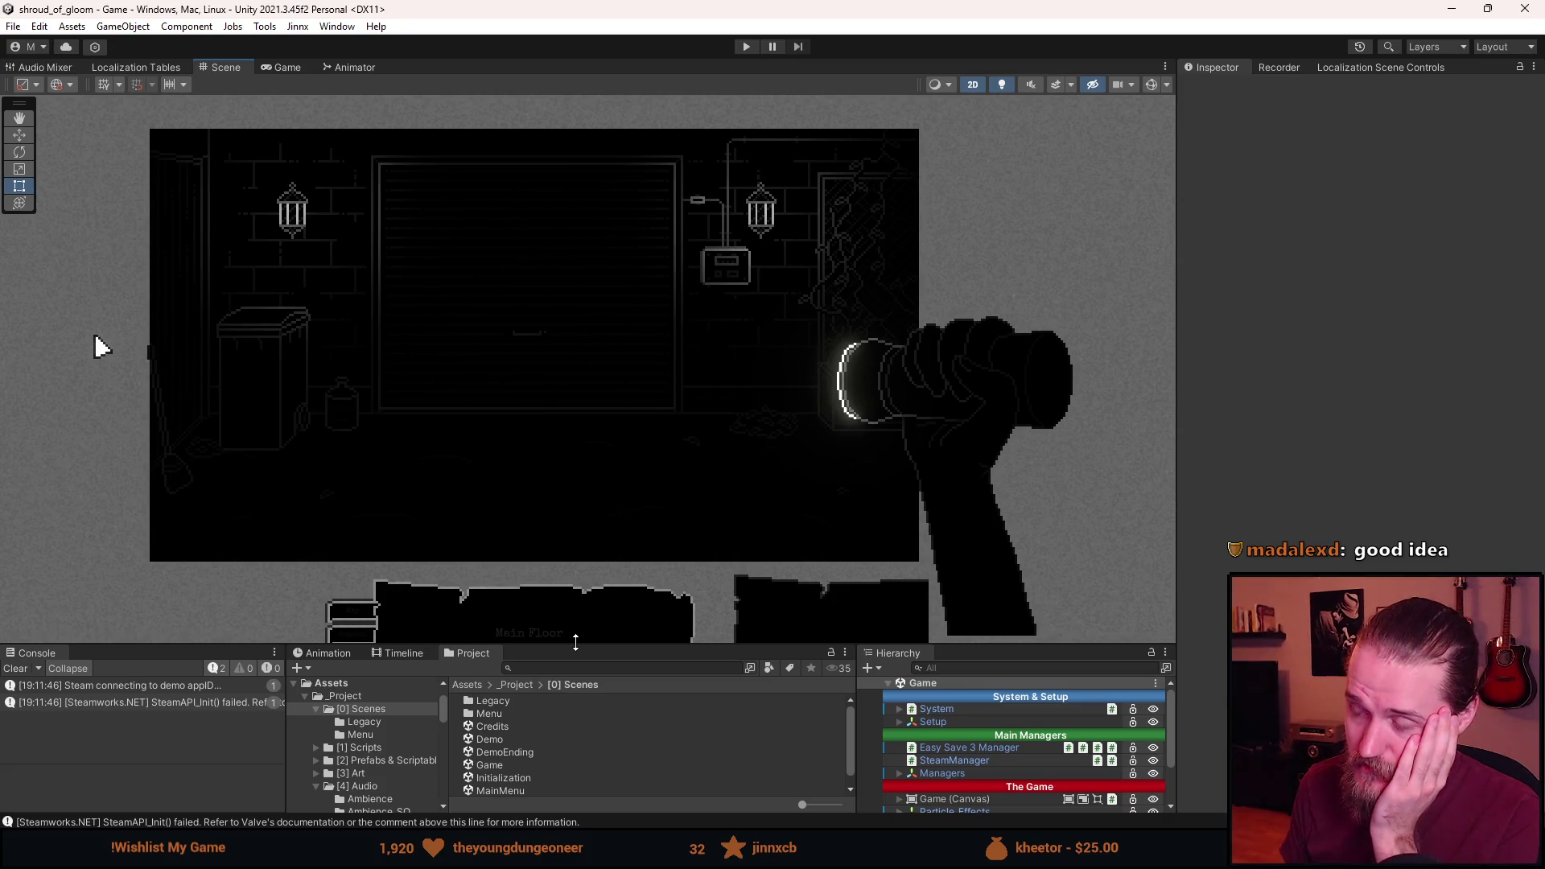
drag(575, 641, 577, 686)
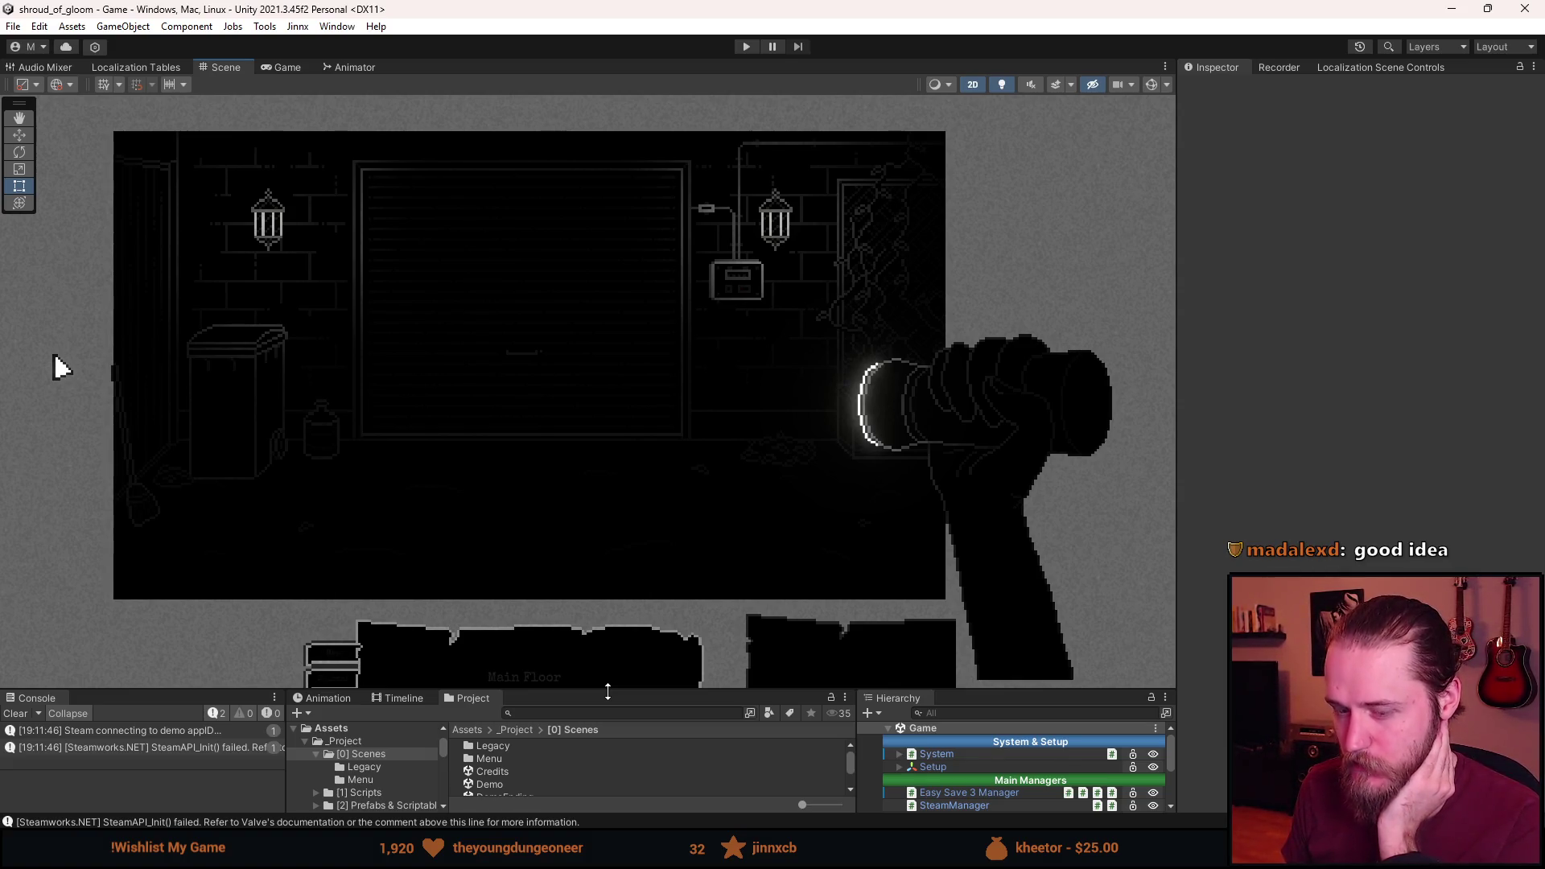
mouse_move(608, 692)
mouse_down()
mouse_move(599, 613)
mouse_move(611, 672)
mouse_up()
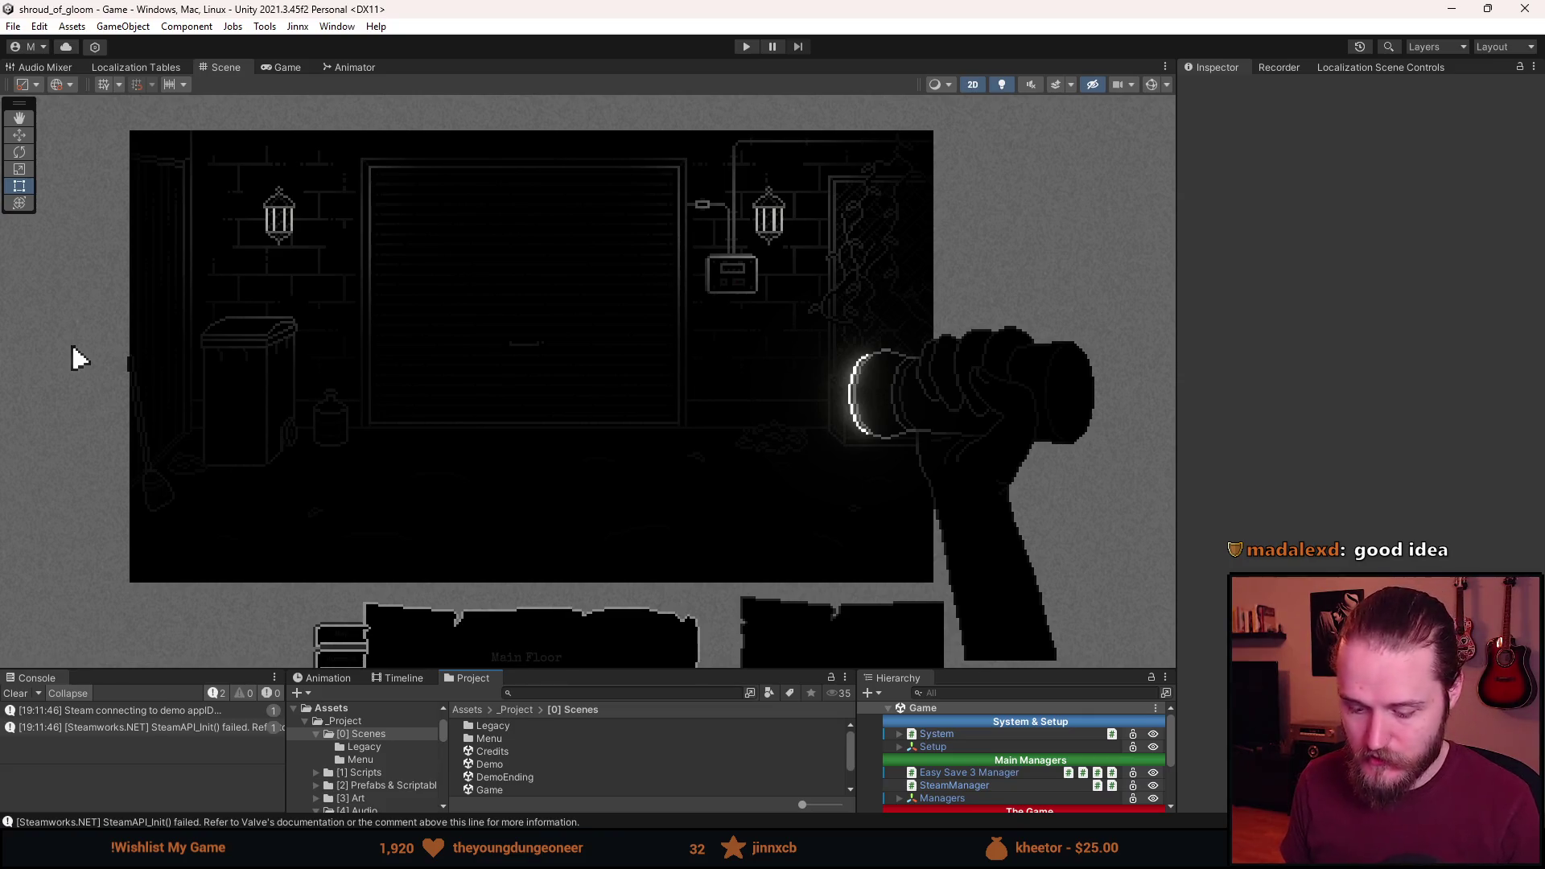
Return to the brick sprite in Aseprite and make the Wall layer active.
key(alt+Tab)
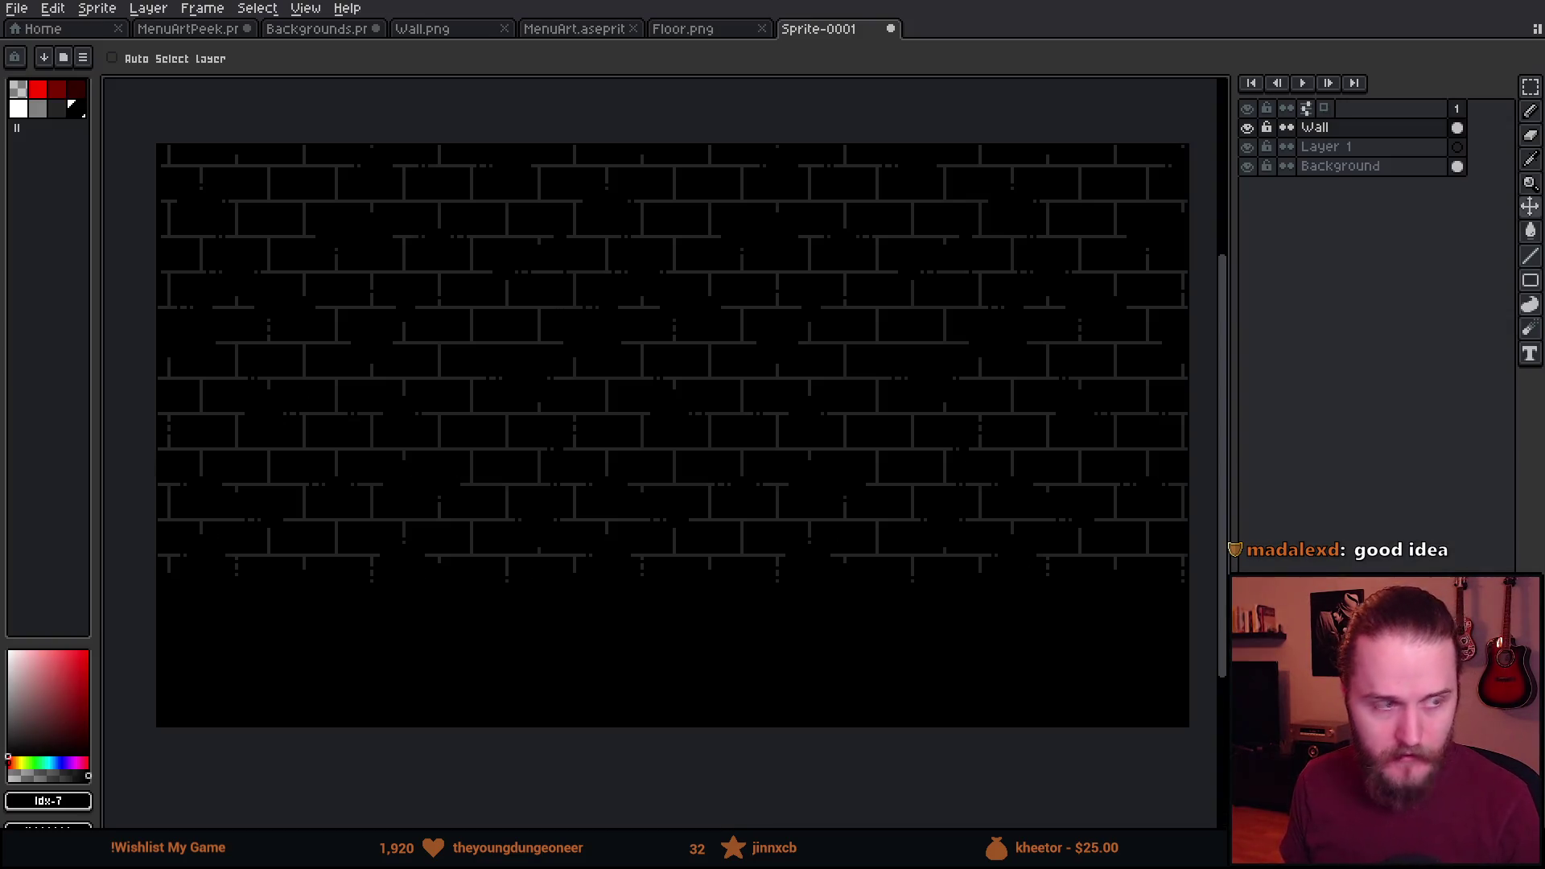
click(1336, 127)
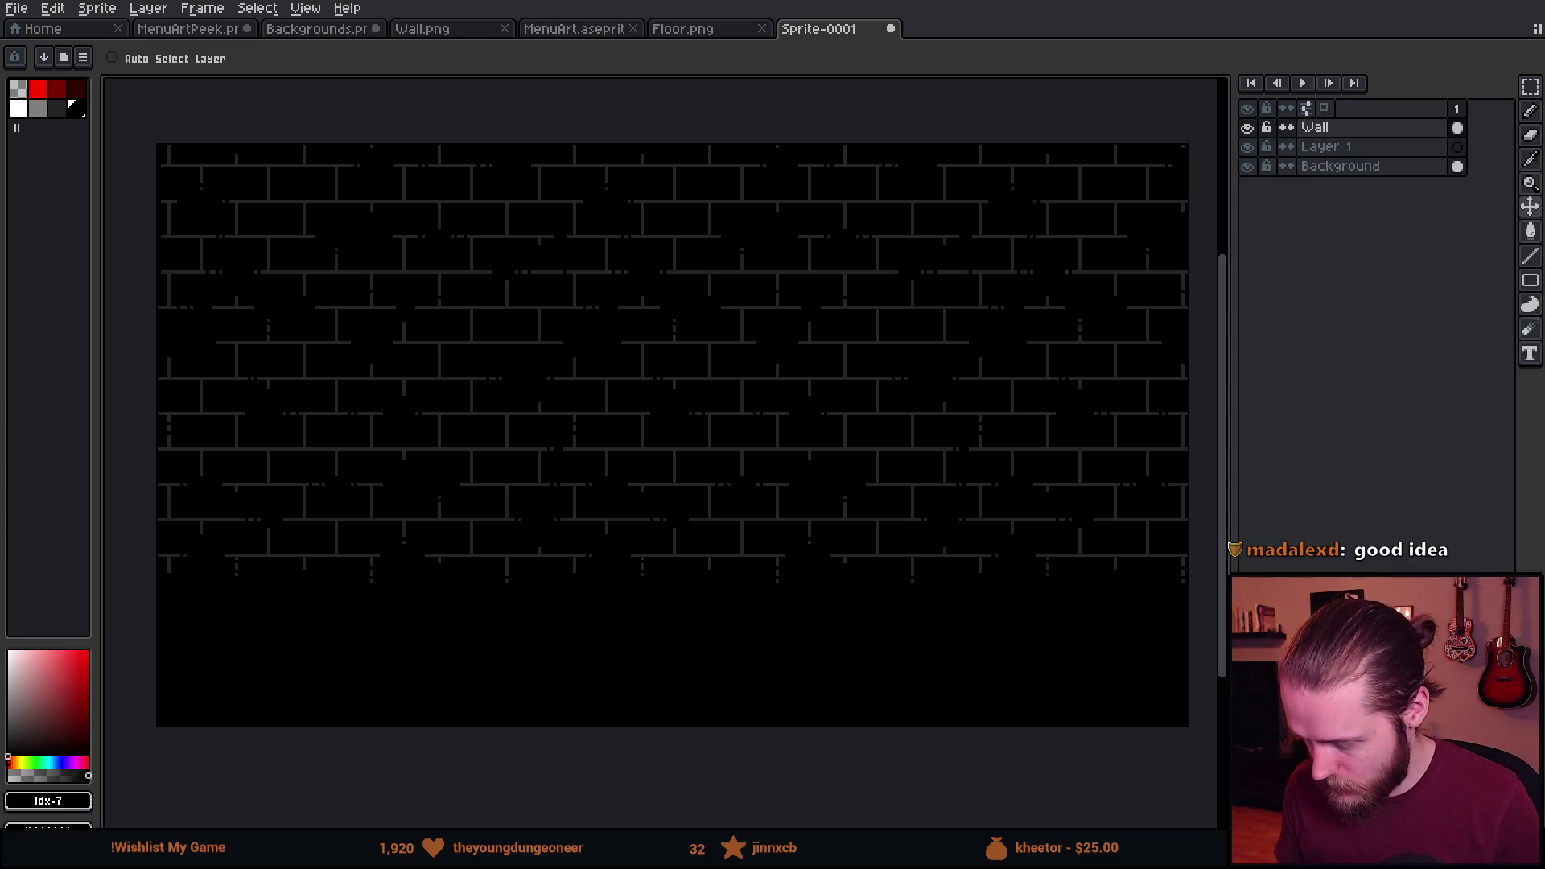
drag(635, 389, 645, 437)
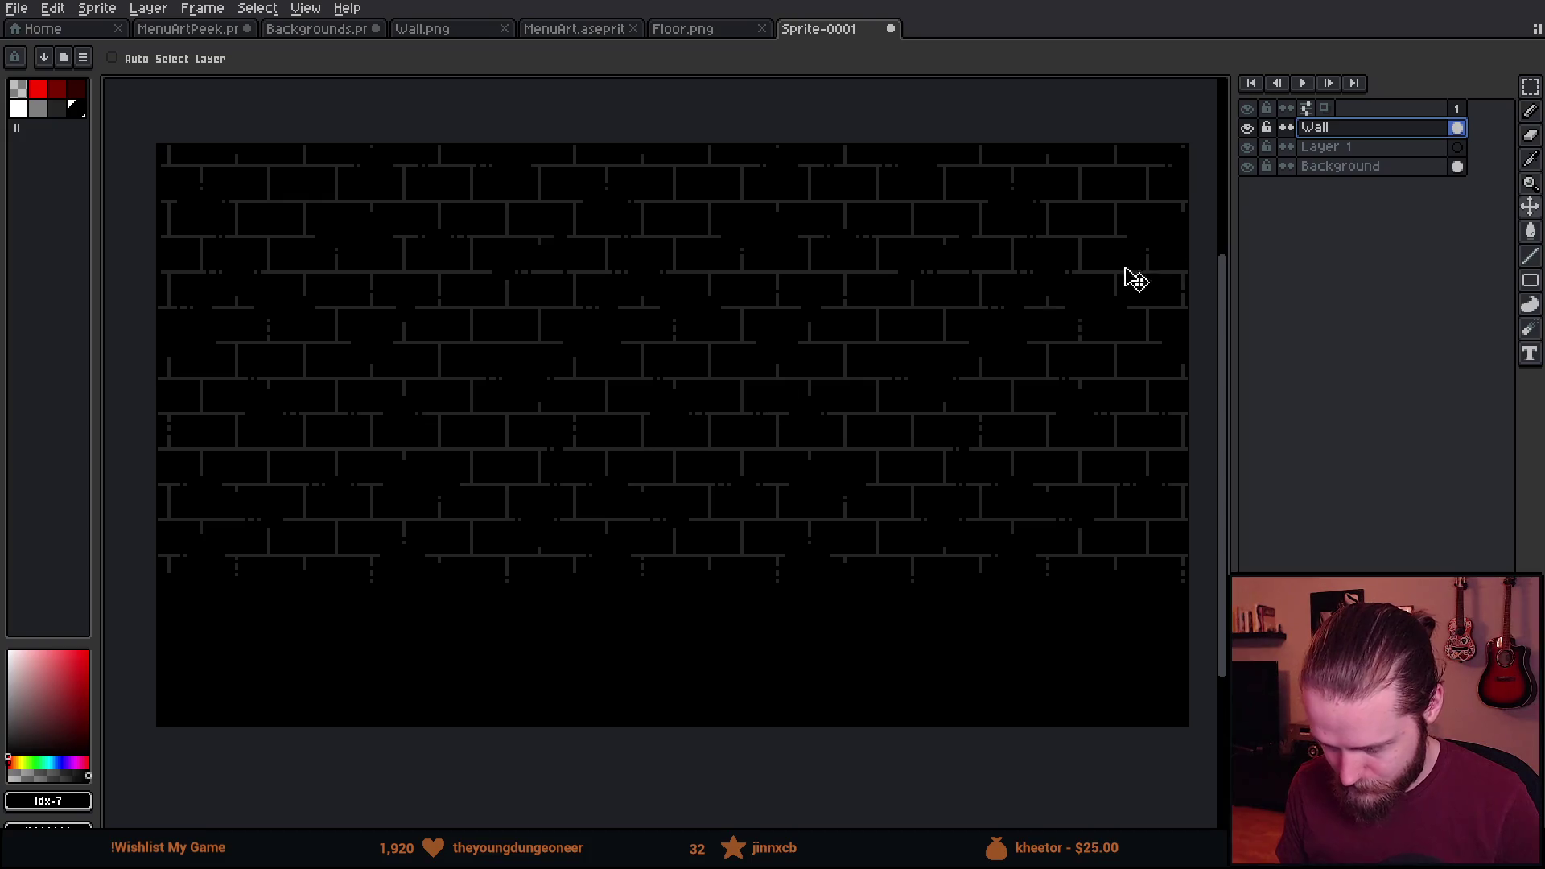
click(1329, 131)
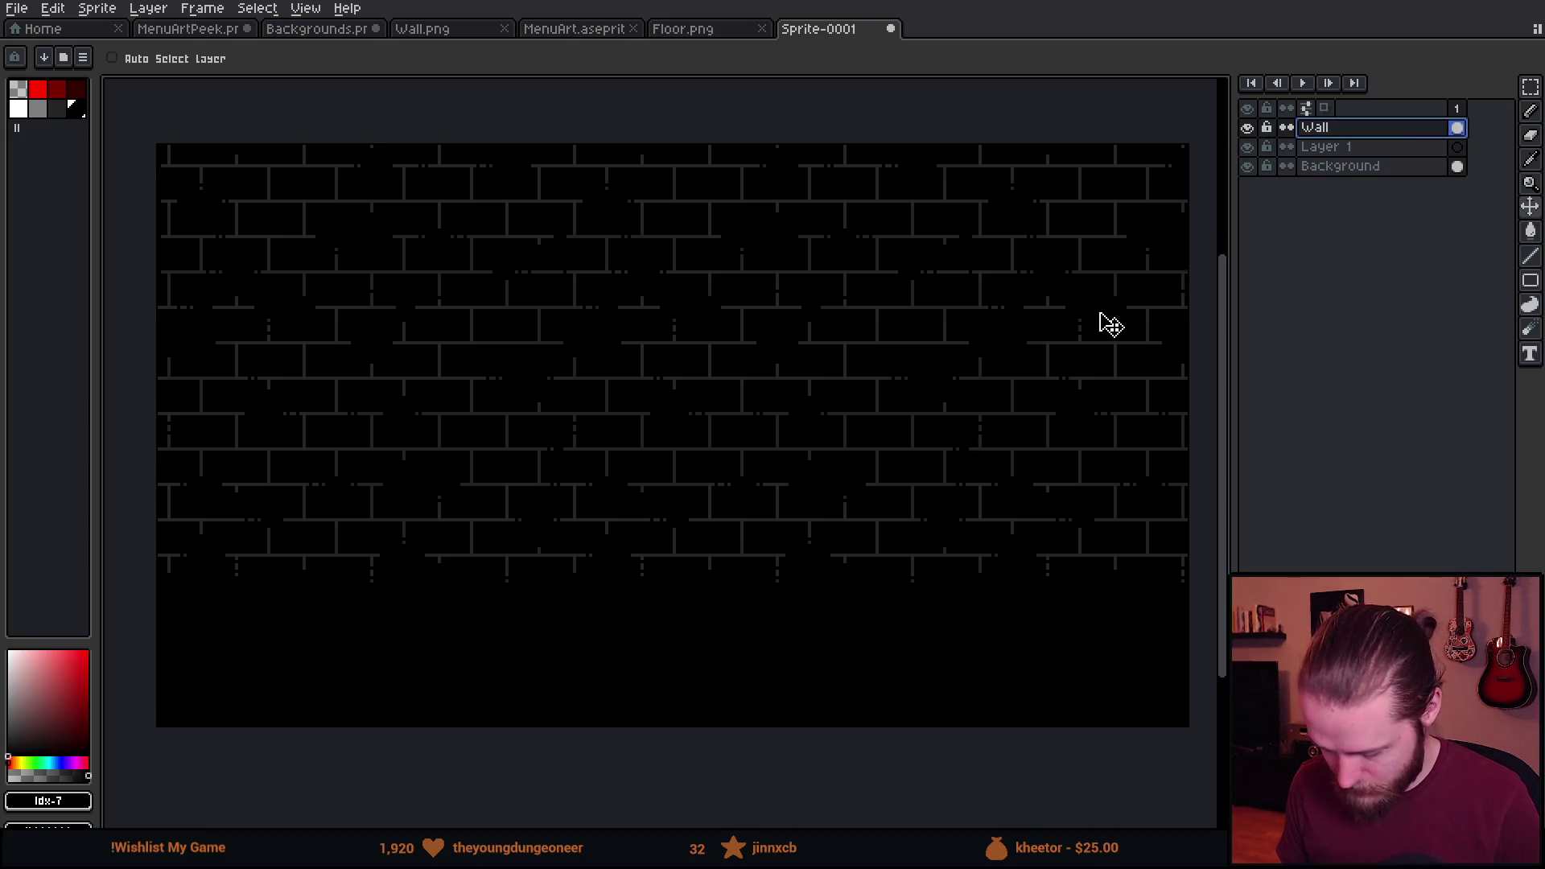
Marquee-select the lower strip of the brick wall and move it down to the sprite's bottom.
key(m)
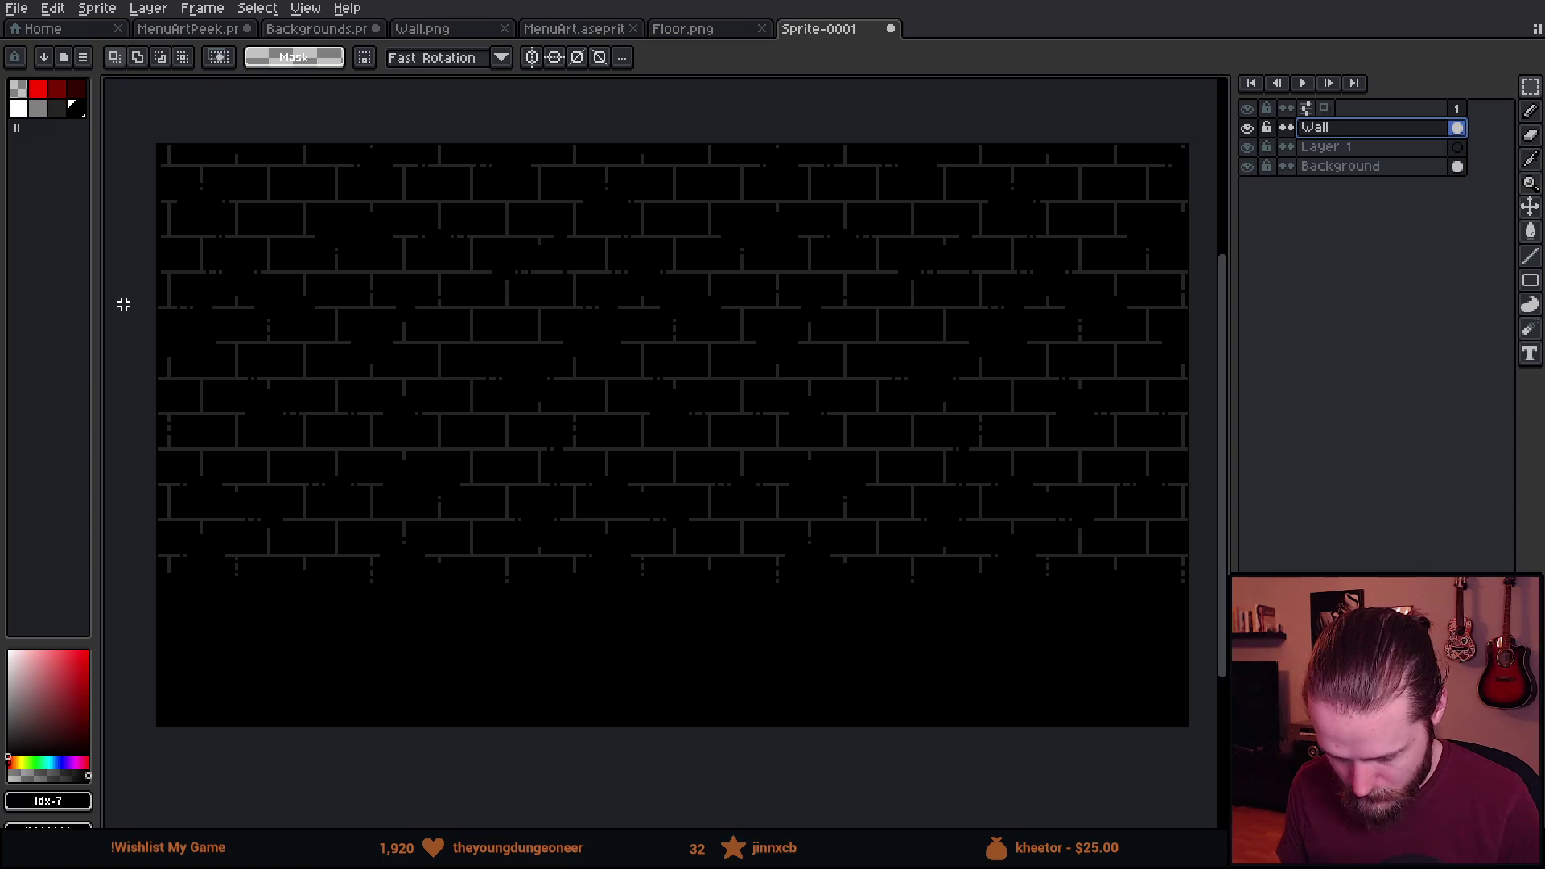
drag(159, 306, 159, 545)
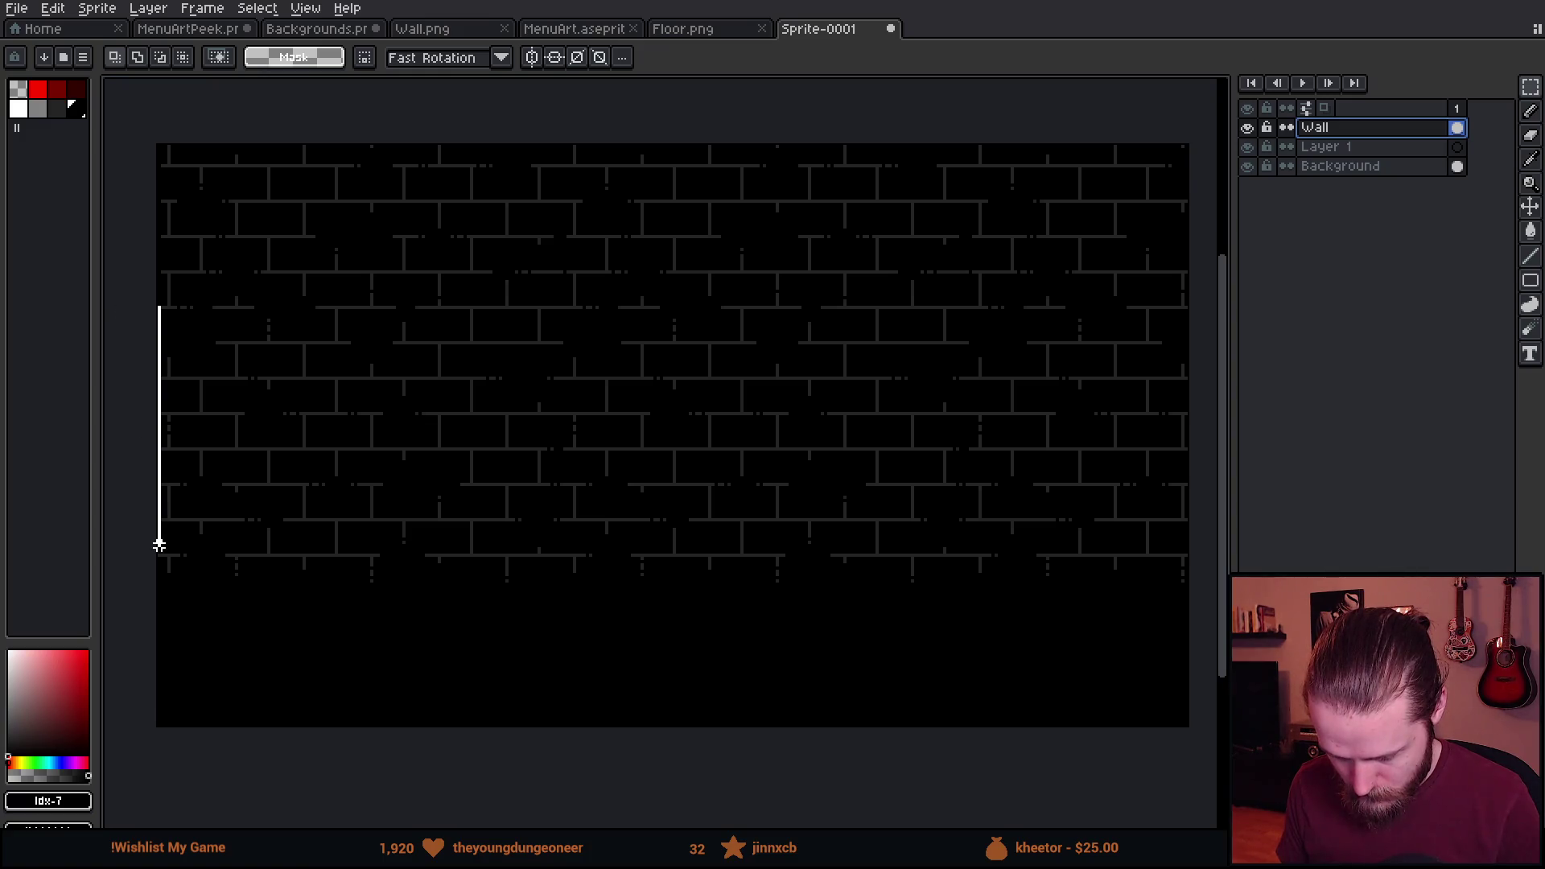
key(ctrl+d)
mouse_move(133, 321)
mouse_down()
mouse_move(520, 727)
mouse_move(1207, 728)
mouse_up()
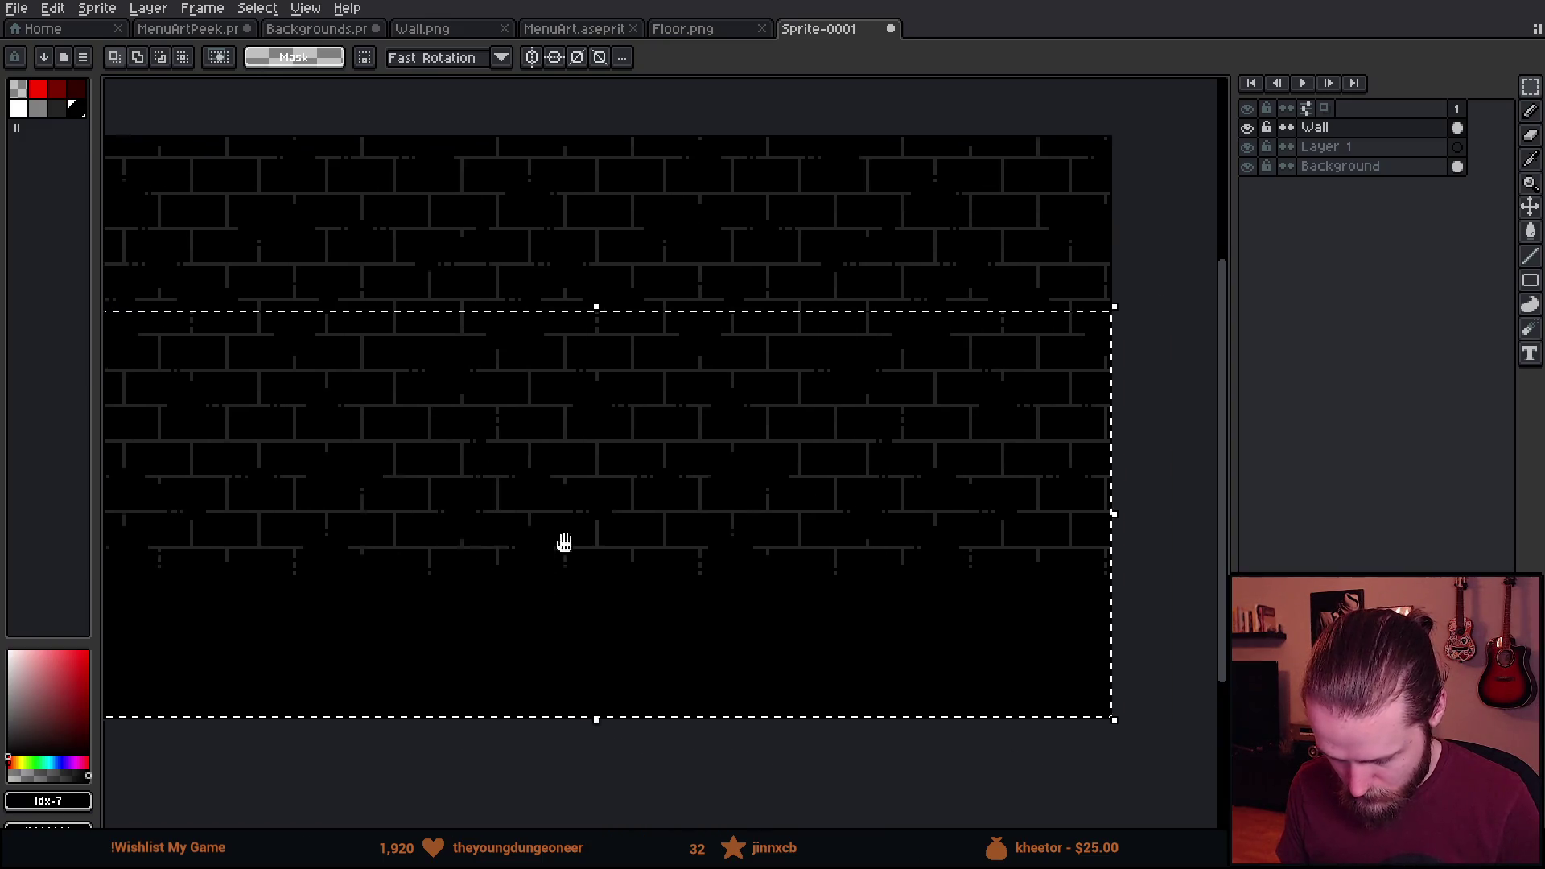
mouse_move(511, 459)
mouse_down()
mouse_move(552, 531)
mouse_move(569, 718)
mouse_move(517, 705)
mouse_move(517, 687)
mouse_move(521, 732)
mouse_move(519, 699)
mouse_up()
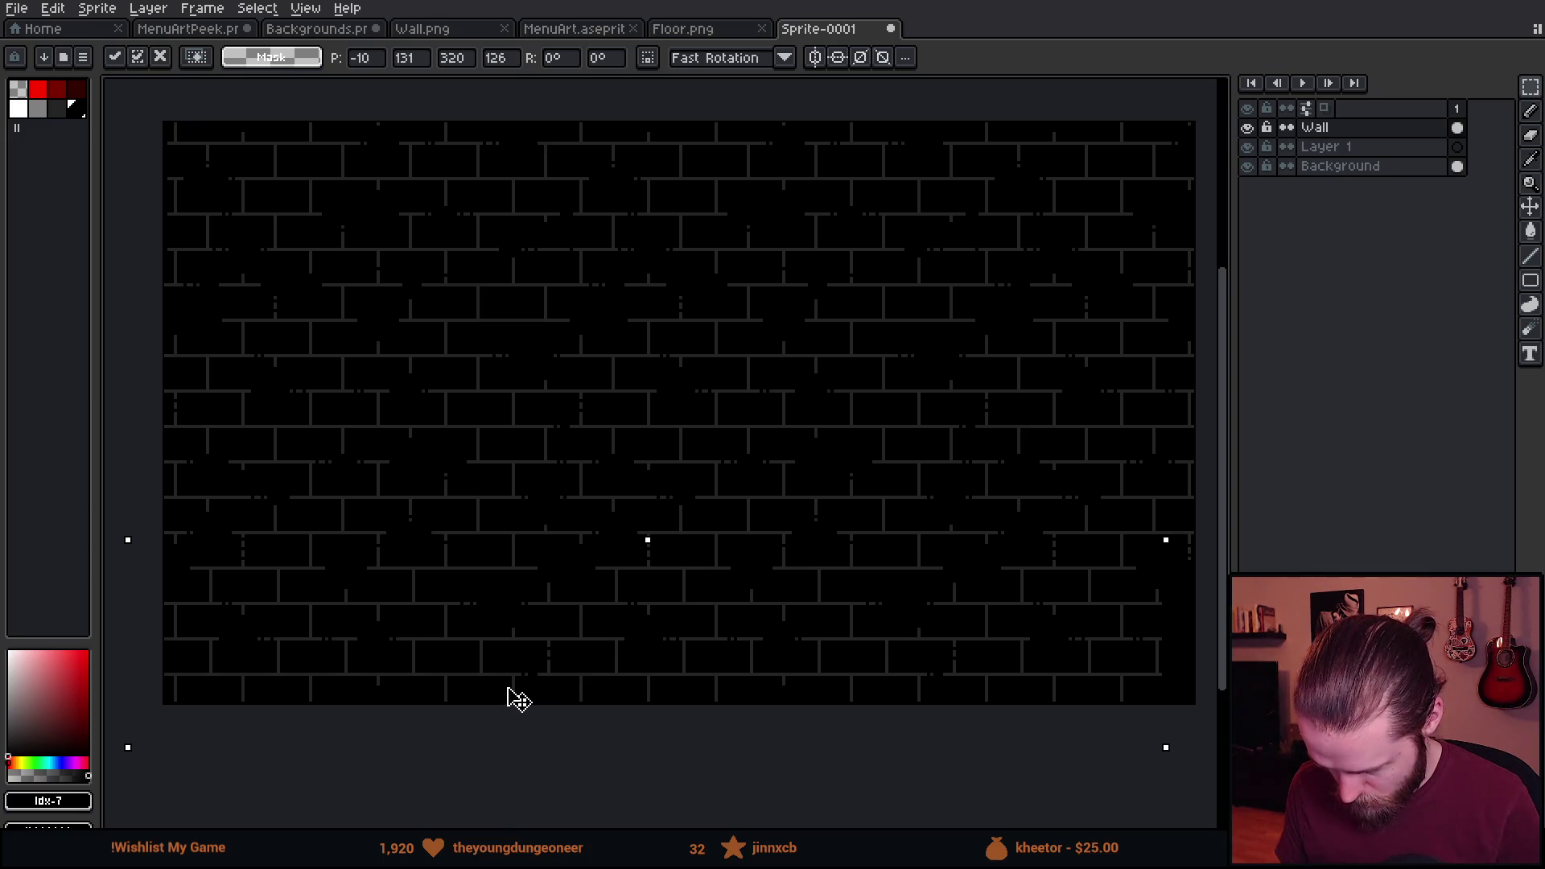
scroll(507, 697, up, 4)
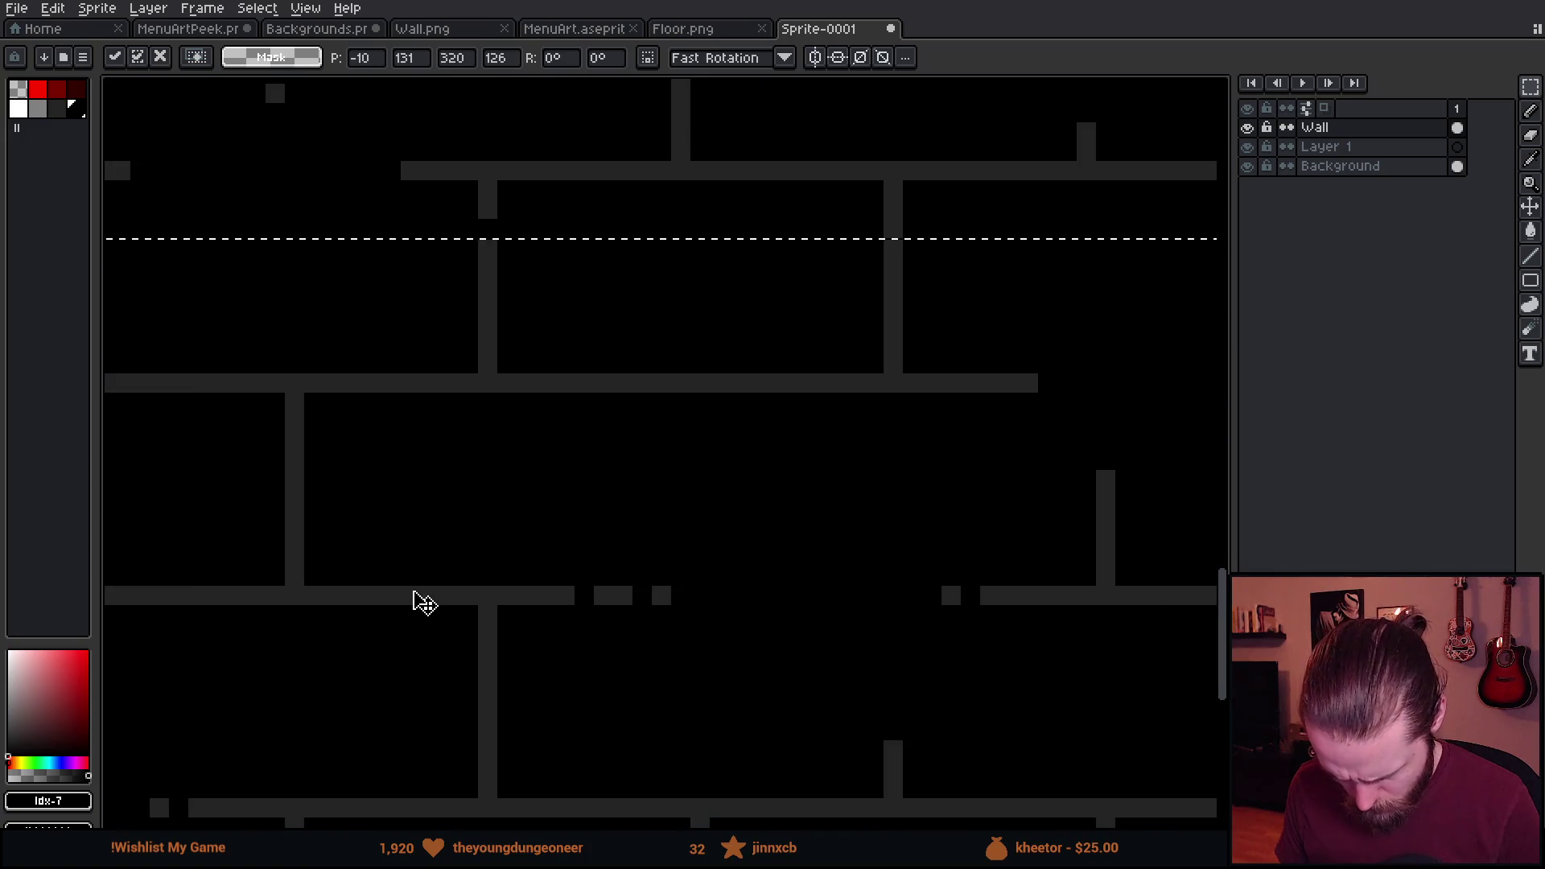
key(Return)
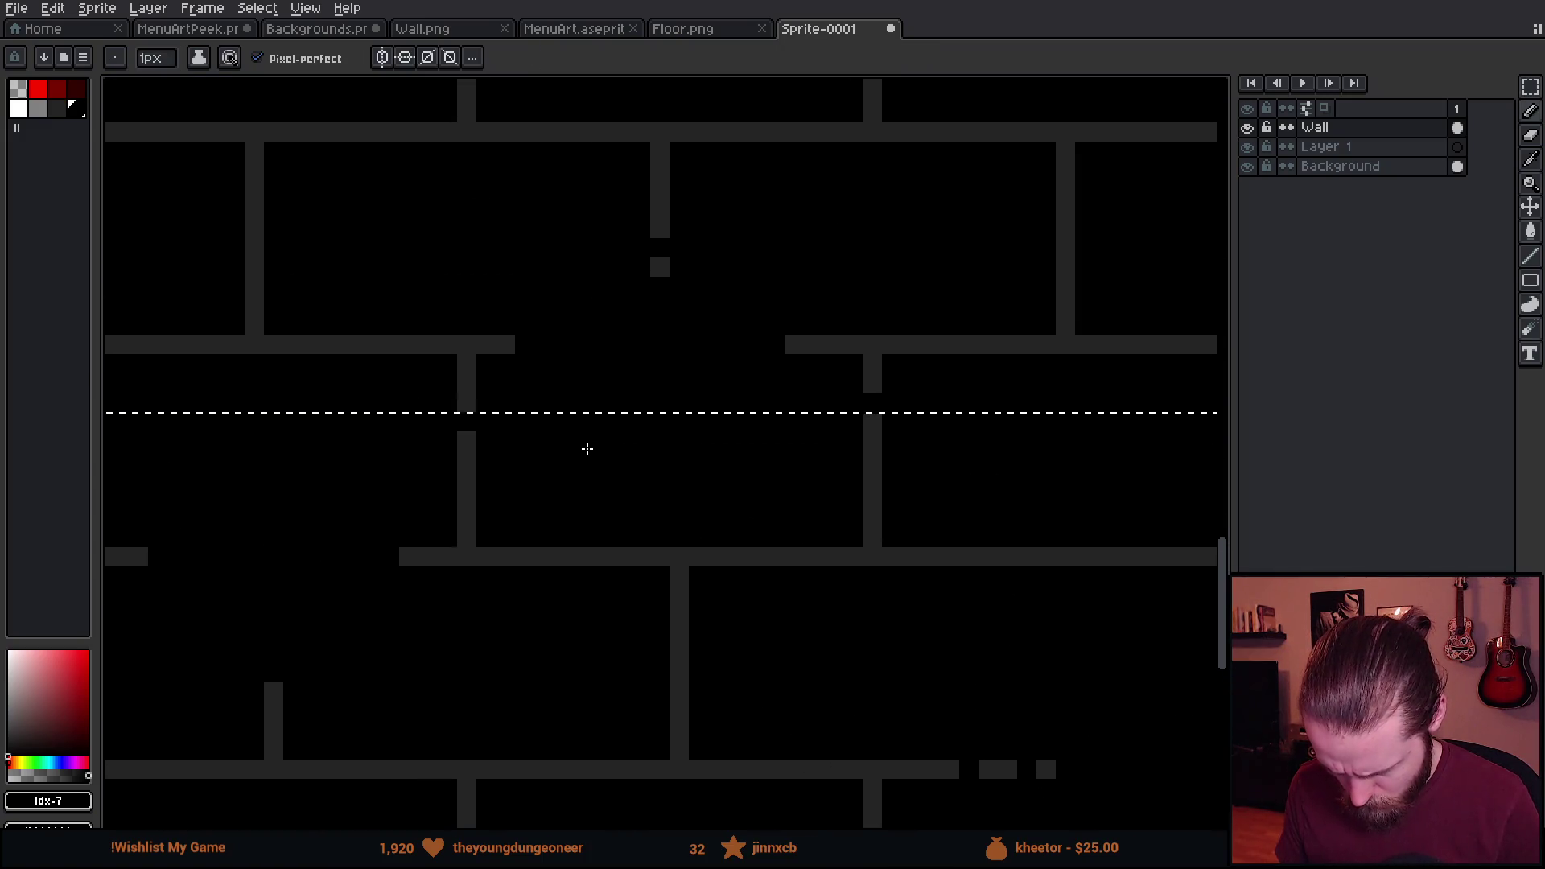
scroll(586, 448, down, 3)
scroll(587, 357, down, 4)
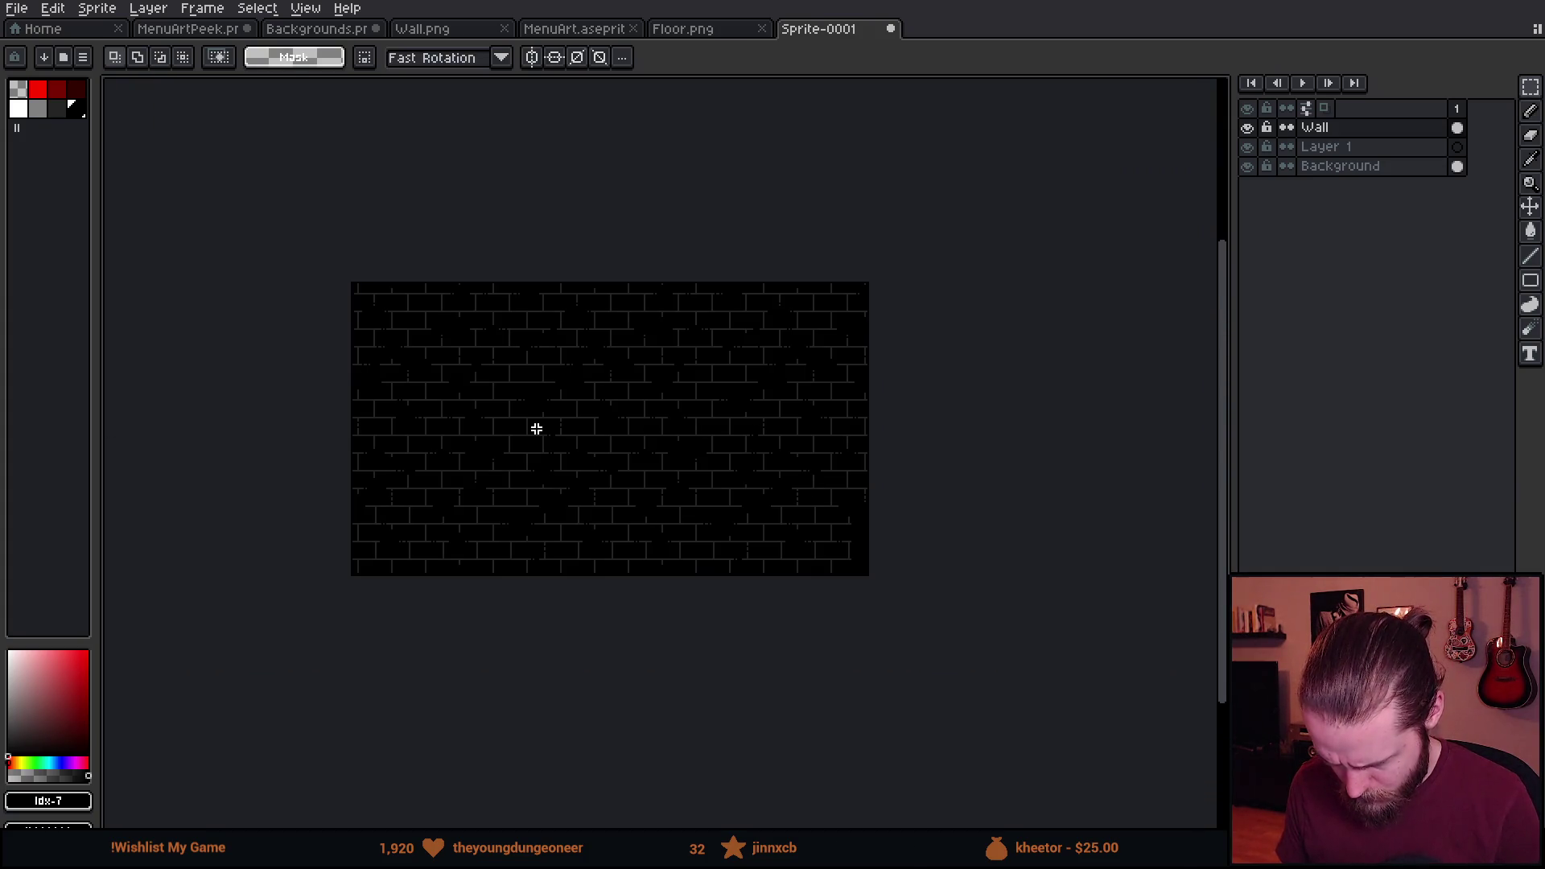
scroll(537, 429, up, 1)
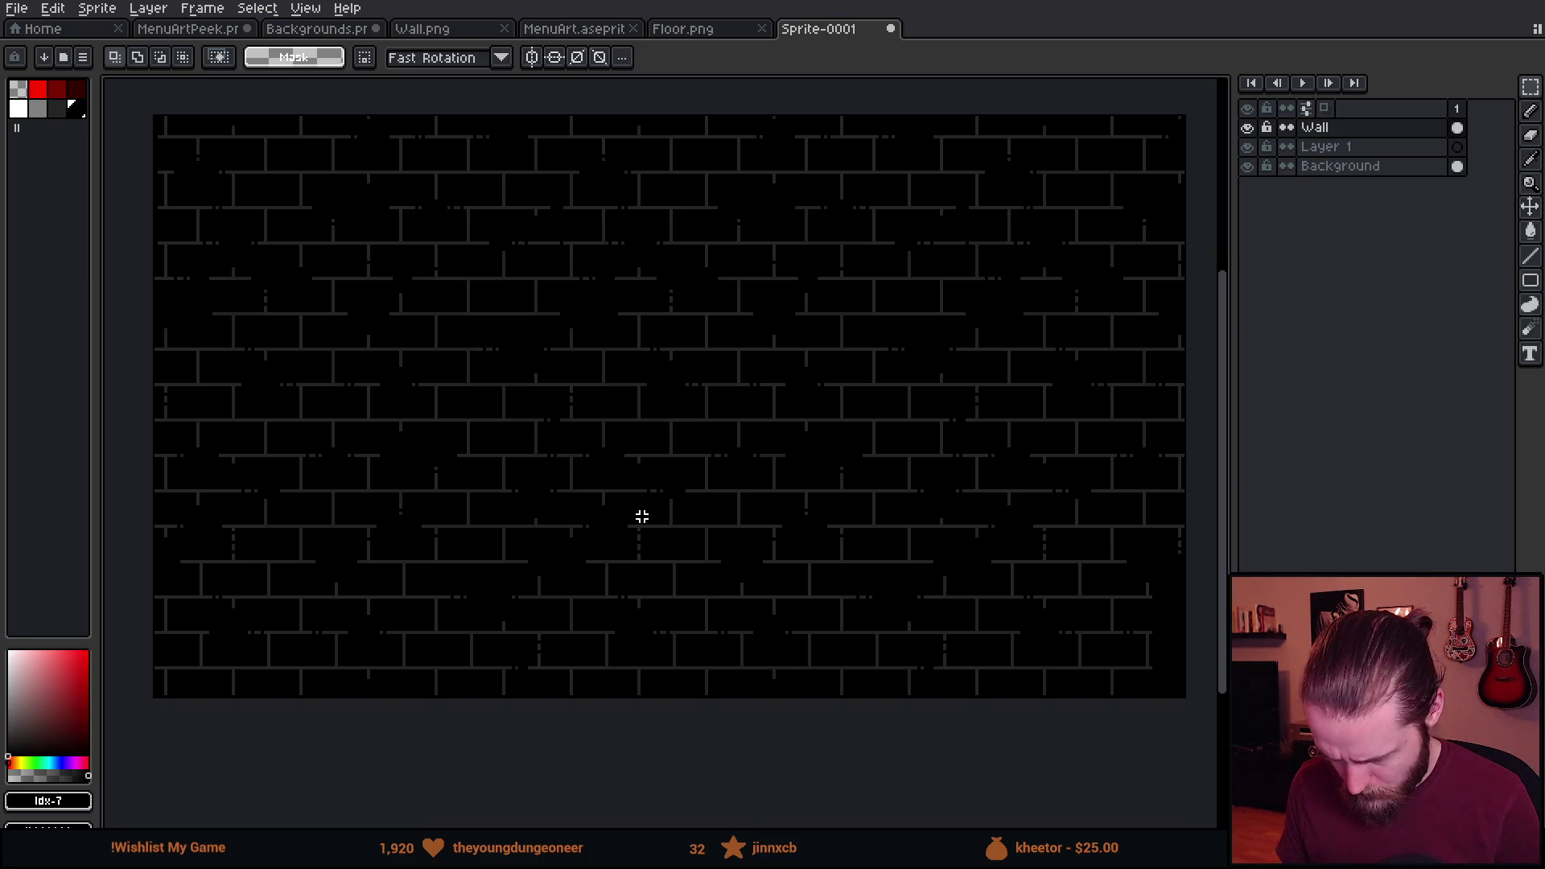
drag(642, 515, 620, 550)
drag(514, 535, 534, 539)
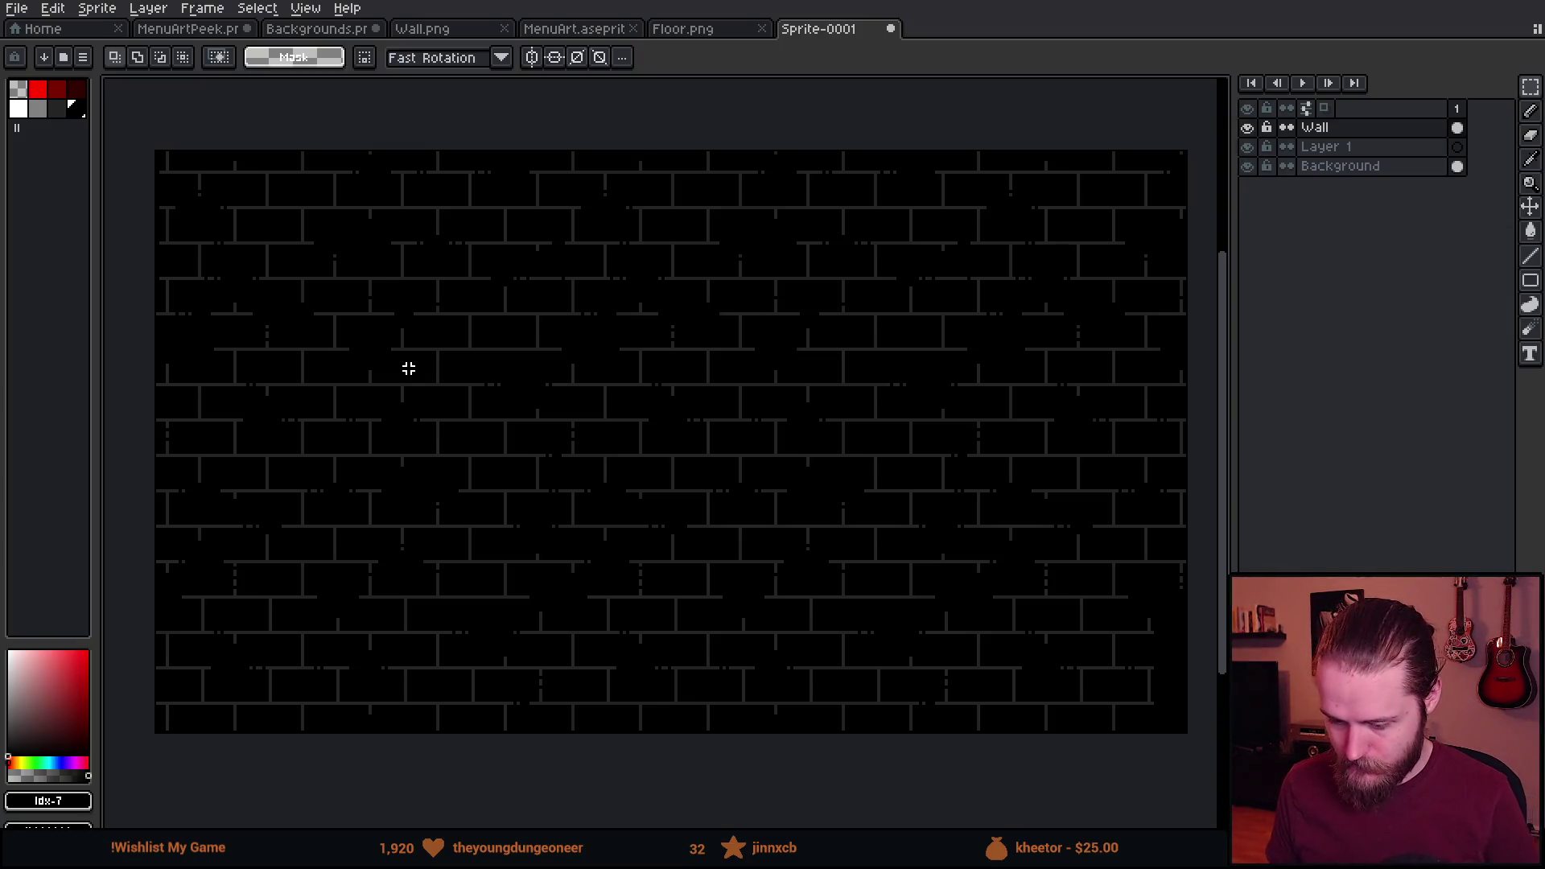
Merge Wall into Layer 1 and Layer 1 into Background, then select the whole image.
right_click(1324, 128)
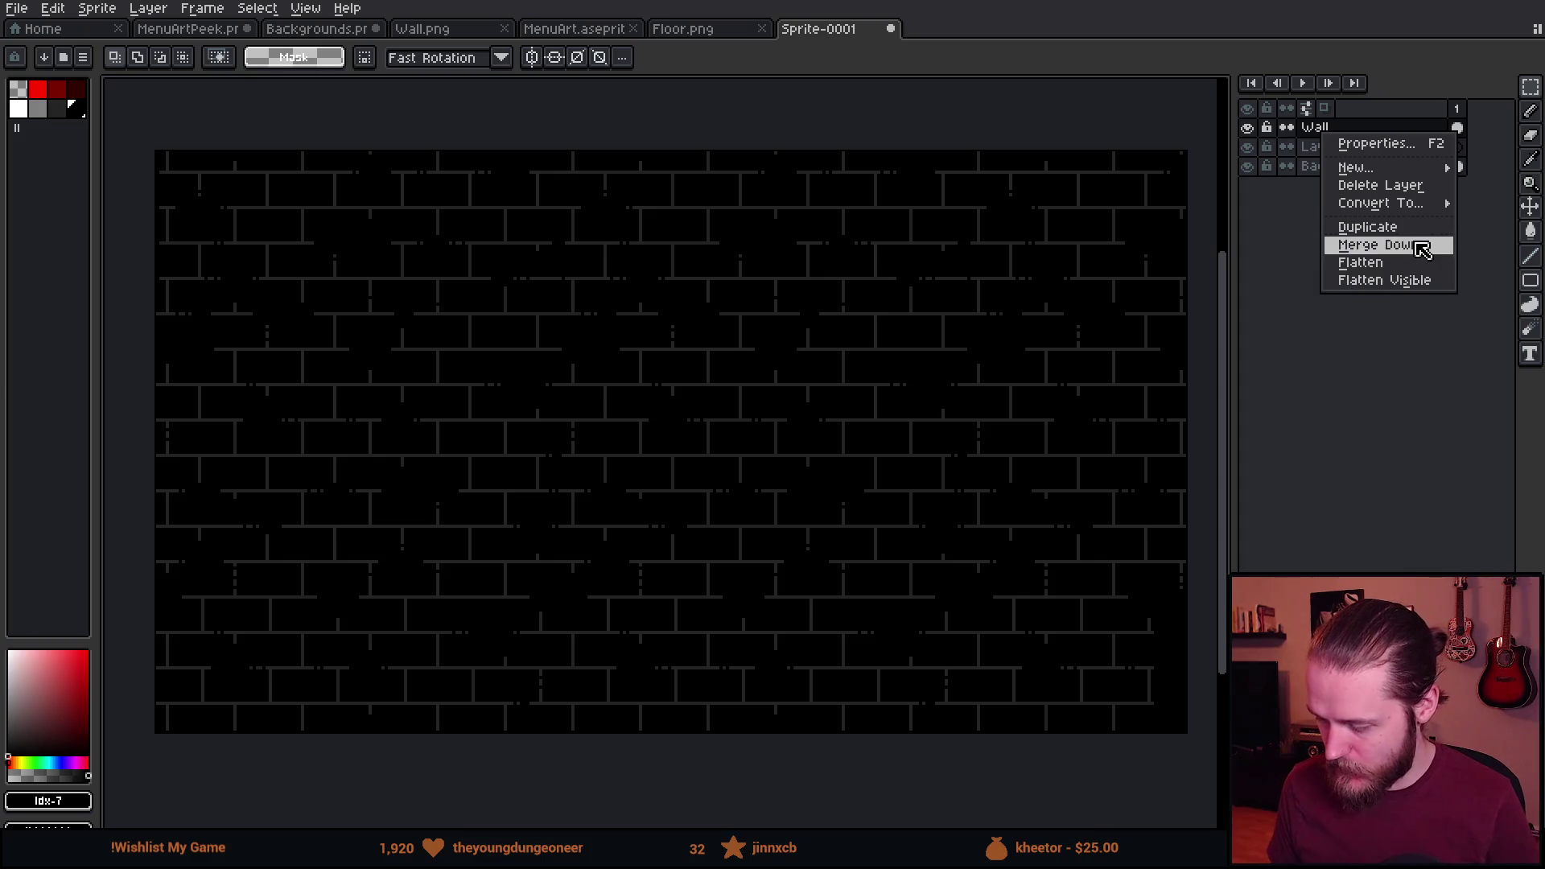
click(1376, 244)
right_click(1353, 133)
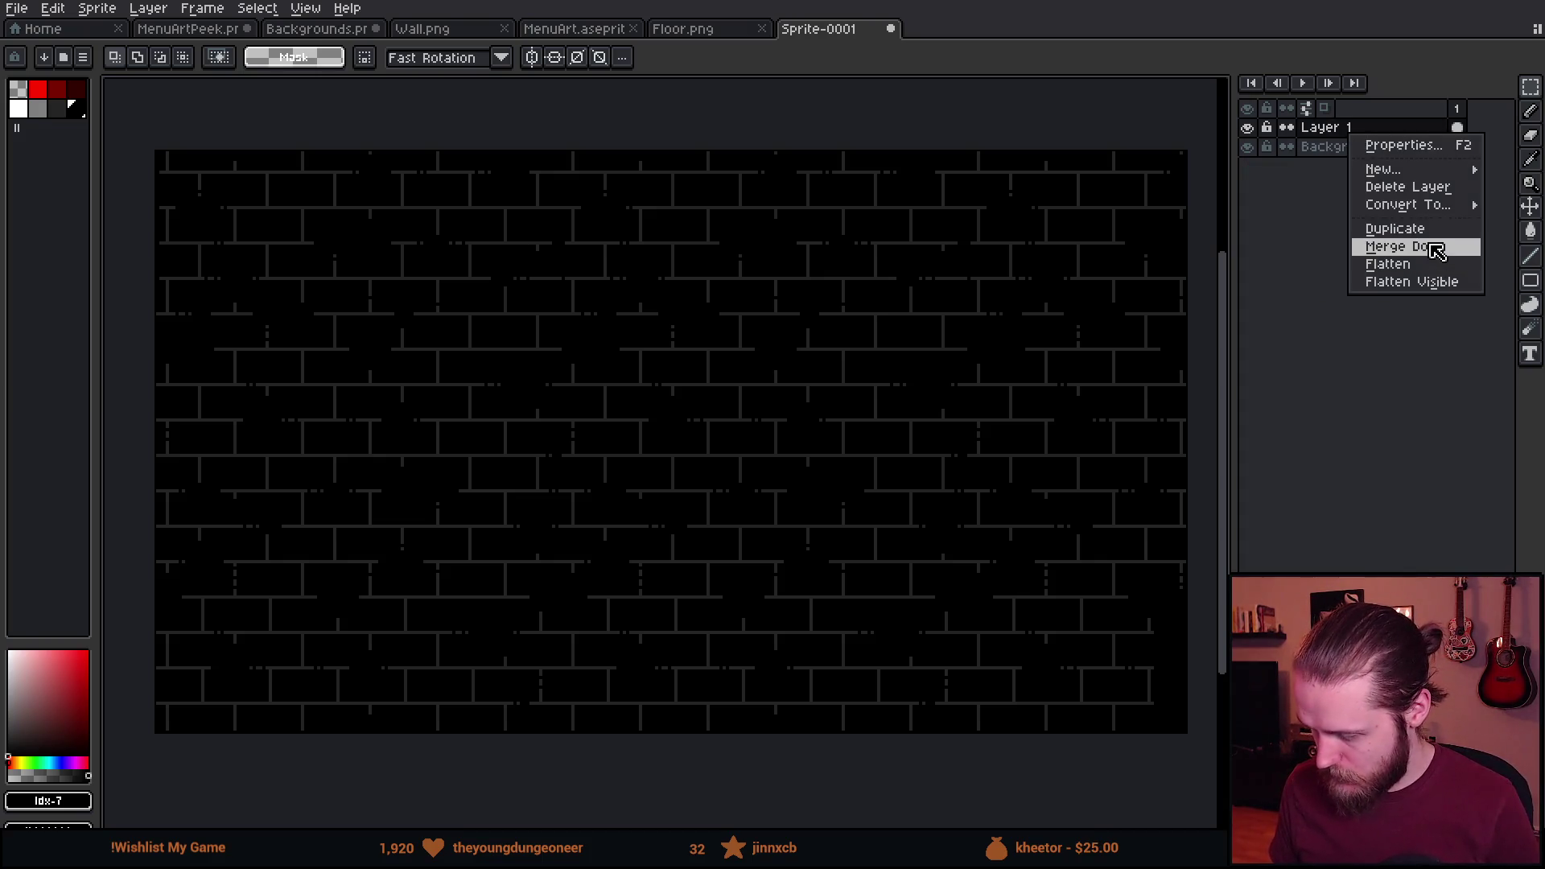
click(1400, 246)
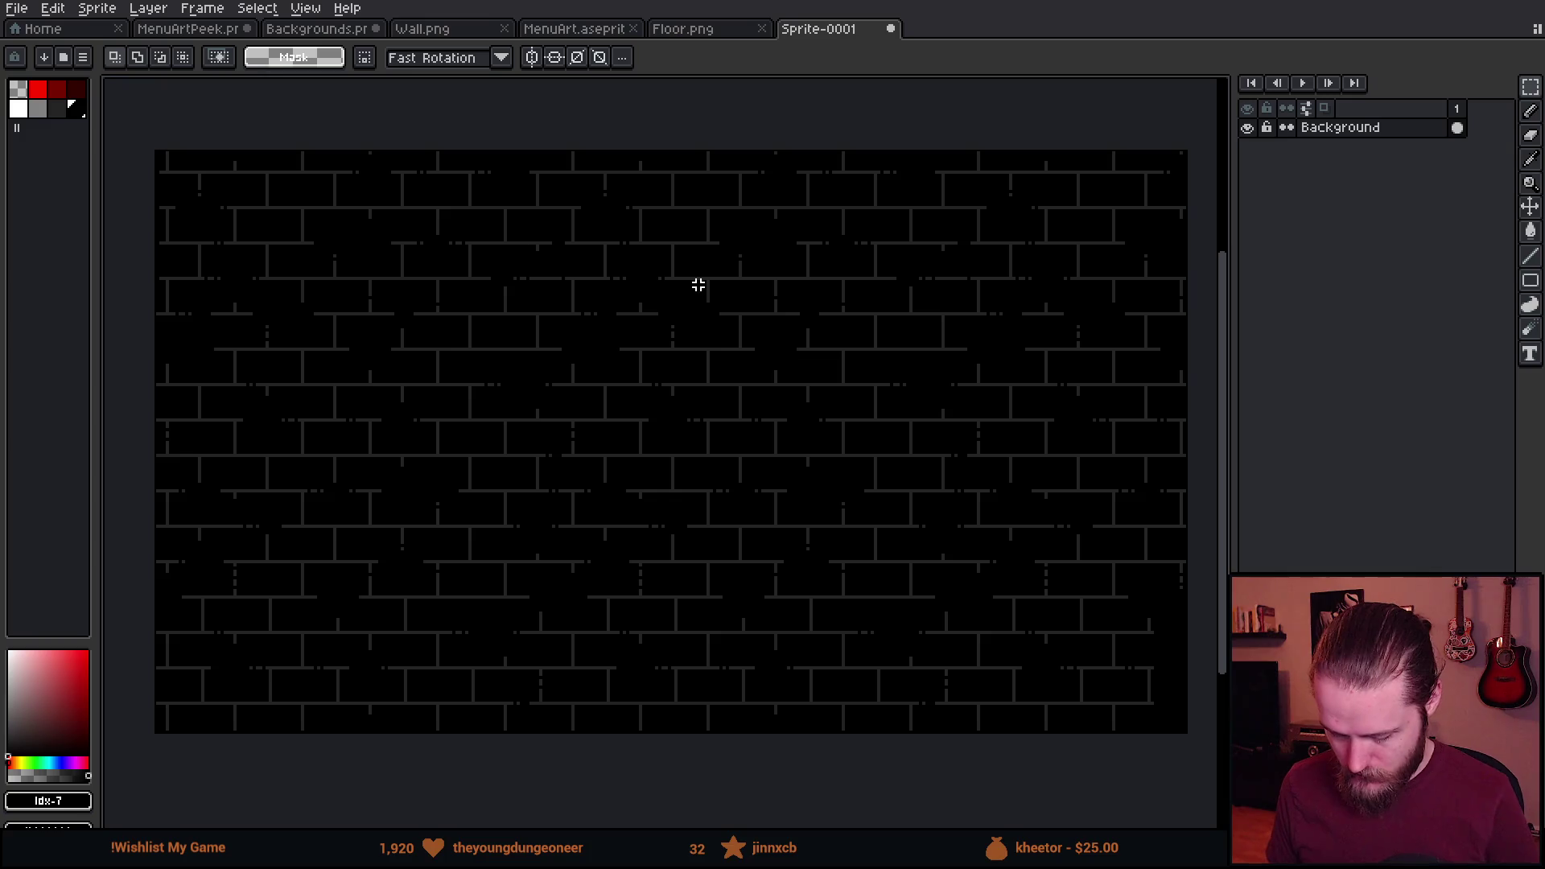
key(ctrl+a)
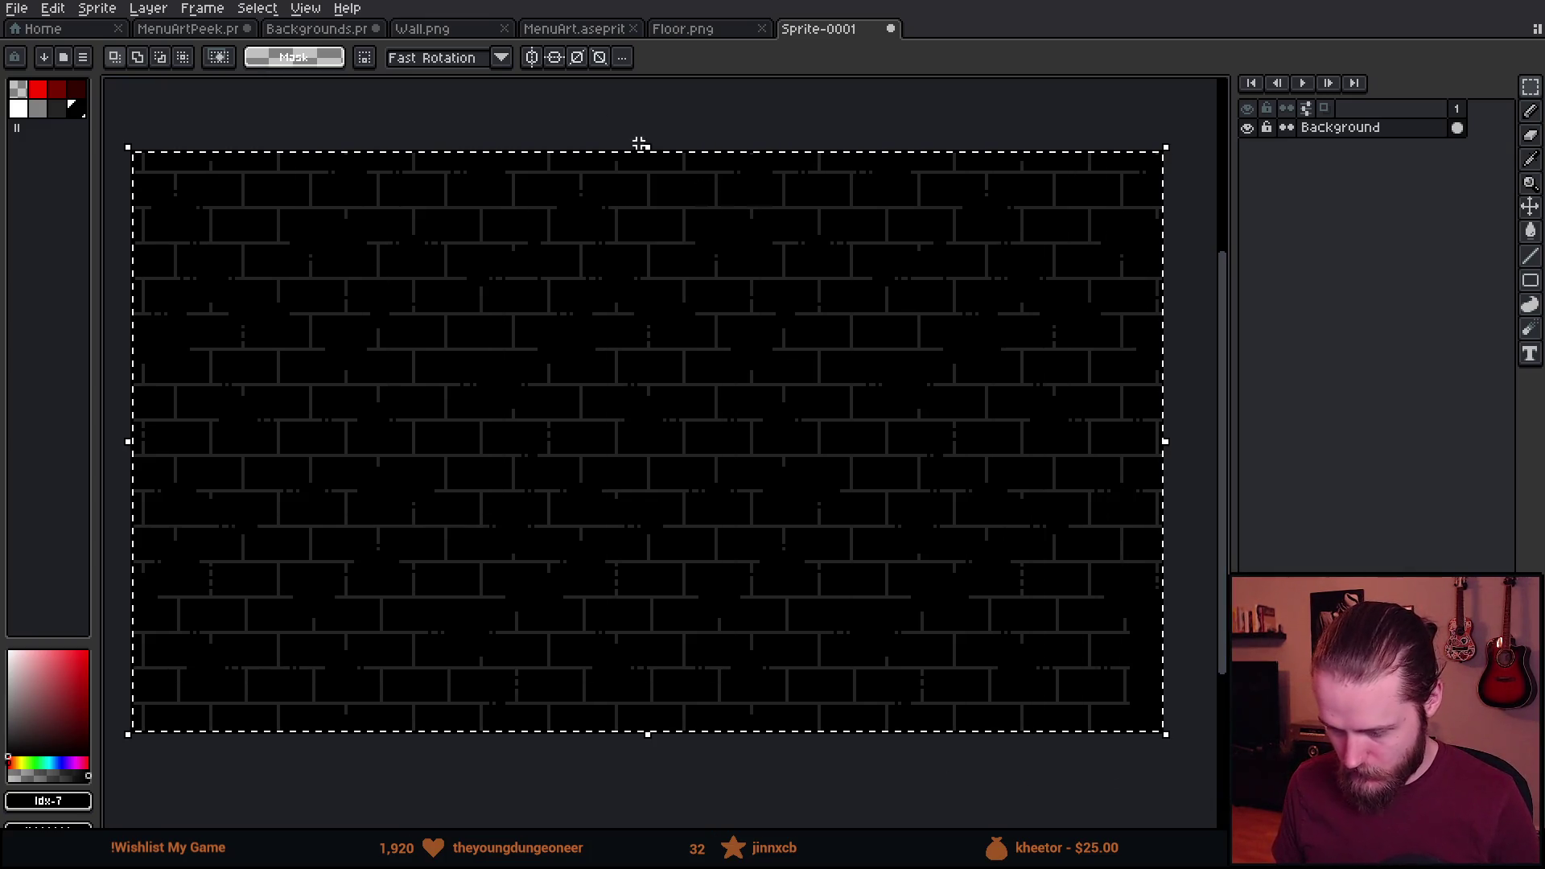
On the Backgrounds sheet, widen the canvas to the right with Canvas Size.
click(337, 29)
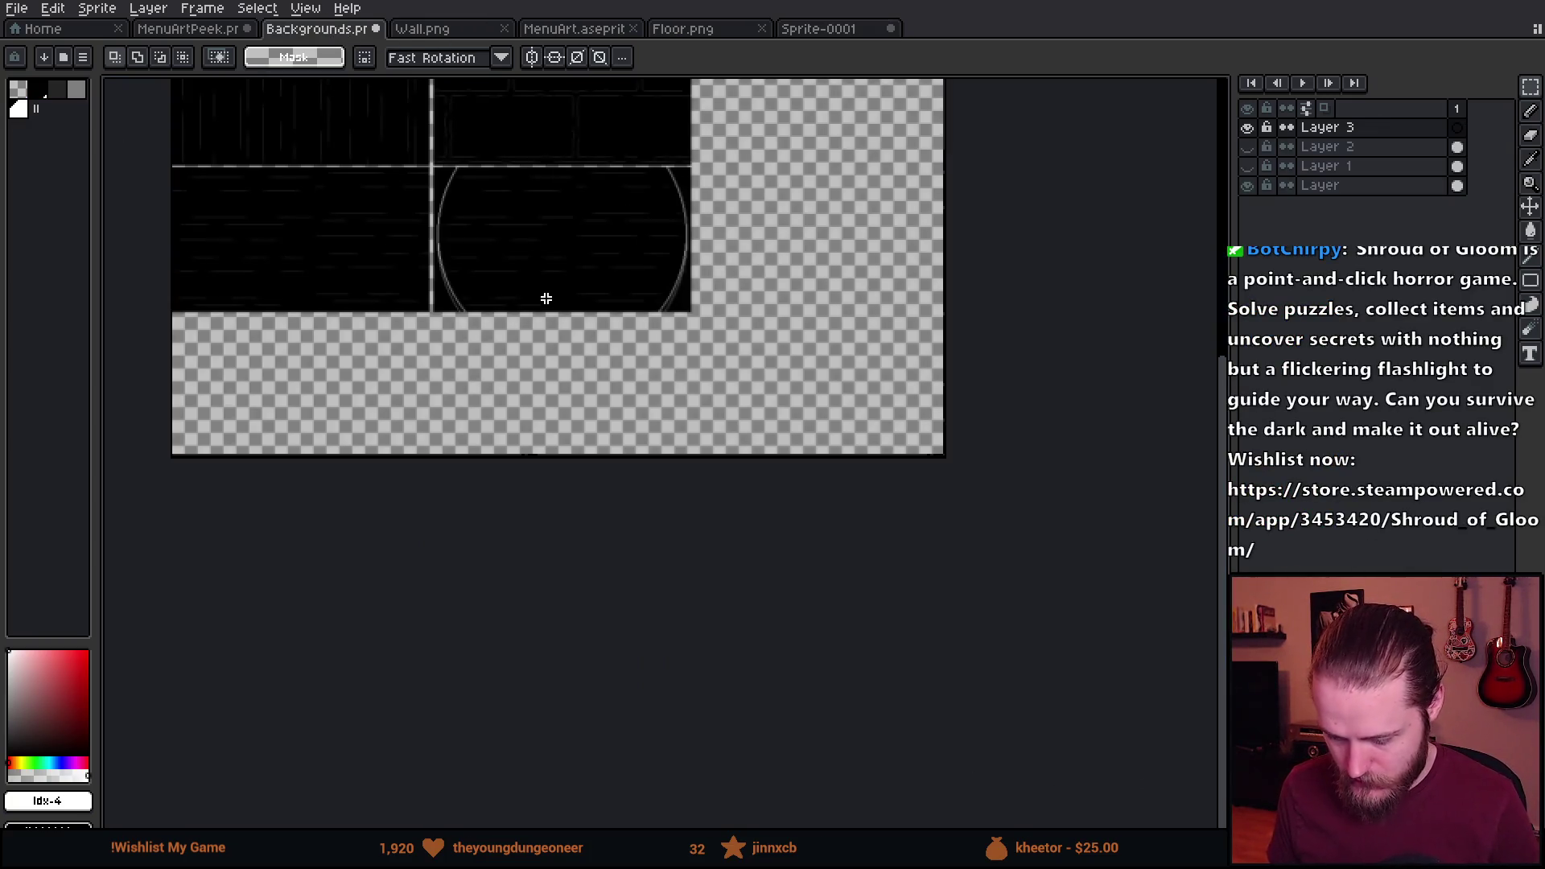
scroll(824, 137, up, 3)
scroll(756, 603, up, 5)
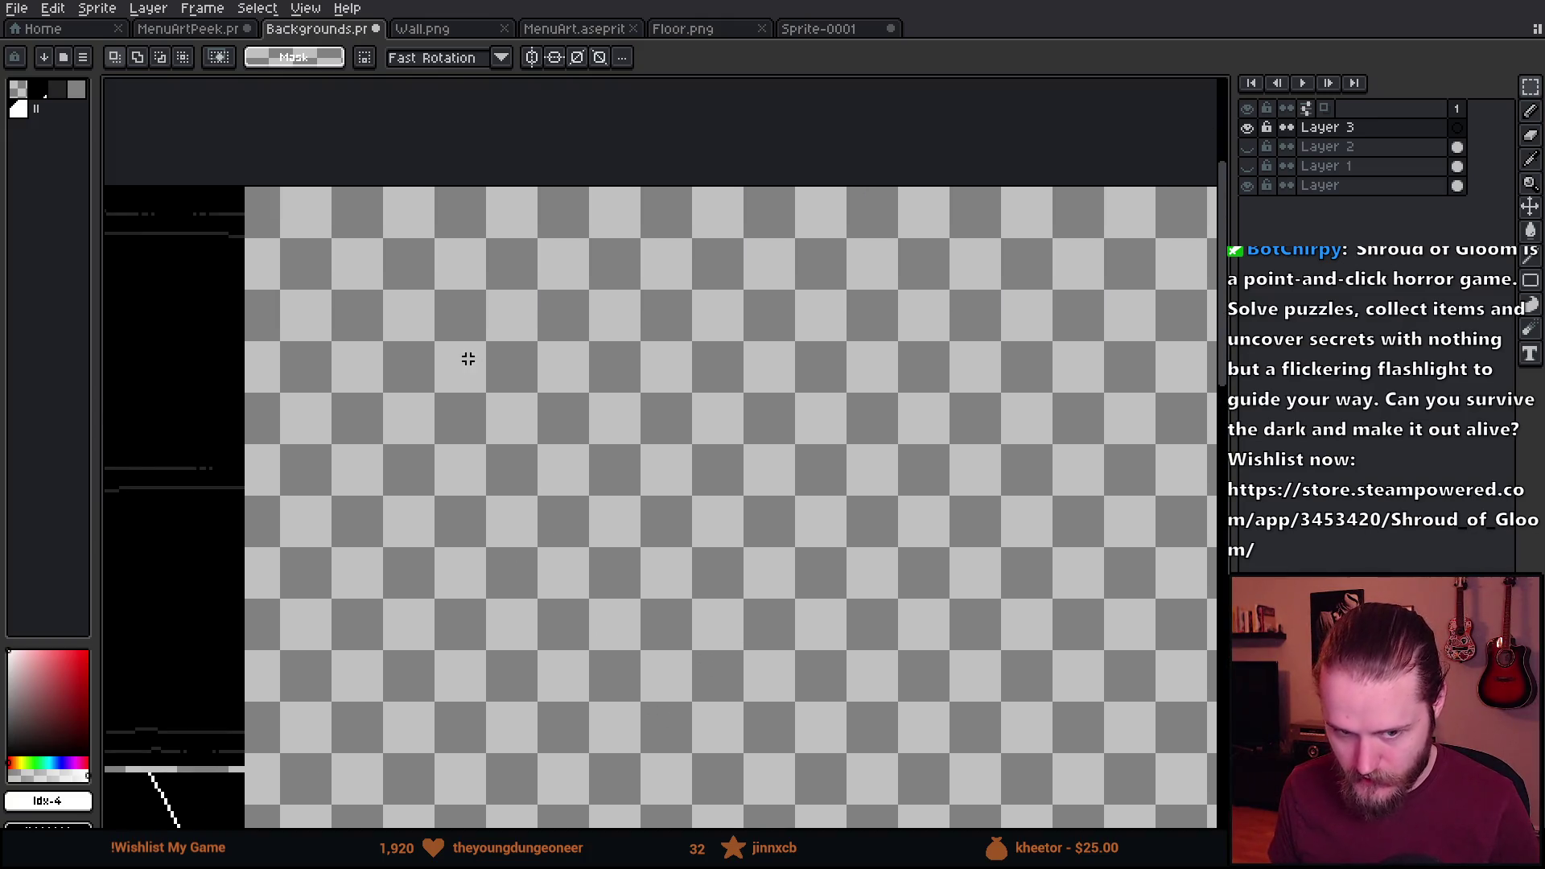
drag(625, 353, 573, 375)
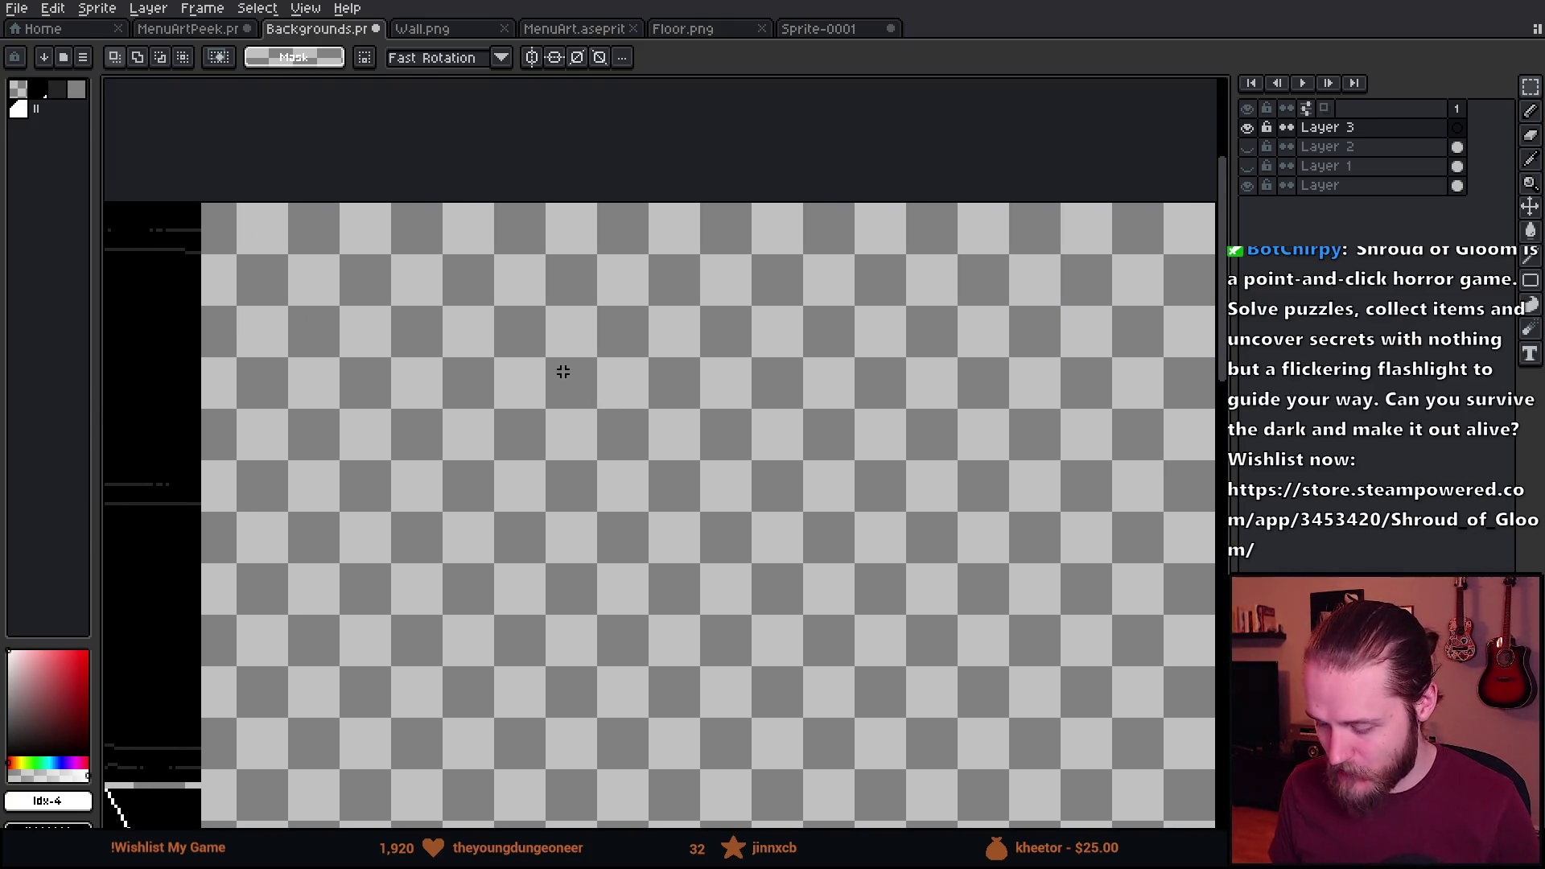
drag(651, 448, 596, 412)
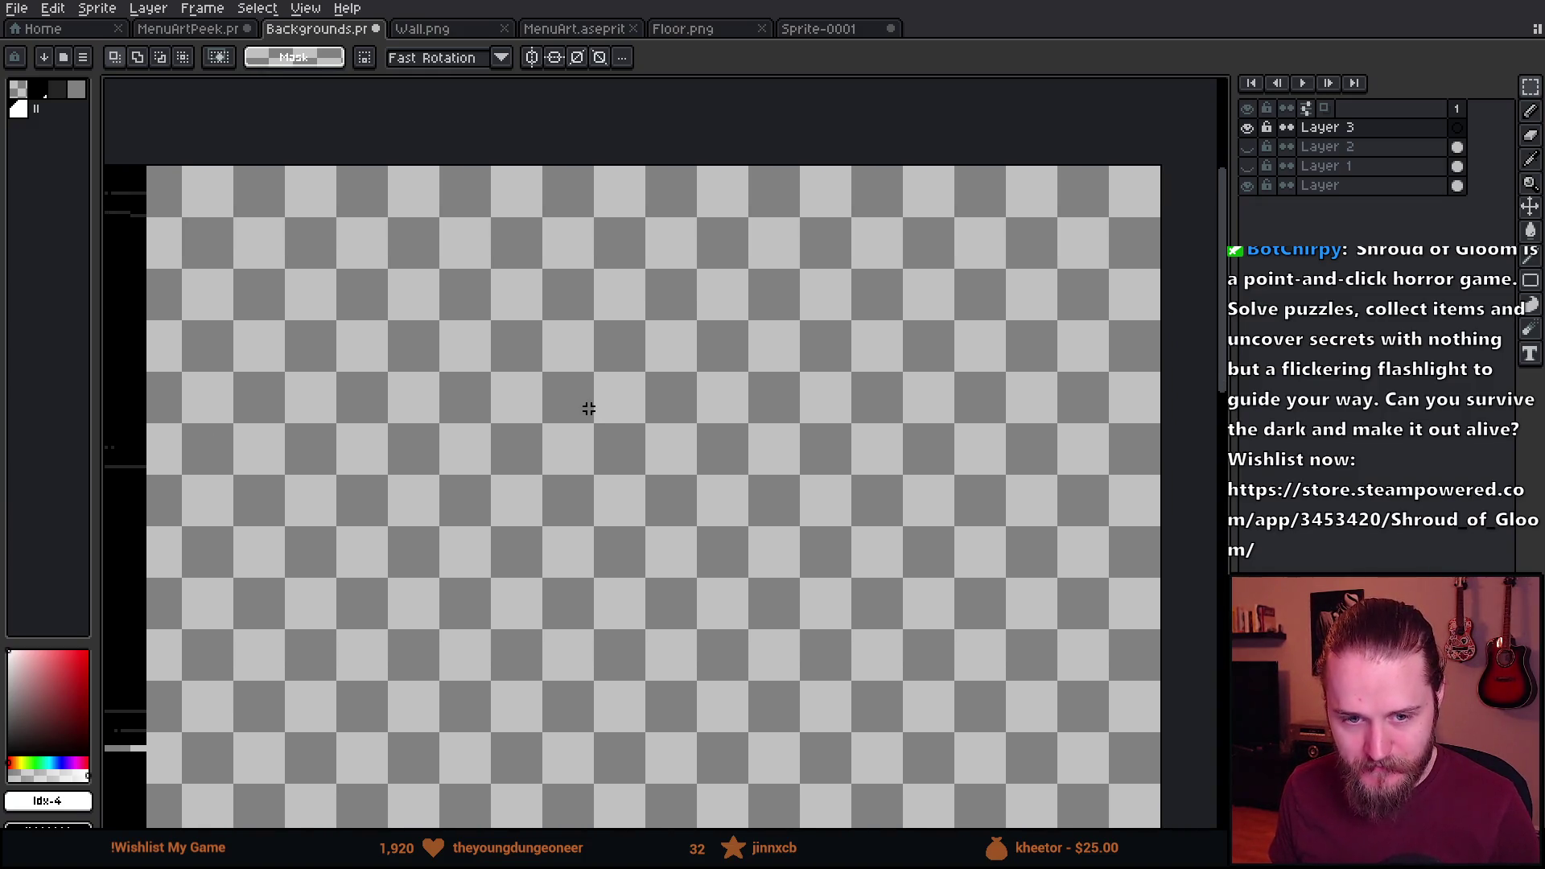
key(ctrl+v)
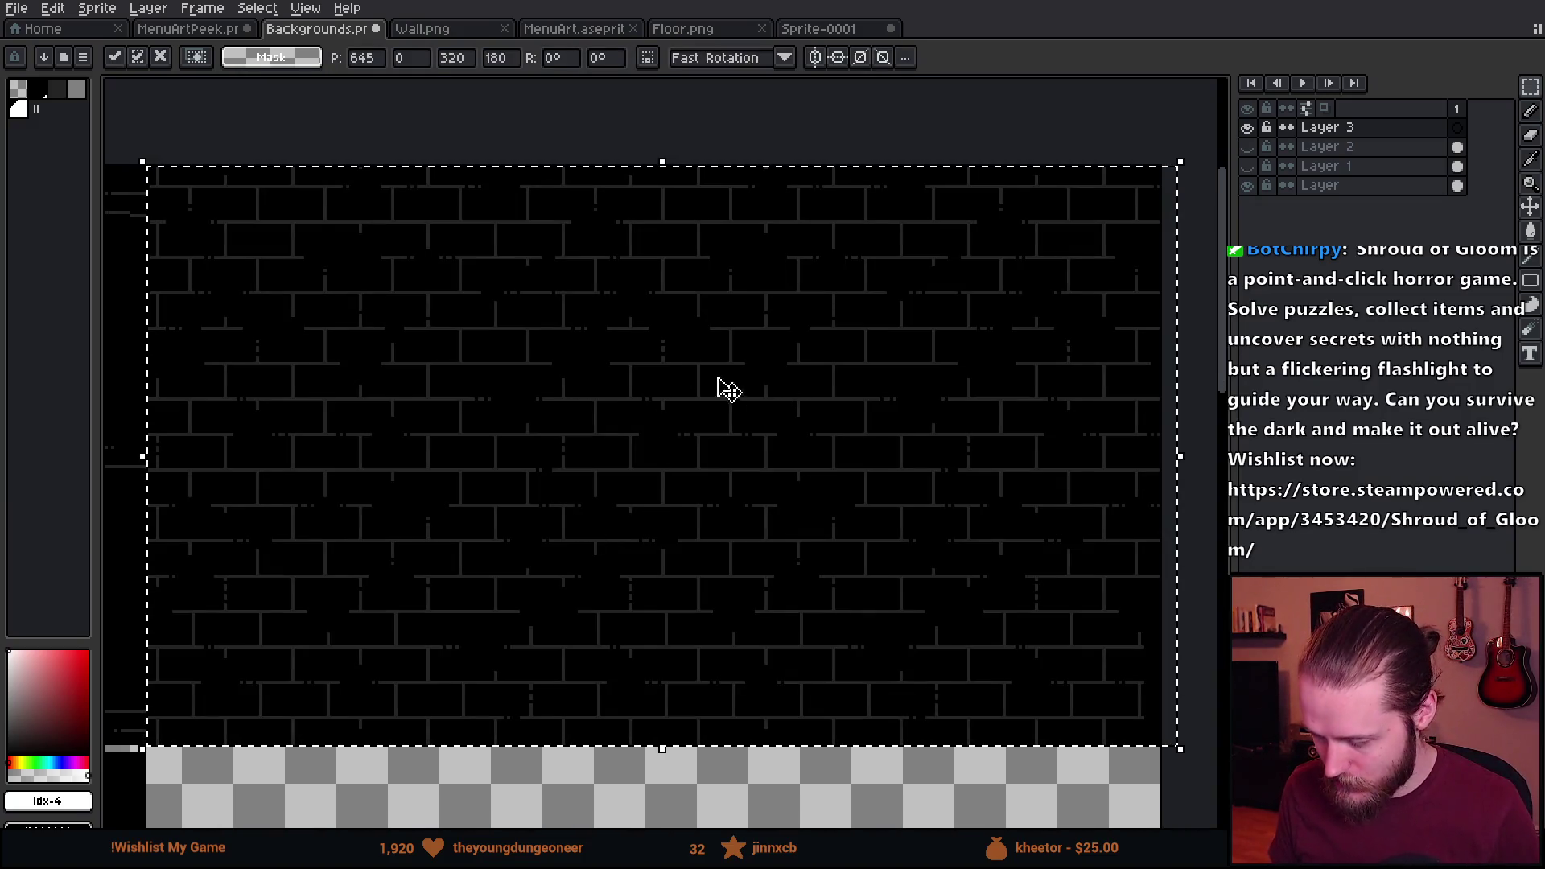
scroll(690, 391, down, 2)
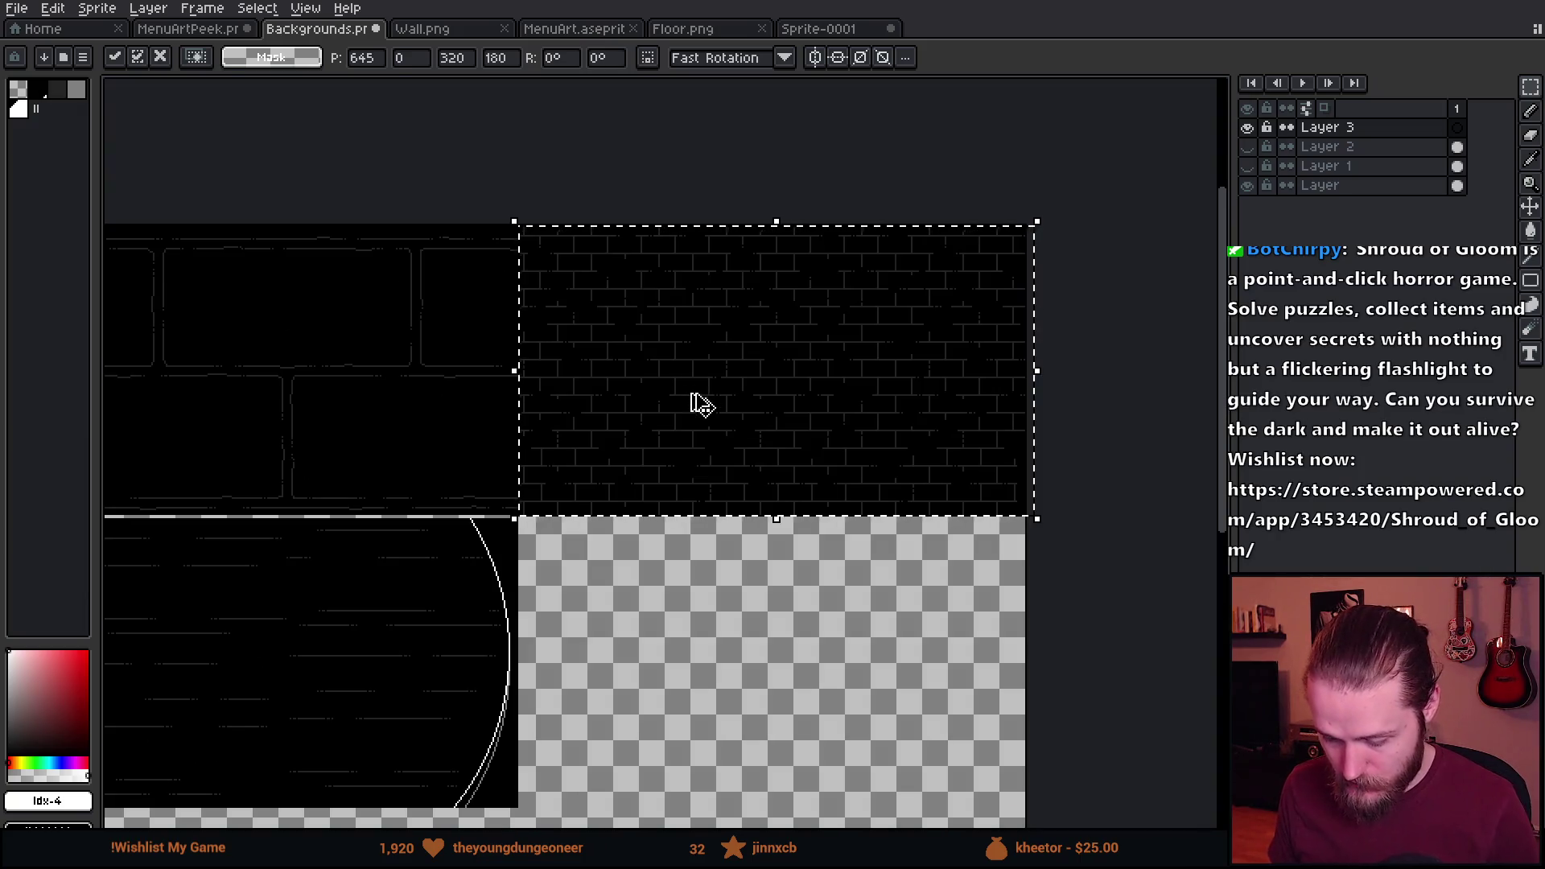
key(Escape)
click(97, 8)
click(161, 118)
drag(1027, 316, 1062, 321)
click(1232, 528)
Paste the brick wall image into the new right area, flush with the top edge.
key(ctrl+v)
mouse_move(594, 293)
mouse_down()
mouse_move(676, 386)
mouse_move(614, 328)
mouse_up()
scroll(535, 317, up, 2)
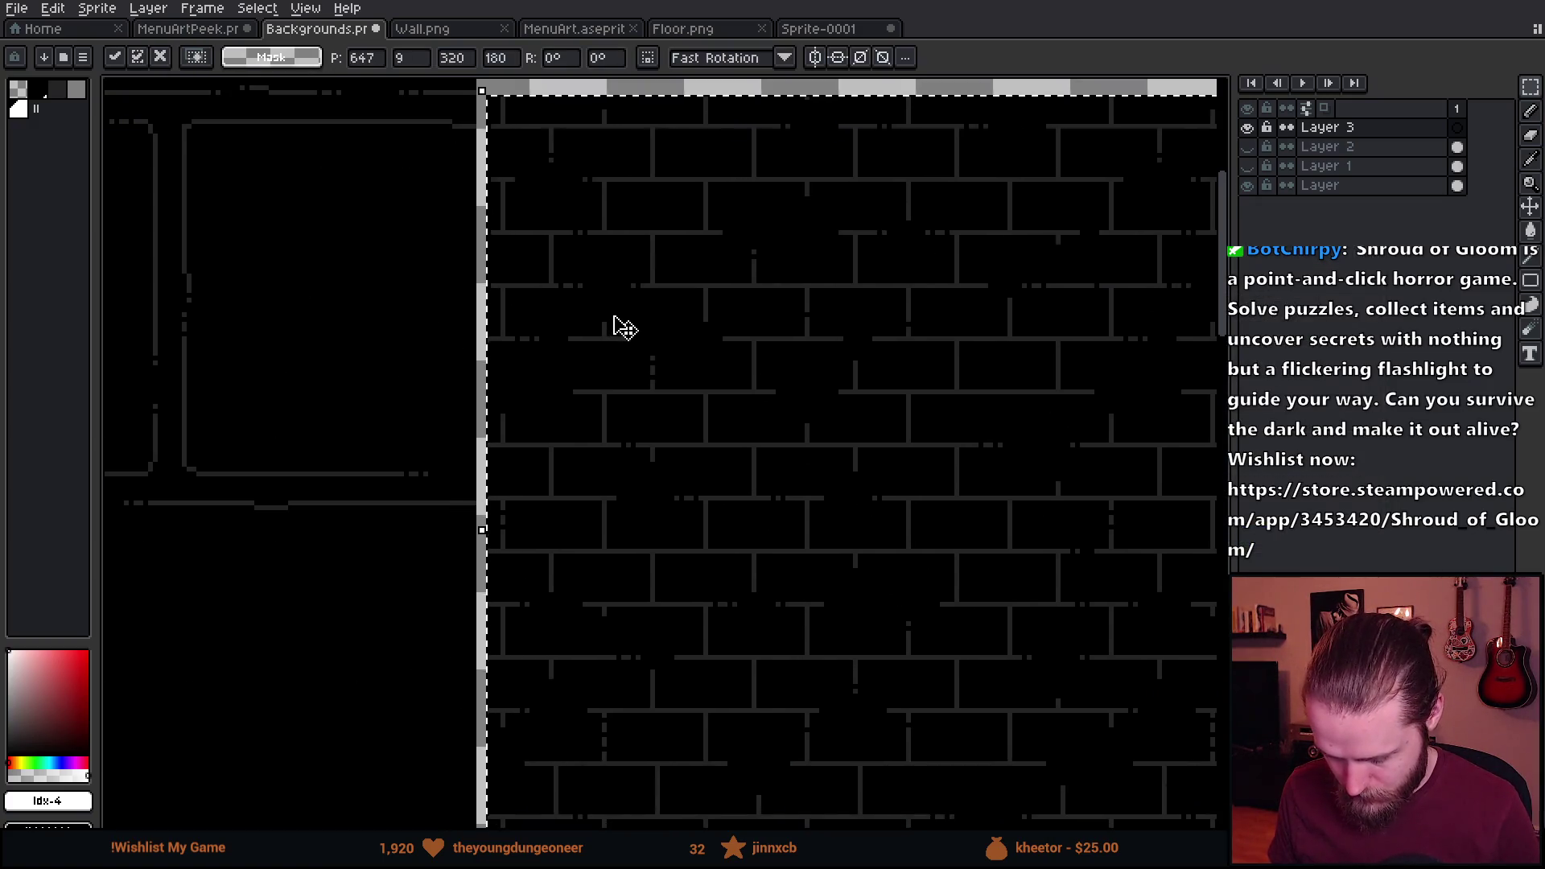
scroll(615, 451, up, 5)
drag(624, 628, 614, 583)
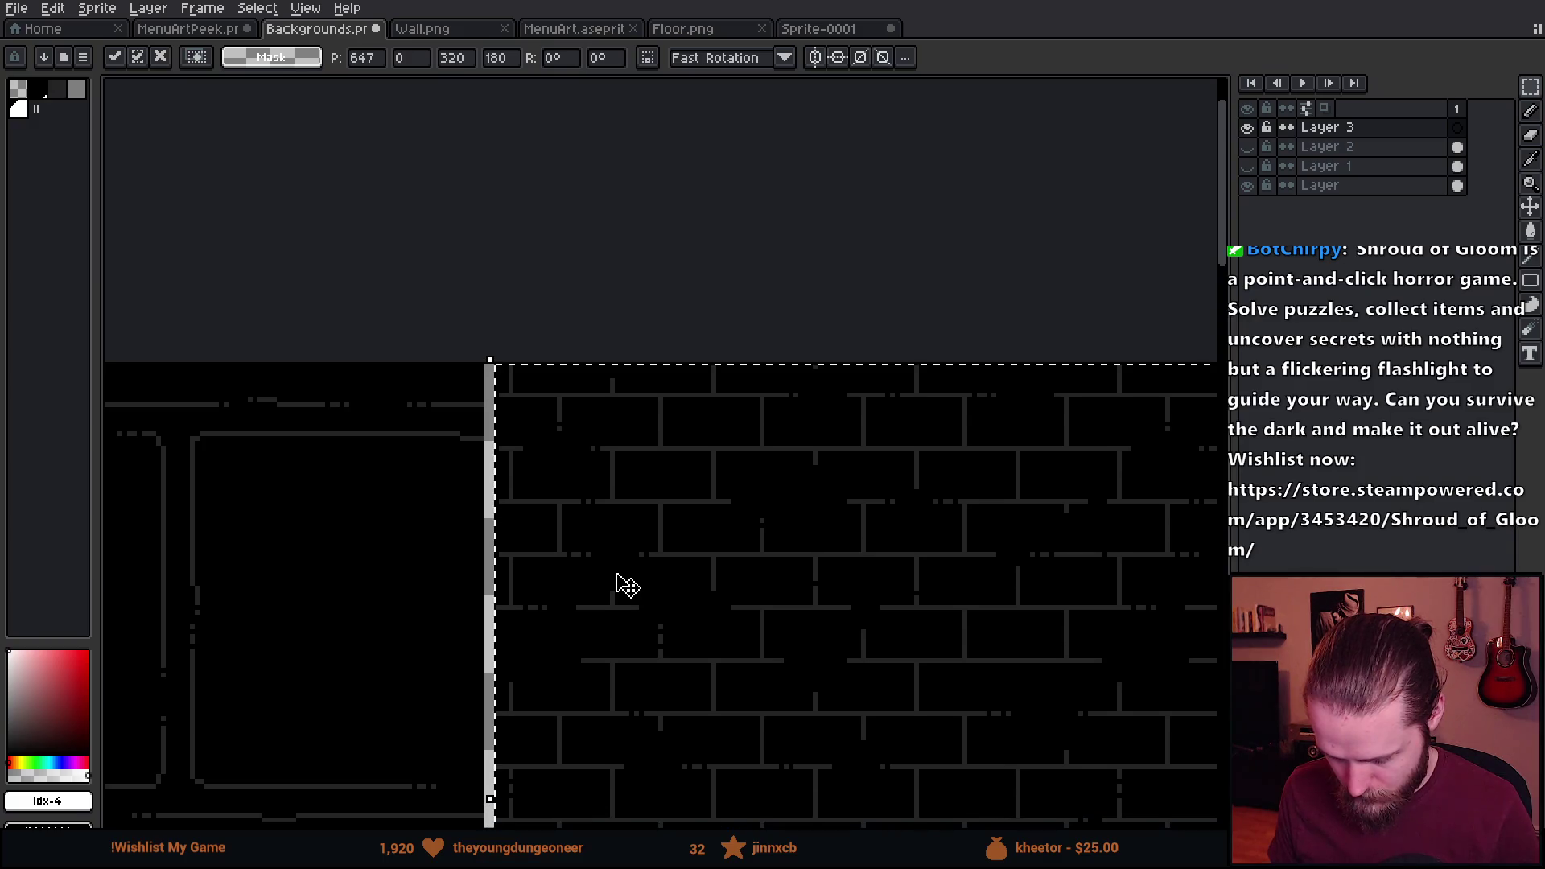
scroll(518, 532, down, 2)
scroll(614, 487, up, 4)
scroll(386, 455, up, 2)
scroll(138, 417, down, 3)
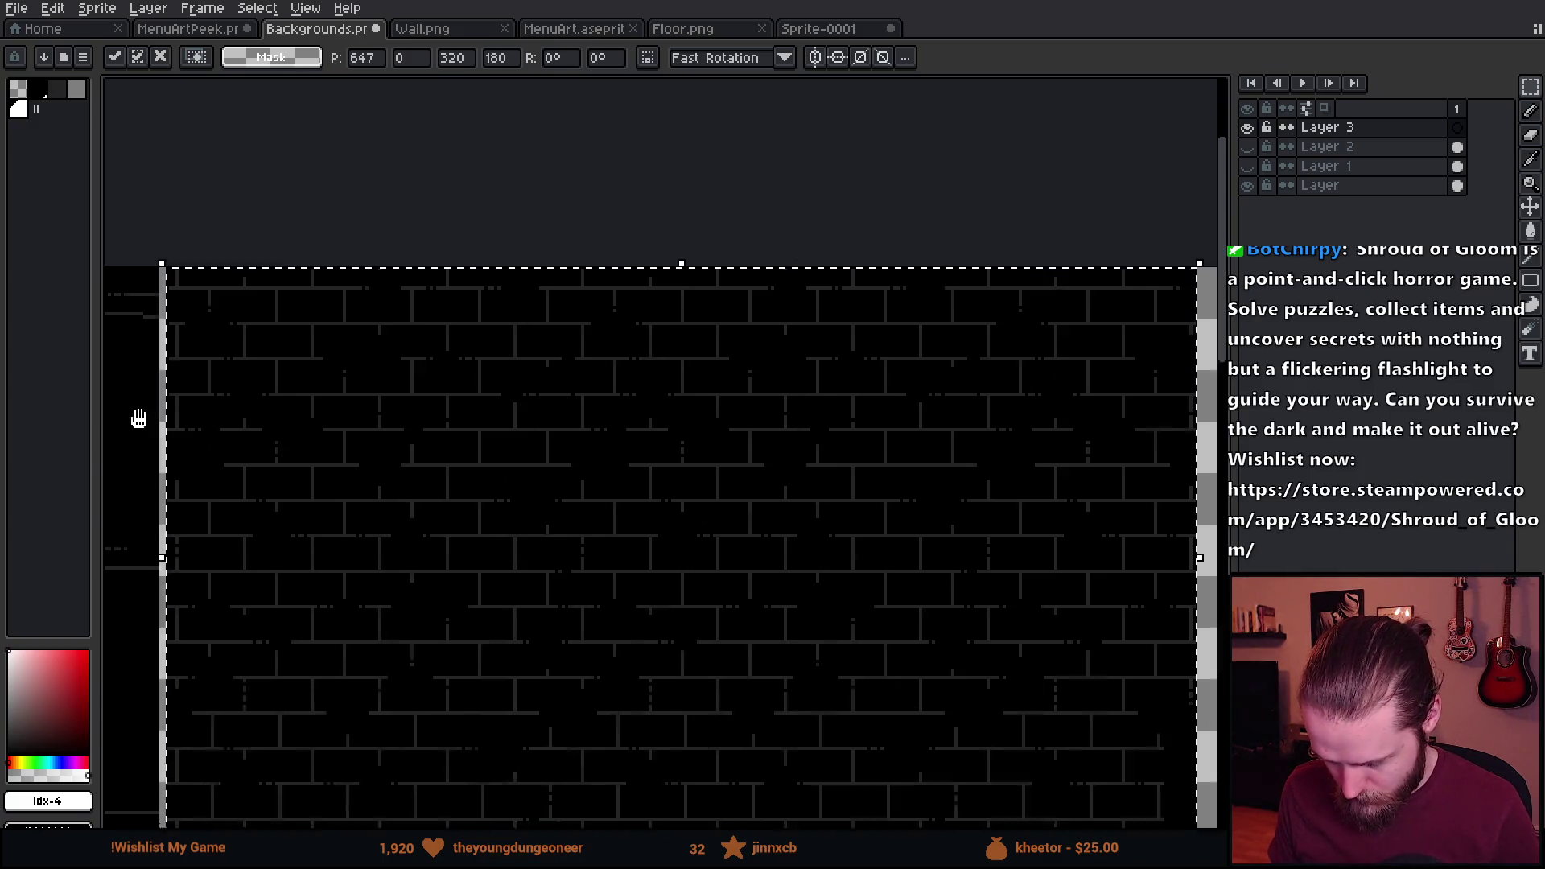
scroll(680, 410, up, 2)
Align the bricks beside the neighbouring background and commit the placement.
drag(704, 425, 710, 424)
scroll(709, 424, down, 3)
scroll(508, 434, up, 1)
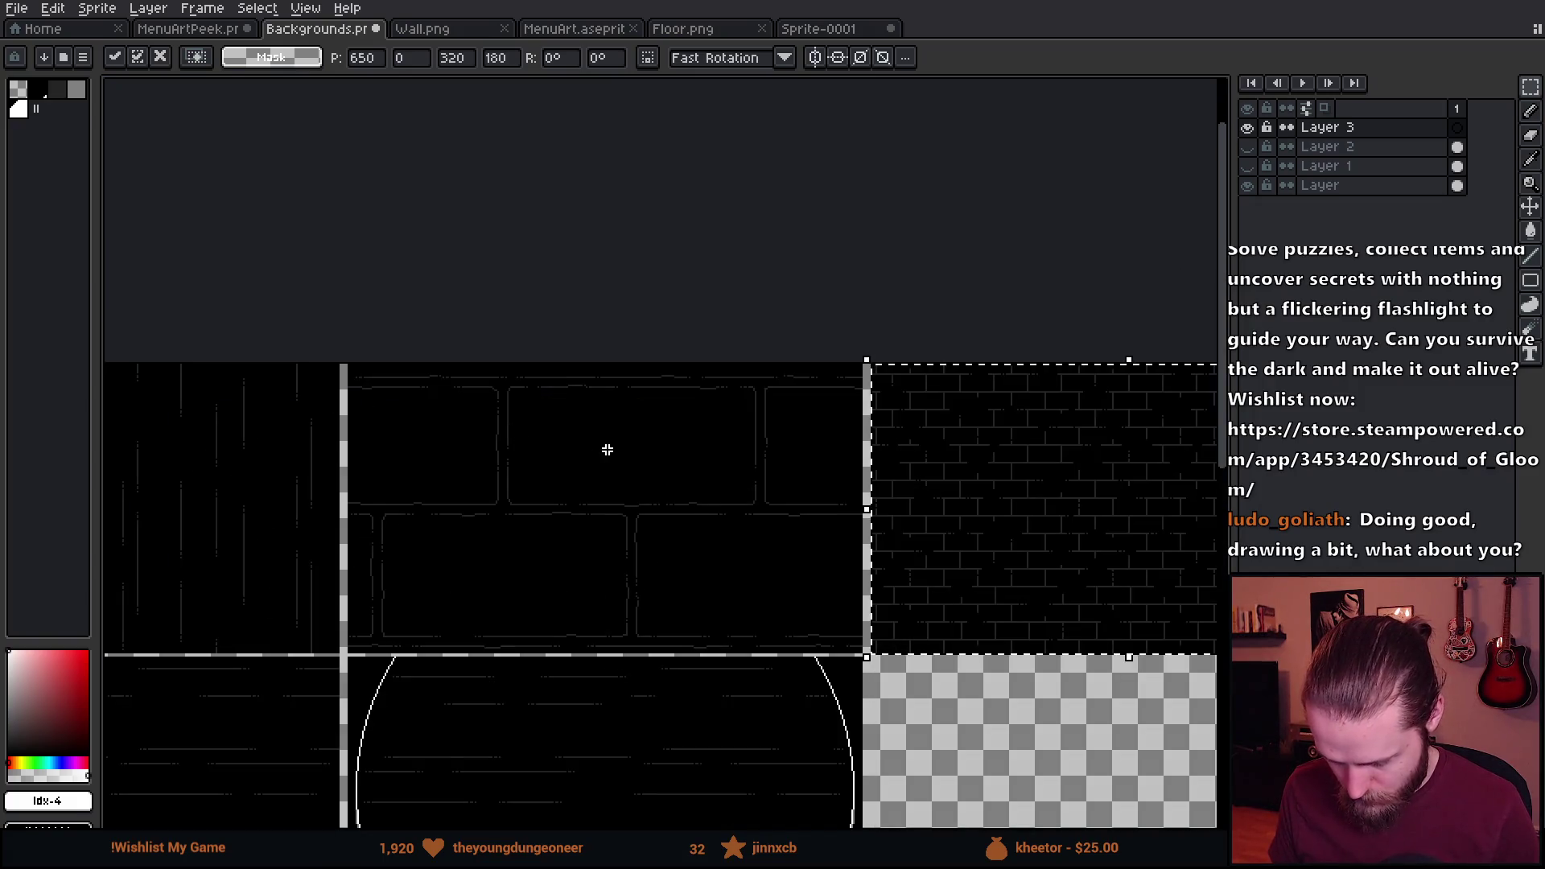
key(Return)
drag(841, 536, 558, 469)
drag(823, 610, 828, 536)
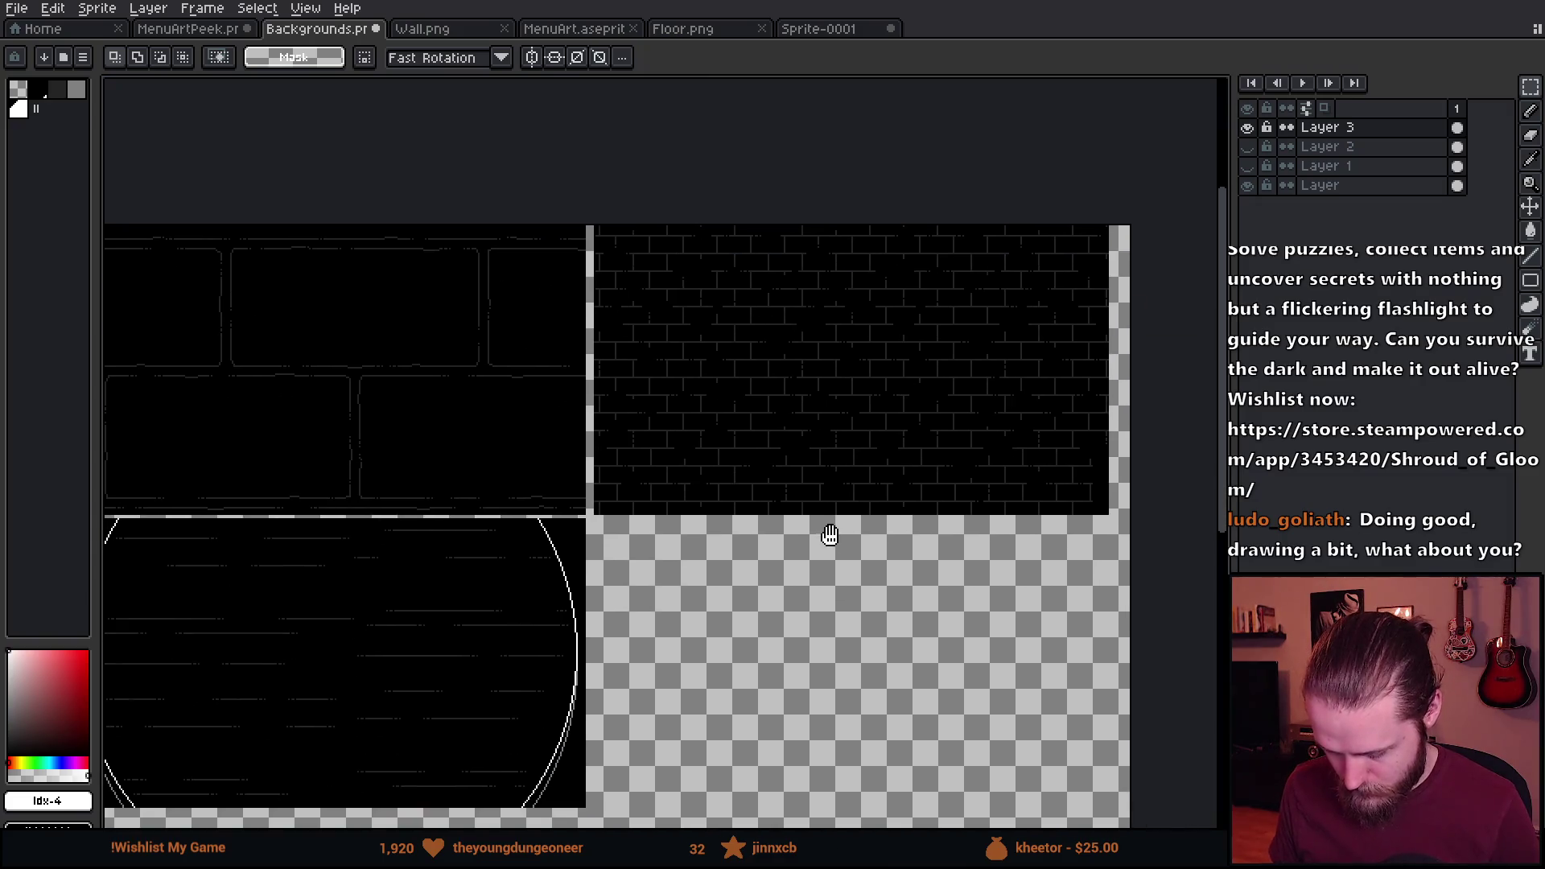
scroll(907, 429, down, 1)
scroll(904, 431, up, 1)
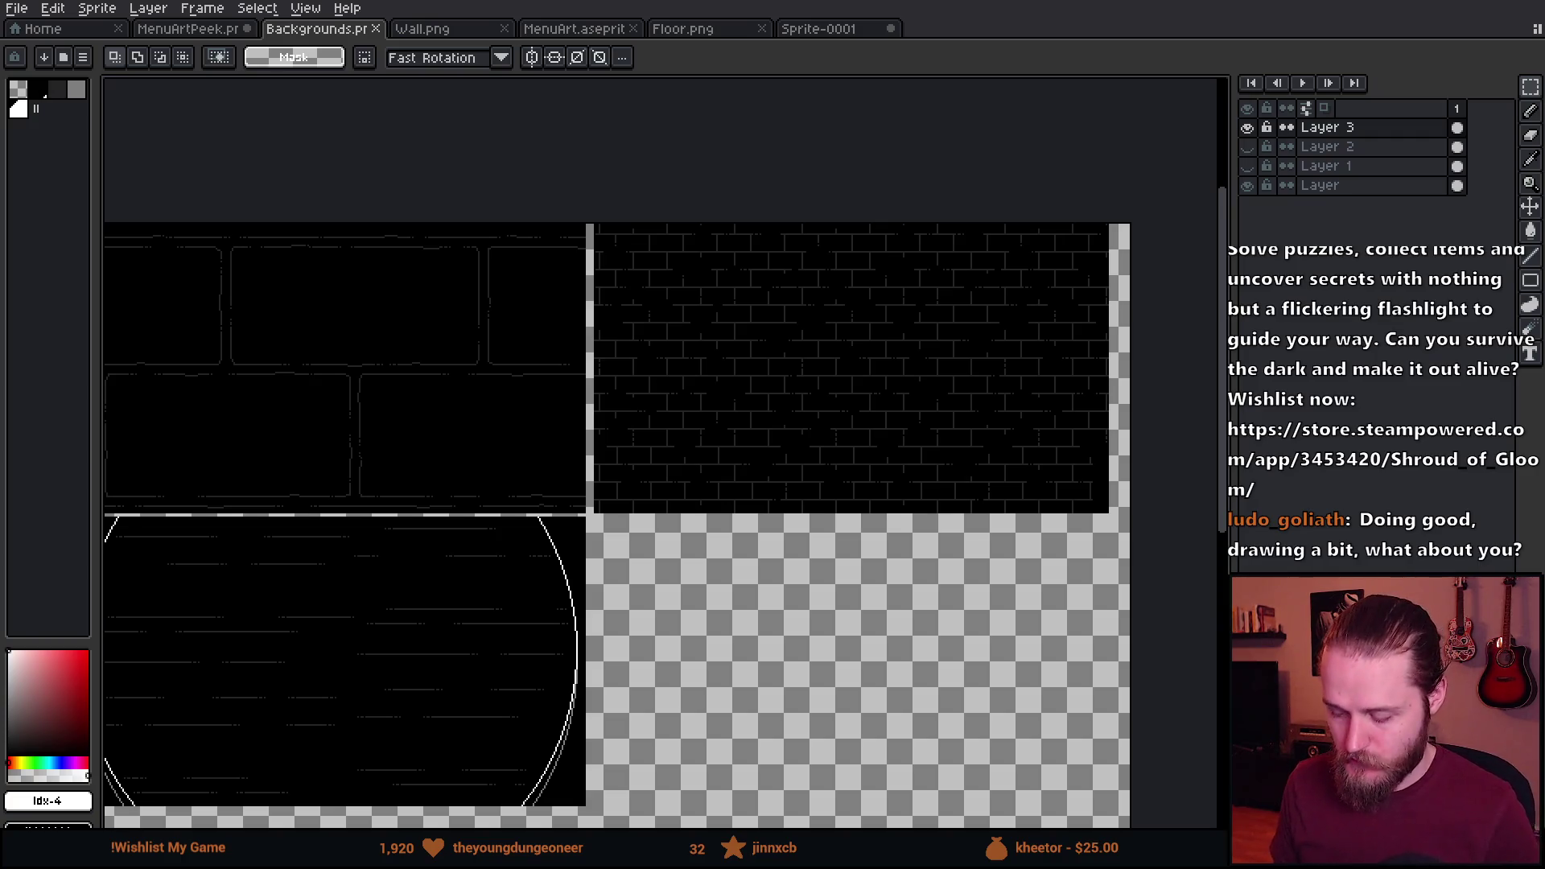
Save the Backgrounds sheet with Ctrl+S and switch over to the Unity project.
key(ctrl+s)
click(441, 35)
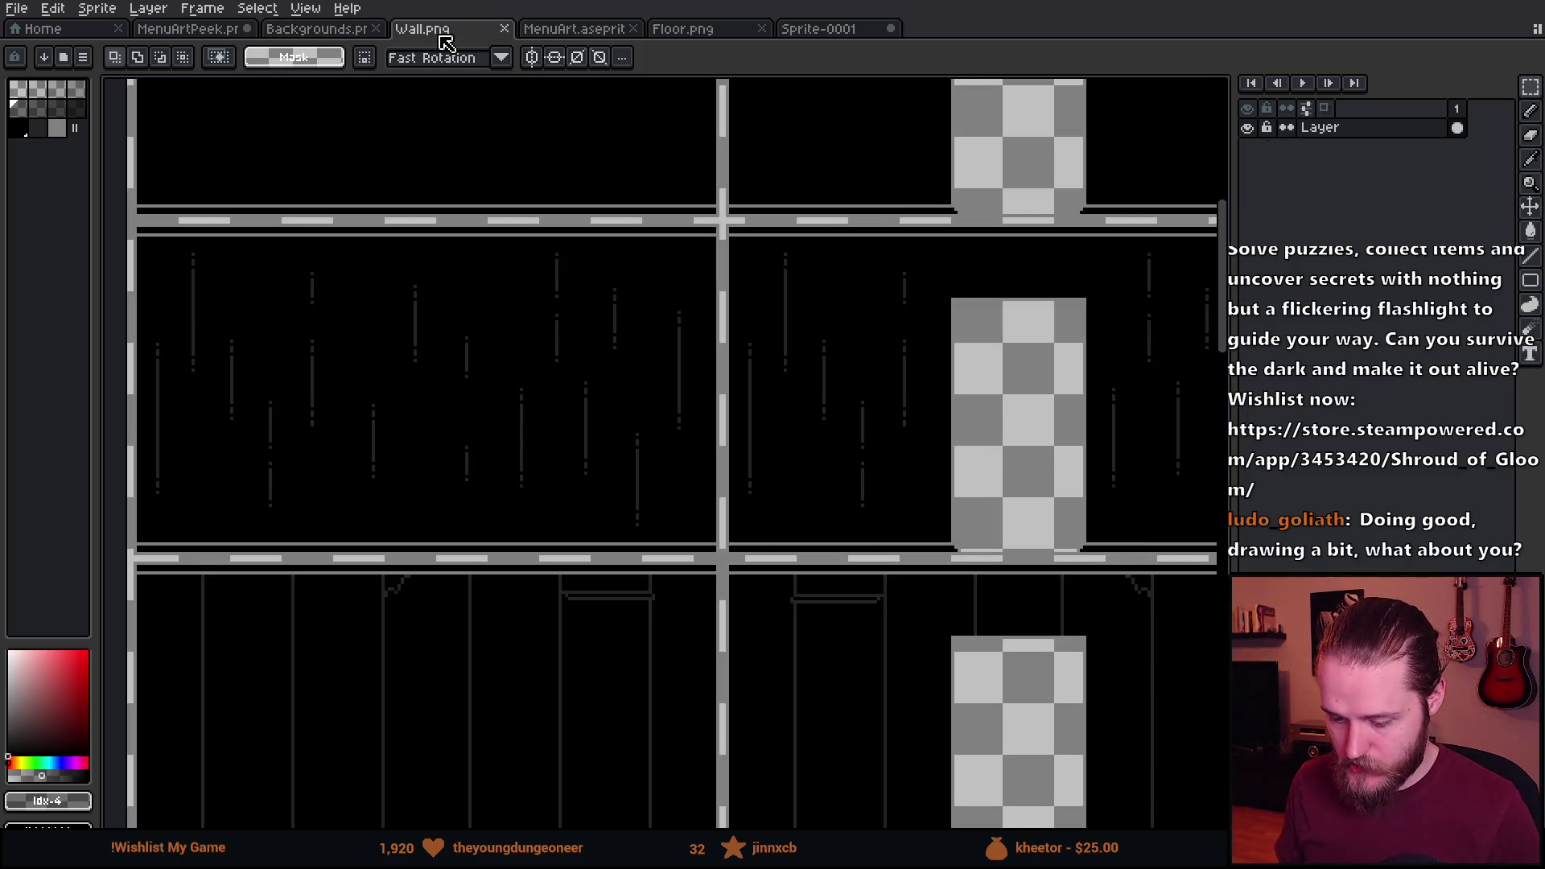
click(283, 30)
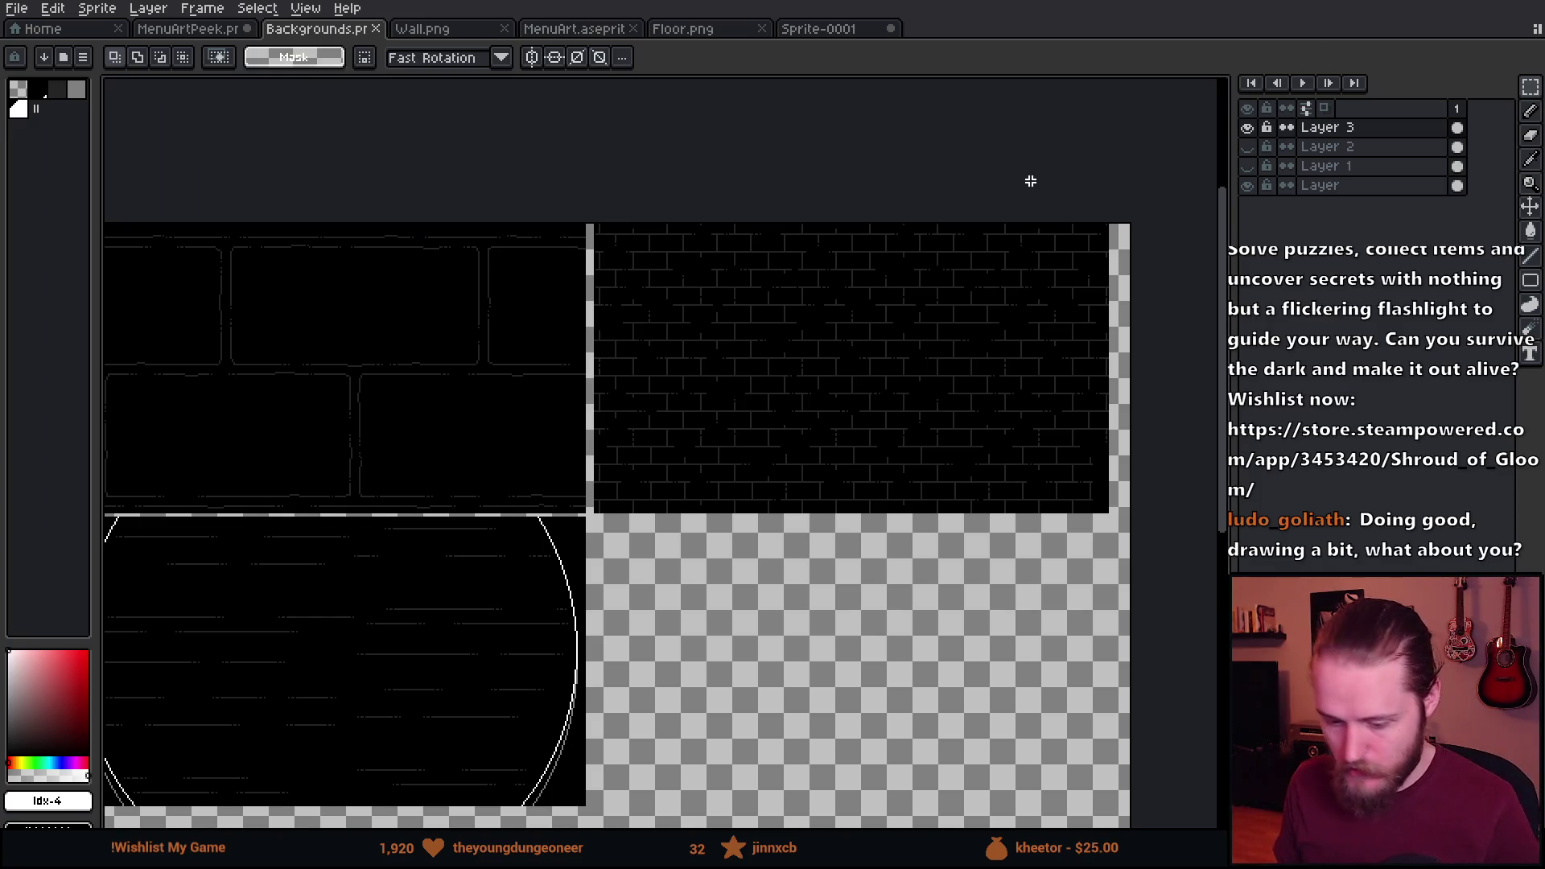
key(alt+Tab)
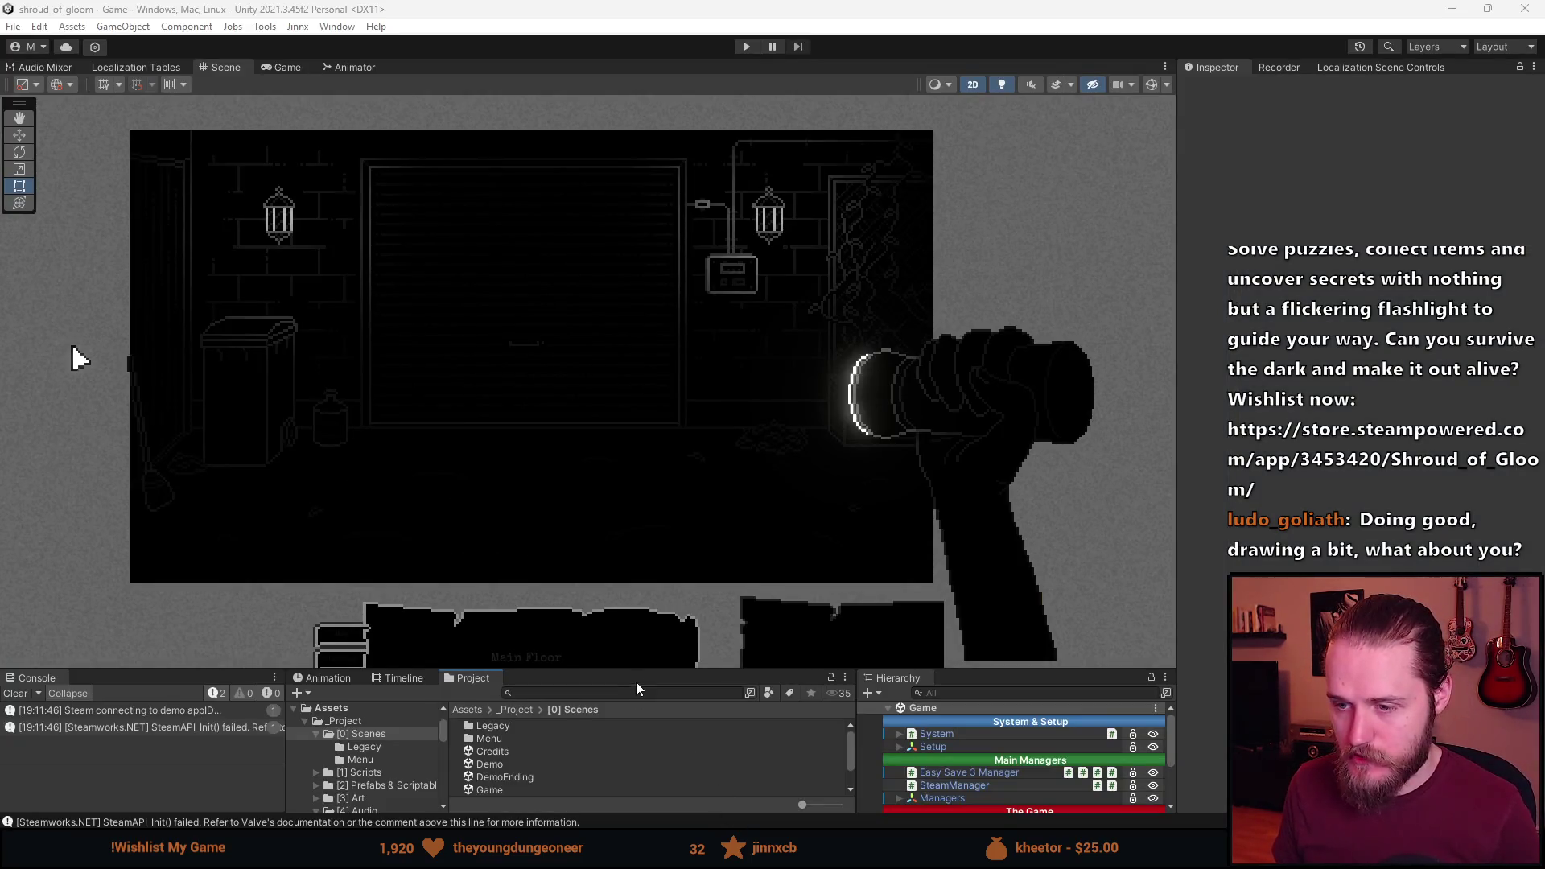
Enlarge the lower panels, expand UI (Canvas) > Menus, and activate and expand PauseMenu.
mouse_move(637, 670)
mouse_down()
mouse_move(637, 435)
mouse_move(637, 461)
mouse_up()
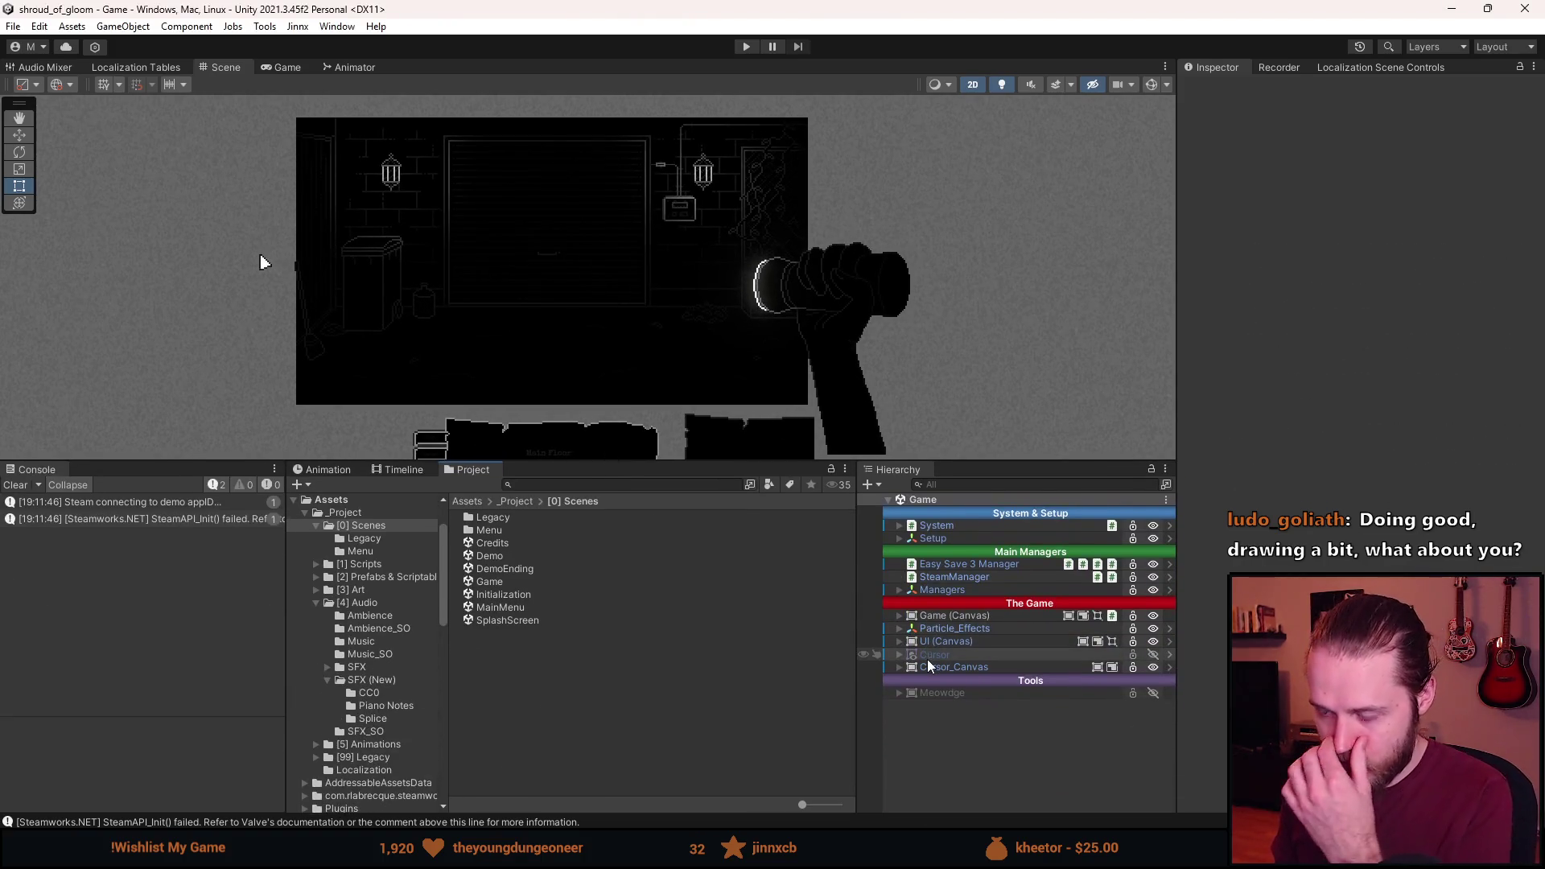
click(899, 642)
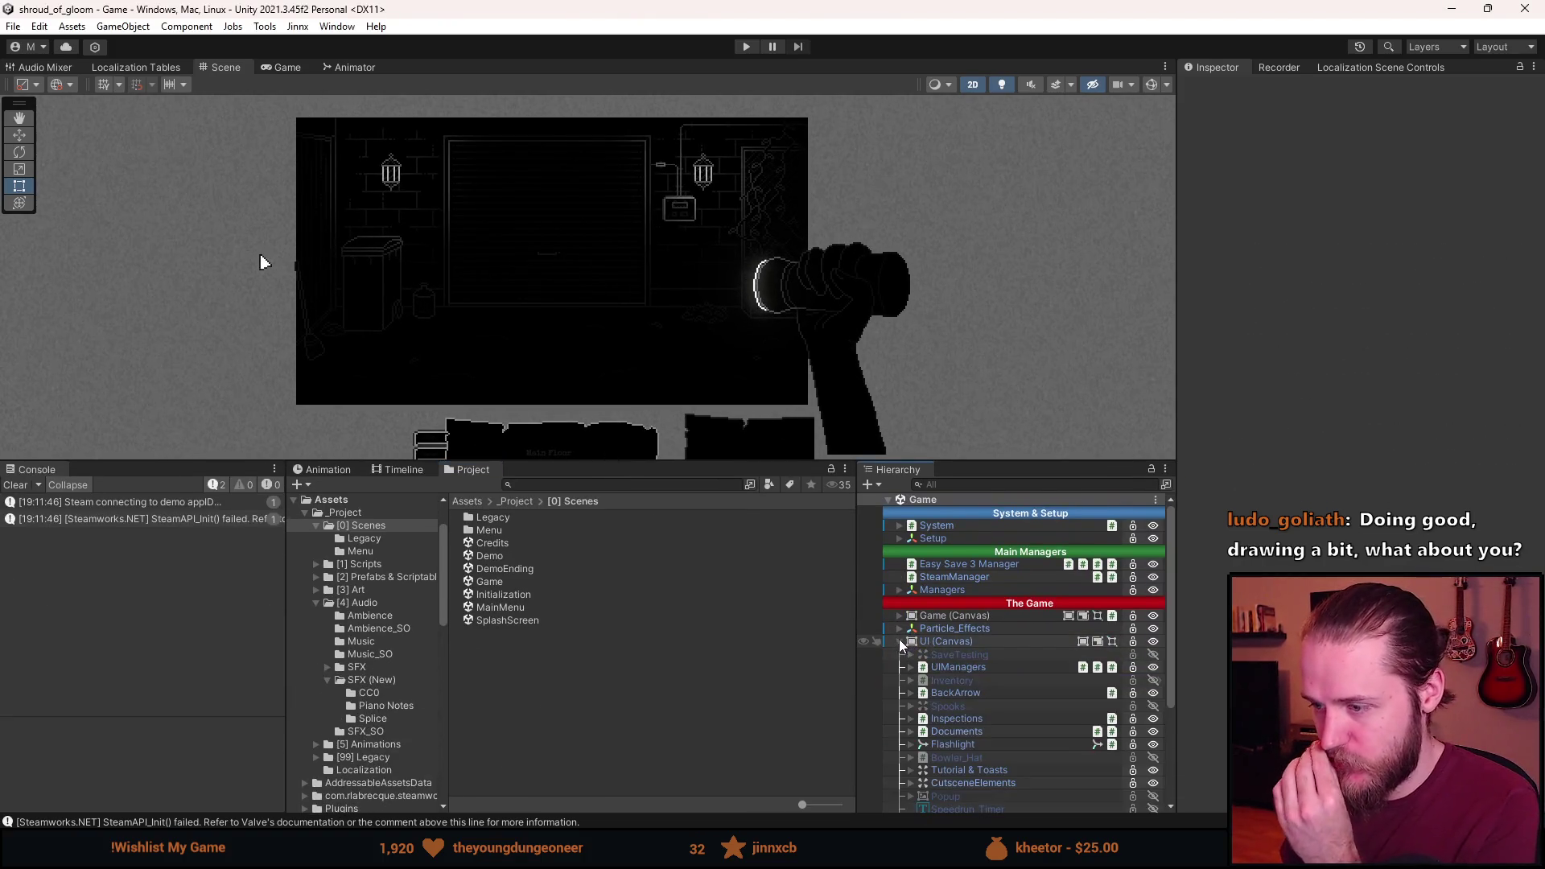
scroll(952, 717, down, 3)
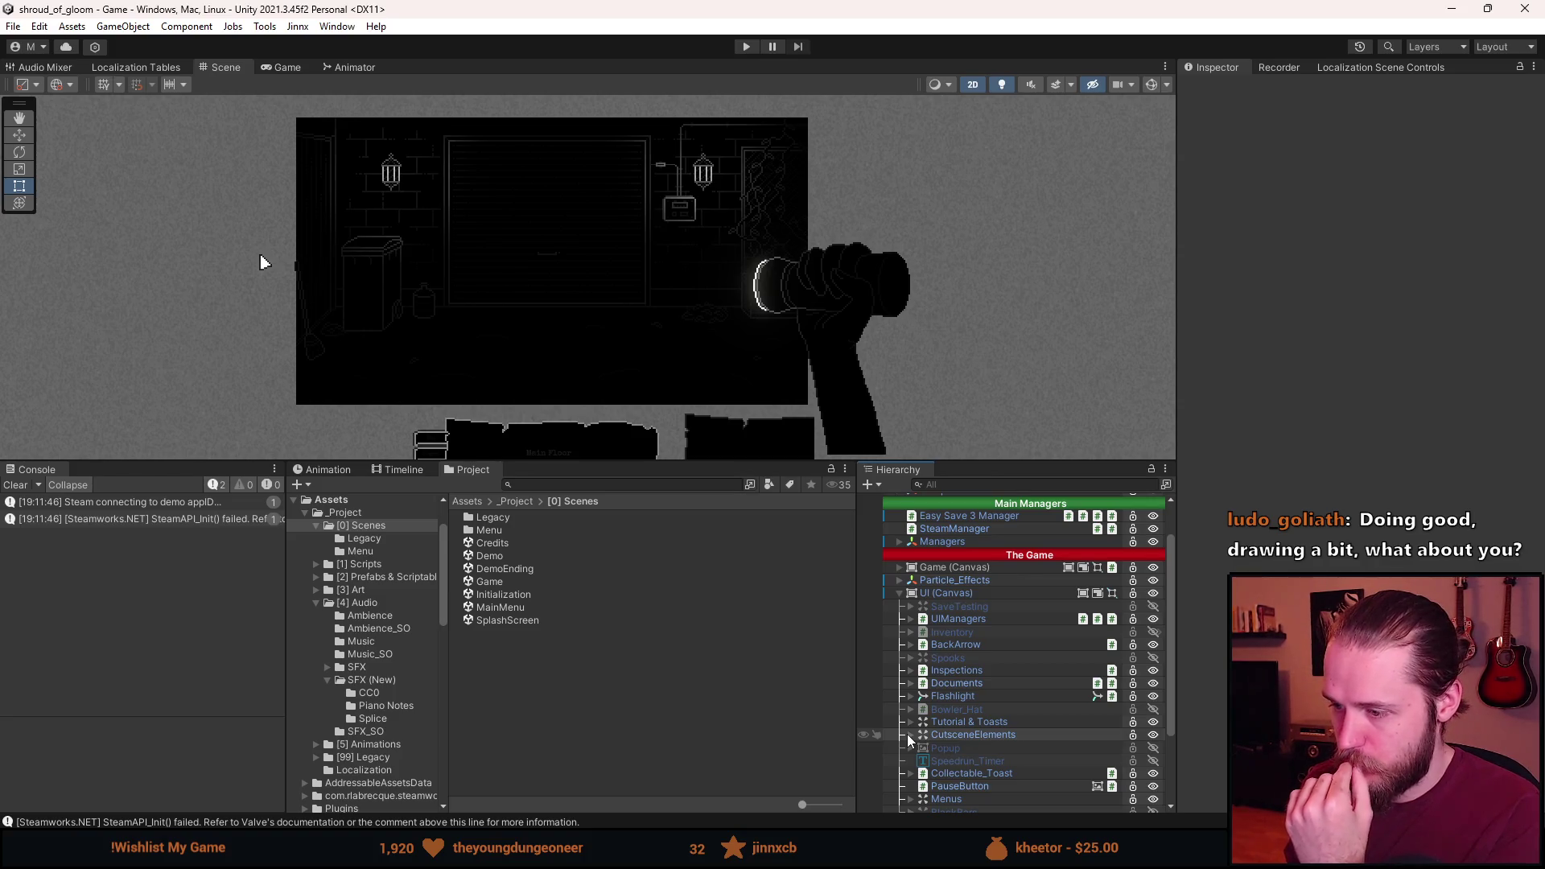
scroll(907, 740, down, 3)
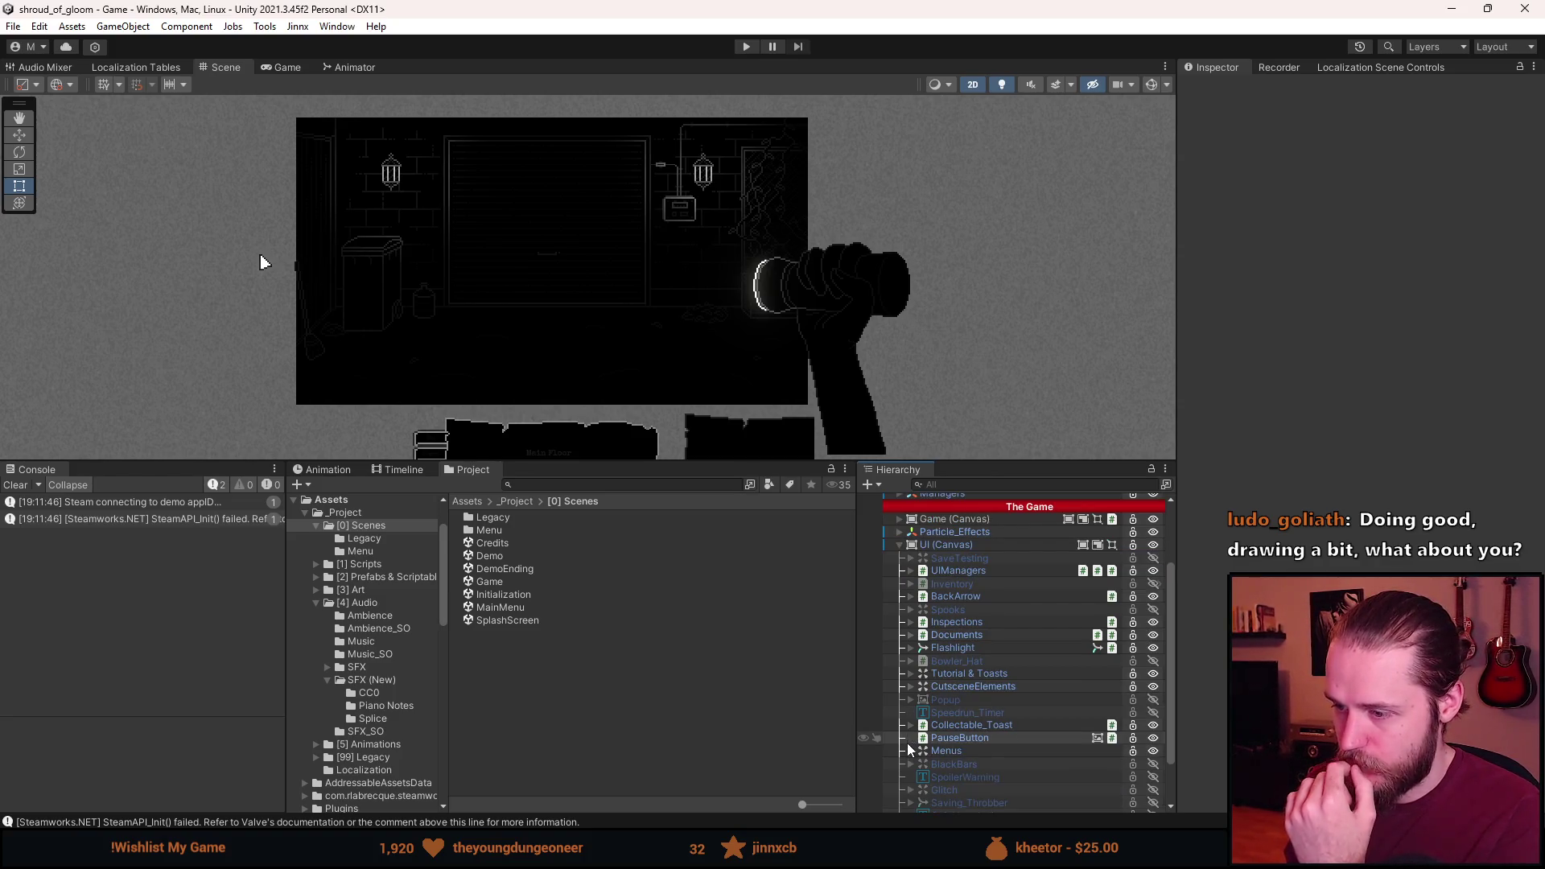
click(910, 751)
scroll(910, 756, down, 3)
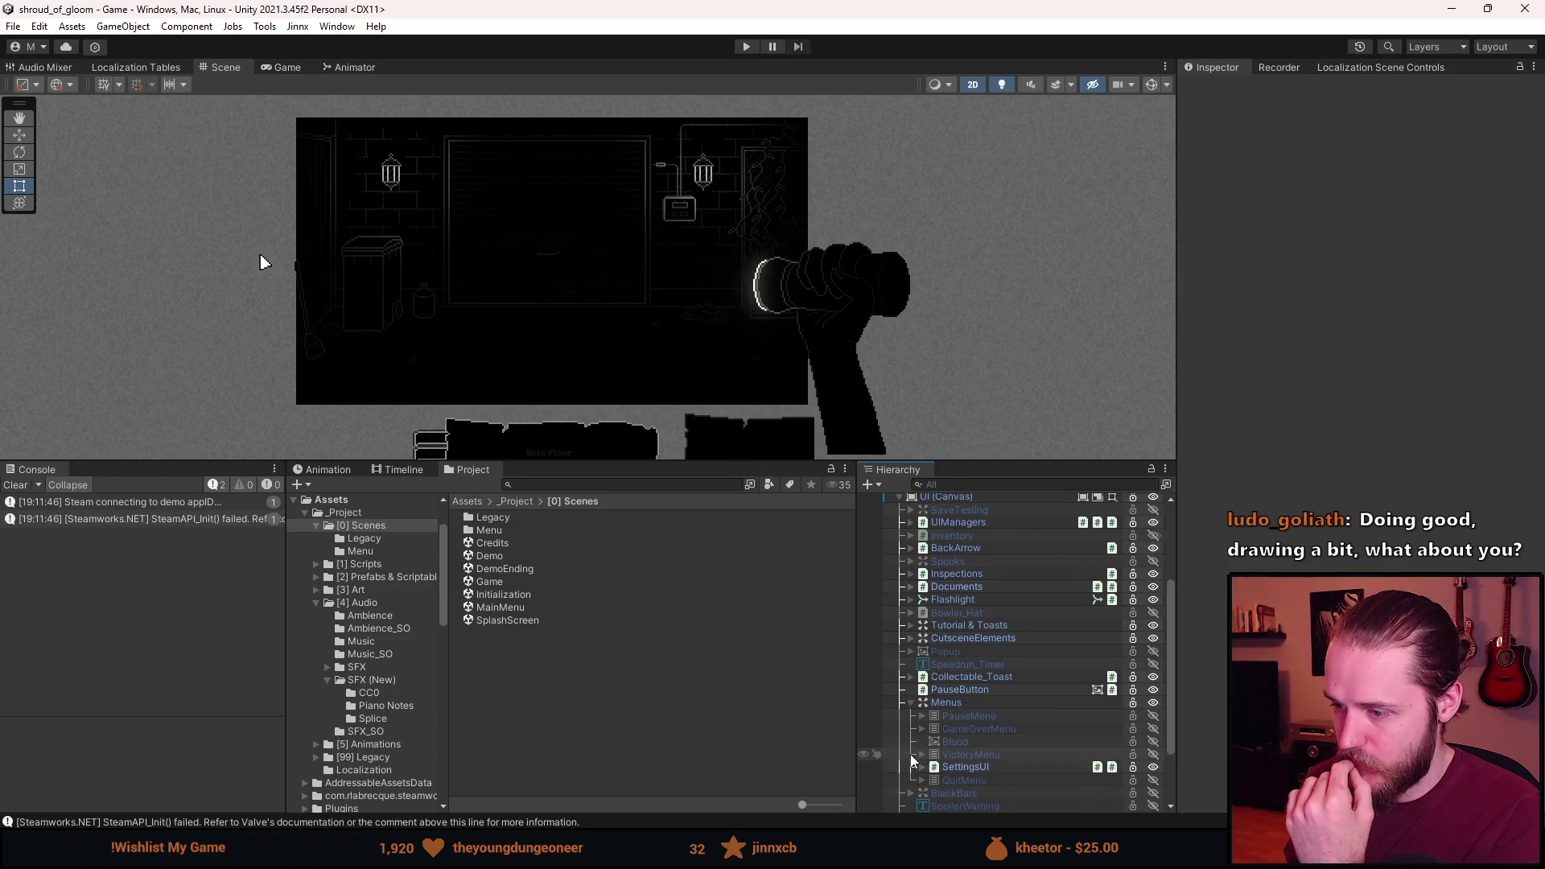
click(967, 714)
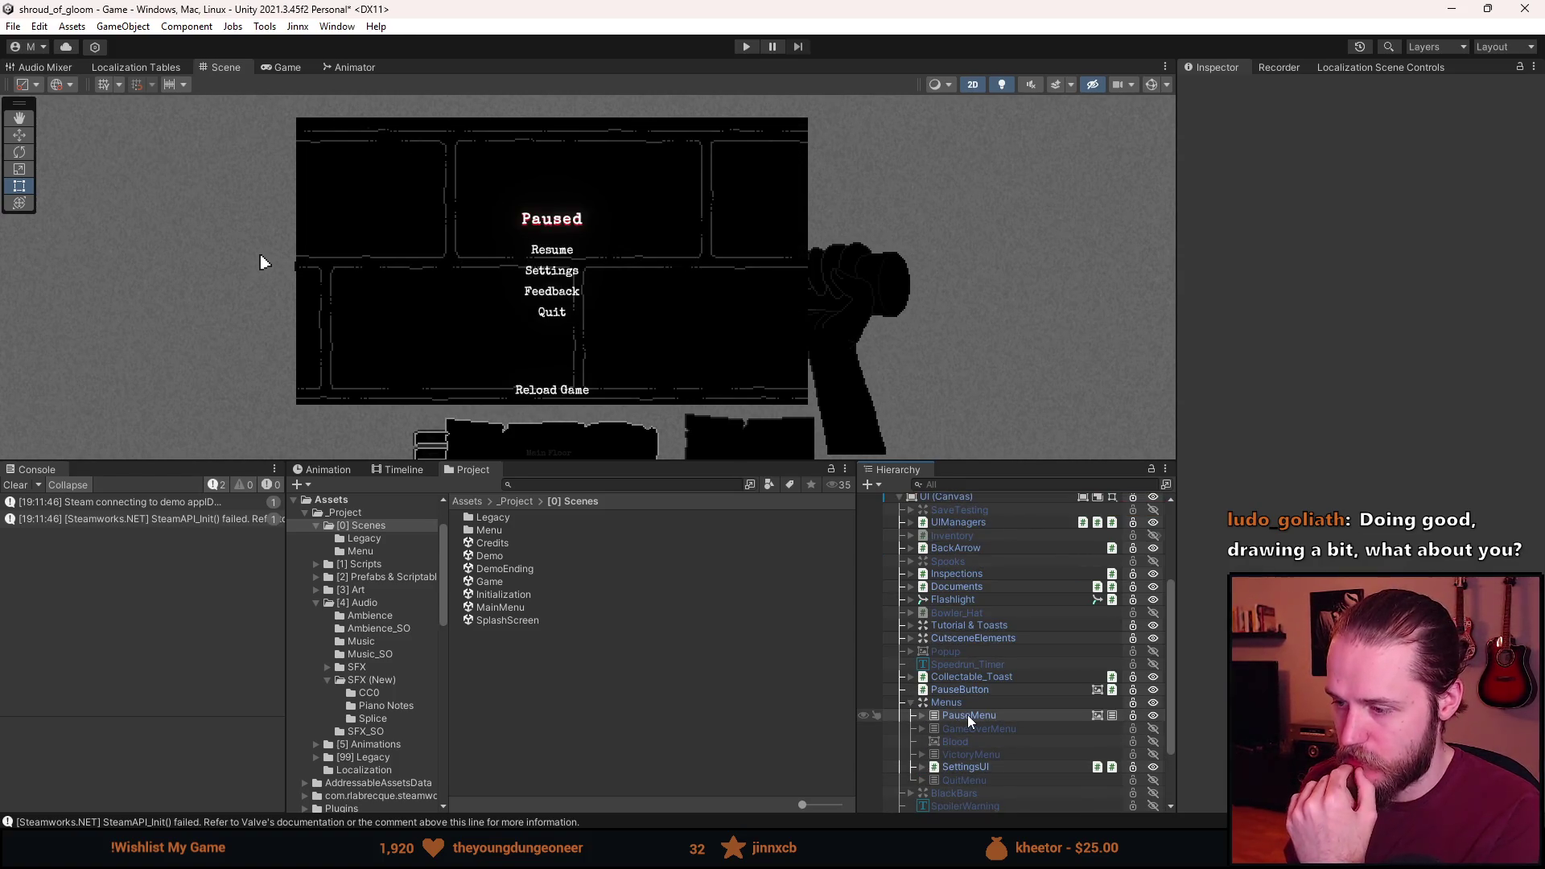
click(922, 716)
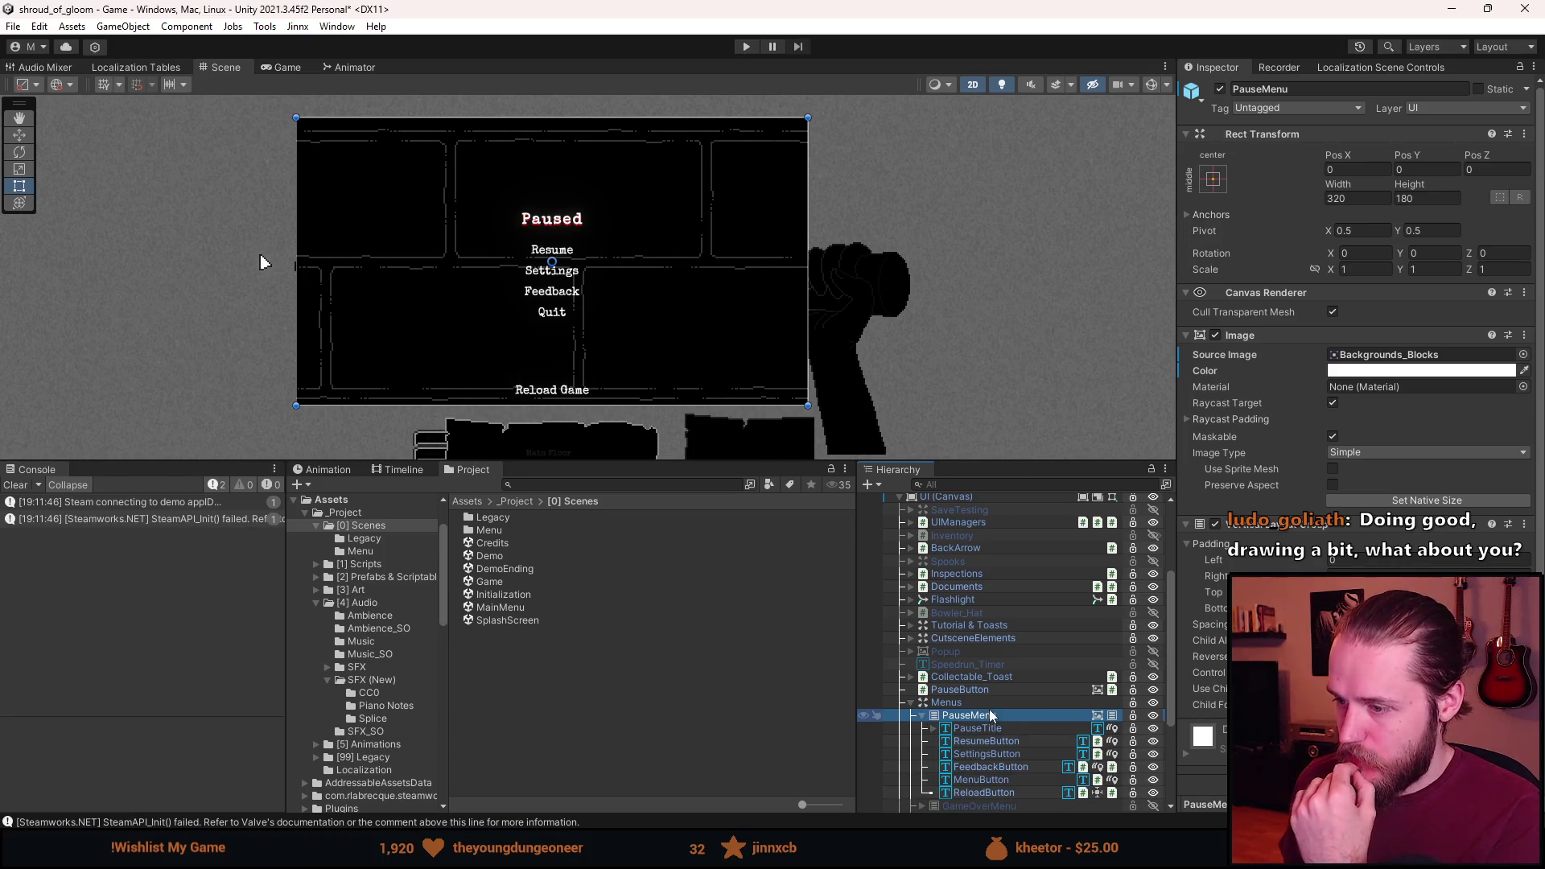
Select UI (Canvas), check its prefab Overrides, and open the prefab for editing.
scroll(992, 716, up, 3)
click(968, 546)
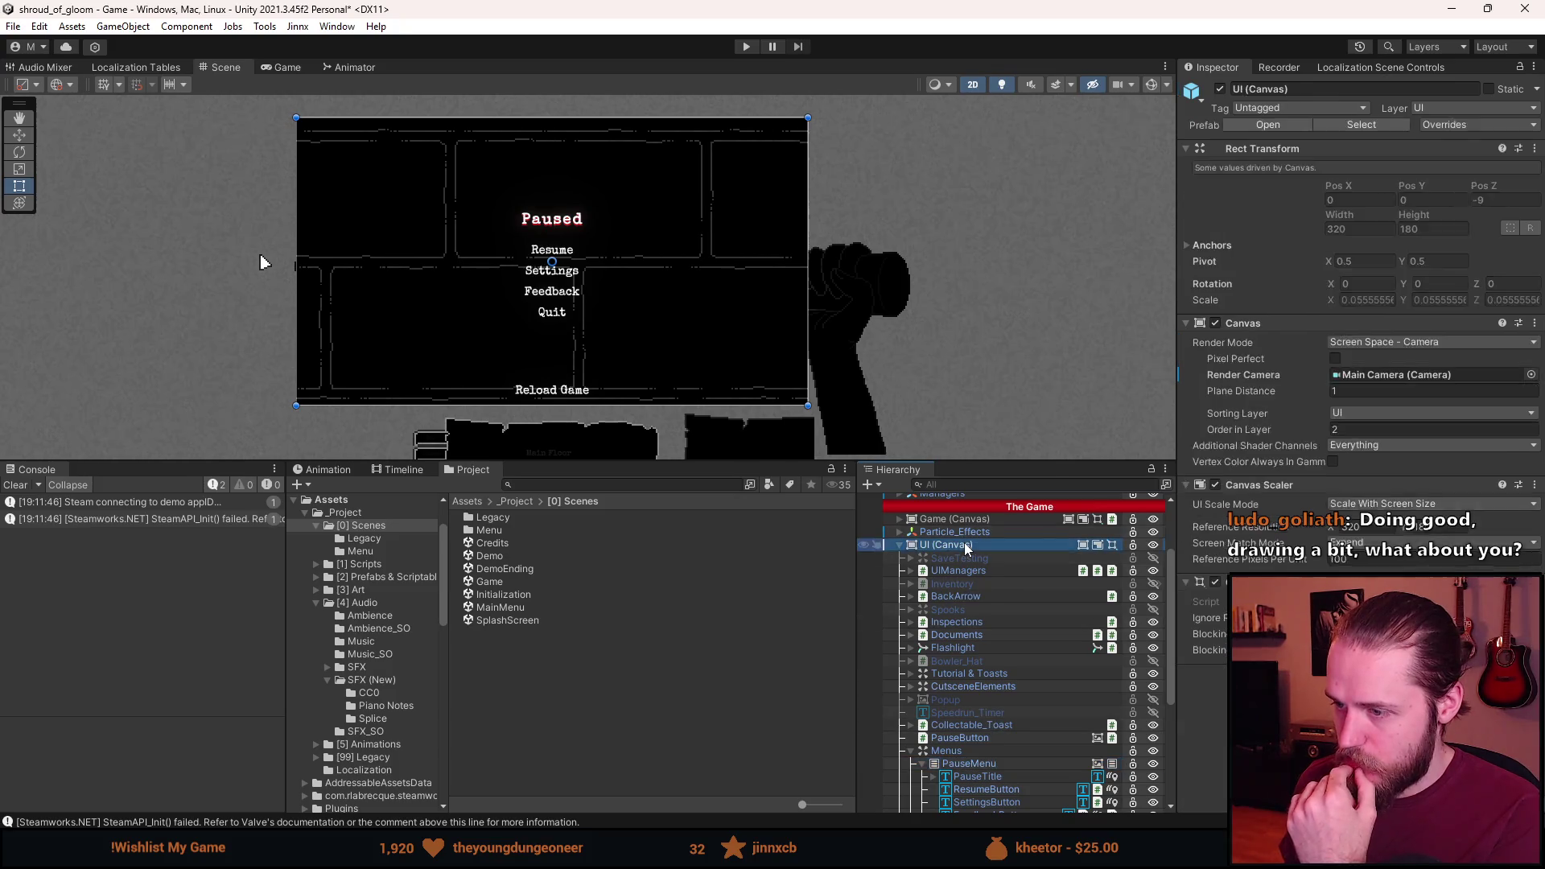
click(1440, 126)
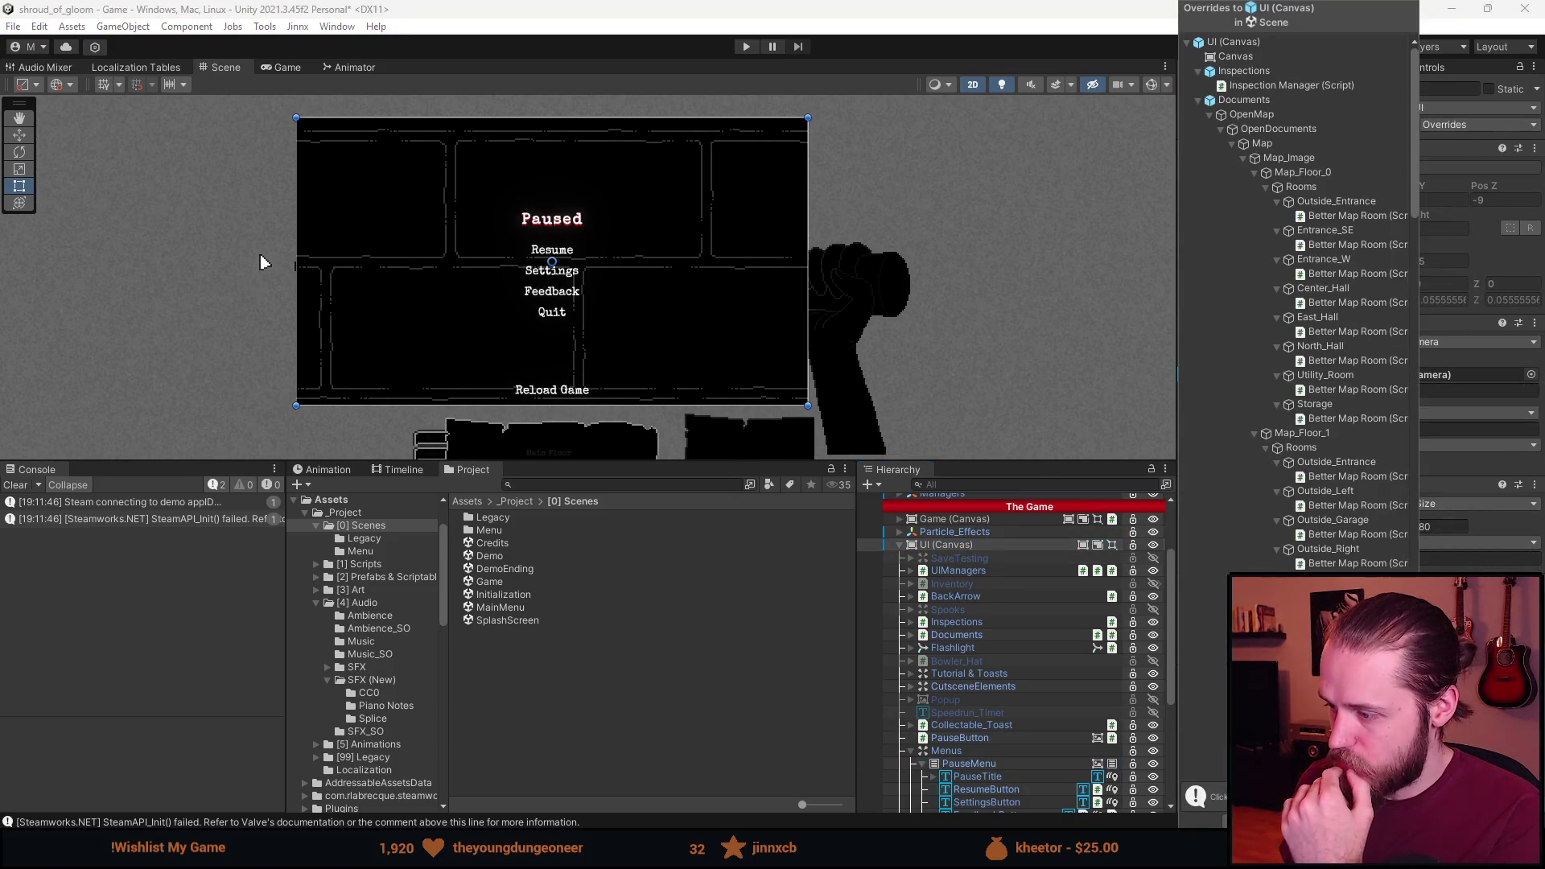
key(Escape)
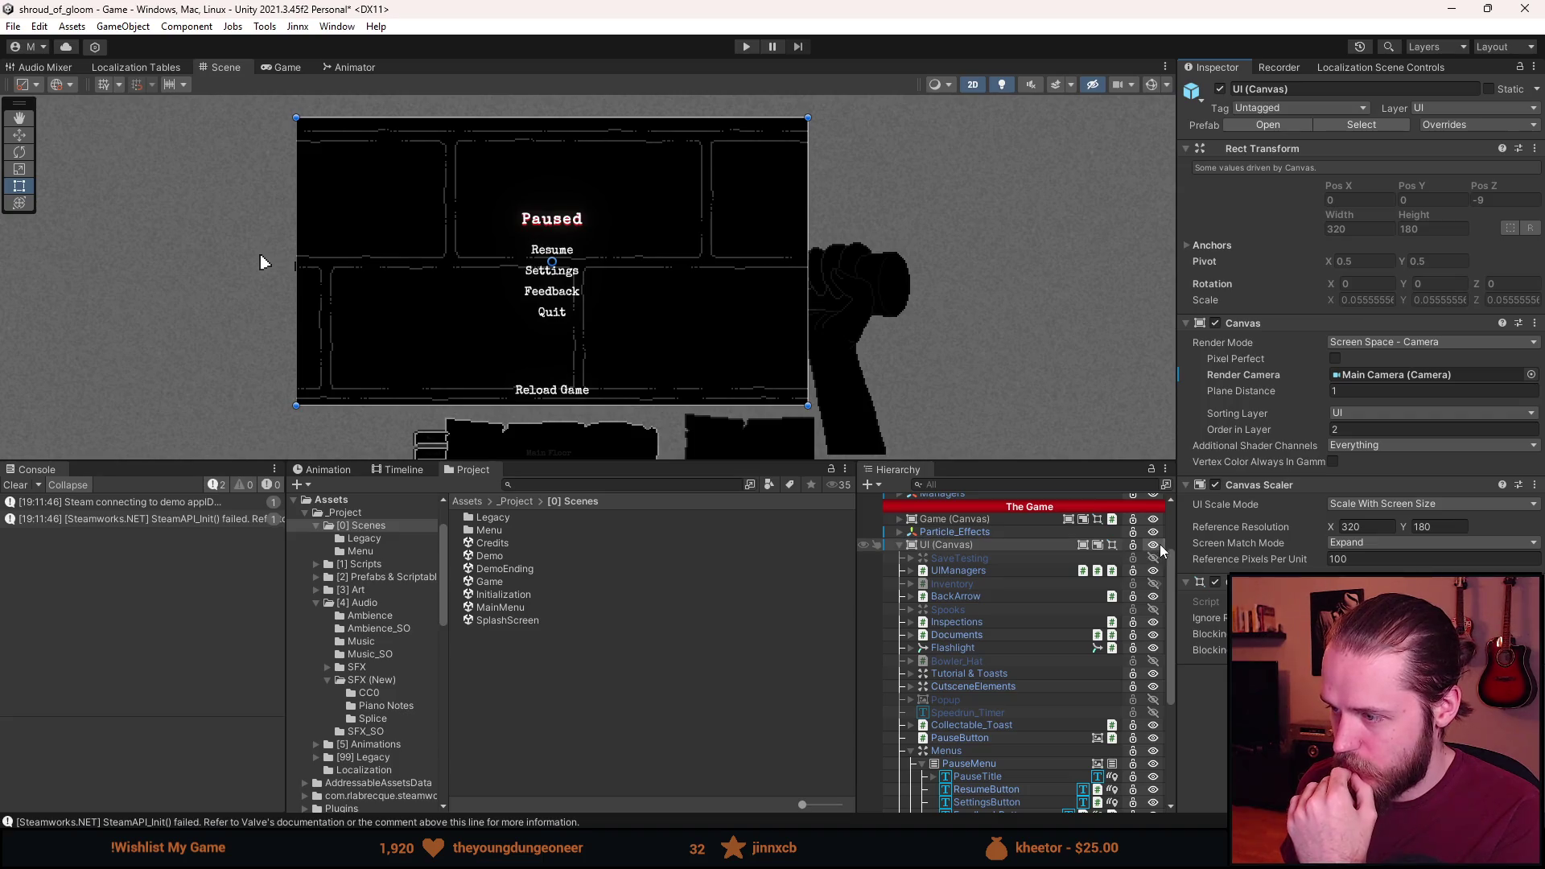
click(1167, 545)
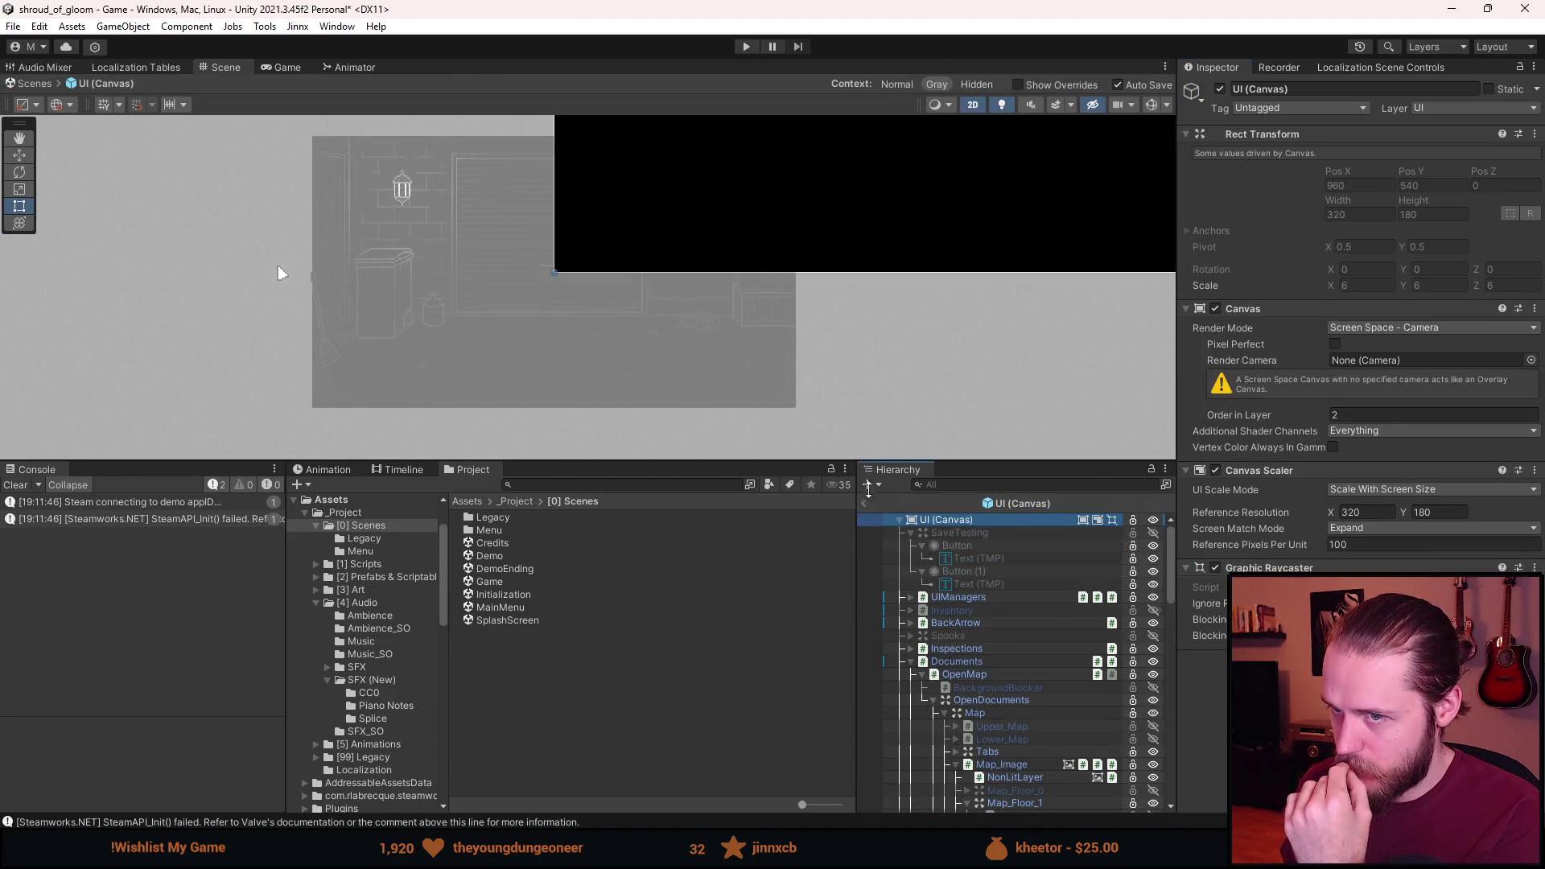
scroll(1012, 750, down, 10)
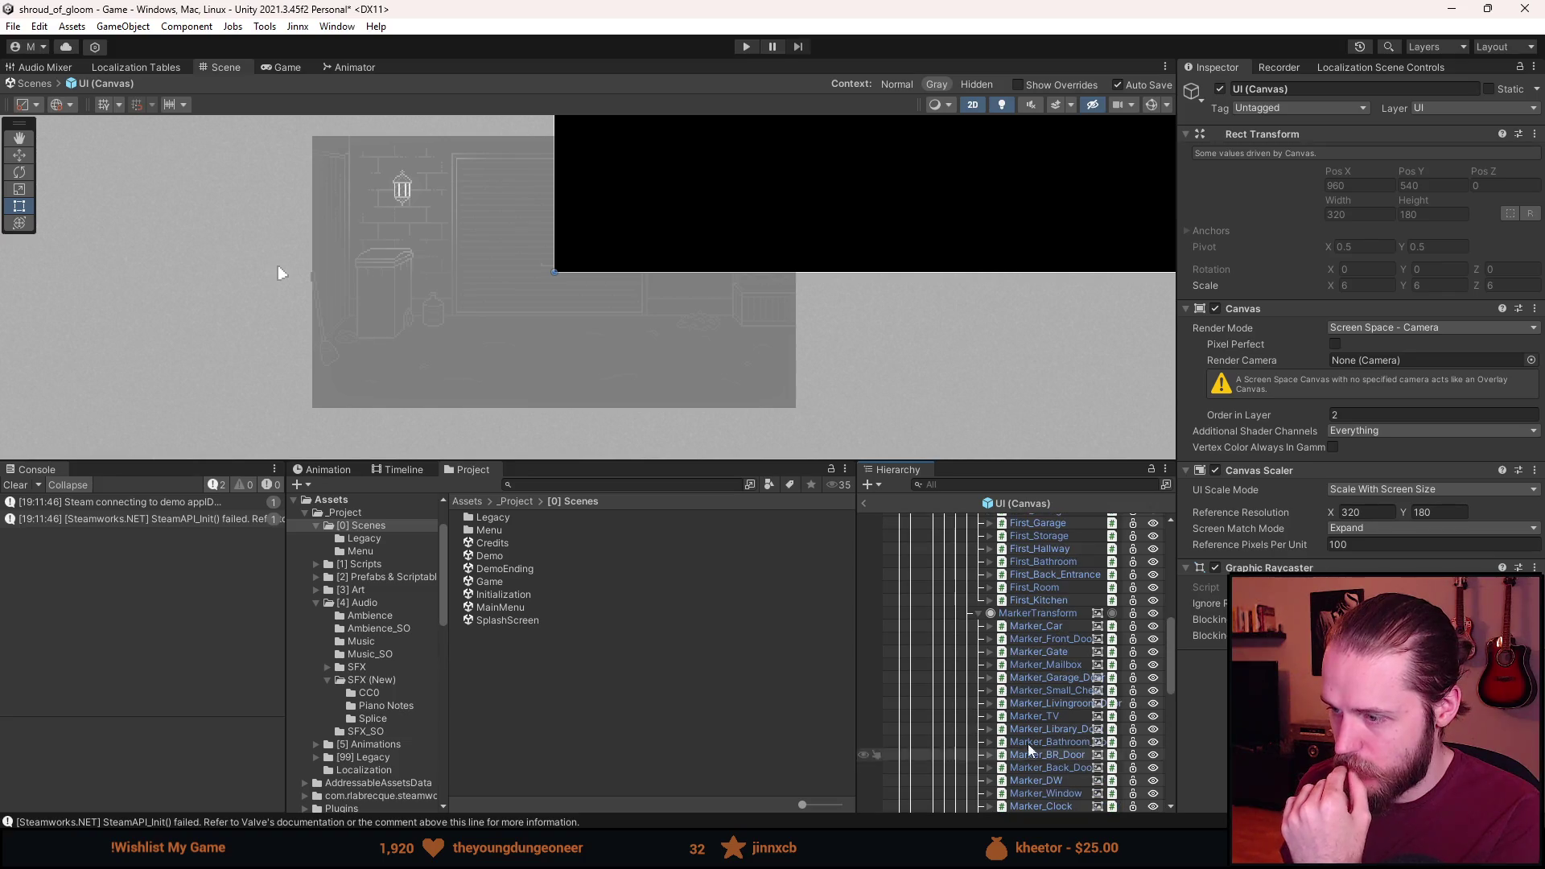
scroll(1019, 674, down, 4)
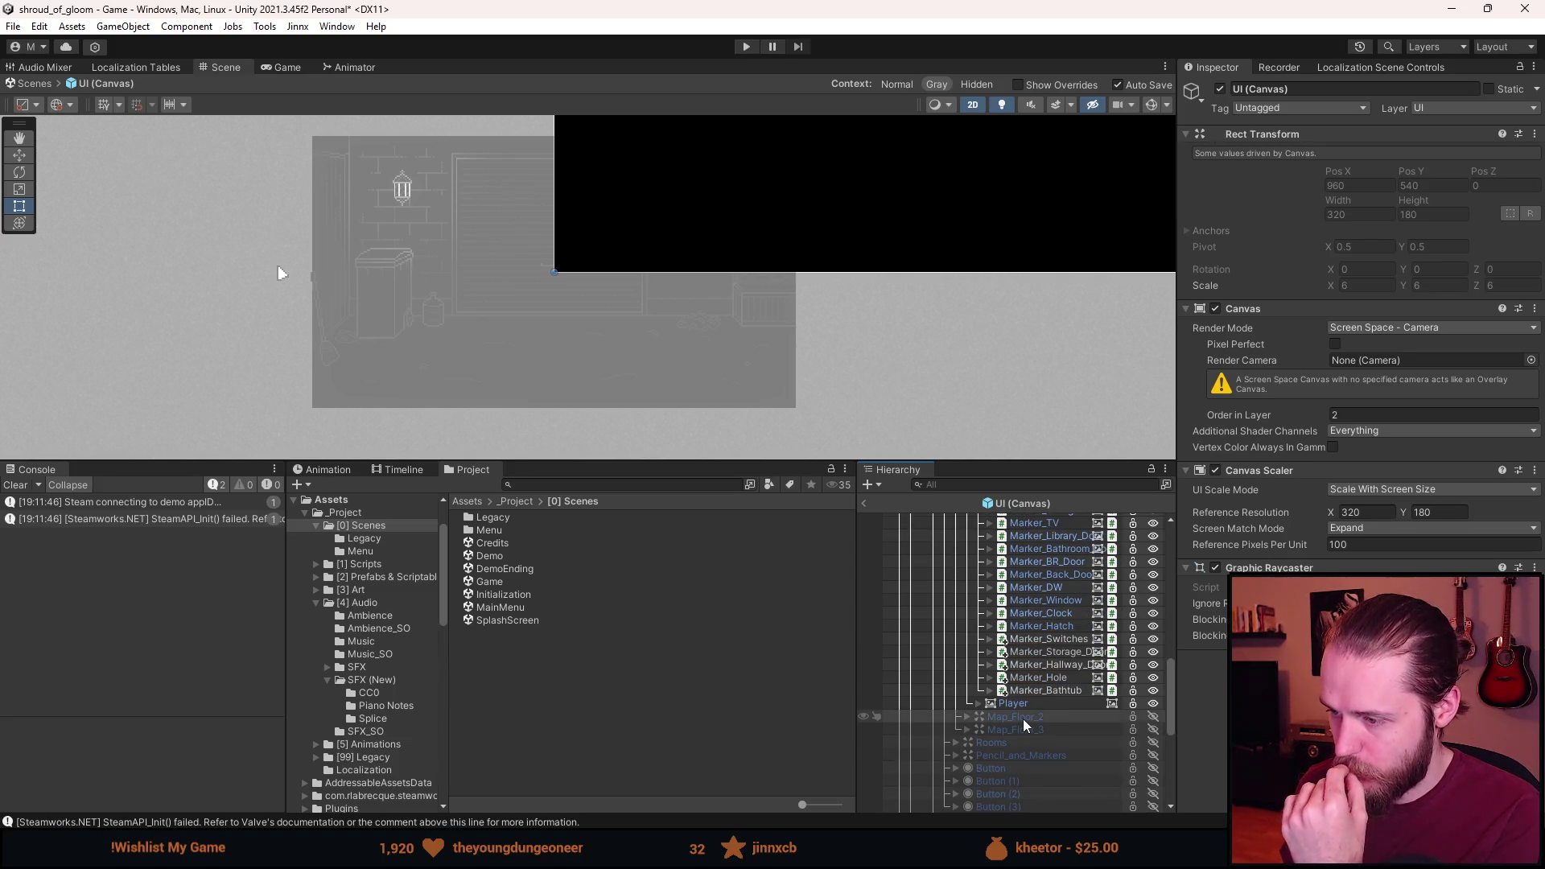
scroll(1026, 727, up, 5)
scroll(822, 282, down, 3)
scroll(472, 427, down, 5)
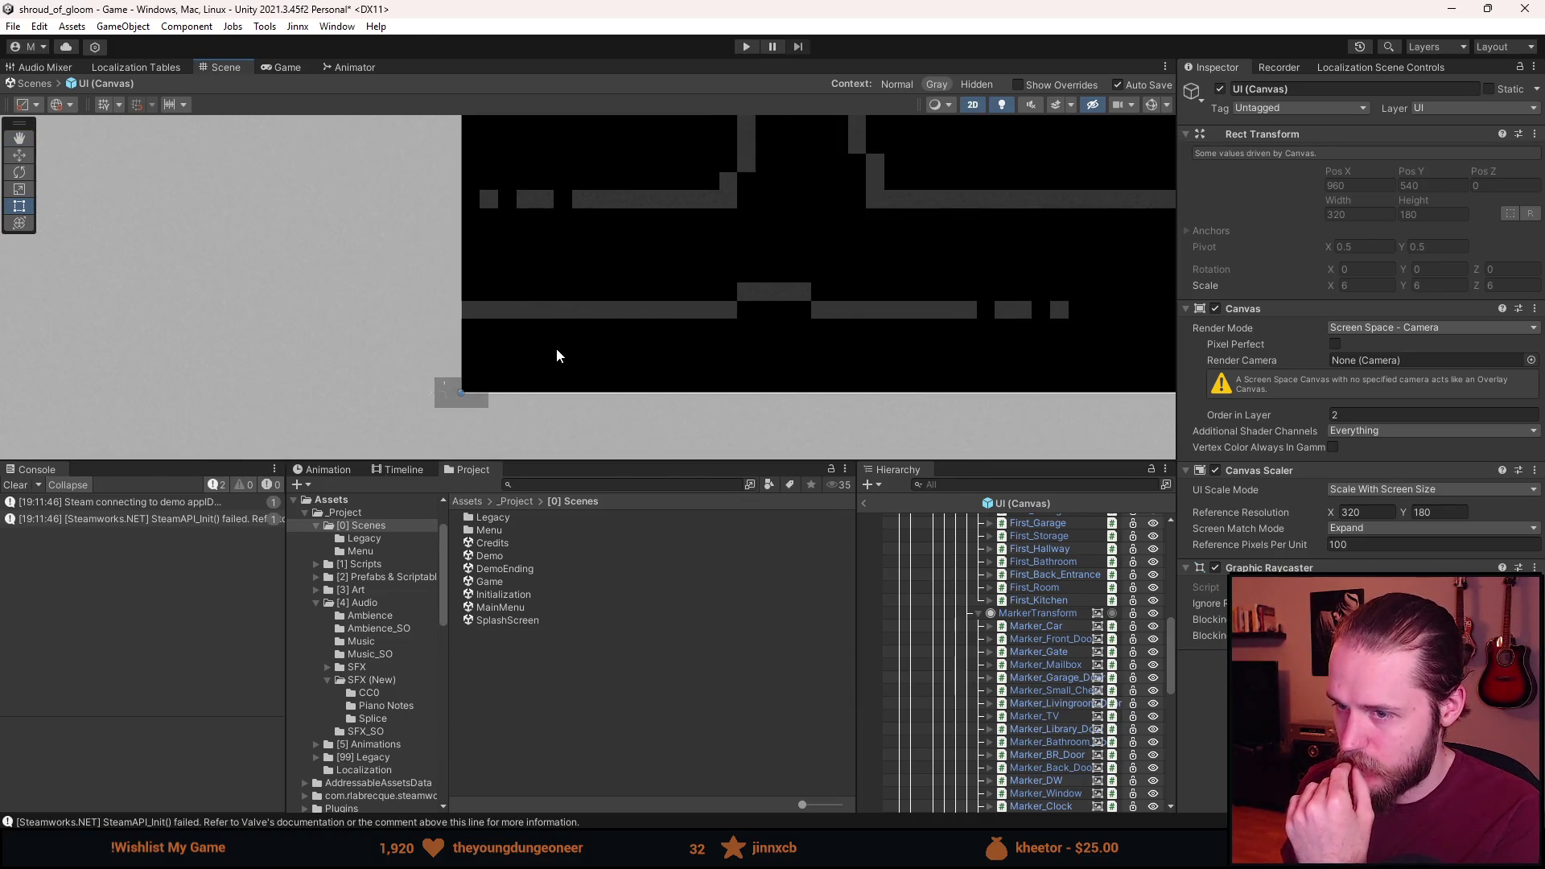
scroll(456, 411, up, 1)
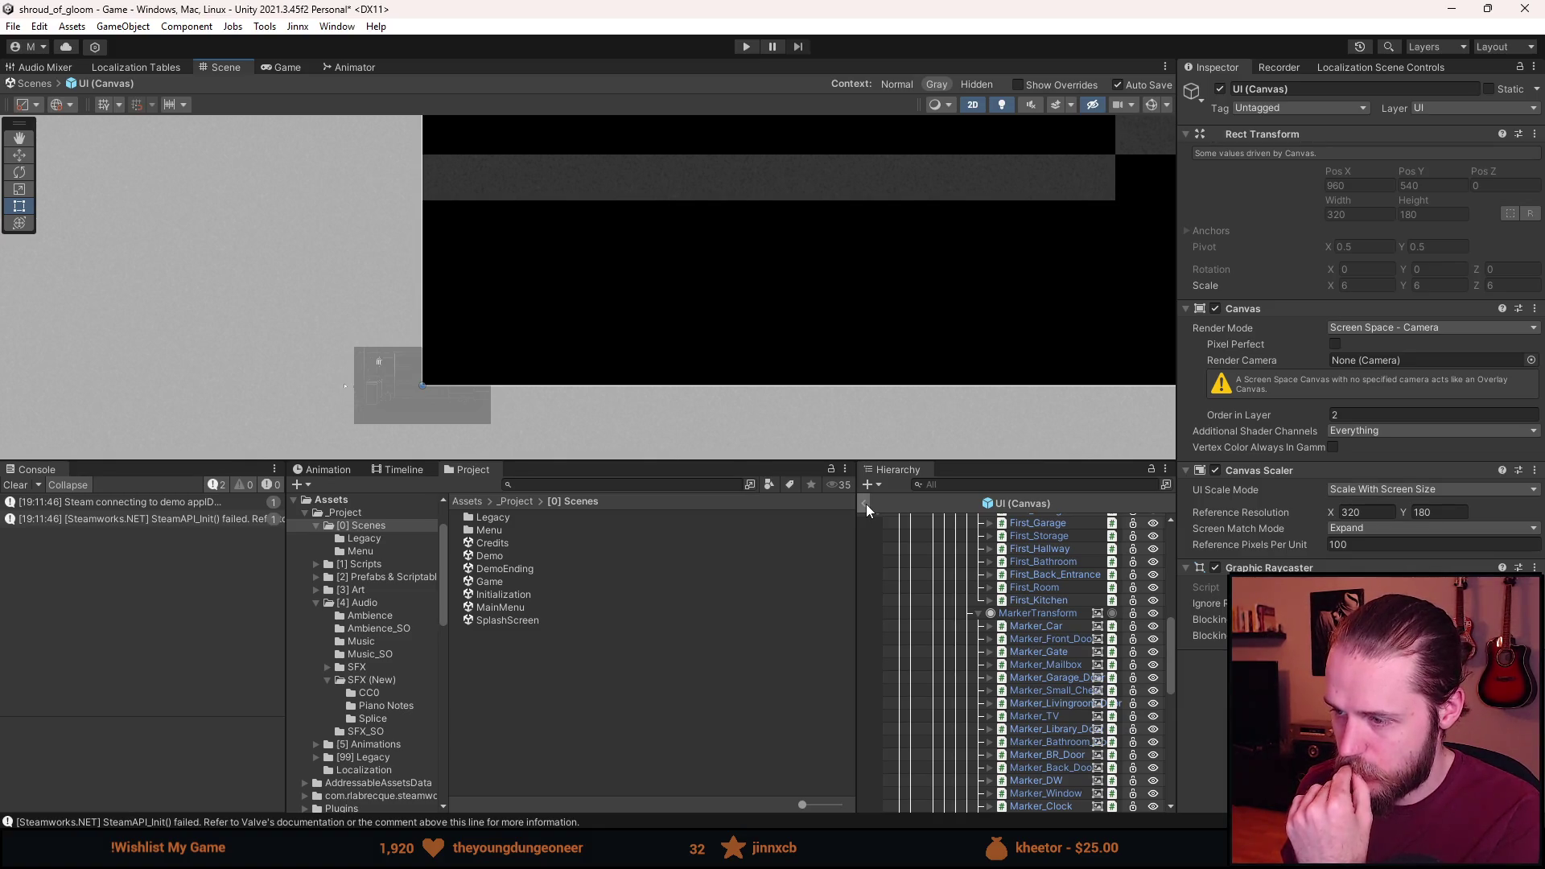
click(866, 503)
scroll(986, 669, down, 3)
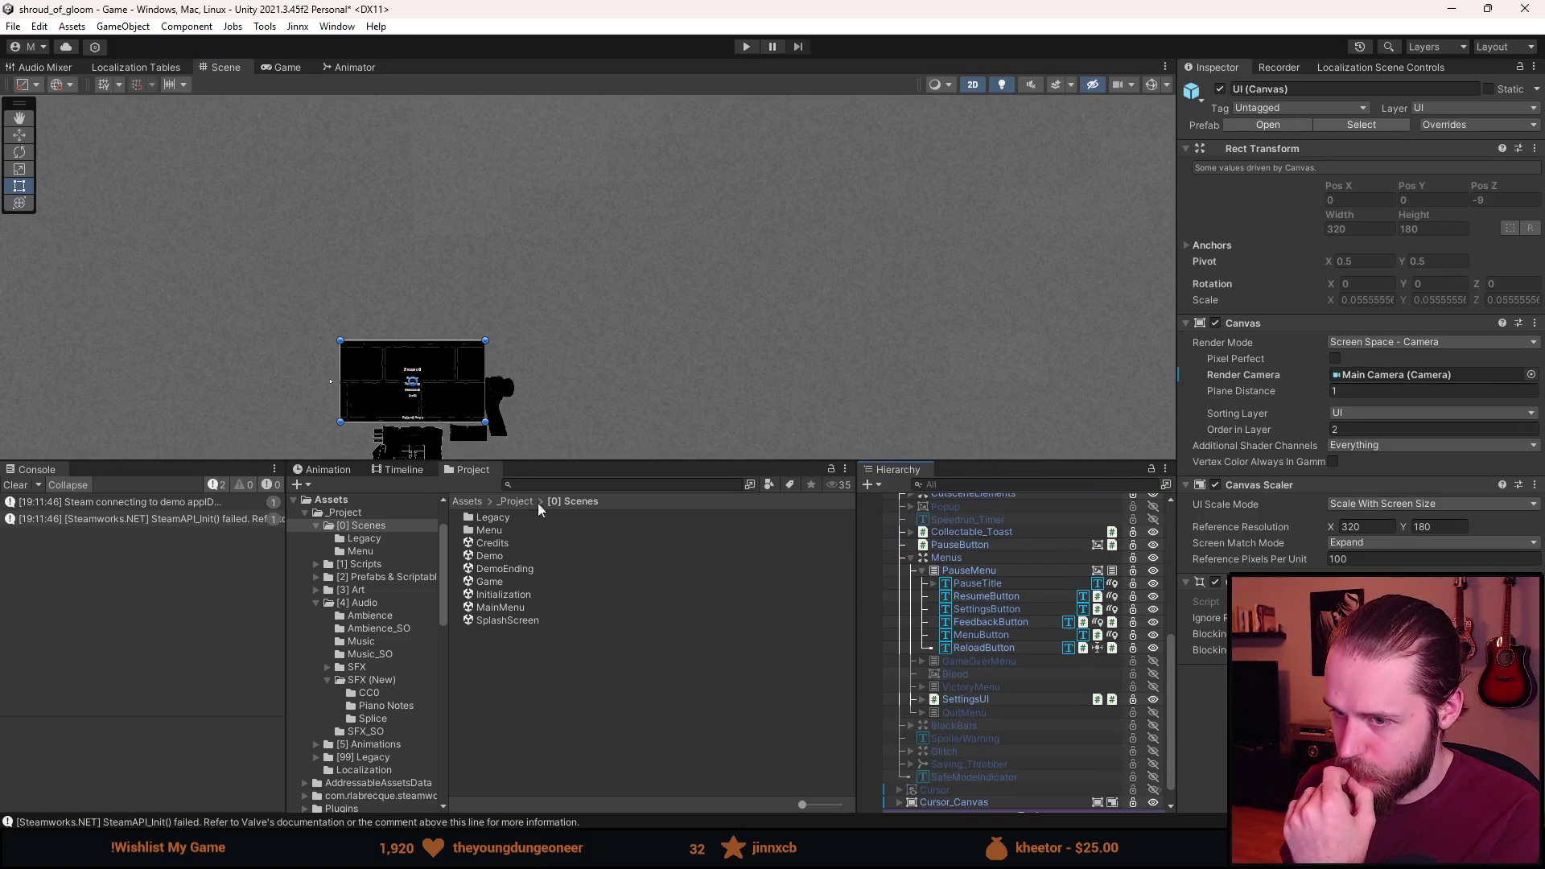
key(f)
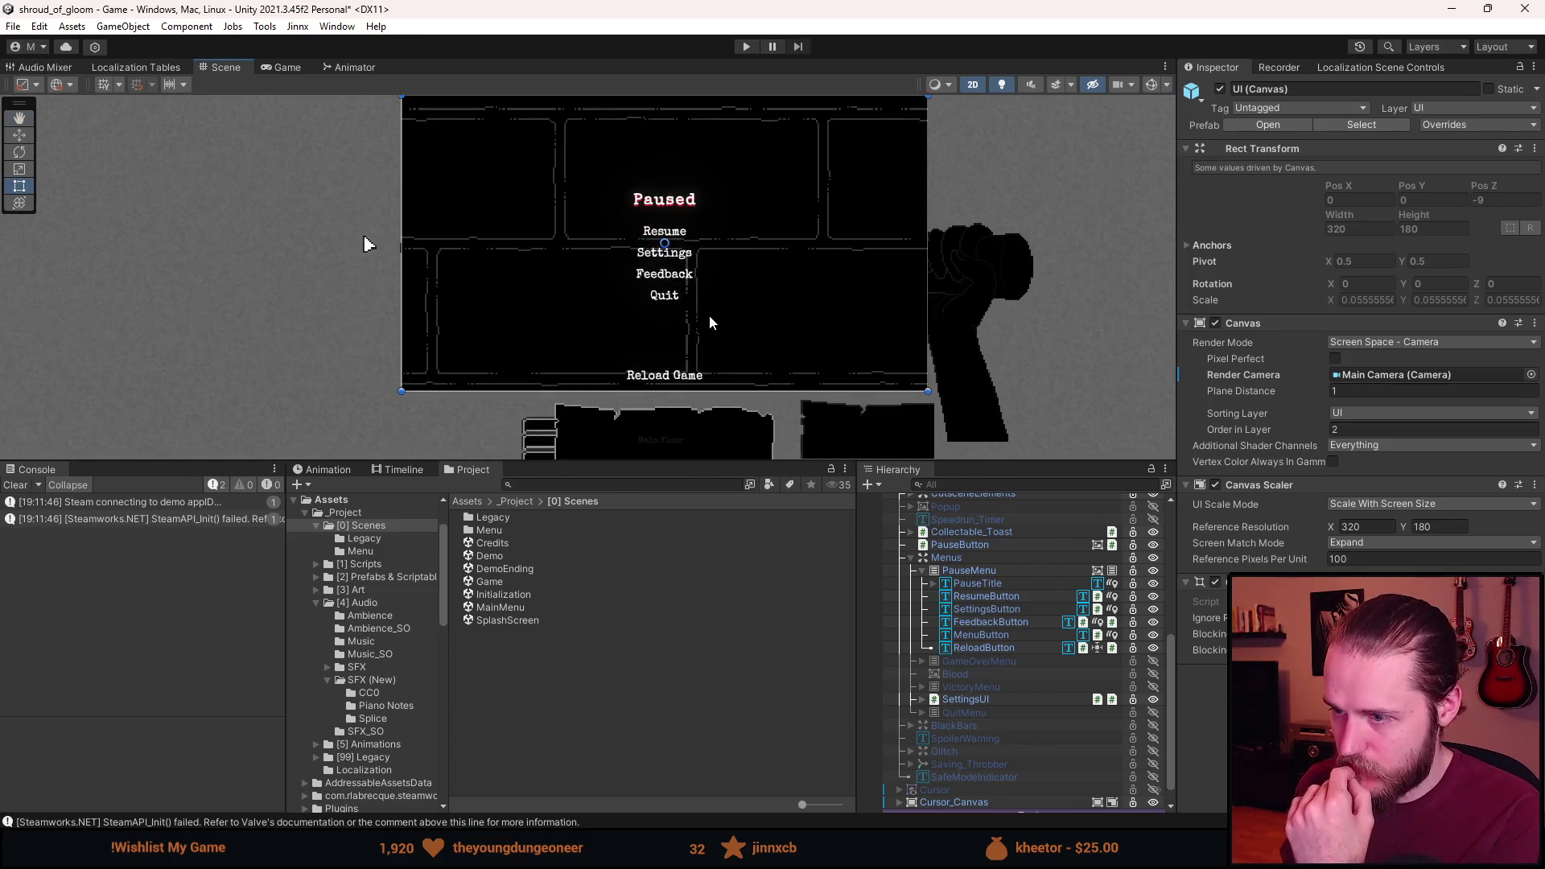
click(978, 573)
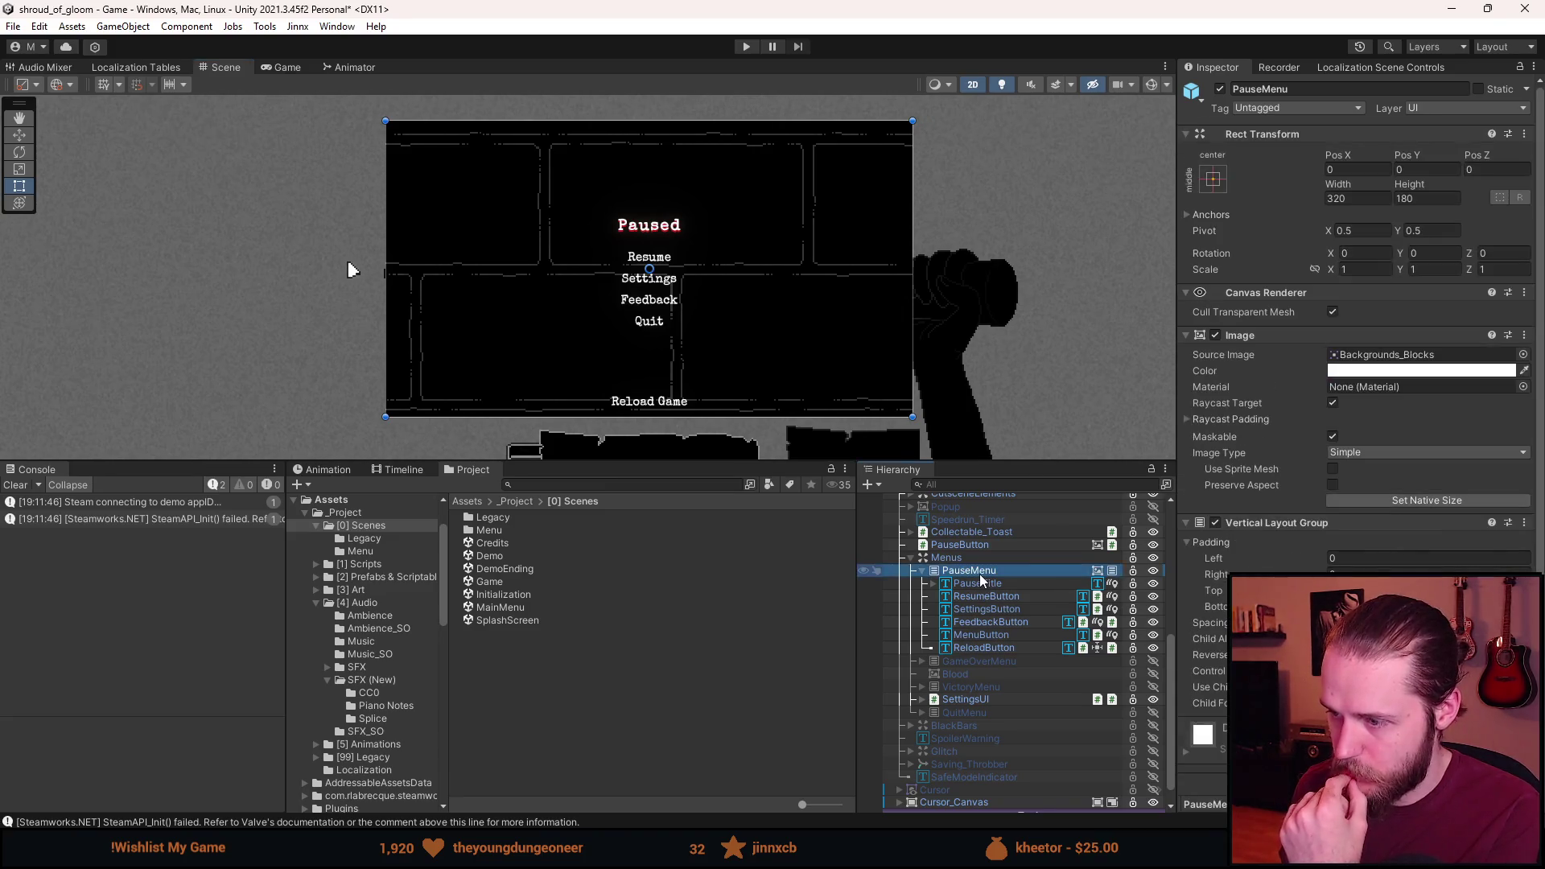
Create a UI Image under PauseMenu with a Layout Element set to Ignore Layout.
right_click(978, 573)
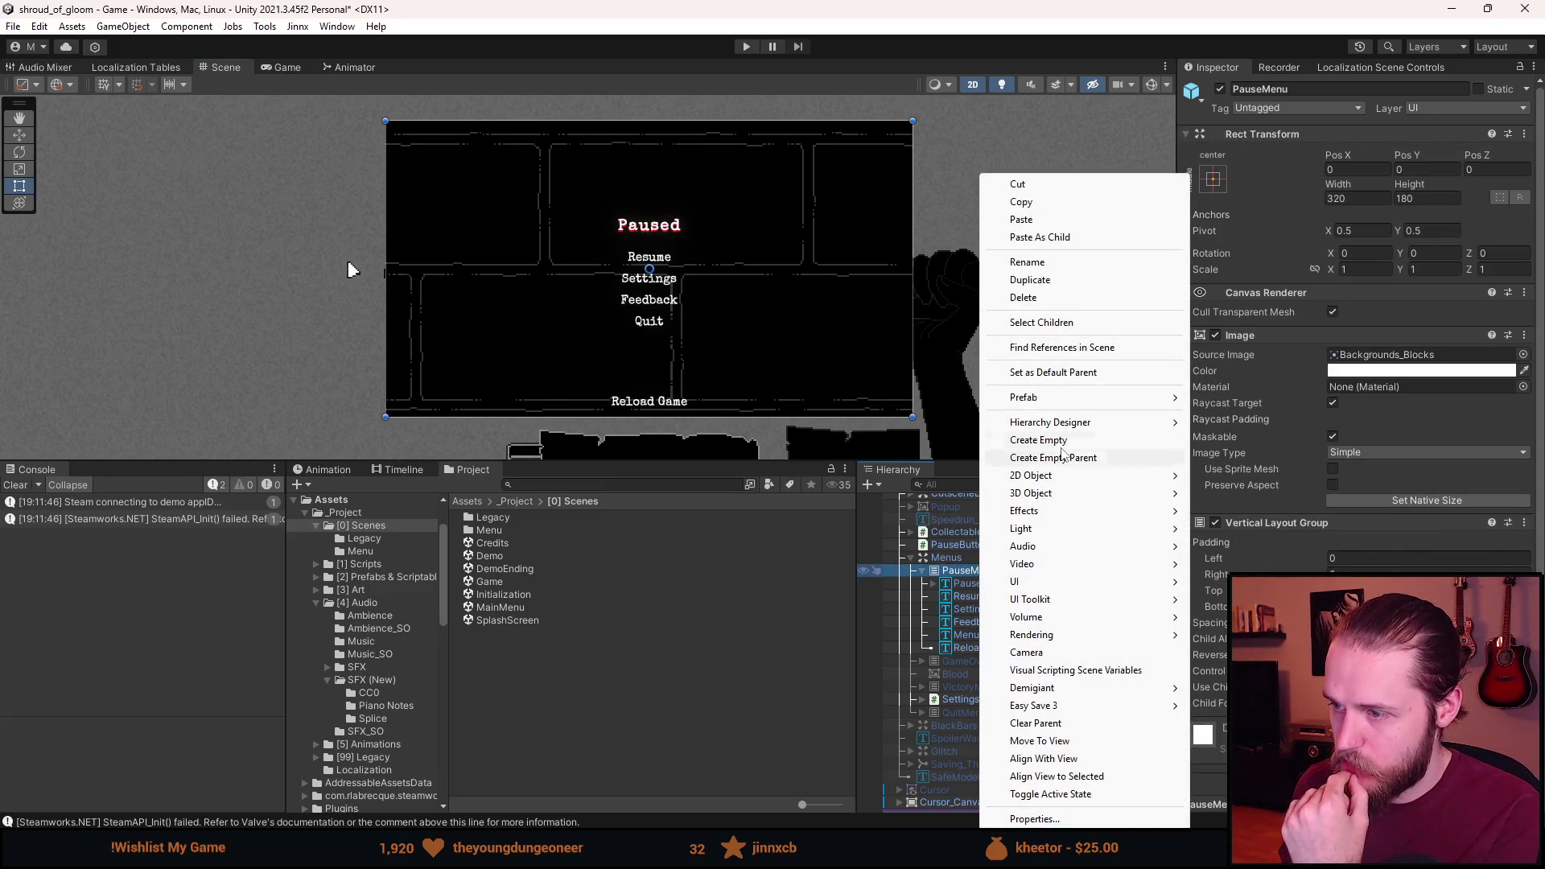
mouse_move(1015, 581)
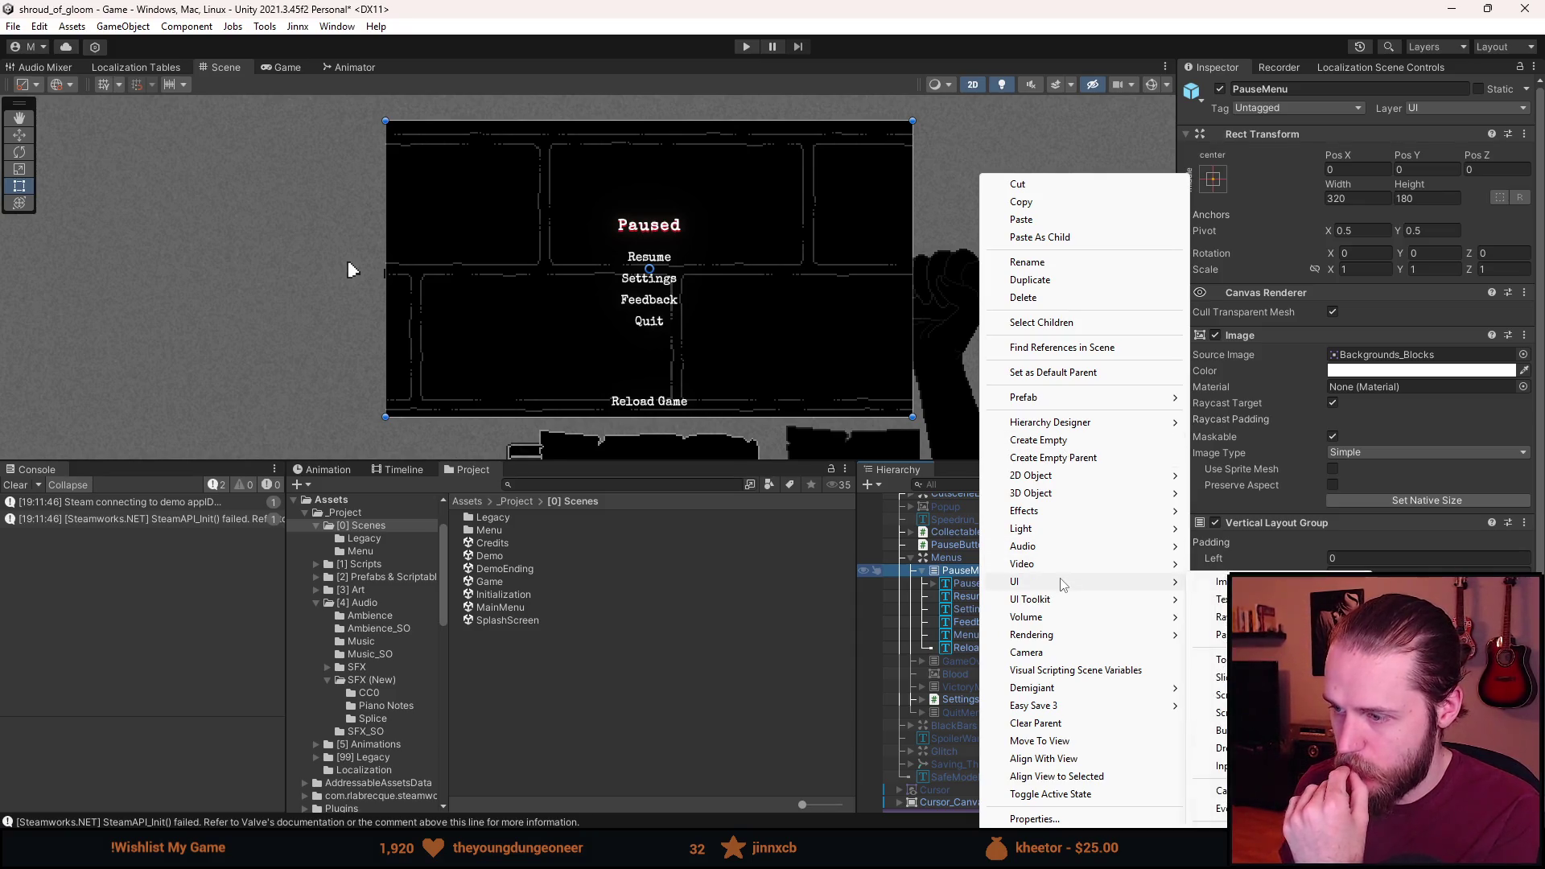
click(1223, 581)
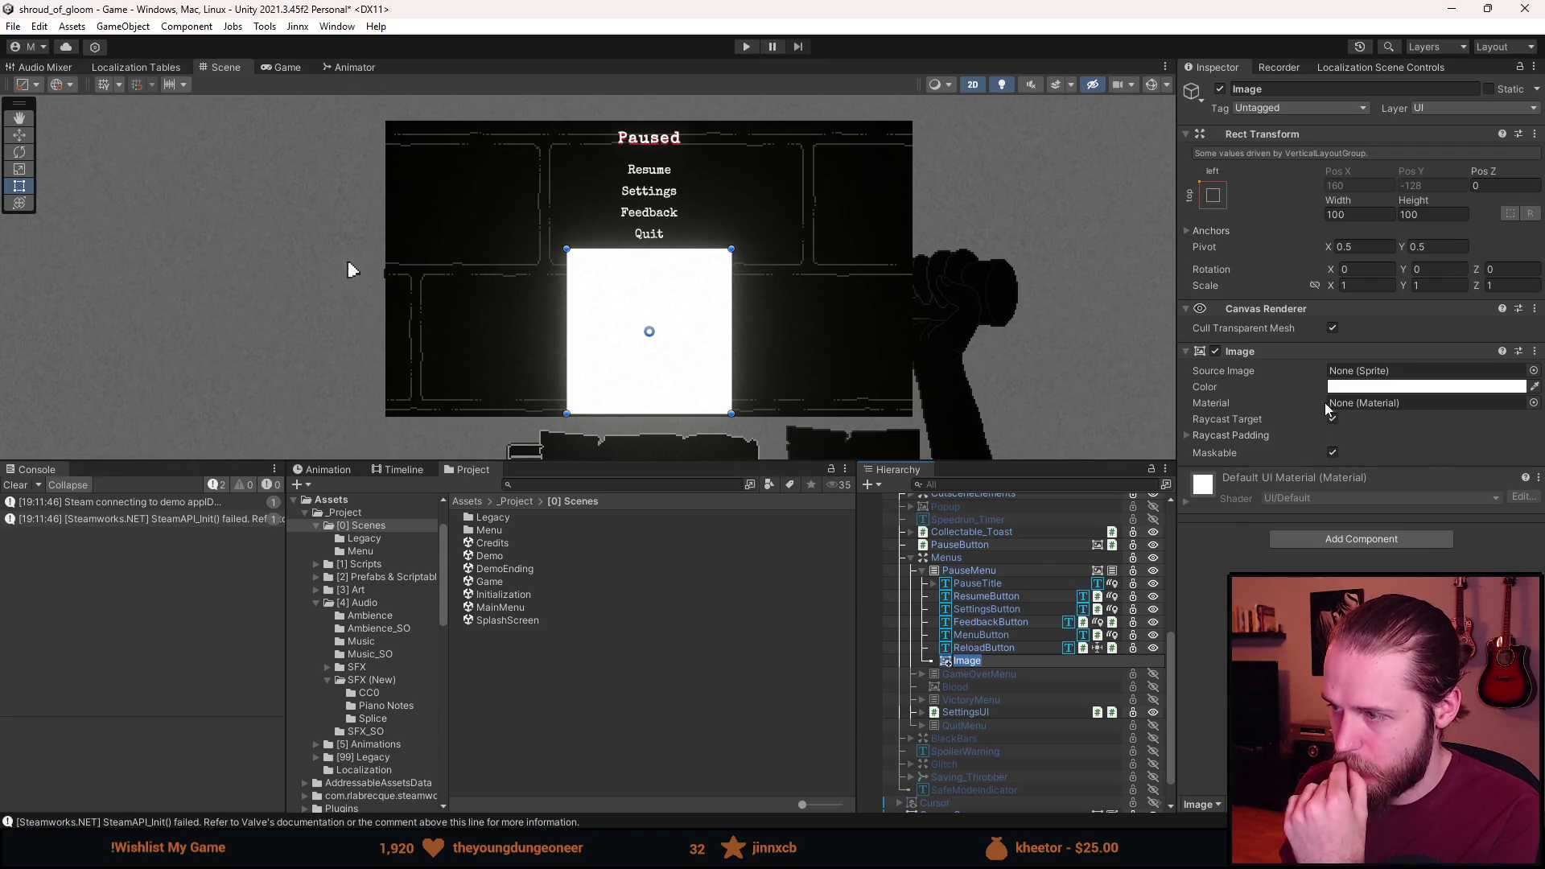
click(1321, 539)
text(layout element)
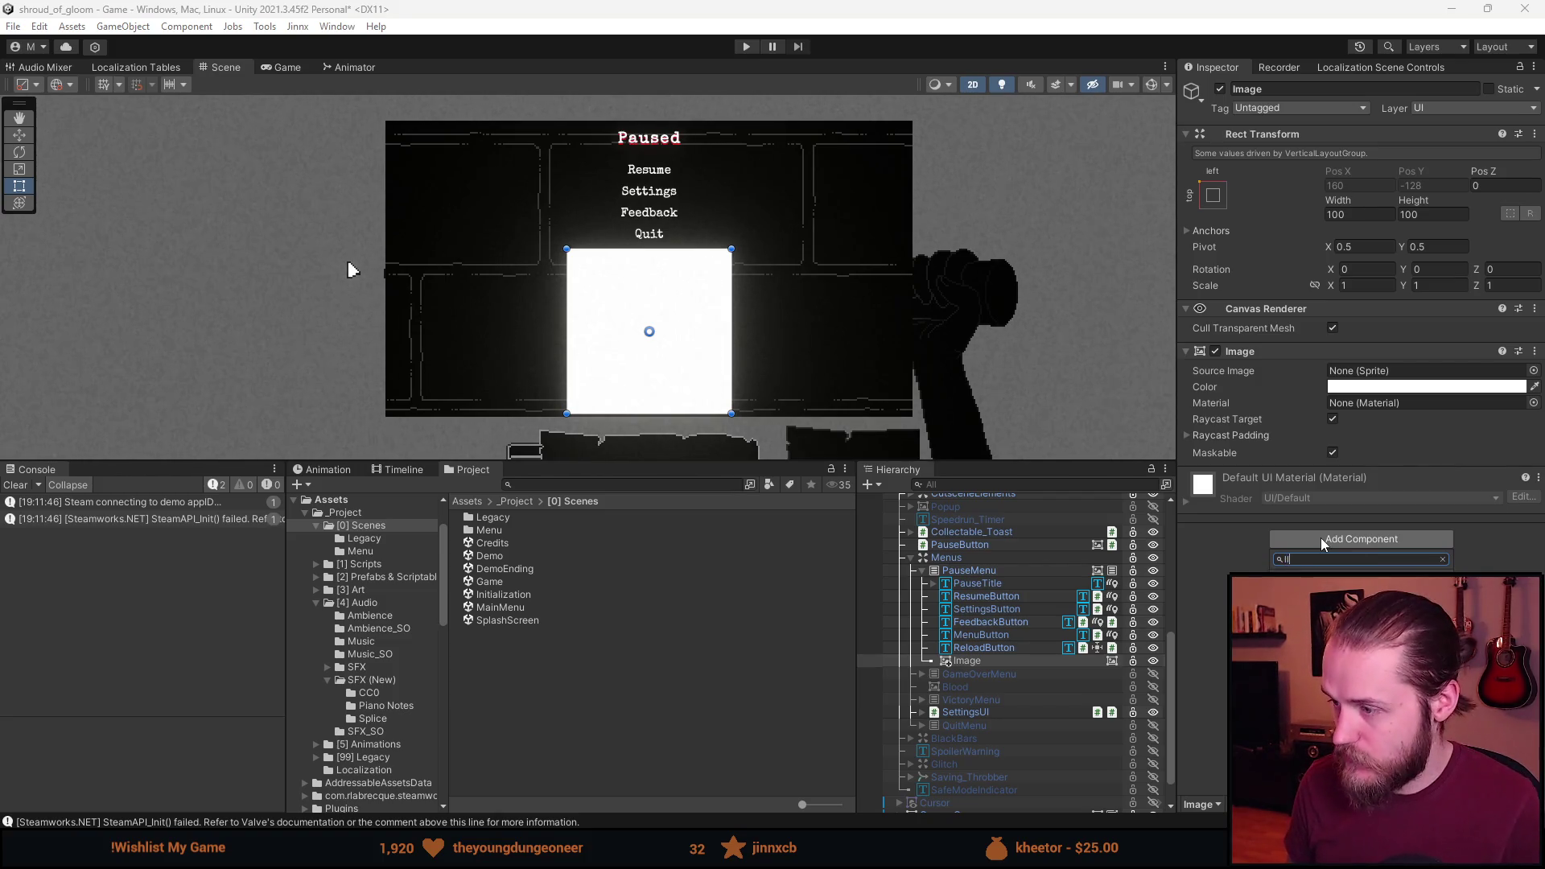
key(Return)
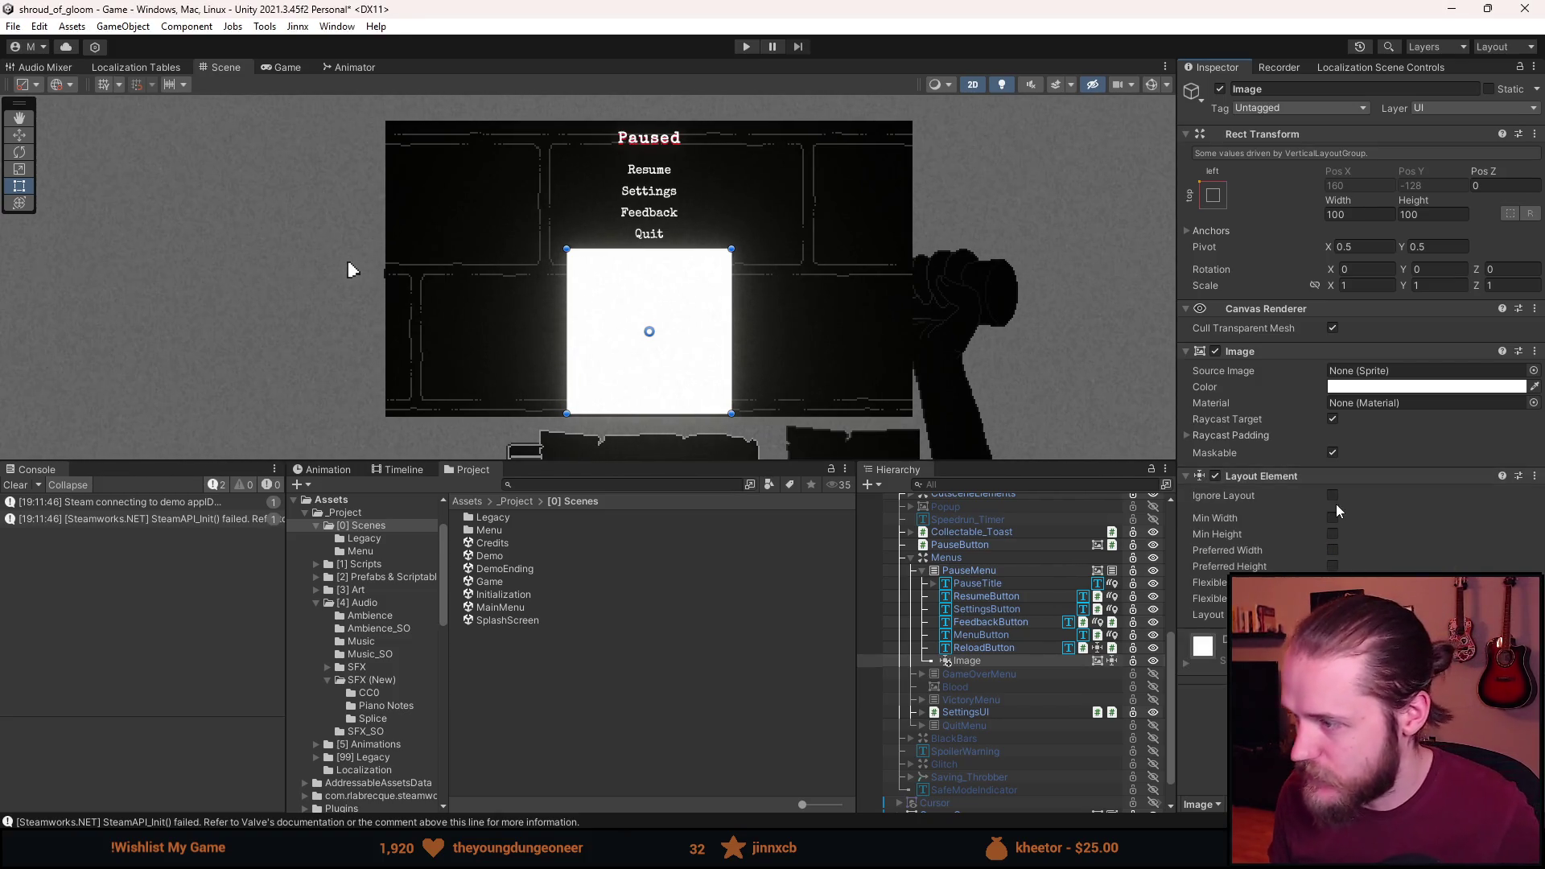
click(1334, 495)
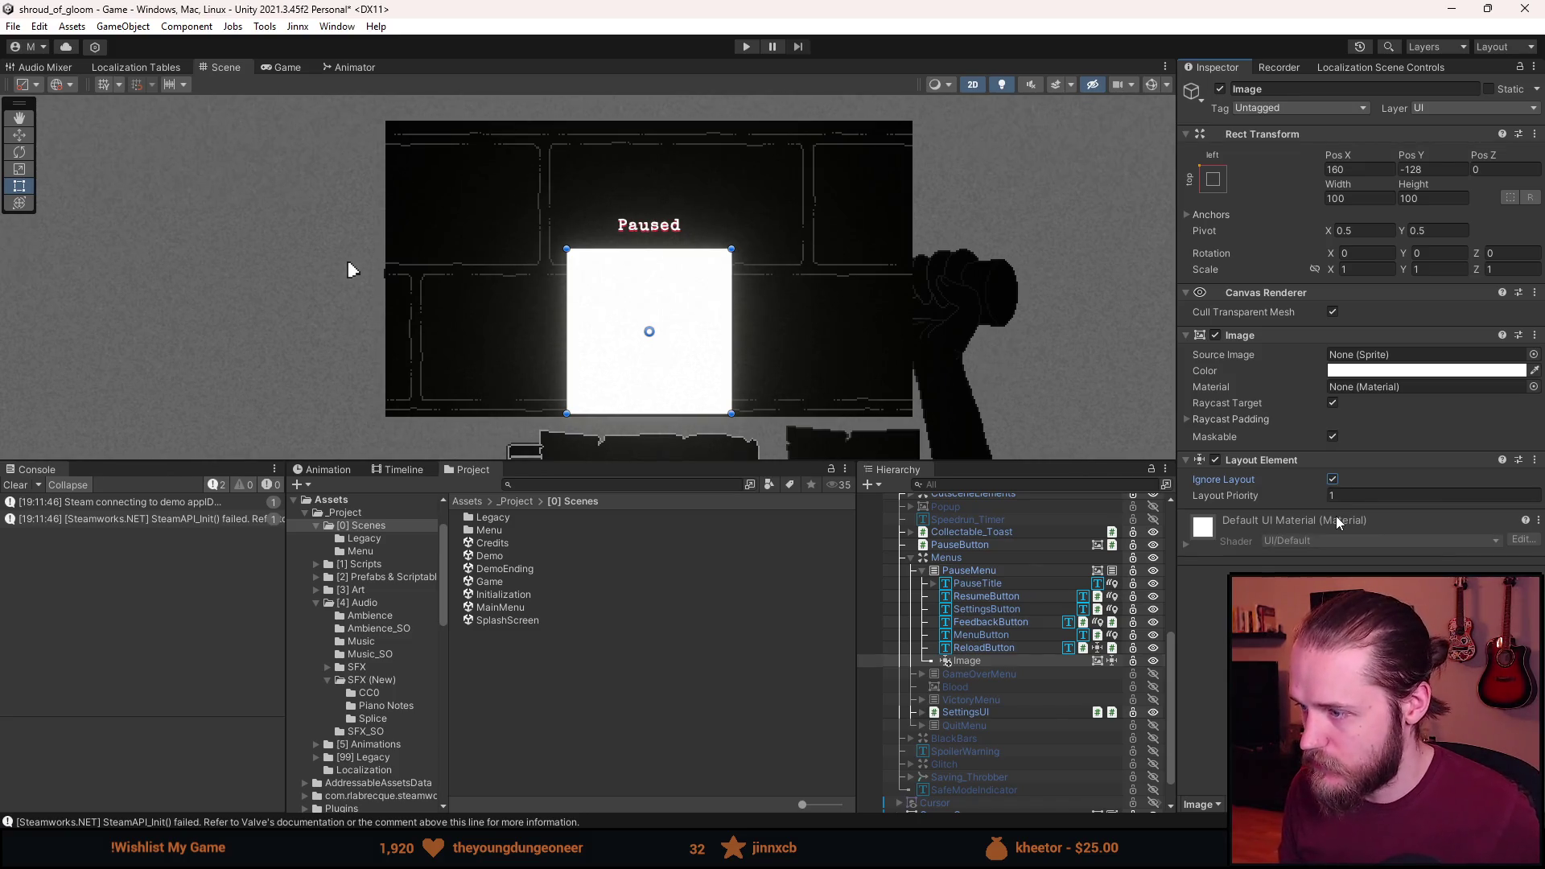
Set the Image's material to Sprite-Lit-Default.
click(1533, 386)
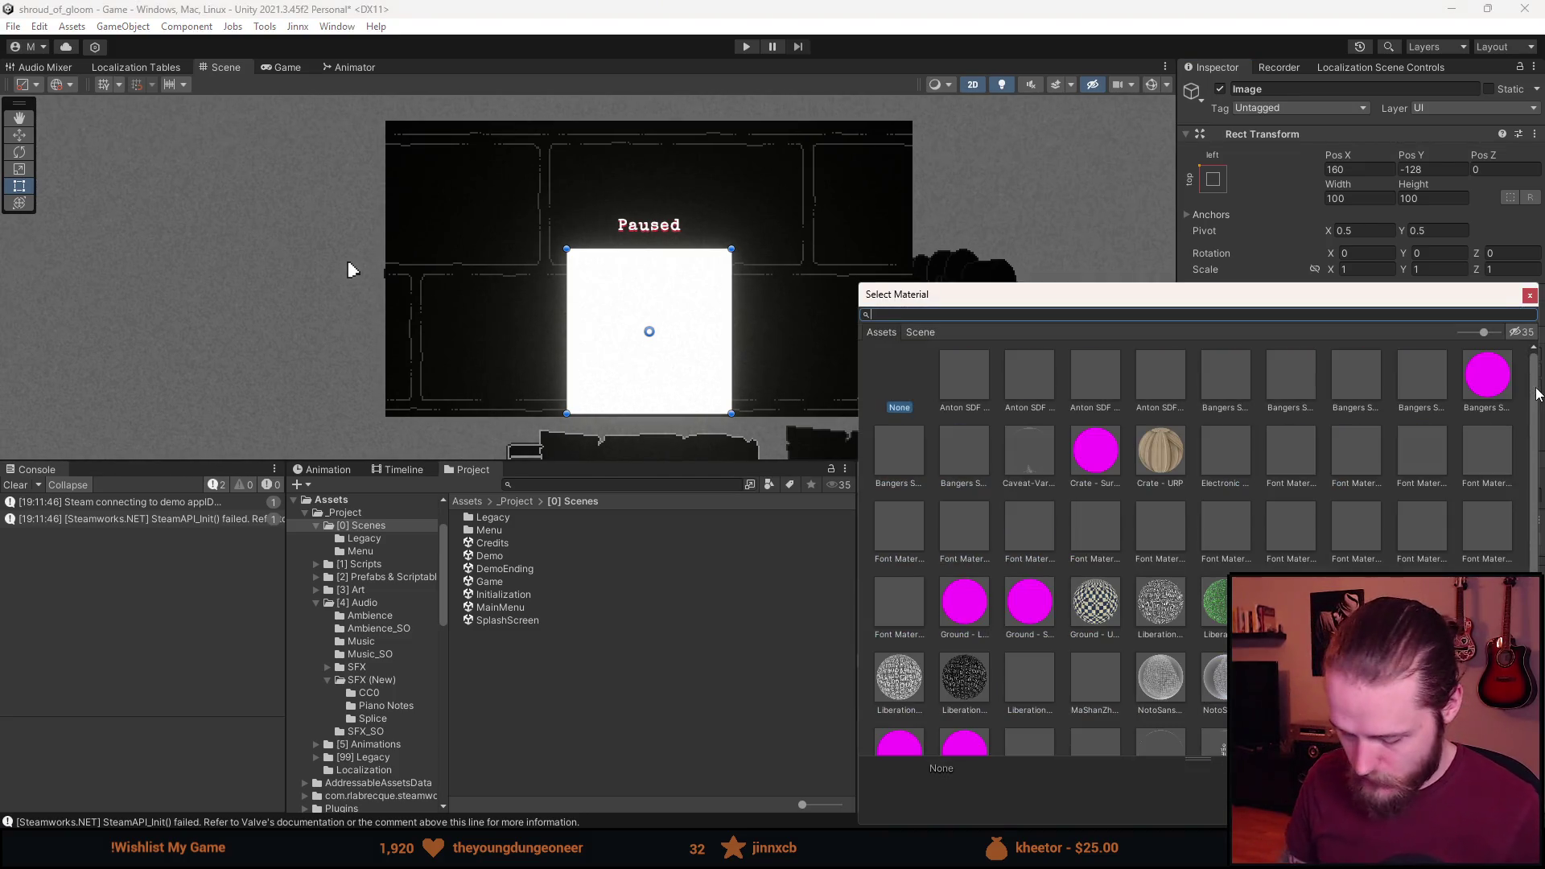
text(lit)
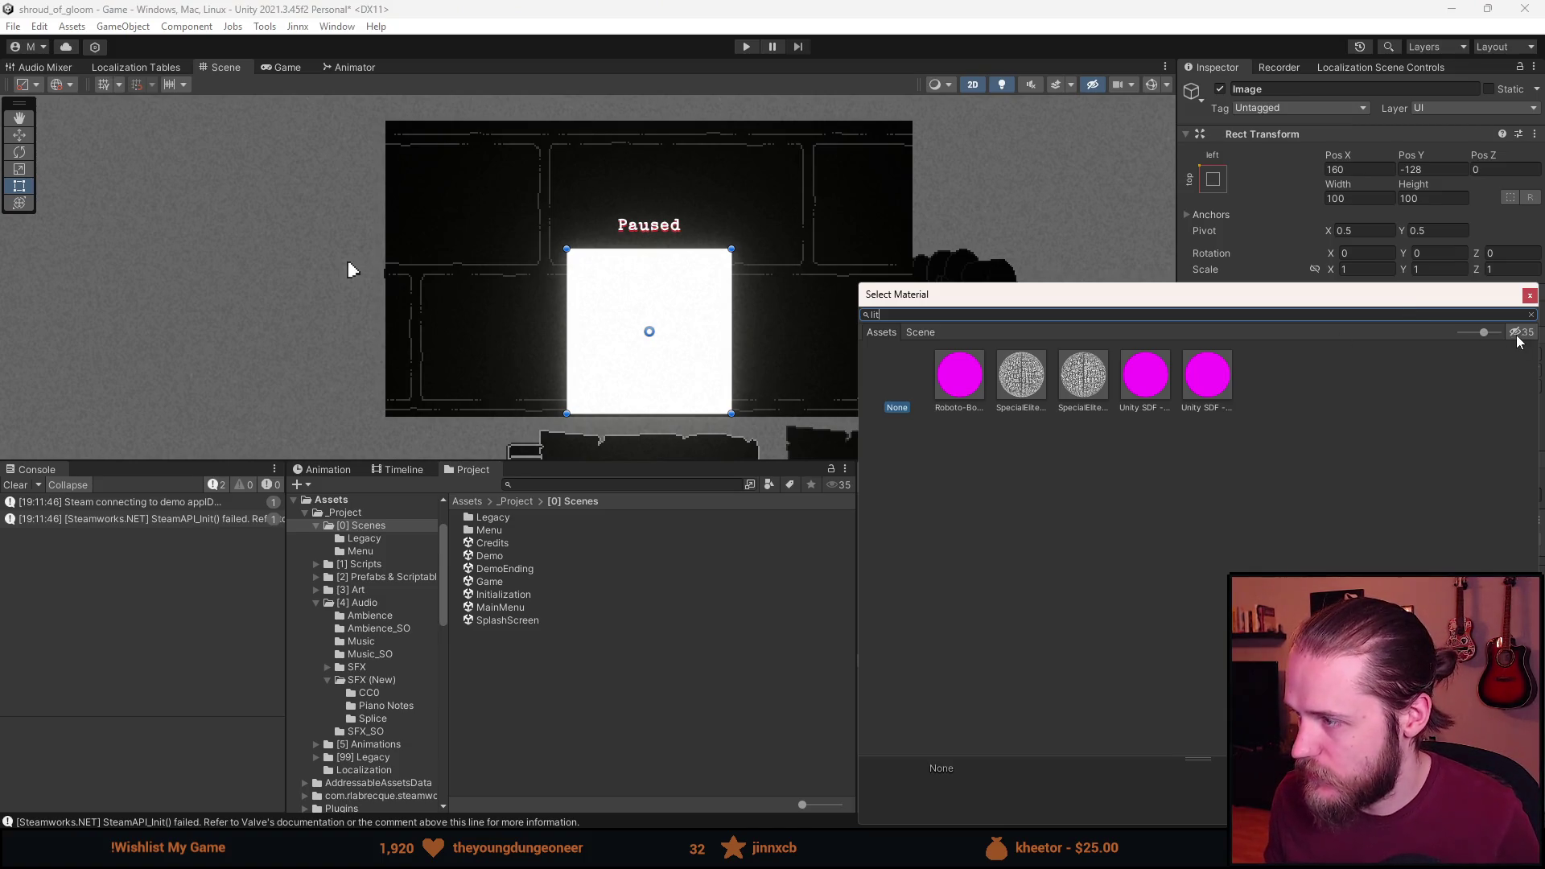
click(1521, 331)
double_click(1354, 401)
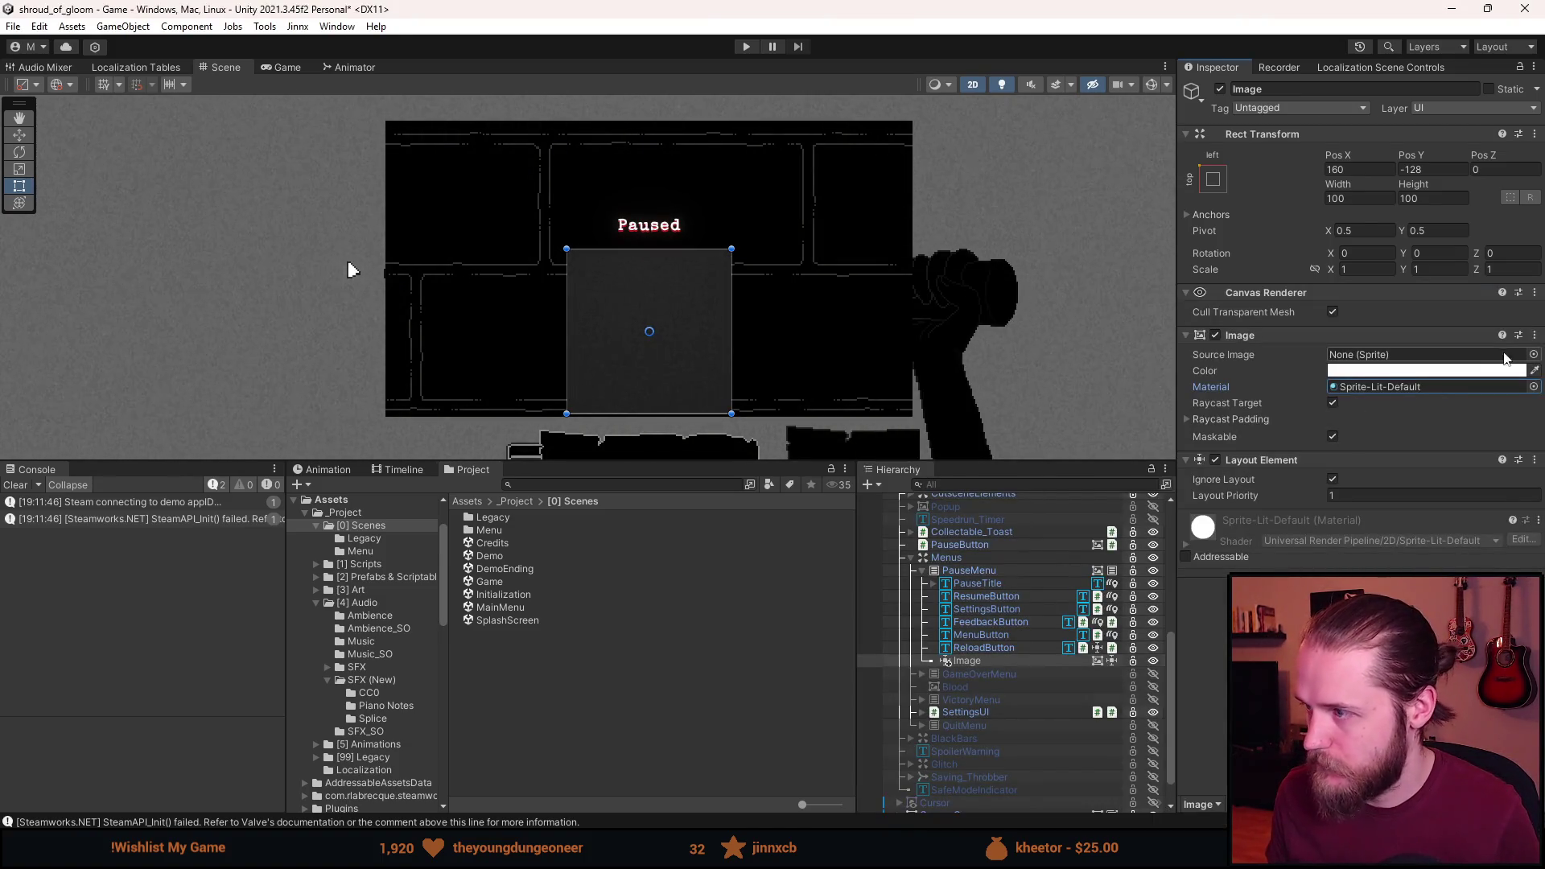
click(581, 483)
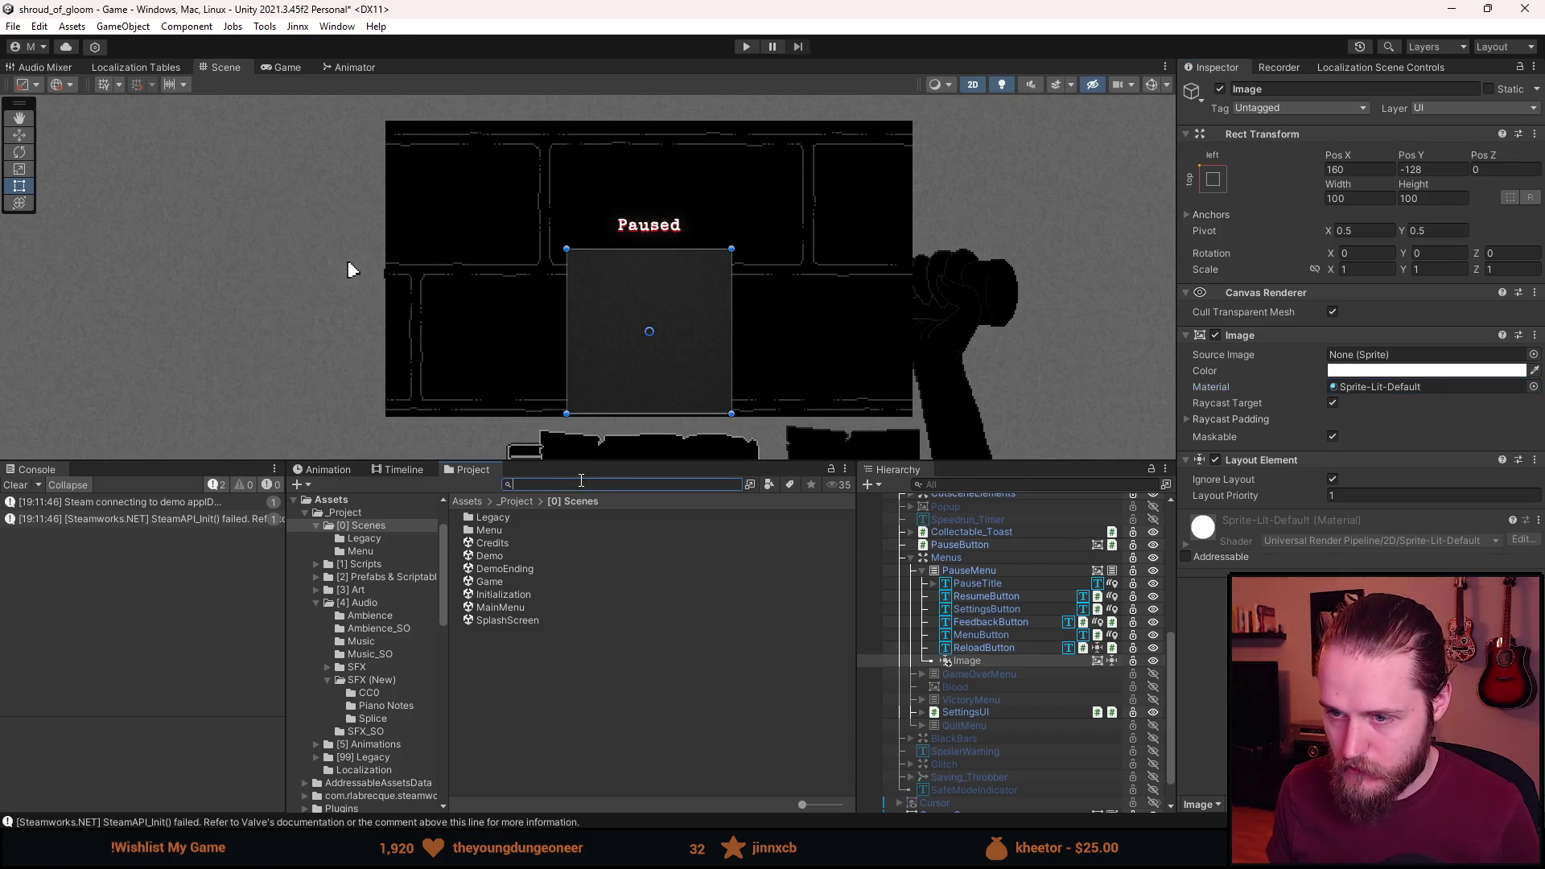
Search the Project for 'background' and open the Backgrounds texture in the Sprite Editor.
text(background)
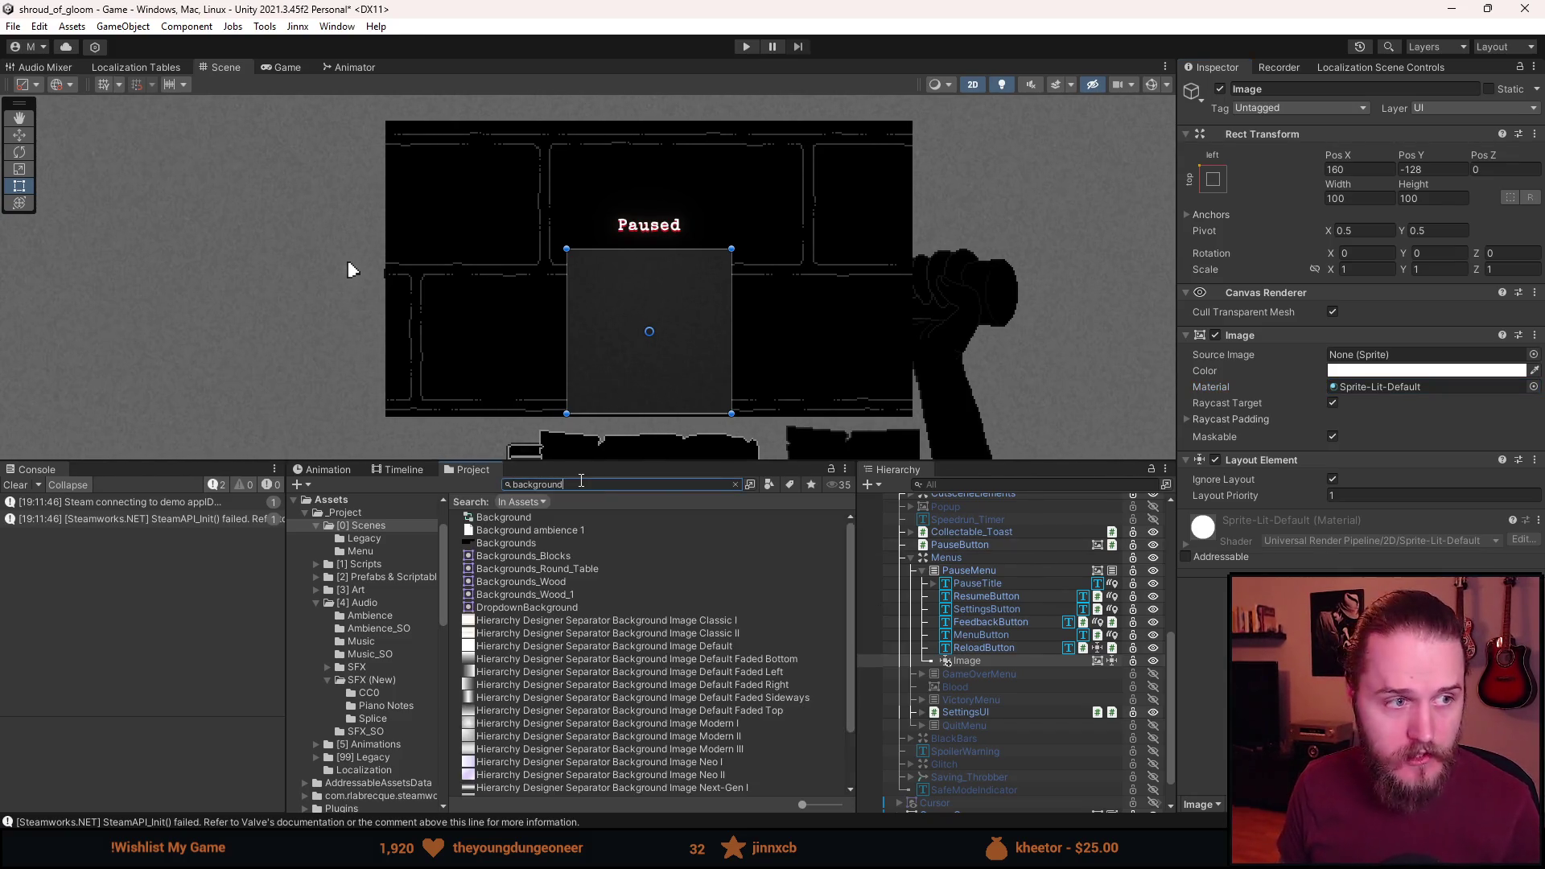
click(523, 543)
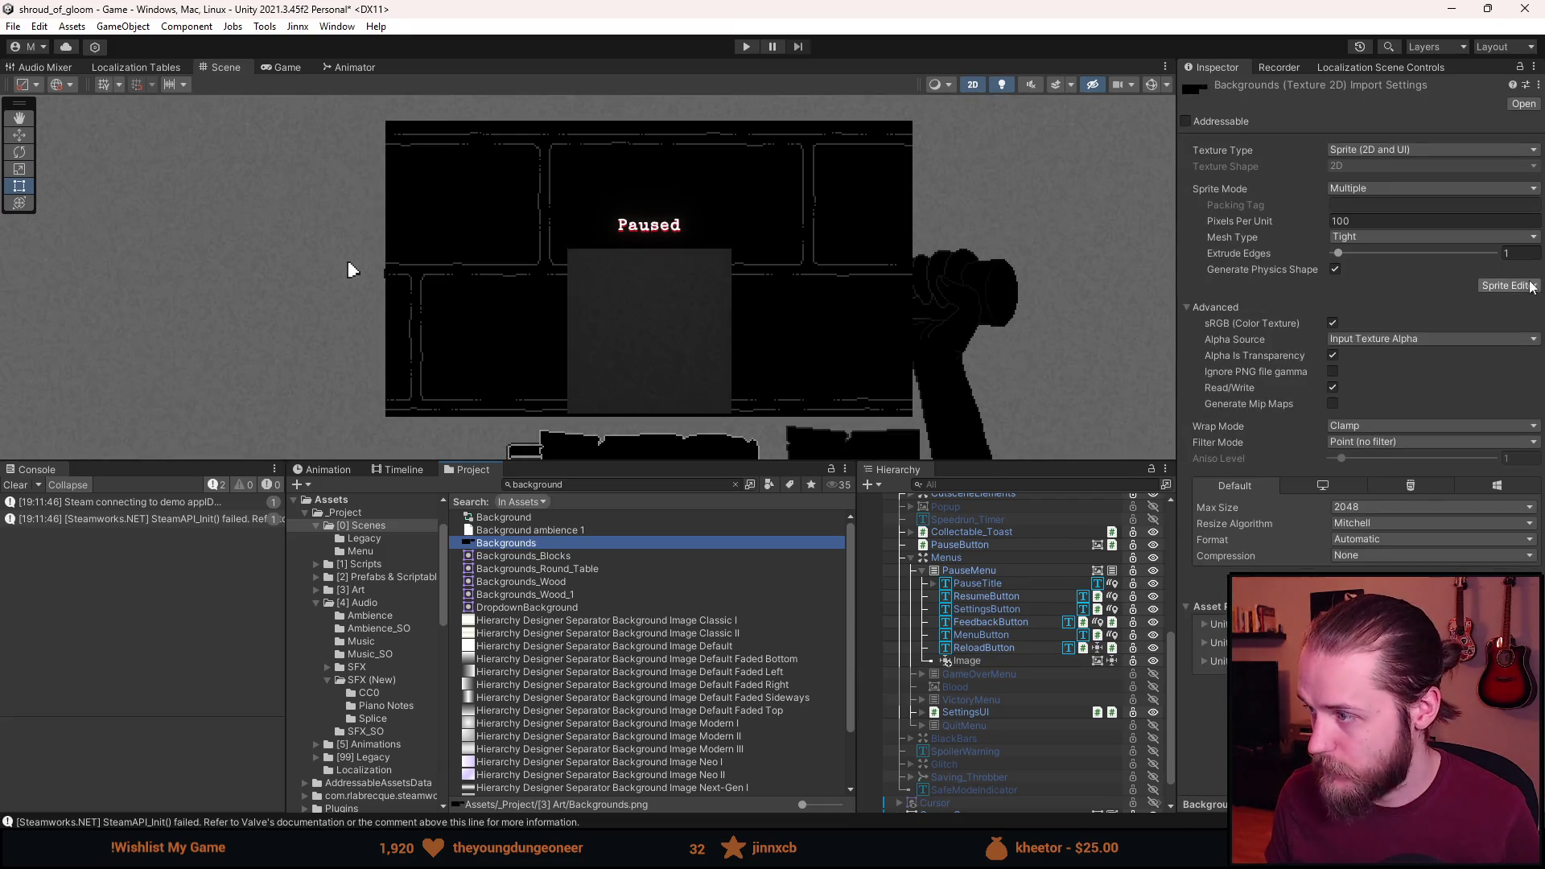
click(1509, 285)
scroll(889, 241, up, 3)
Draw a sprite rectangle over the brick wall and trim it to 317×180.
mouse_move(532, 213)
mouse_down()
mouse_move(783, 396)
mouse_move(1211, 616)
mouse_up()
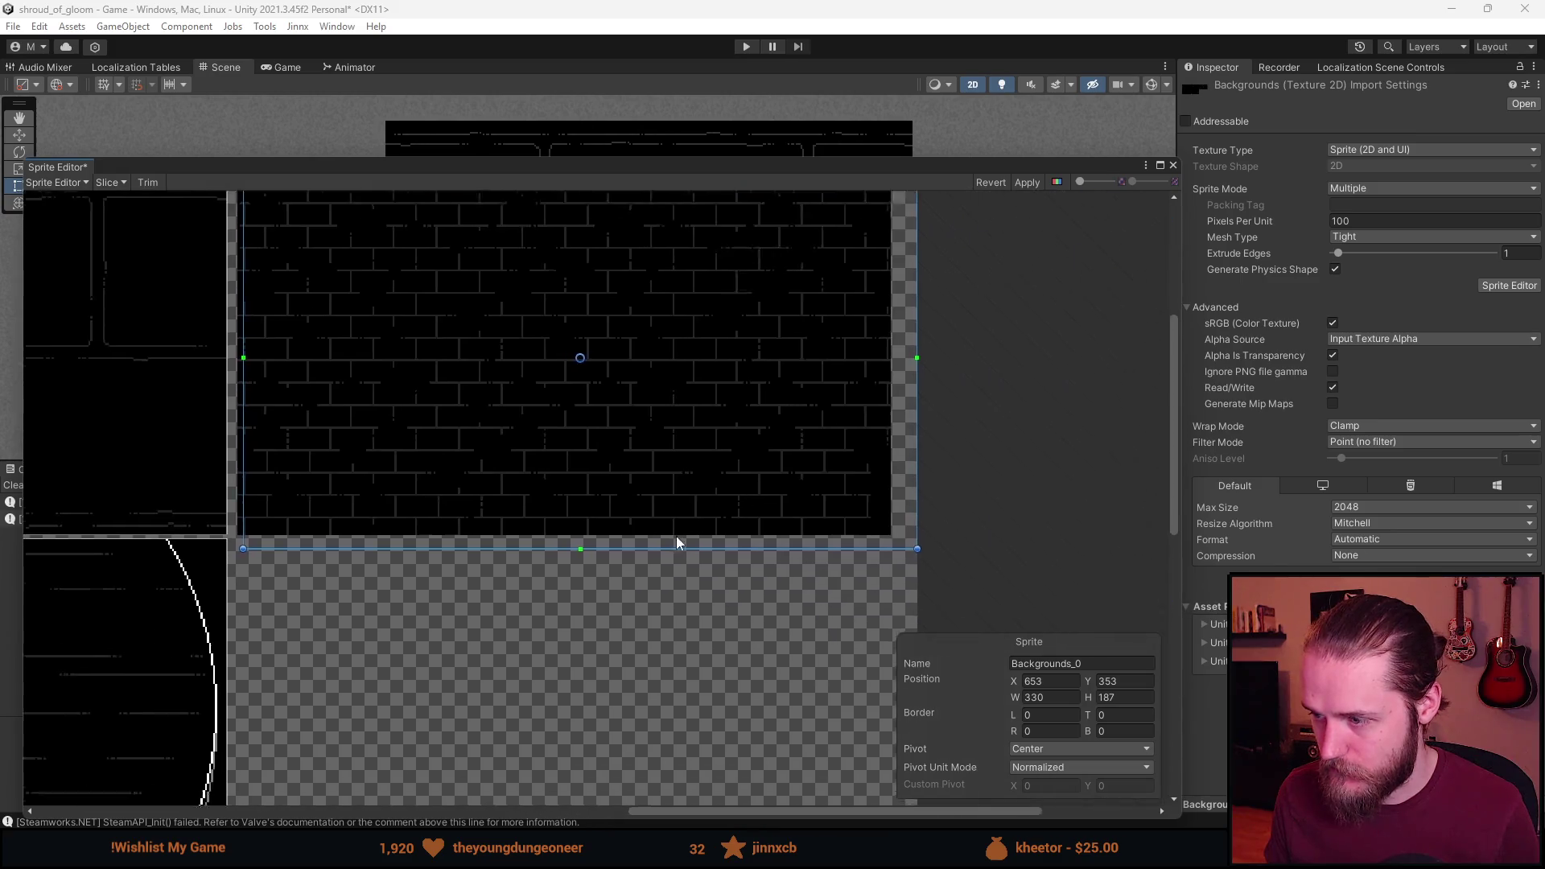
scroll(845, 571, up, 5)
mouse_move(883, 592)
mouse_down()
mouse_move(837, 594)
mouse_move(767, 537)
mouse_up()
scroll(724, 580, down, 3)
drag(669, 660, 935, 511)
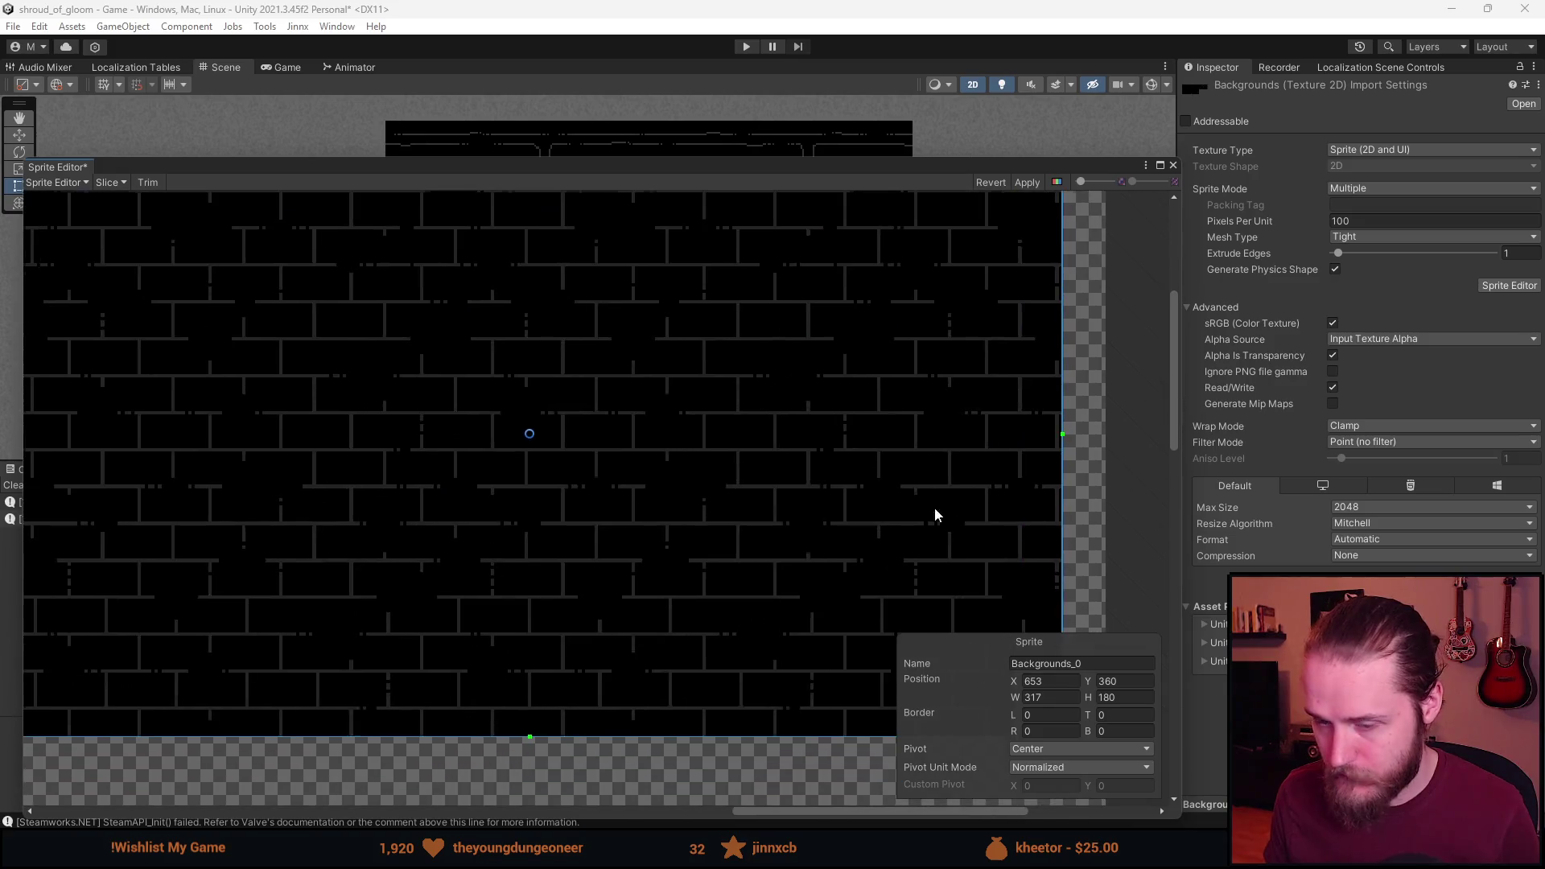
drag(419, 581, 753, 487)
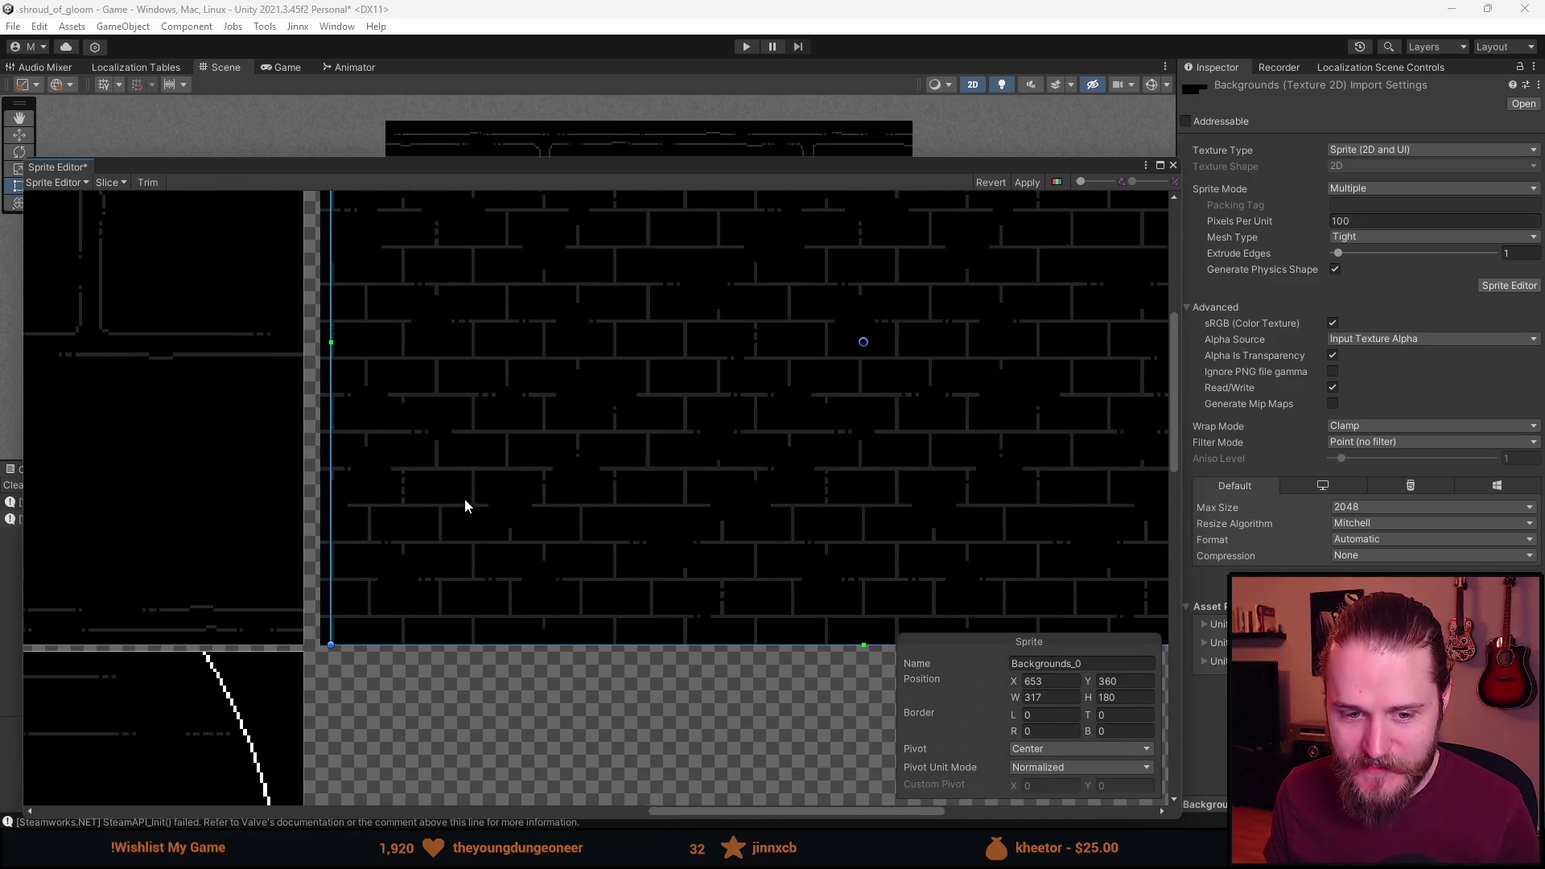
drag(466, 507, 594, 514)
Widen the slice to exactly 320×180, apply Backgrounds_0, and close the Sprite Editor.
scroll(538, 493, up, 2)
scroll(538, 492, up, 2)
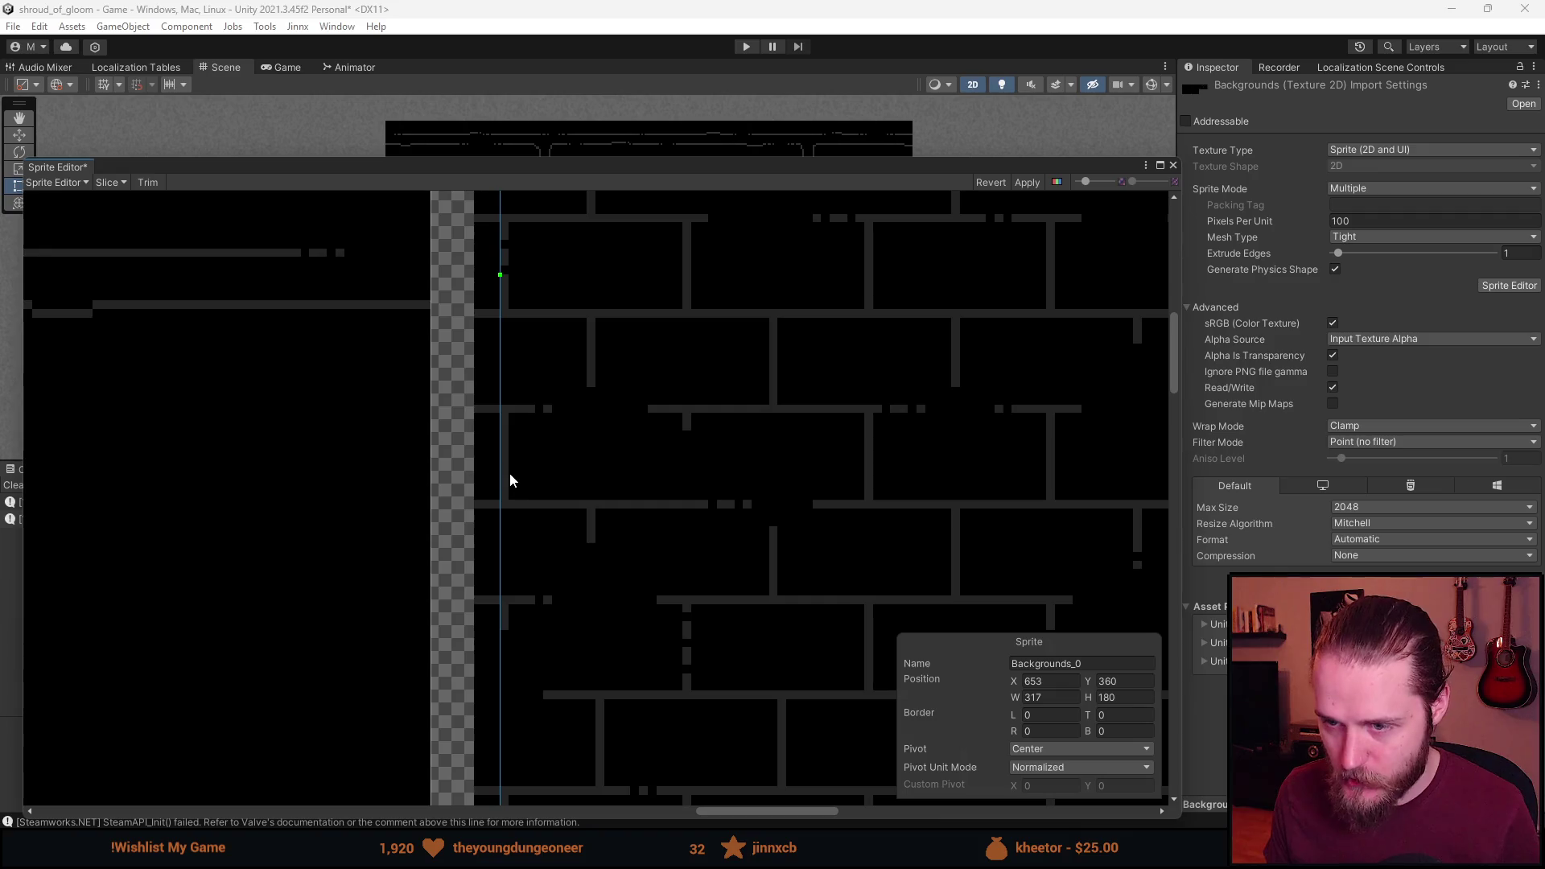
drag(505, 464, 478, 473)
scroll(480, 483, down, 5)
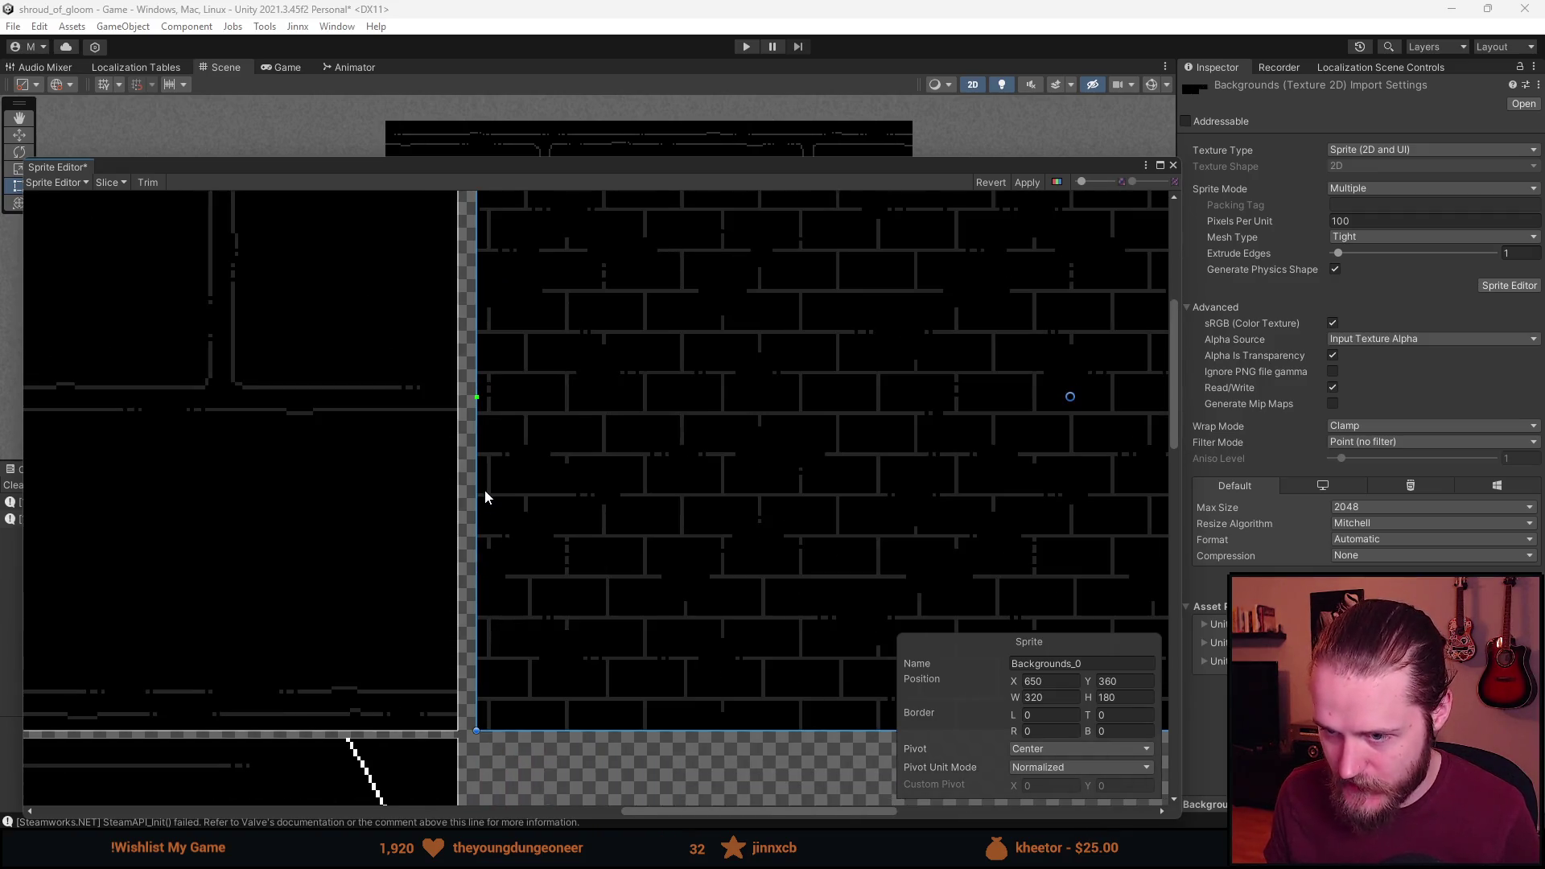
scroll(1054, 343, up, 3)
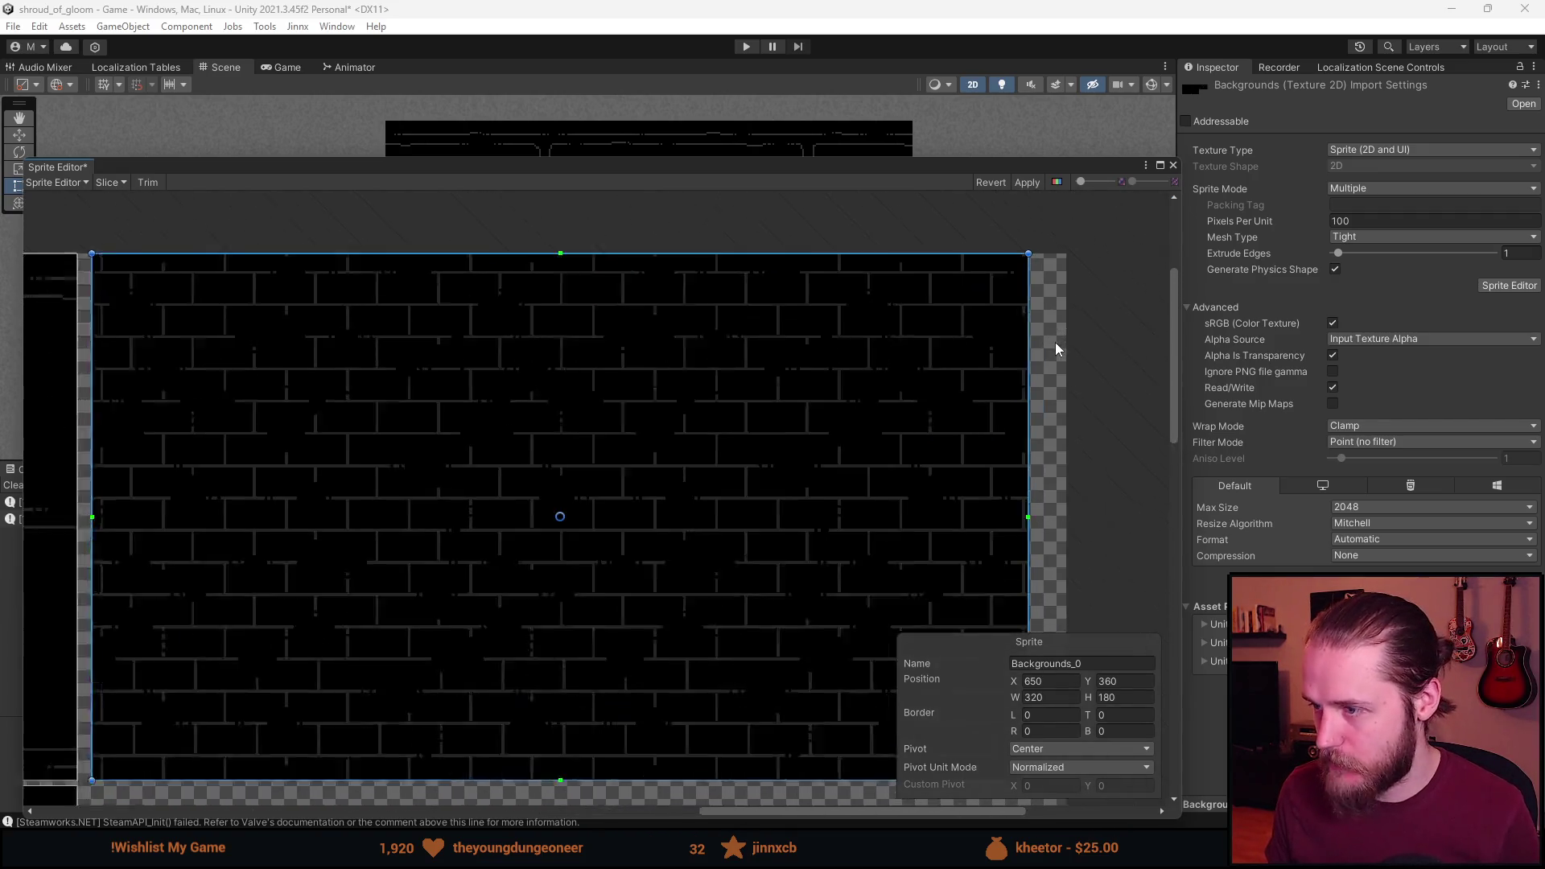
scroll(1054, 342, down, 4)
scroll(938, 368, up, 1)
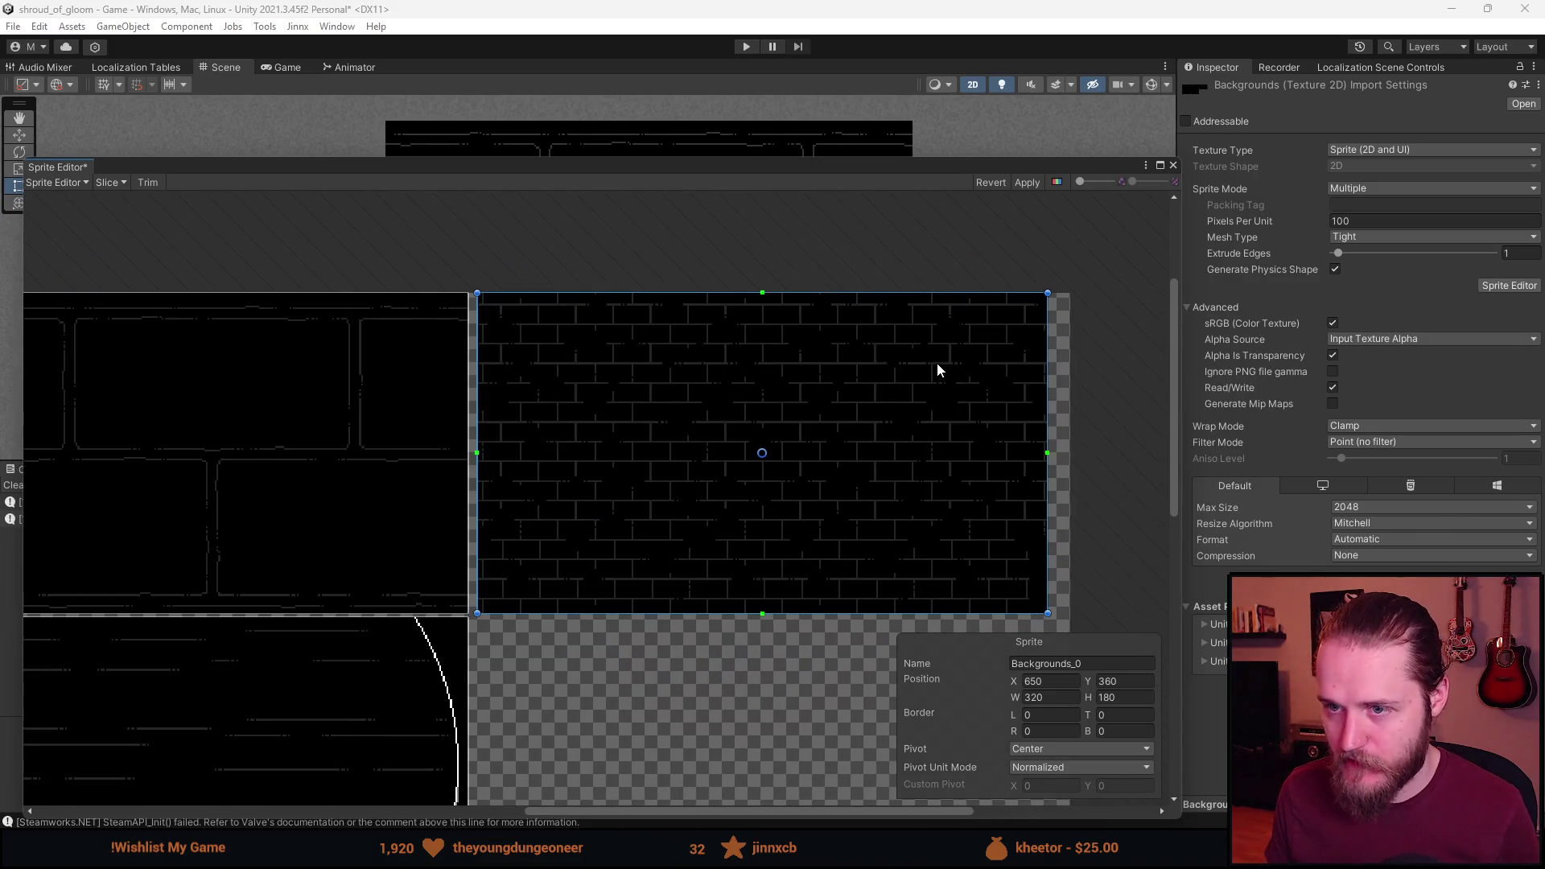
click(1030, 183)
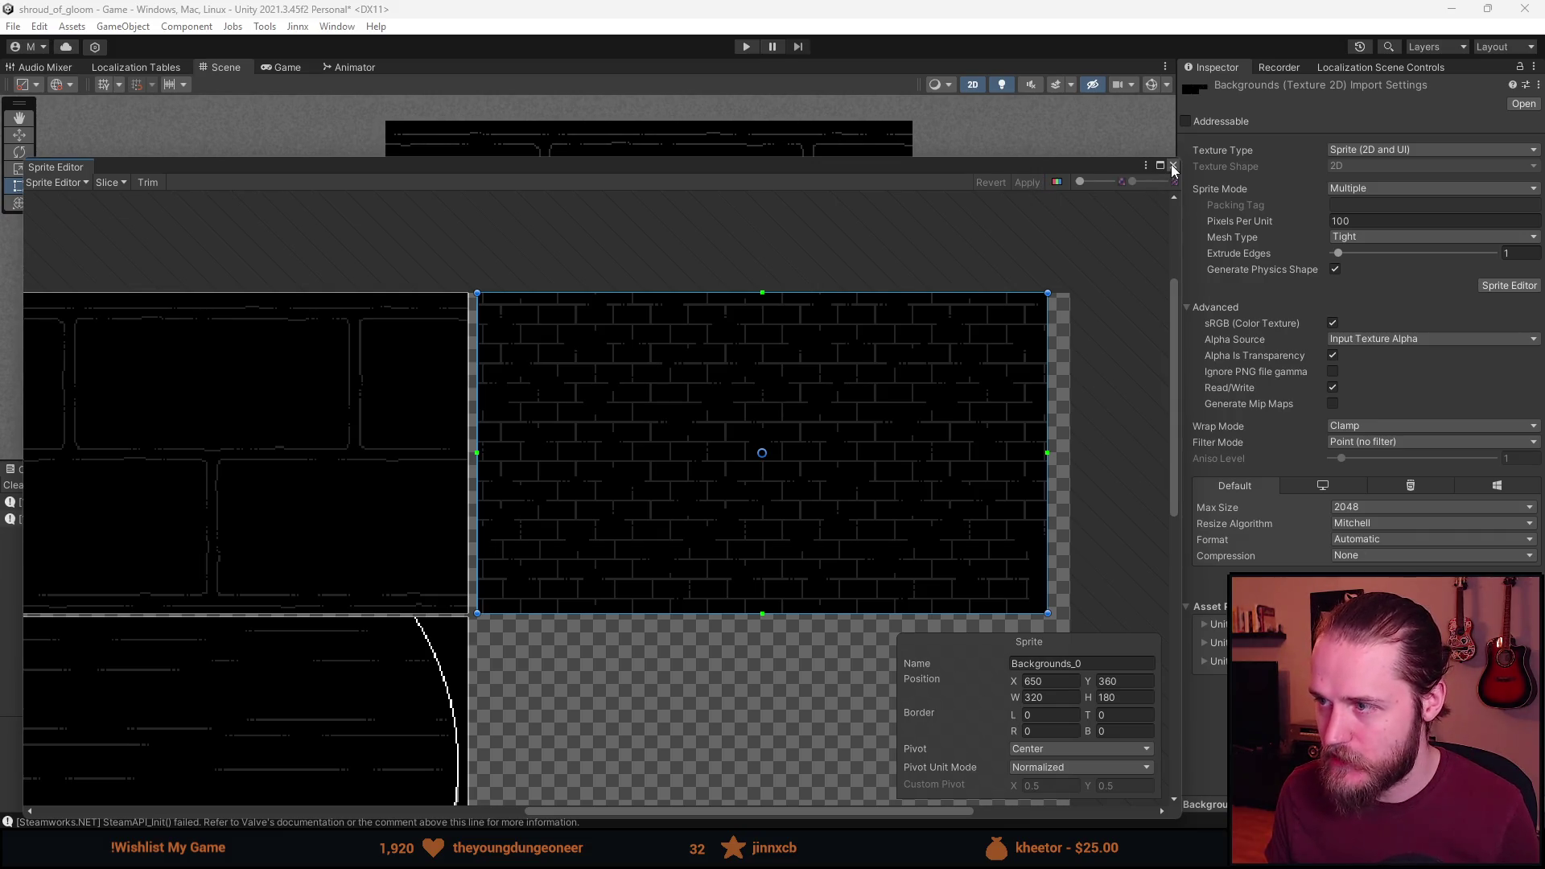
click(1173, 166)
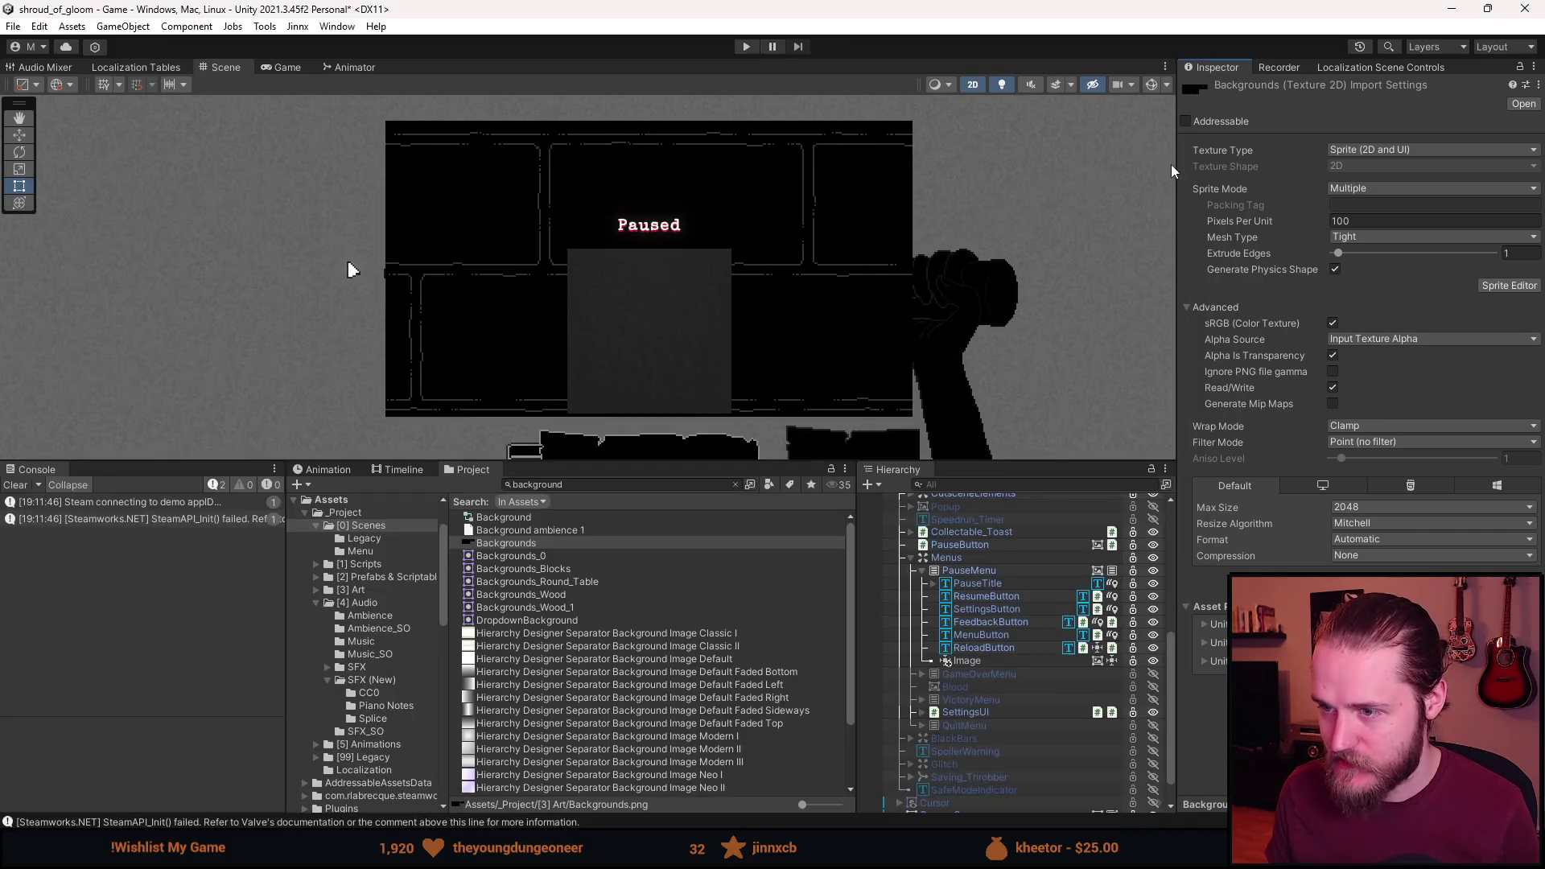
Toggle QuitMenu on and back off, then select the Image under PauseMenu.
click(974, 727)
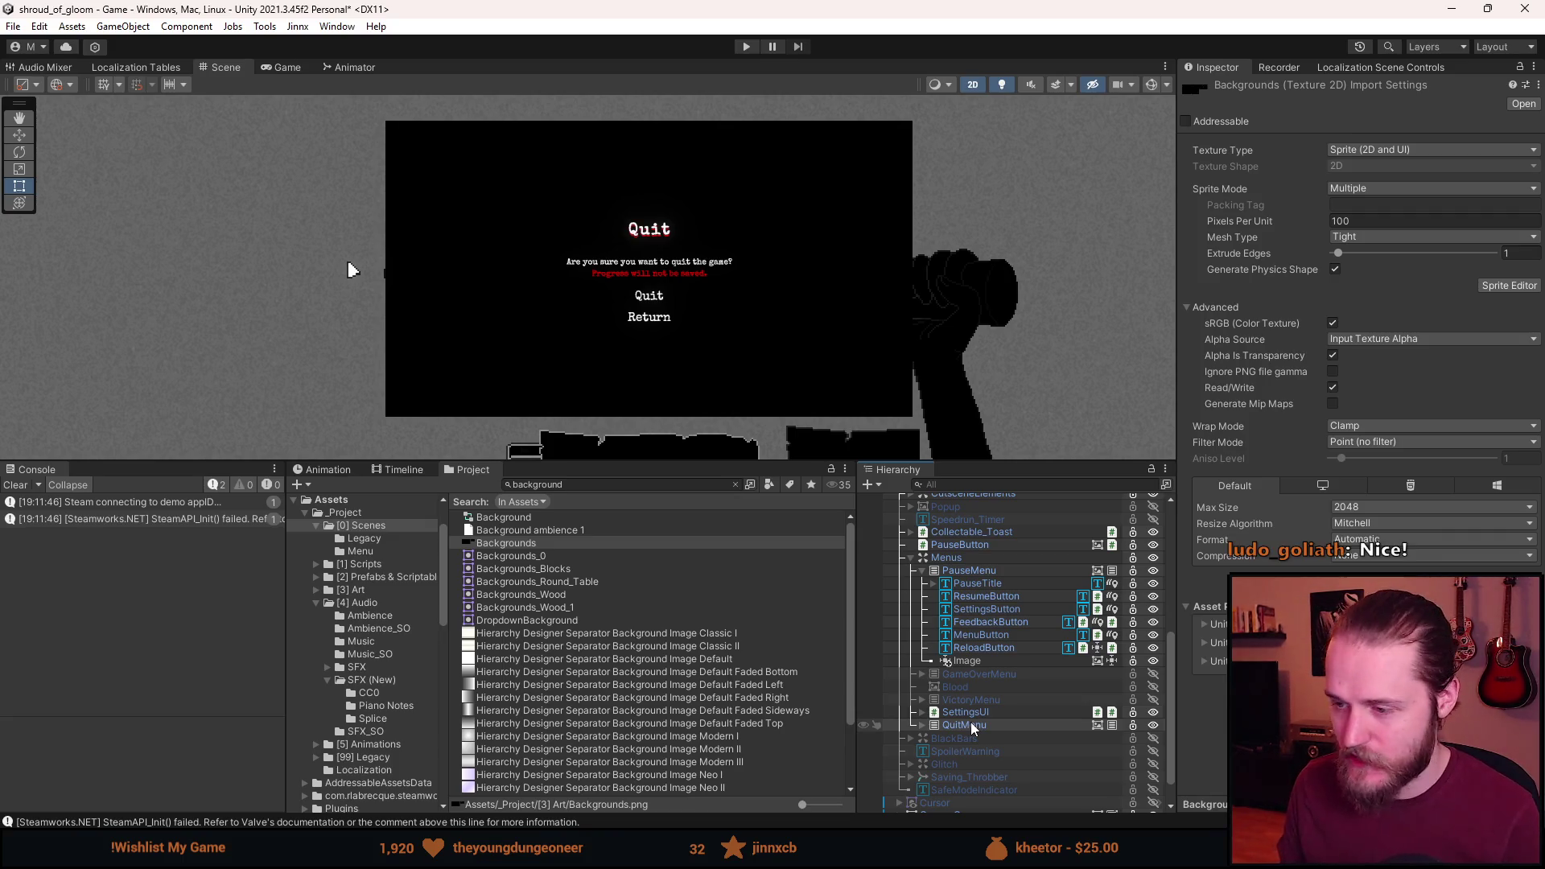
click(974, 727)
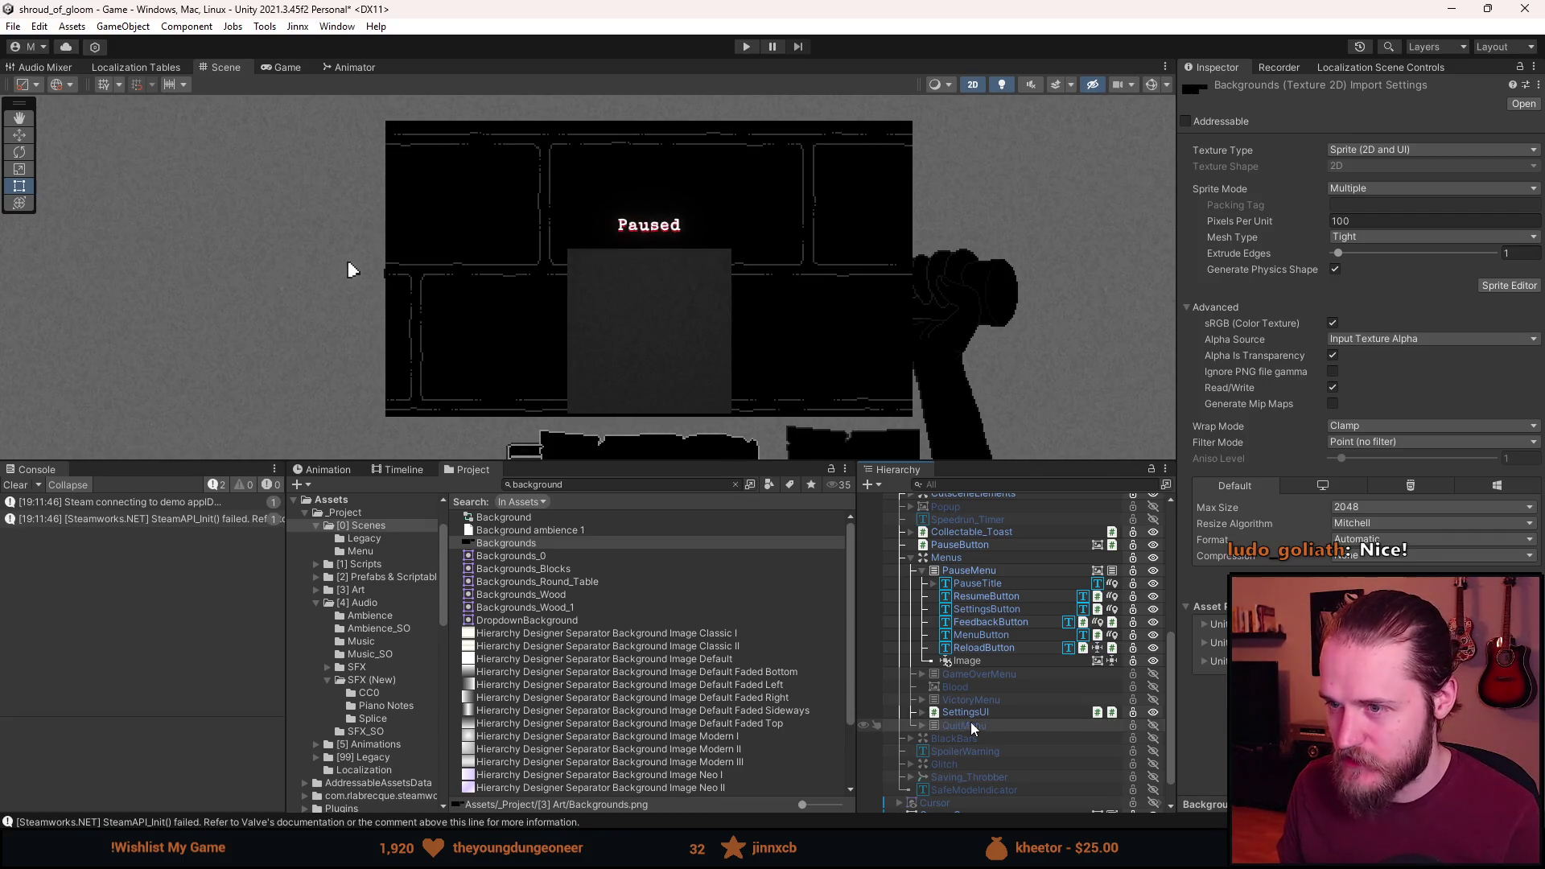
click(997, 662)
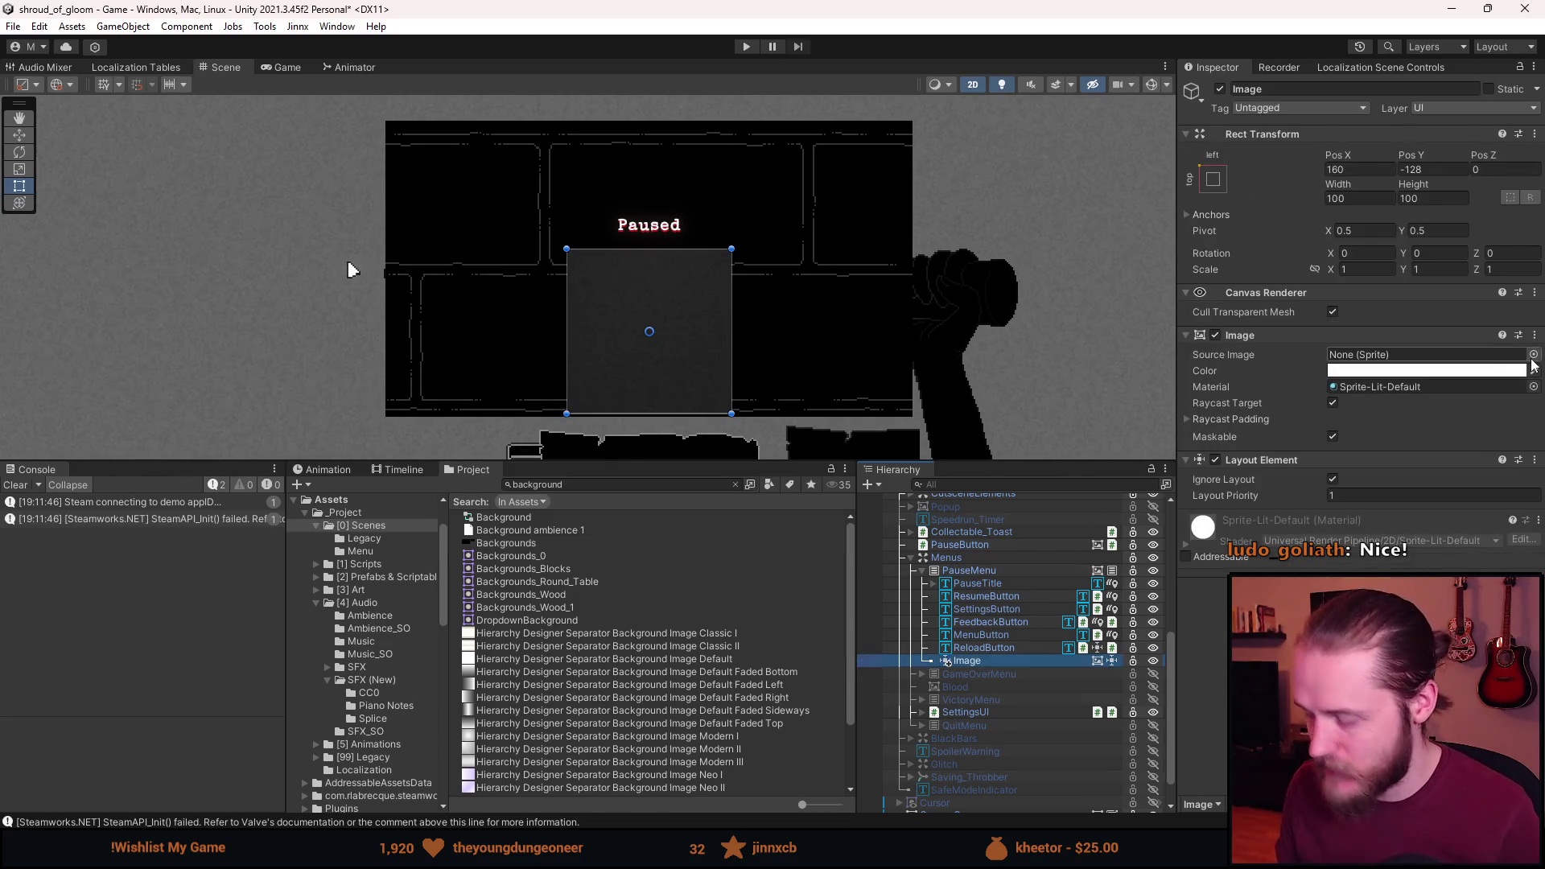
Set the Image's Source Image to the Backgrounds_0 sprite.
click(1534, 355)
text(ba)
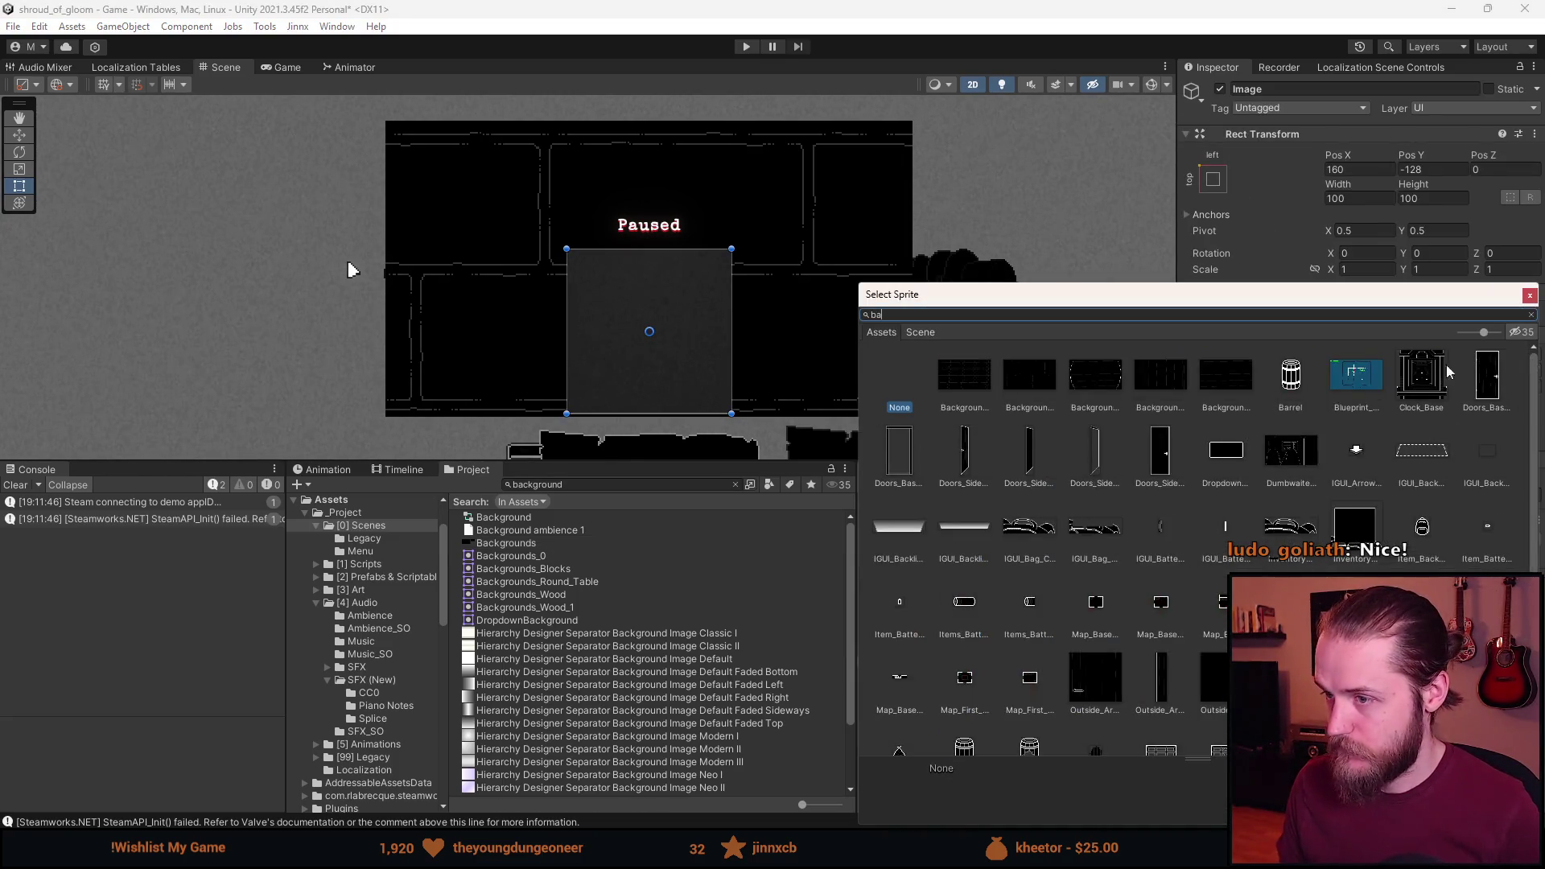
click(1219, 379)
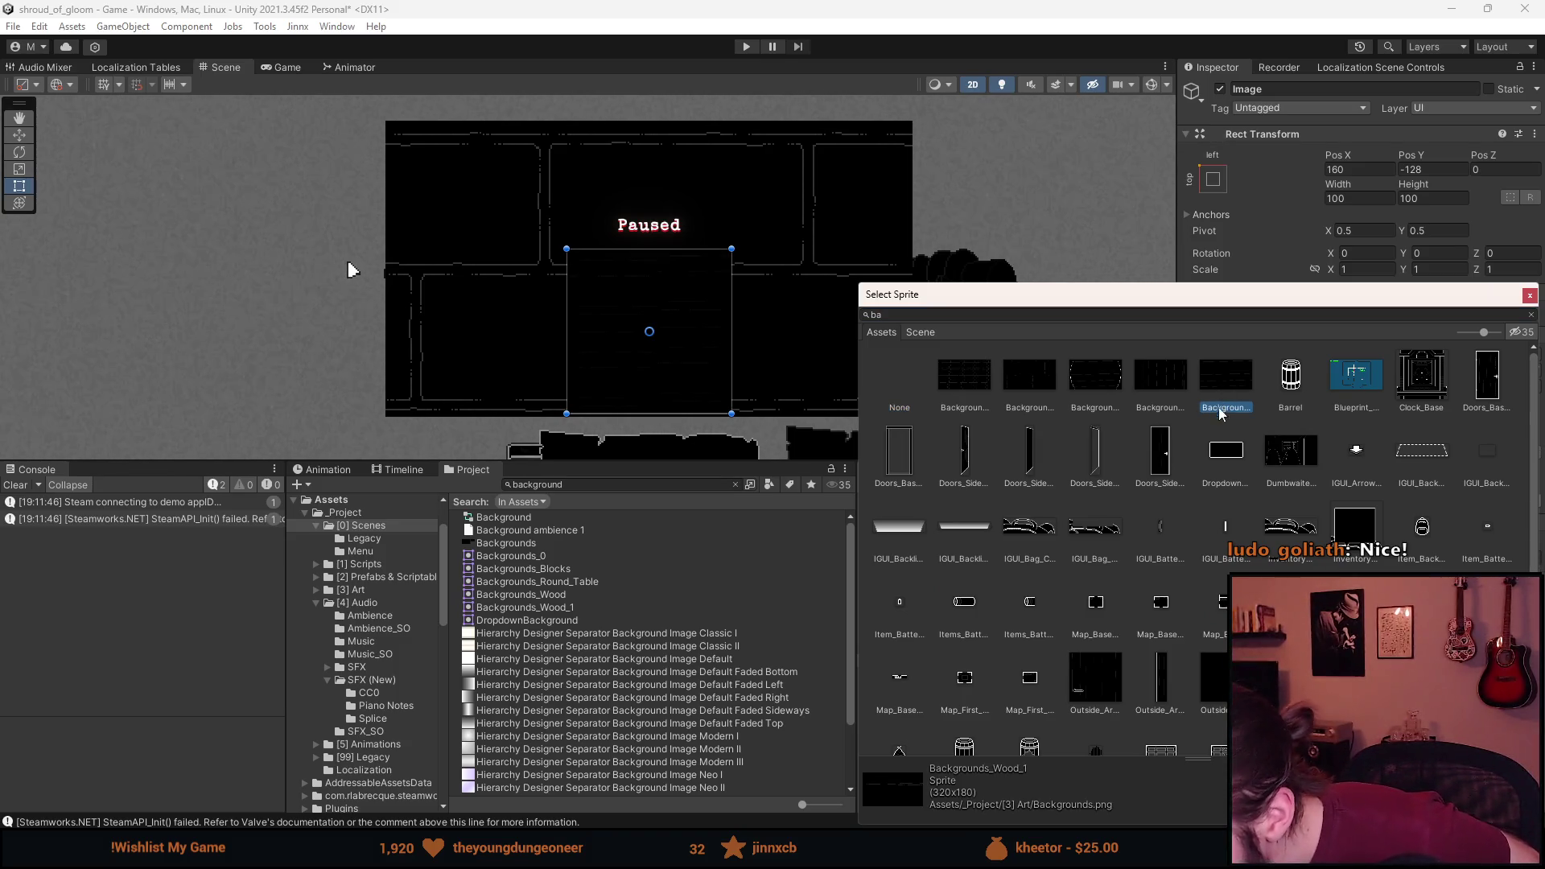
click(984, 394)
double_click(984, 394)
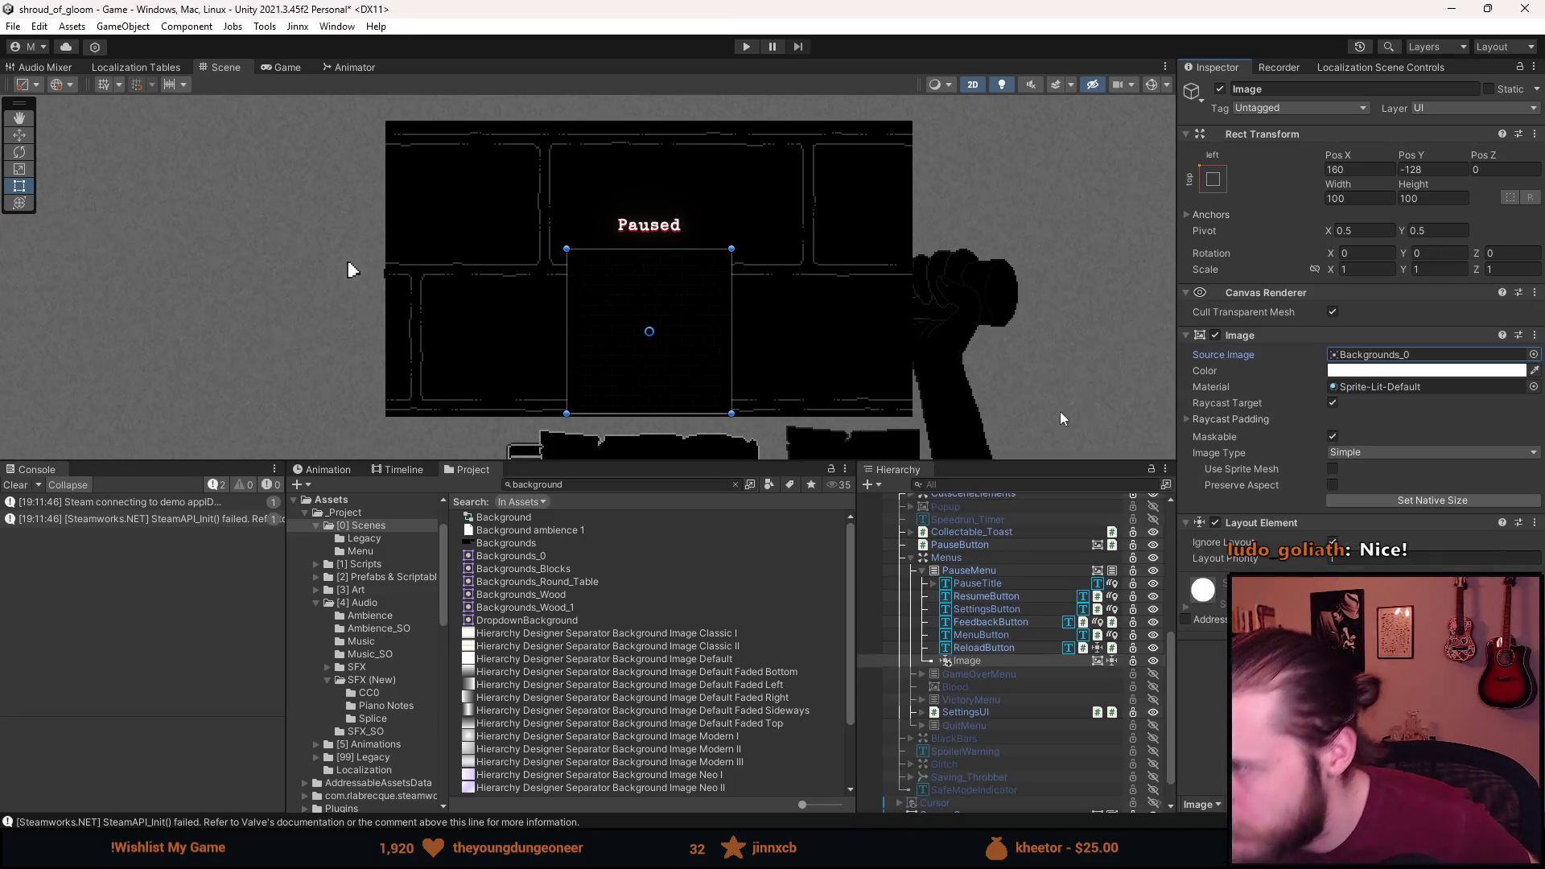
click(1434, 370)
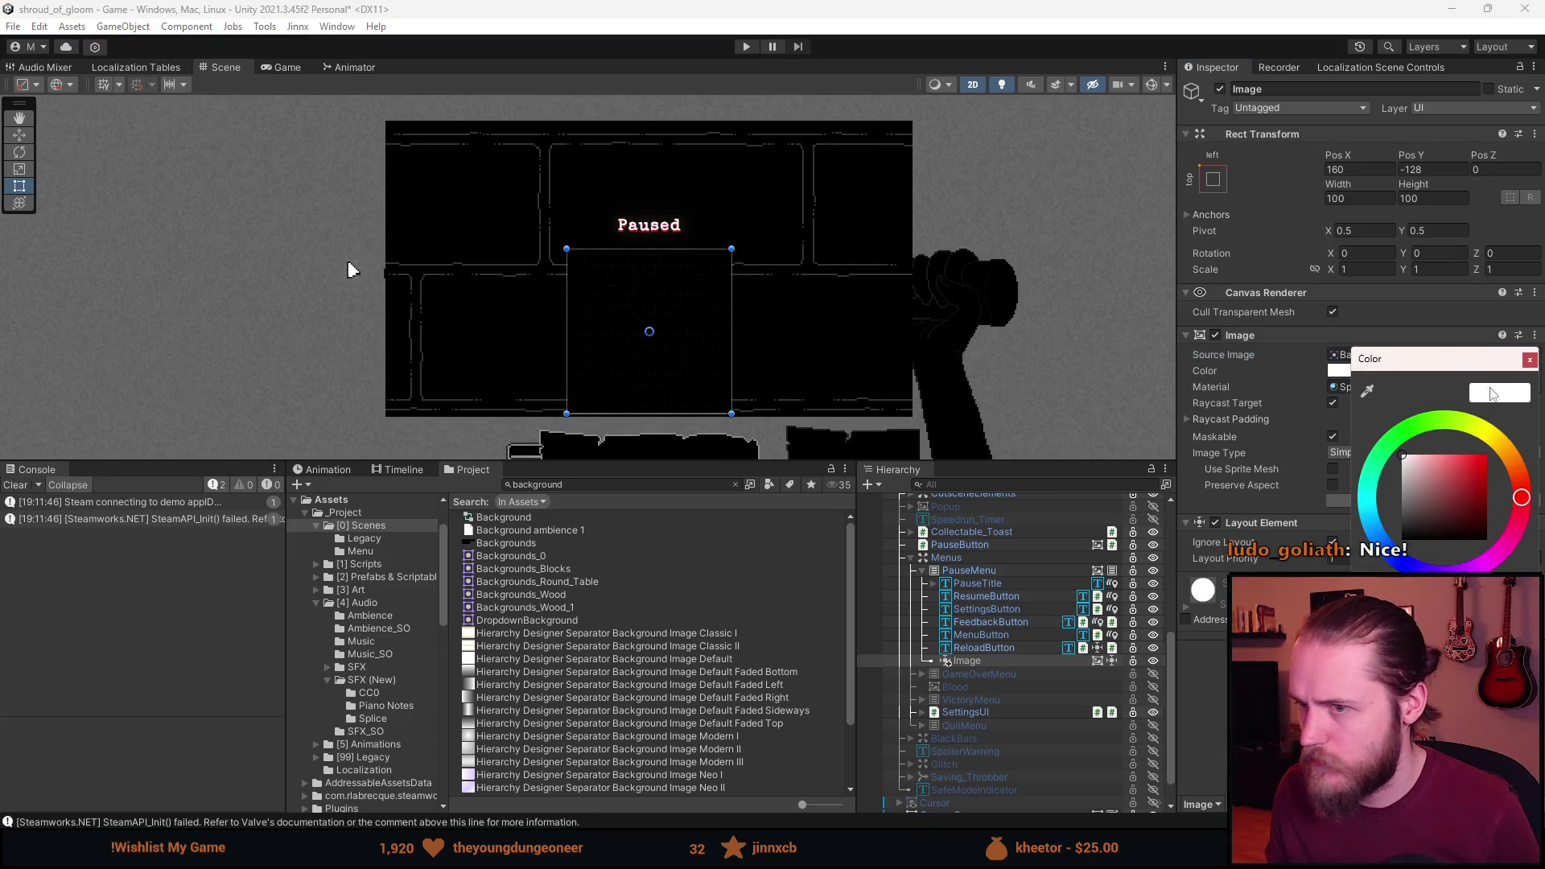
click(1533, 360)
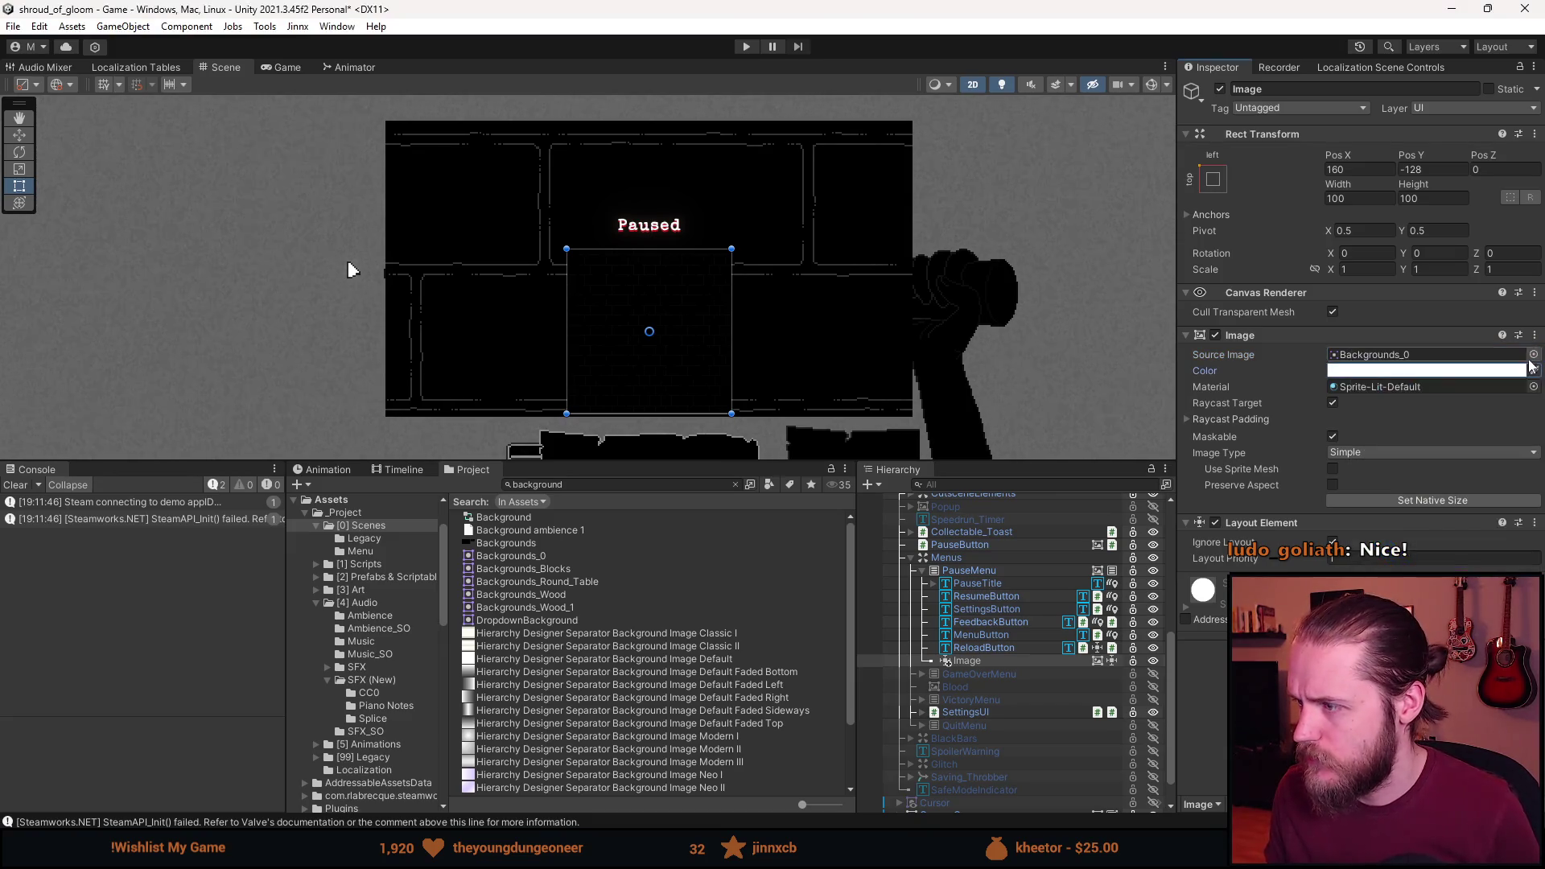
Apply Set Native Size, anchor the Image middle-center, and set Pos Y to 0.
click(1430, 503)
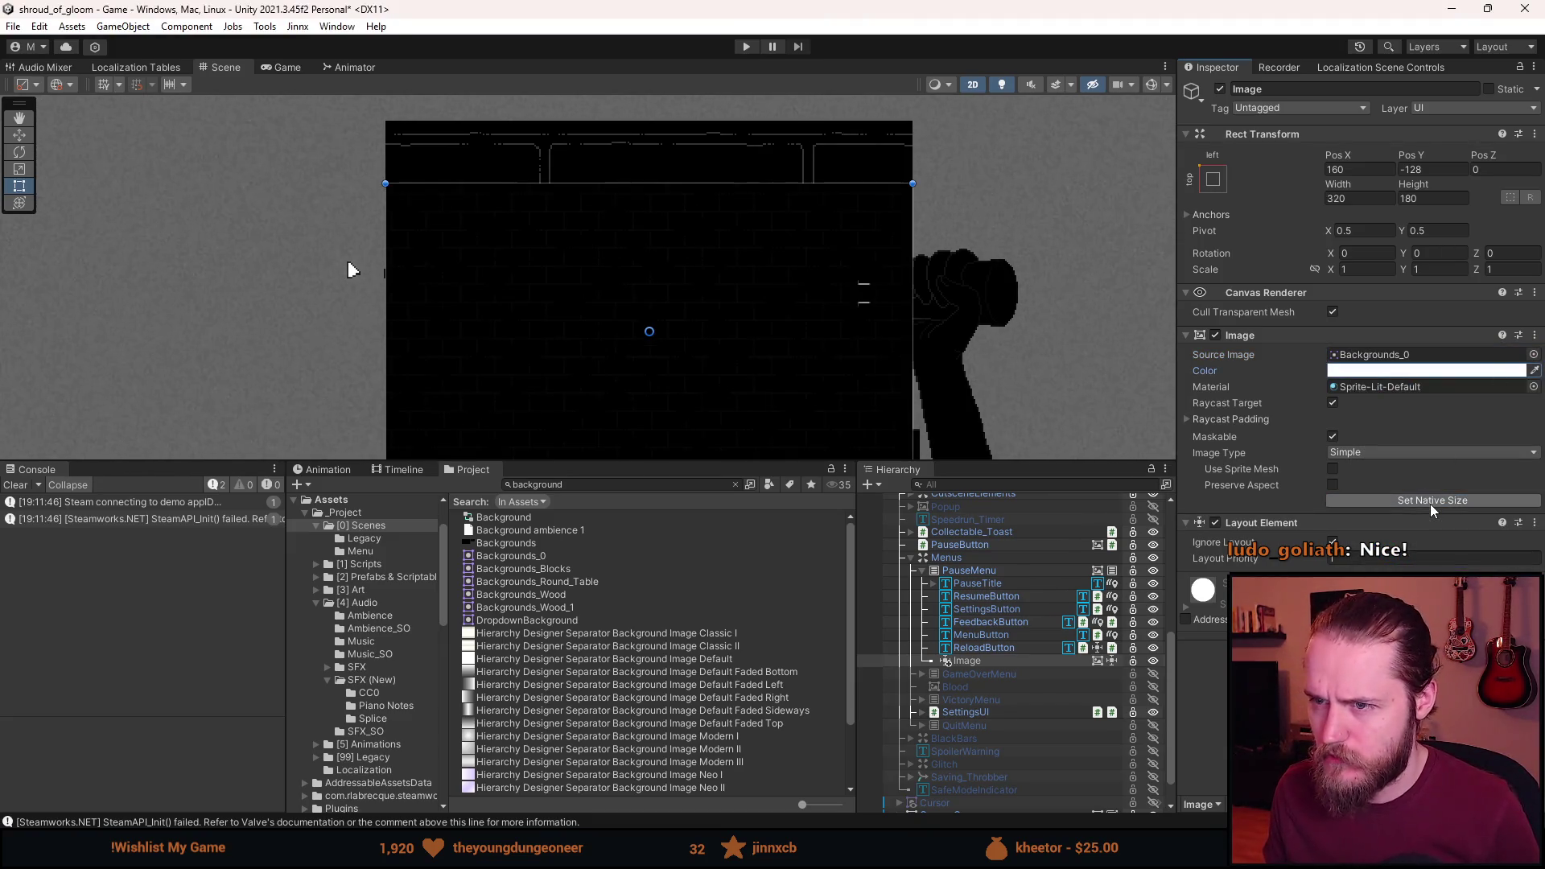
click(1212, 178)
click(1303, 339)
click(1450, 168)
text(0)
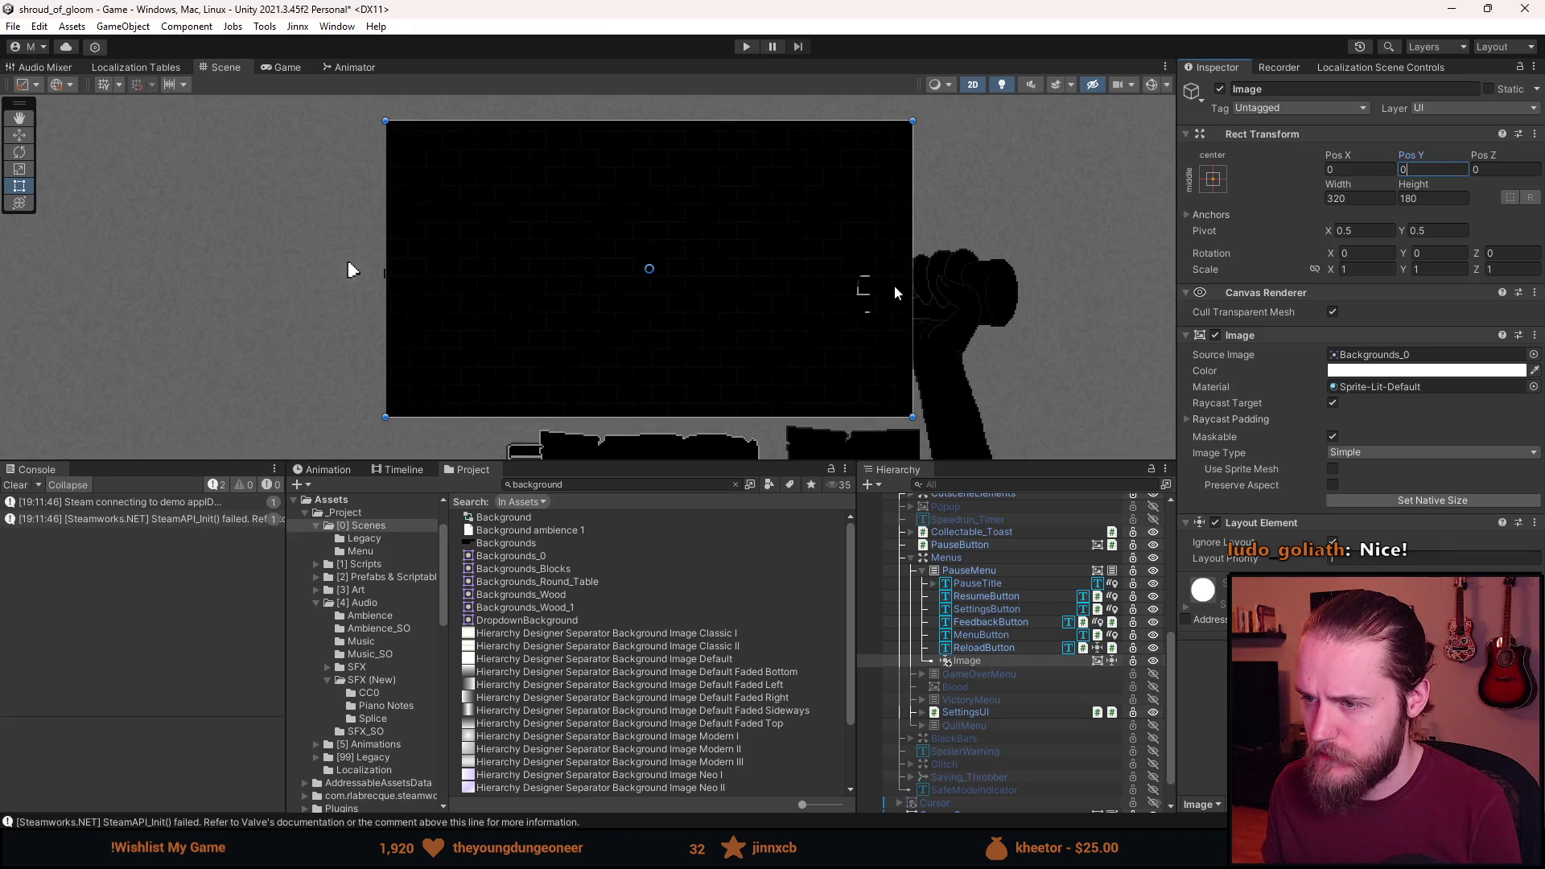
scroll(824, 332, up, 3)
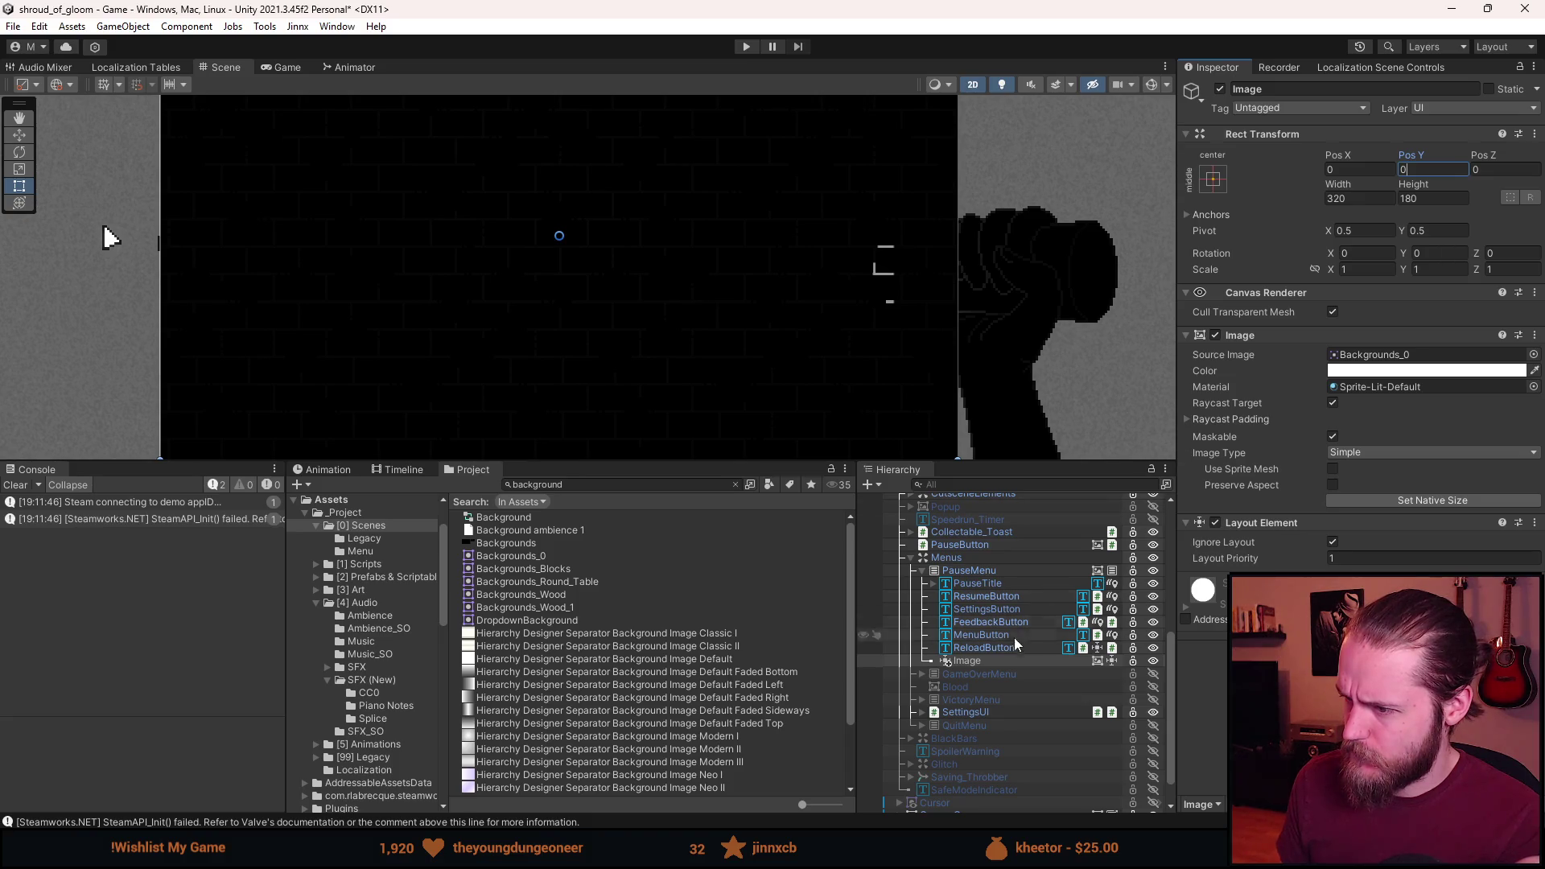
scroll(975, 631, up, 5)
scroll(975, 629, up, 1)
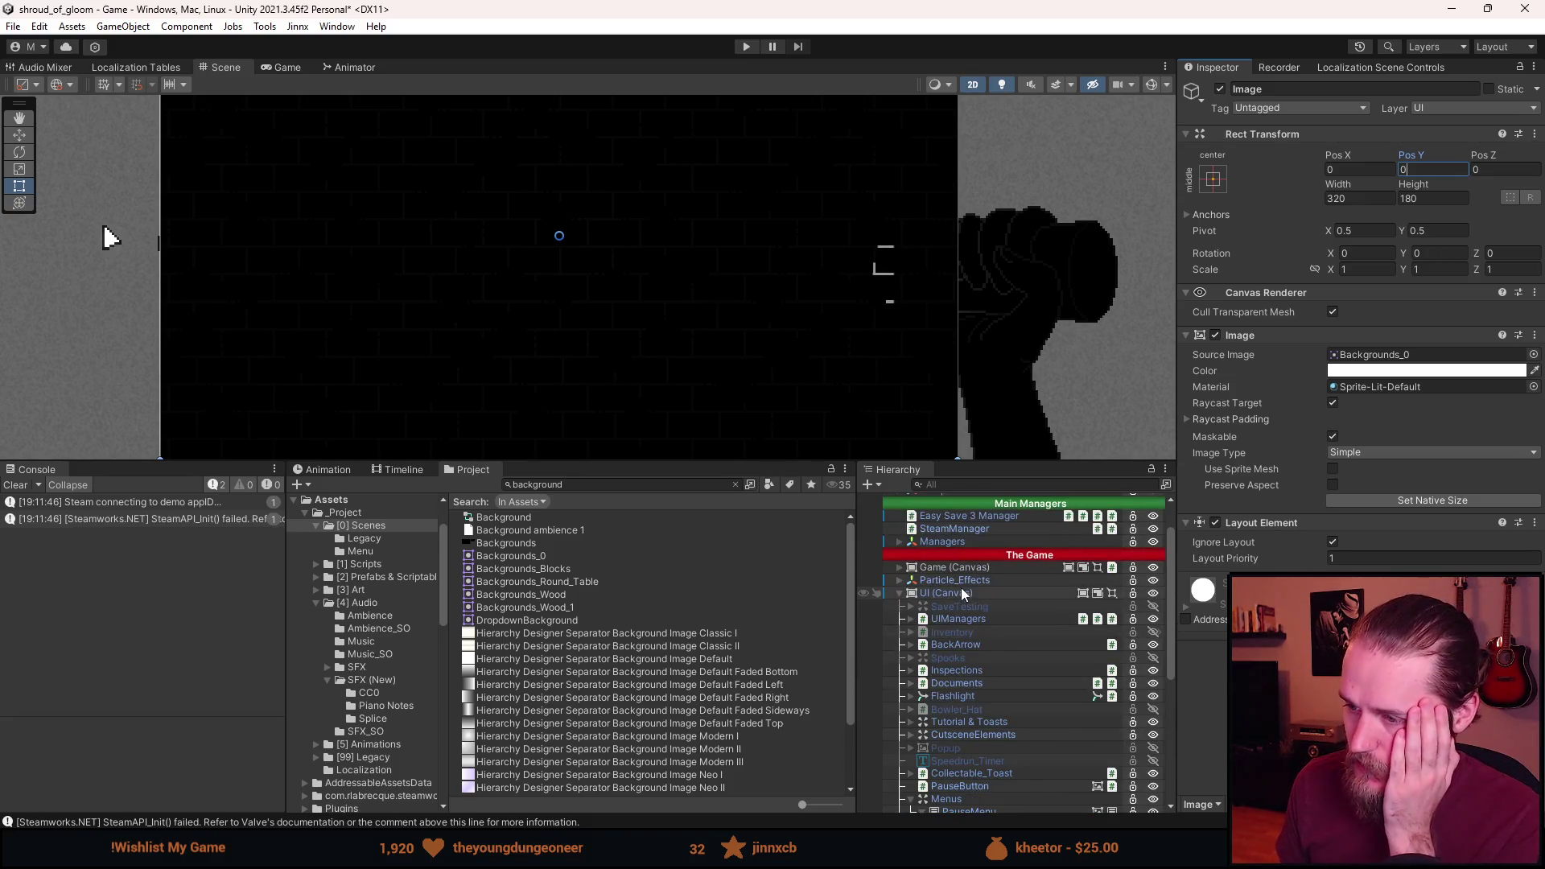
Add a Sorting Group to the pause menu's Image and toggle scene lighting to check the bricks.
click(963, 593)
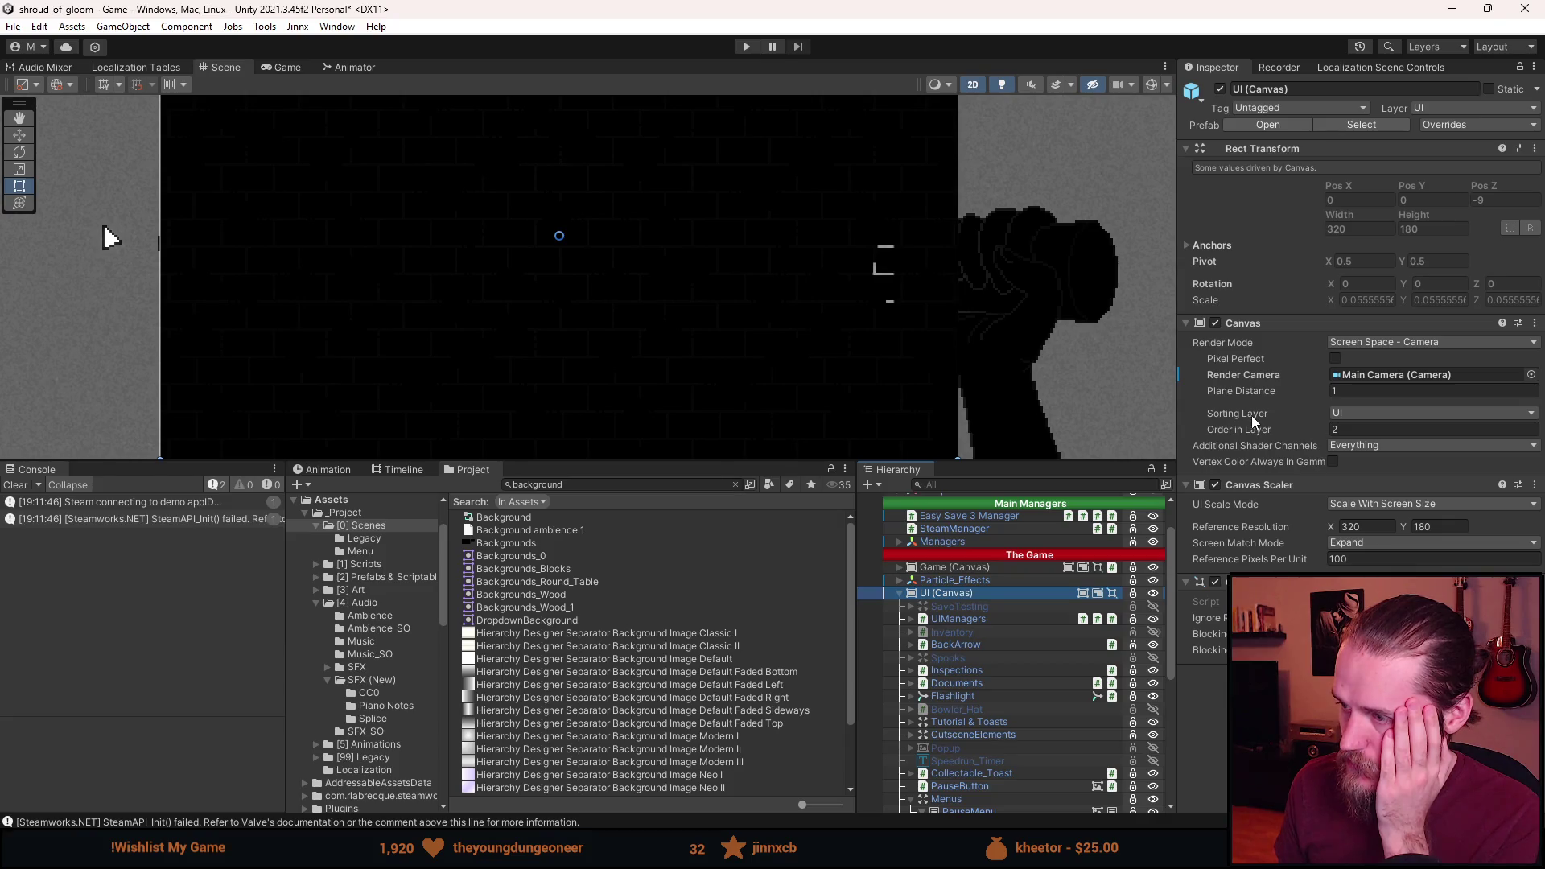
scroll(1006, 681, down, 4)
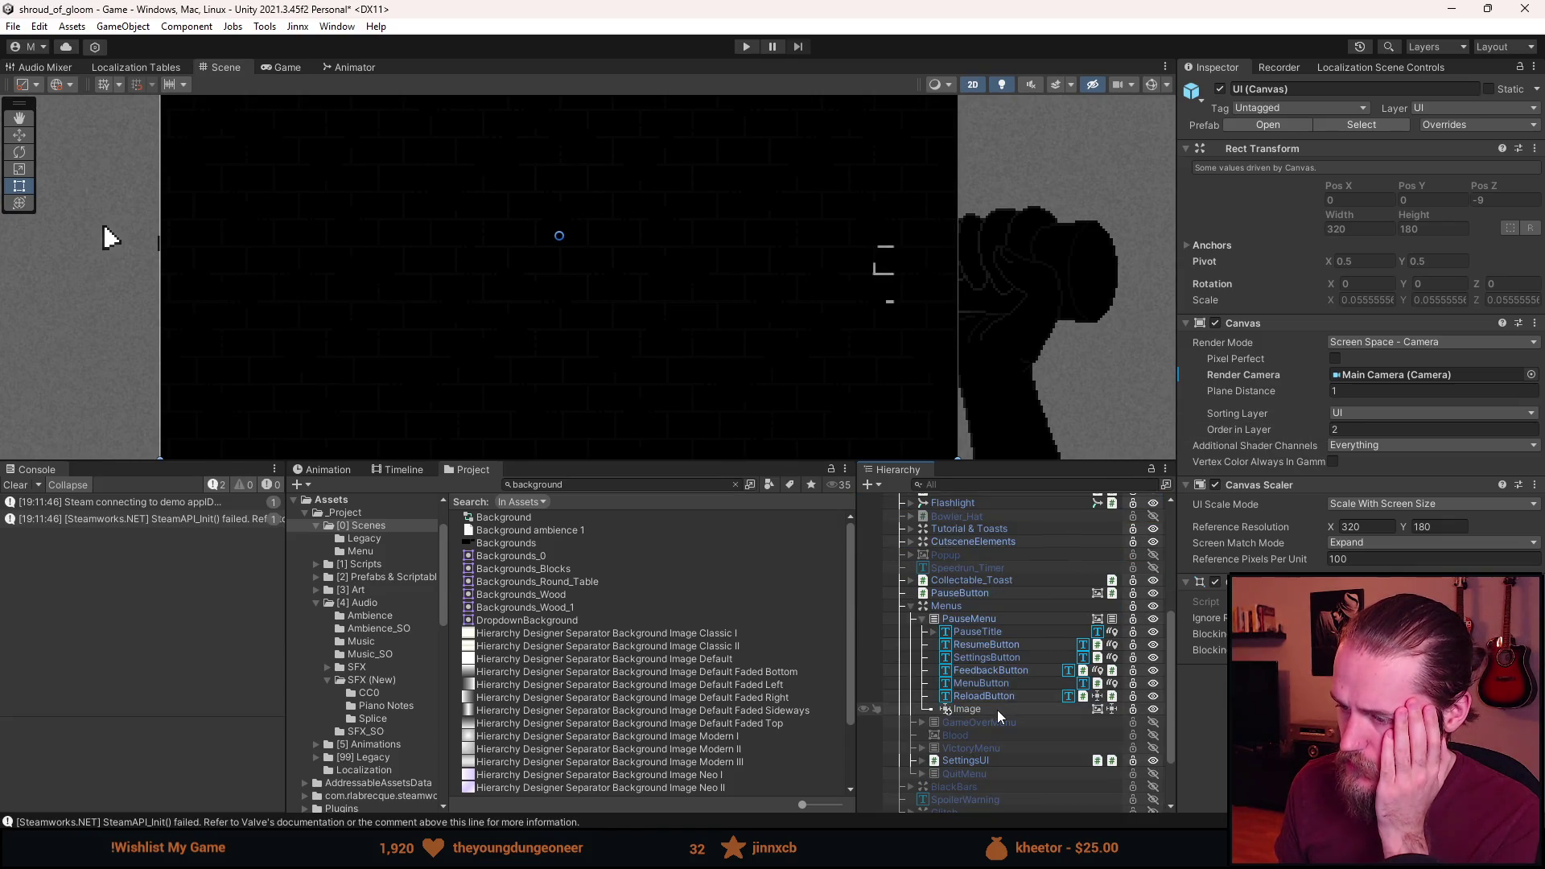
click(997, 710)
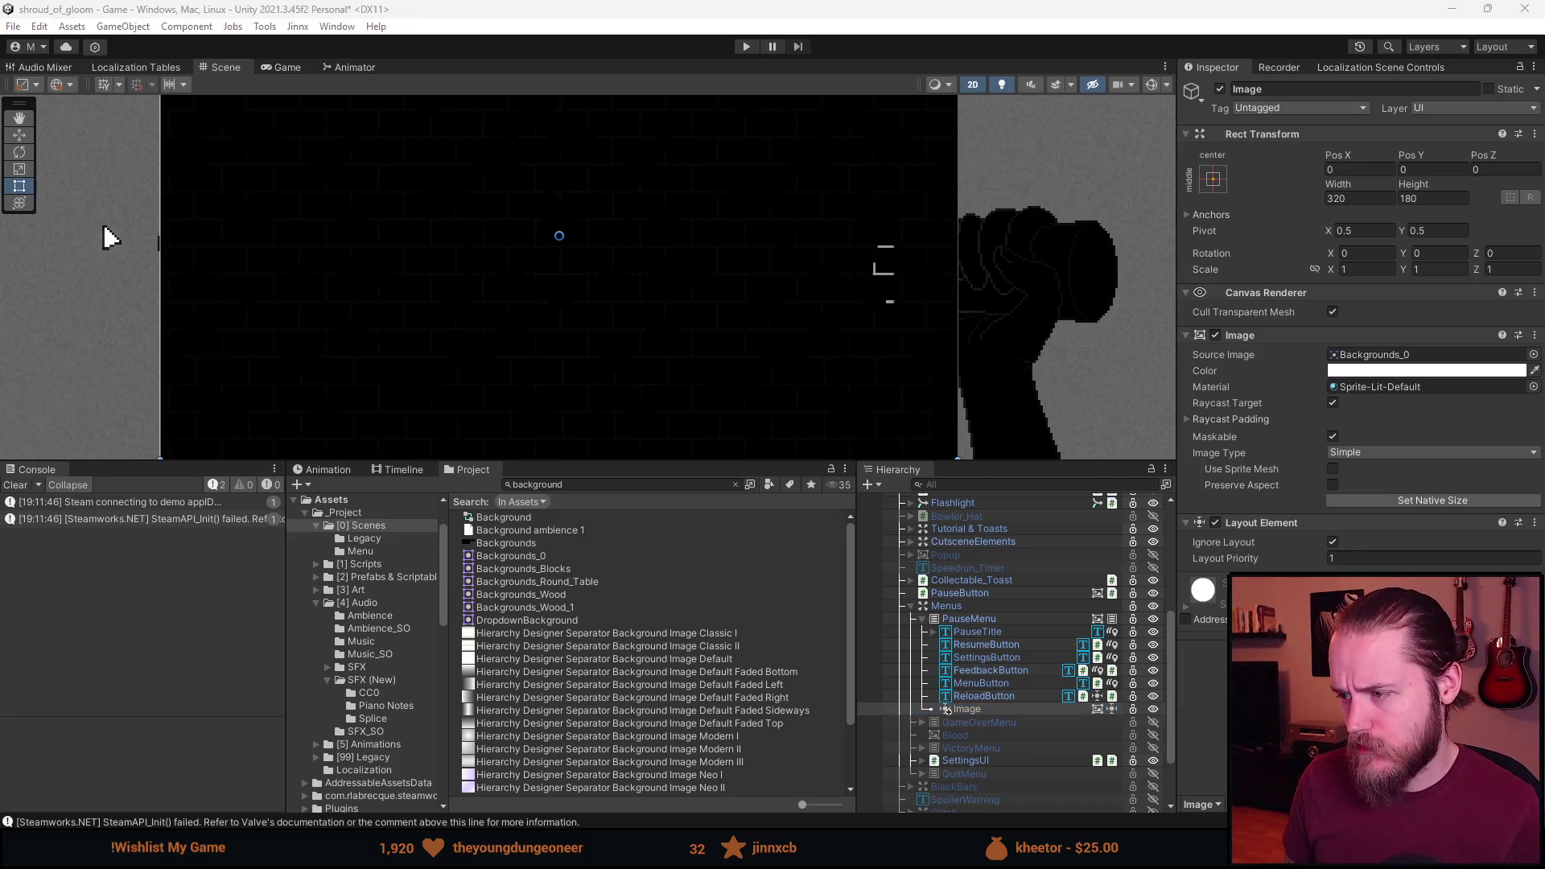
key(Return)
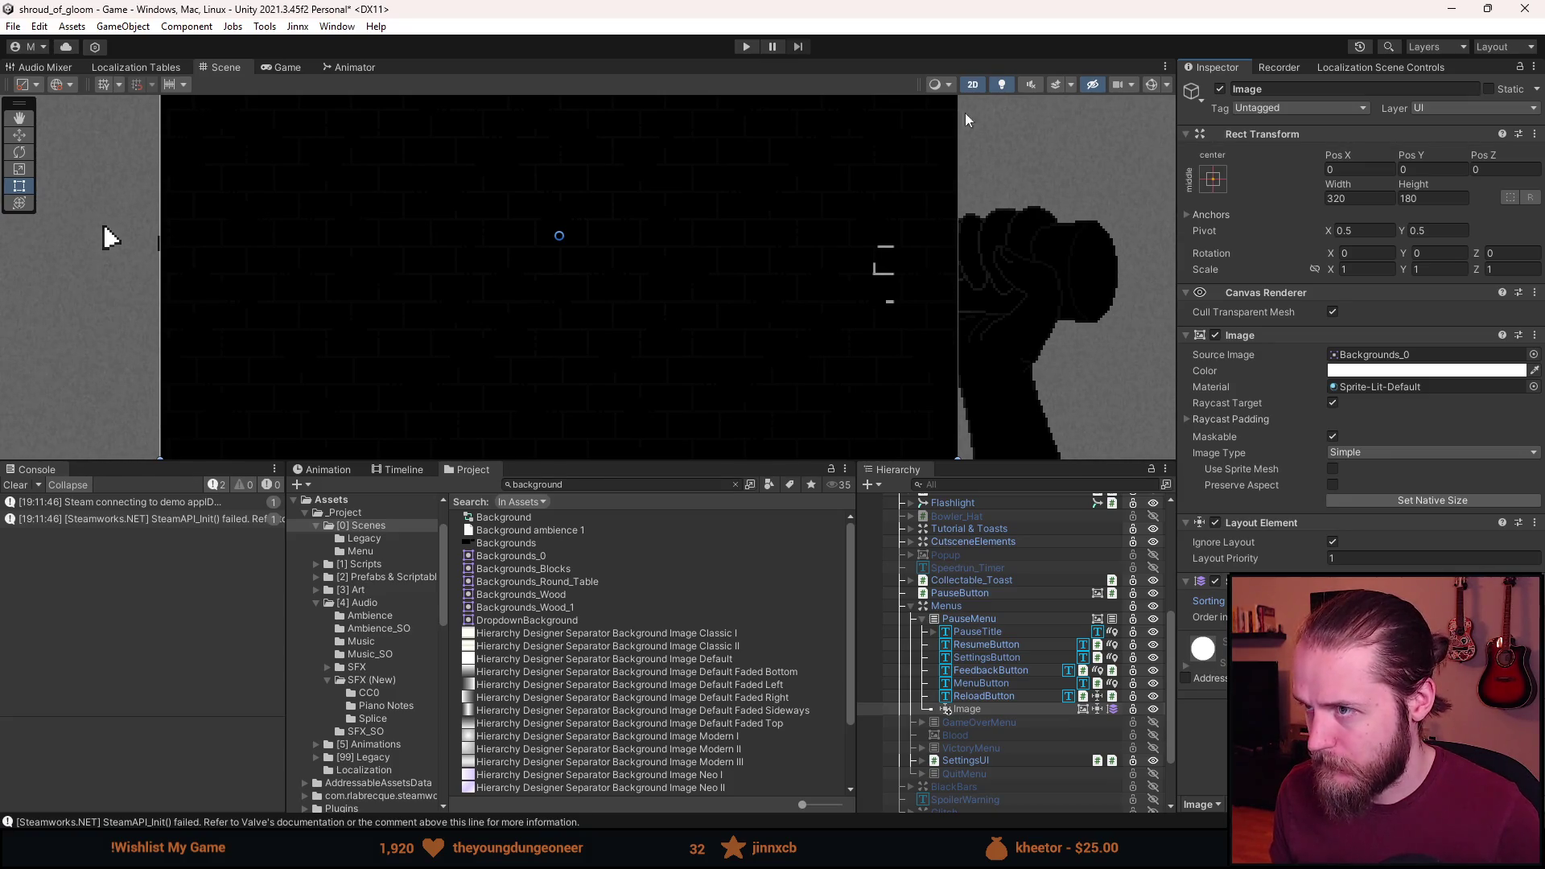
click(1011, 84)
click(1011, 84)
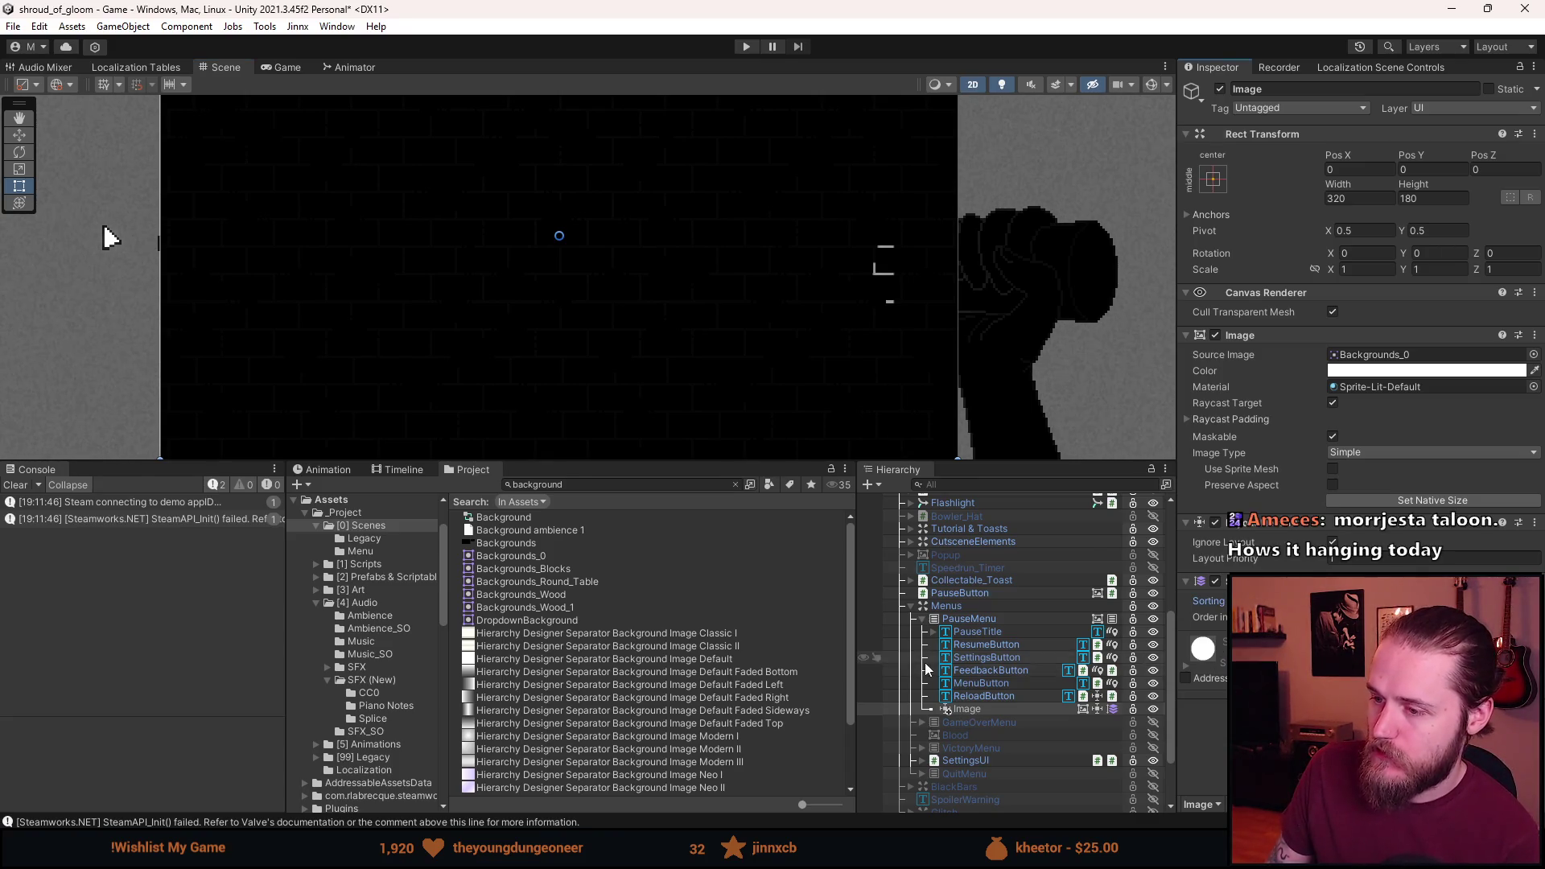
Clear the console log and undo the Sorting Group on the Image.
scroll(937, 700, up, 4)
scroll(932, 692, down, 3)
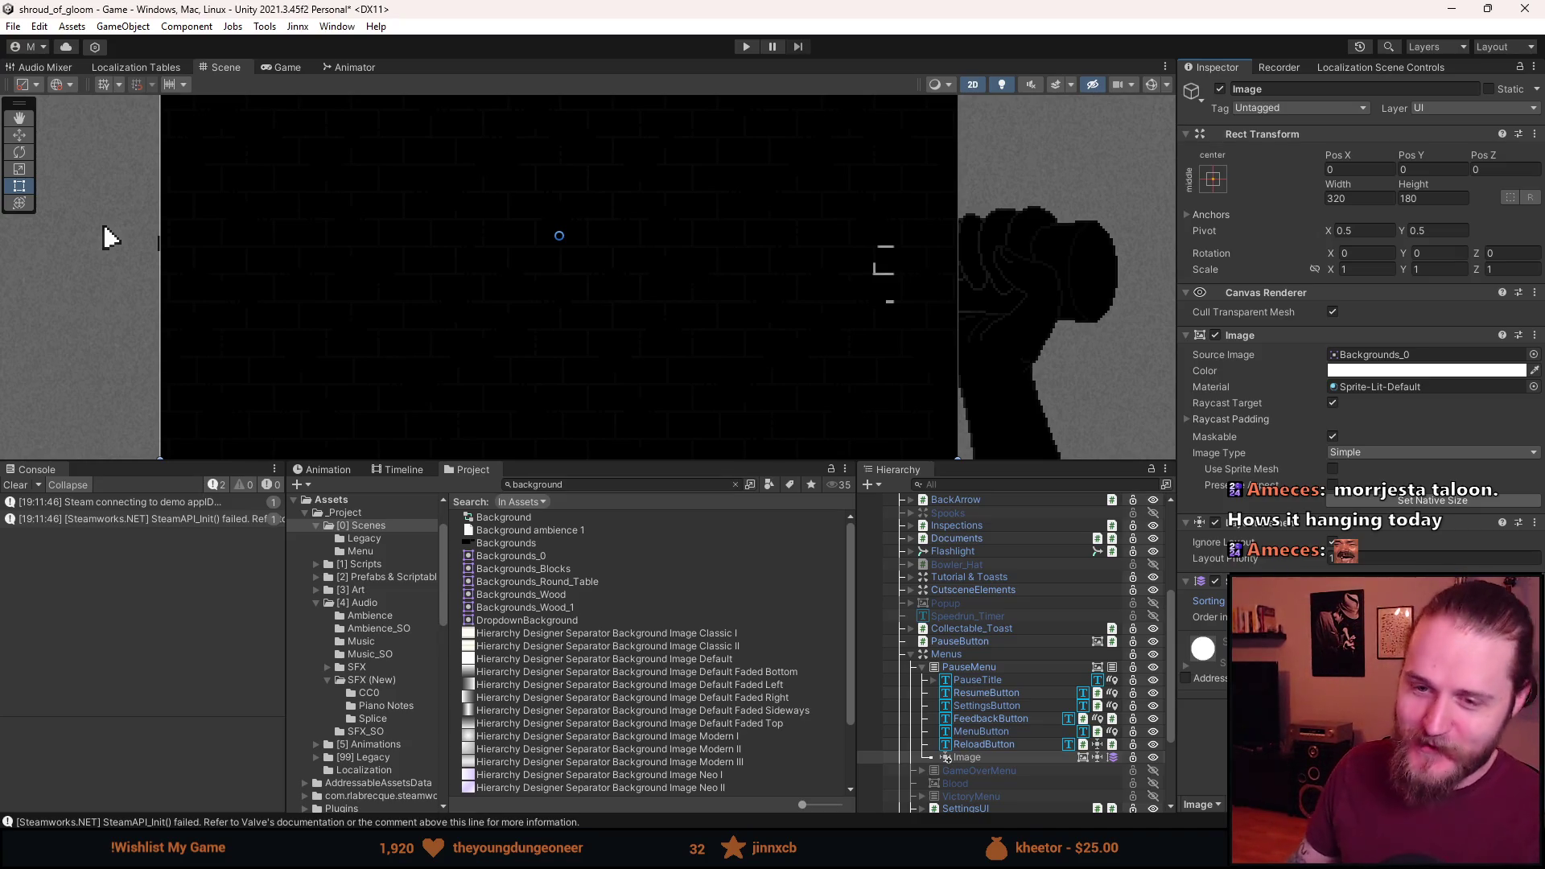
click(16, 486)
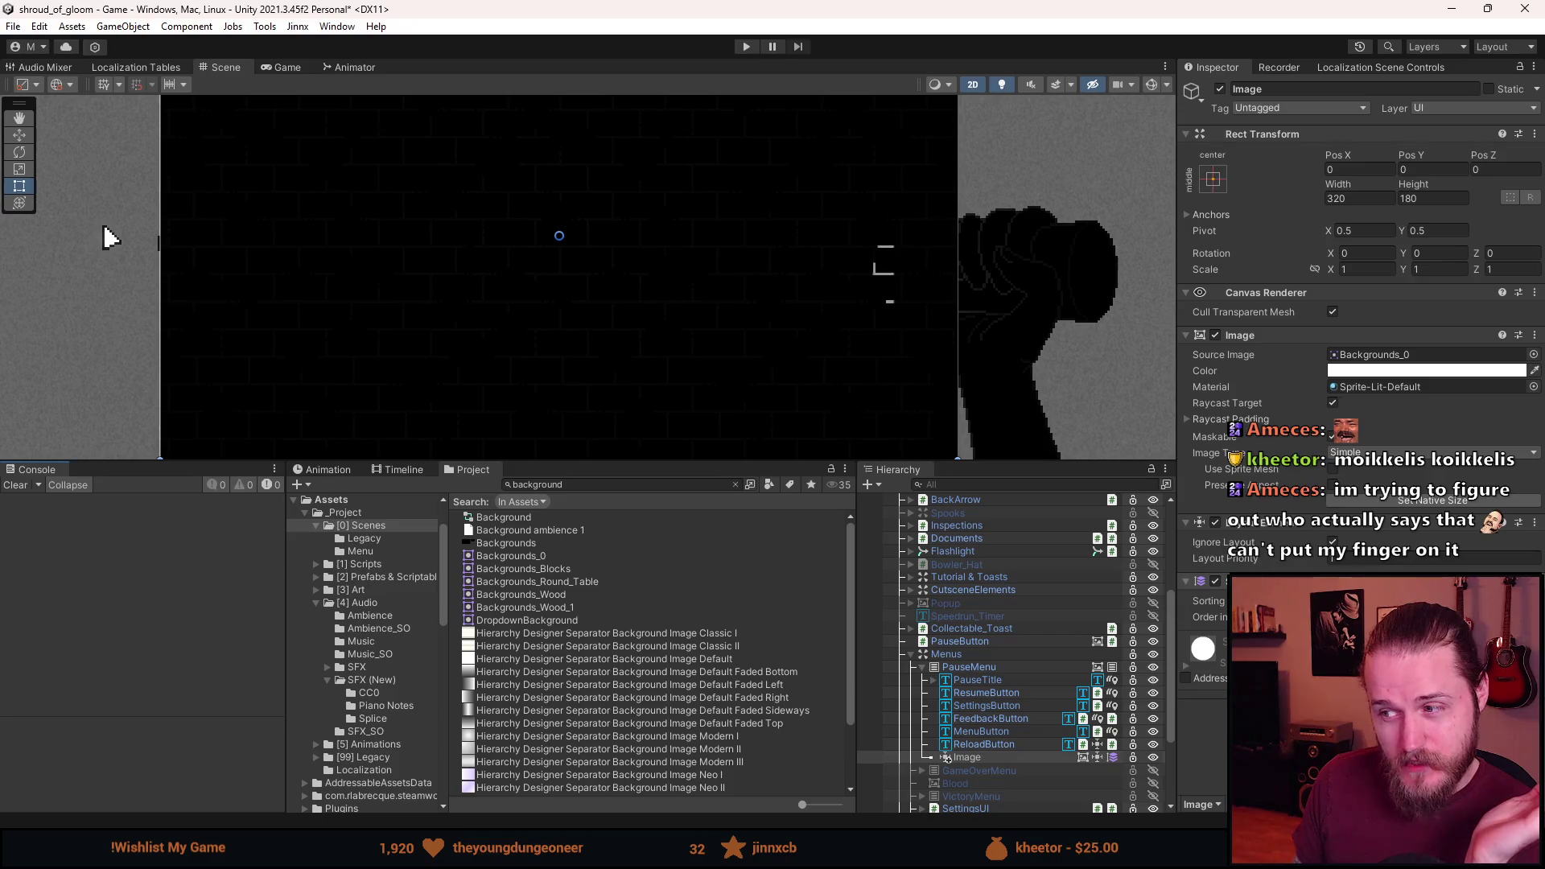
key(ctrl+z)
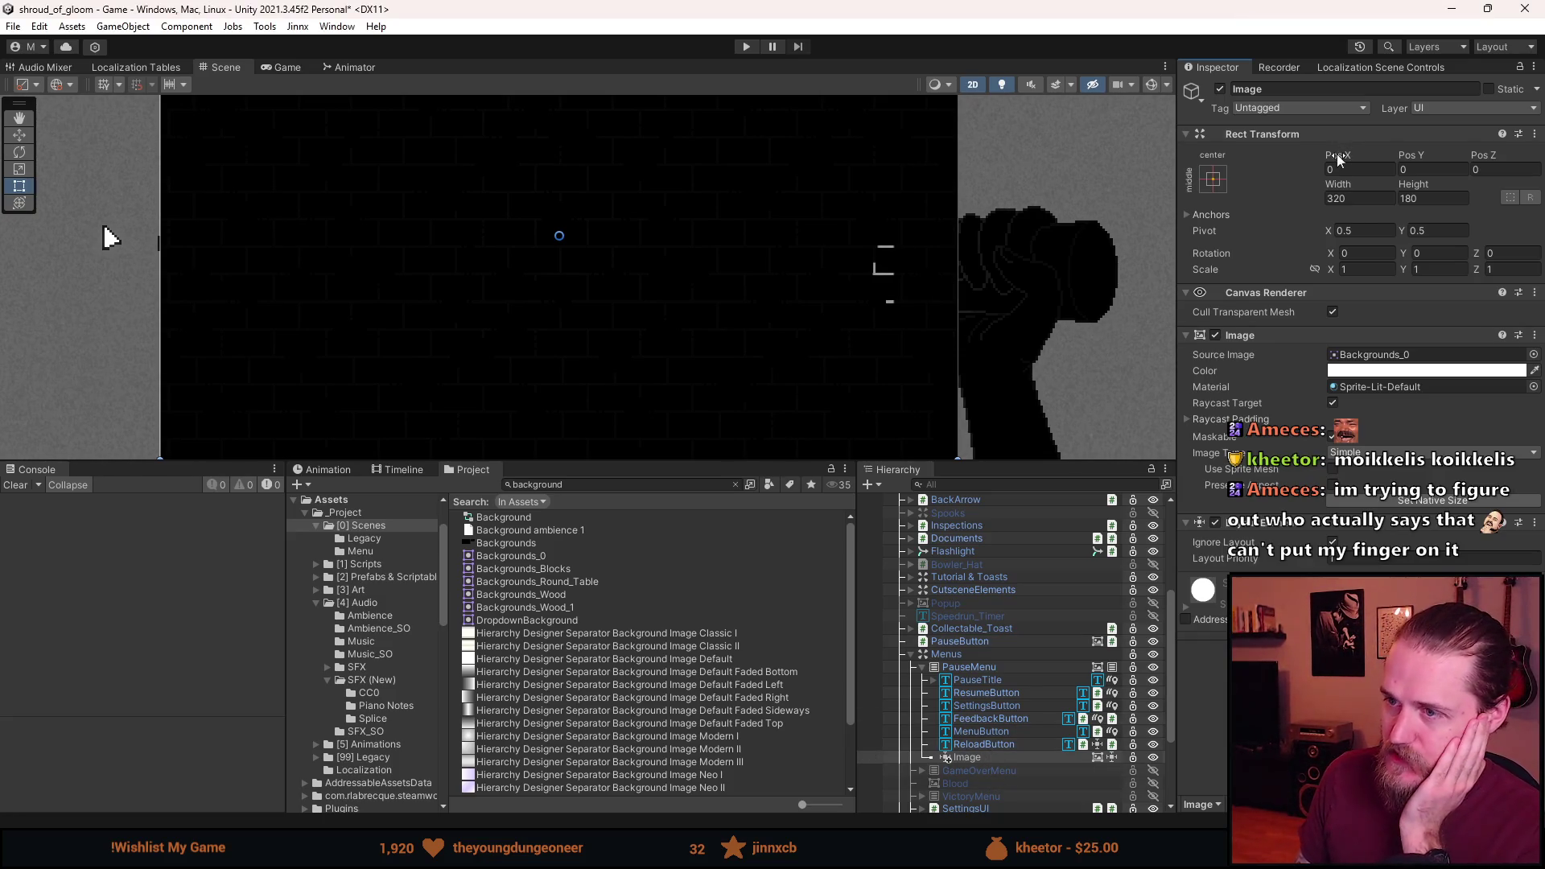
scroll(995, 754, up, 2)
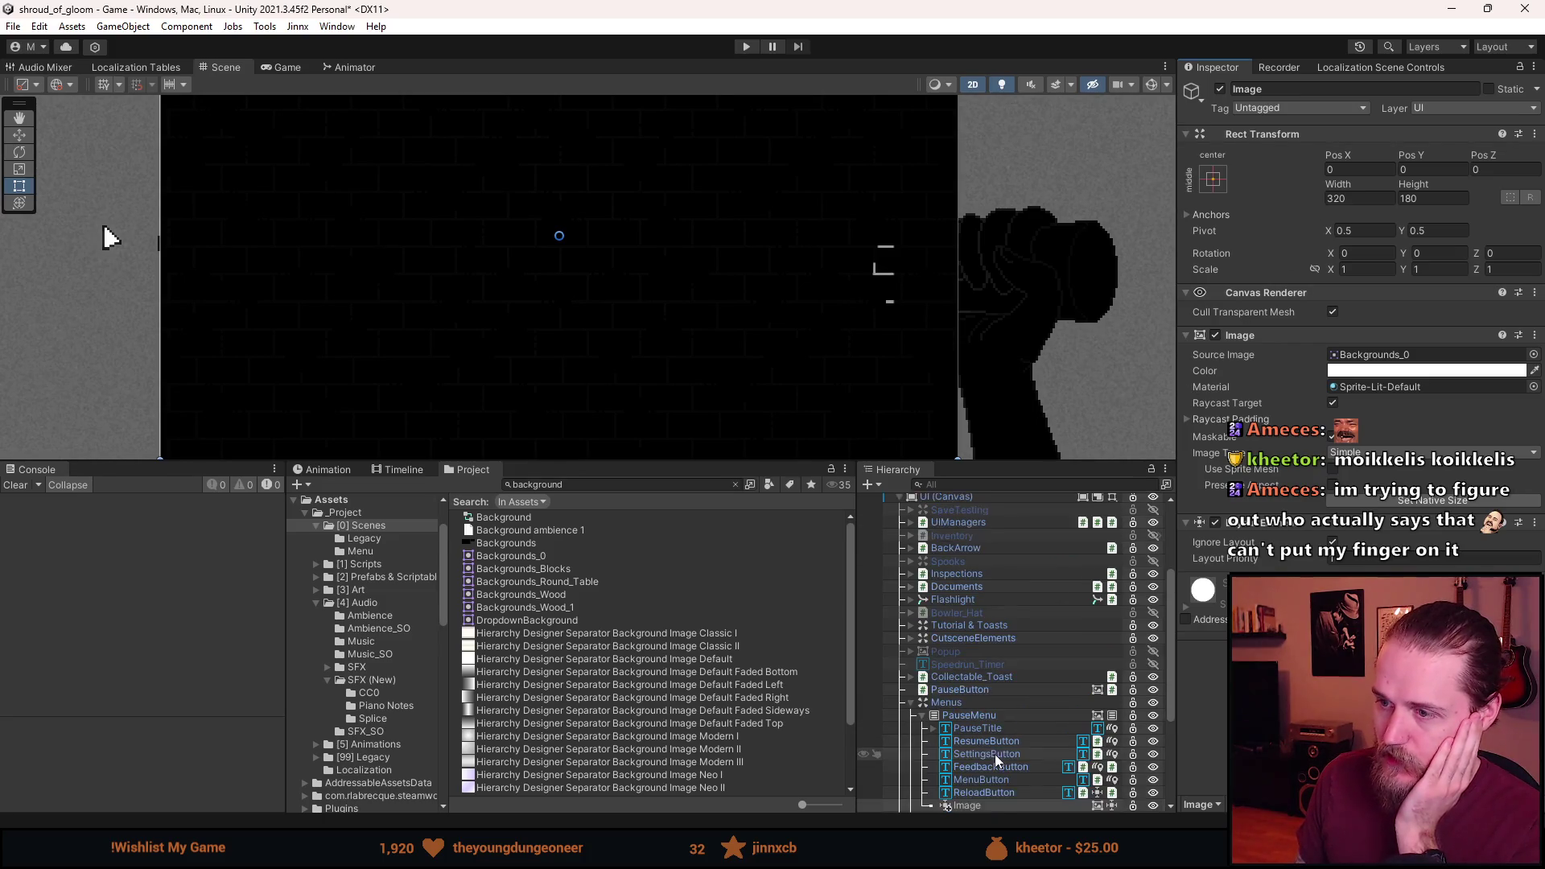
scroll(994, 761, down, 2)
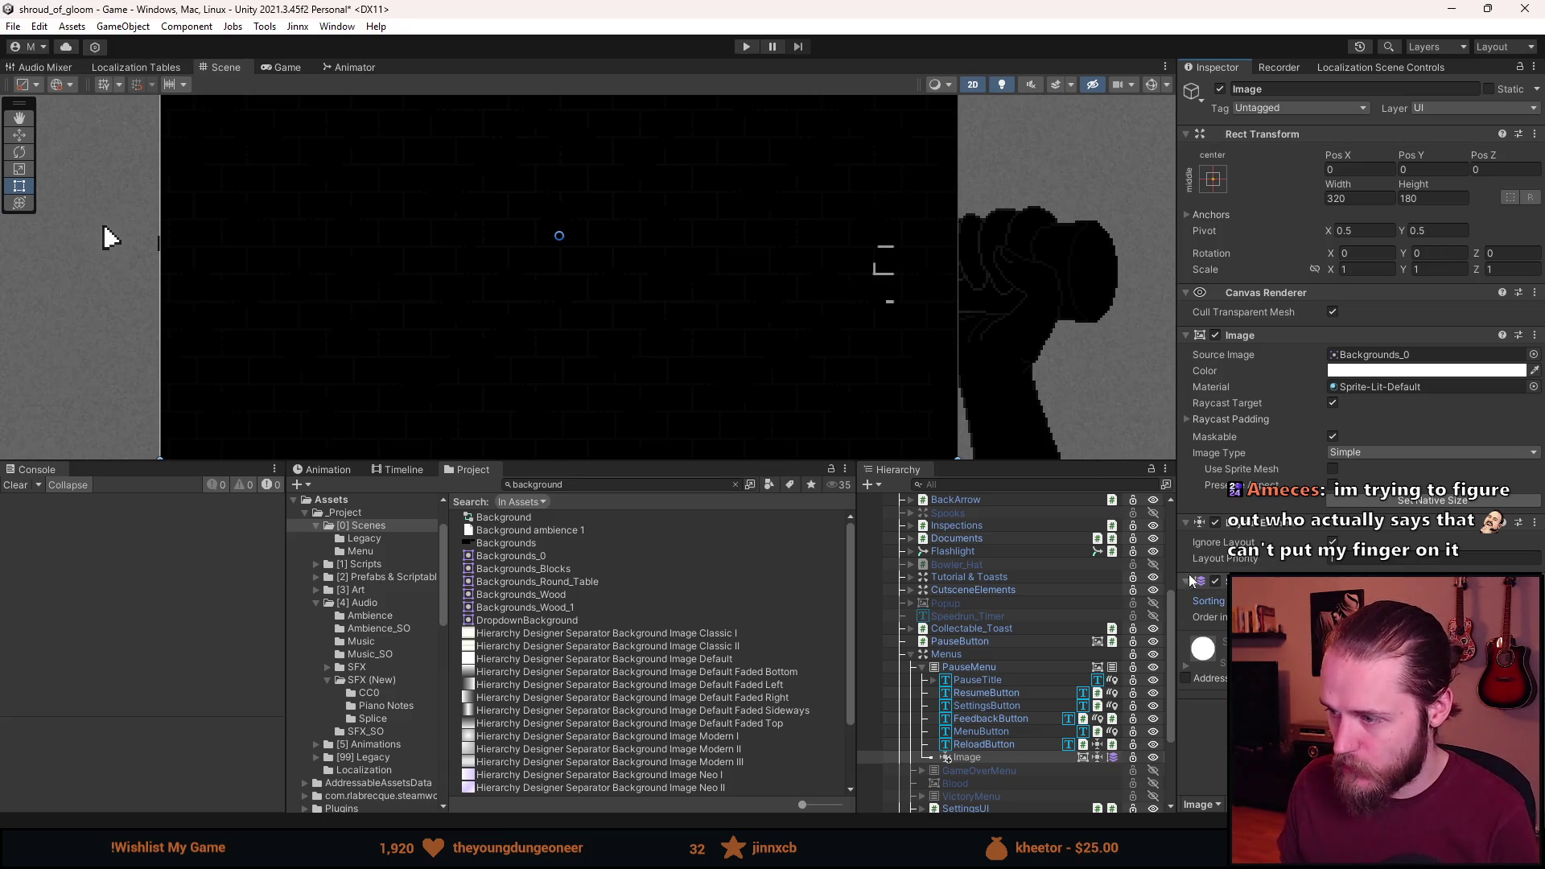
scroll(928, 233, up, 4)
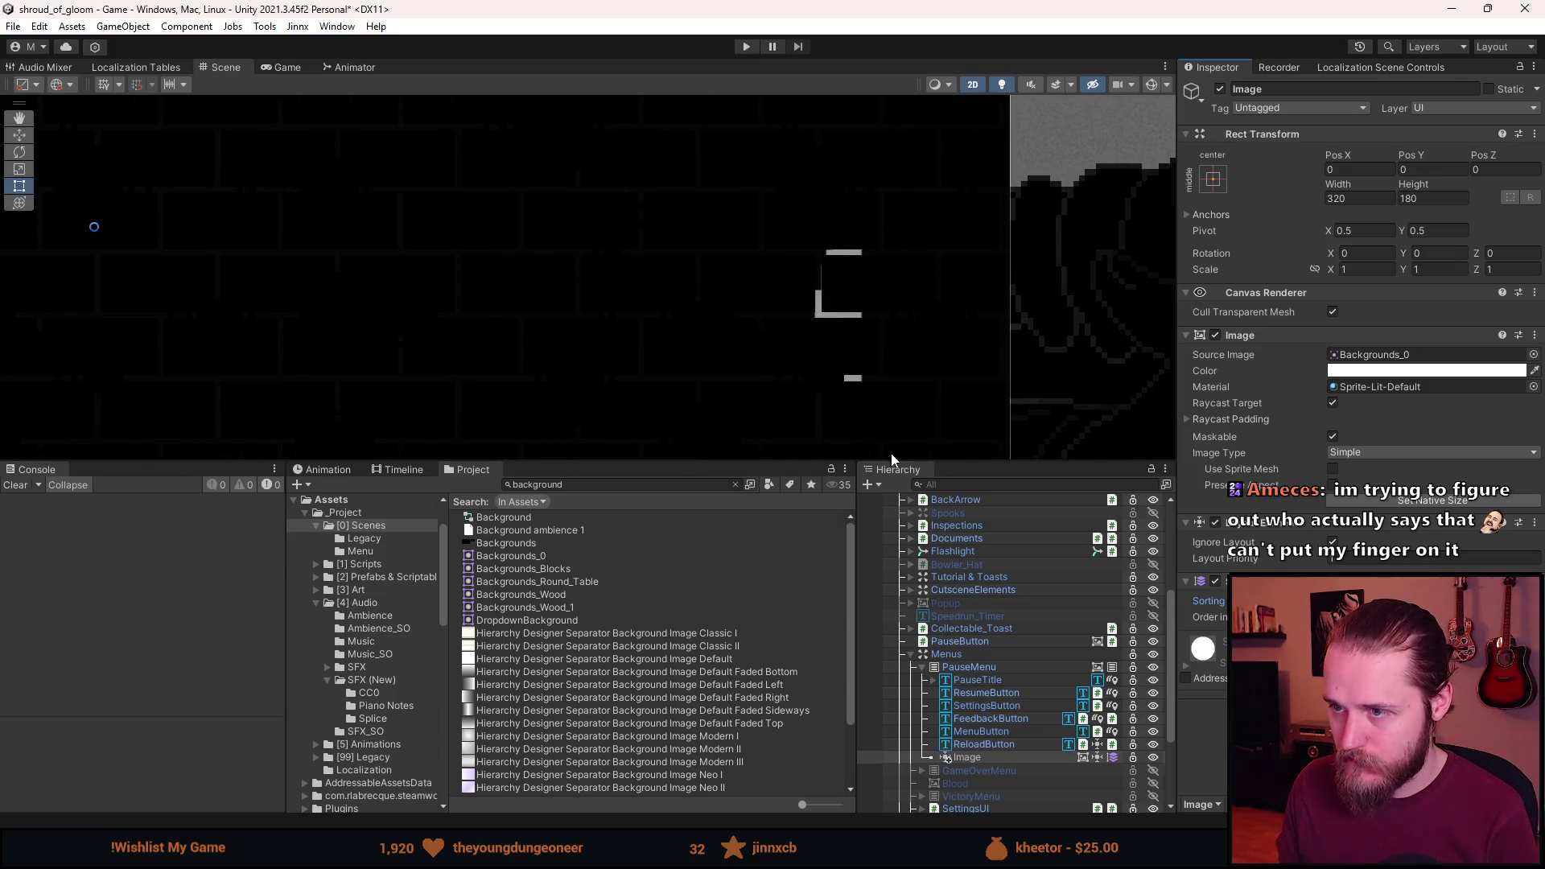
scroll(865, 256, down, 3)
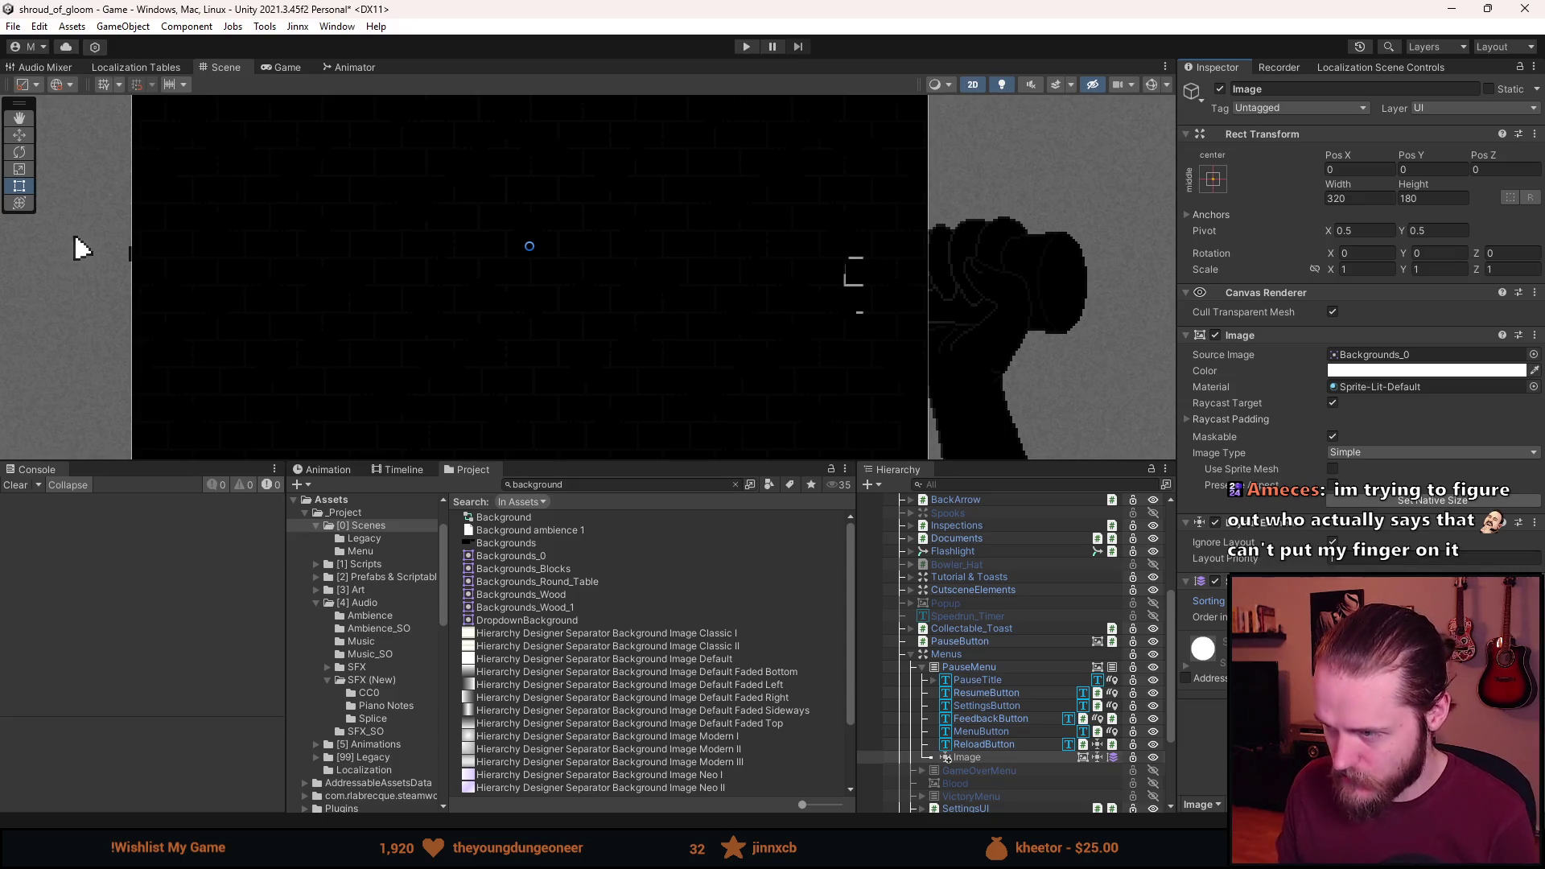
click(1439, 107)
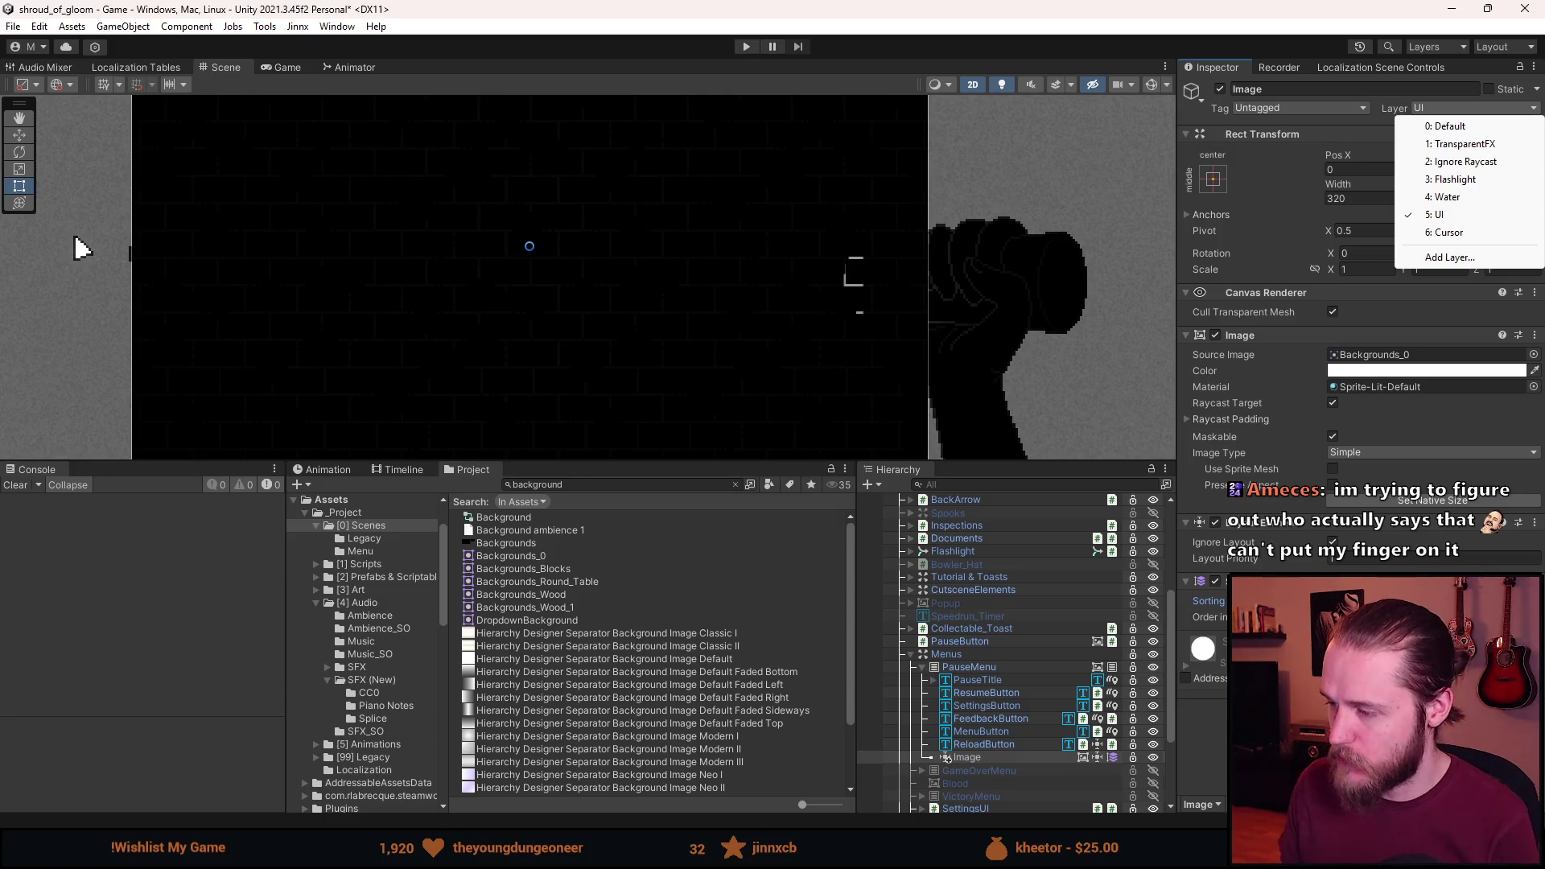
key(Escape)
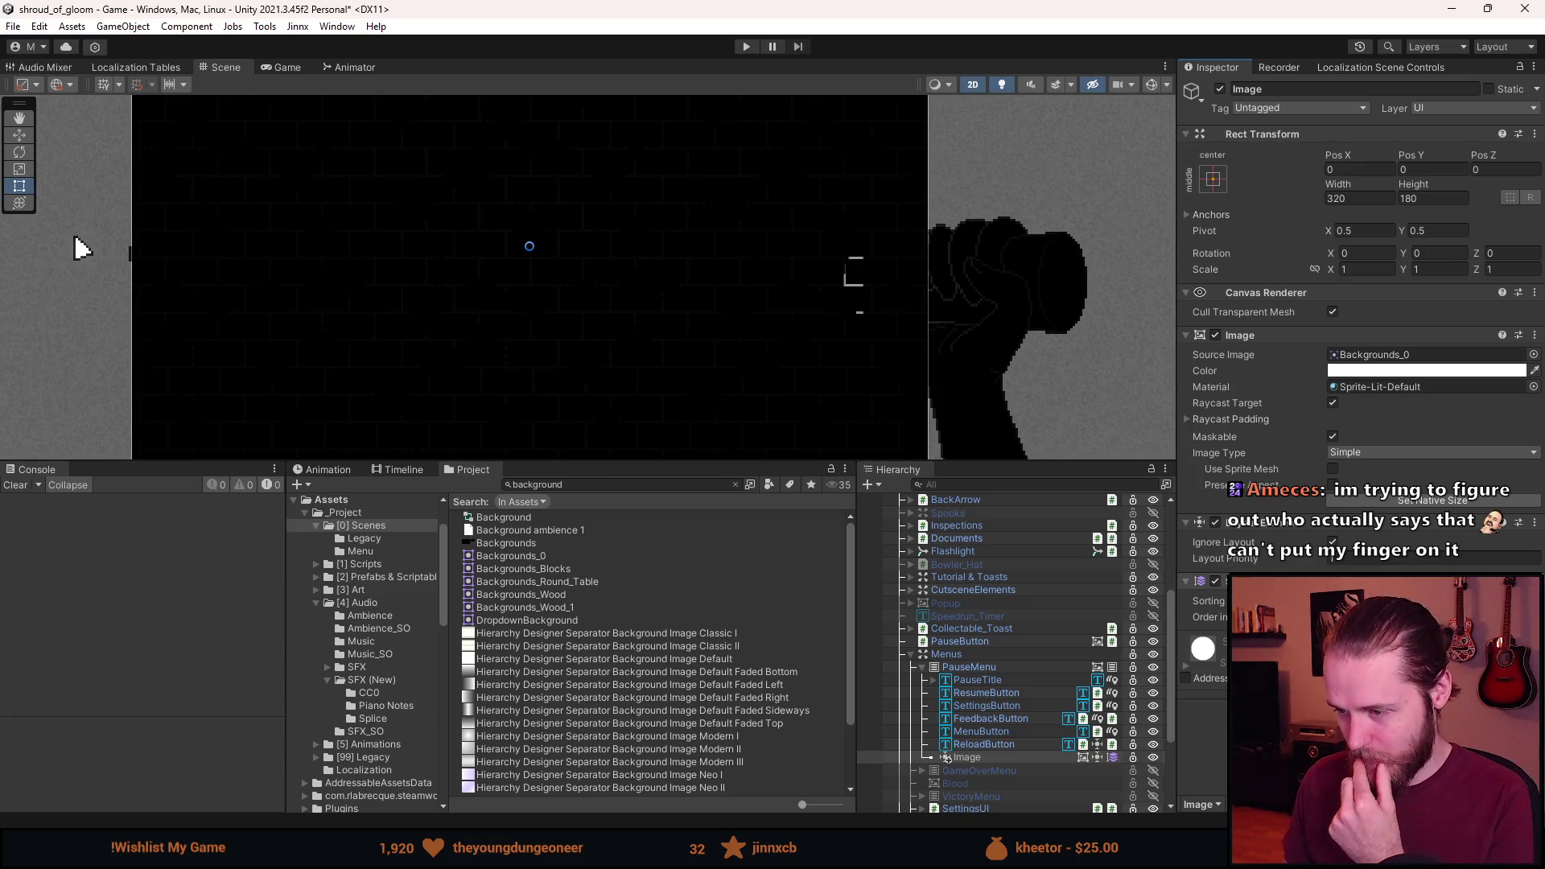
right_click(972, 666)
Add a new Canvas inside PauseMenu and compare its shader channels with the main UI Canvas.
mouse_move(1047, 416)
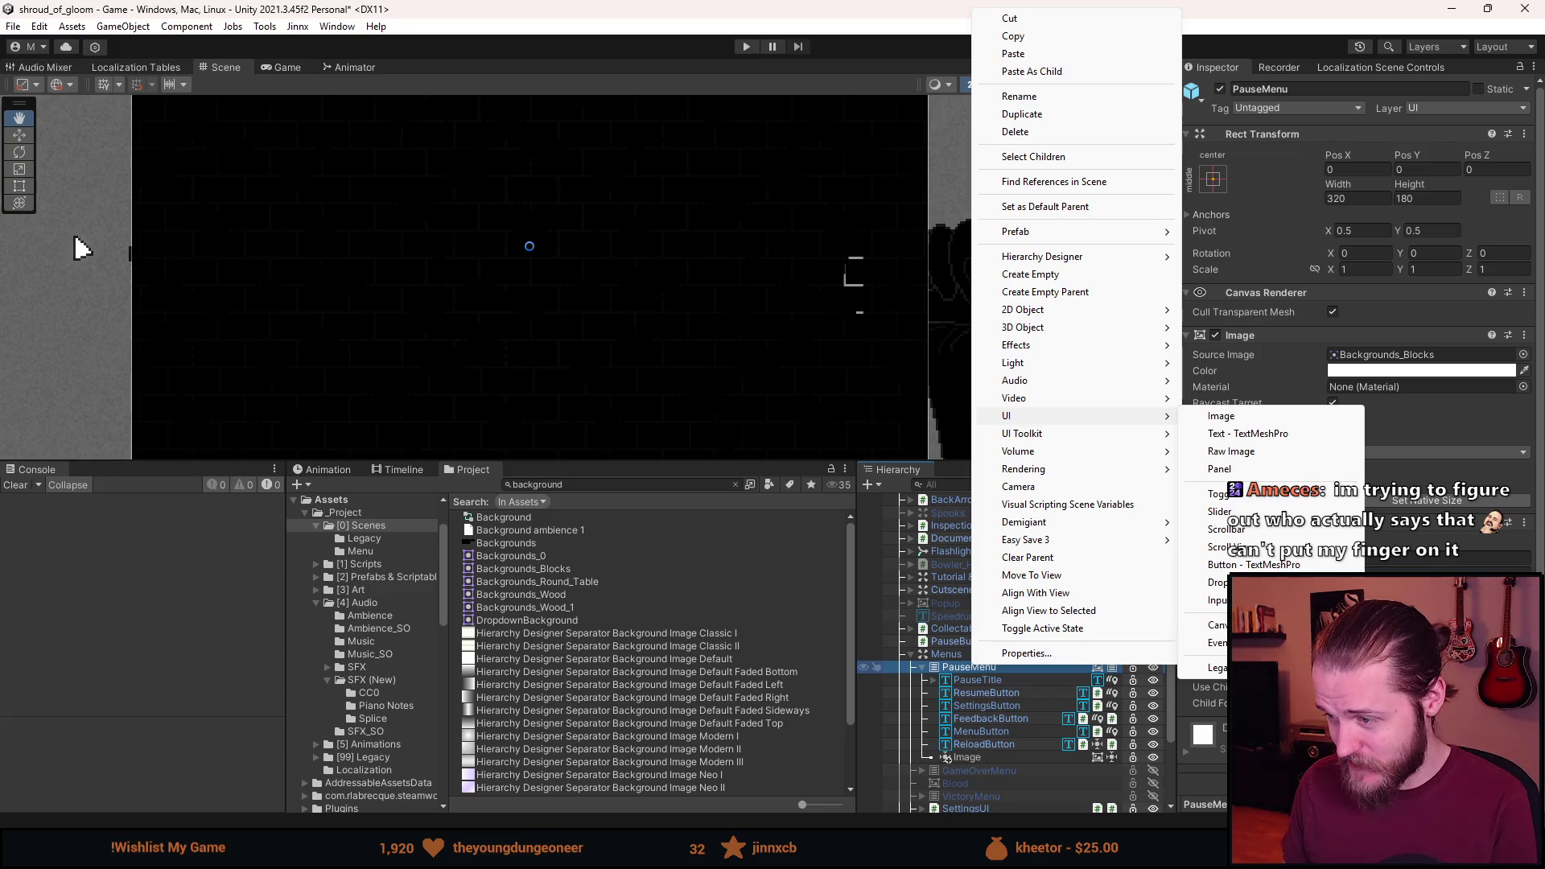
click(1216, 626)
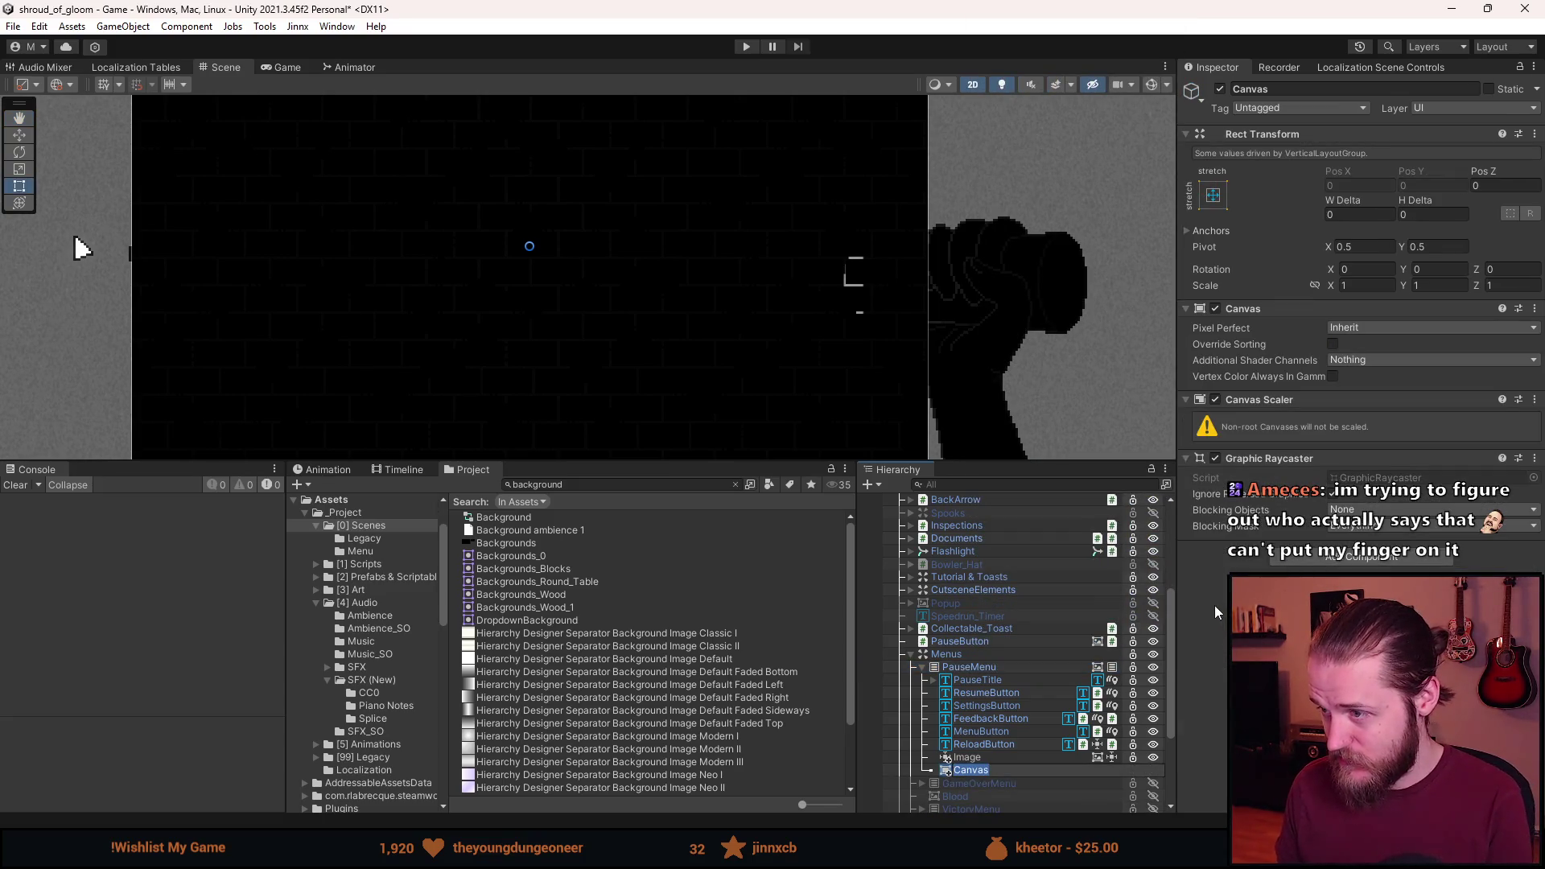
click(1360, 360)
click(1360, 375)
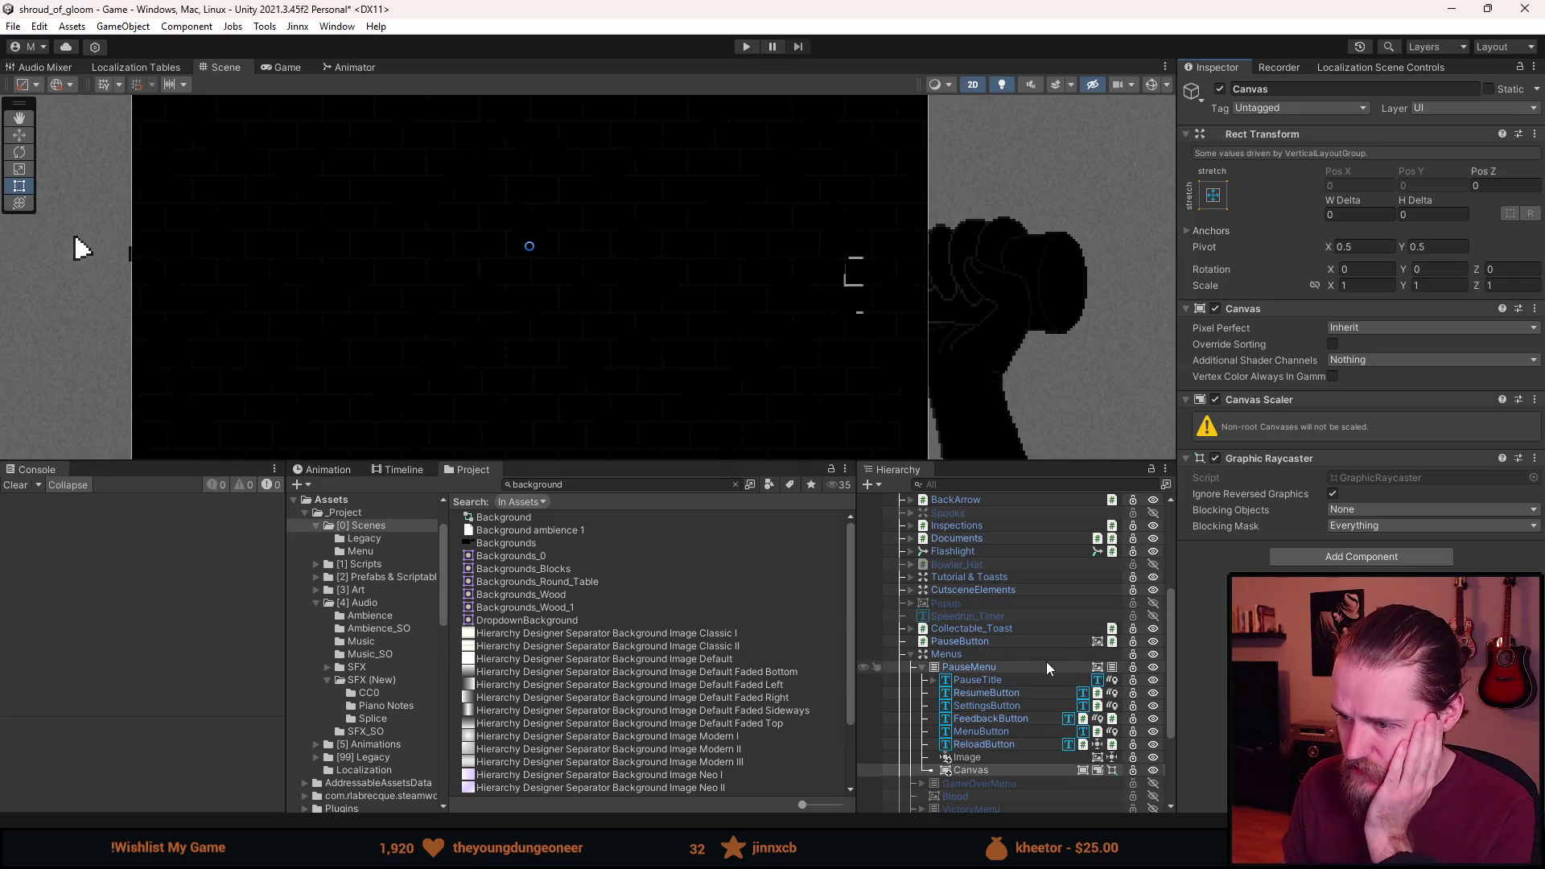
scroll(993, 616, up, 3)
click(963, 546)
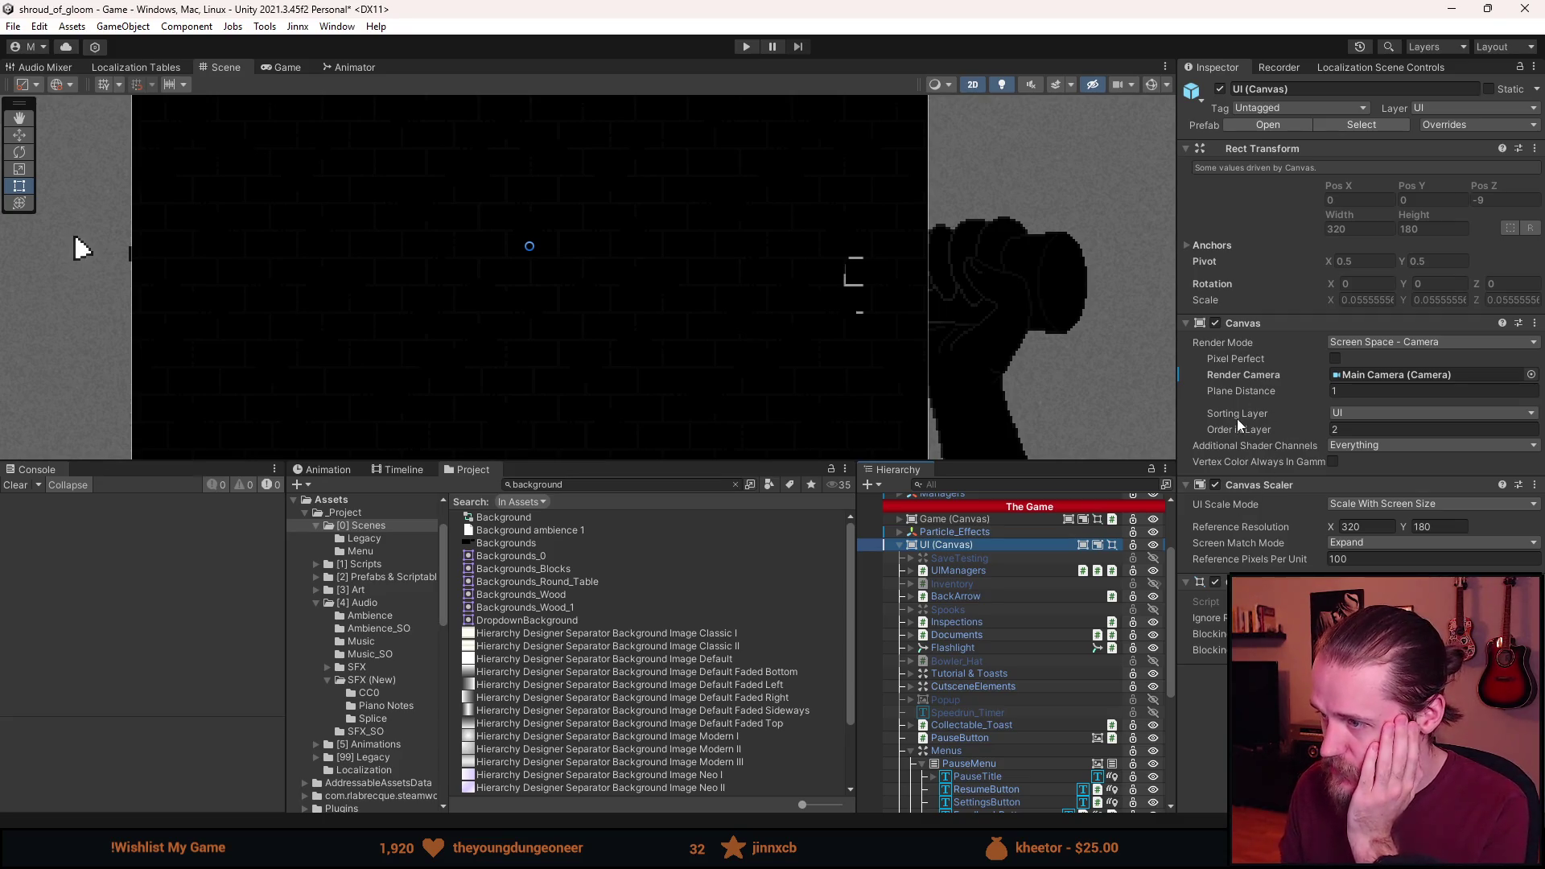
scroll(1006, 764, down, 3)
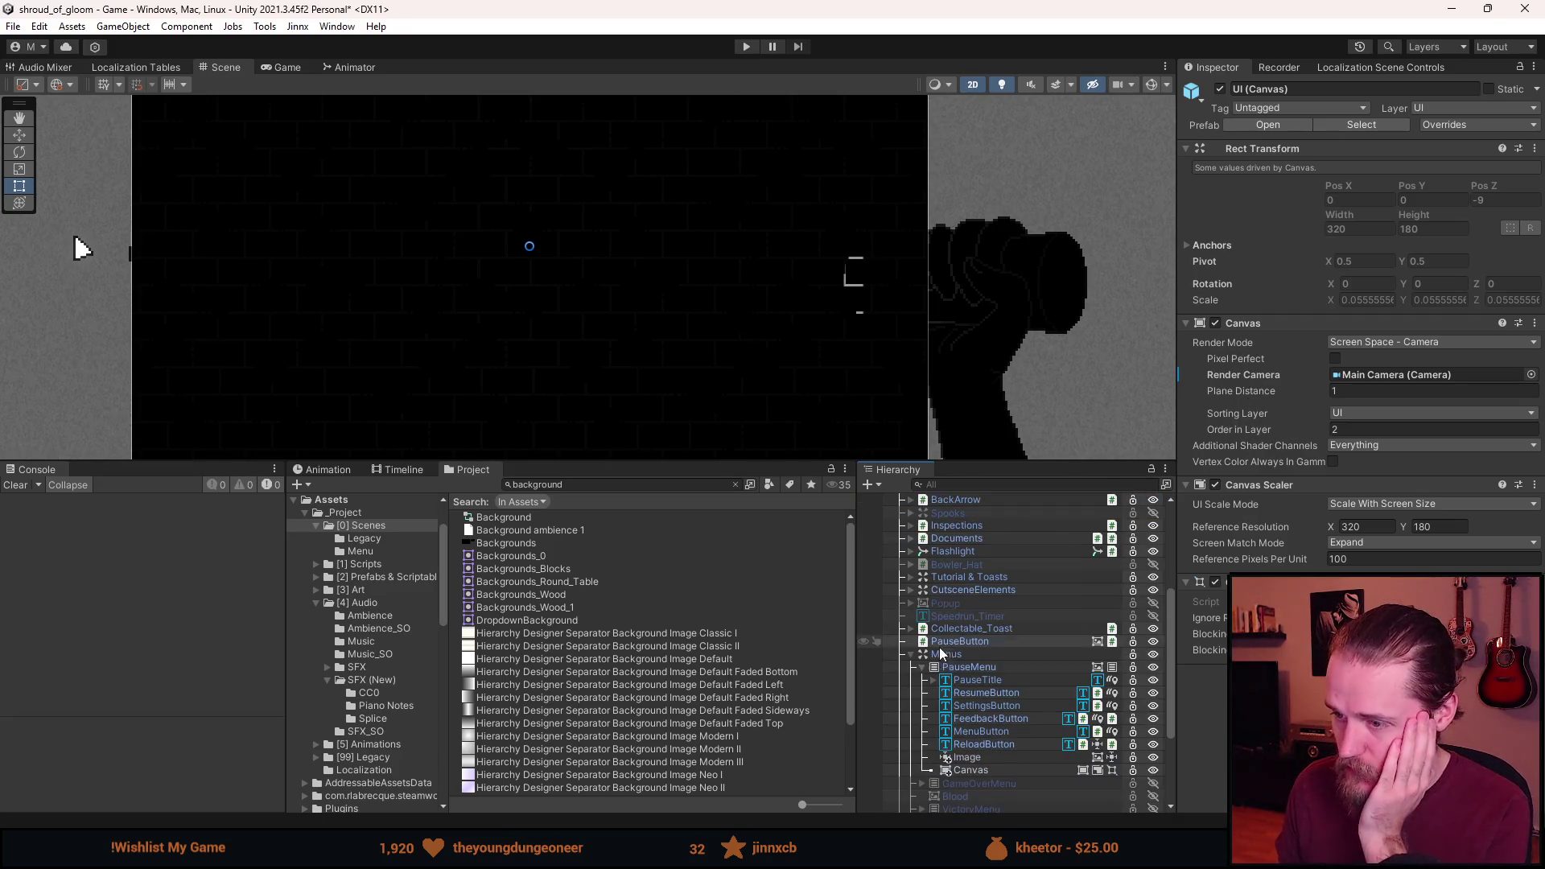
click(973, 770)
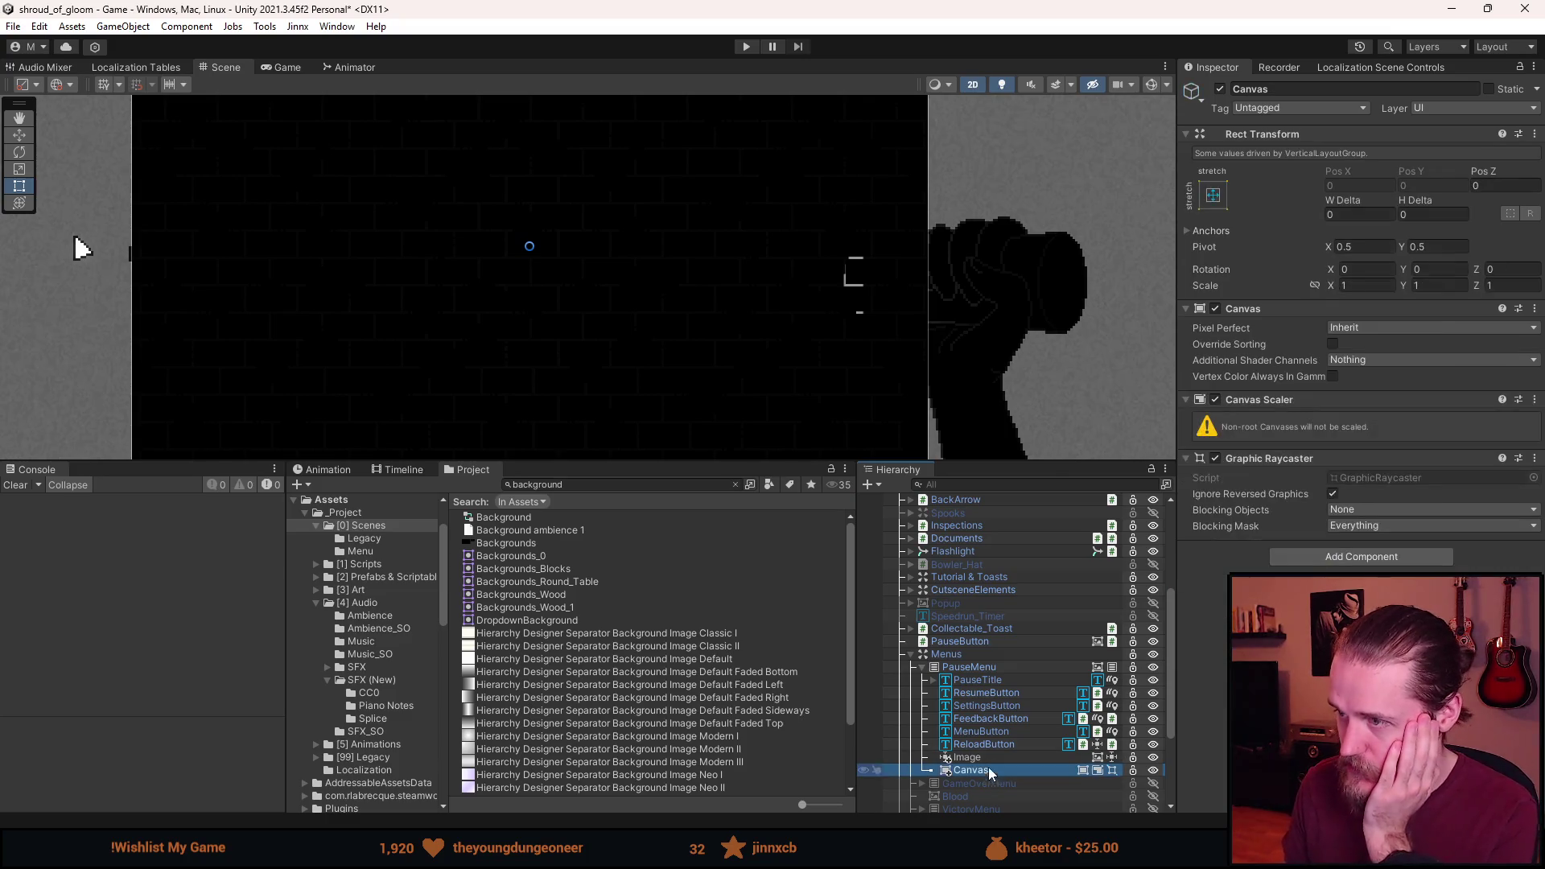
Make the nested Canvas override sorting on the Ultraviolet layer and move the brick Image into it.
click(1332, 344)
click(1368, 363)
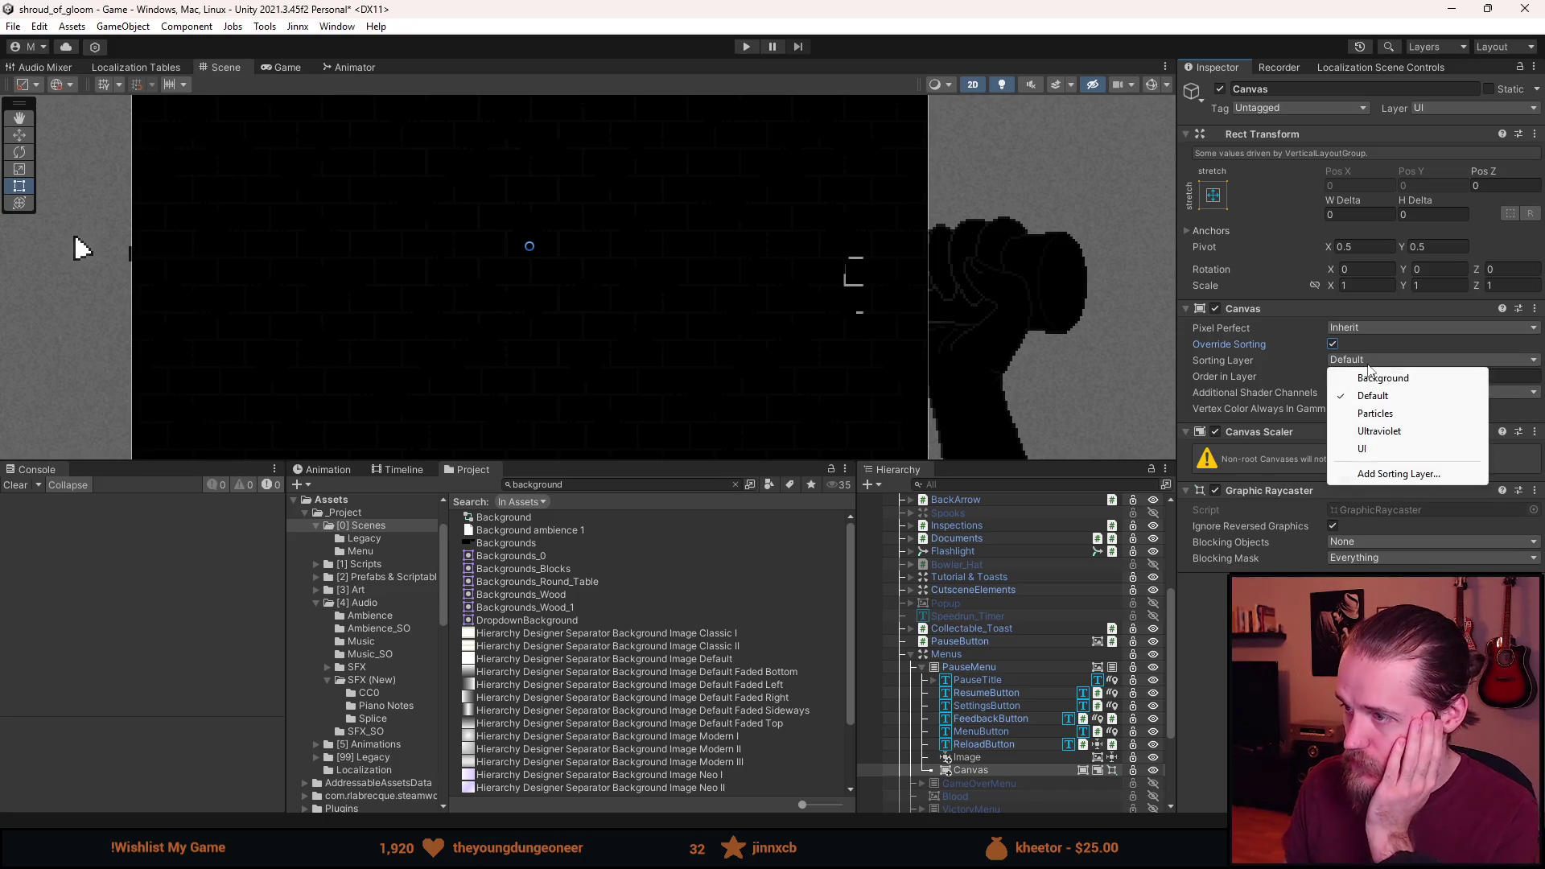
click(1373, 433)
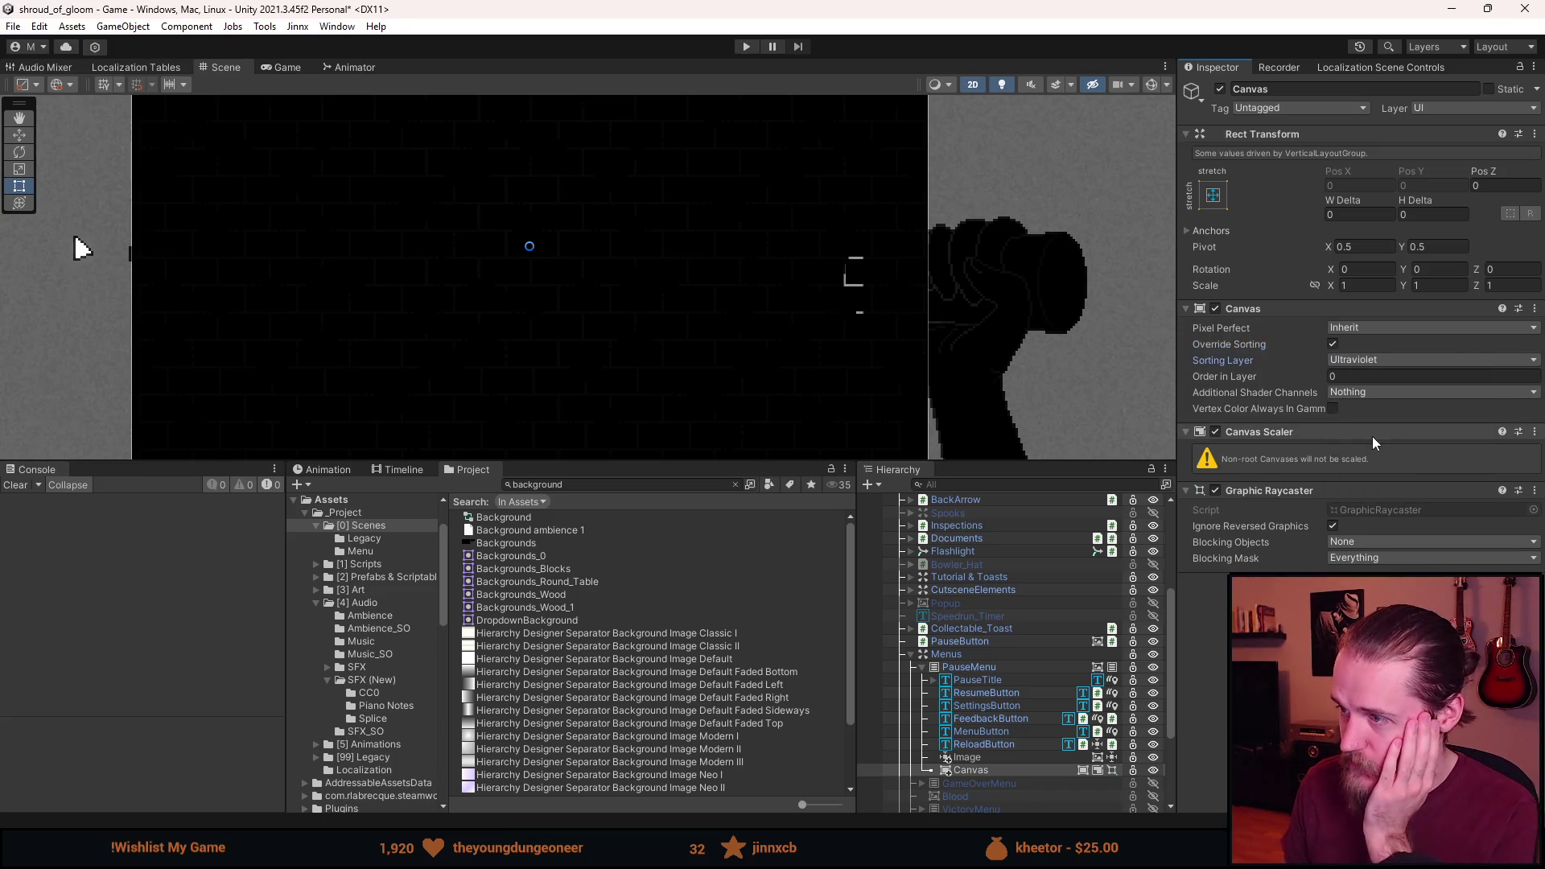
mouse_move(998, 771)
mouse_down()
mouse_move(1011, 763)
mouse_move(994, 760)
mouse_move(1002, 772)
mouse_up()
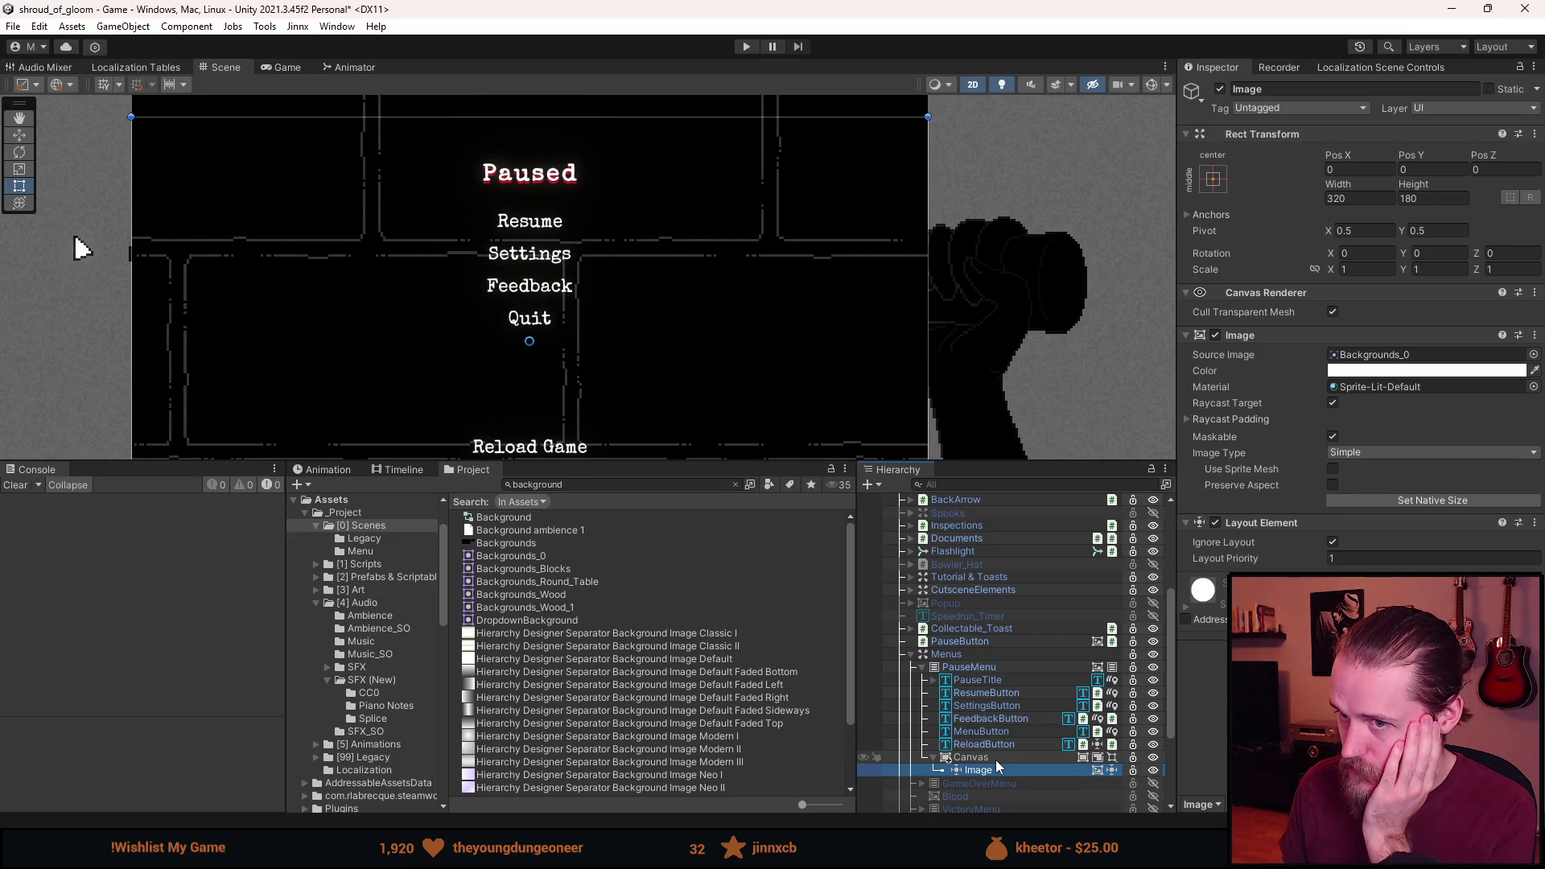
click(997, 758)
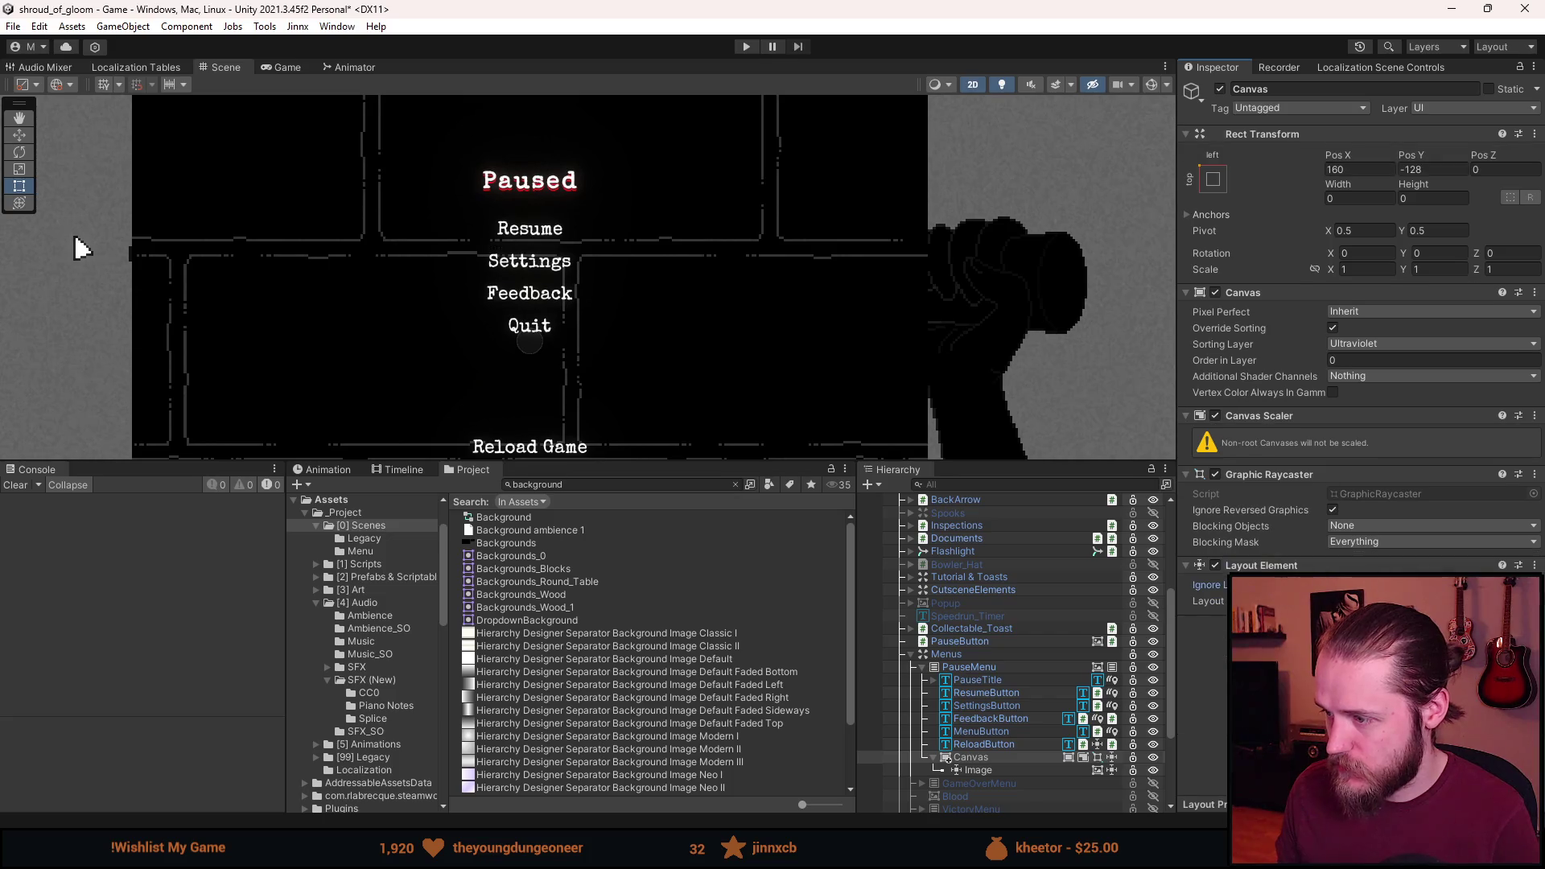
scroll(692, 312, down, 5)
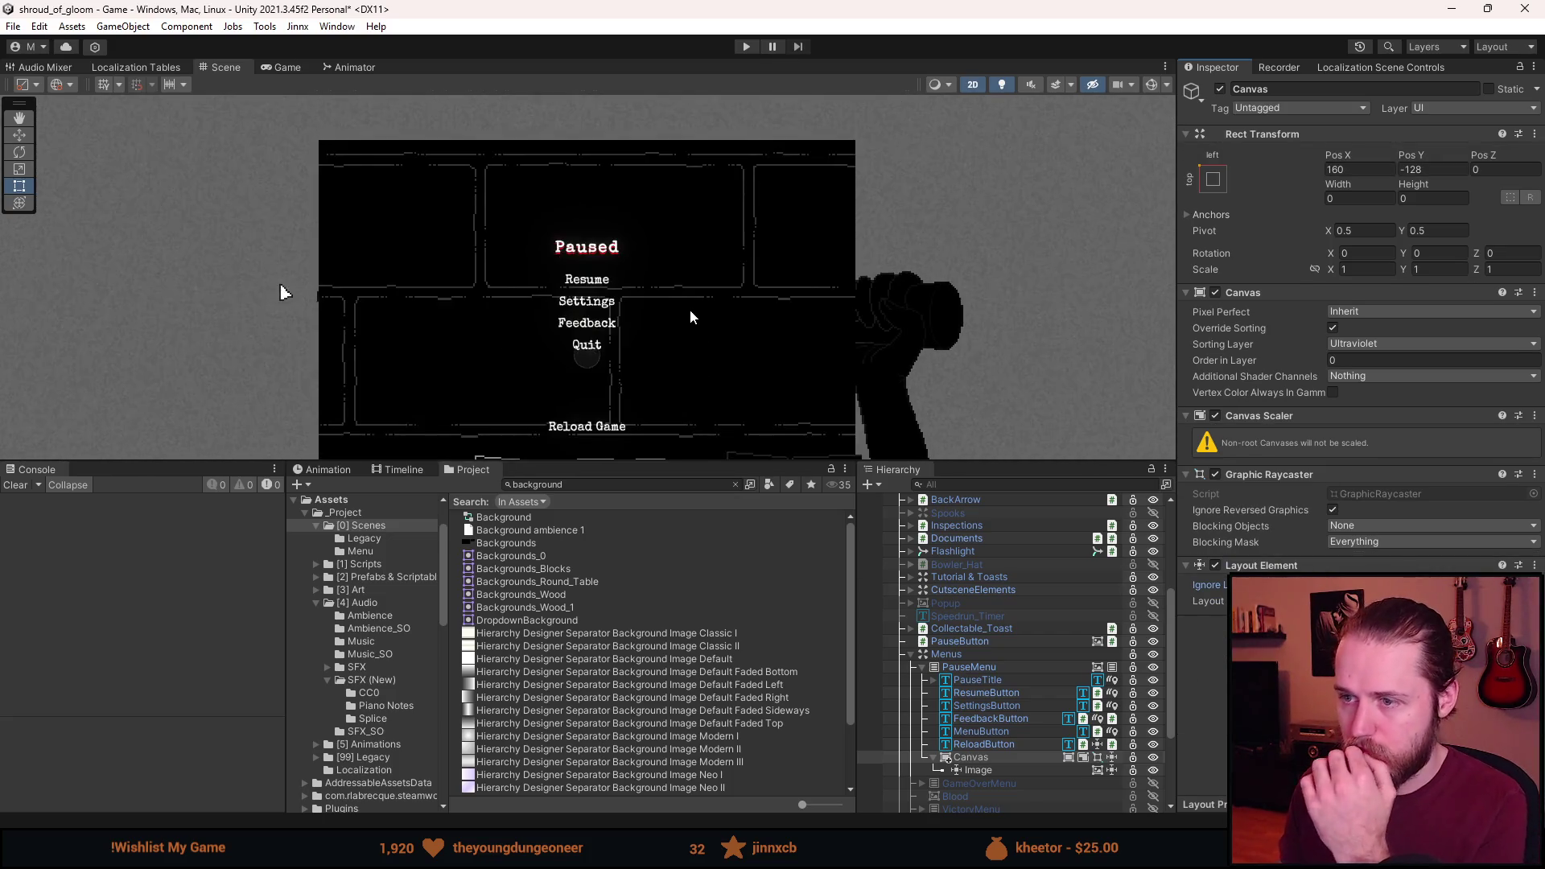
scroll(703, 254, up, 2)
scroll(703, 254, up, 1)
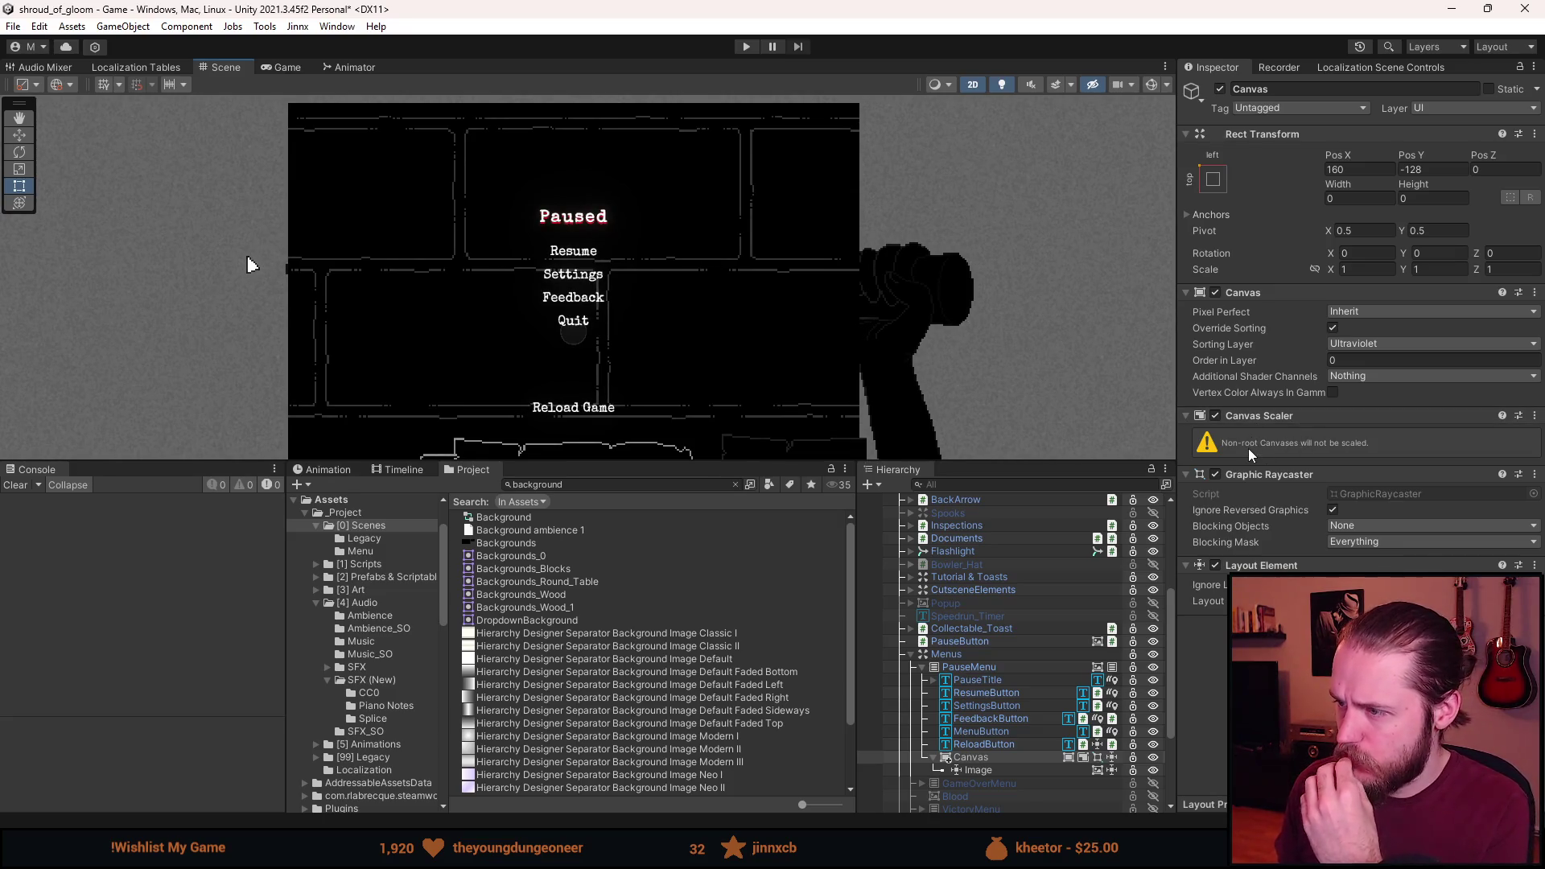
Anchor the nested Canvas to middle-centre and set its Pos Y to 0 after a trial value.
click(1221, 180)
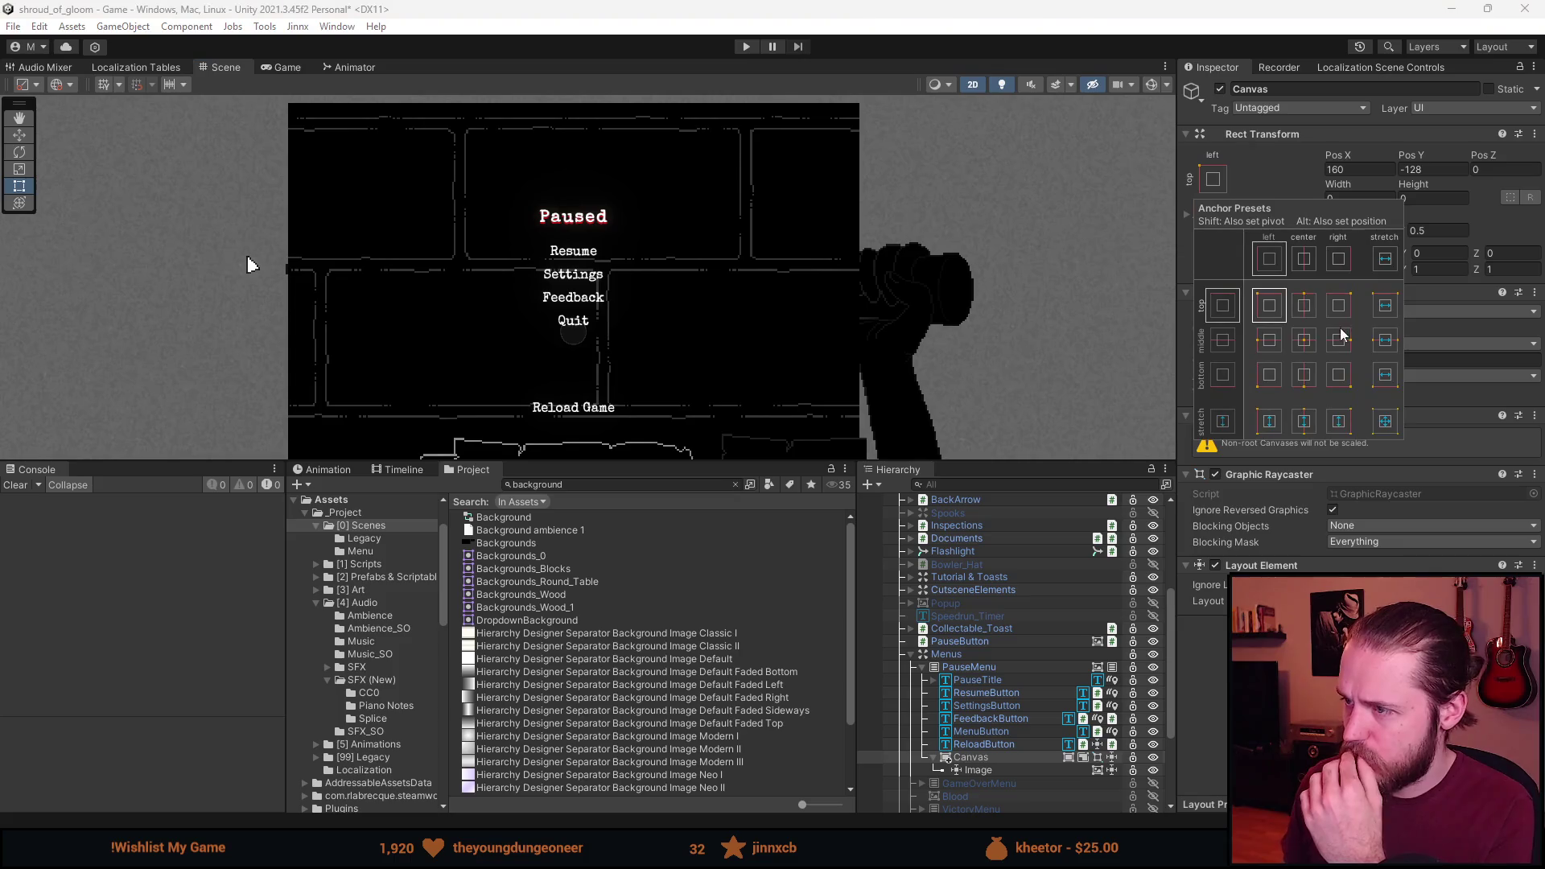
click(1309, 339)
double_click(1429, 169)
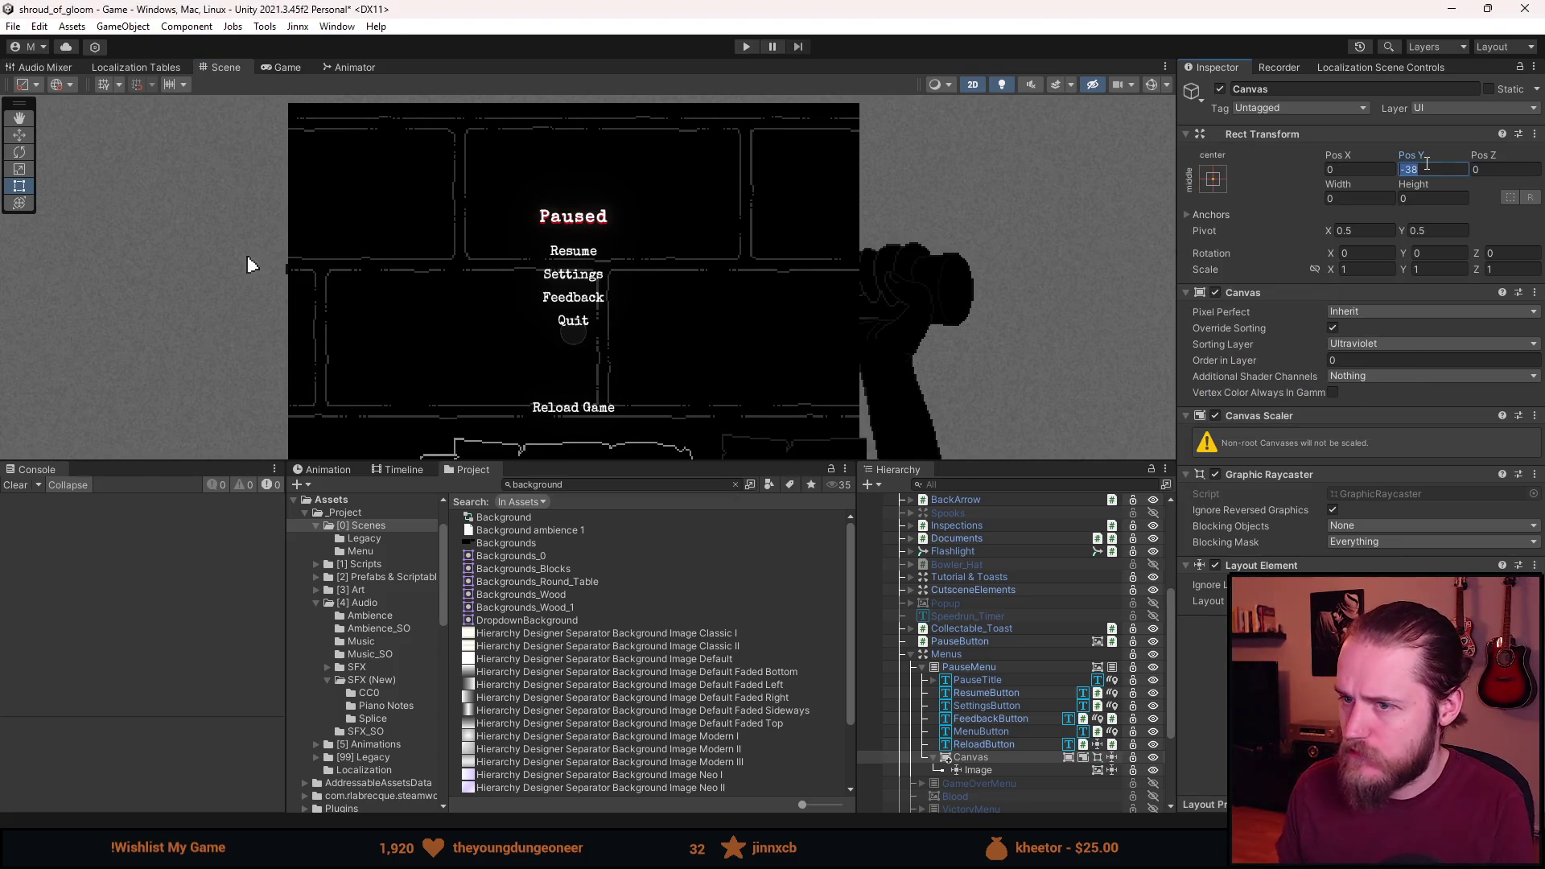
text(0)
text(5)
drag(611, 172, 660, 364)
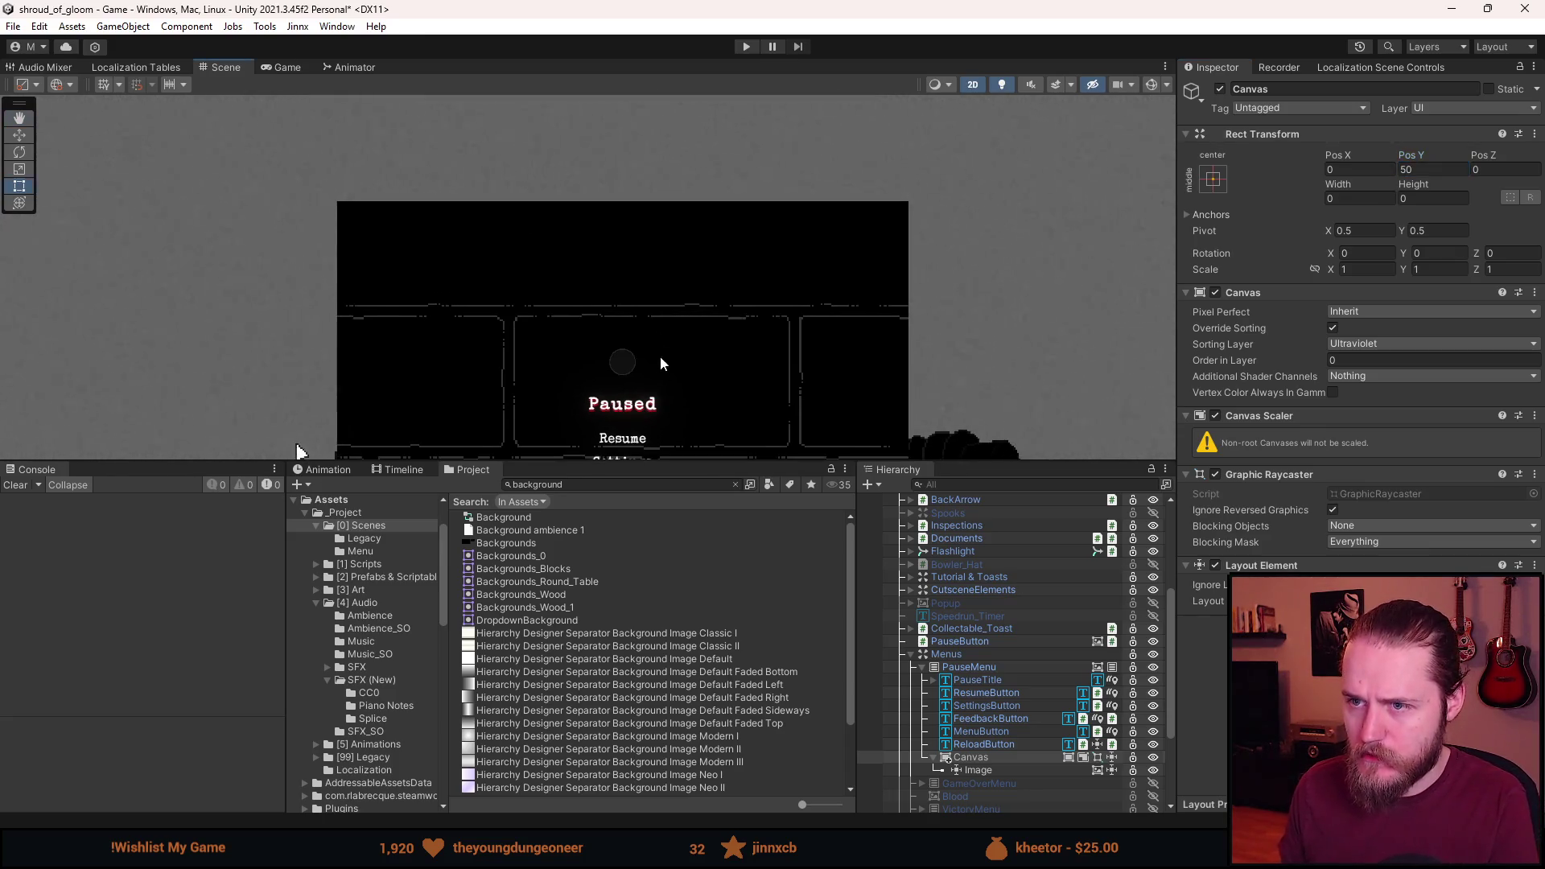
double_click(1422, 169)
text(0)
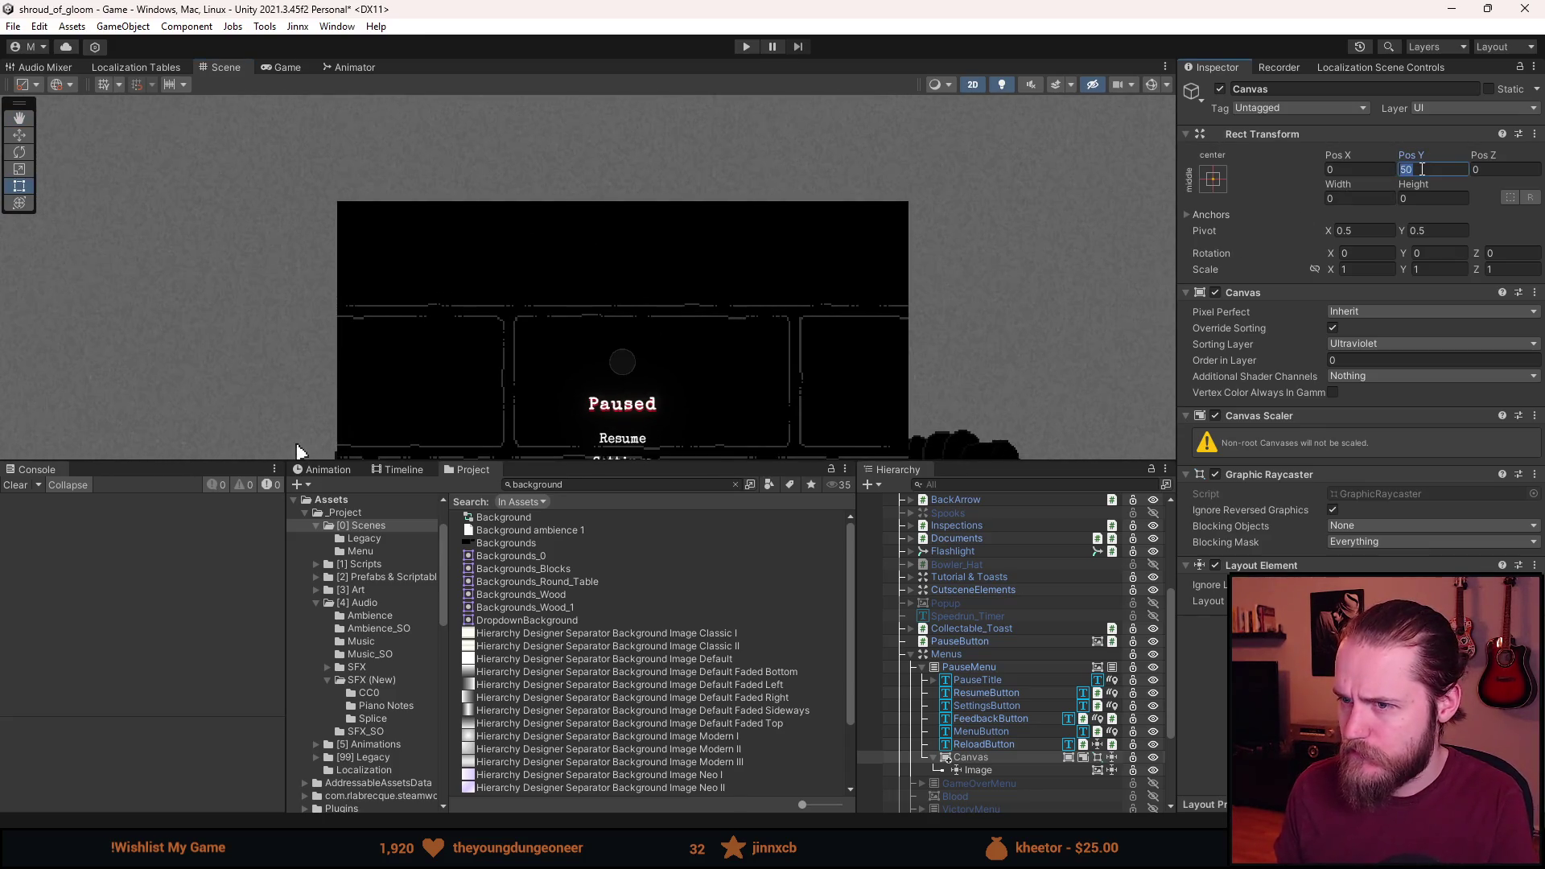
drag(700, 354, 712, 194)
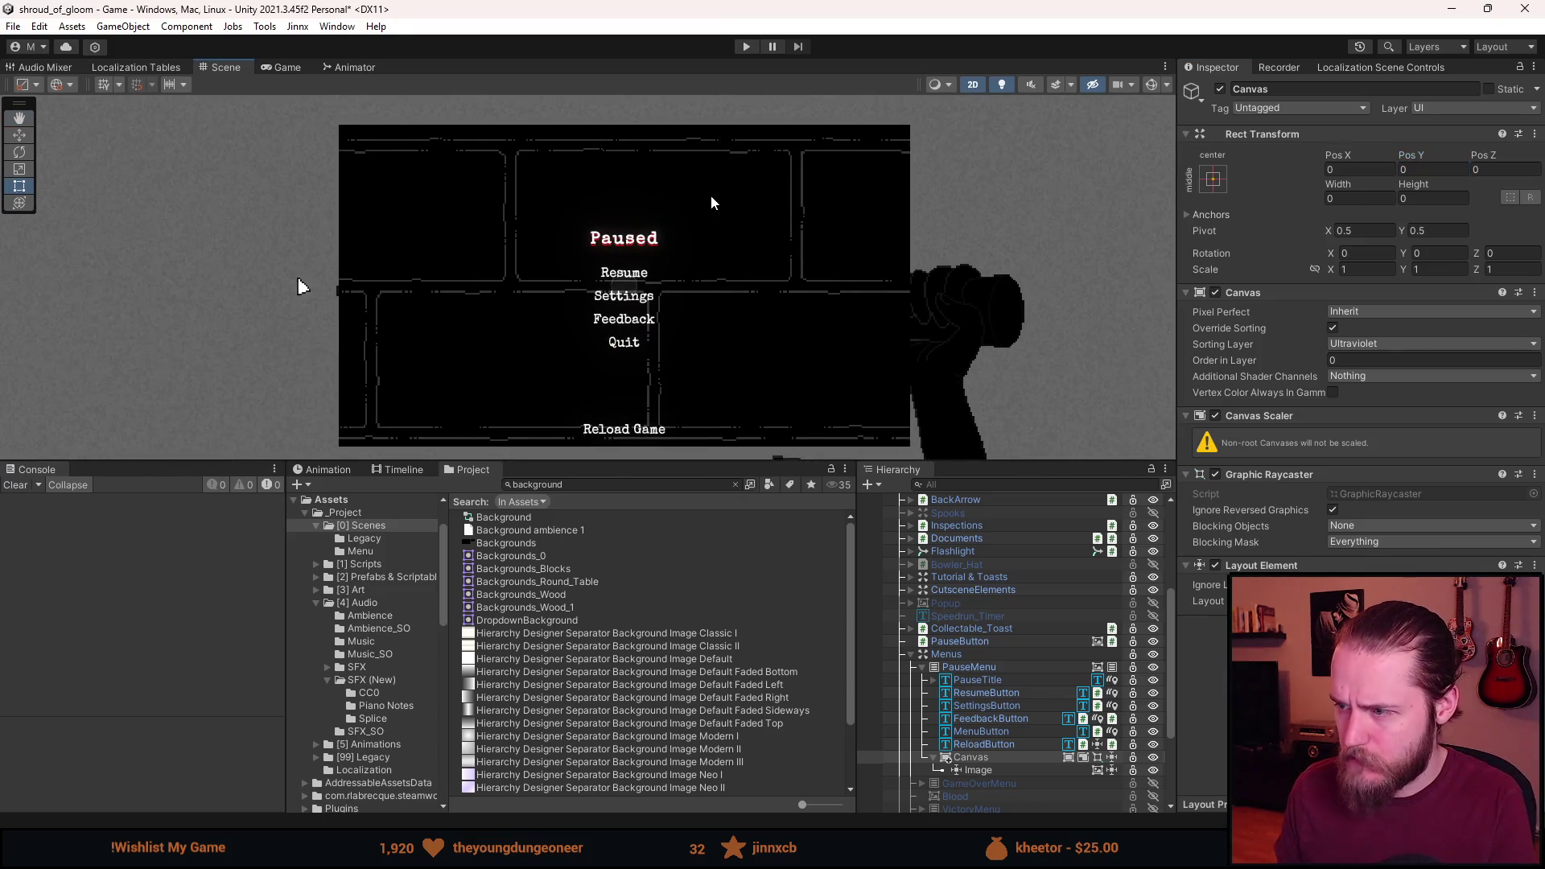
scroll(711, 195, up, 1)
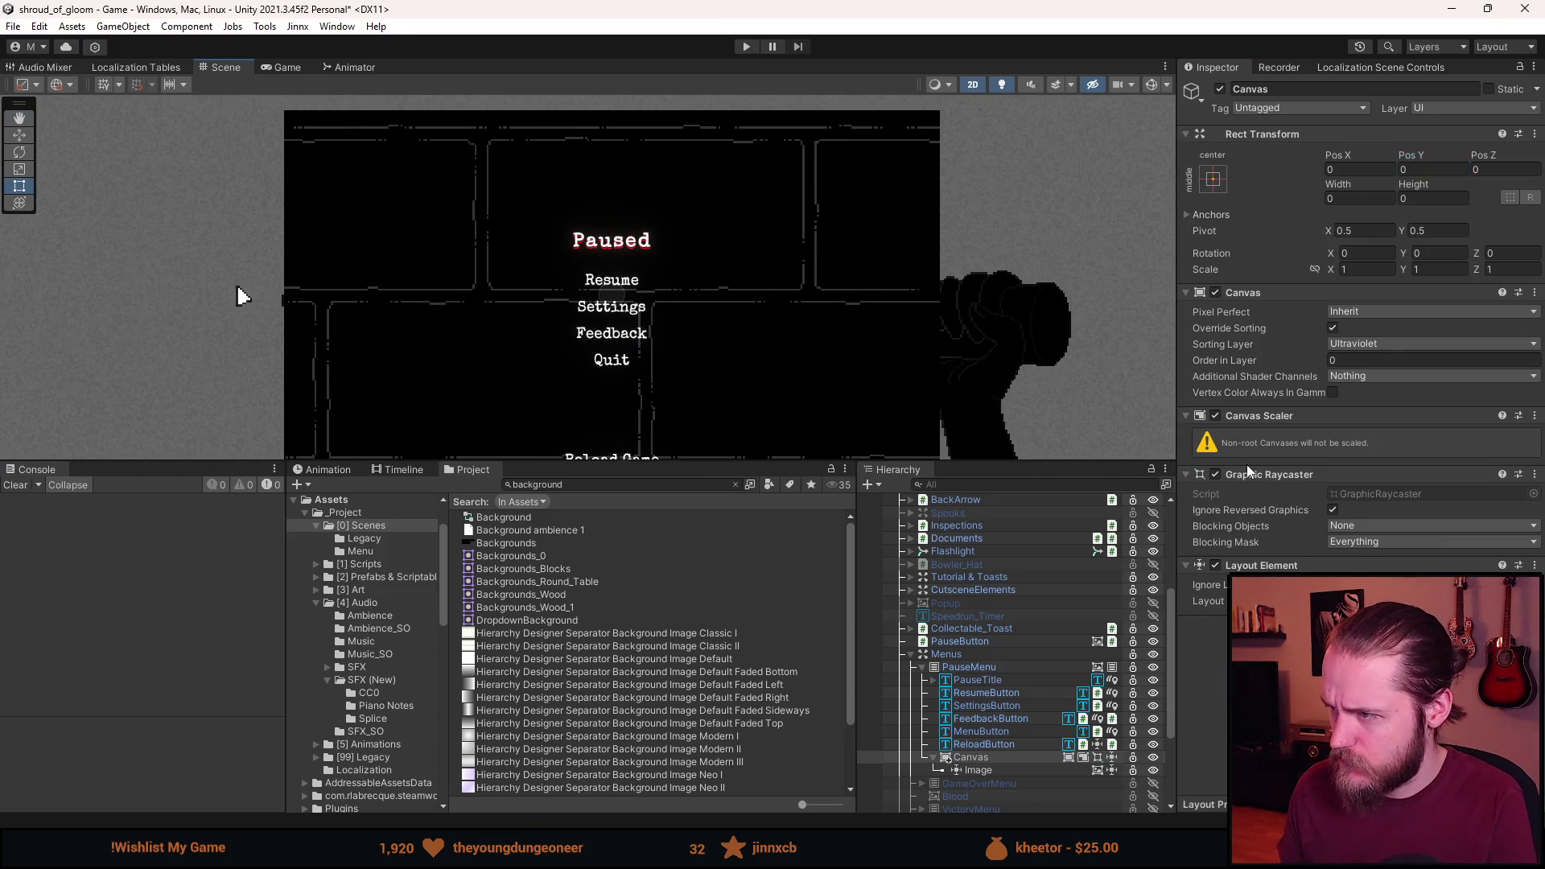
Leave the nested Canvas's shader channels at Nothing, order in layer 55, Pixel Perfect Inherit.
click(1356, 376)
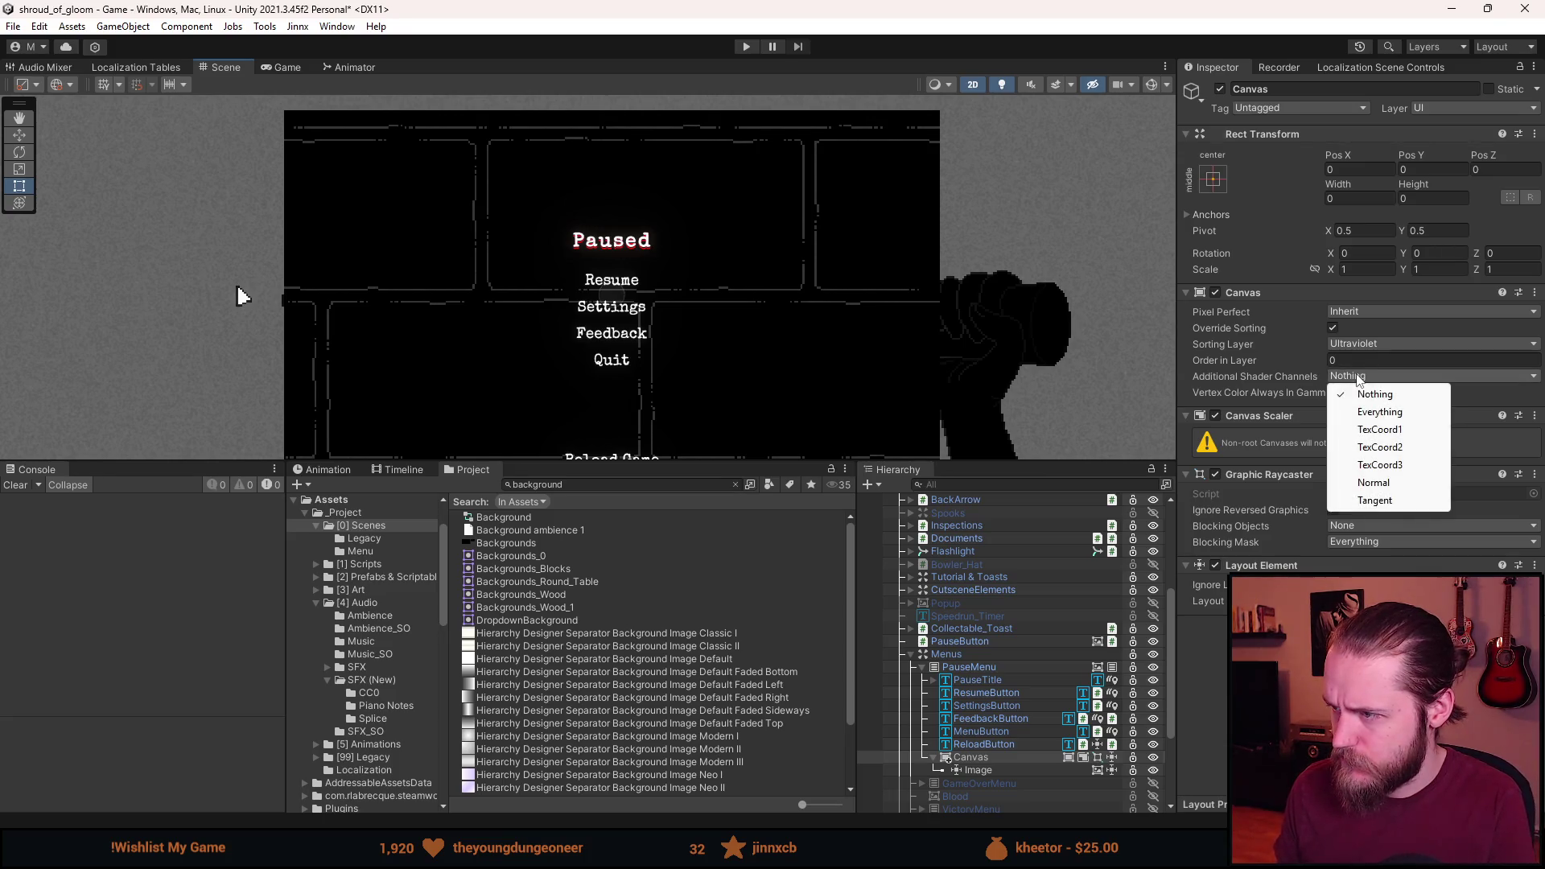
click(1374, 413)
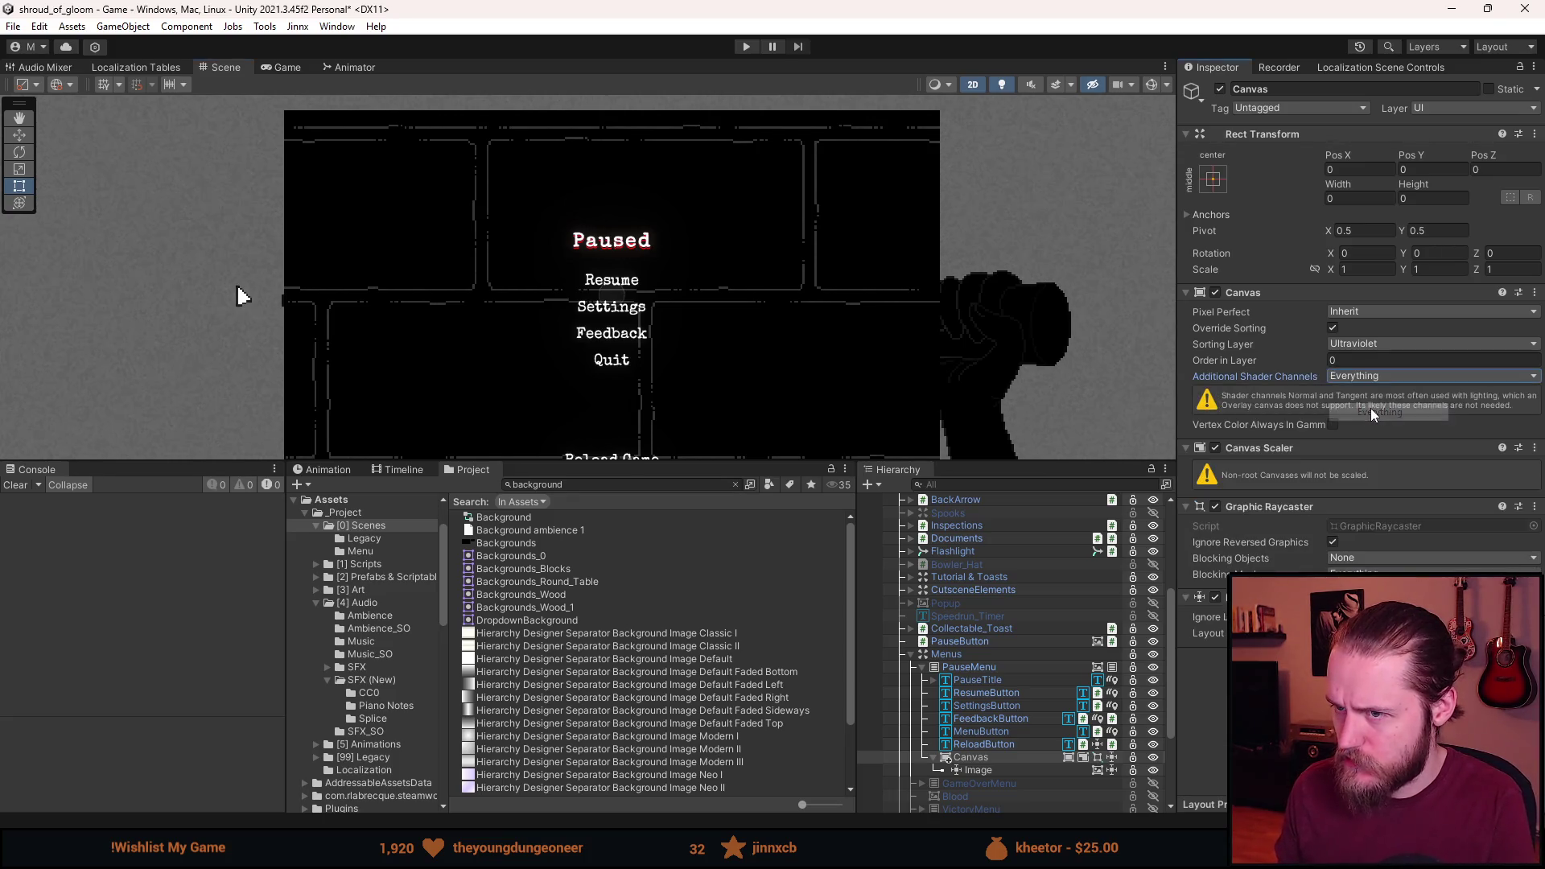
click(1373, 376)
click(1371, 394)
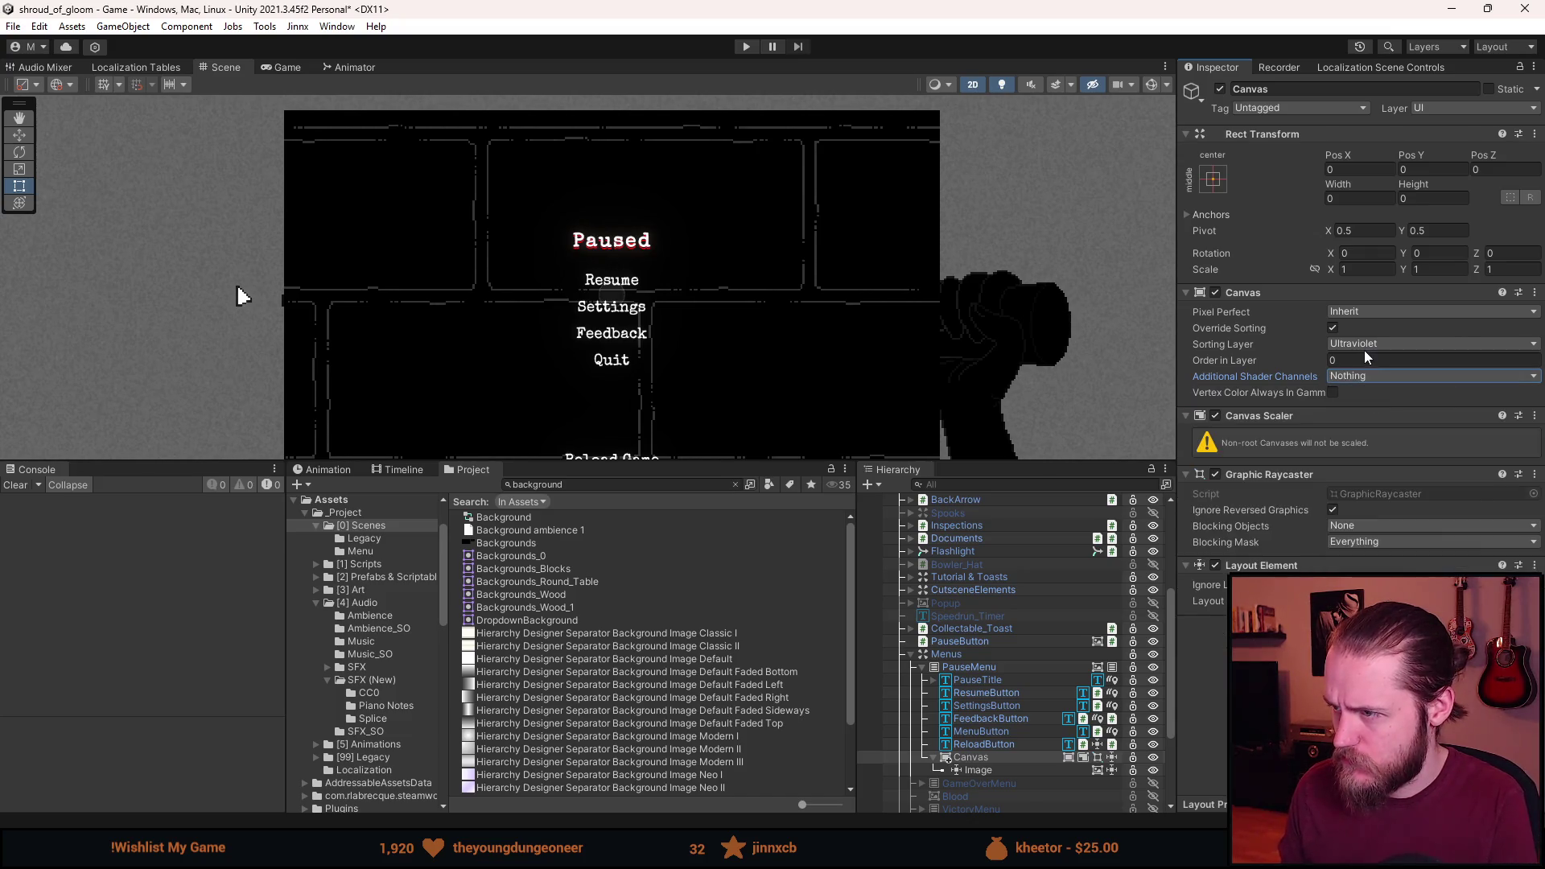
click(1363, 360)
text(55555)
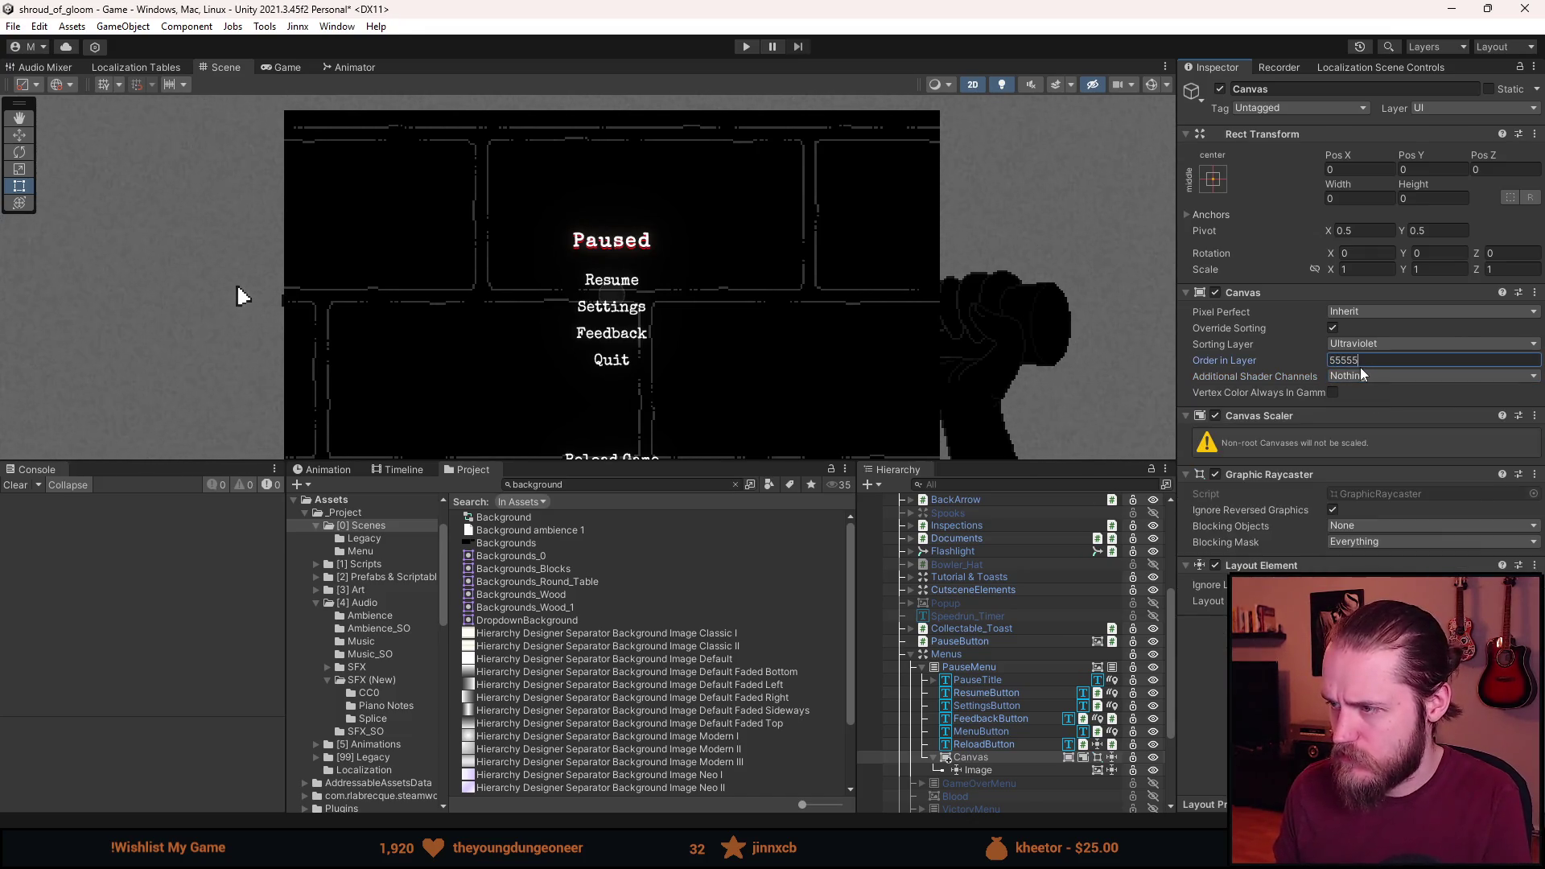
click(1359, 312)
click(1252, 337)
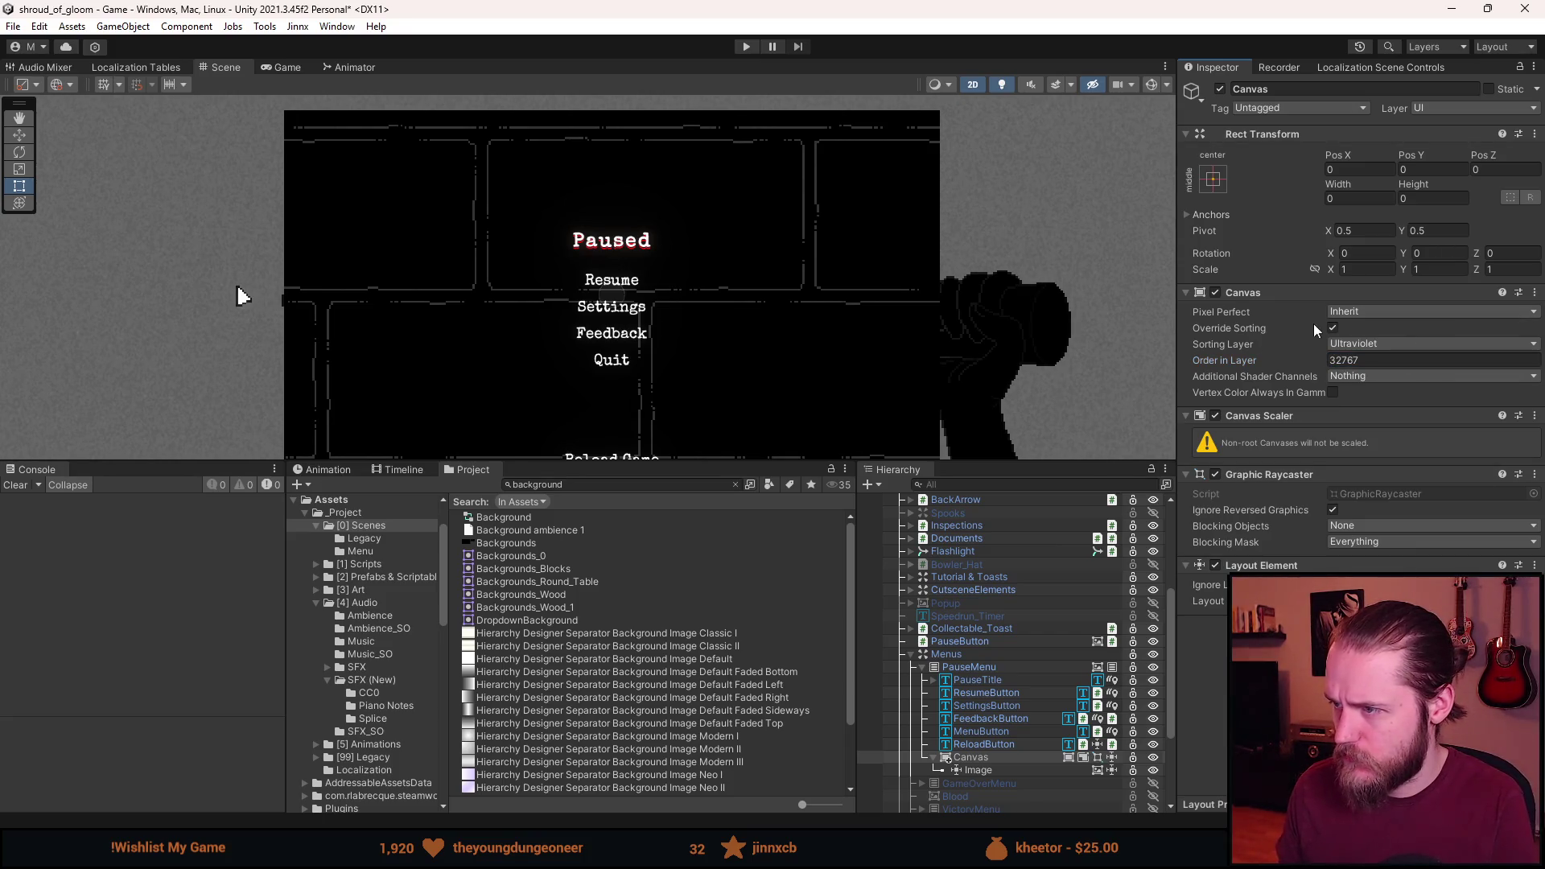
Switch the nested Canvas's sorting layer from Ultraviolet to UI.
click(1368, 344)
click(1387, 434)
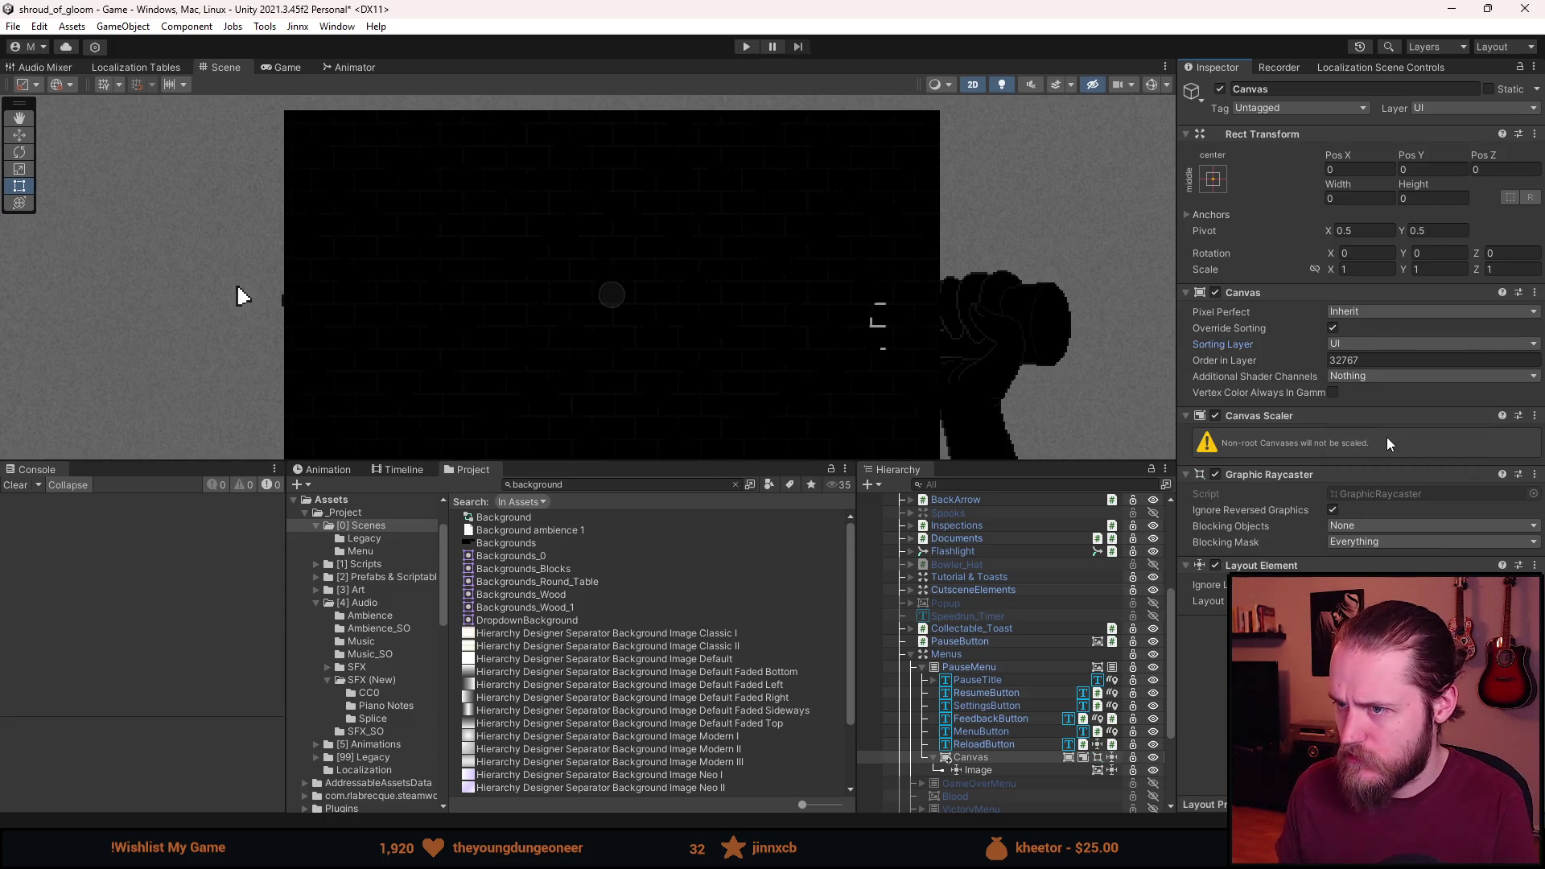
click(1368, 345)
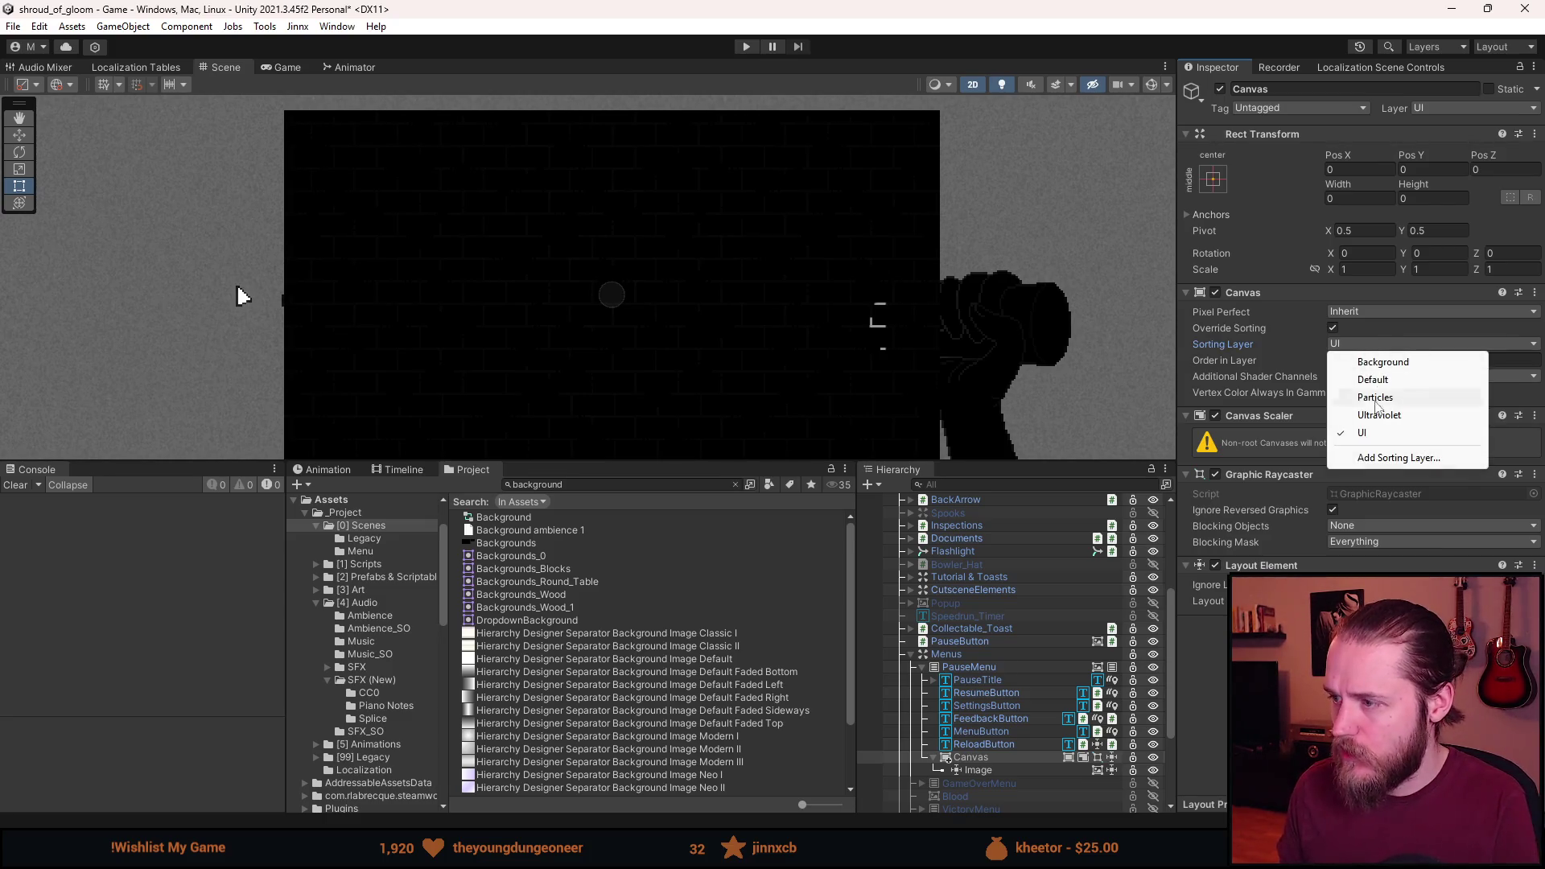
Create a MenuBackground sorting layer and drag it ahead of UI in the Sorting Layers list.
click(1381, 458)
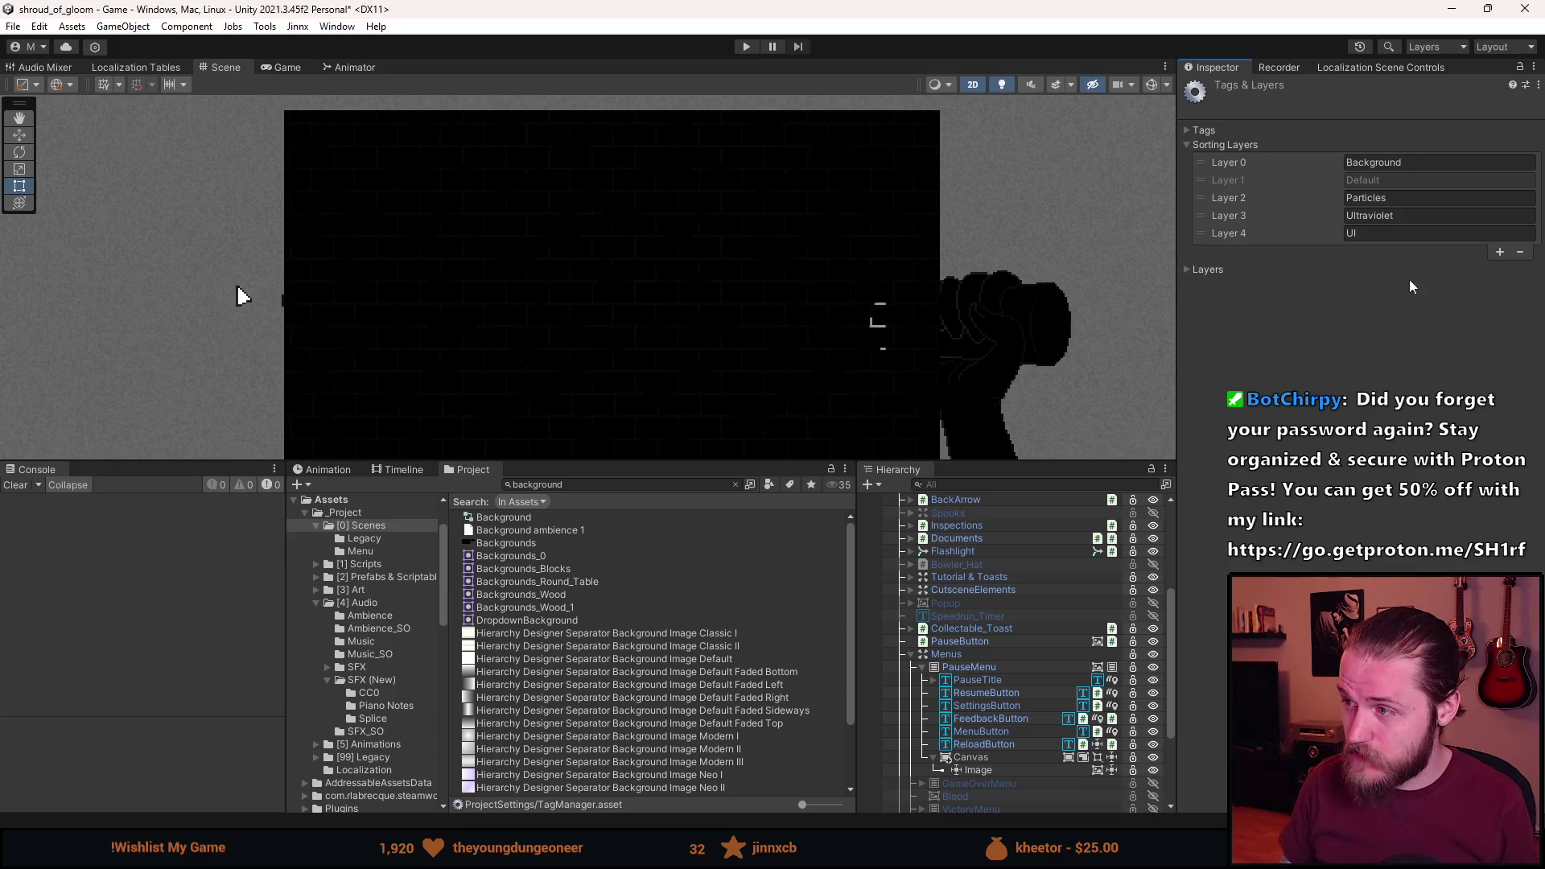
click(1499, 253)
click(1413, 252)
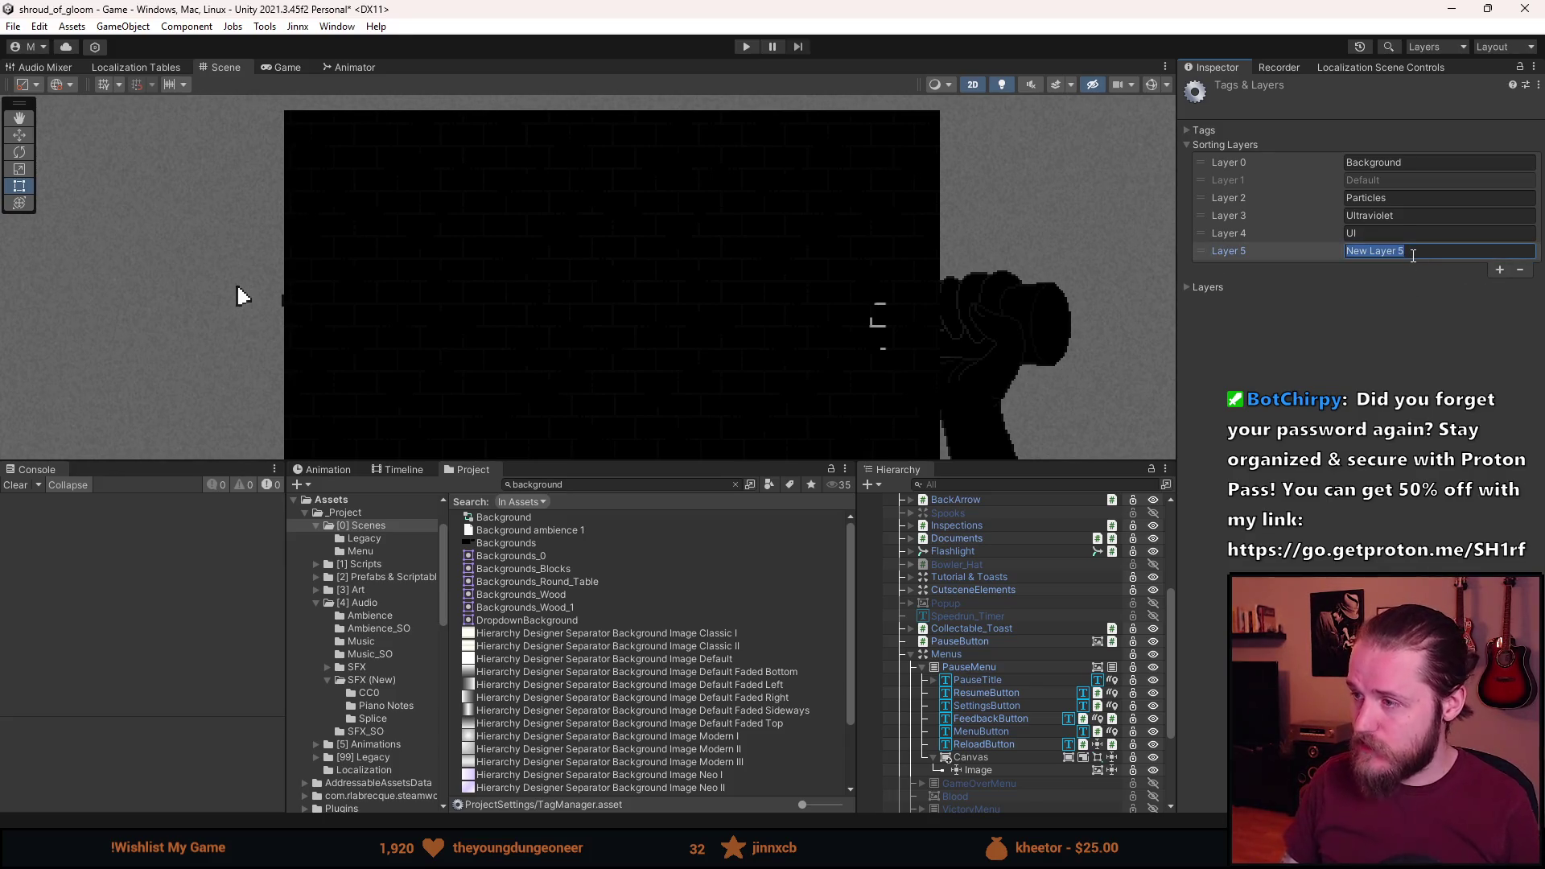
text(MenuBackground)
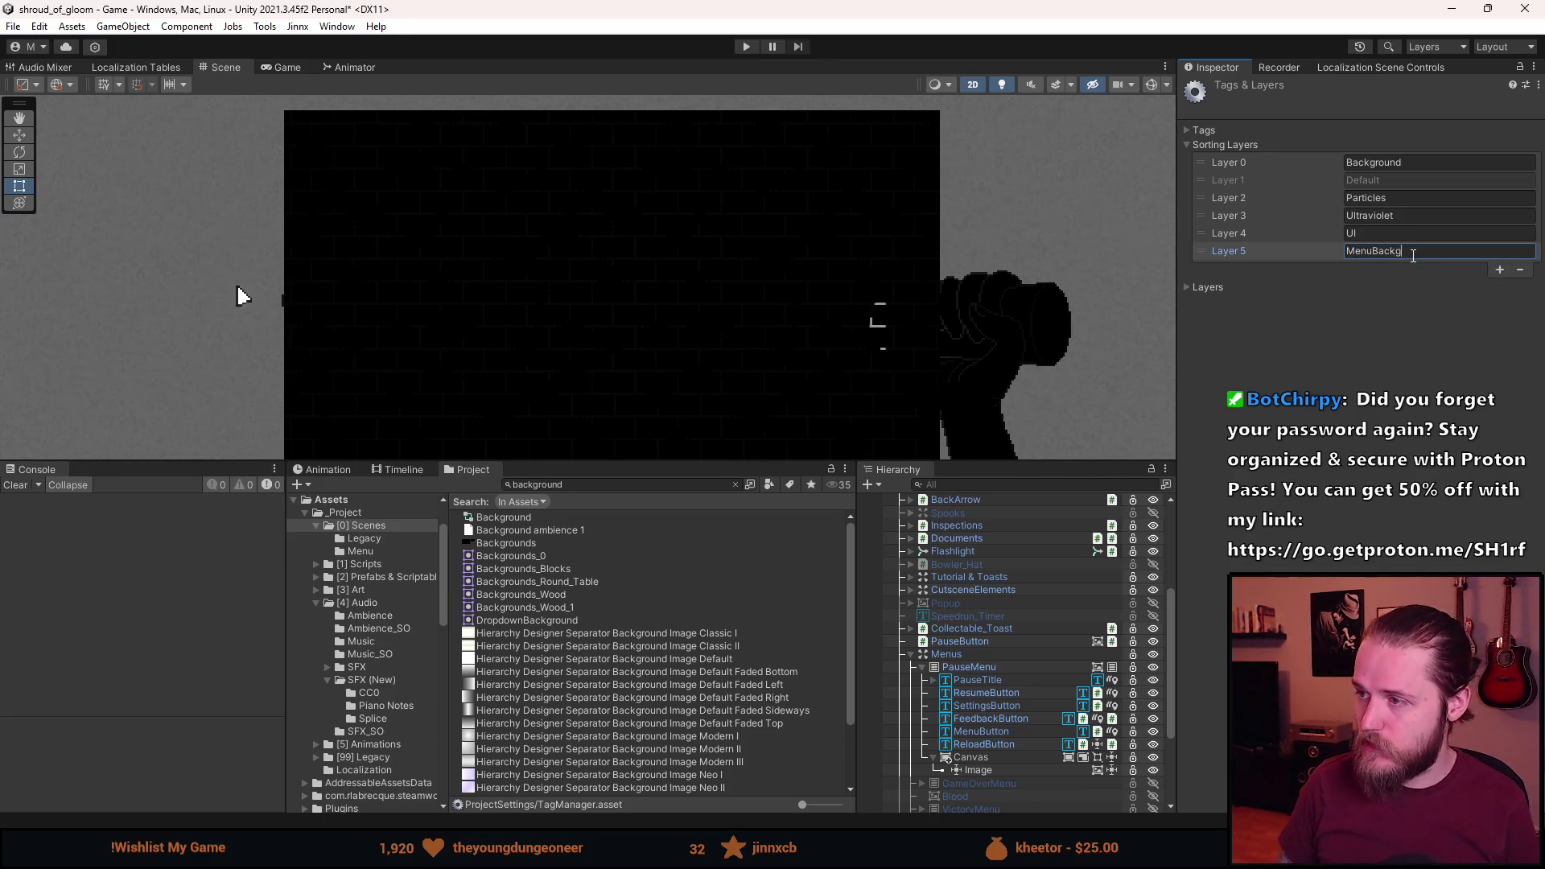
click(1319, 322)
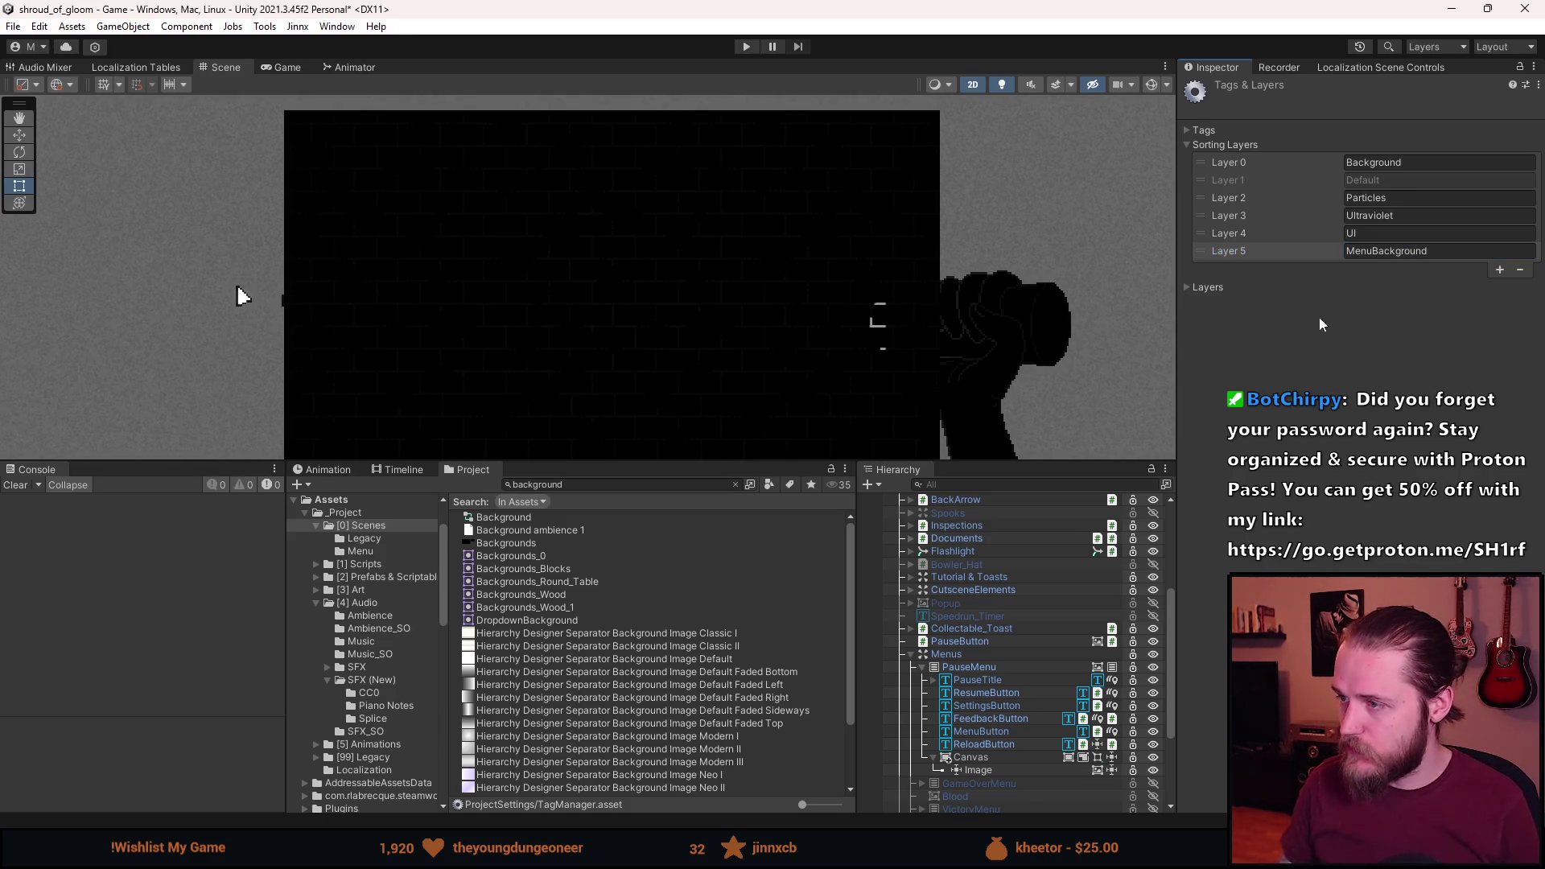
drag(1203, 249, 1203, 237)
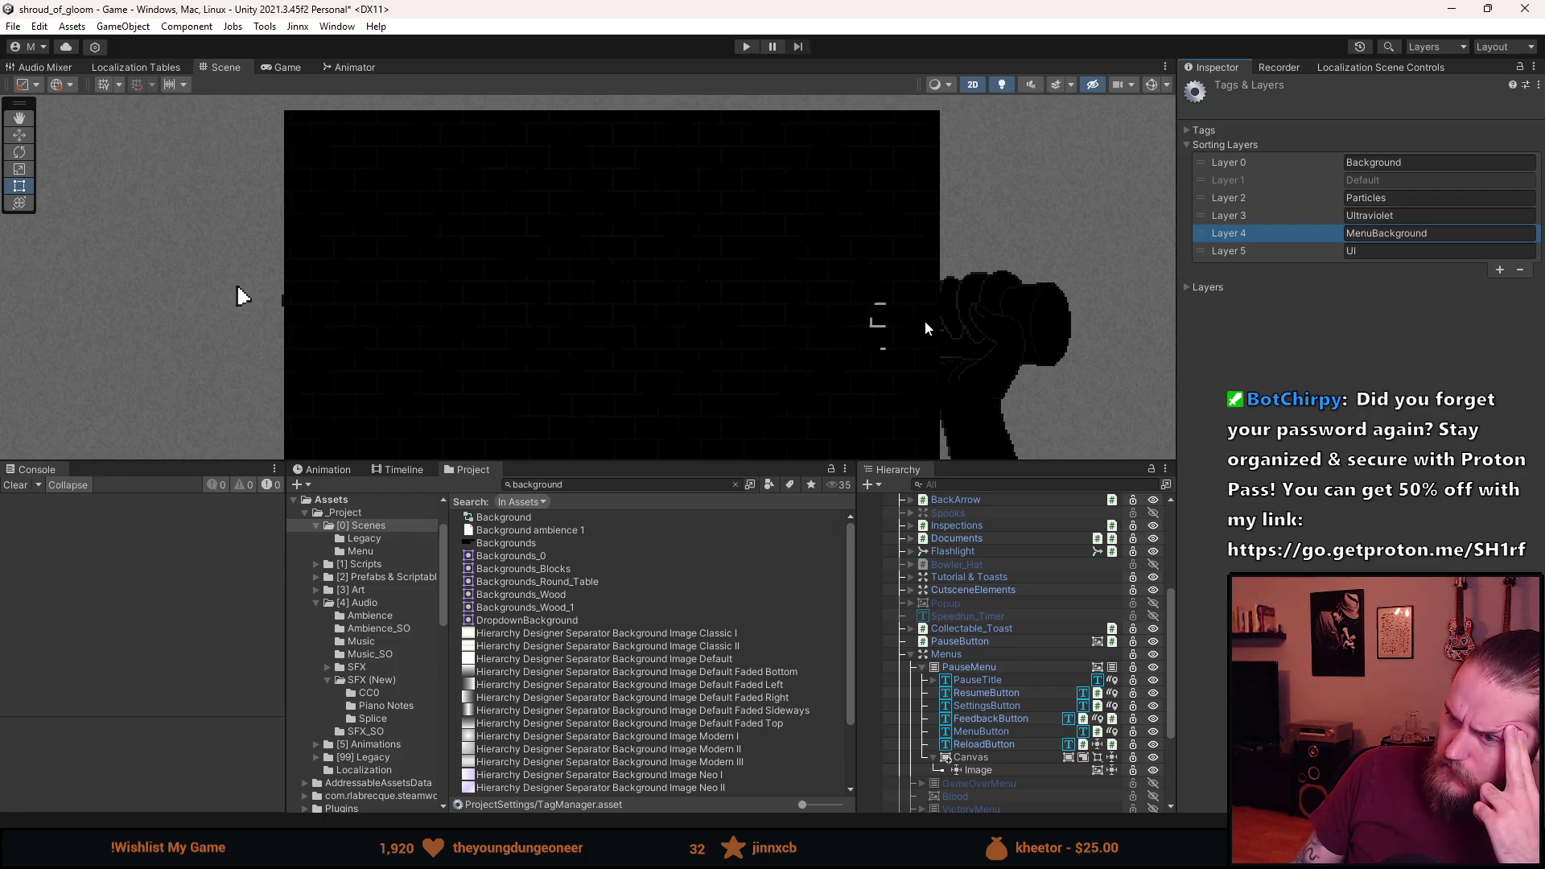
Put the pause menu's nested Canvas on the MenuBackground sorting layer.
click(1002, 770)
click(1015, 756)
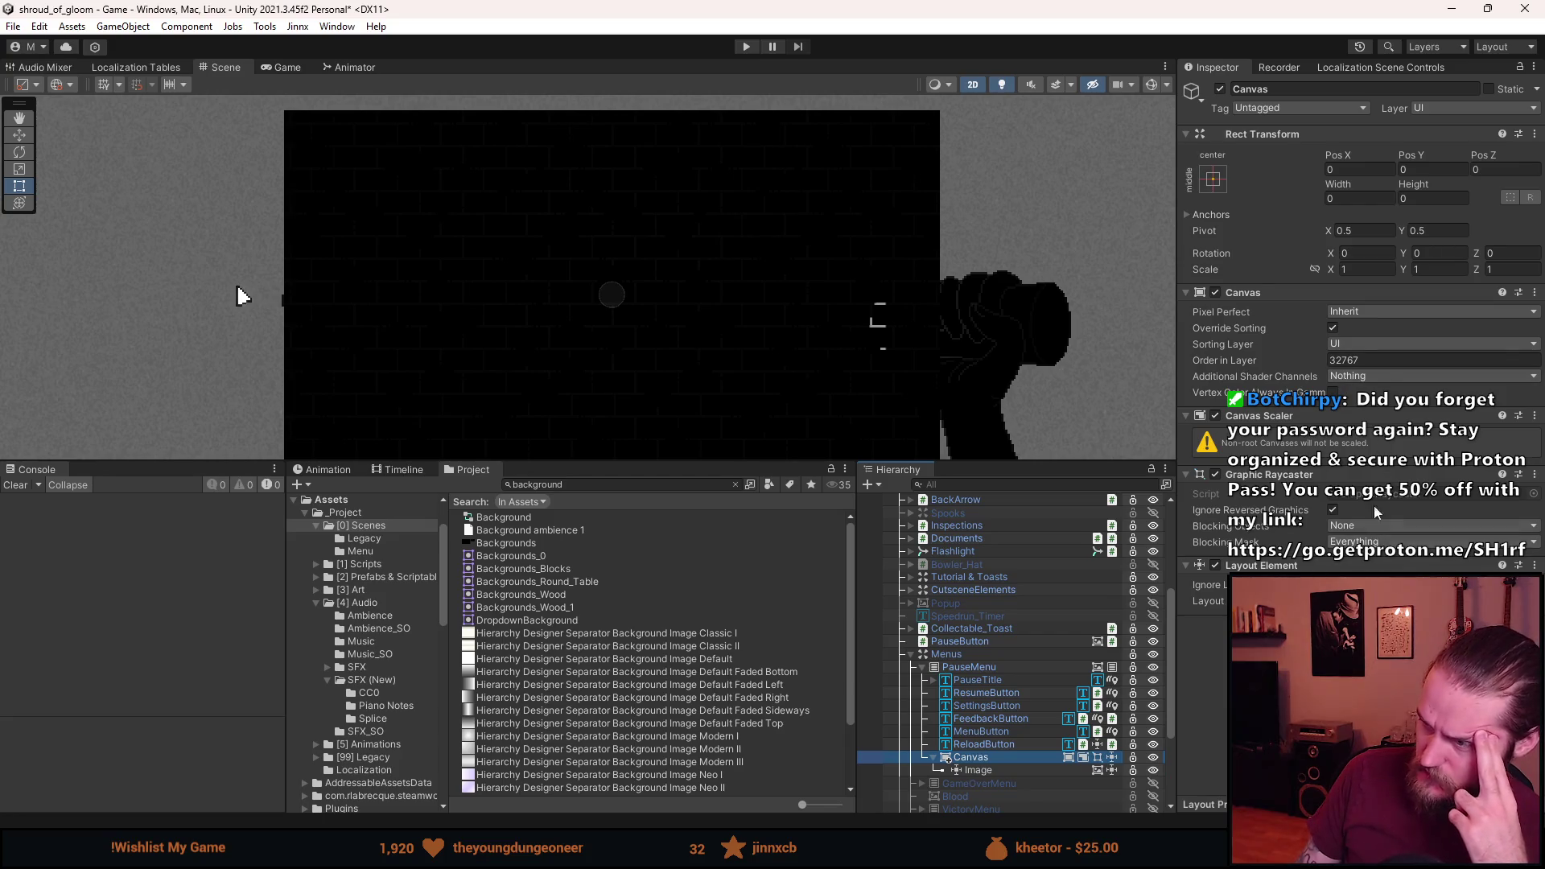
click(1361, 344)
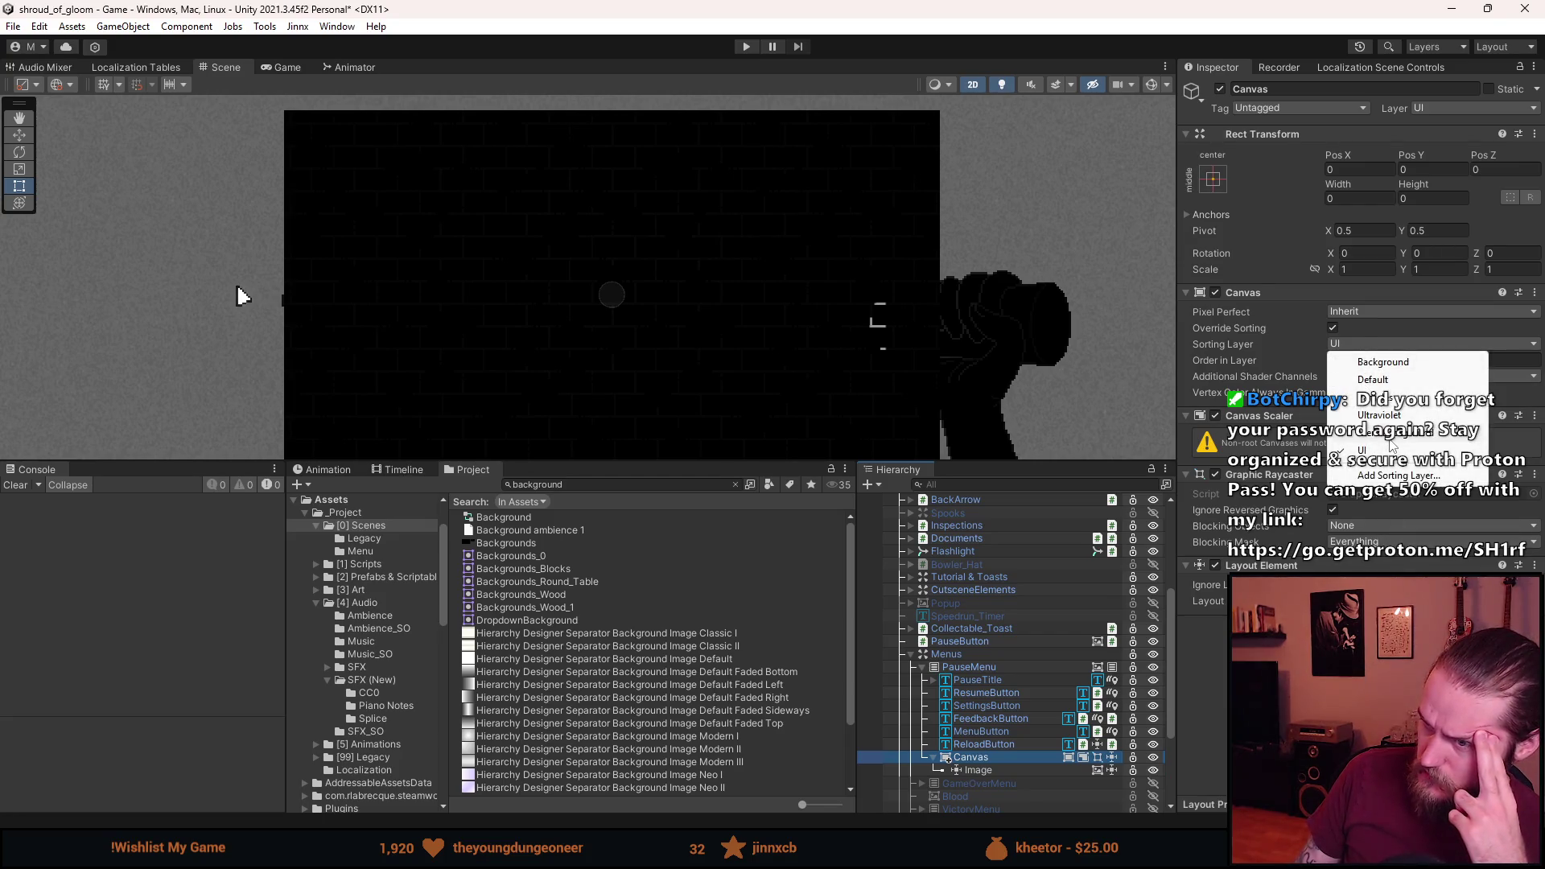
click(1391, 441)
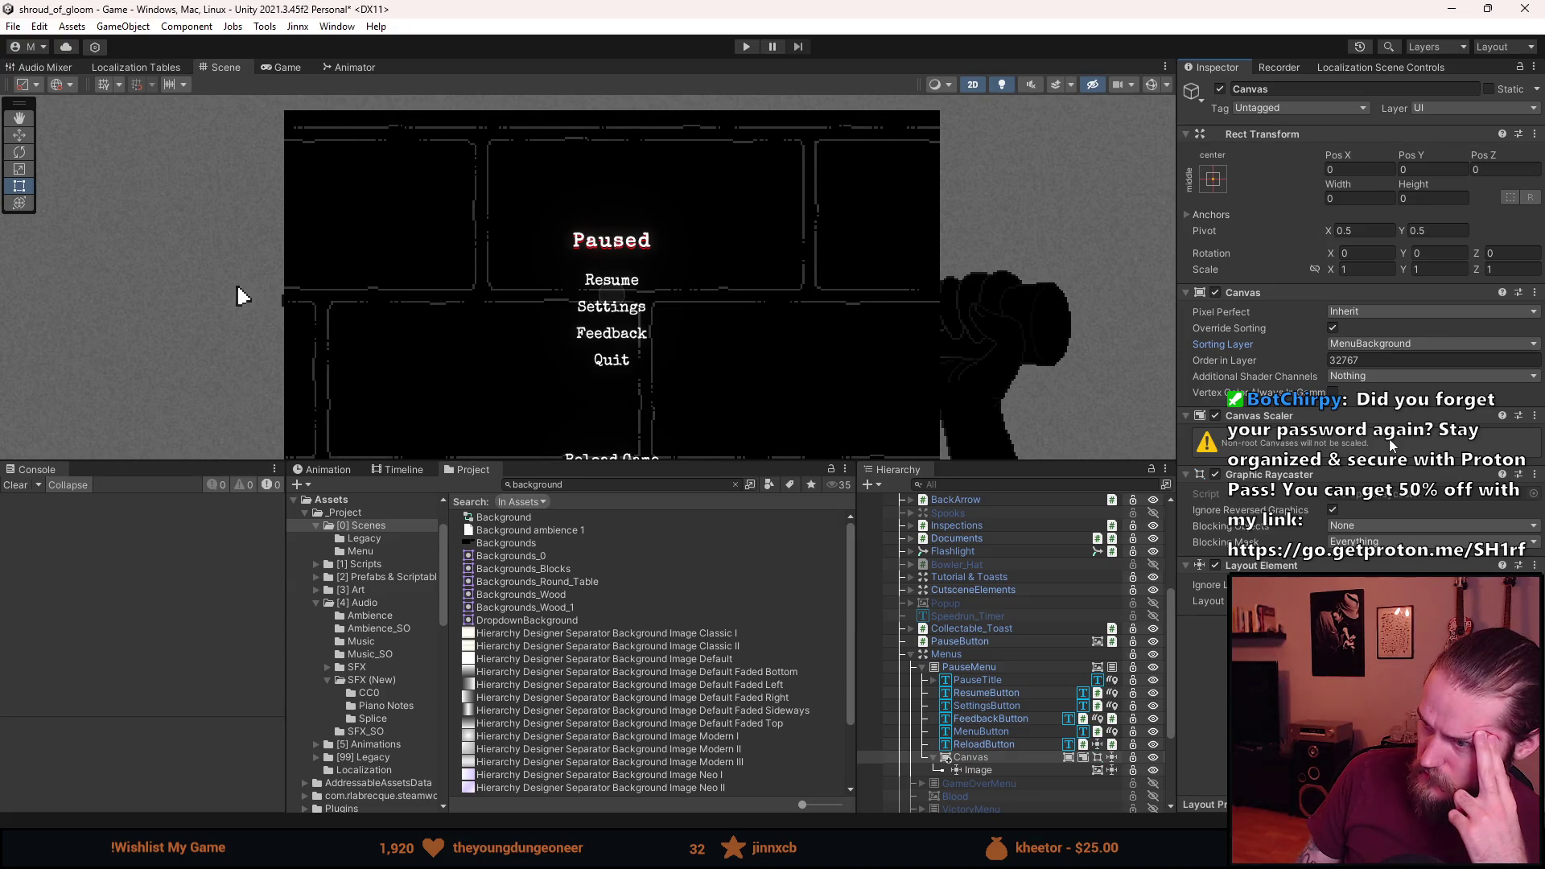
Disable PauseMenu's own brick background Image component, then reselect the nested Canvas.
click(989, 669)
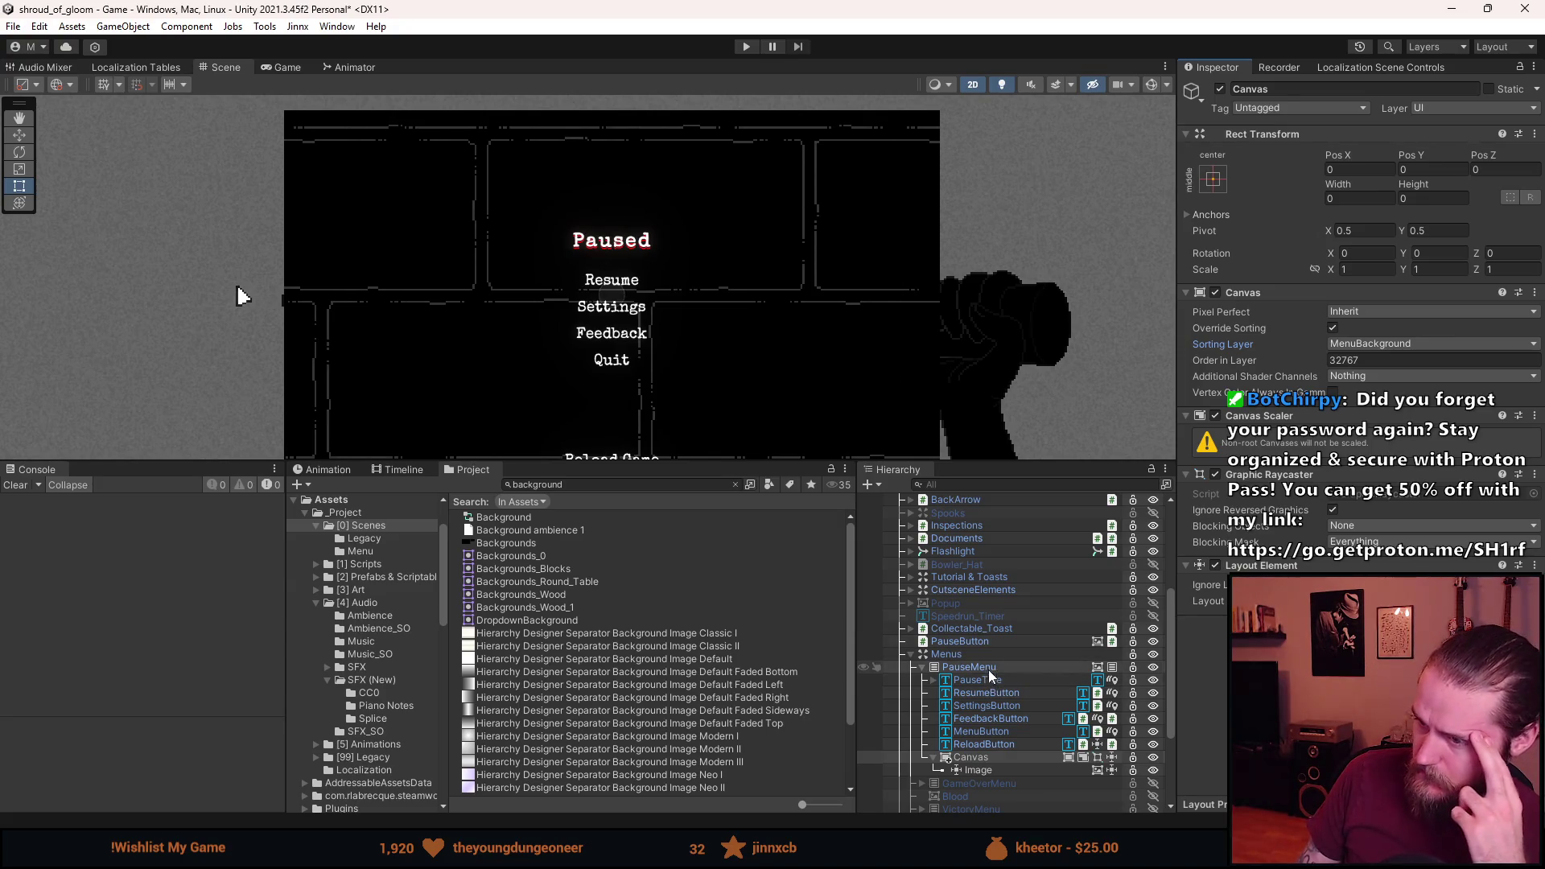
click(1215, 335)
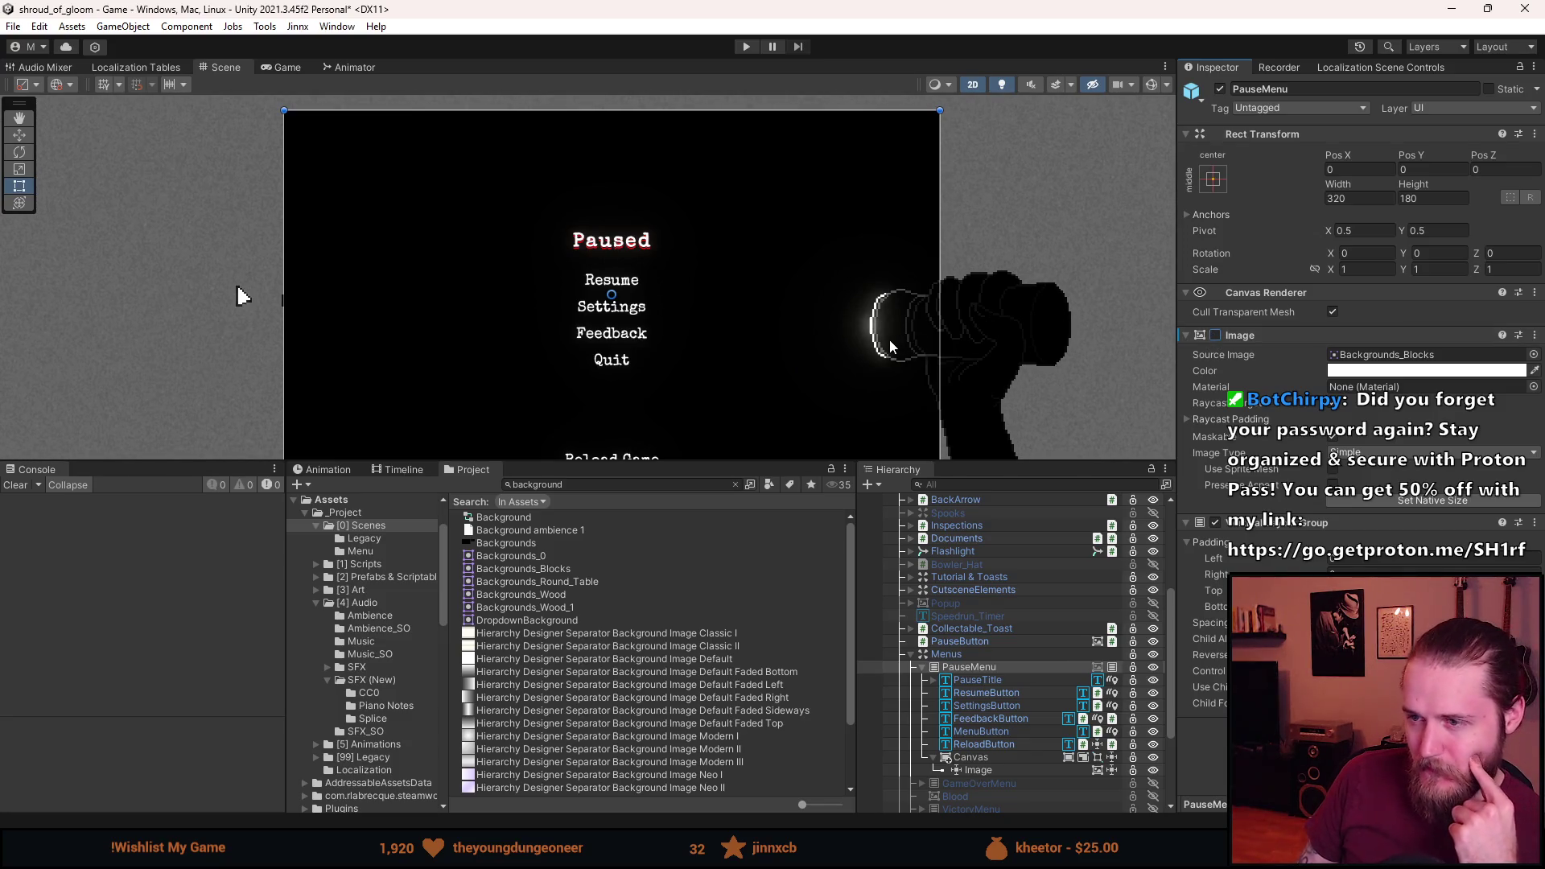
scroll(890, 346, down, 2)
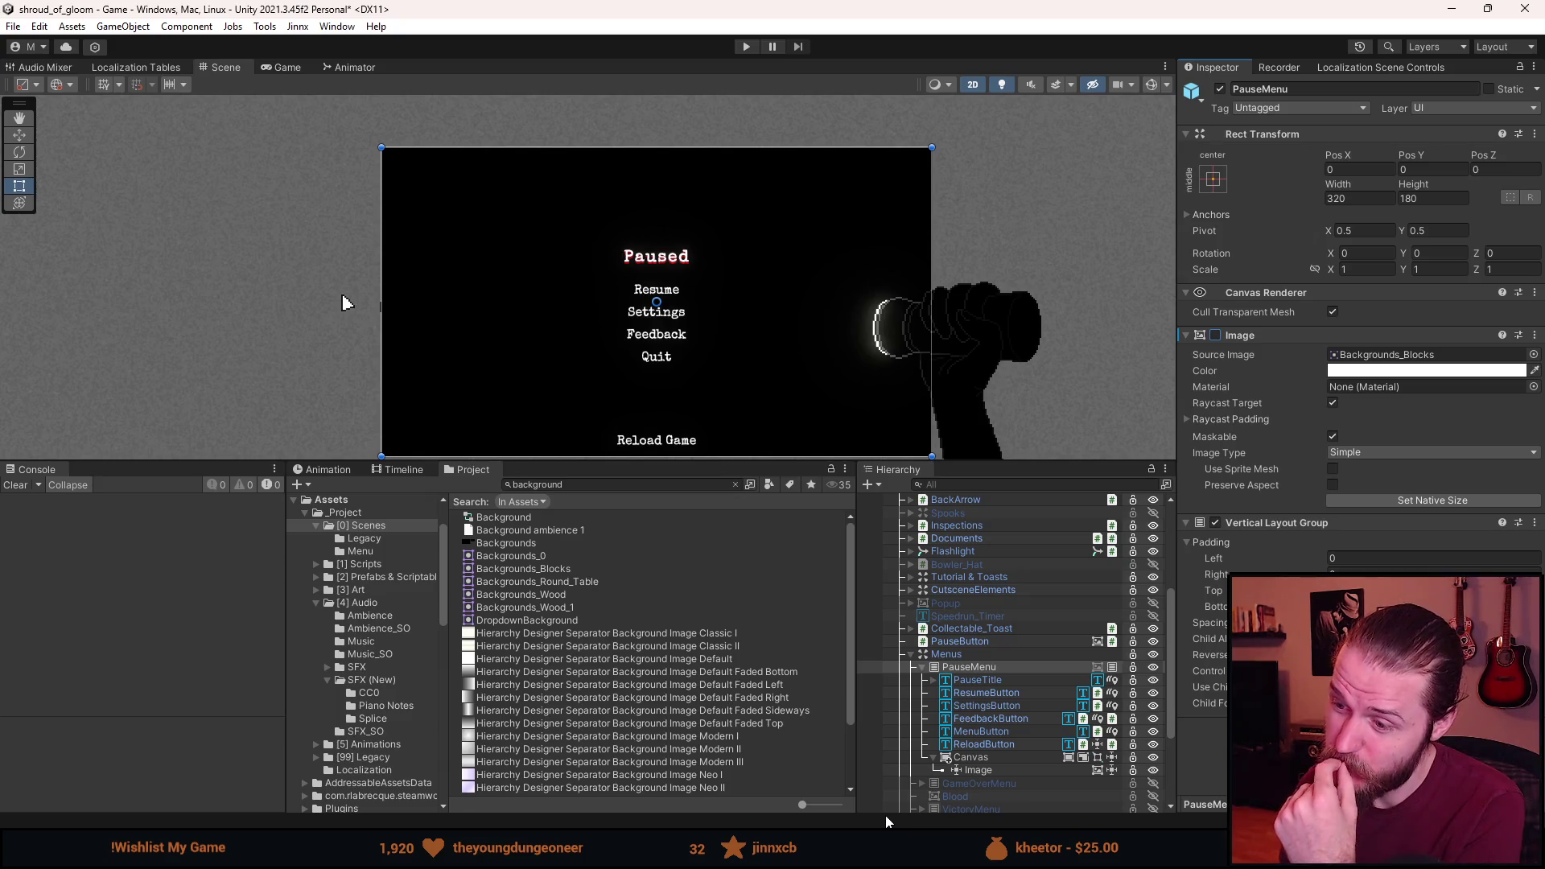
click(985, 757)
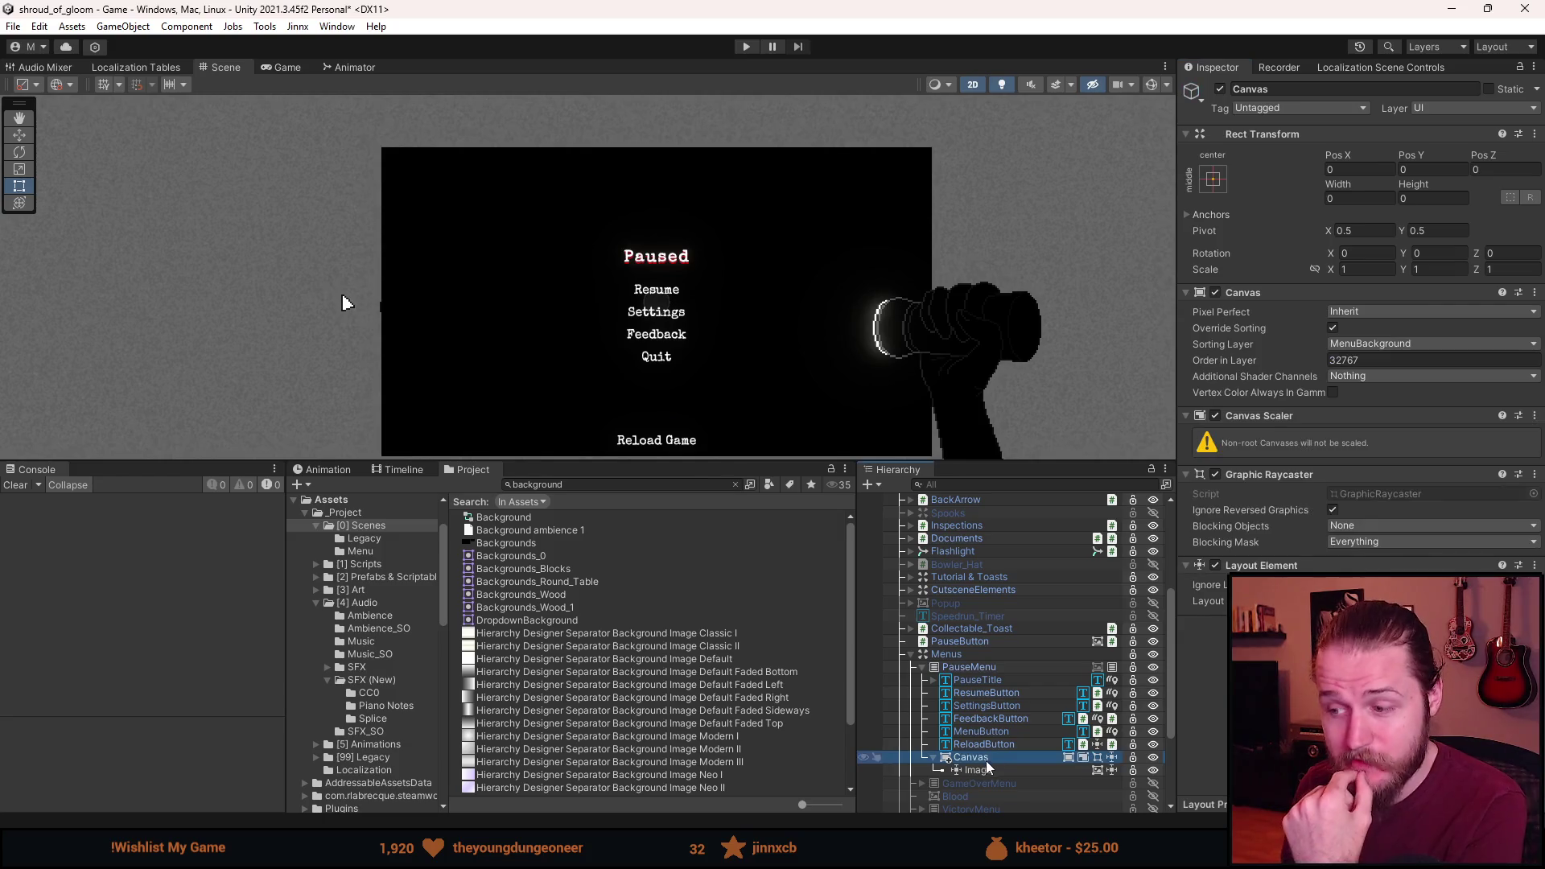
Delete the nested Canvas under PauseMenu.
right_click(985, 769)
click(979, 771)
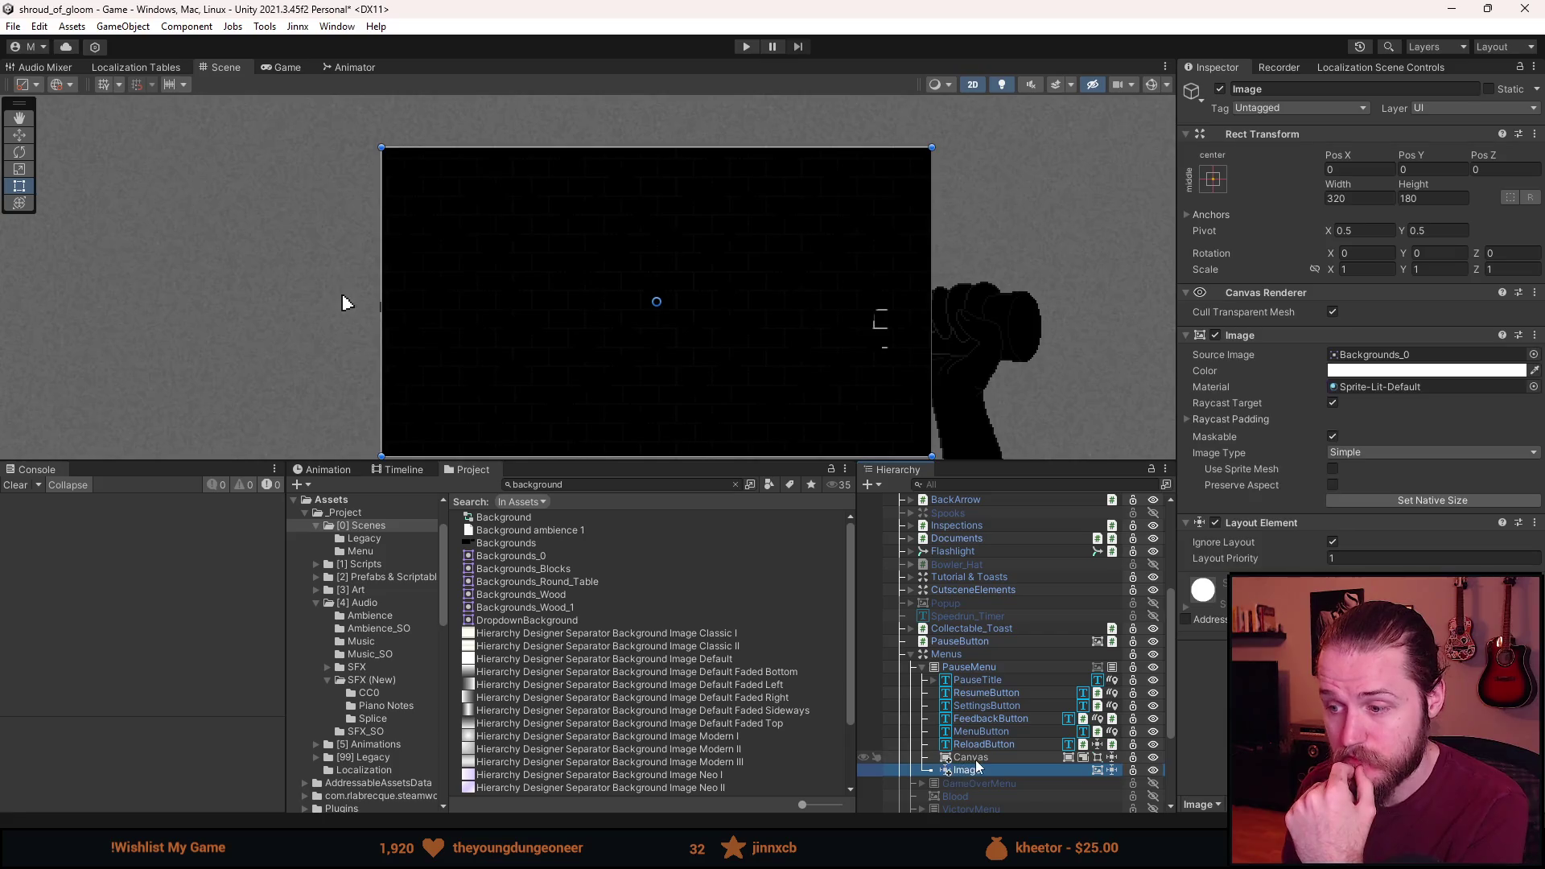
click(977, 758)
key(Delete)
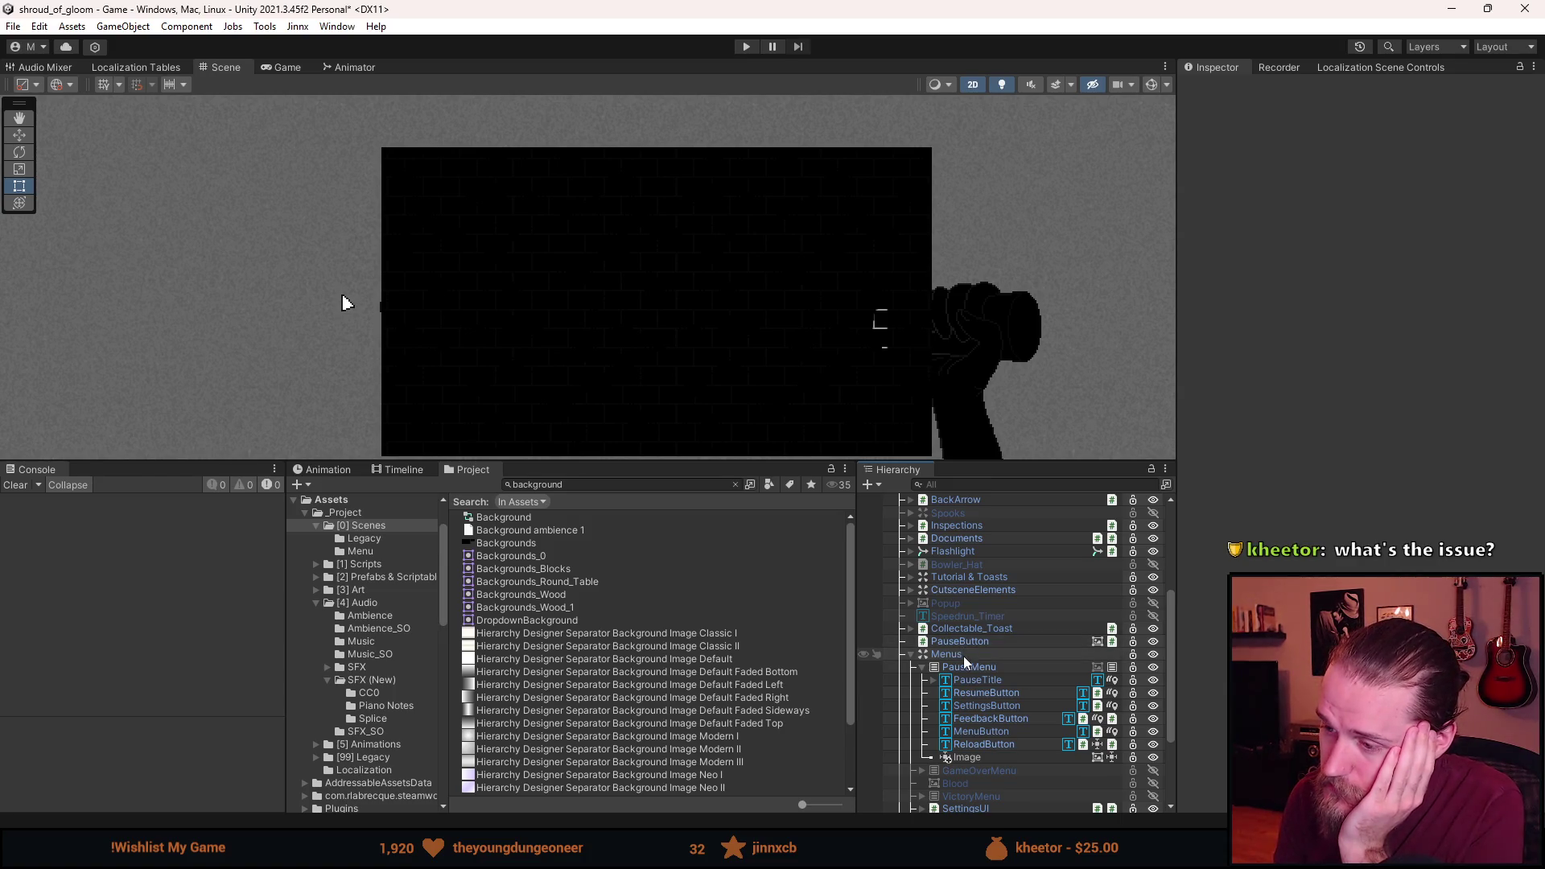
Collapse the Menus group and inspect the Cursor_Canvas object.
scroll(963, 655, down, 2)
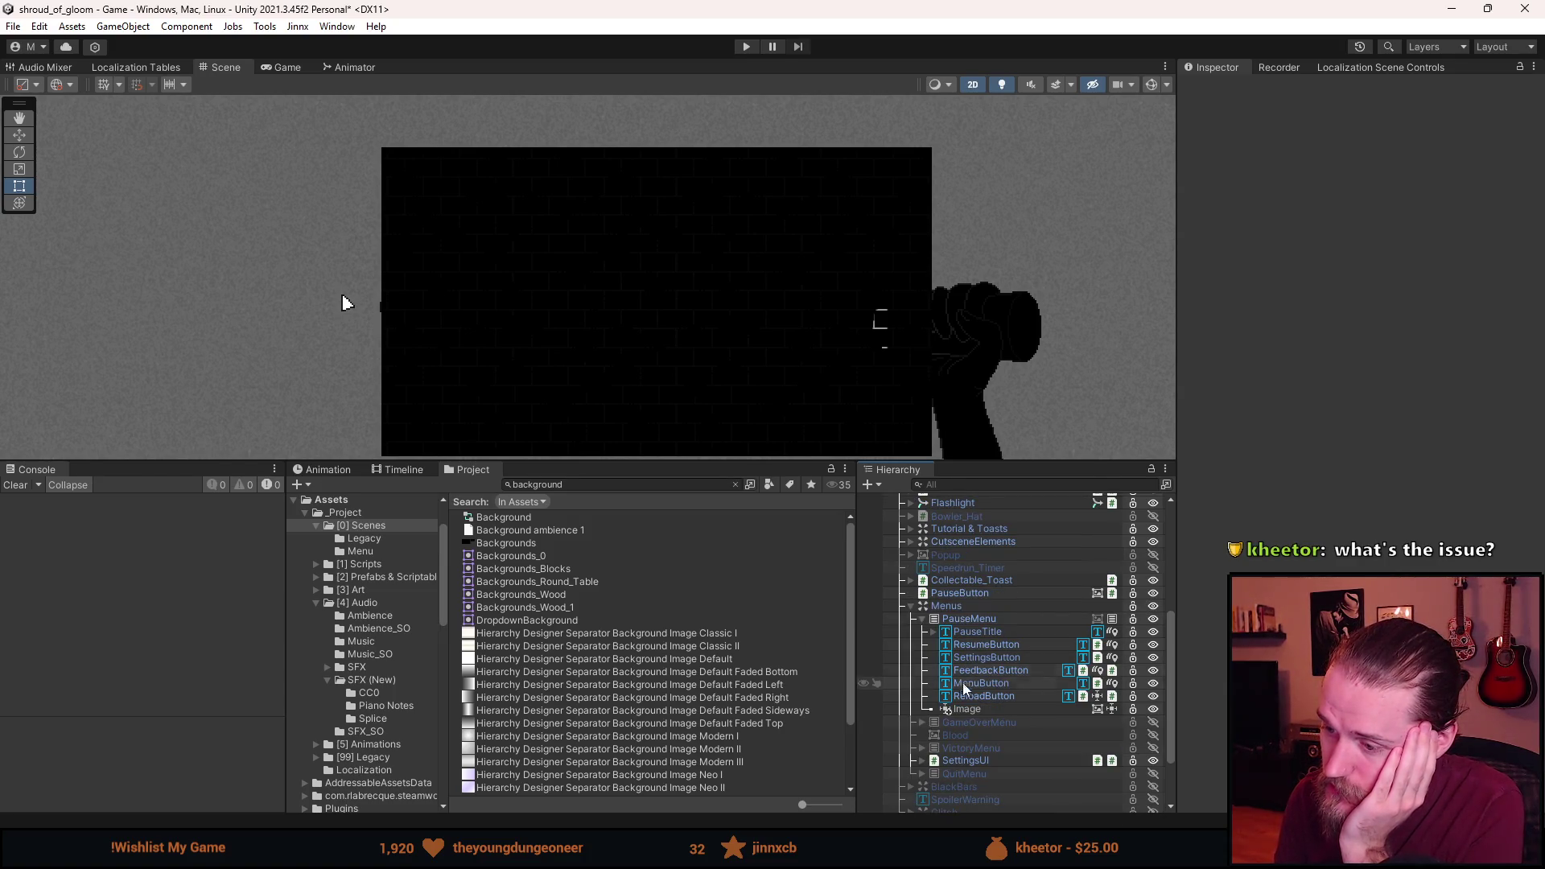
click(911, 606)
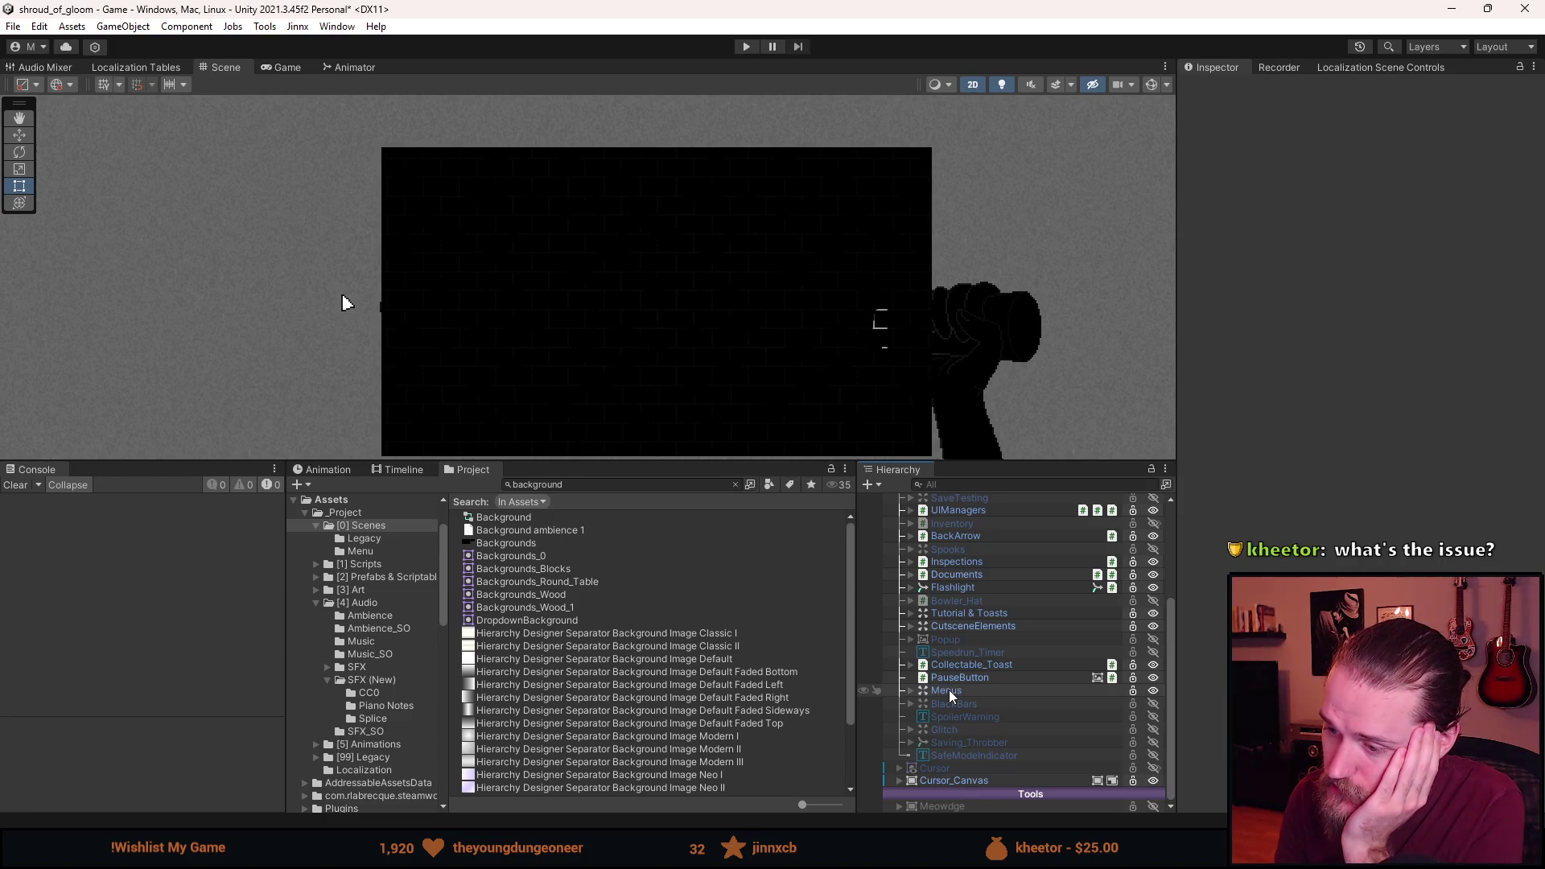
click(949, 779)
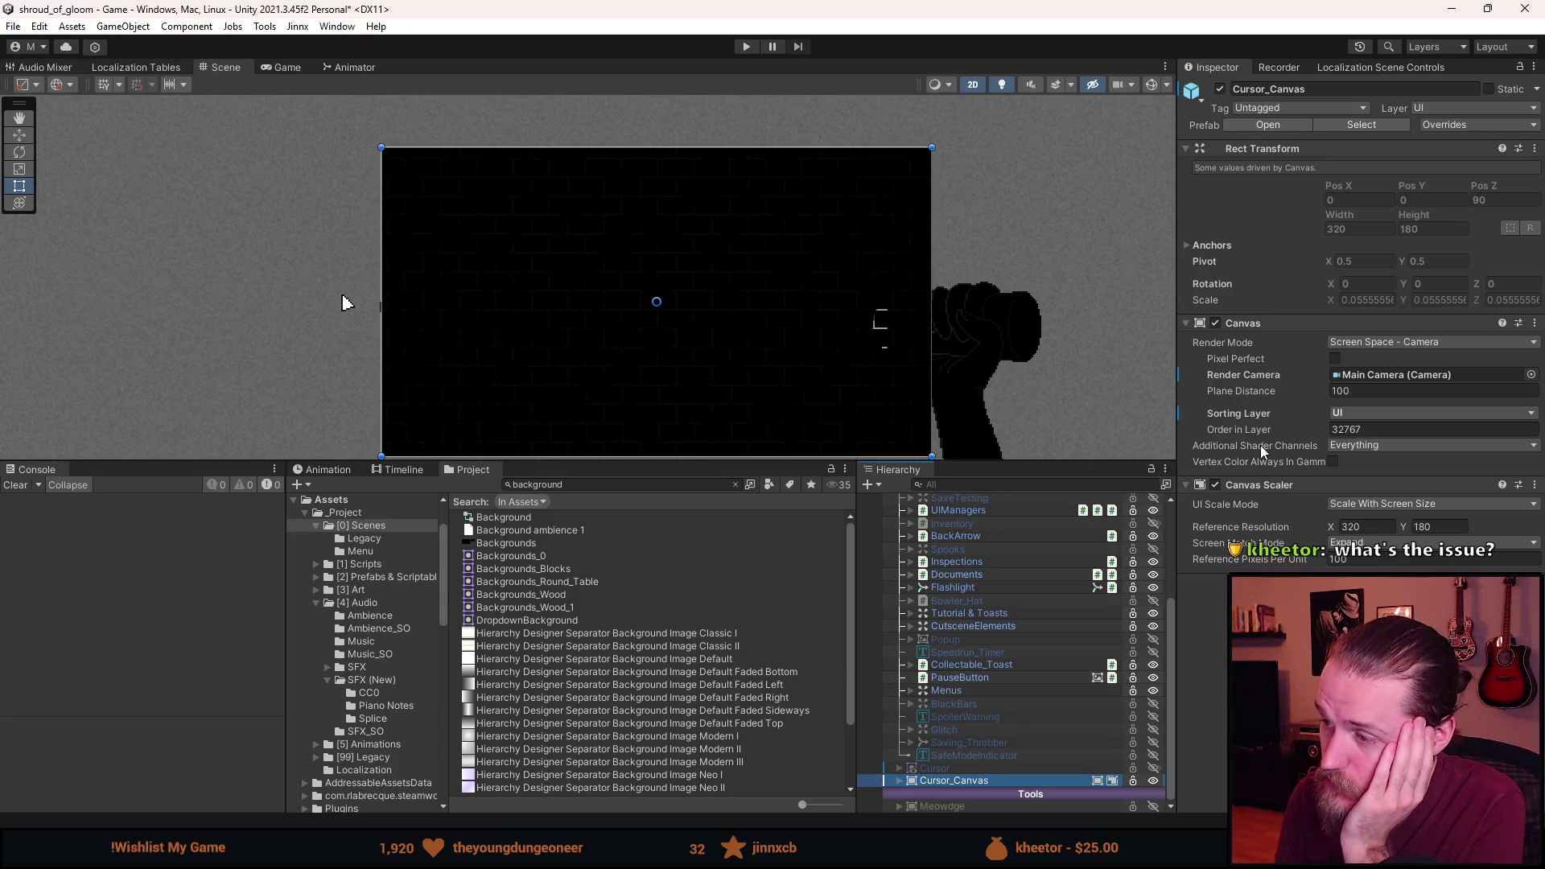
click(1337, 416)
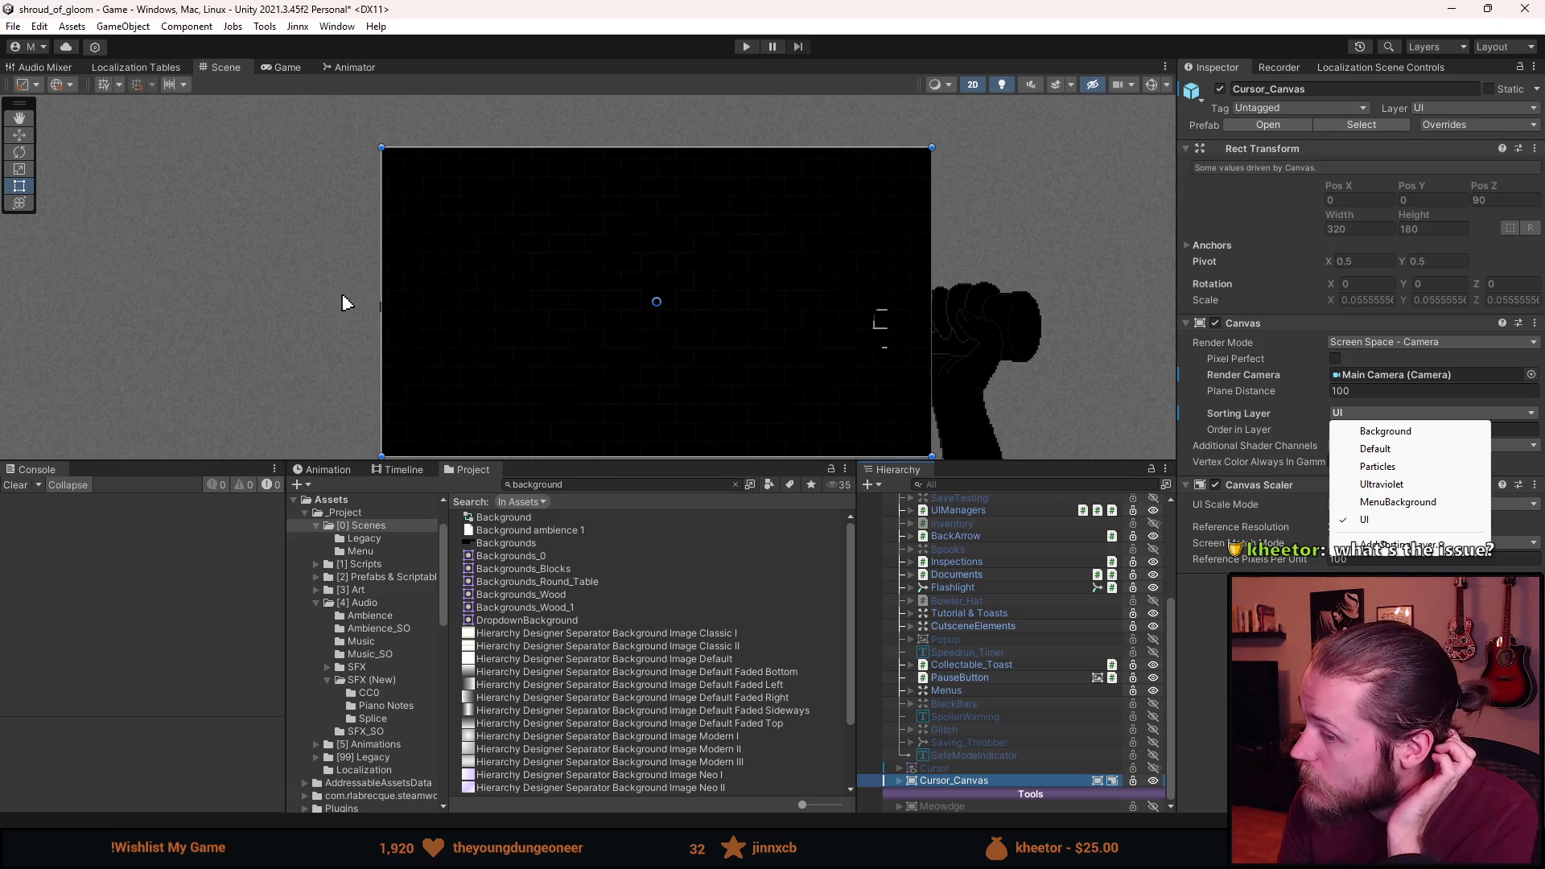
key(Escape)
scroll(1003, 700, up, 5)
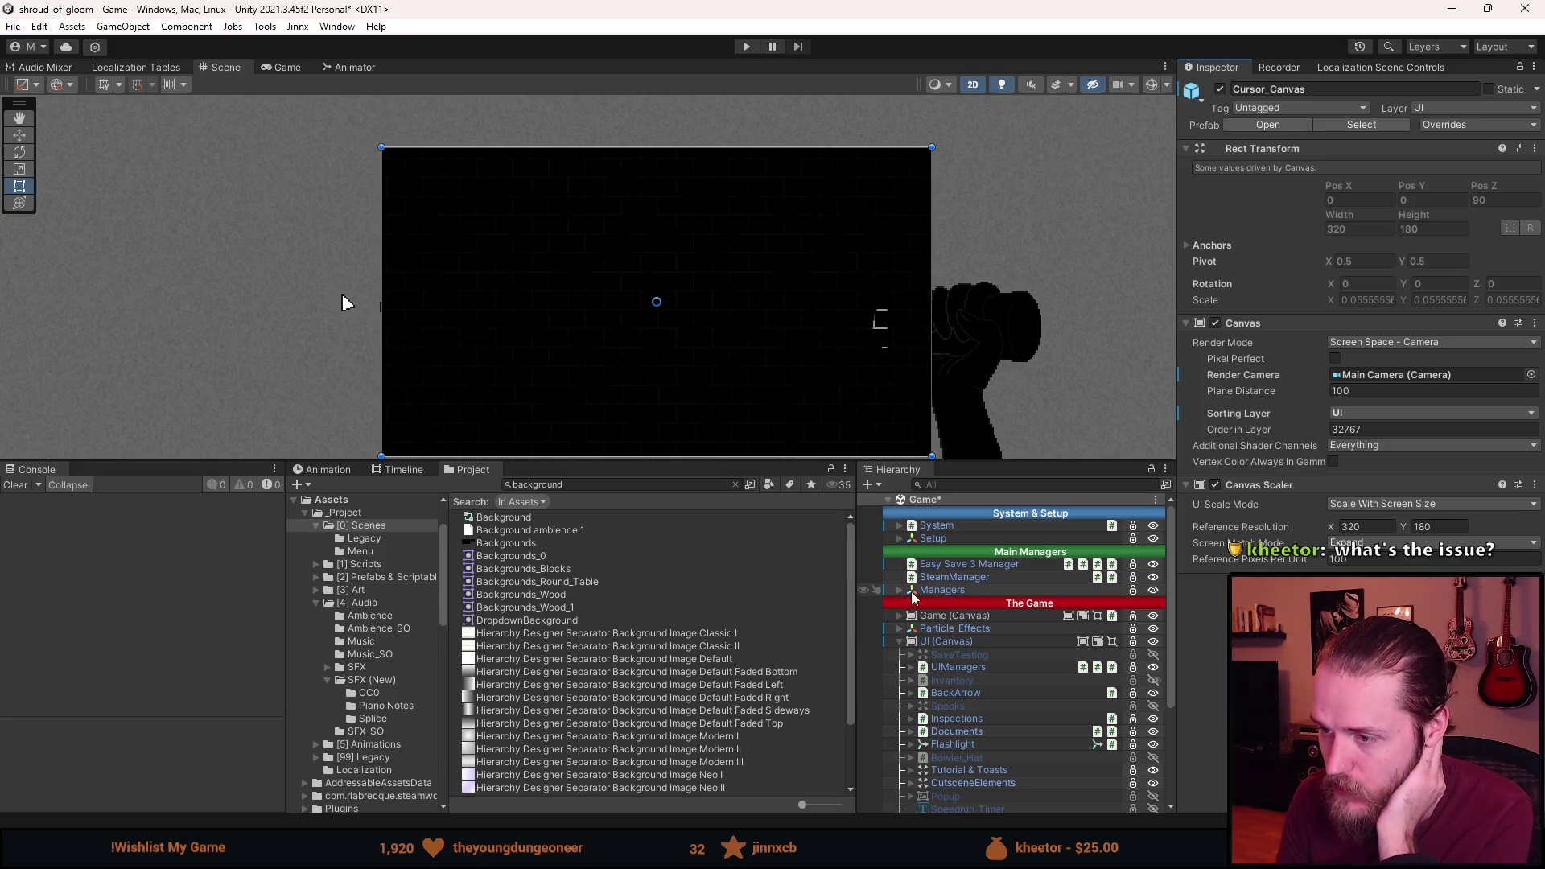
scroll(900, 609, down, 5)
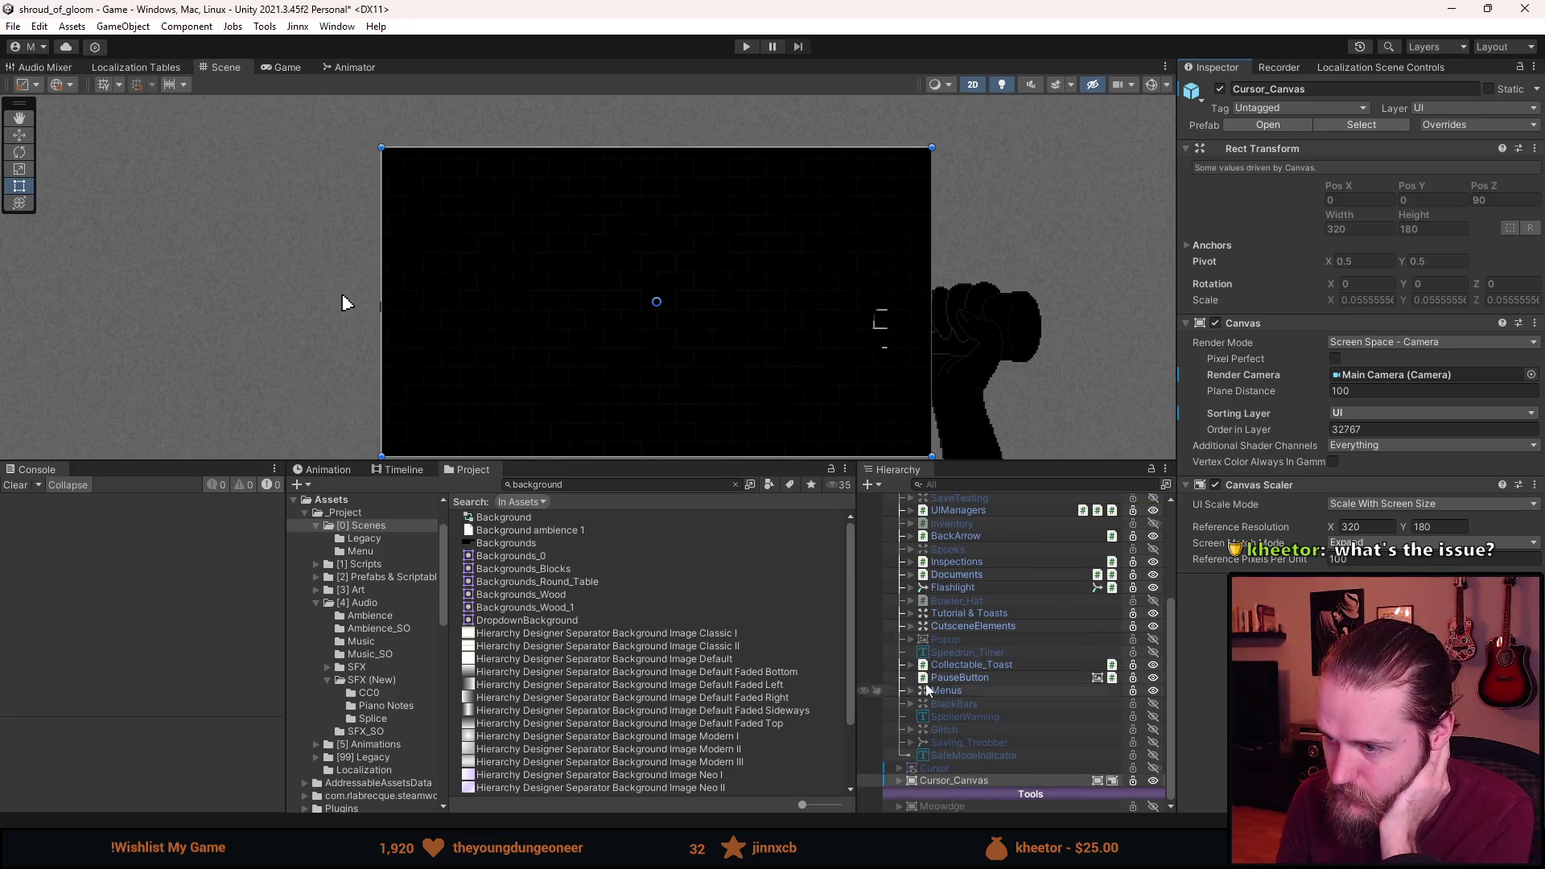
drag(979, 467, 975, 241)
Create a top-level UI Canvas from empty Hierarchy space and name it 'Menu (Canvas)'.
right_click(974, 777)
click(935, 764)
right_click(935, 765)
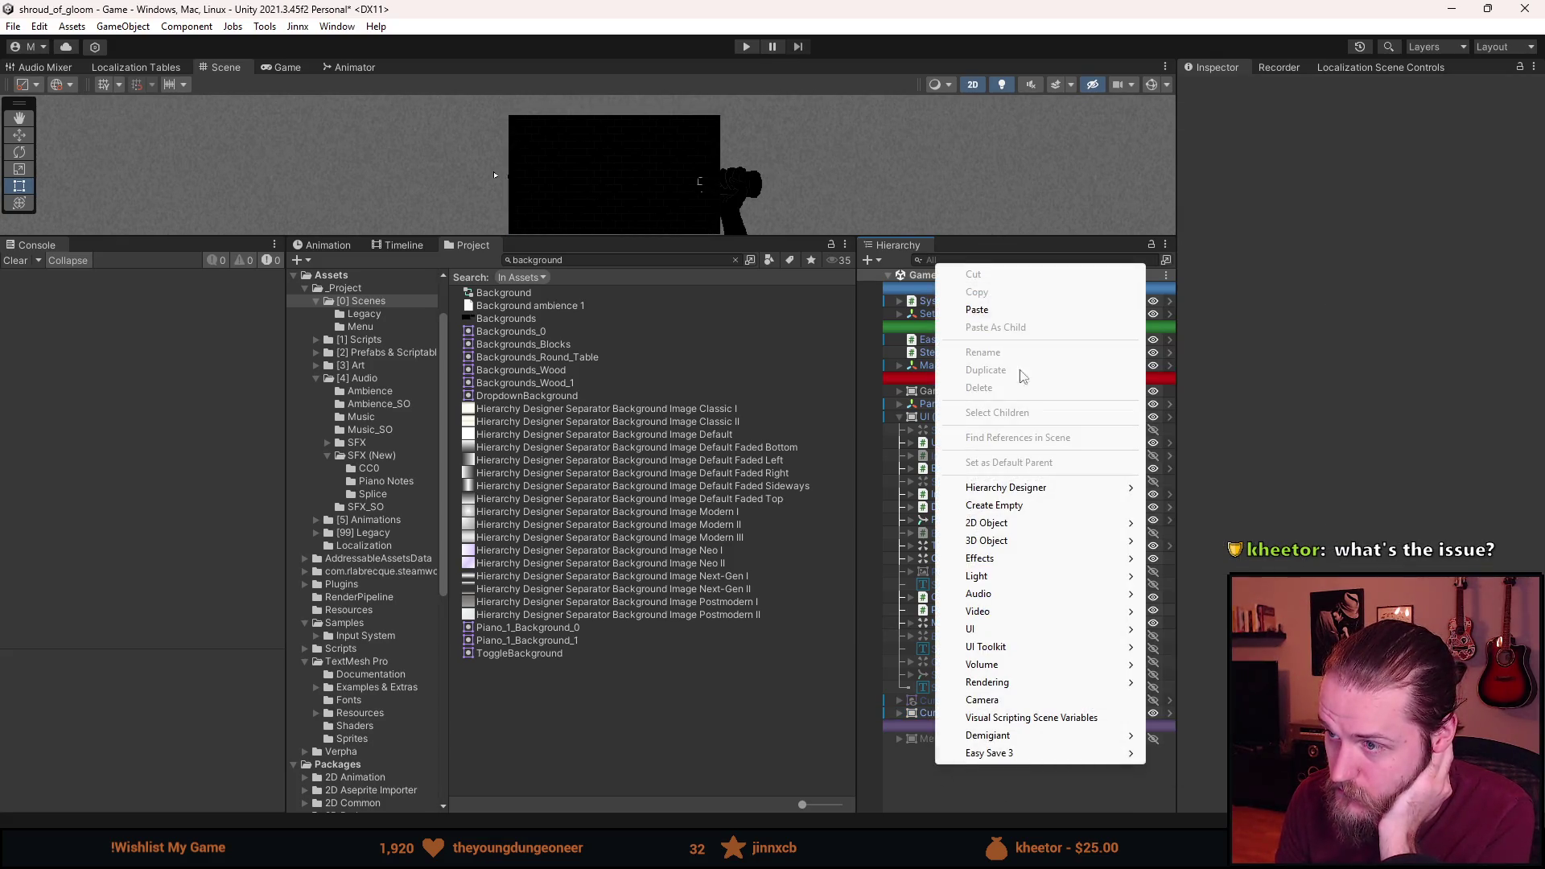
mouse_move(1007, 629)
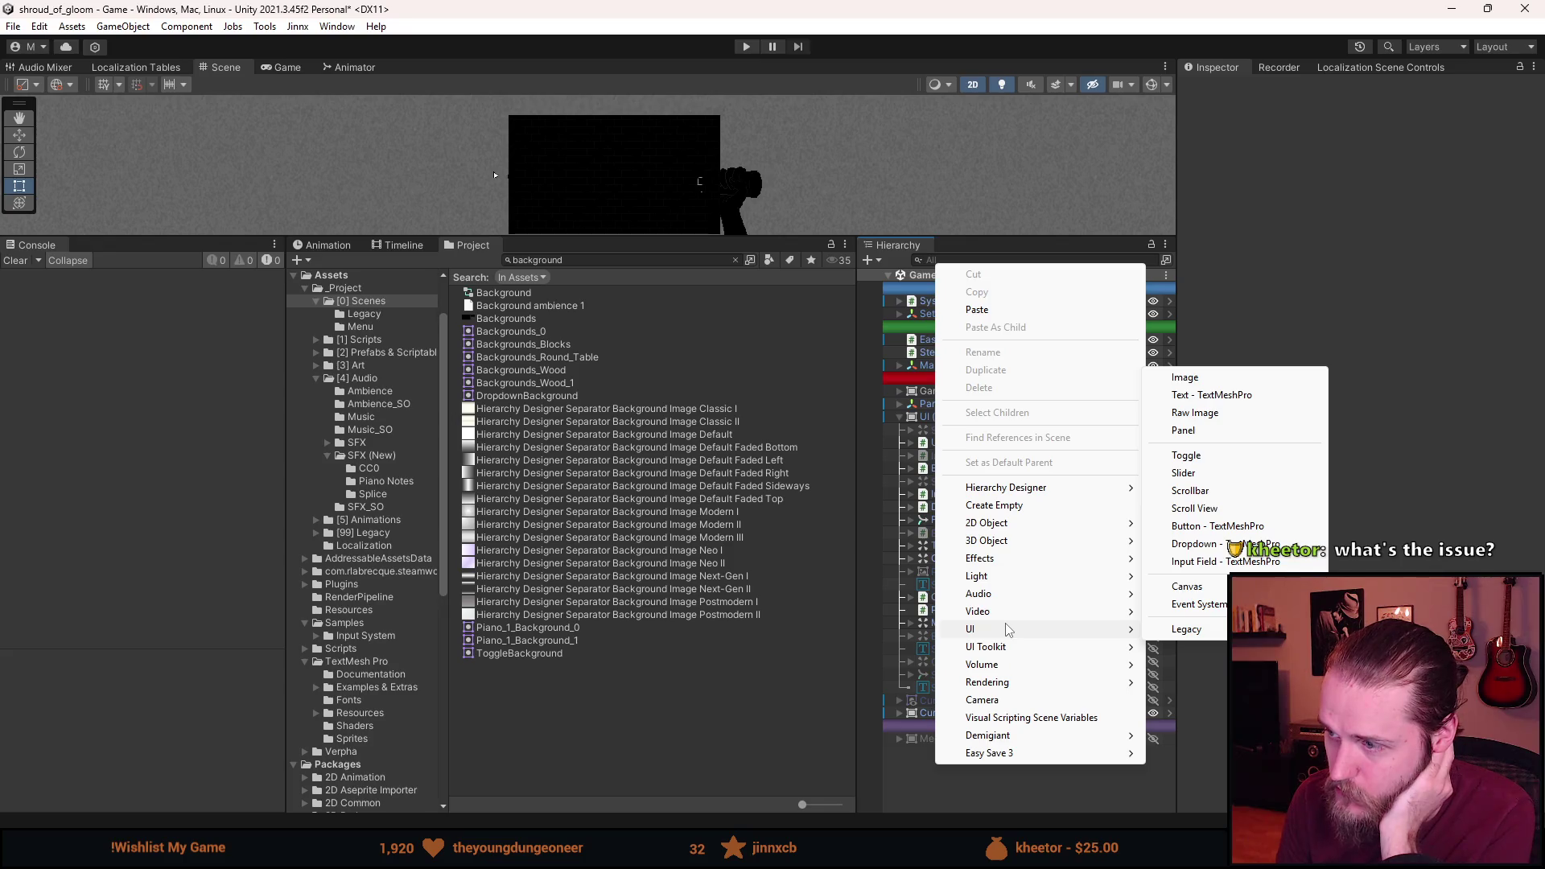
click(1187, 587)
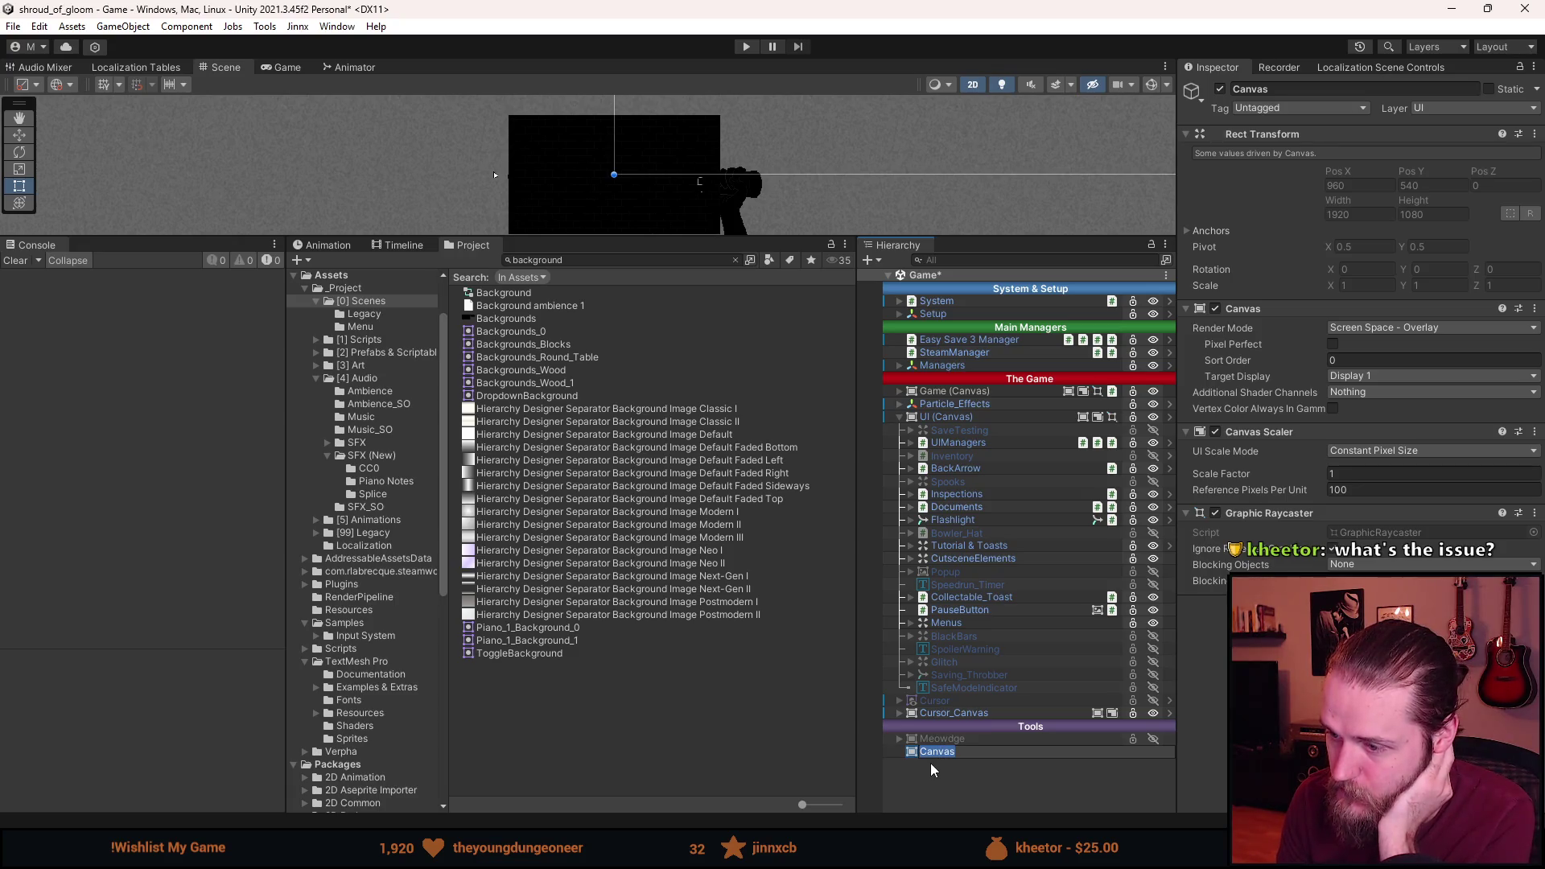
text(Menu )
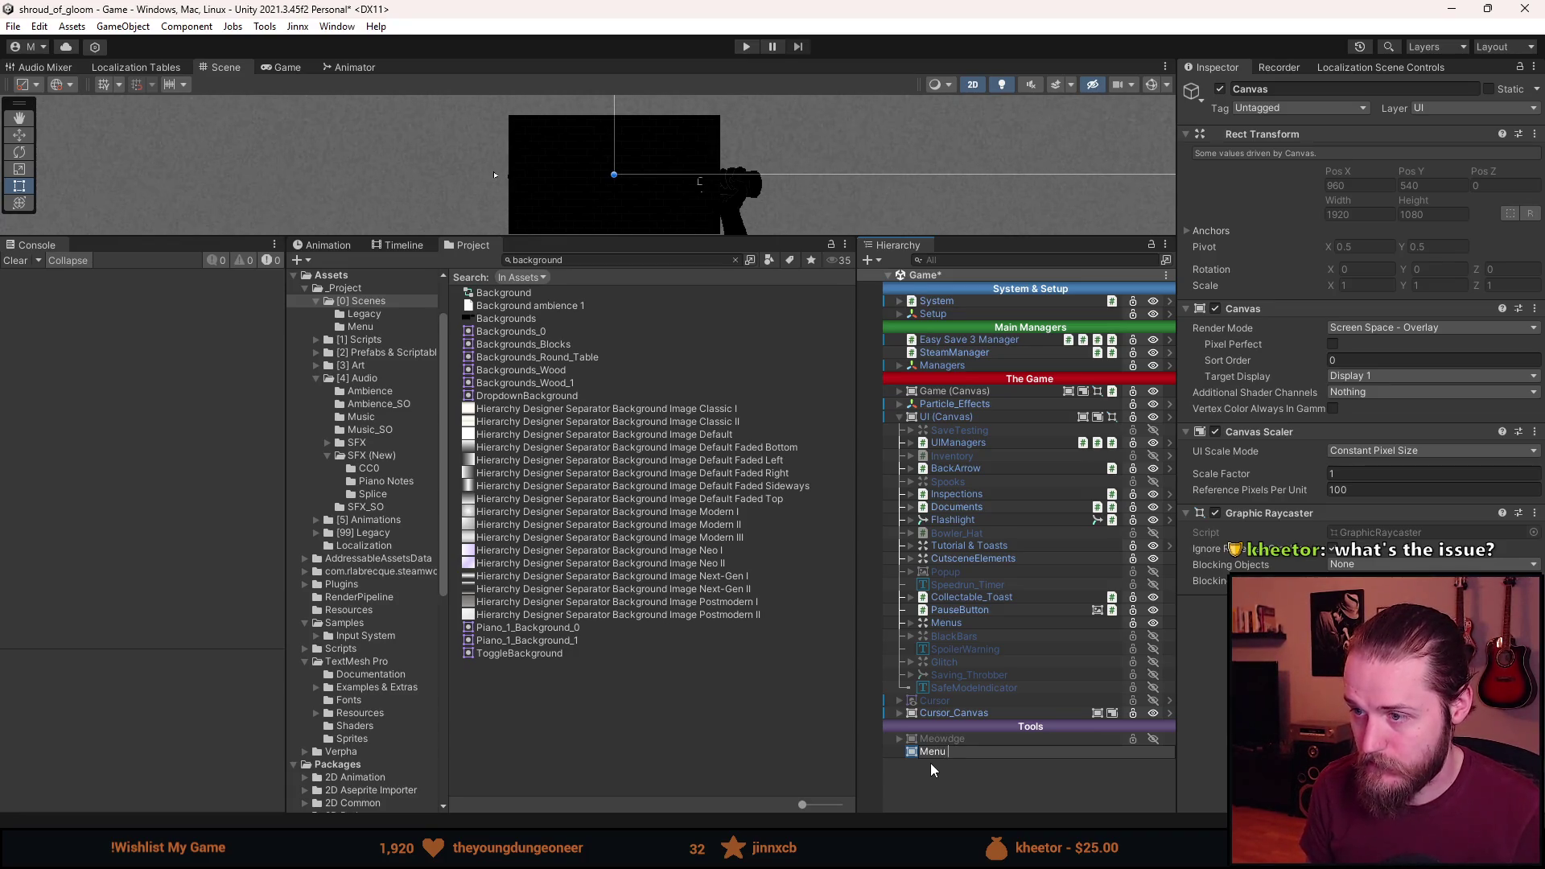
text((Canvas)
key(Return)
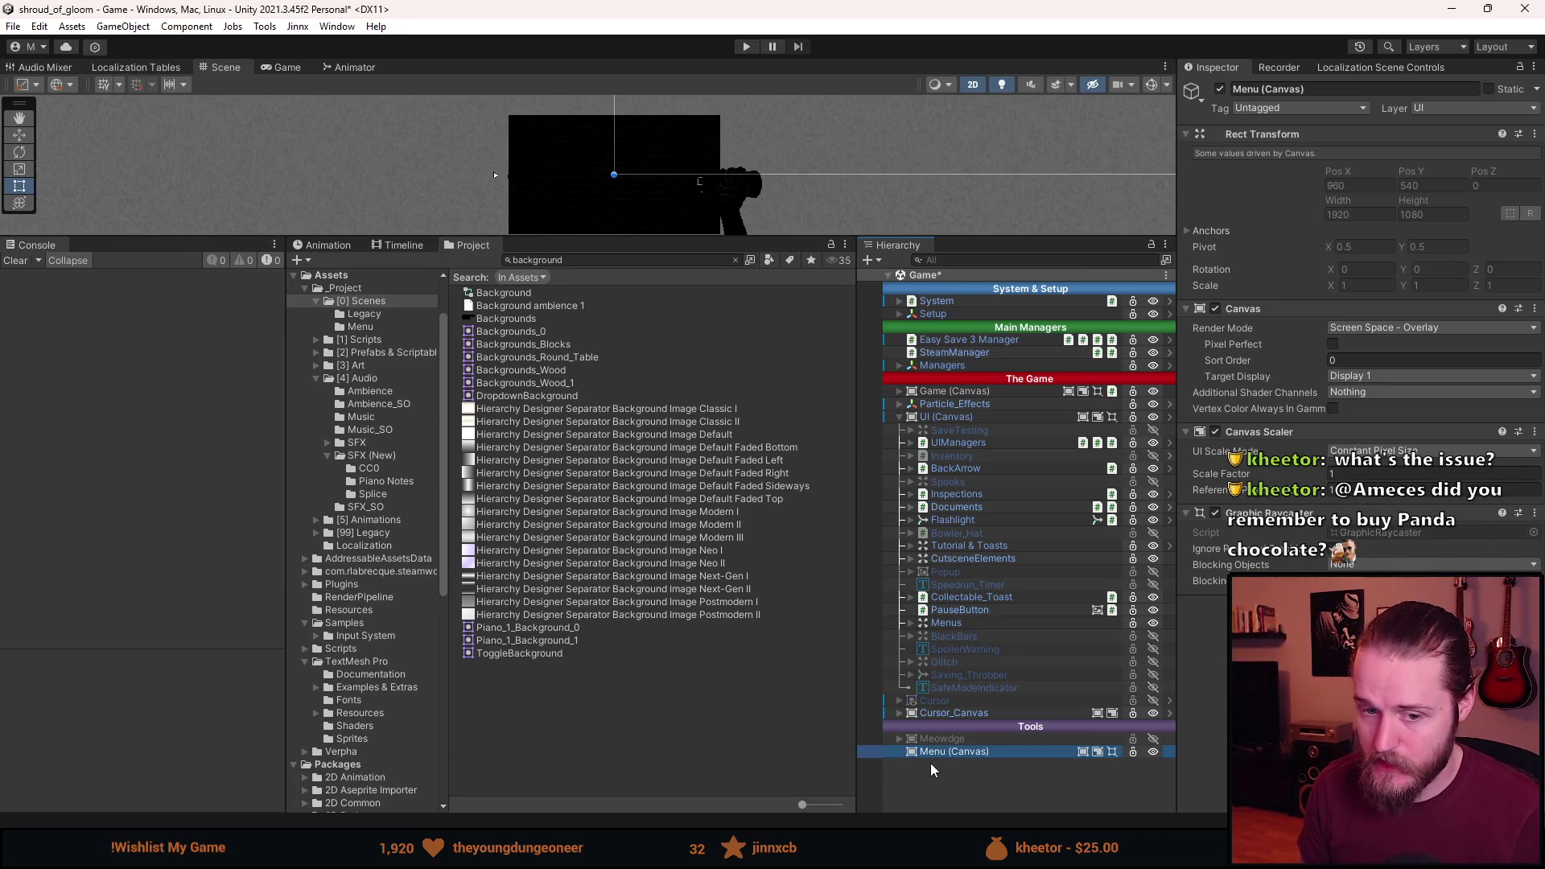
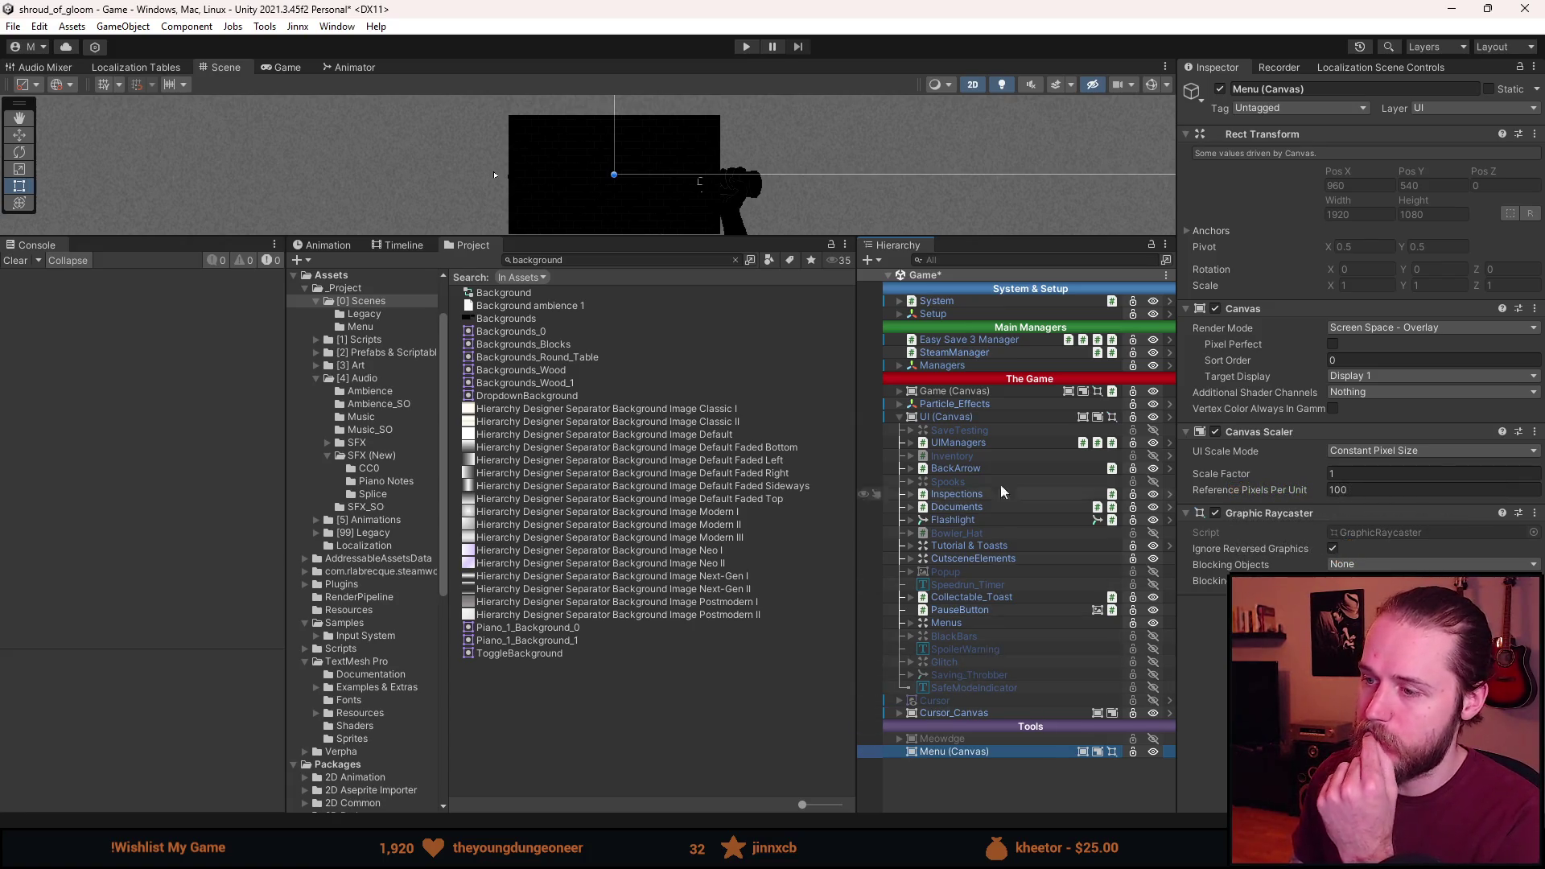
Switch the Menu canvas to Screen Space - Camera and assign Main Camera from Setup as its Render Camera.
click(972, 415)
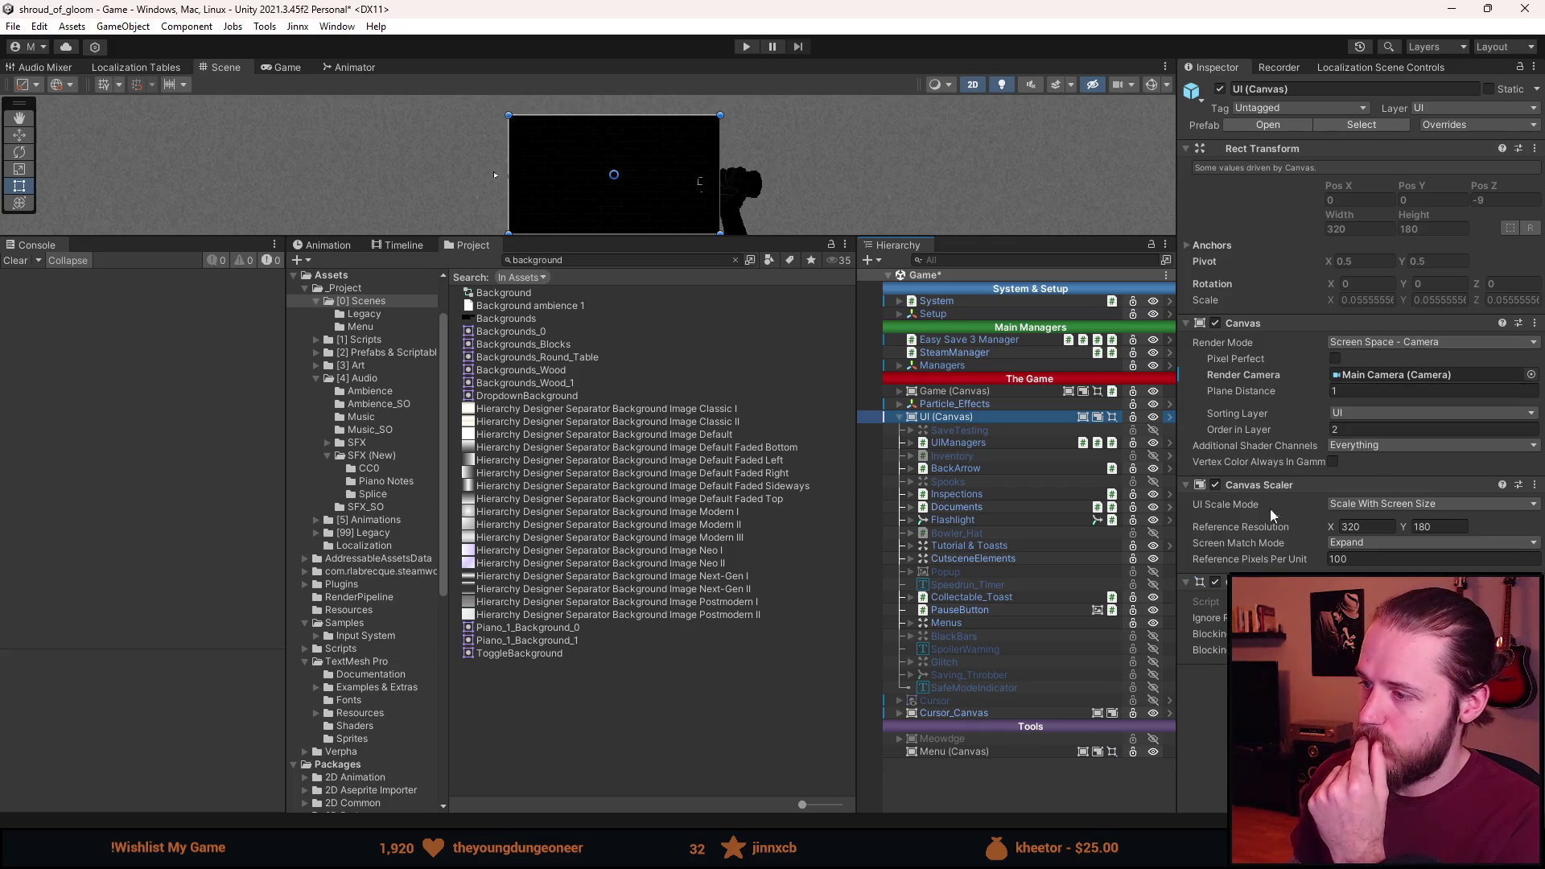
click(958, 752)
click(1427, 328)
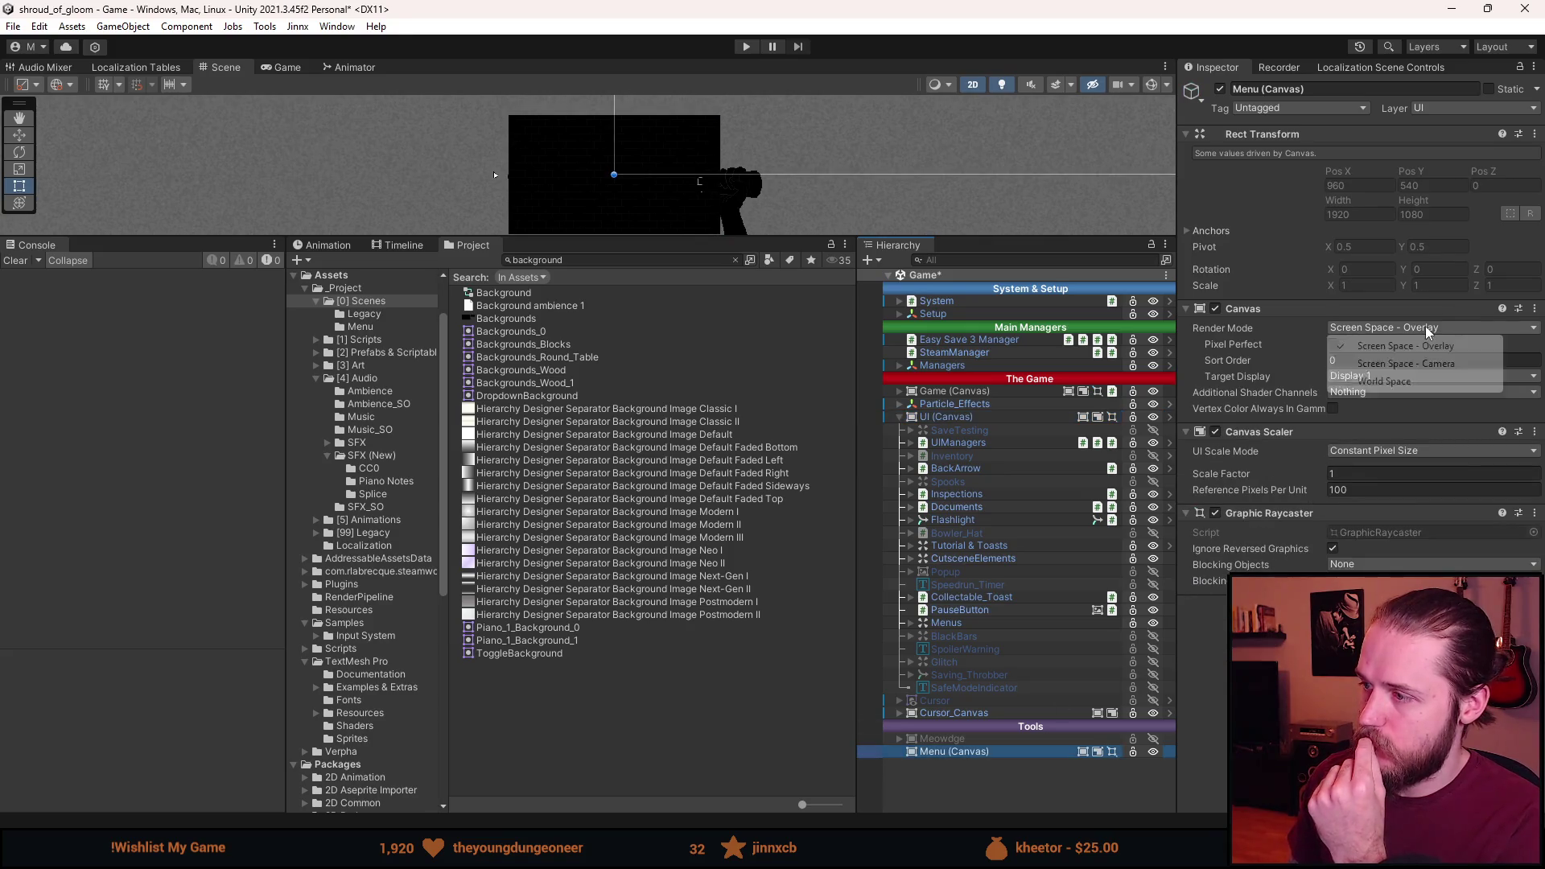
click(1414, 363)
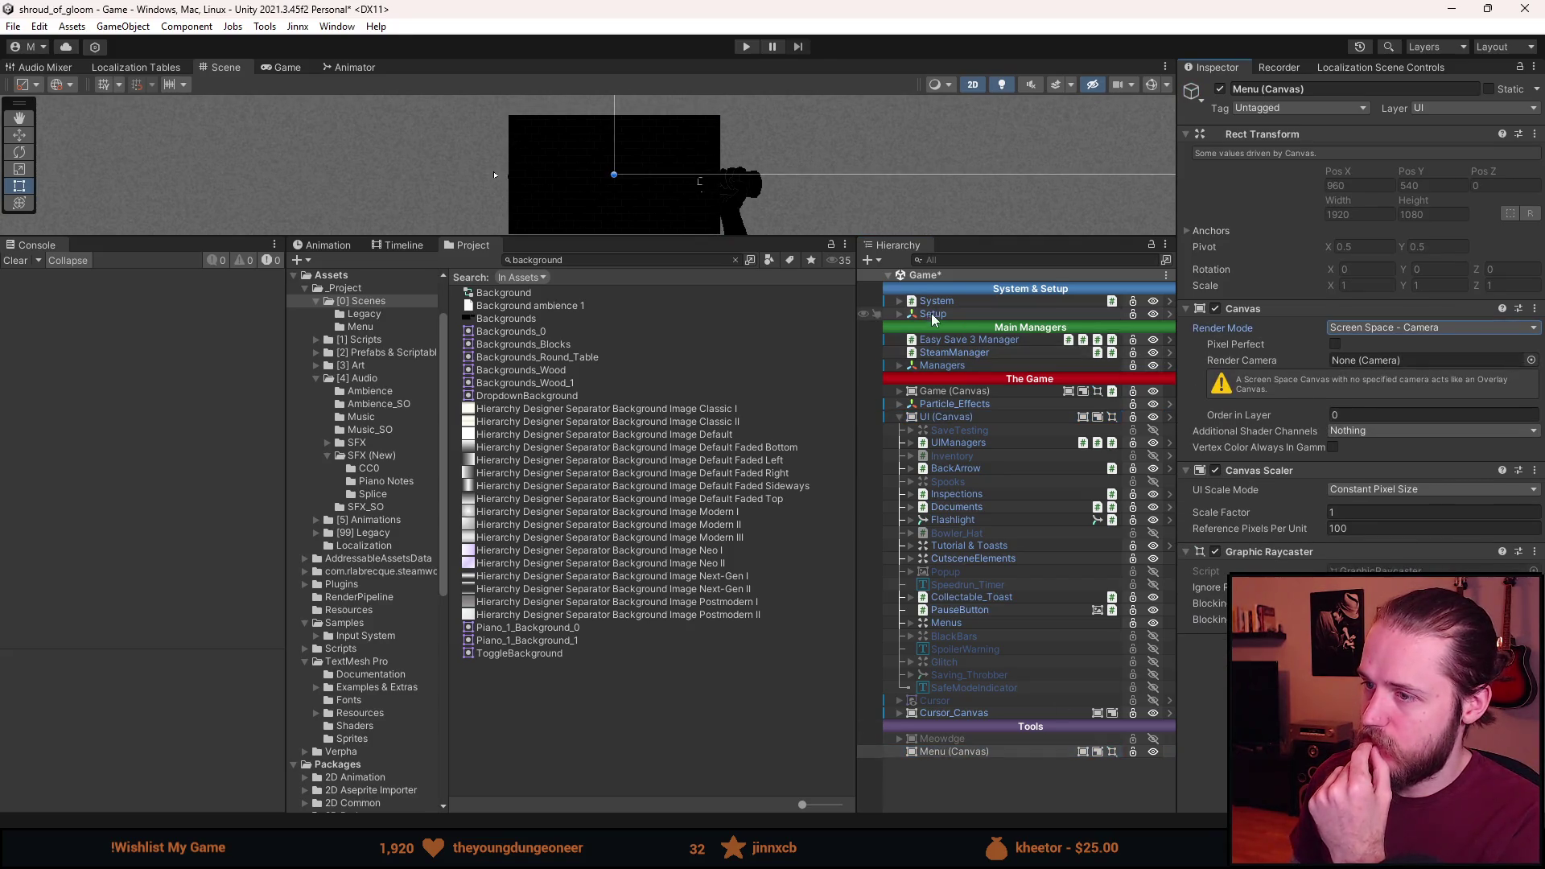
click(900, 301)
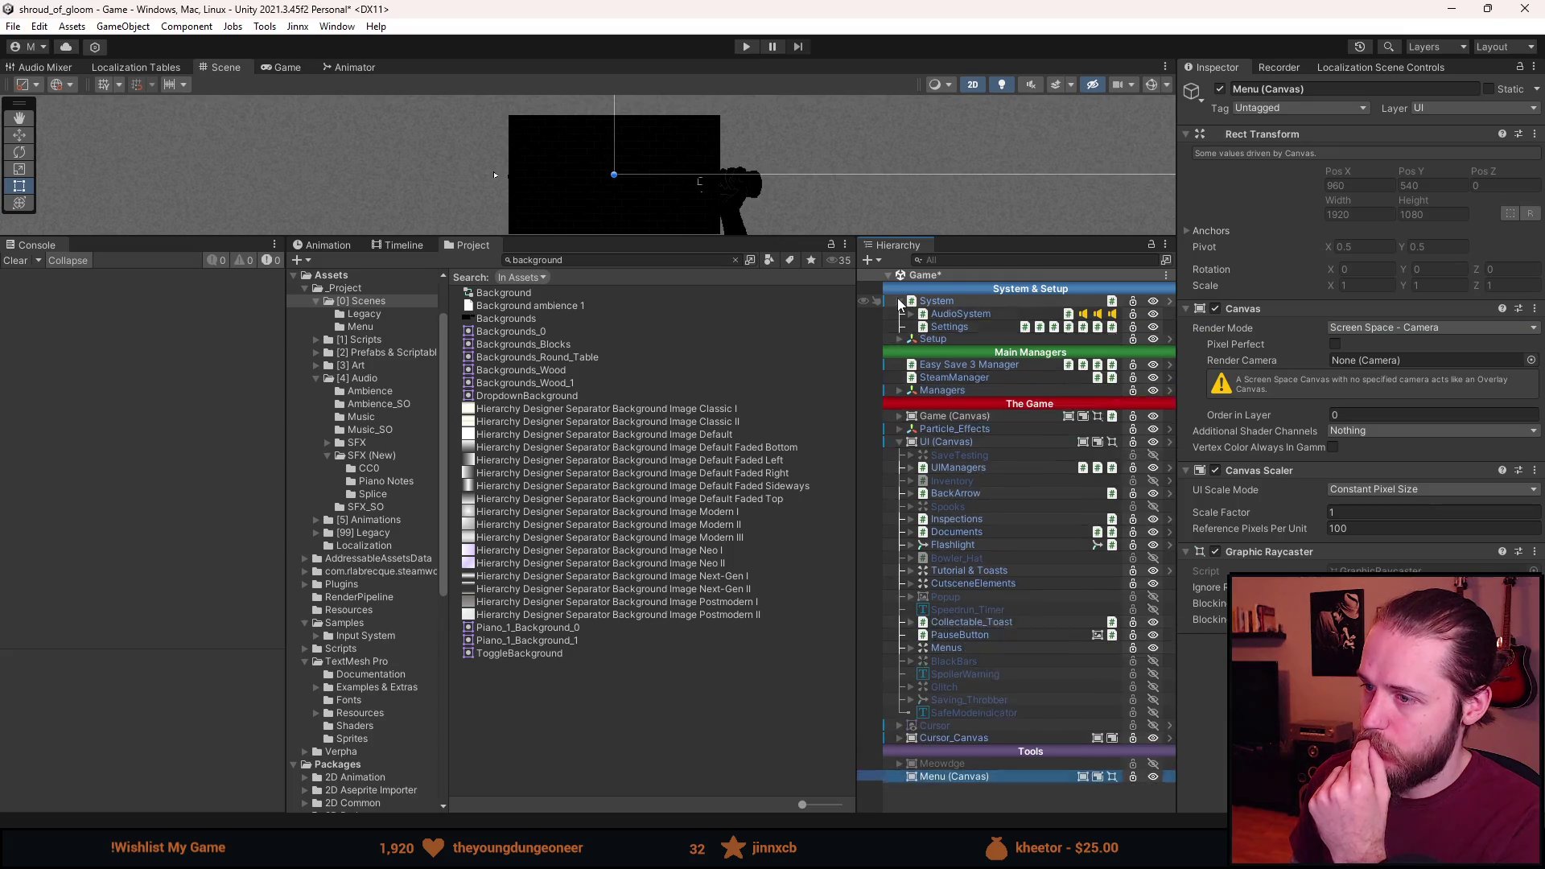
click(900, 301)
click(900, 314)
drag(959, 327, 1390, 363)
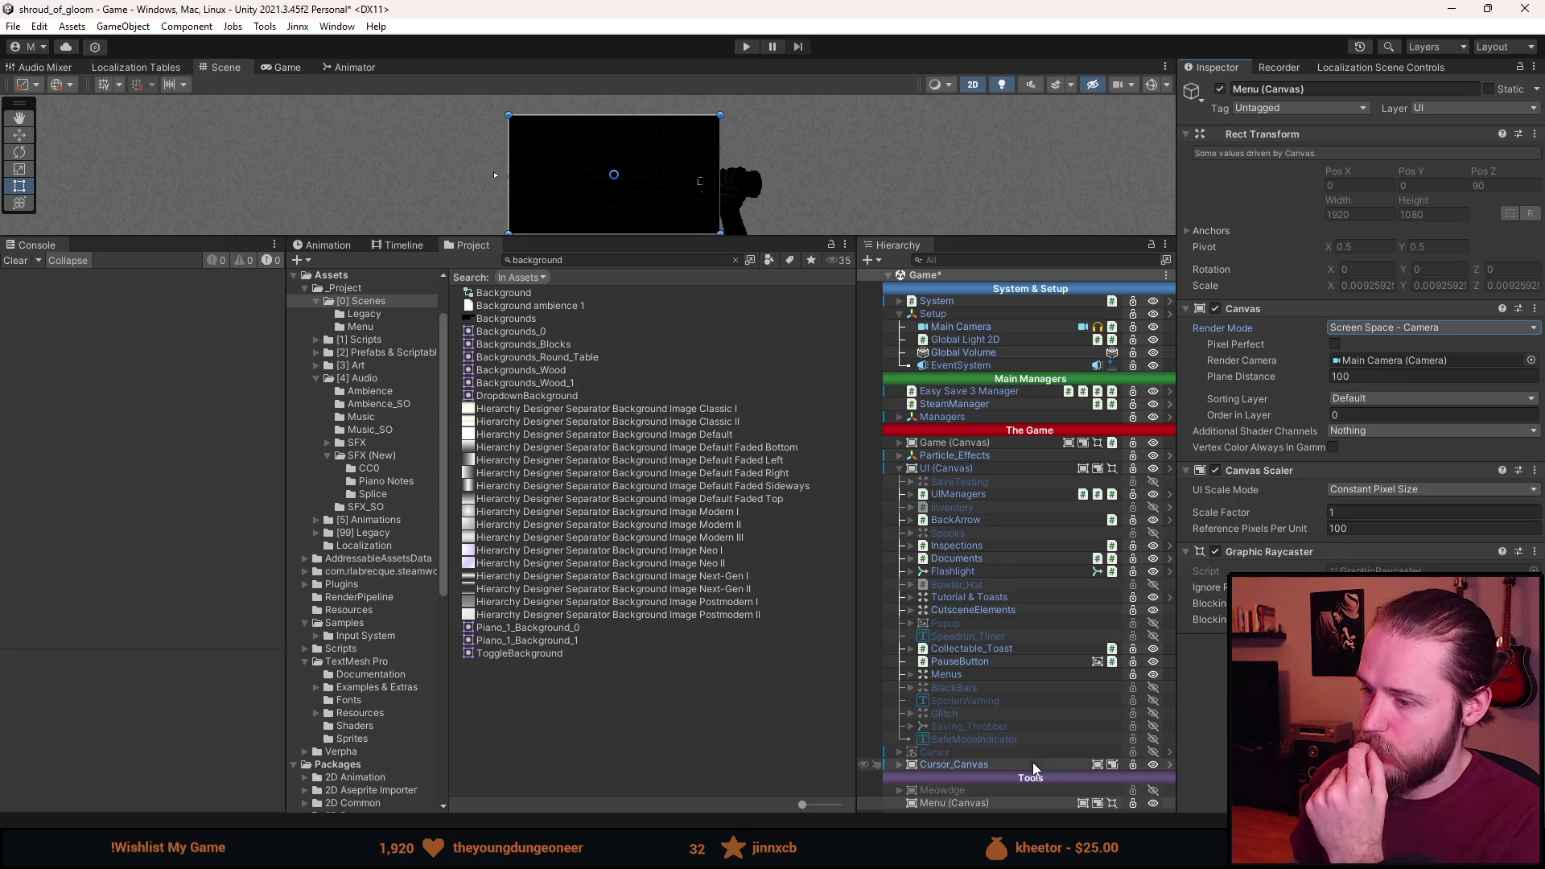
click(950, 469)
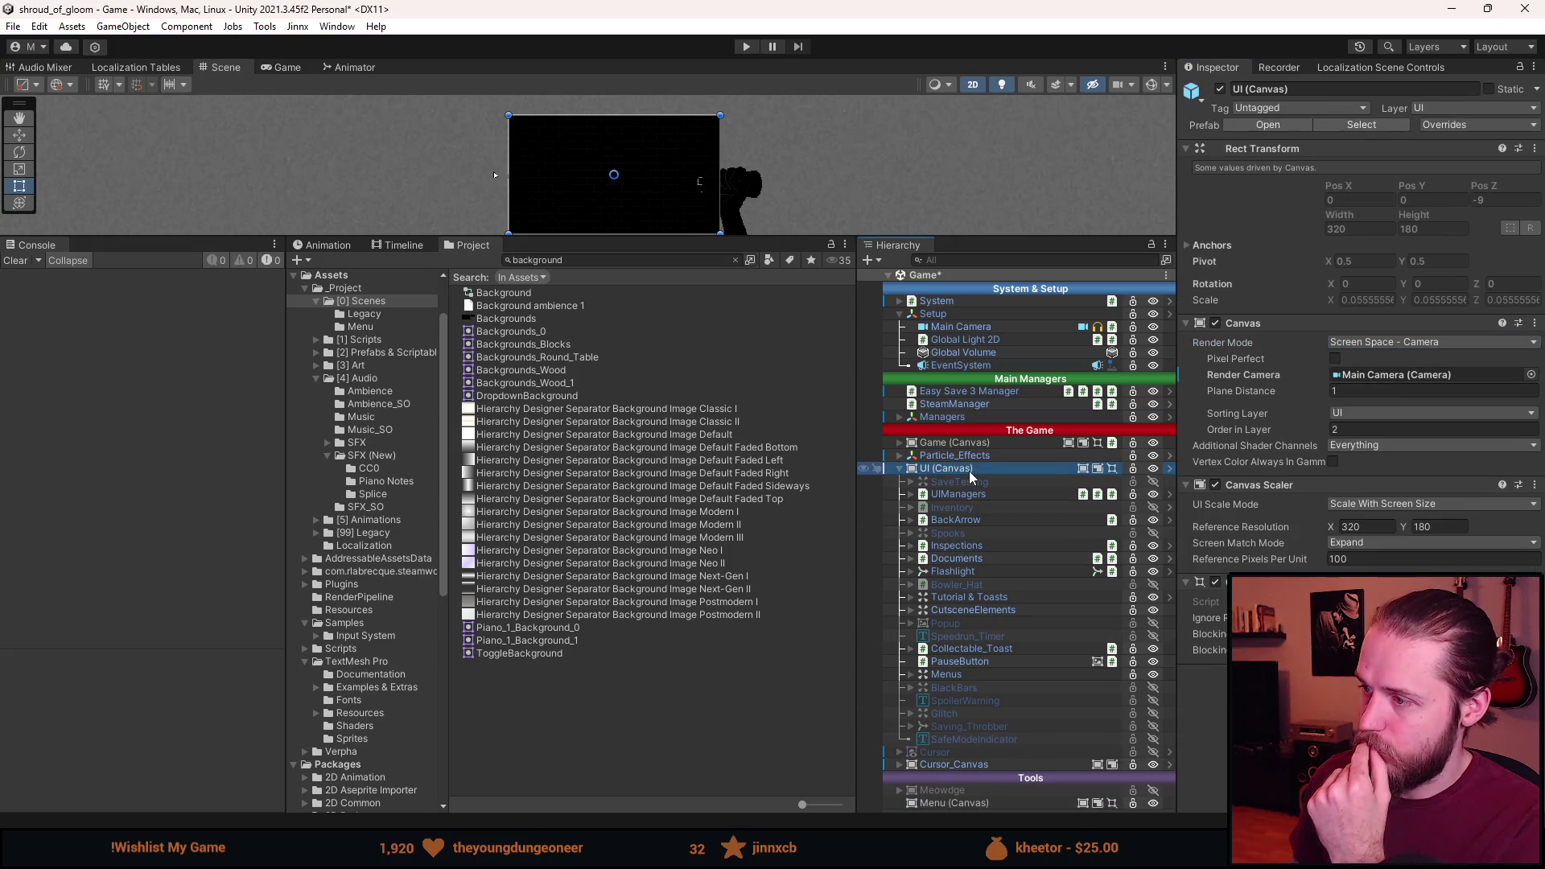
Set the Menu canvas Plane Distance to 1 and Additional Shader Channels to Everything.
click(954, 802)
click(1391, 377)
click(965, 470)
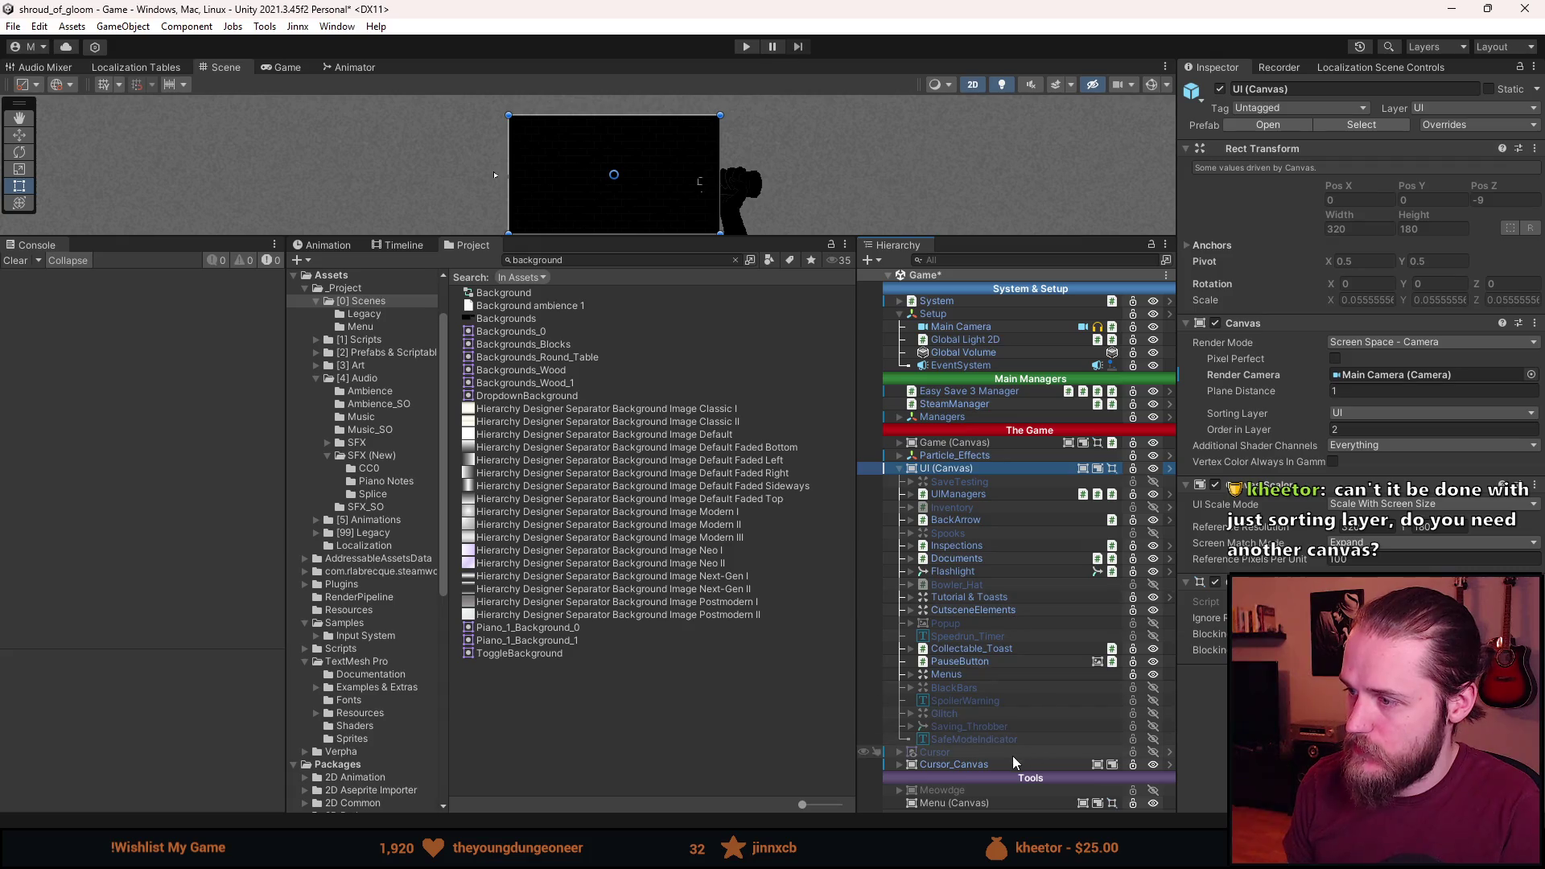
click(996, 804)
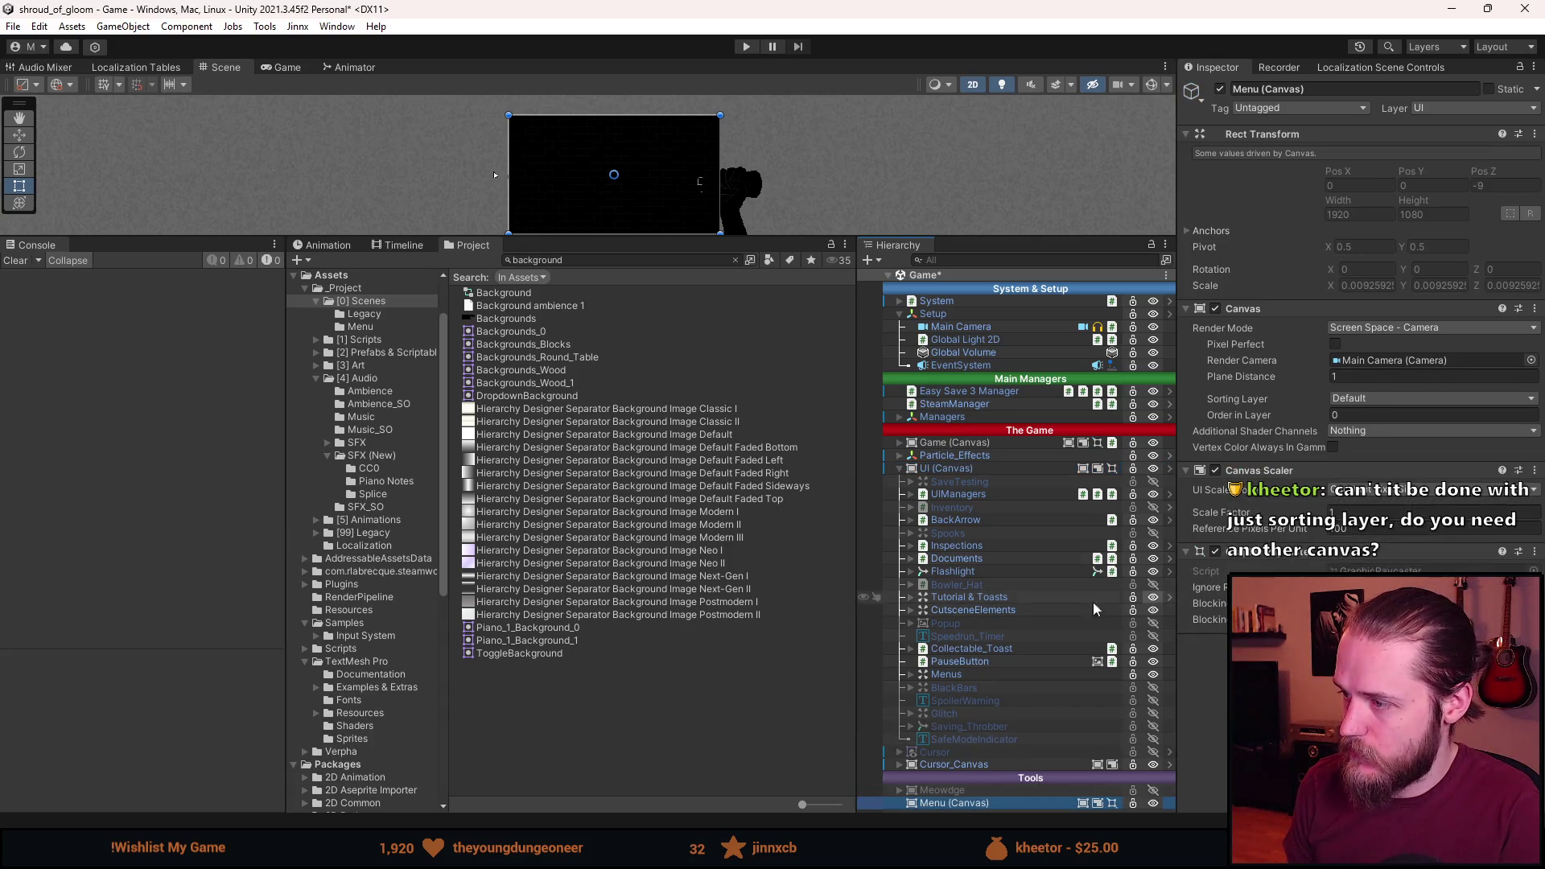
click(1339, 432)
click(1377, 467)
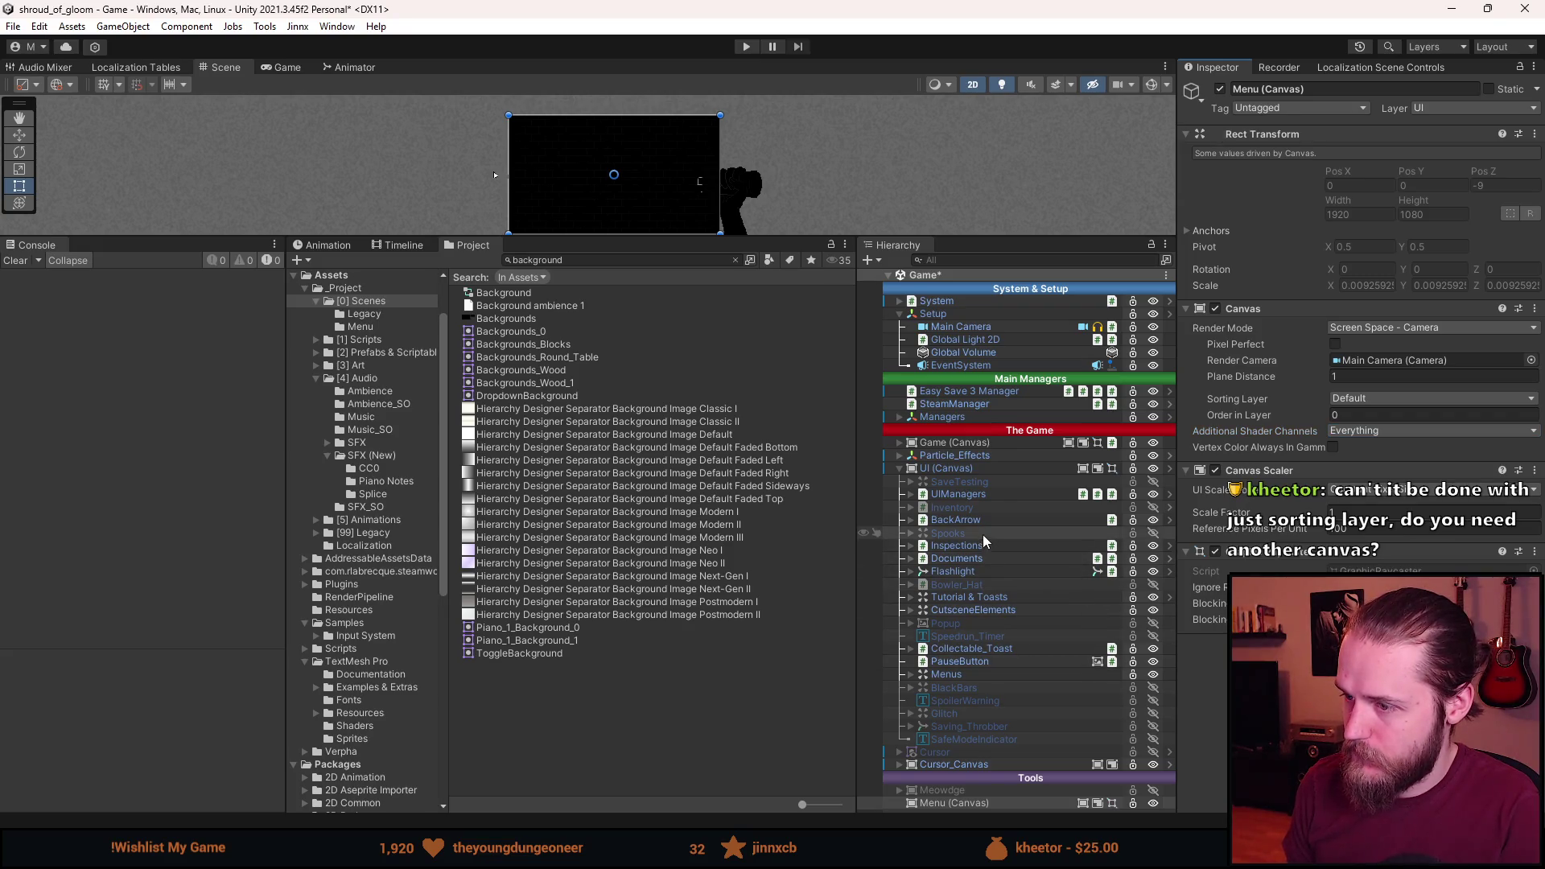
Copy the UI canvas's Canvas Scaler values and paste them onto the Menu canvas.
click(947, 468)
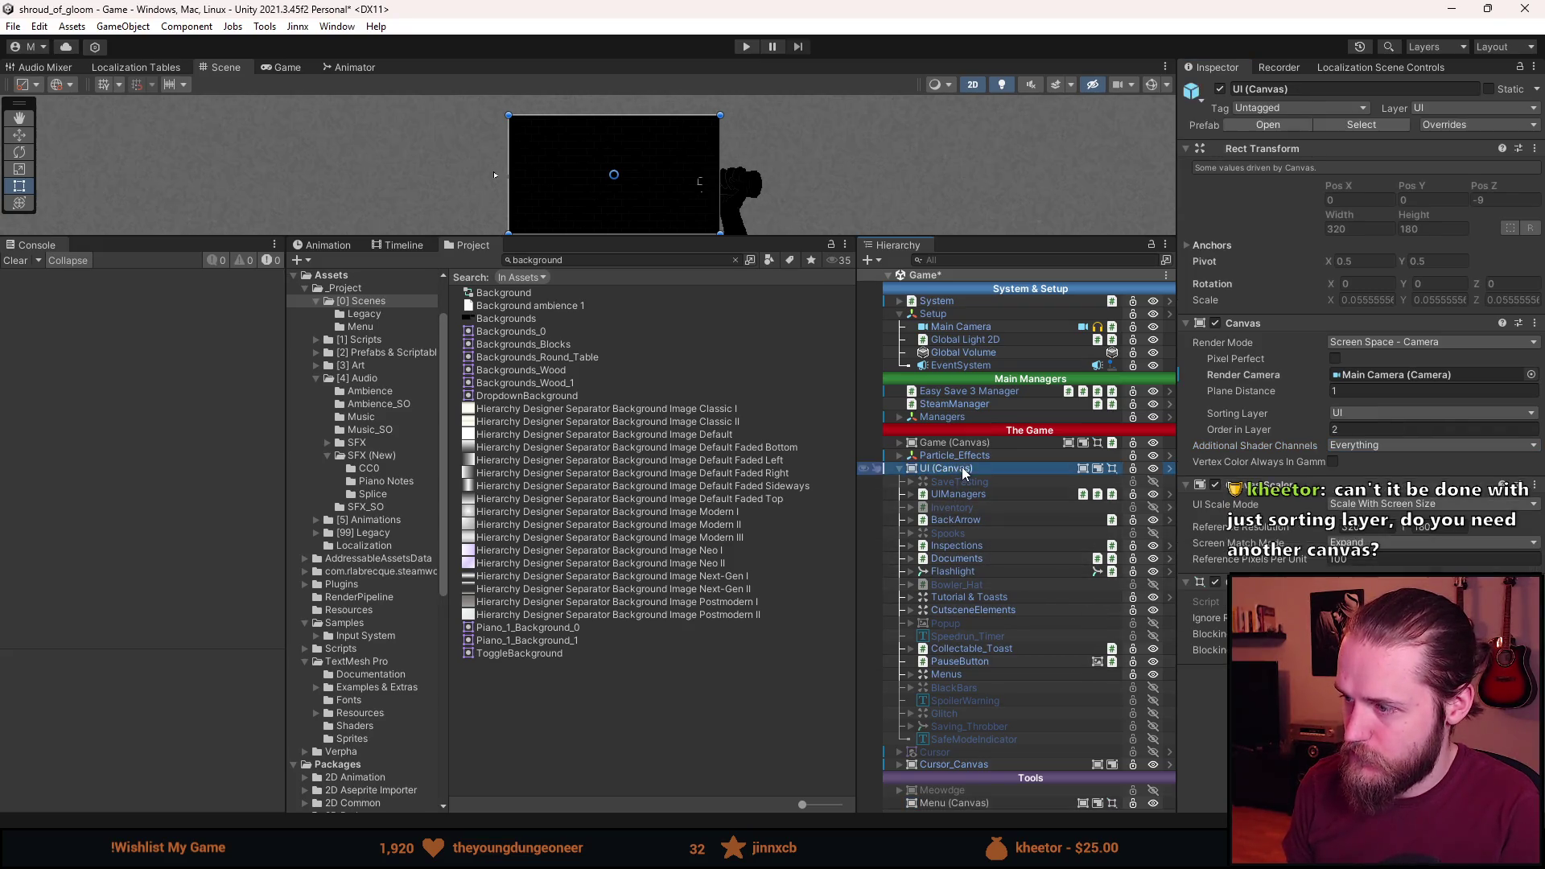
right_click(1259, 486)
click(954, 803)
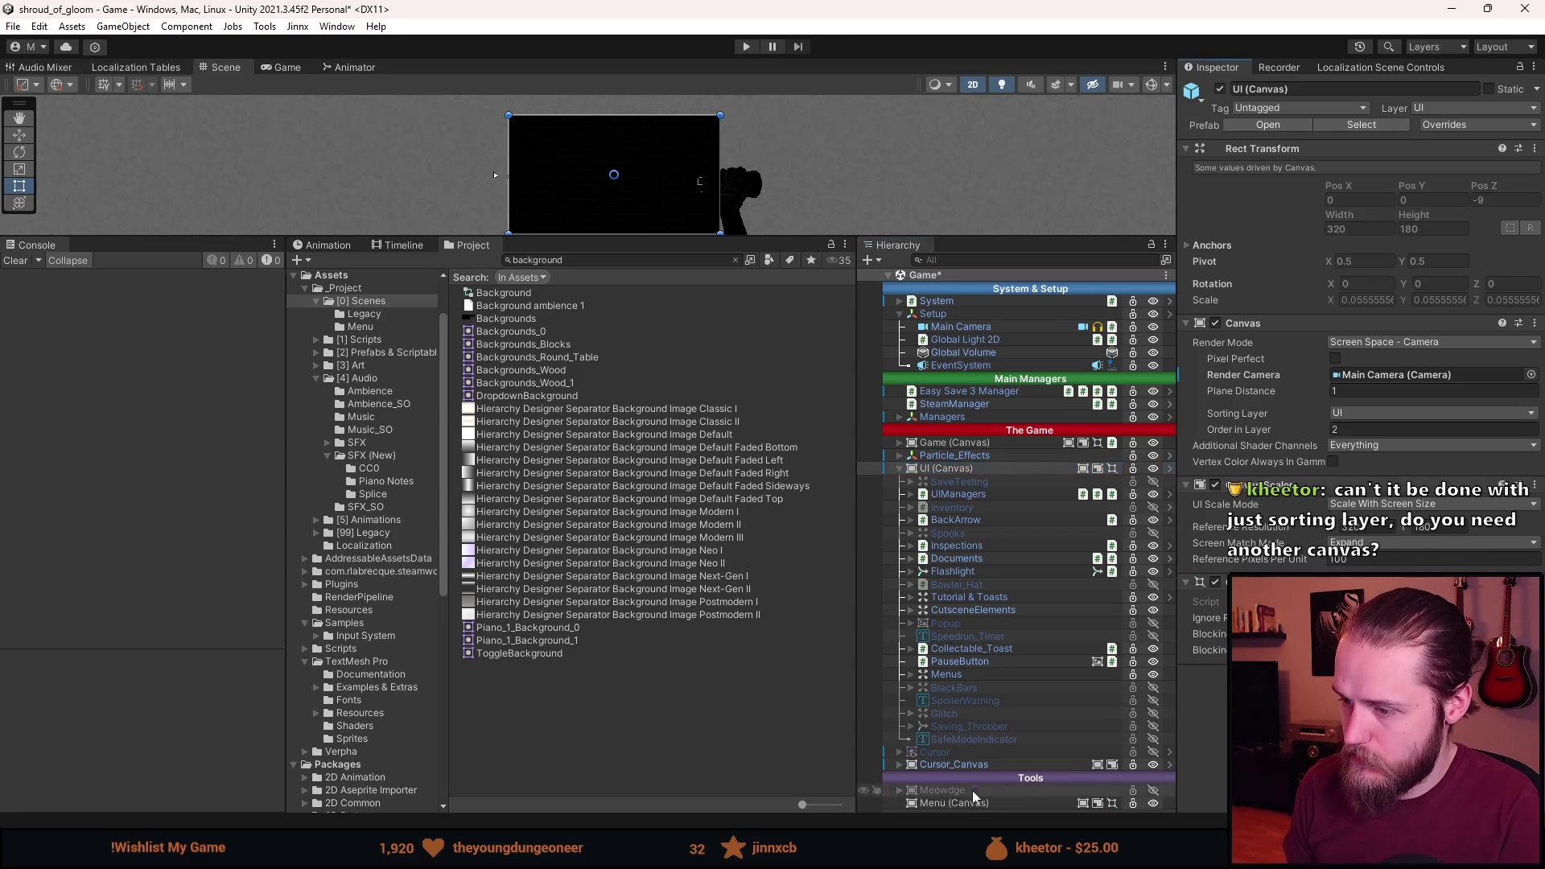
right_click(1286, 471)
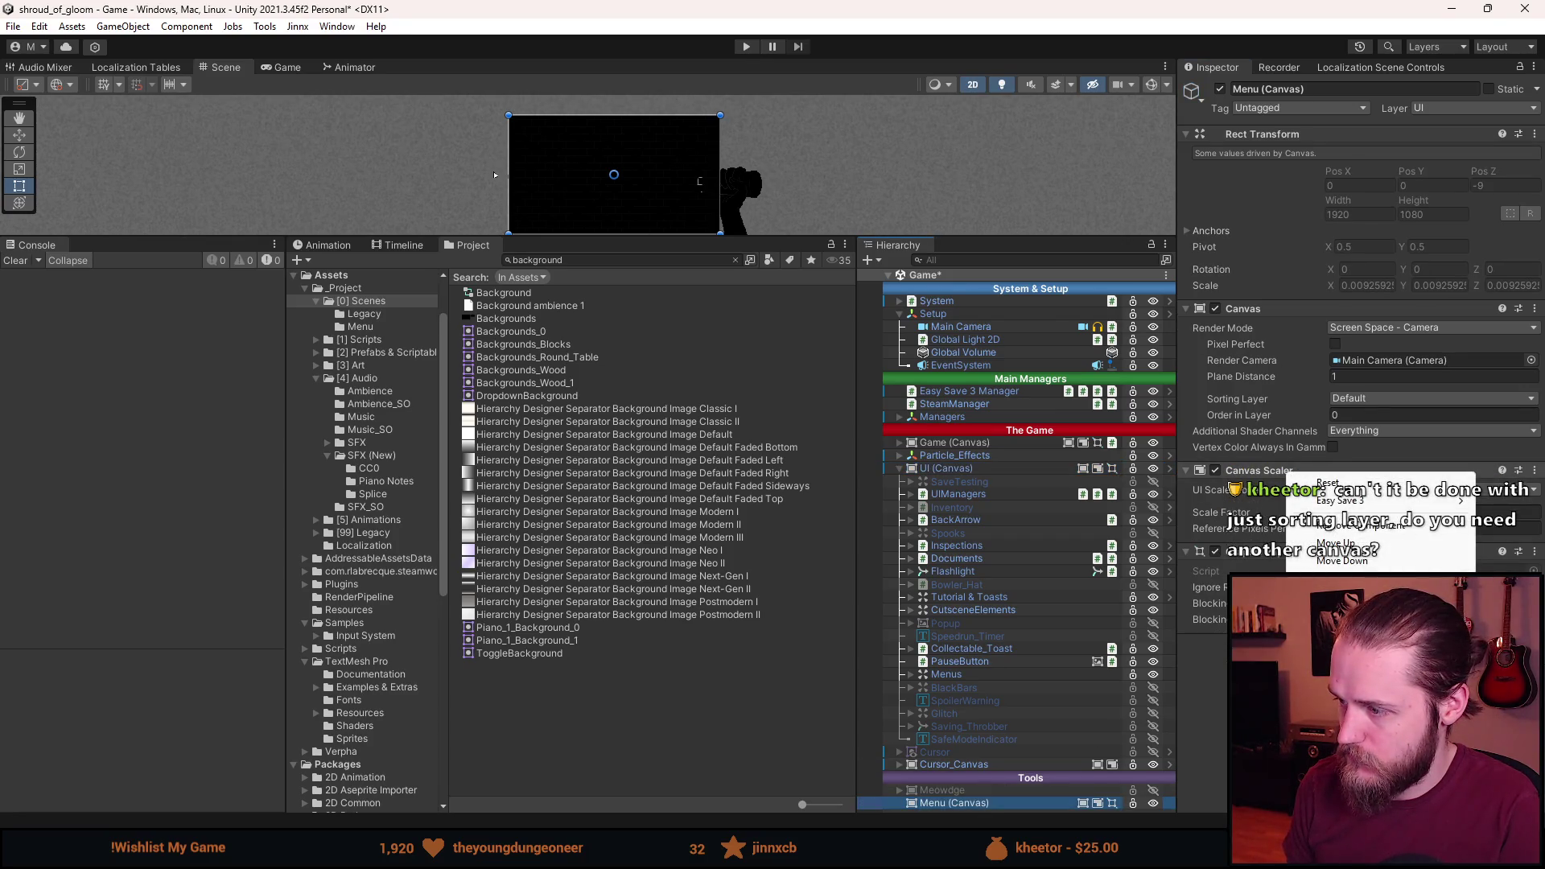
click(1352, 613)
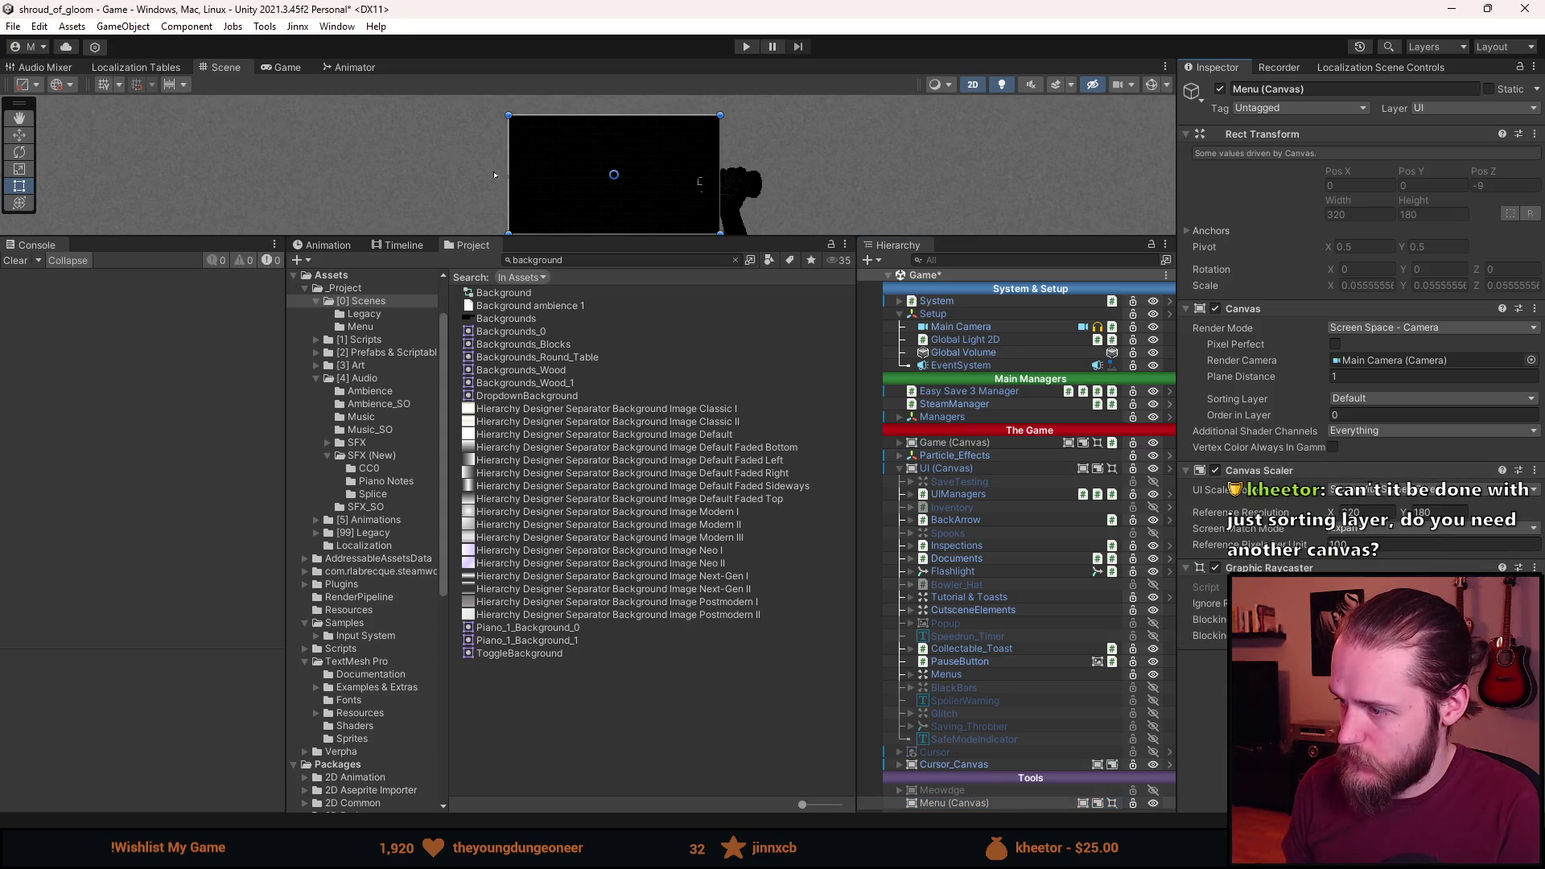
From the Menu canvas Sorting Layer list, choose Add Sorting Layer.
click(966, 471)
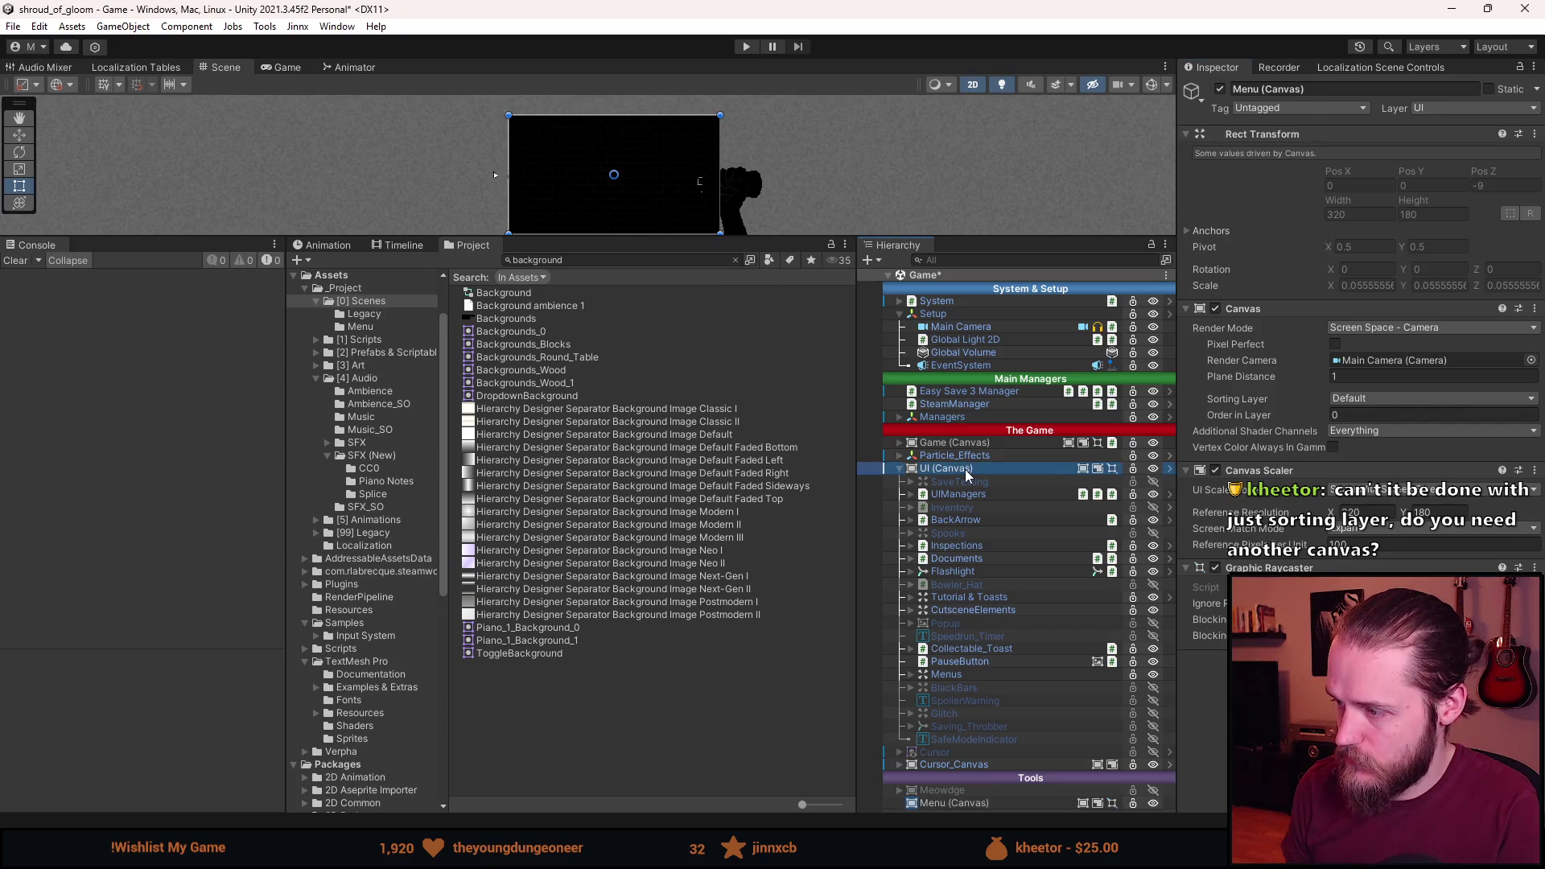
click(971, 804)
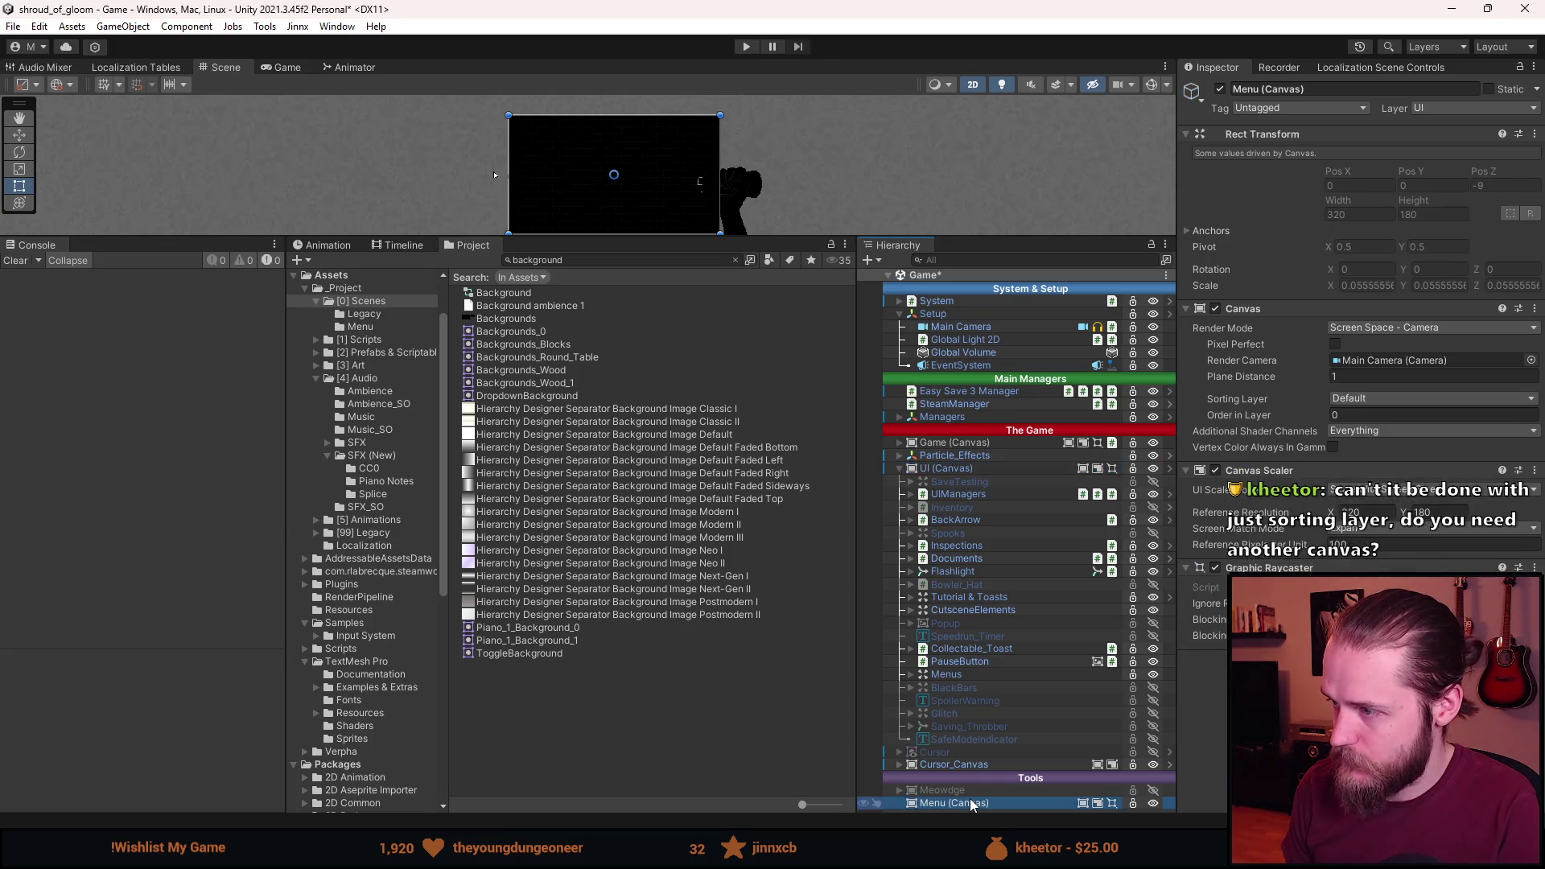
click(1385, 400)
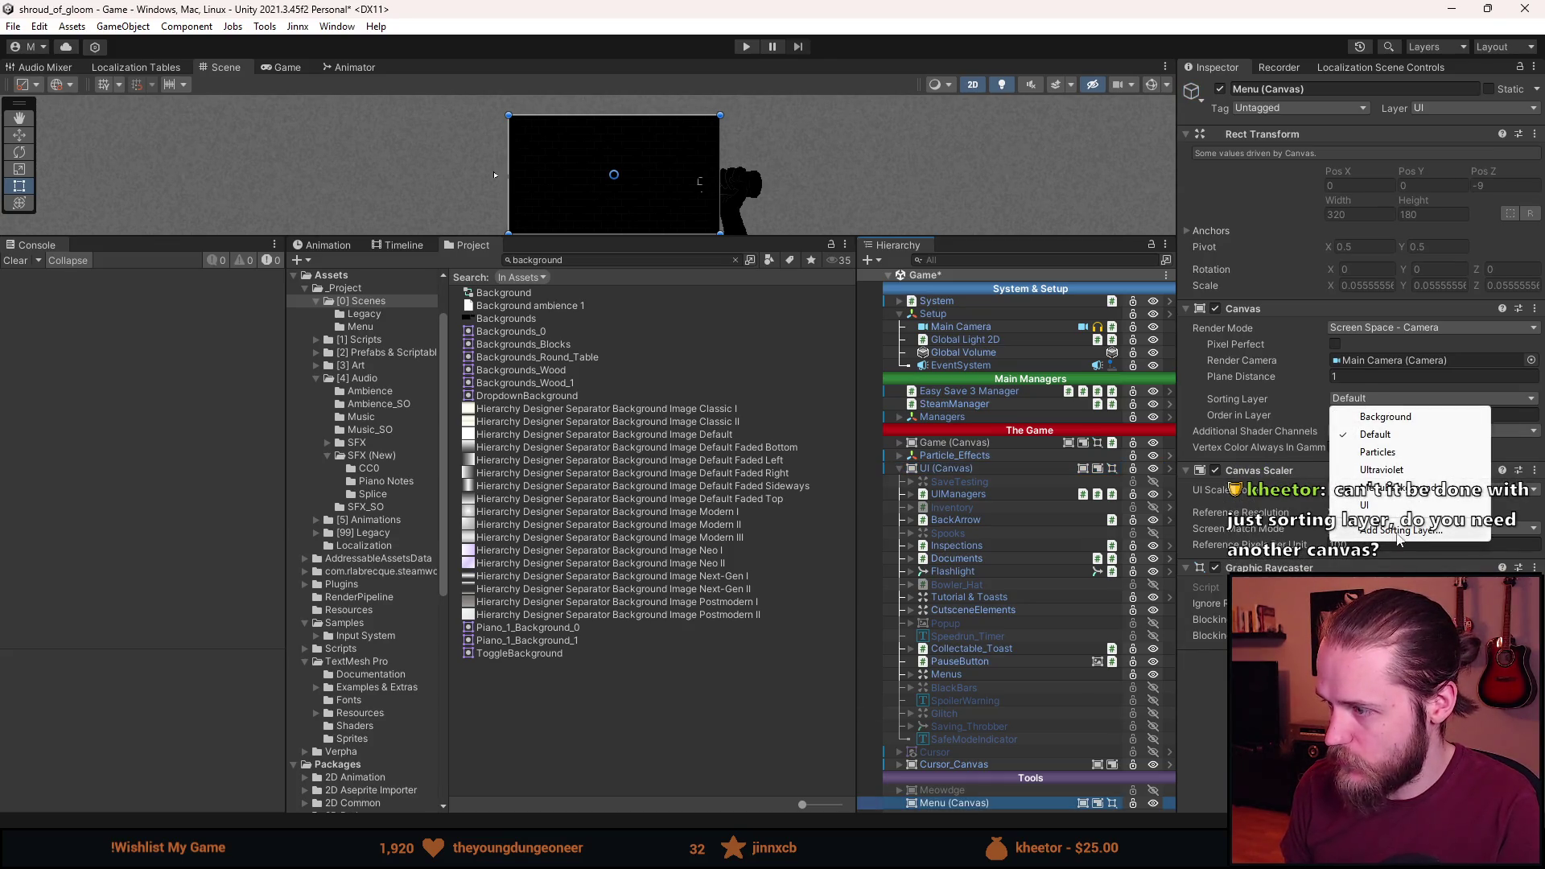
click(1398, 532)
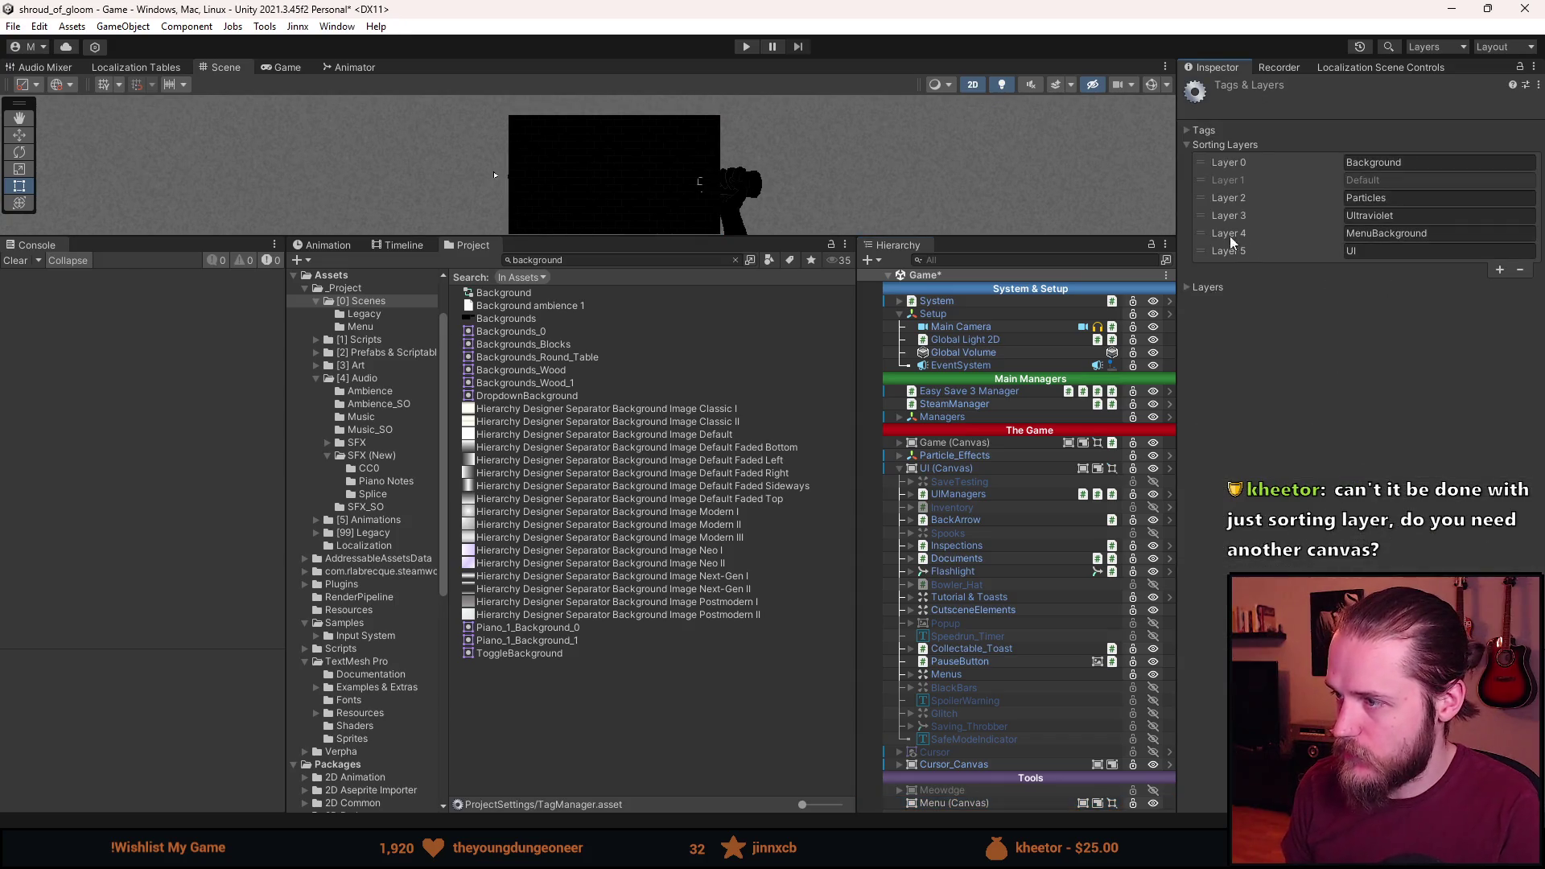
Move the MenuBackground sorting layer below UI and rename it Menu.
drag(1202, 235, 1204, 251)
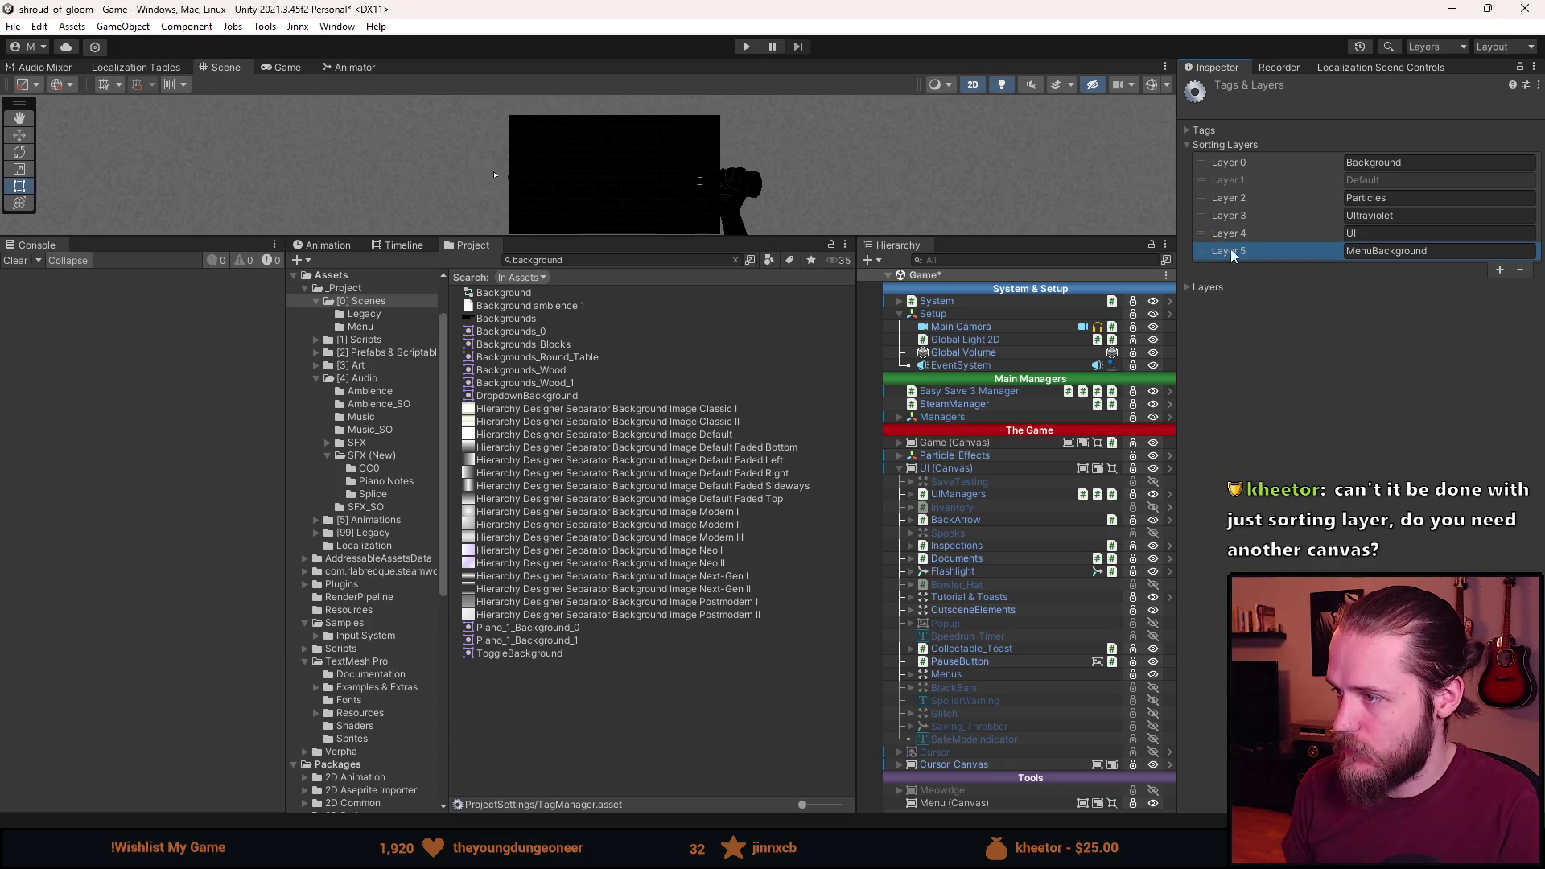
click(1403, 251)
text(Menu)
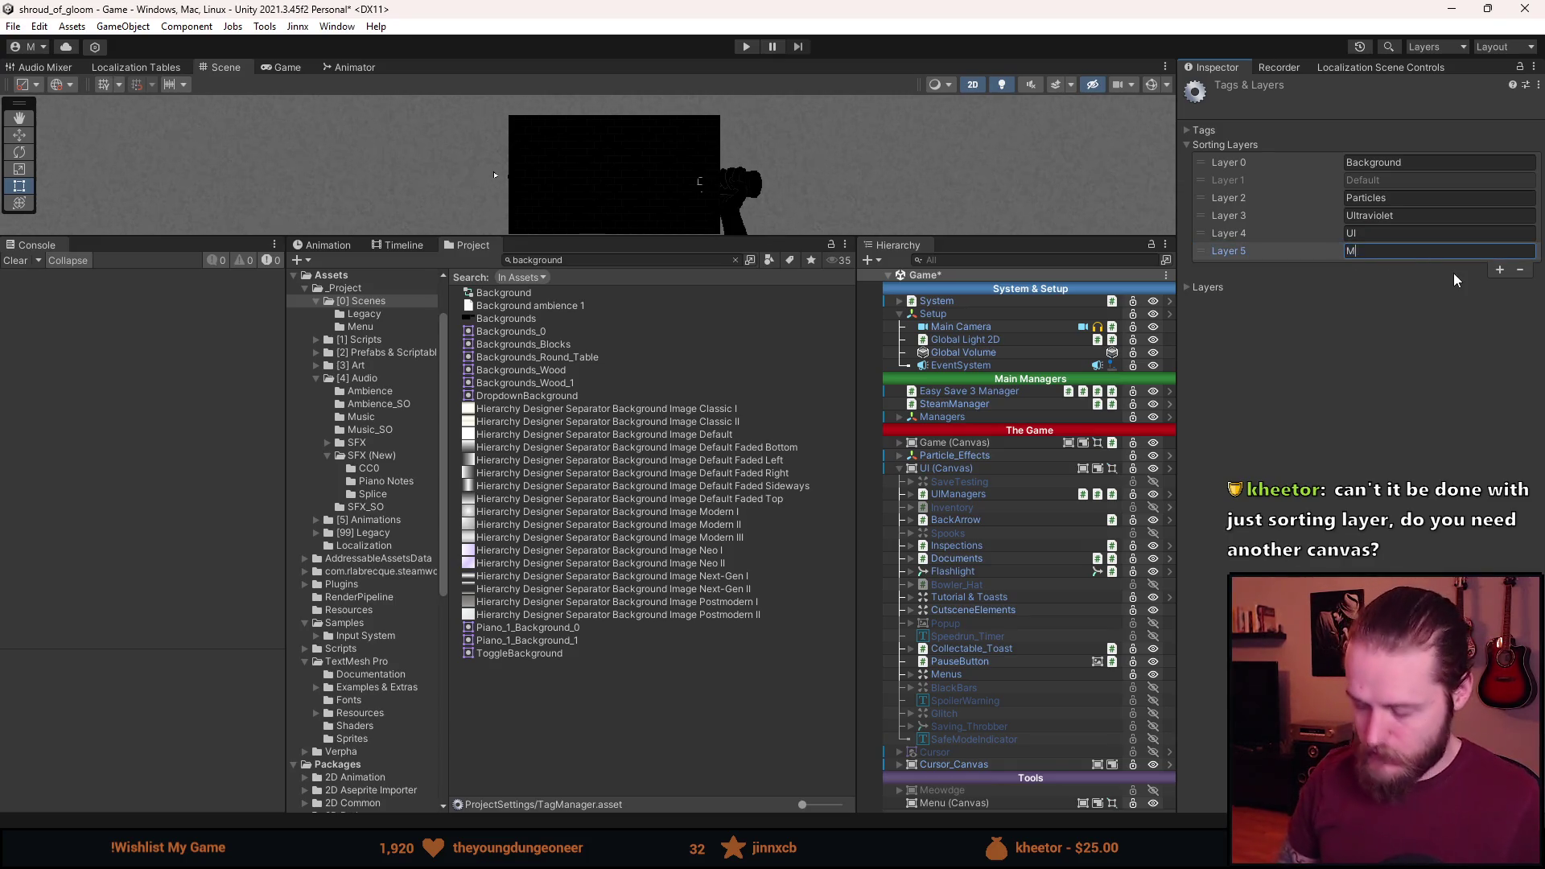
click(1381, 422)
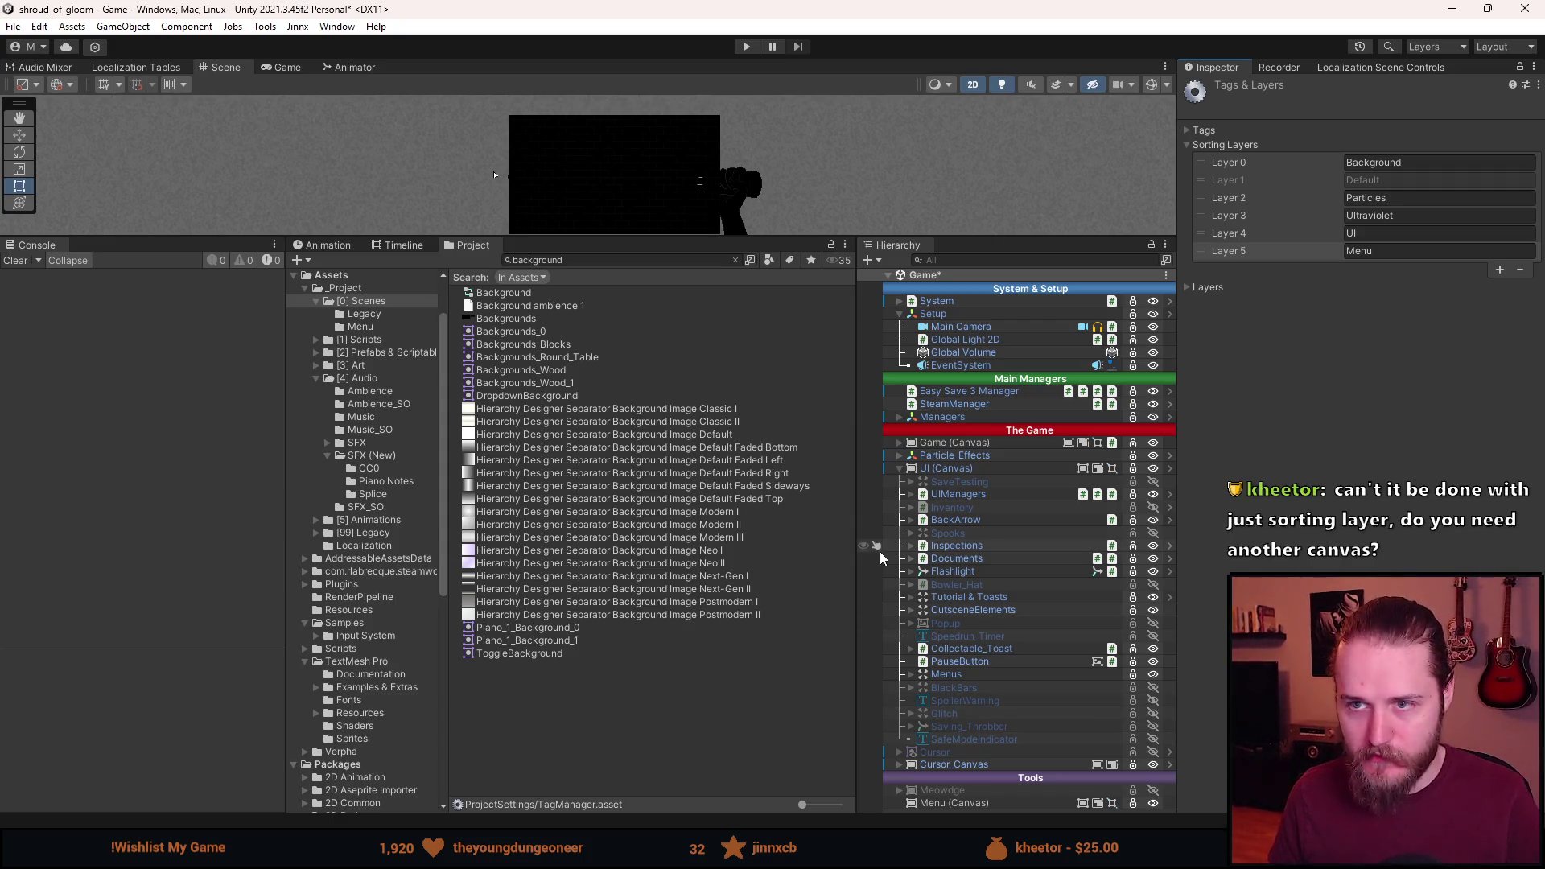
Expand Menus, select PauseMenu and enable its Image component.
click(909, 675)
click(997, 688)
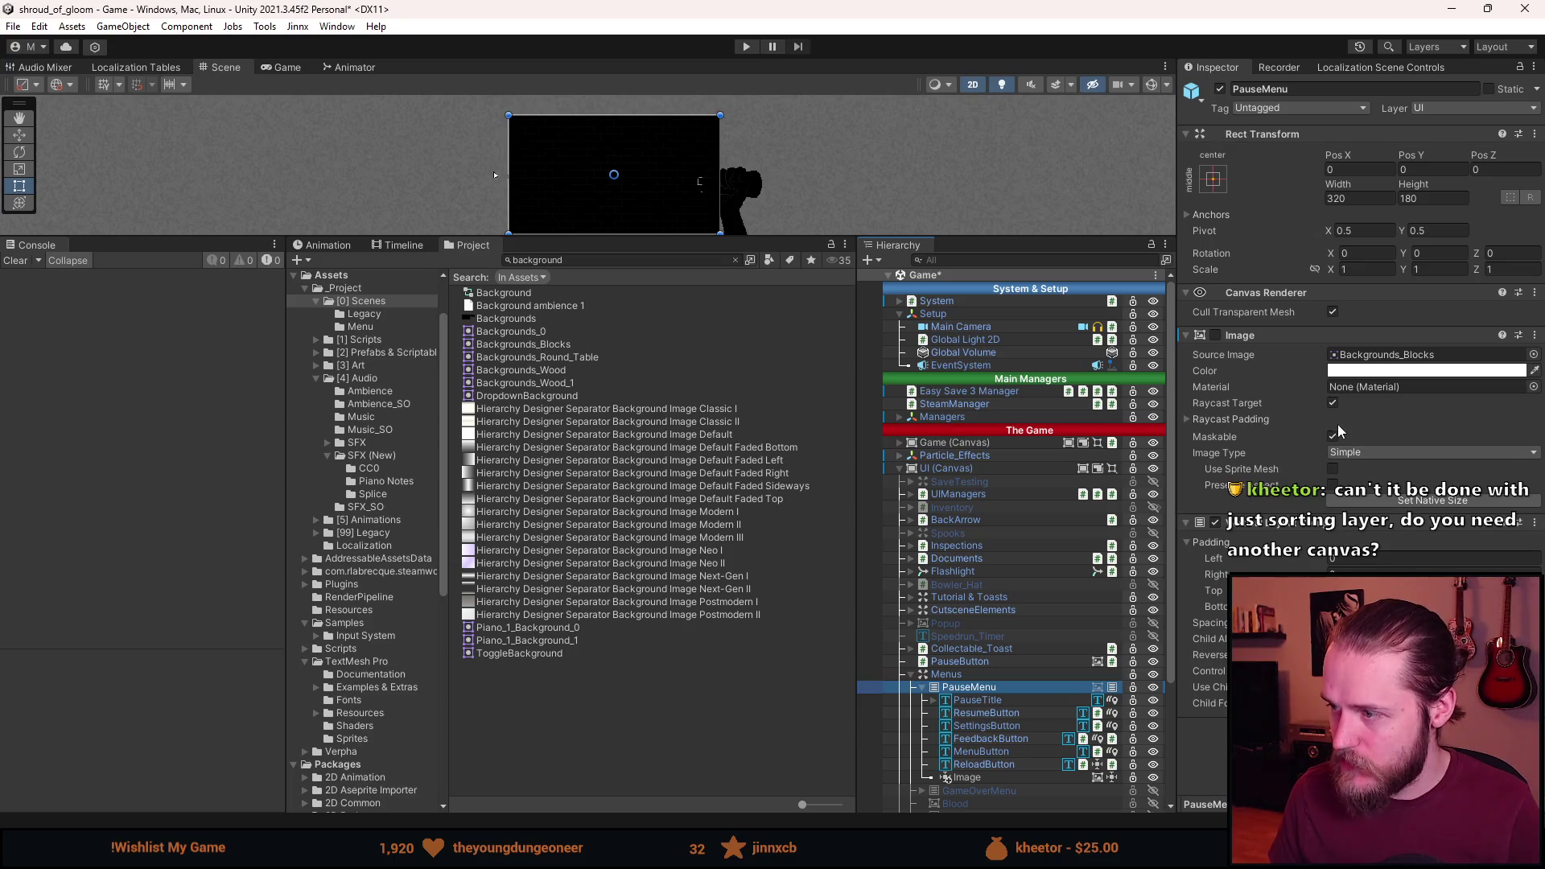
click(1211, 434)
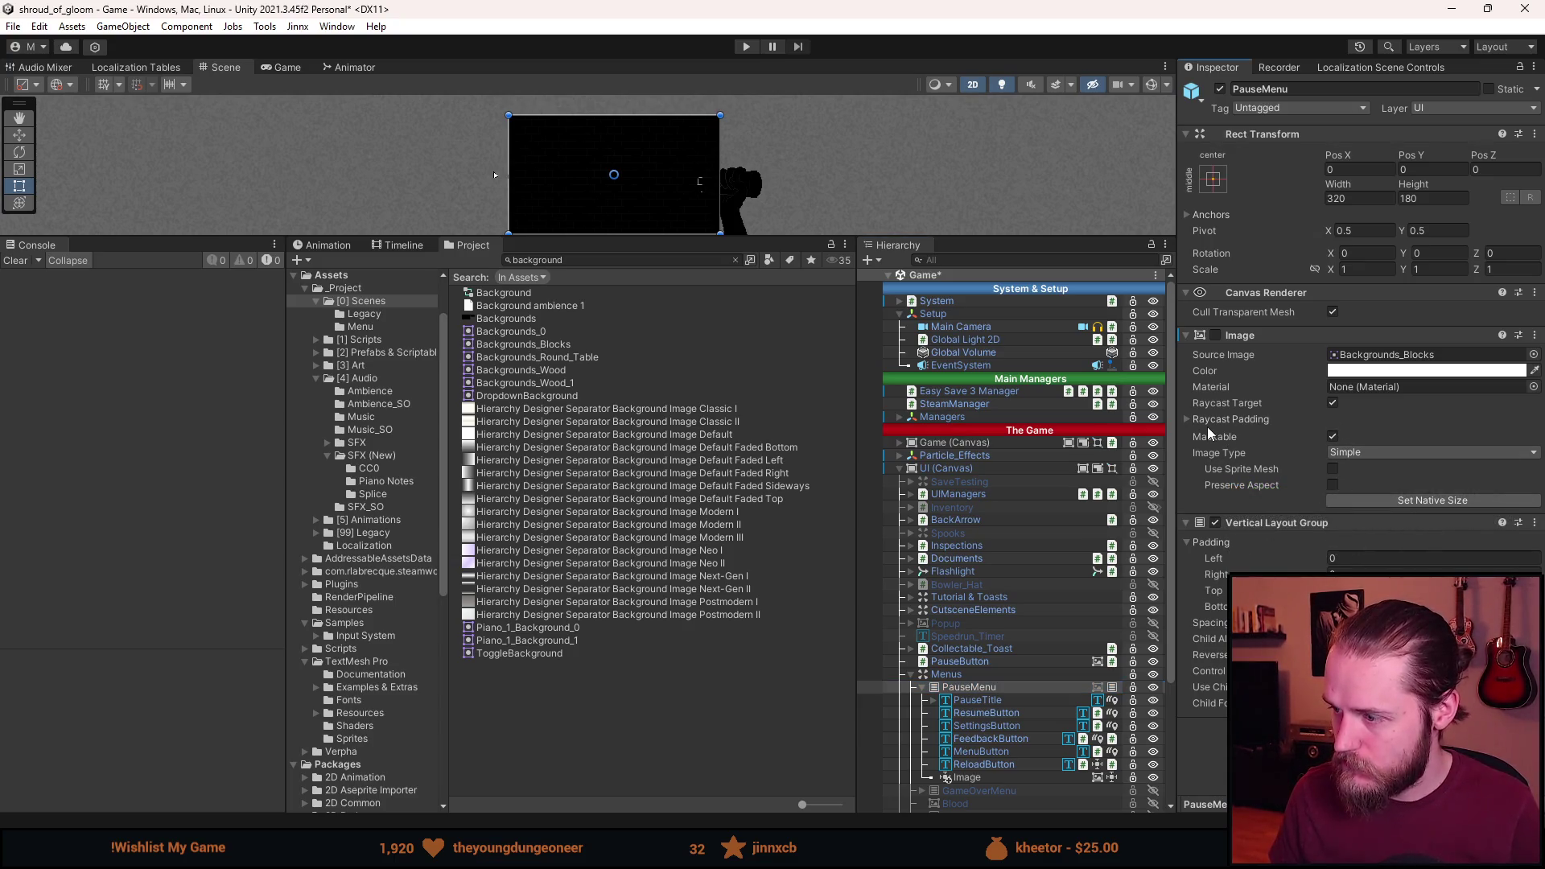
click(1215, 337)
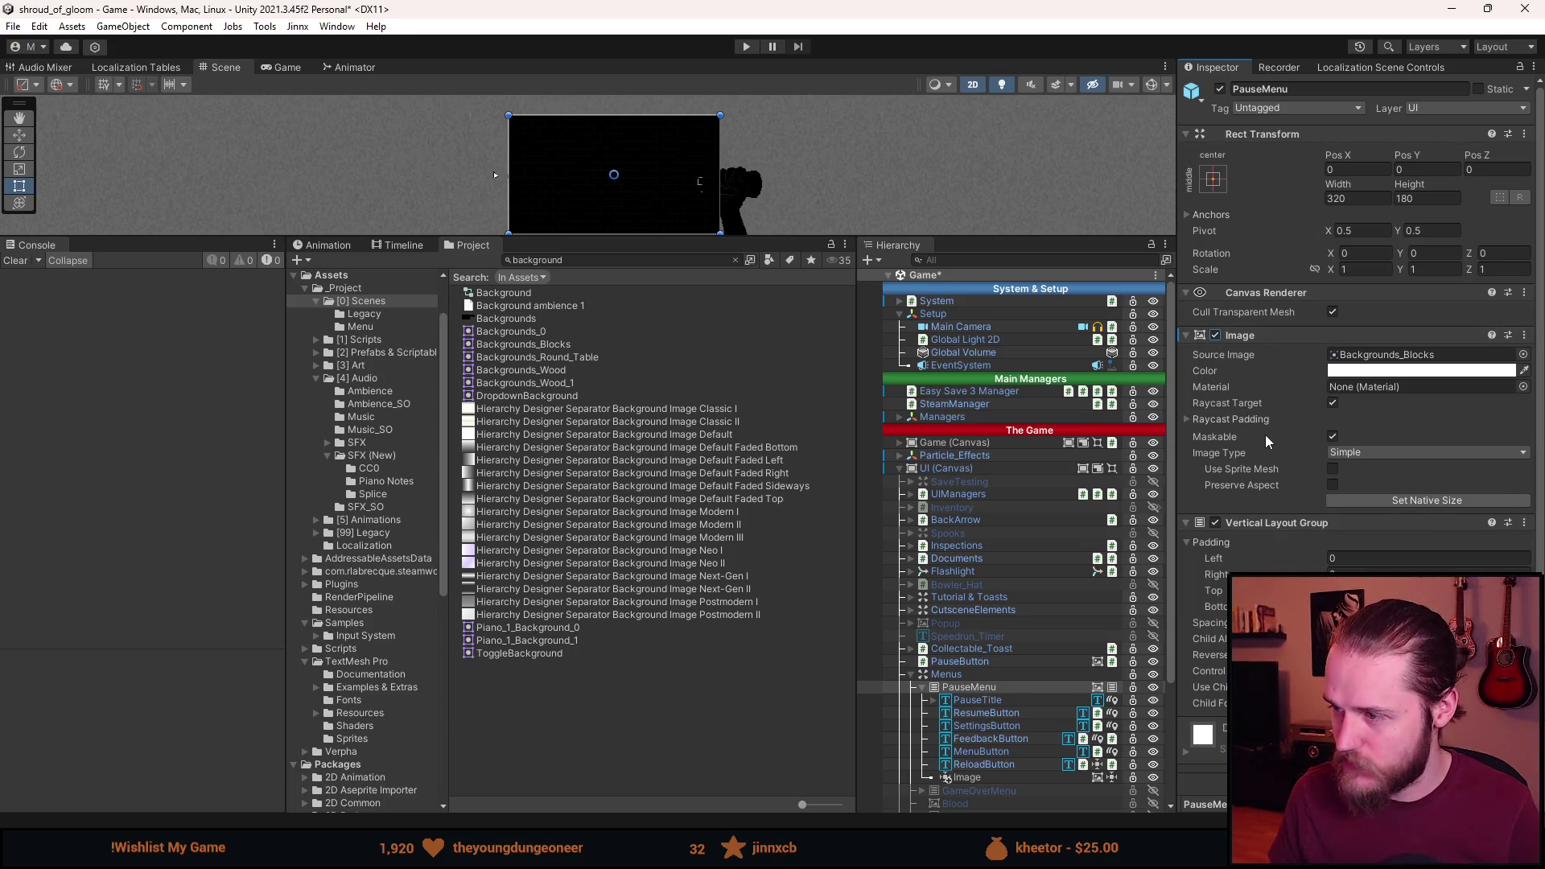
Select PauseMenu's child Image and frame it in the Scene view.
scroll(1265, 434, down, 1)
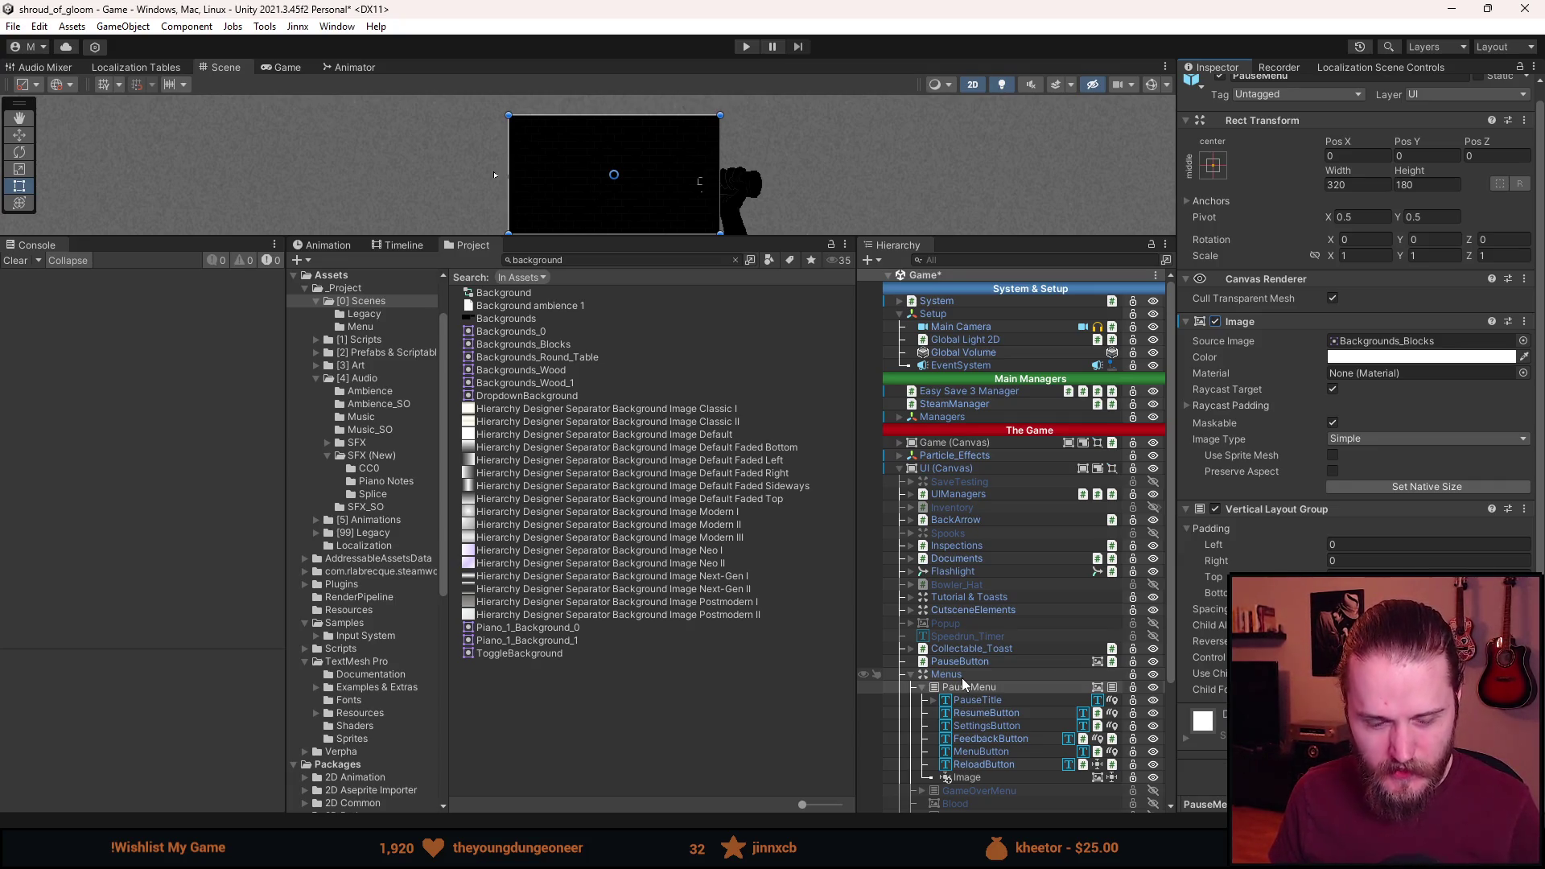
scroll(974, 681, down, 2)
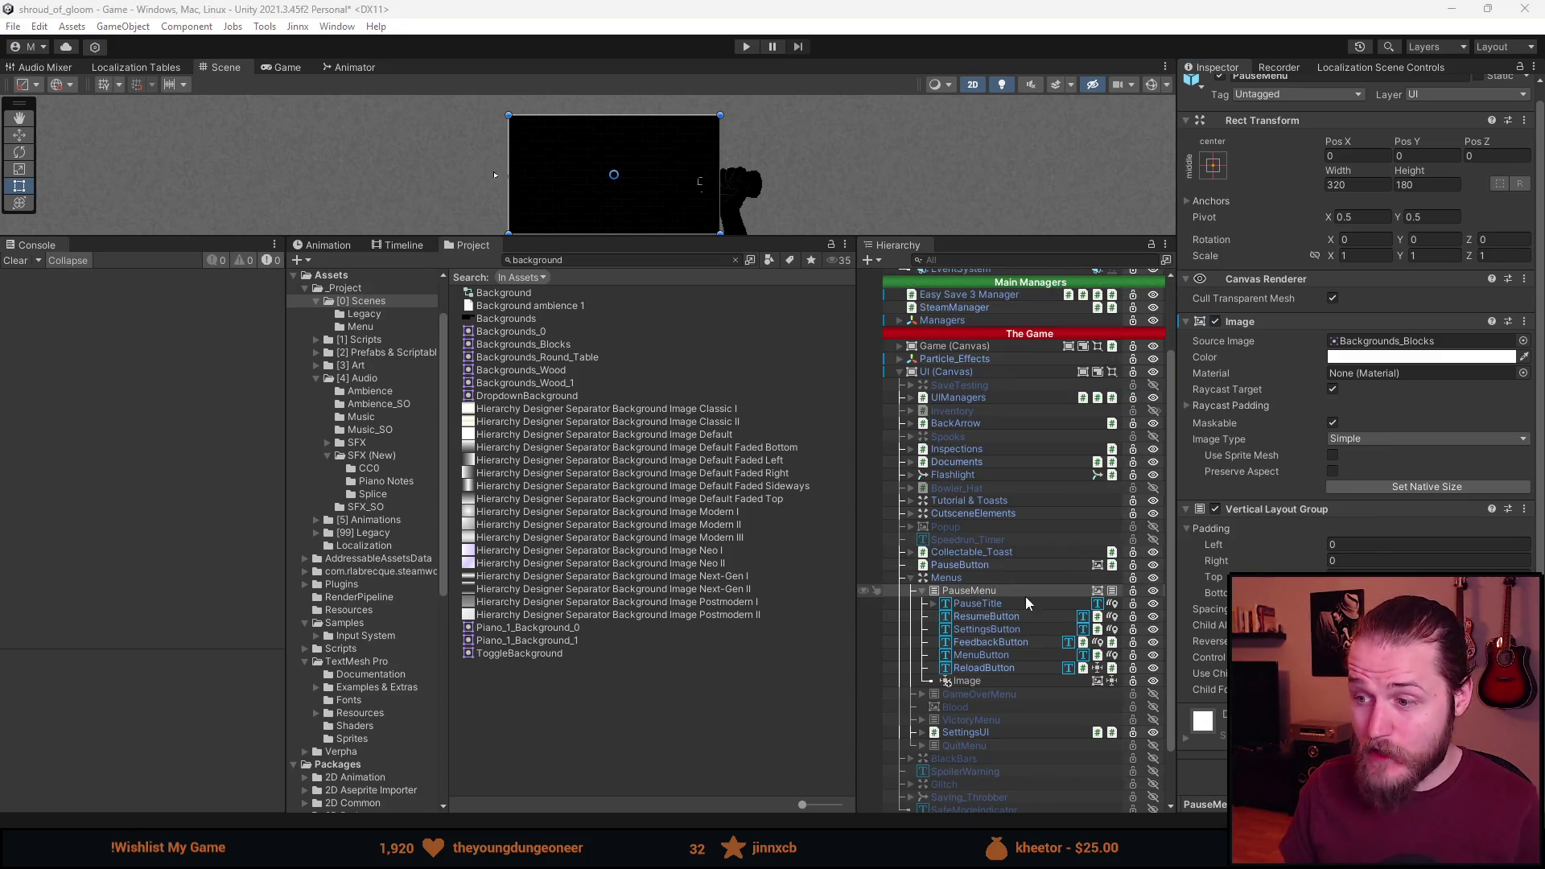
click(988, 682)
key(f)
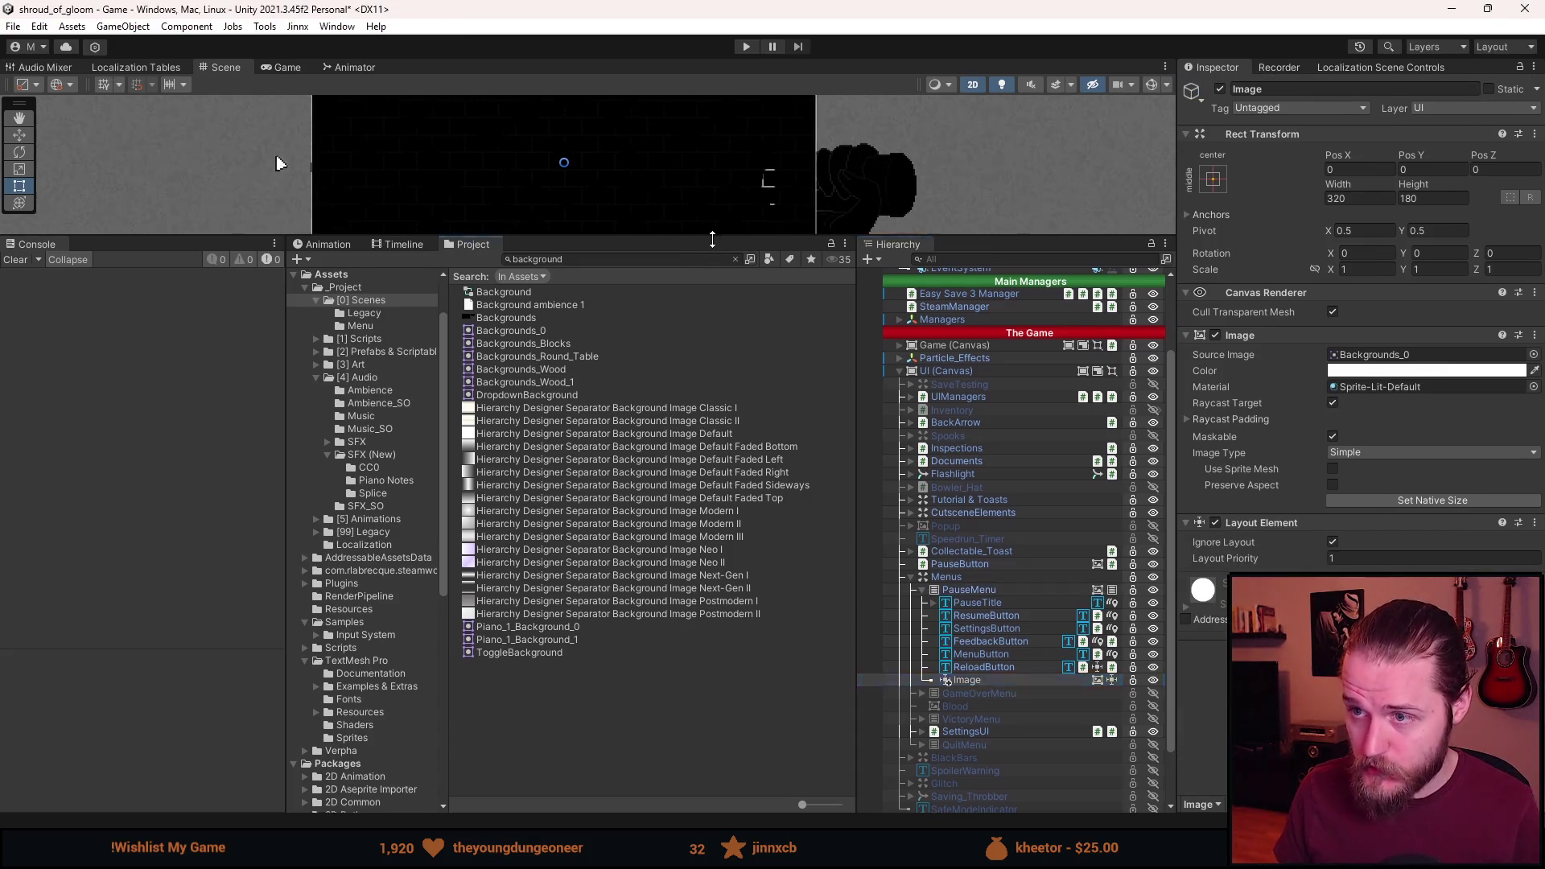
Enlarge the Scene view, zoom and pan, and frame the full black Image rectangle.
drag(709, 240, 708, 438)
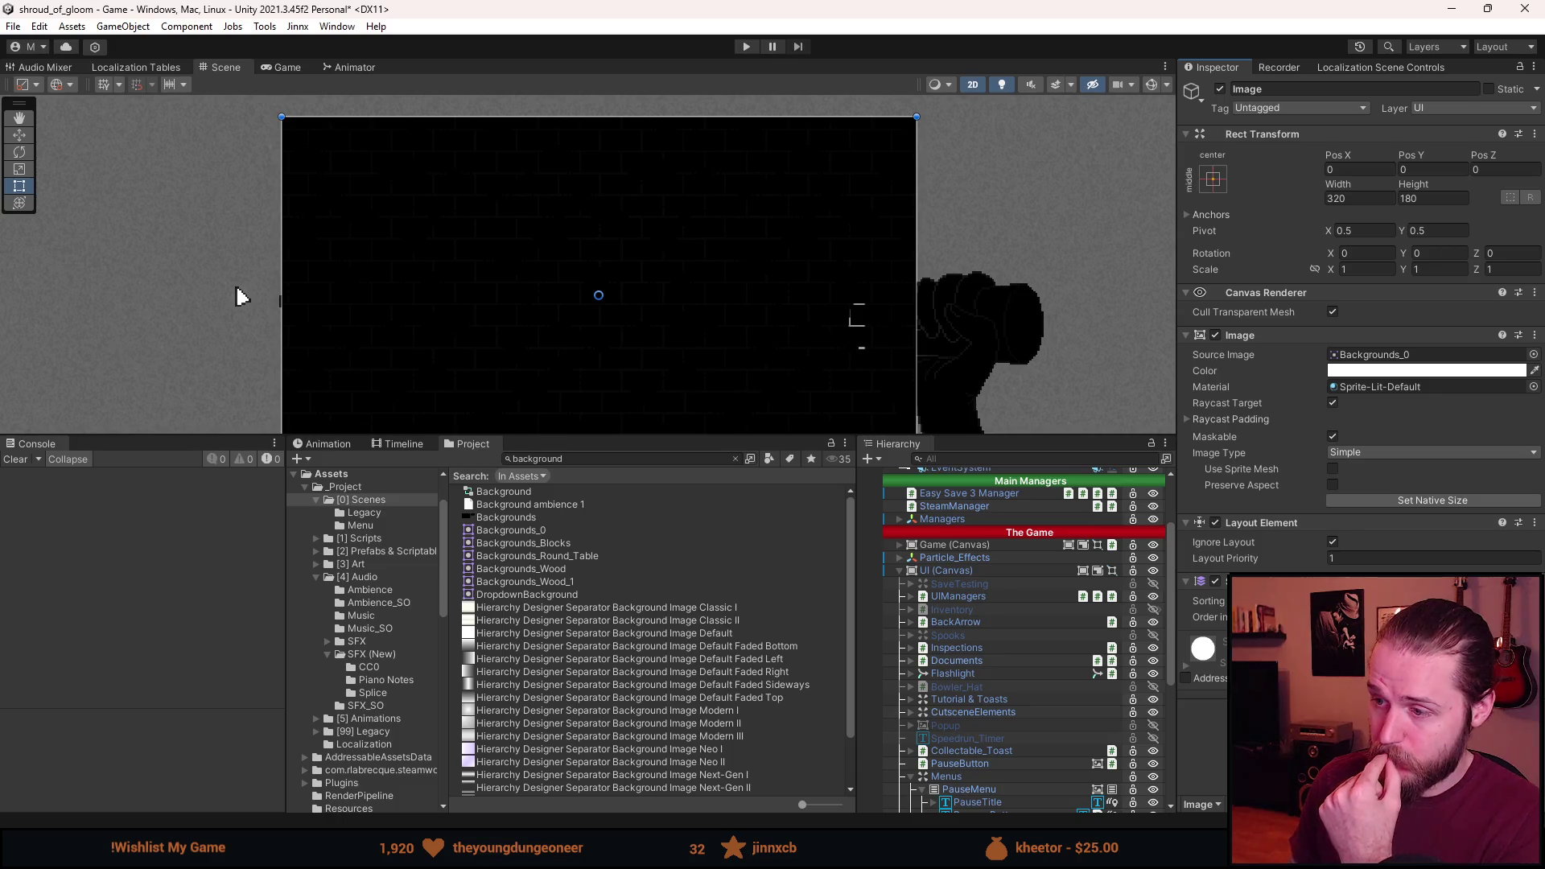
scroll(900, 359, up, 3)
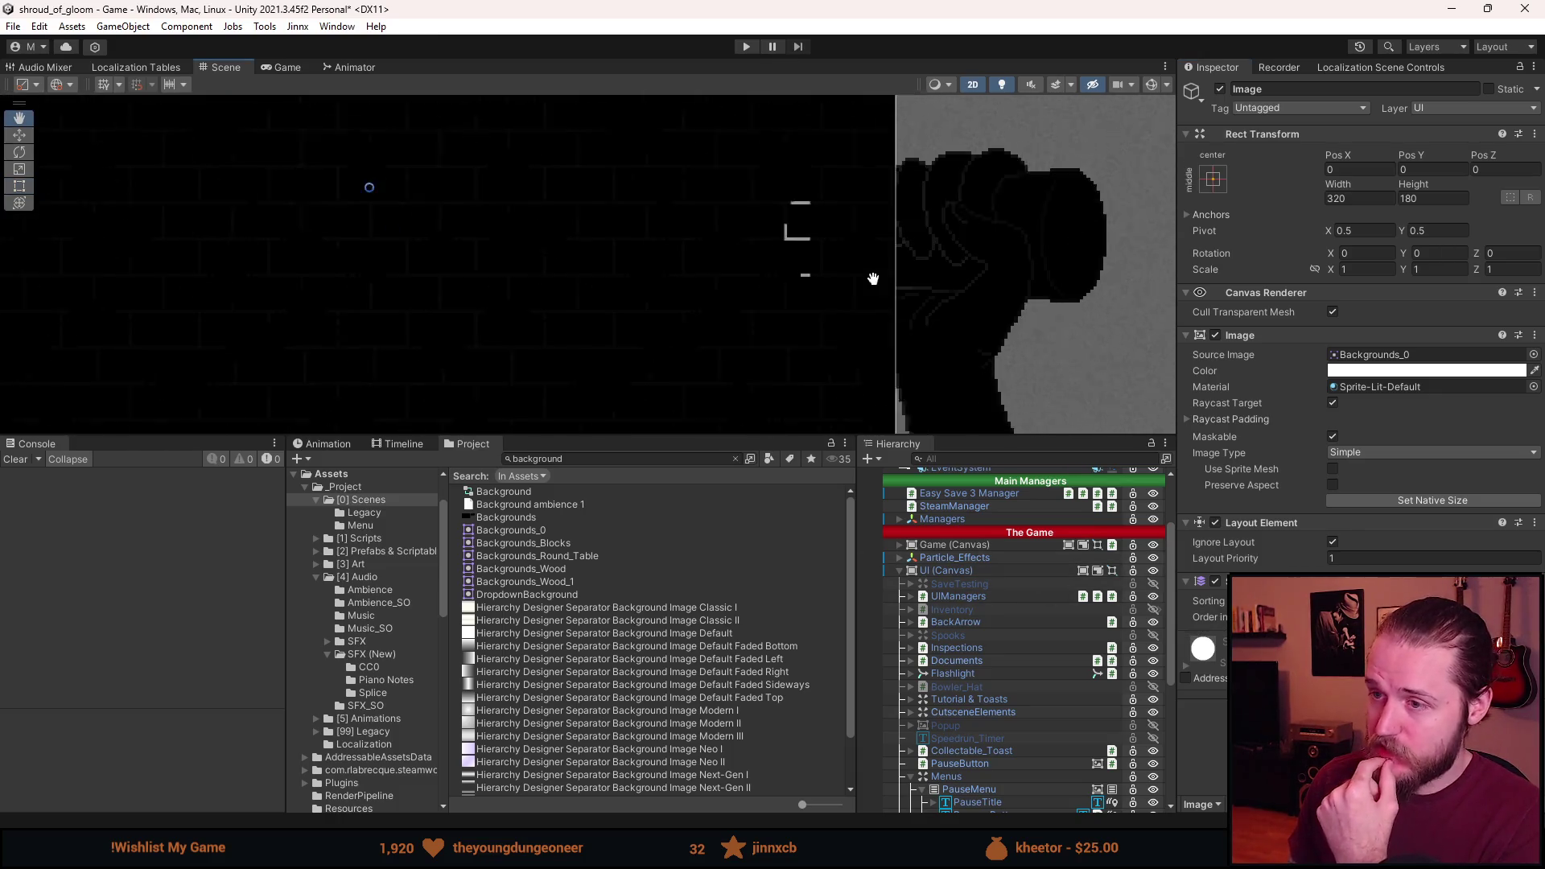
scroll(788, 231, up, 2)
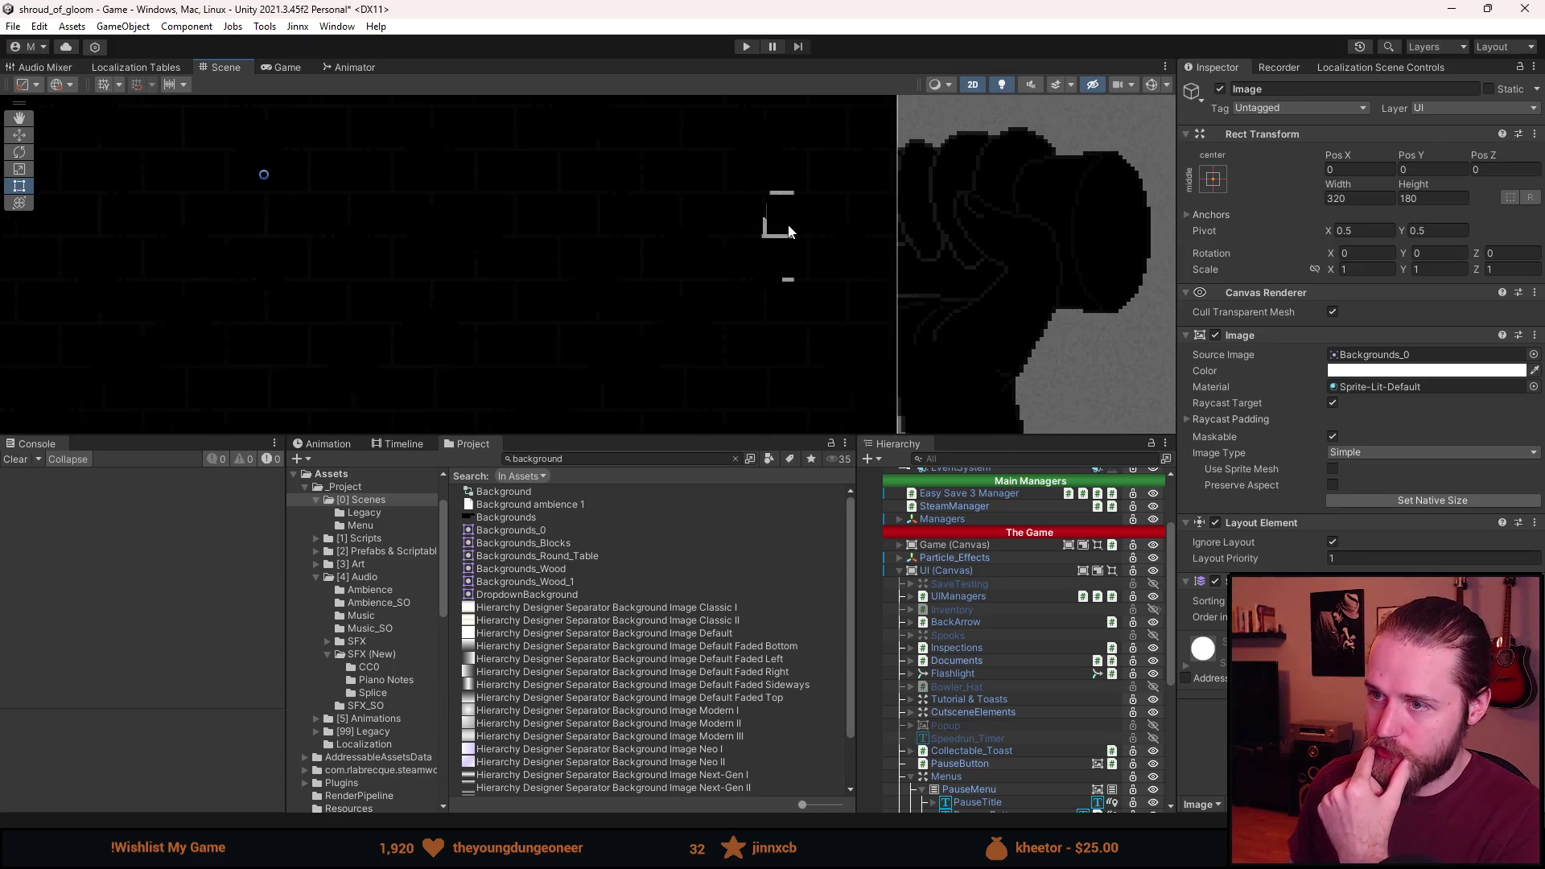
scroll(785, 230, up, 3)
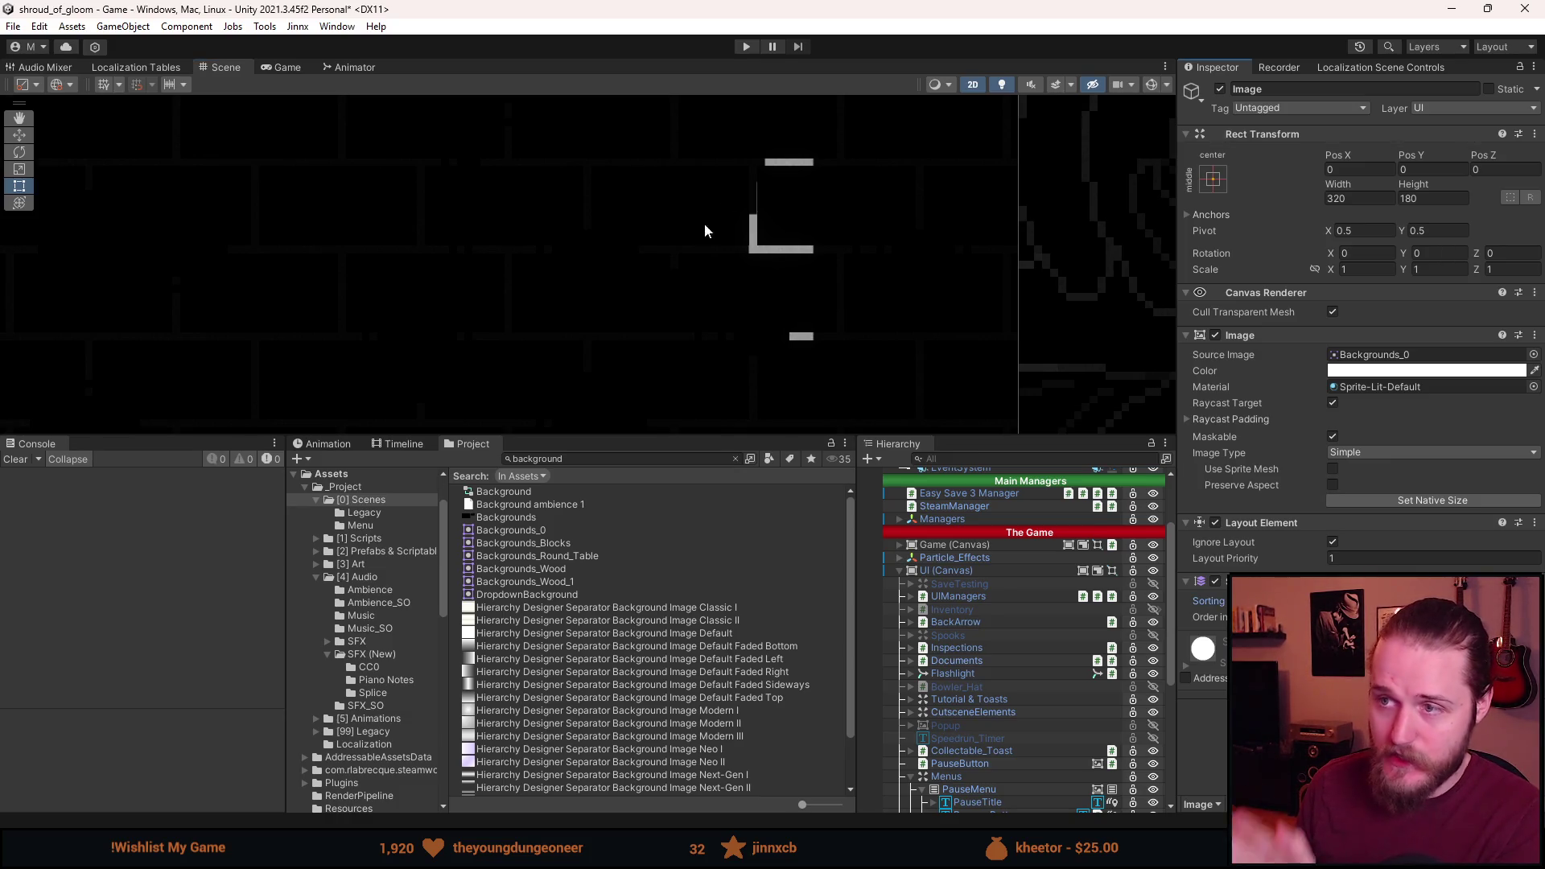
scroll(695, 296, down, 1)
scroll(695, 301, down, 1)
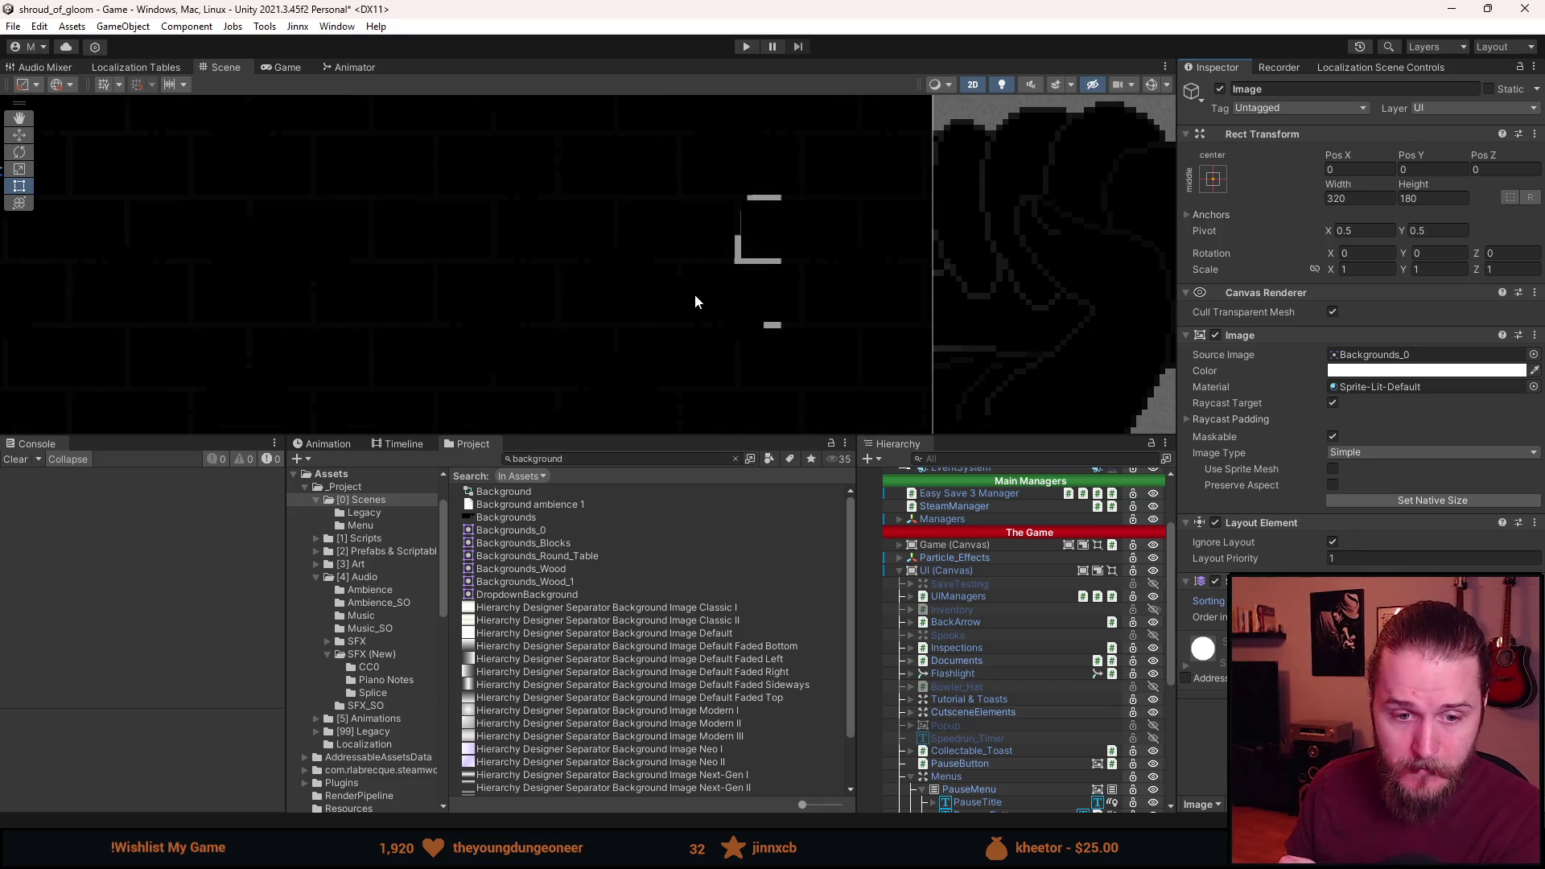
scroll(695, 301, down, 2)
scroll(695, 301, down, 2)
scroll(841, 330, down, 1)
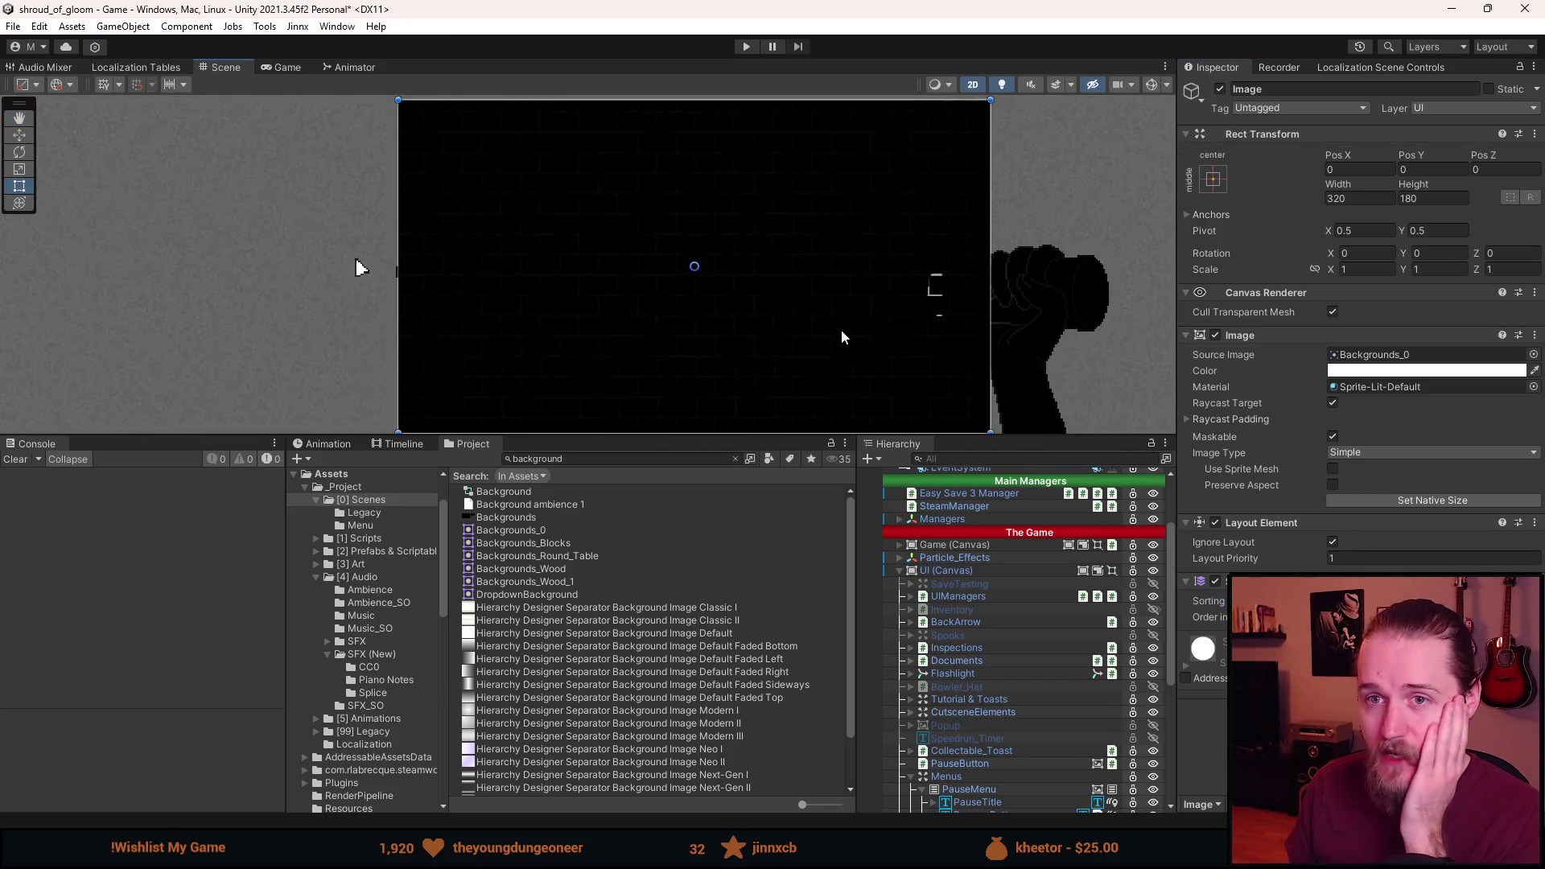
drag(840, 330, 767, 307)
scroll(304, 253, up, 10)
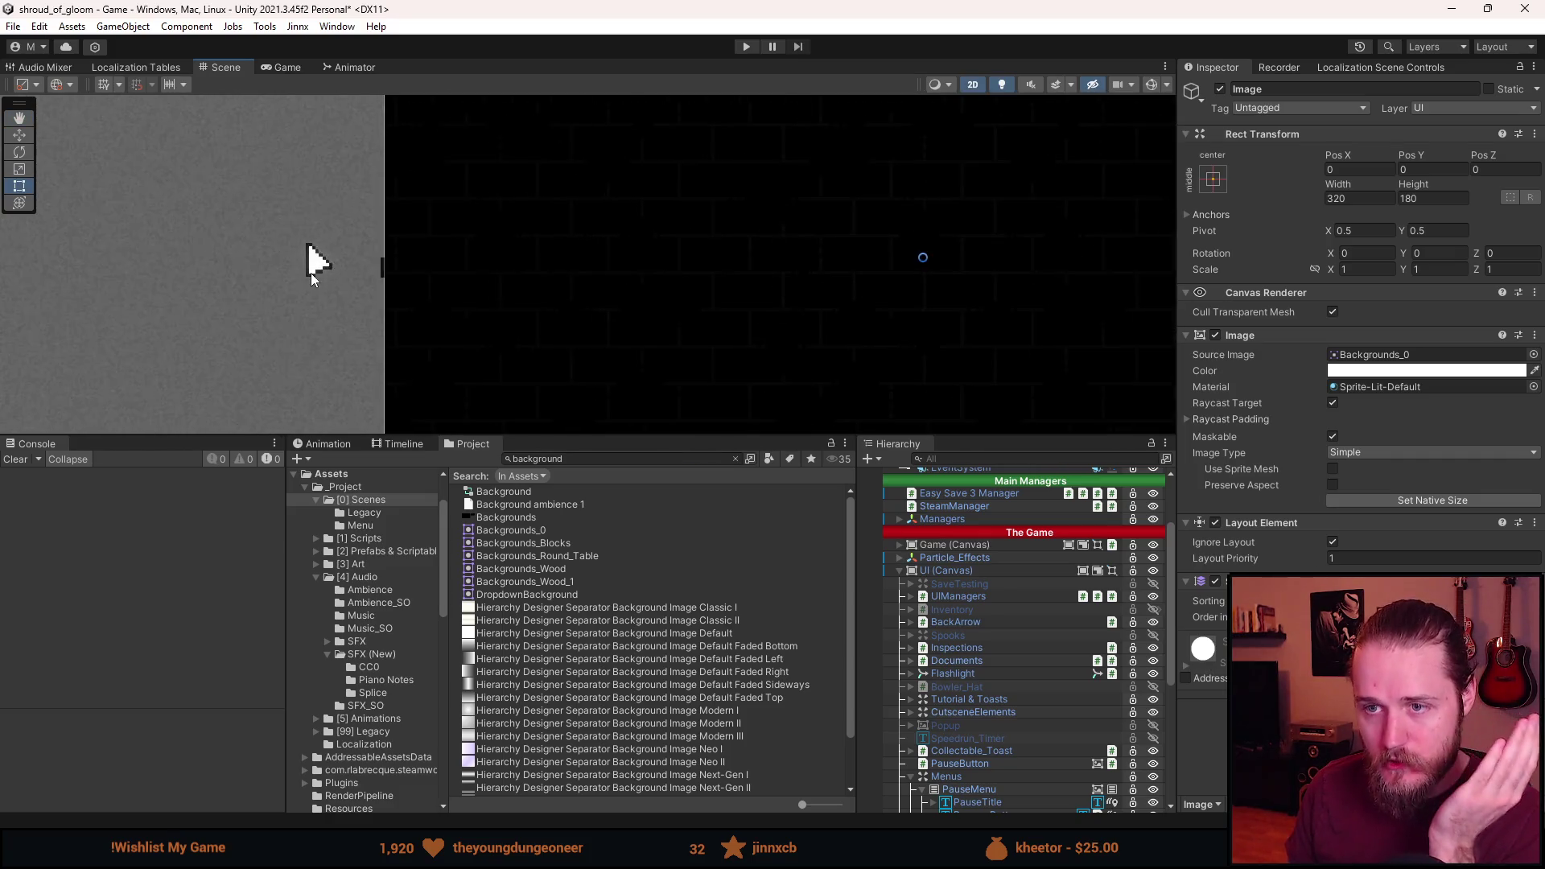
scroll(418, 288, down, 5)
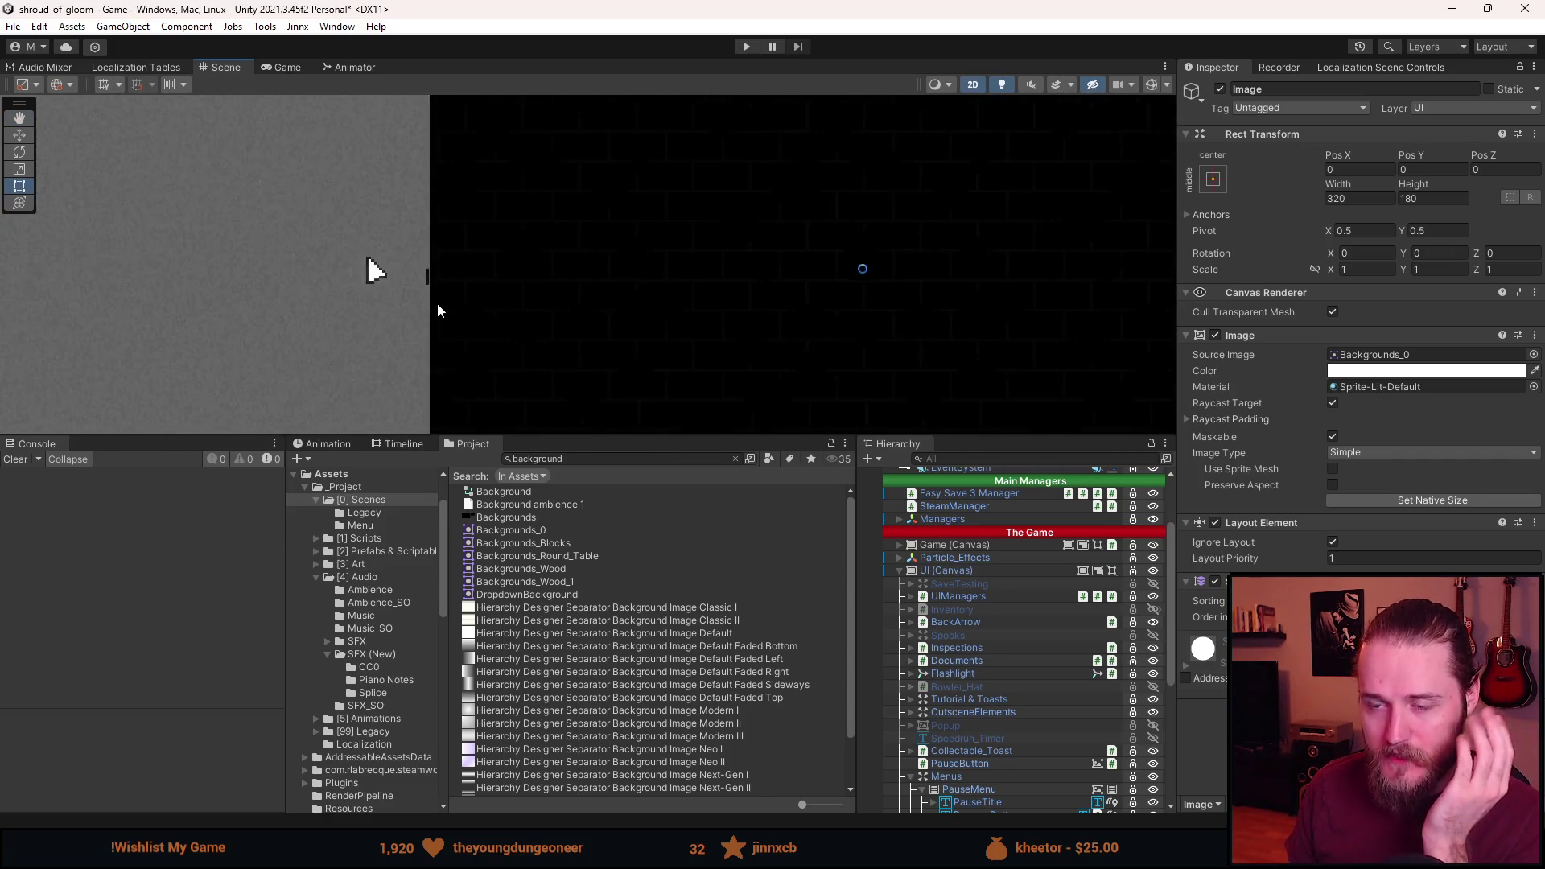
key(f)
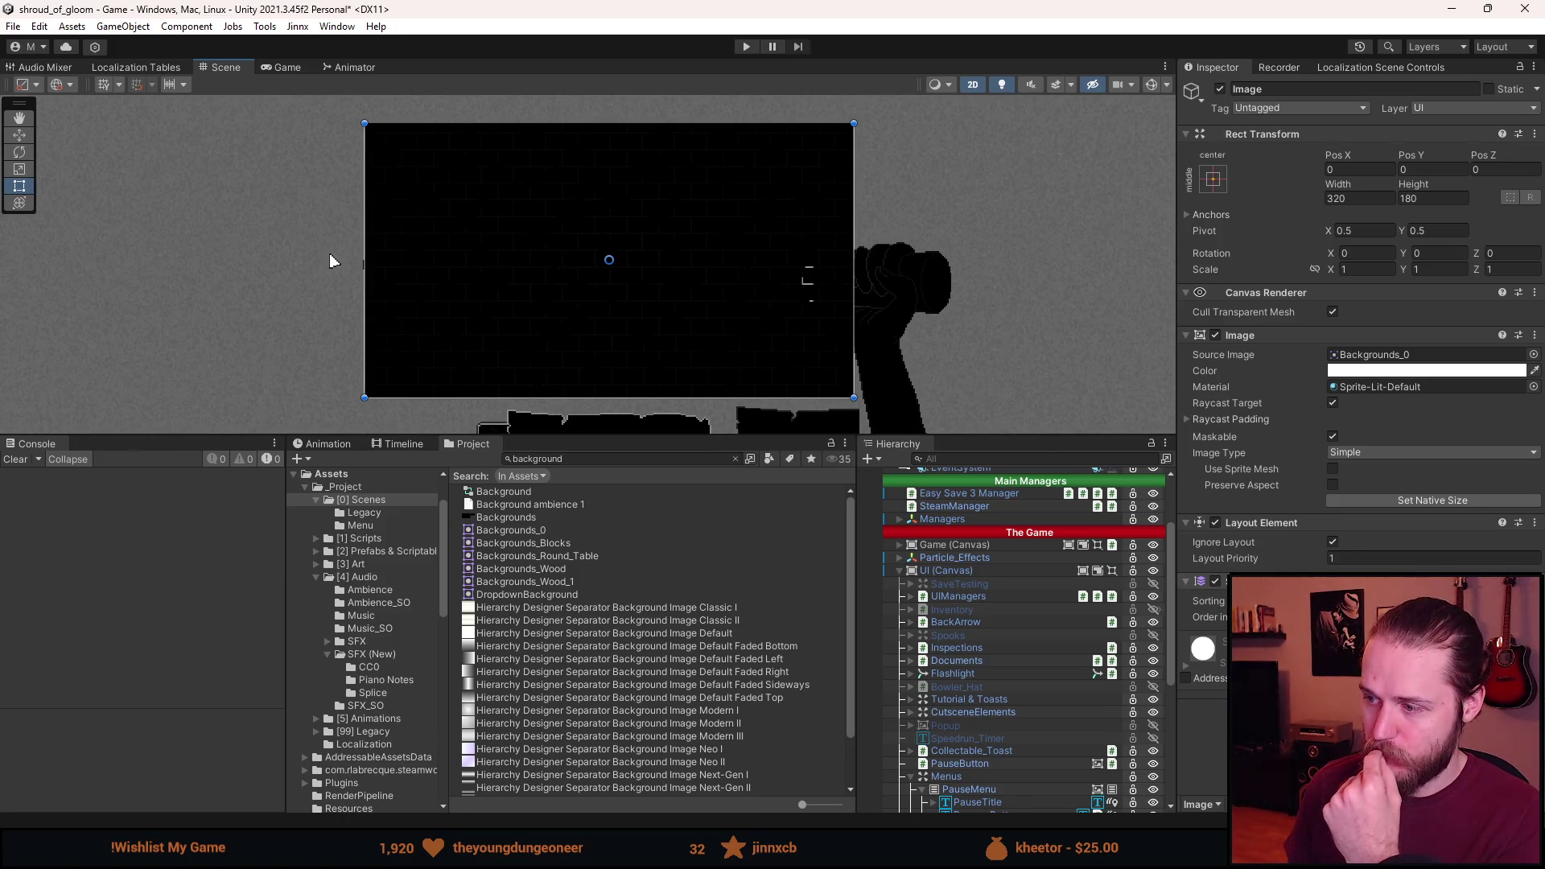
scroll(993, 688, down, 3)
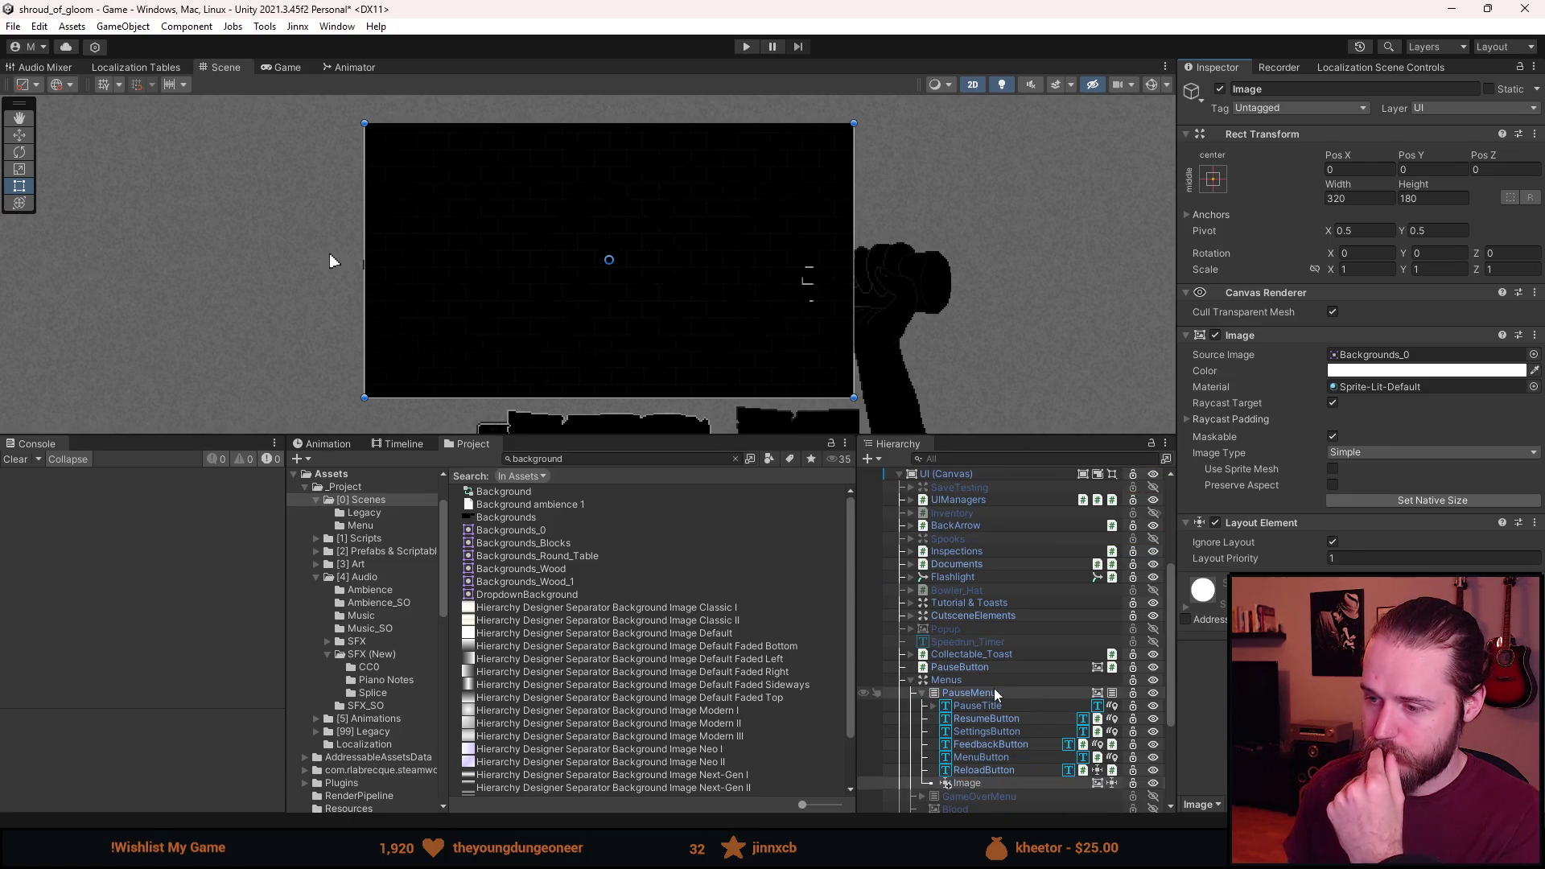
Make the Image a child of Menu (Canvas) in the Hierarchy.
scroll(995, 690, down, 3)
scroll(994, 691, down, 2)
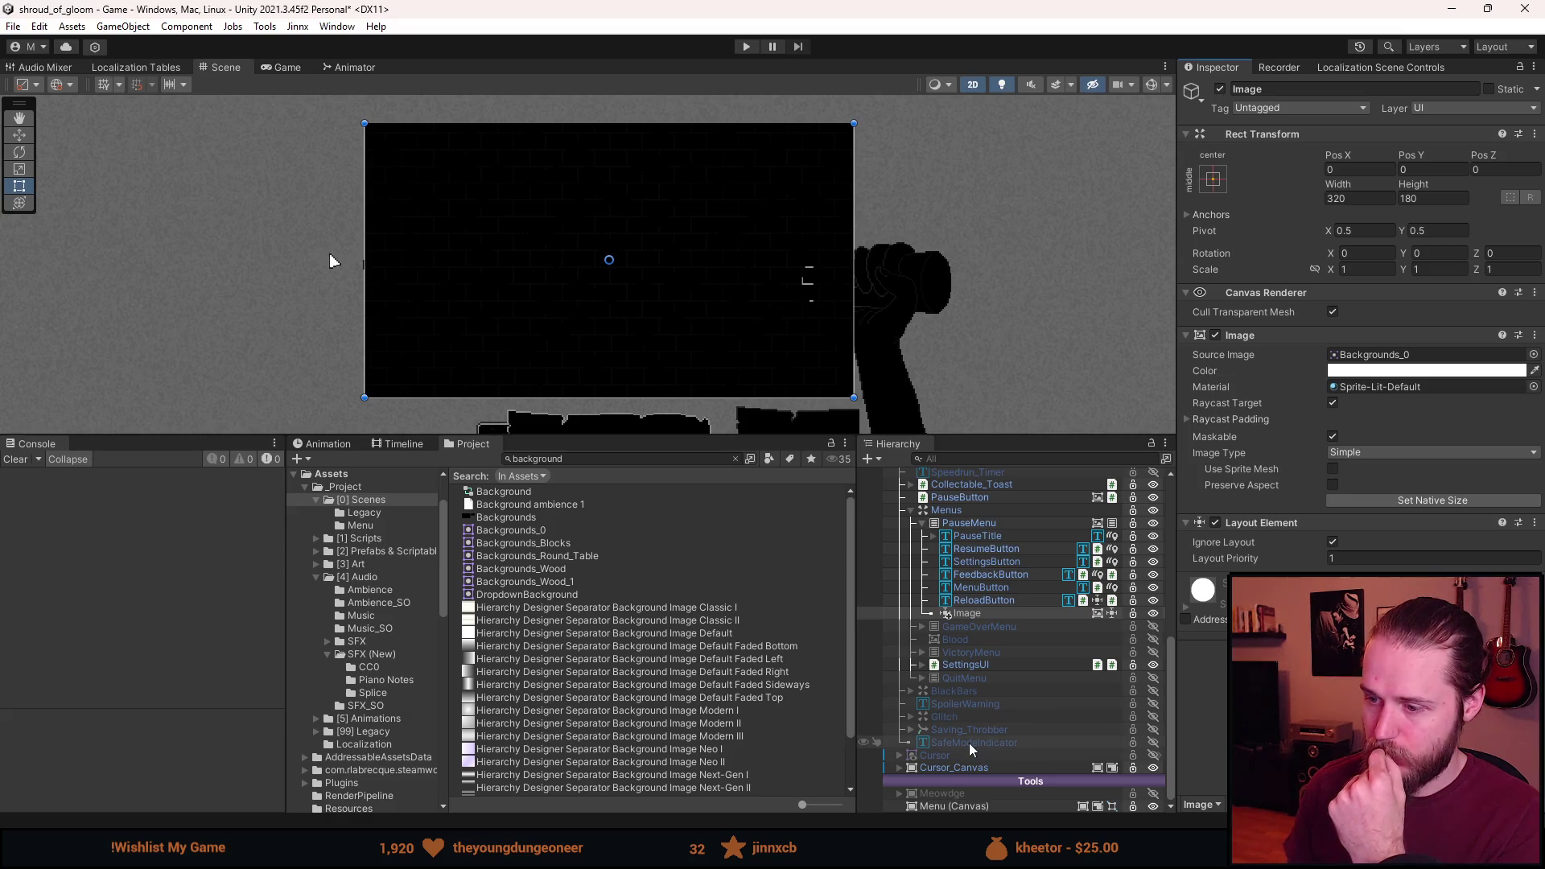
click(969, 806)
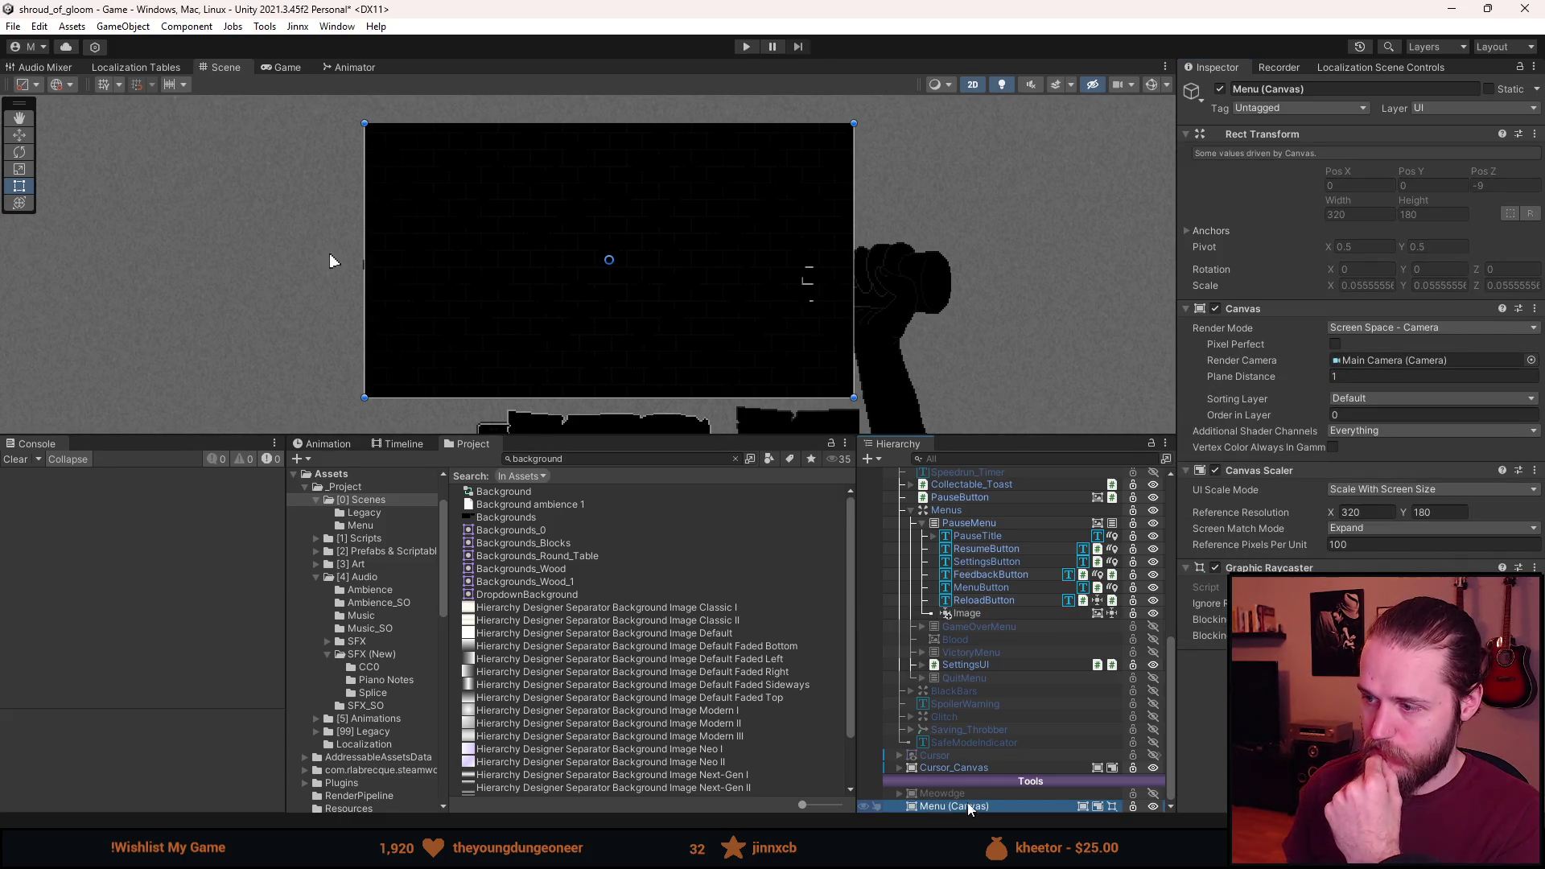
drag(977, 616, 964, 804)
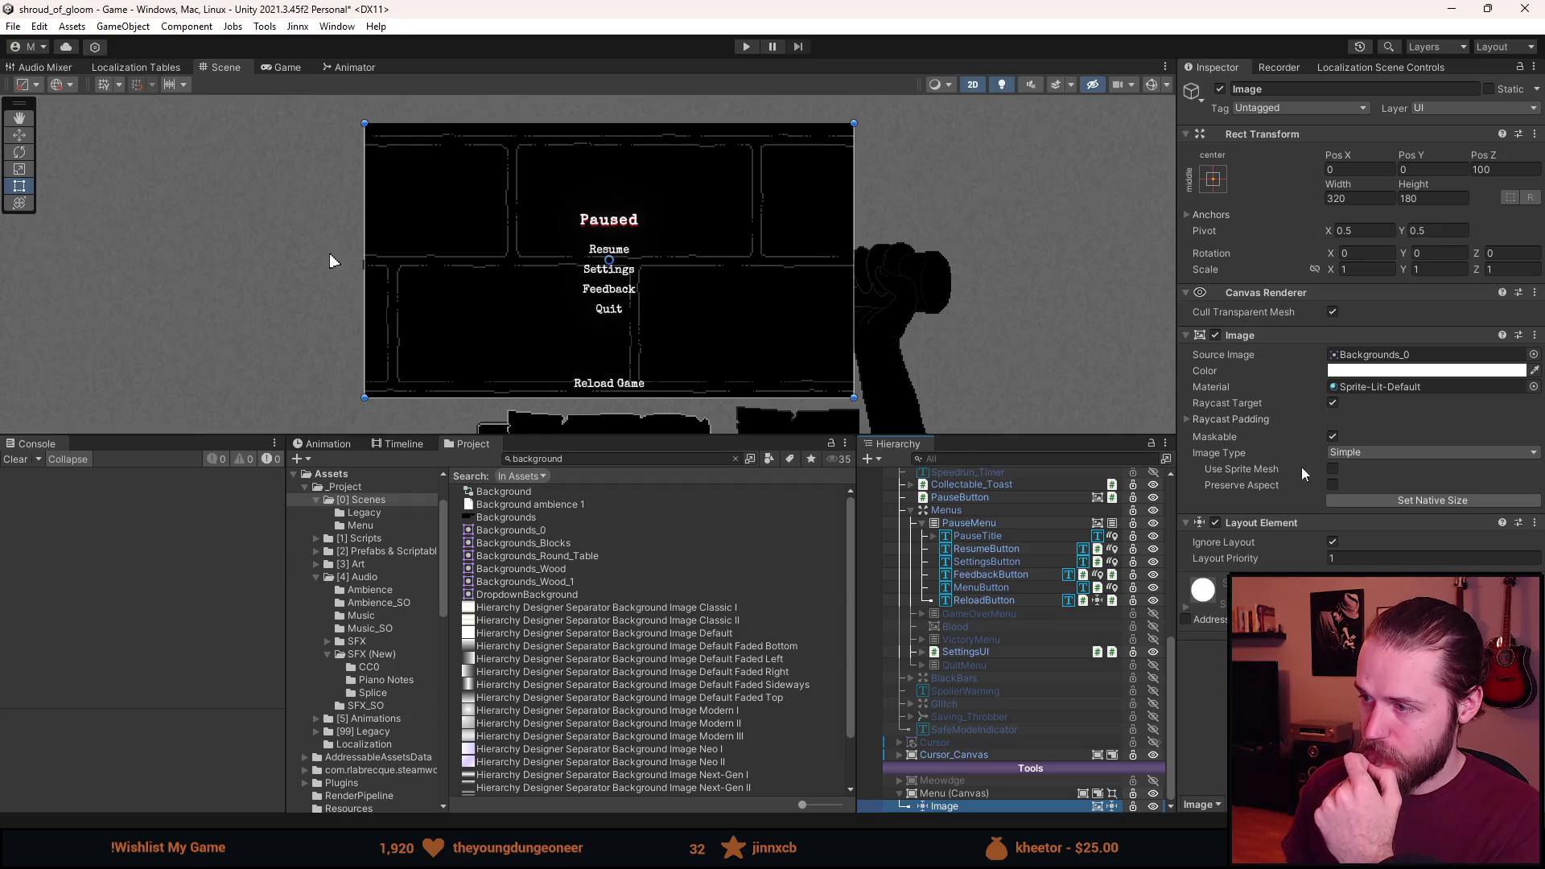
Set the Menu (Canvas) Sorting Layer to Menu.
click(954, 793)
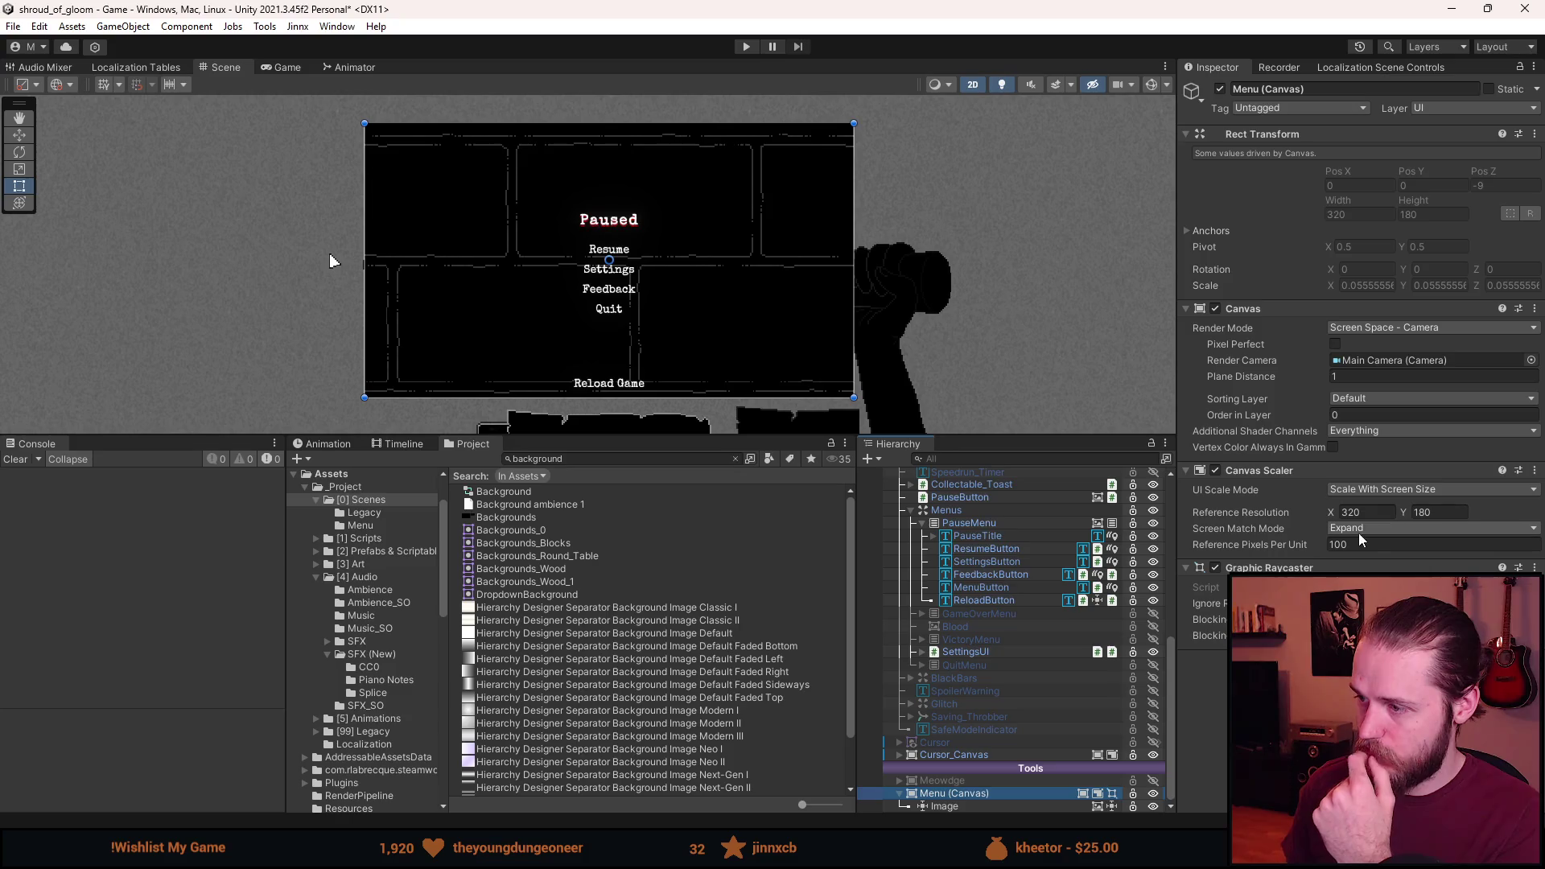
click(1362, 406)
click(1384, 505)
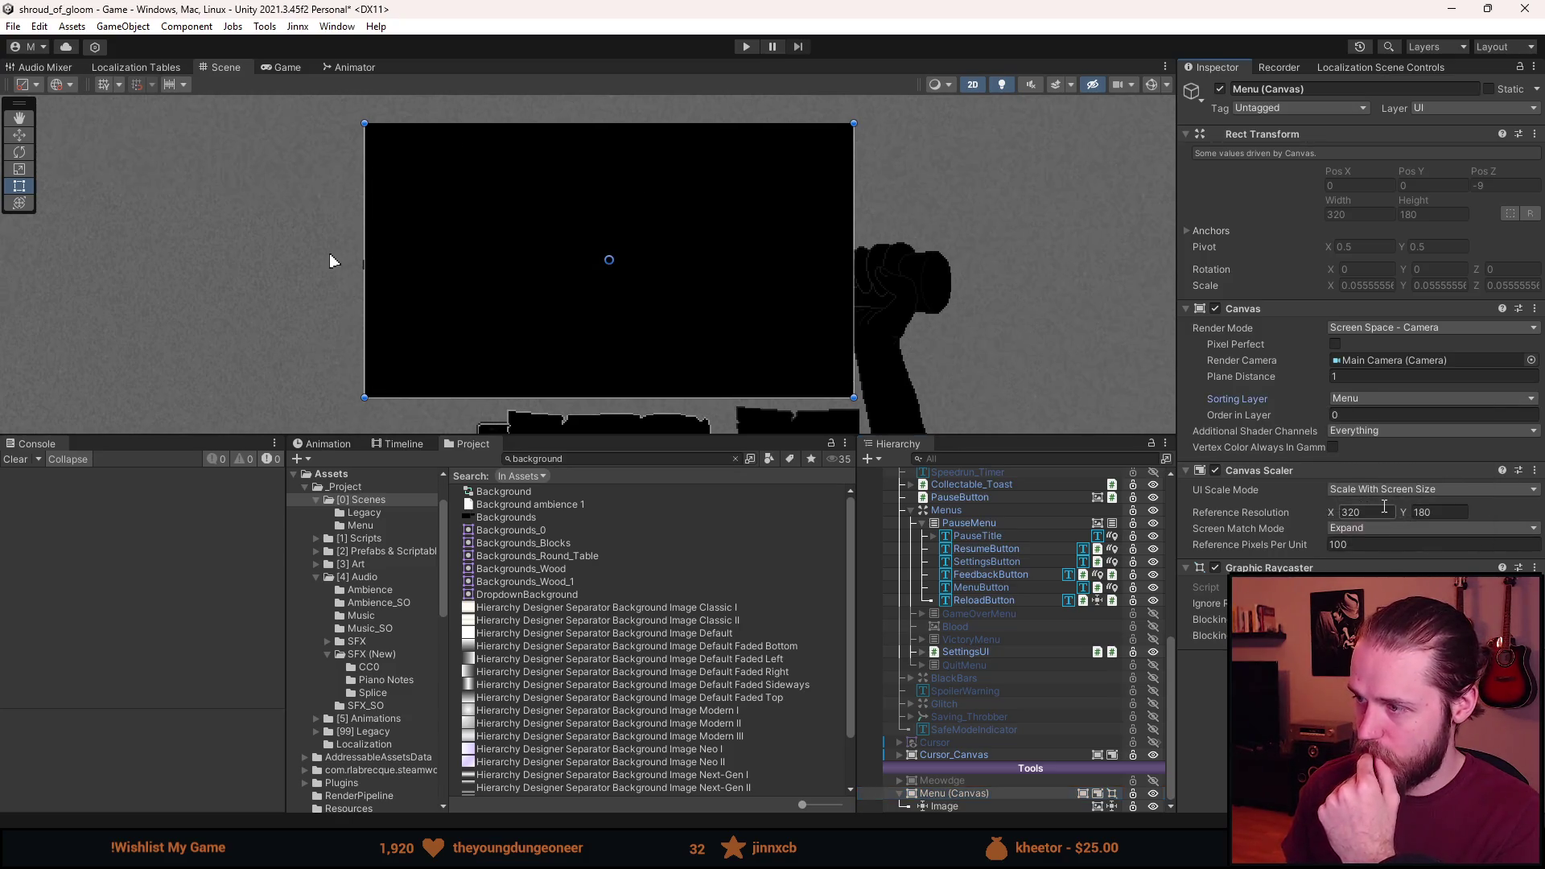
scroll(838, 264, up, 3)
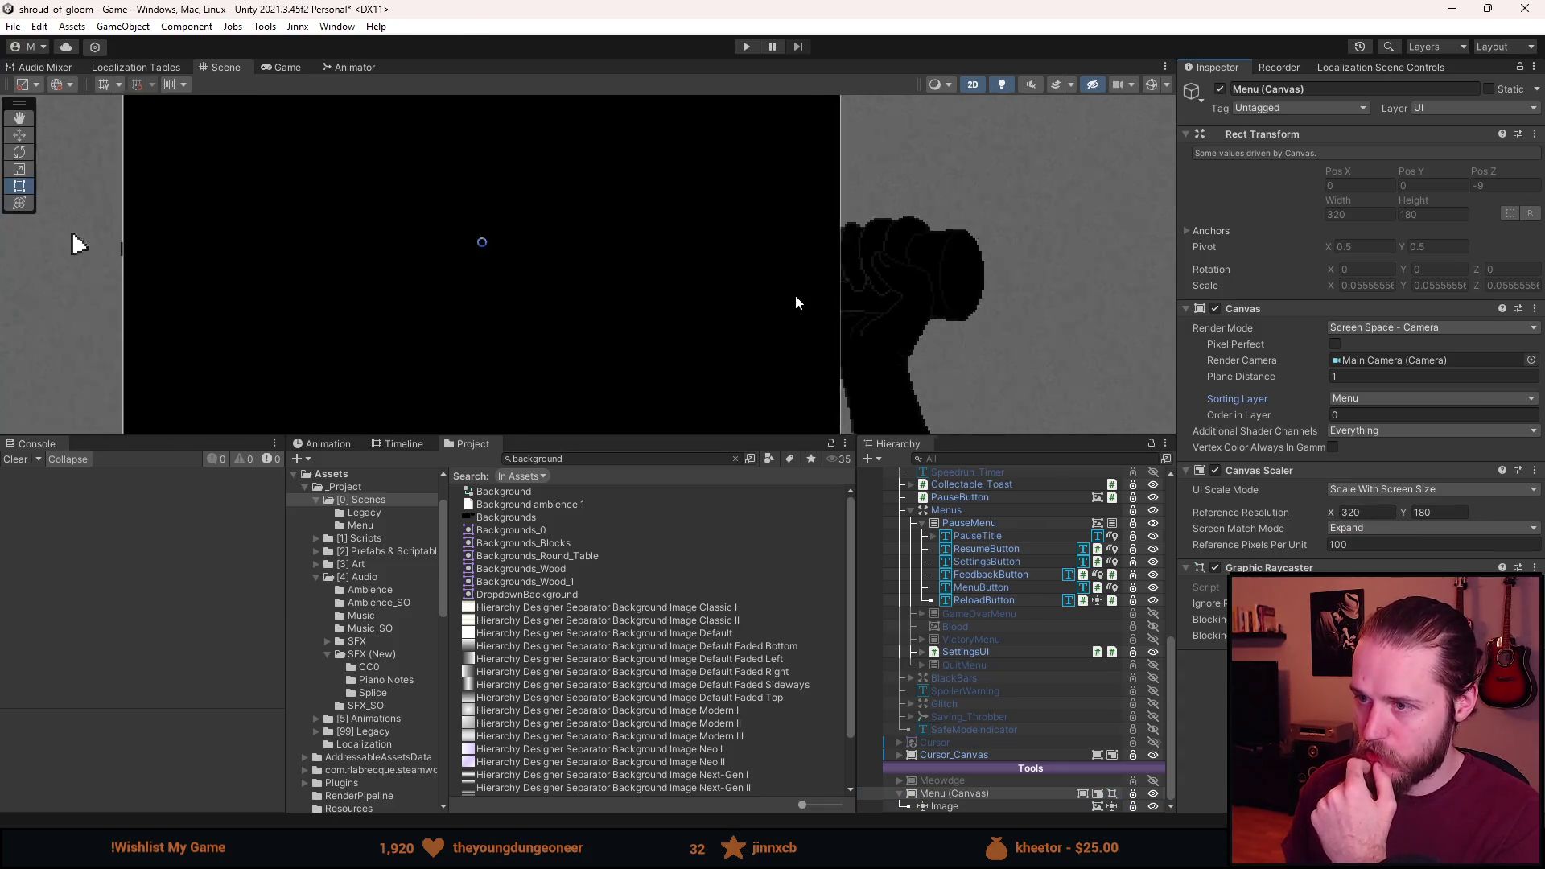
Select the Image under Menu (Canvas) and recentre the Scene view on the canvas.
click(982, 807)
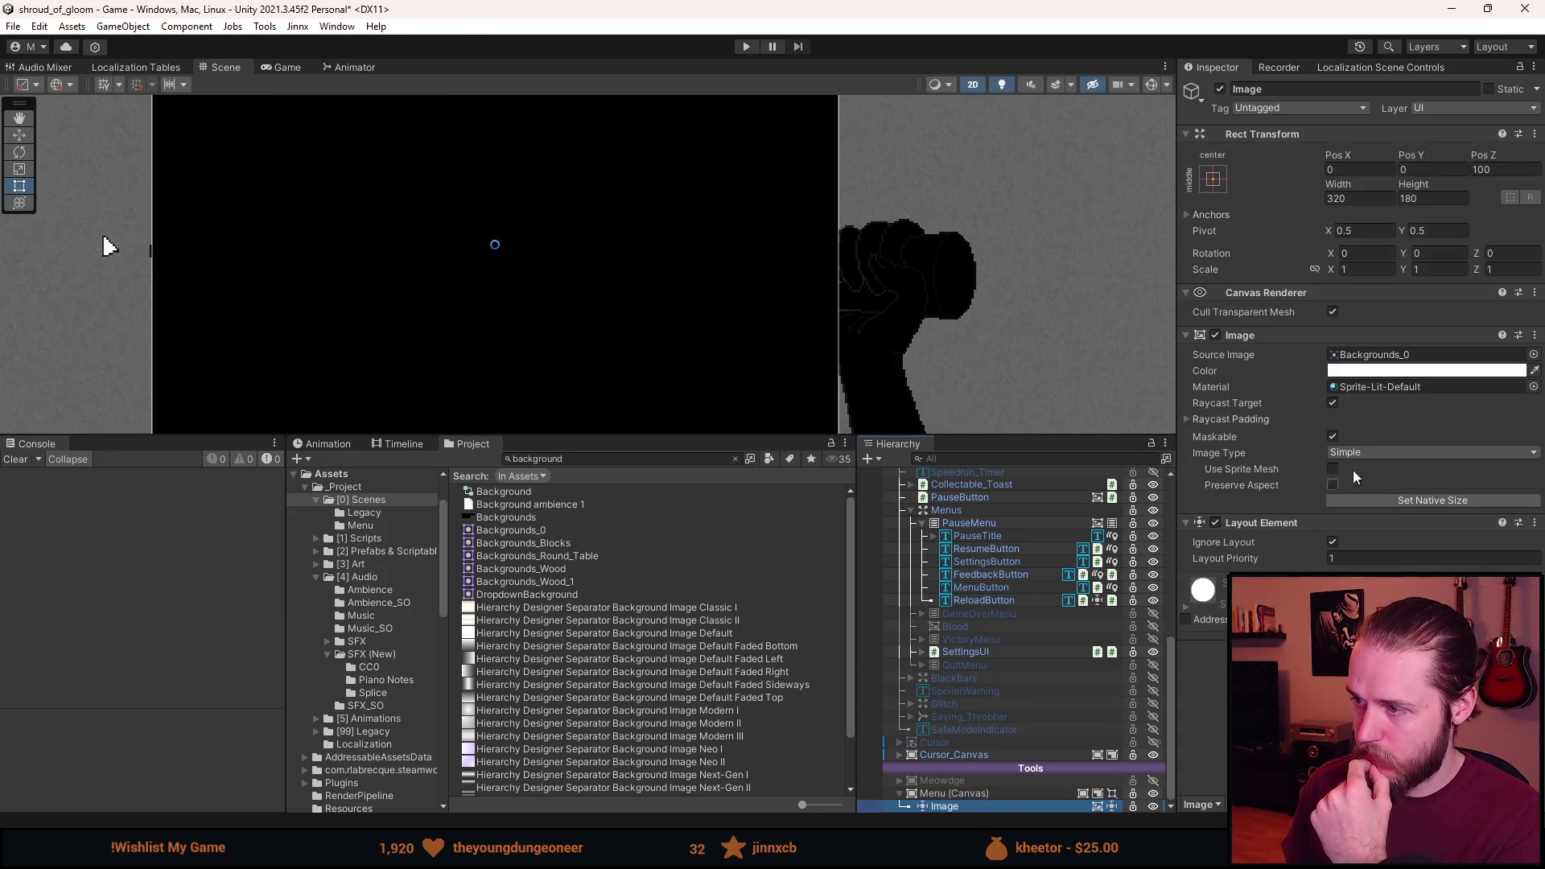
drag(450, 262, 545, 282)
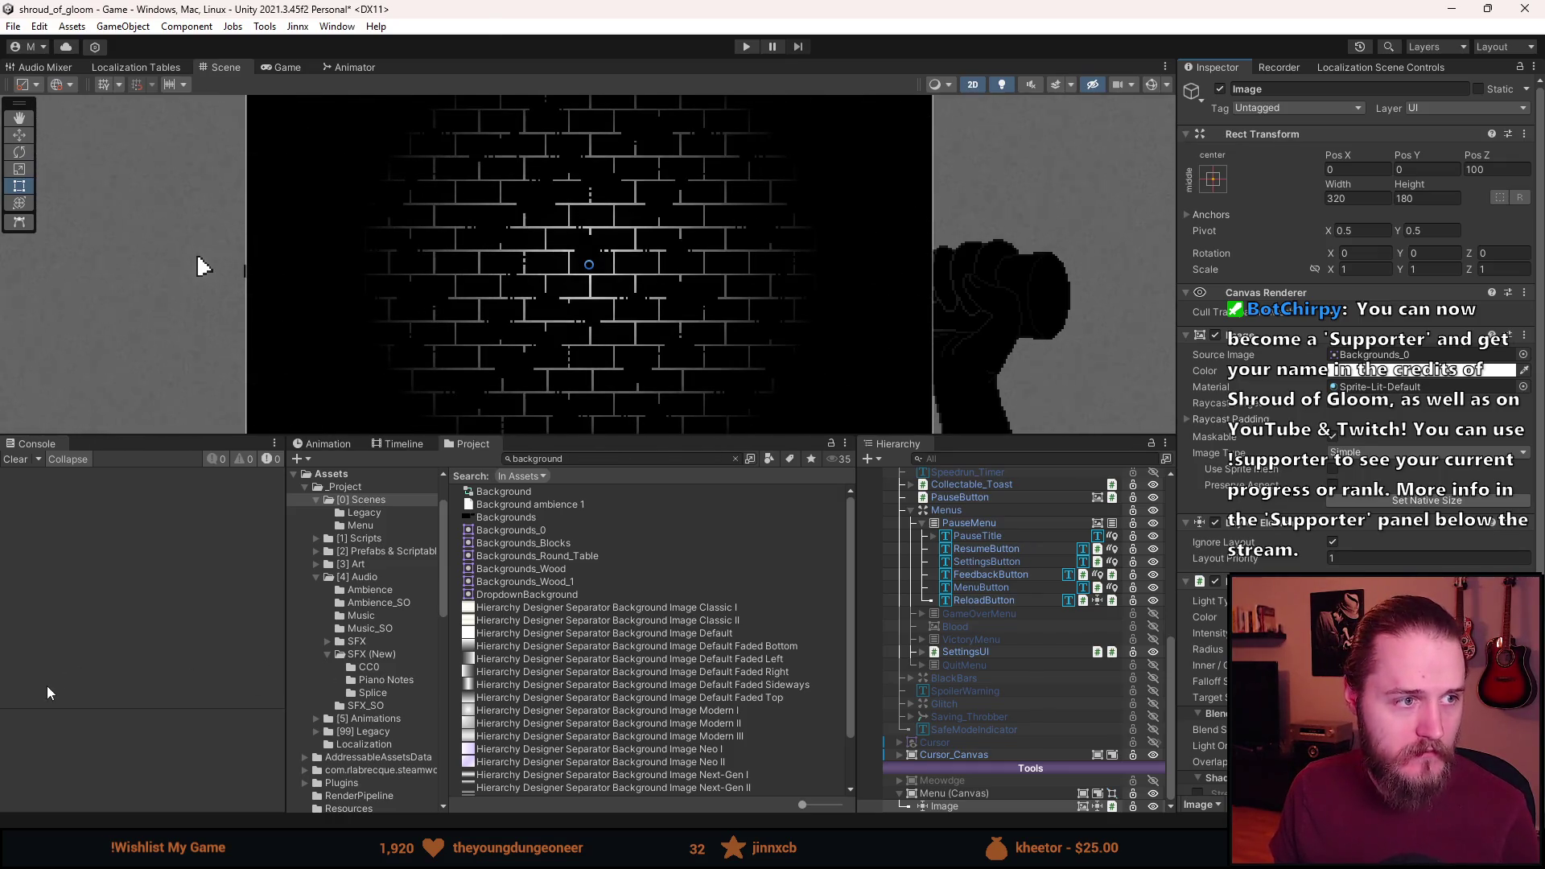
scroll(422, 312, down, 5)
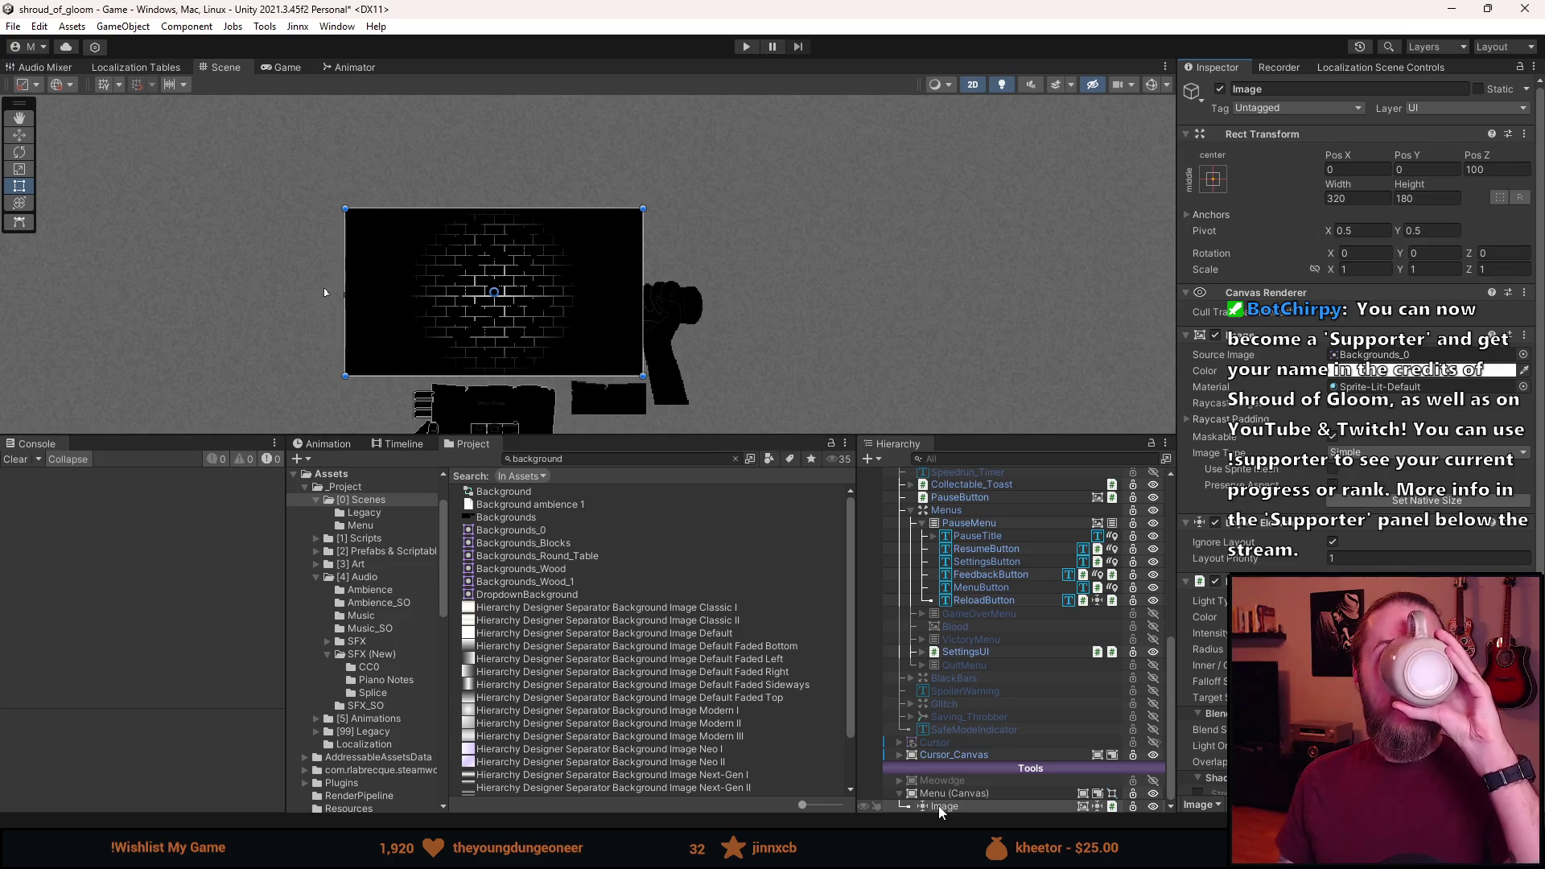
click(968, 806)
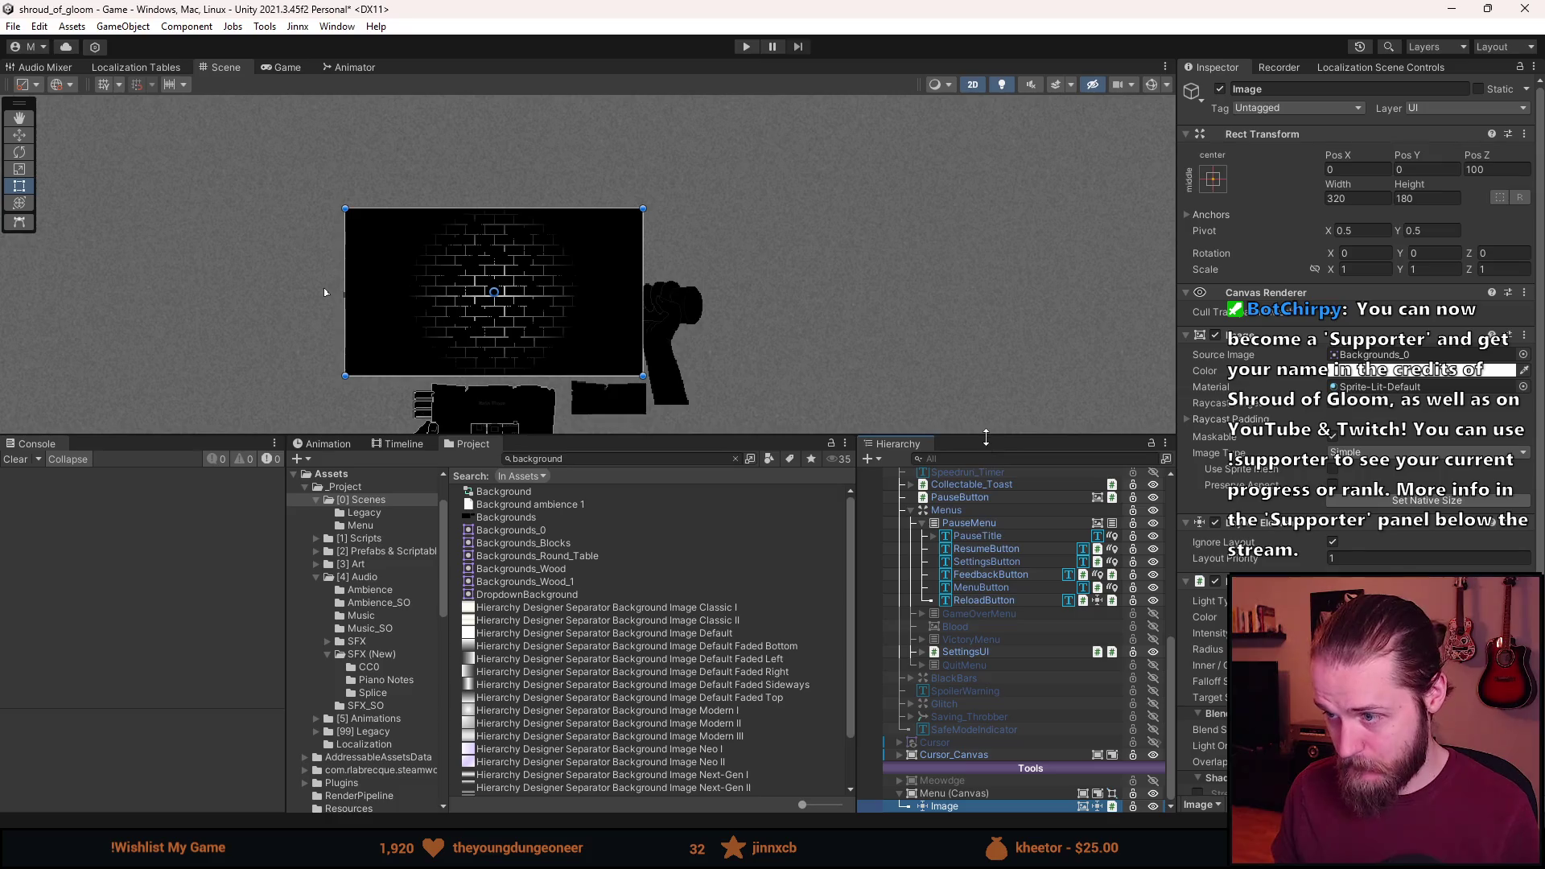
drag(983, 436, 982, 398)
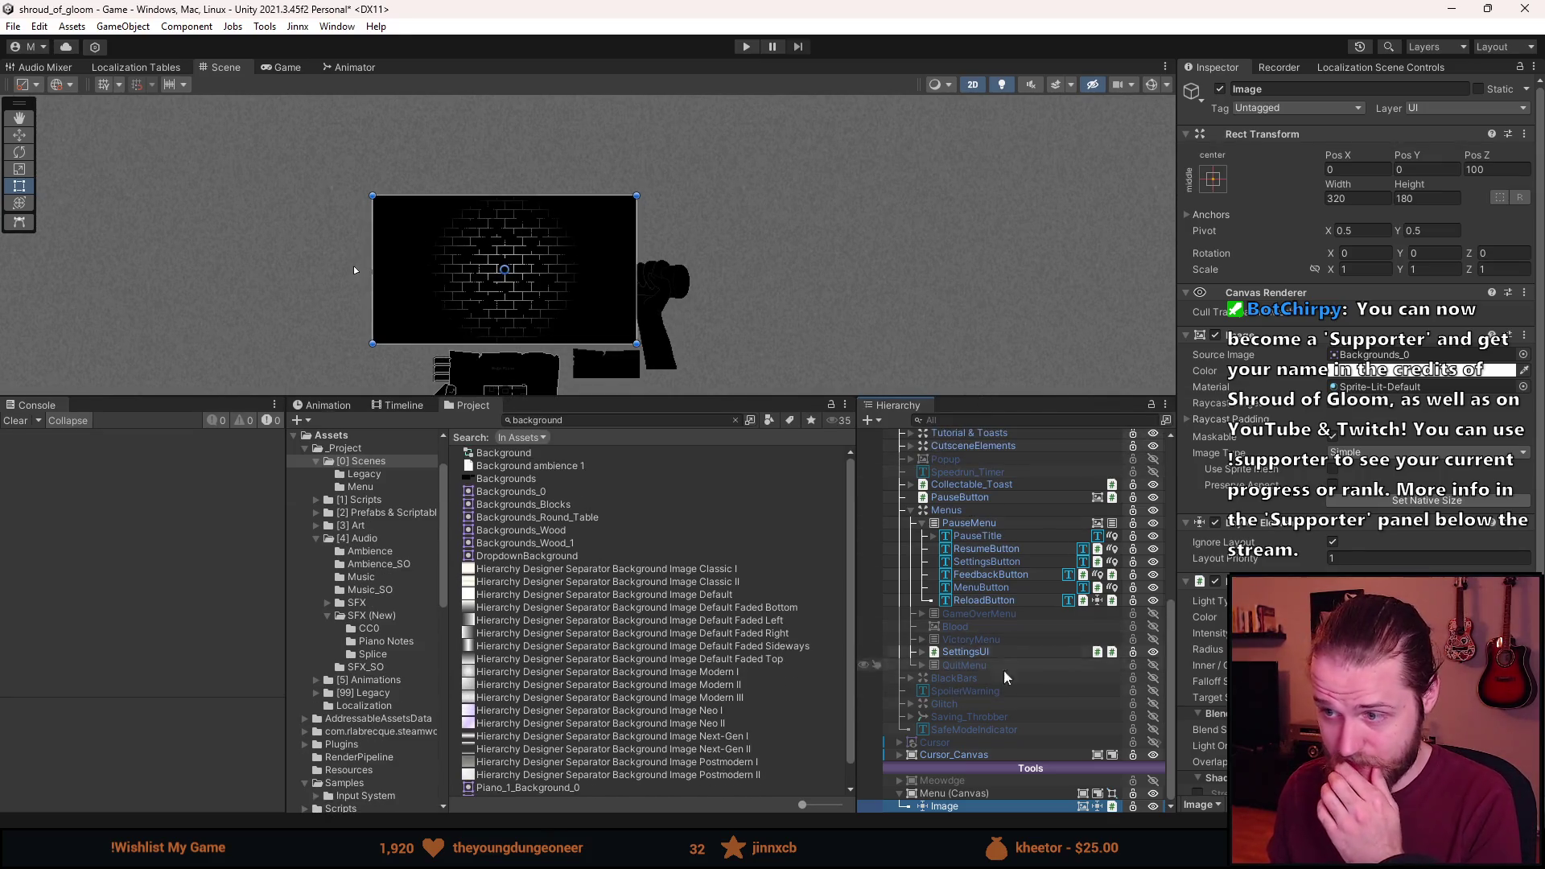
scroll(991, 681, up, 3)
scroll(991, 681, down, 3)
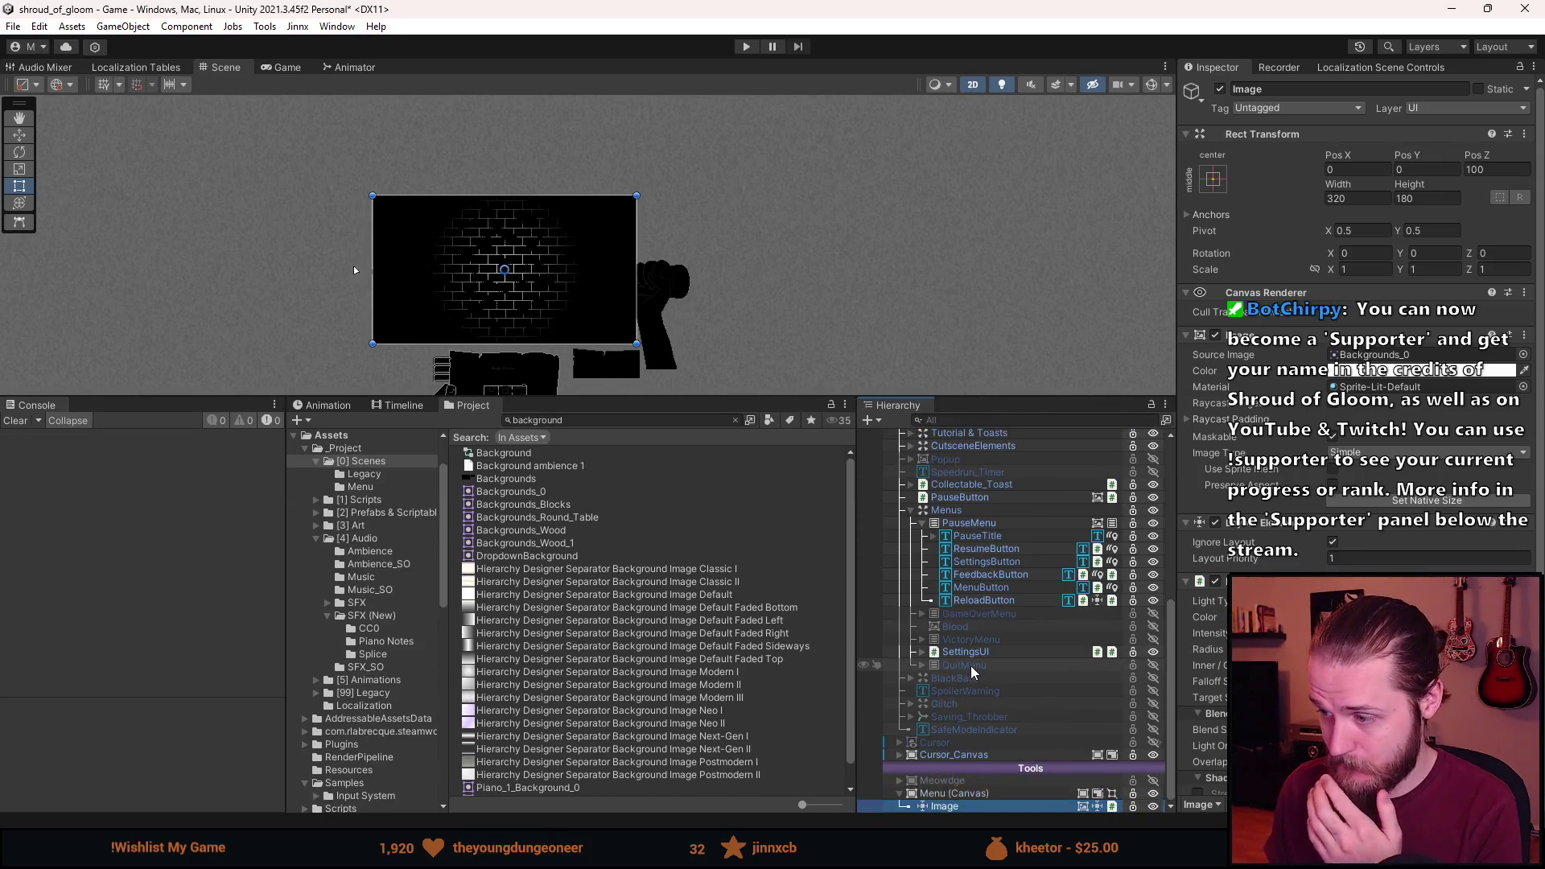
scroll(1207, 636, down, 5)
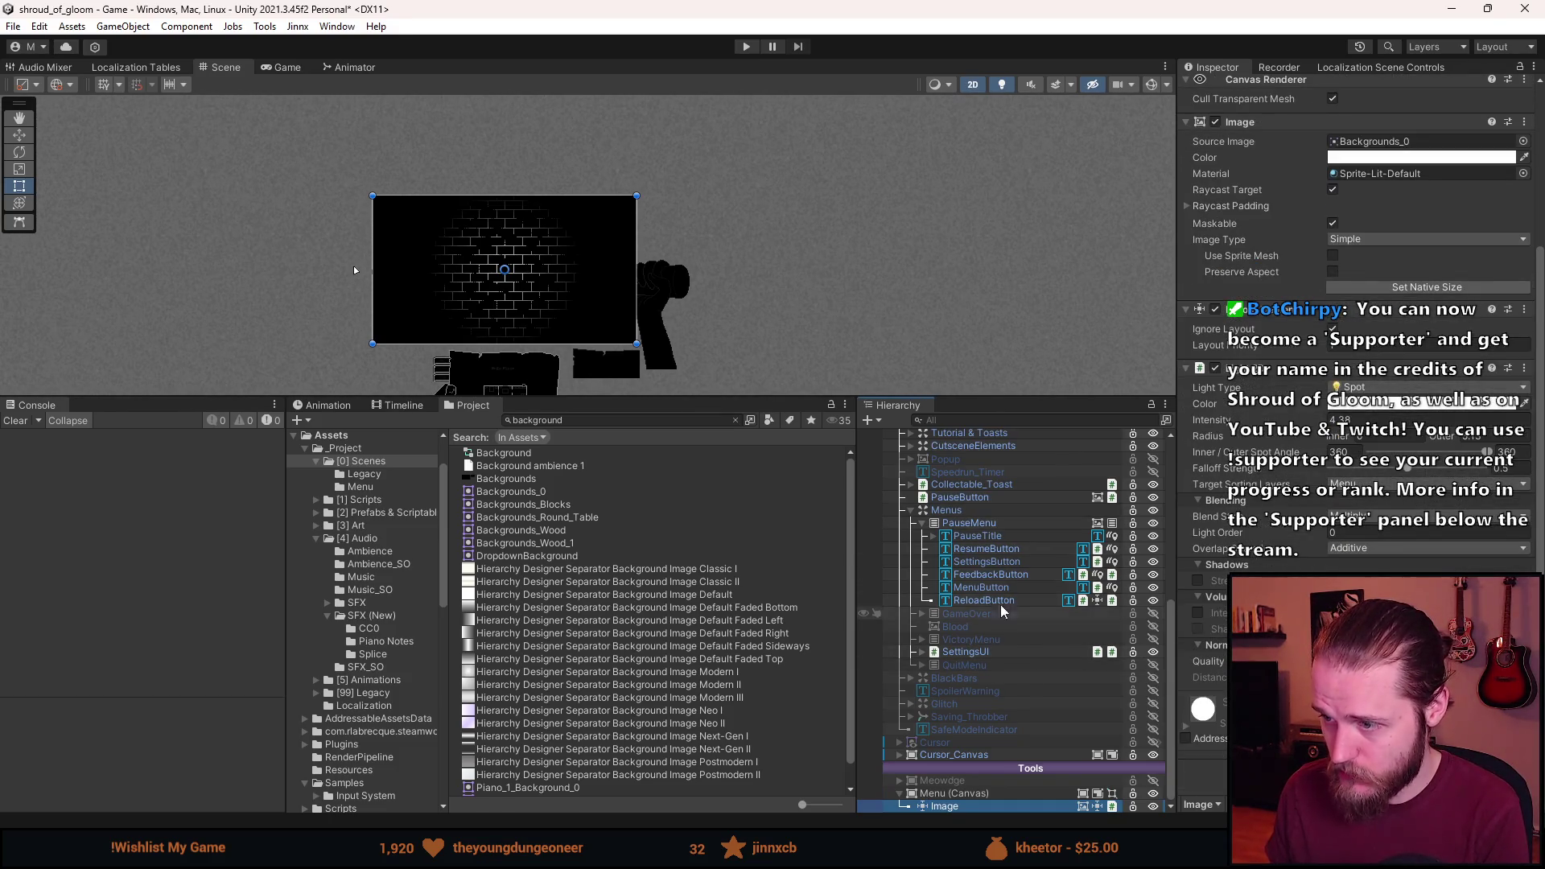
Collapse PauseMenu and remove the Light 2D component from the Image.
click(923, 523)
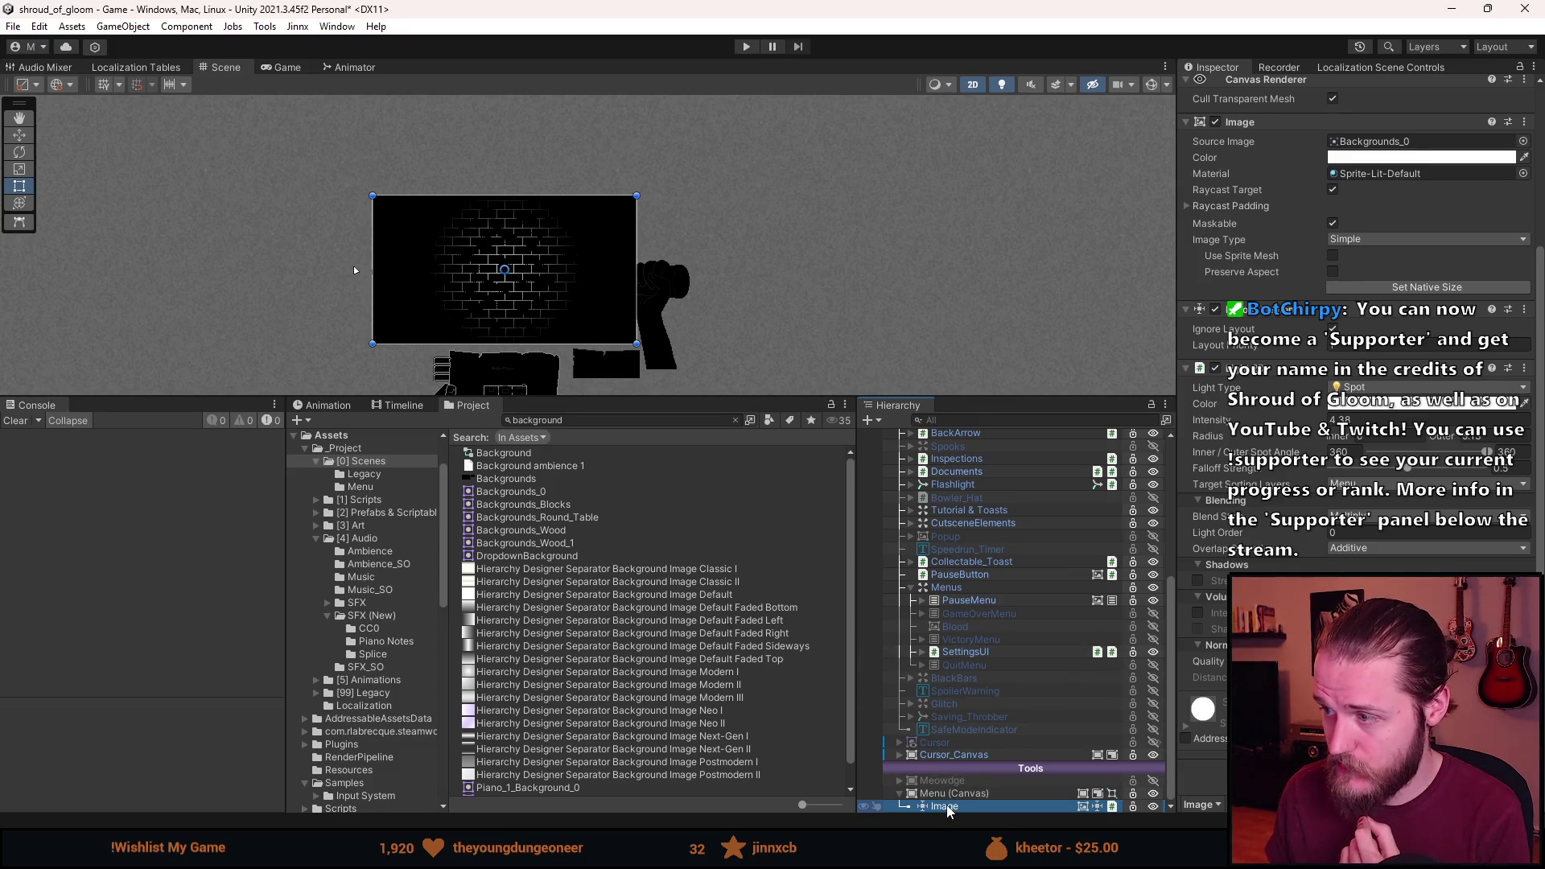
right_click(1243, 368)
click(1288, 408)
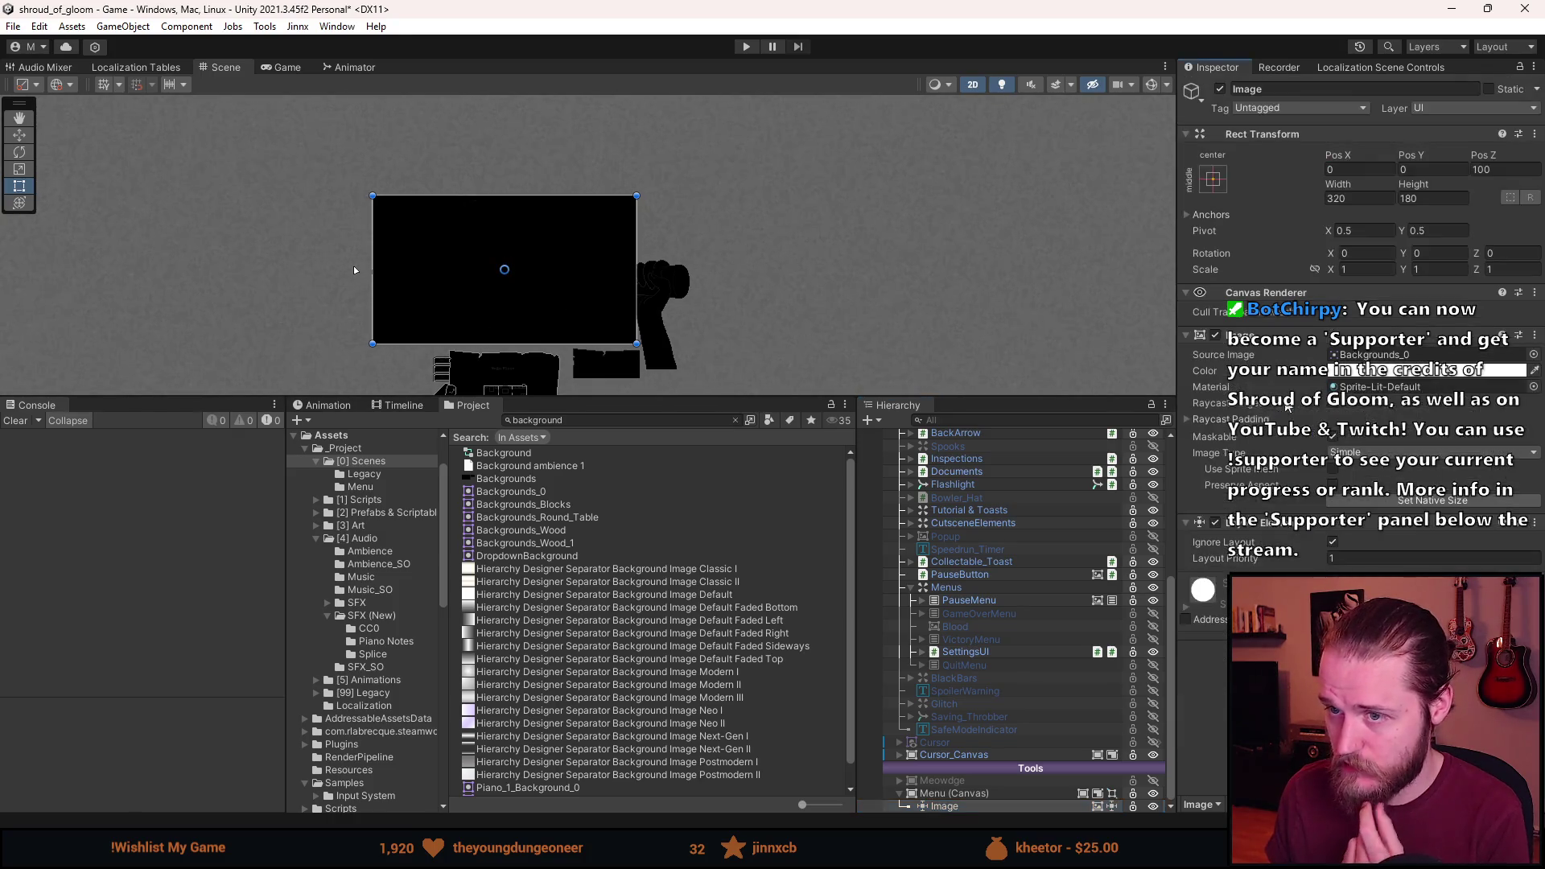
scroll(355, 269, up, 3)
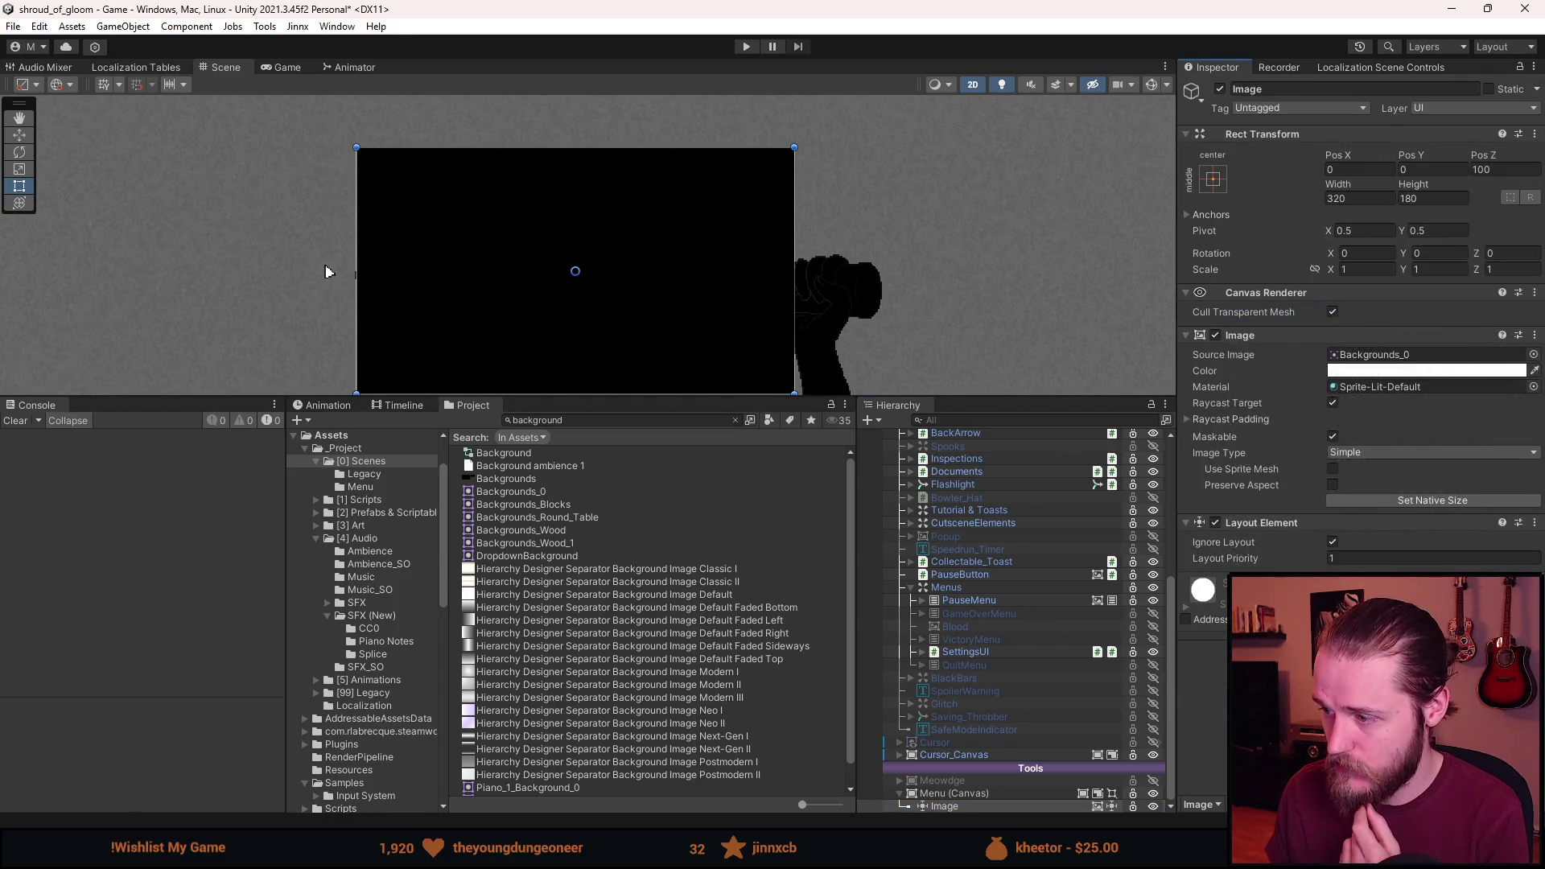
scroll(964, 764, up, 5)
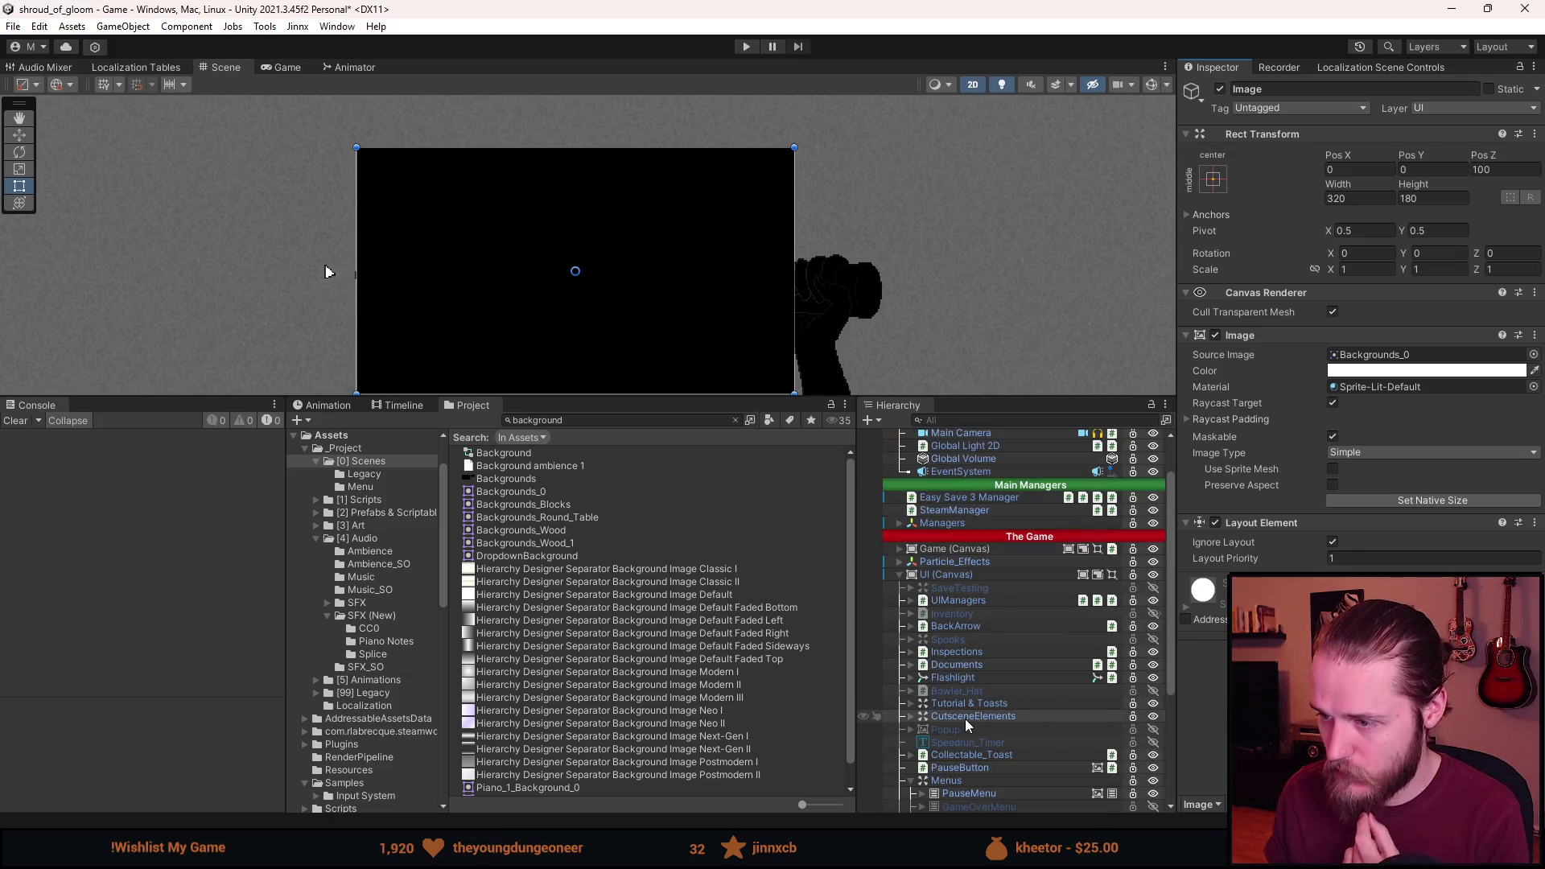
click(574, 420)
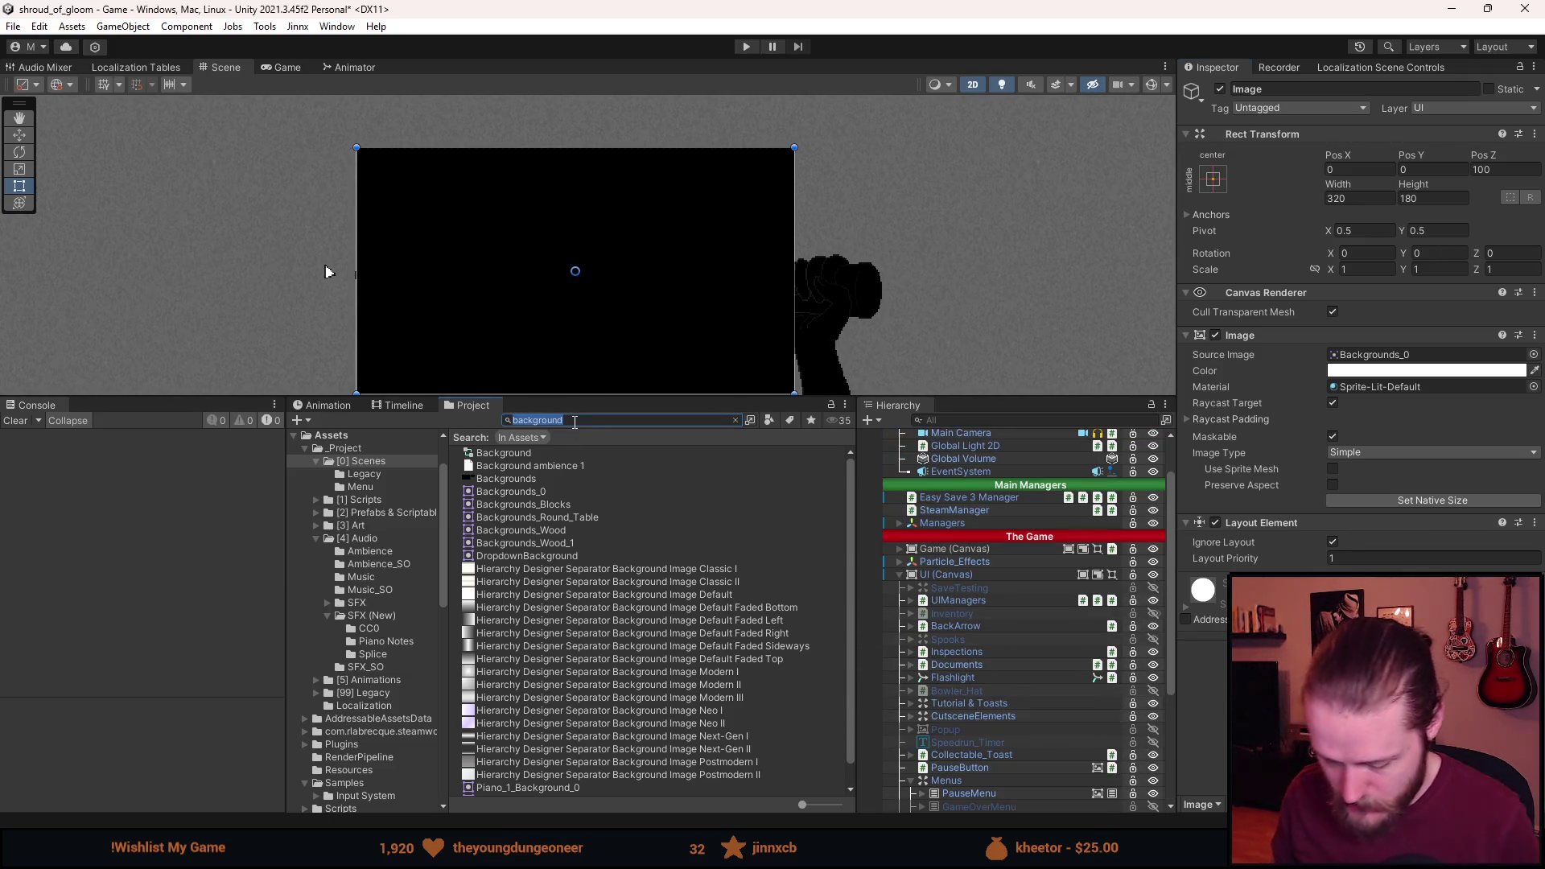
Search the assets for 'lantern' and place a Lantern prefab under Menu (Canvas).
text(lantern)
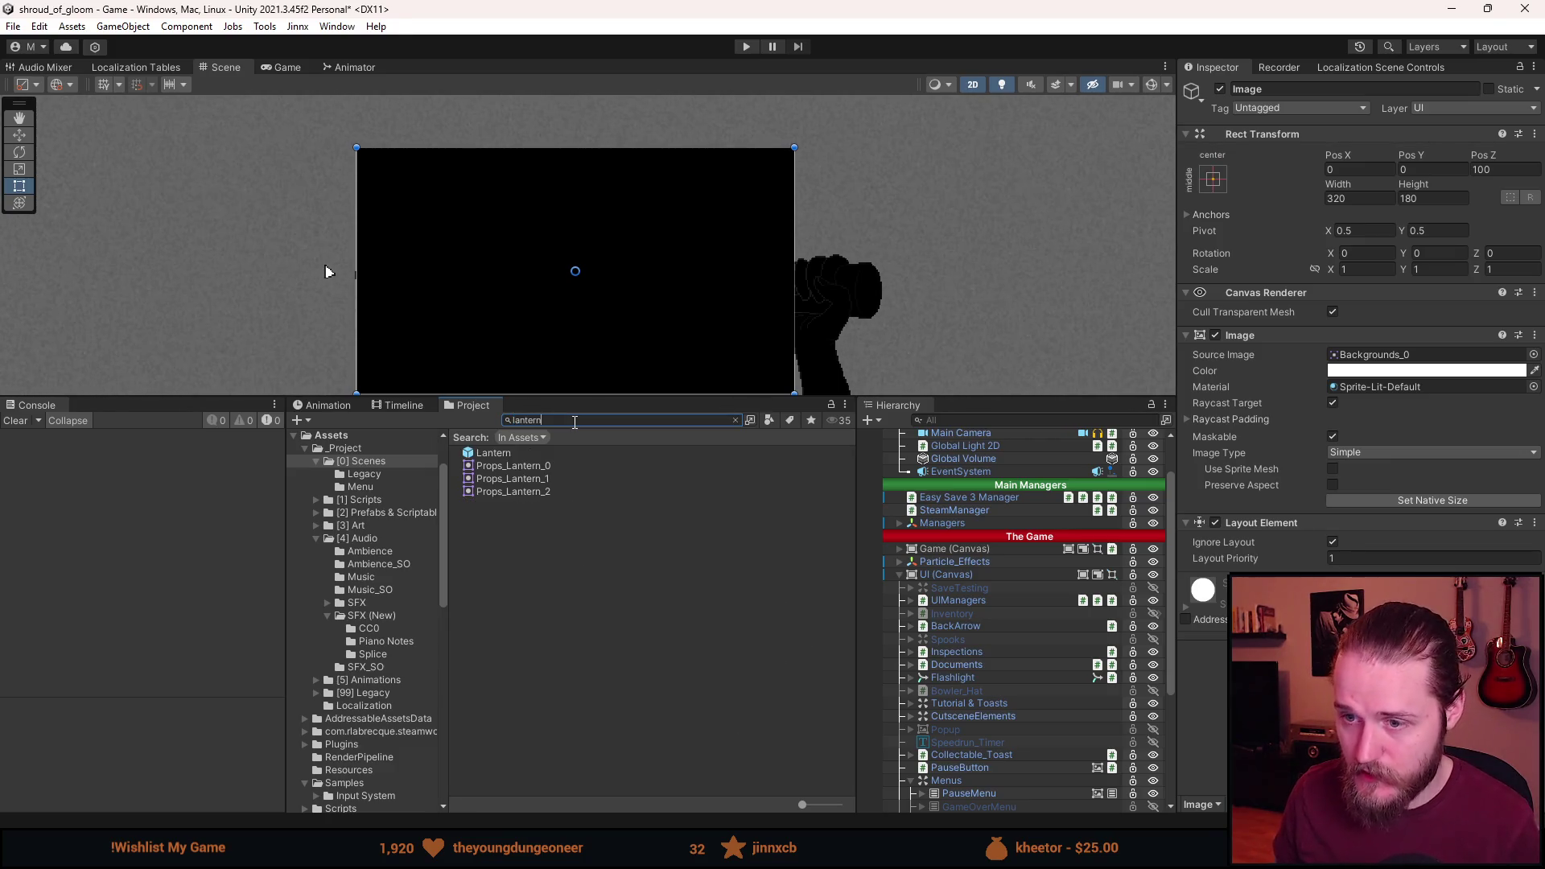
scroll(1026, 677, down, 5)
click(494, 452)
click(966, 801)
drag(965, 797, 959, 804)
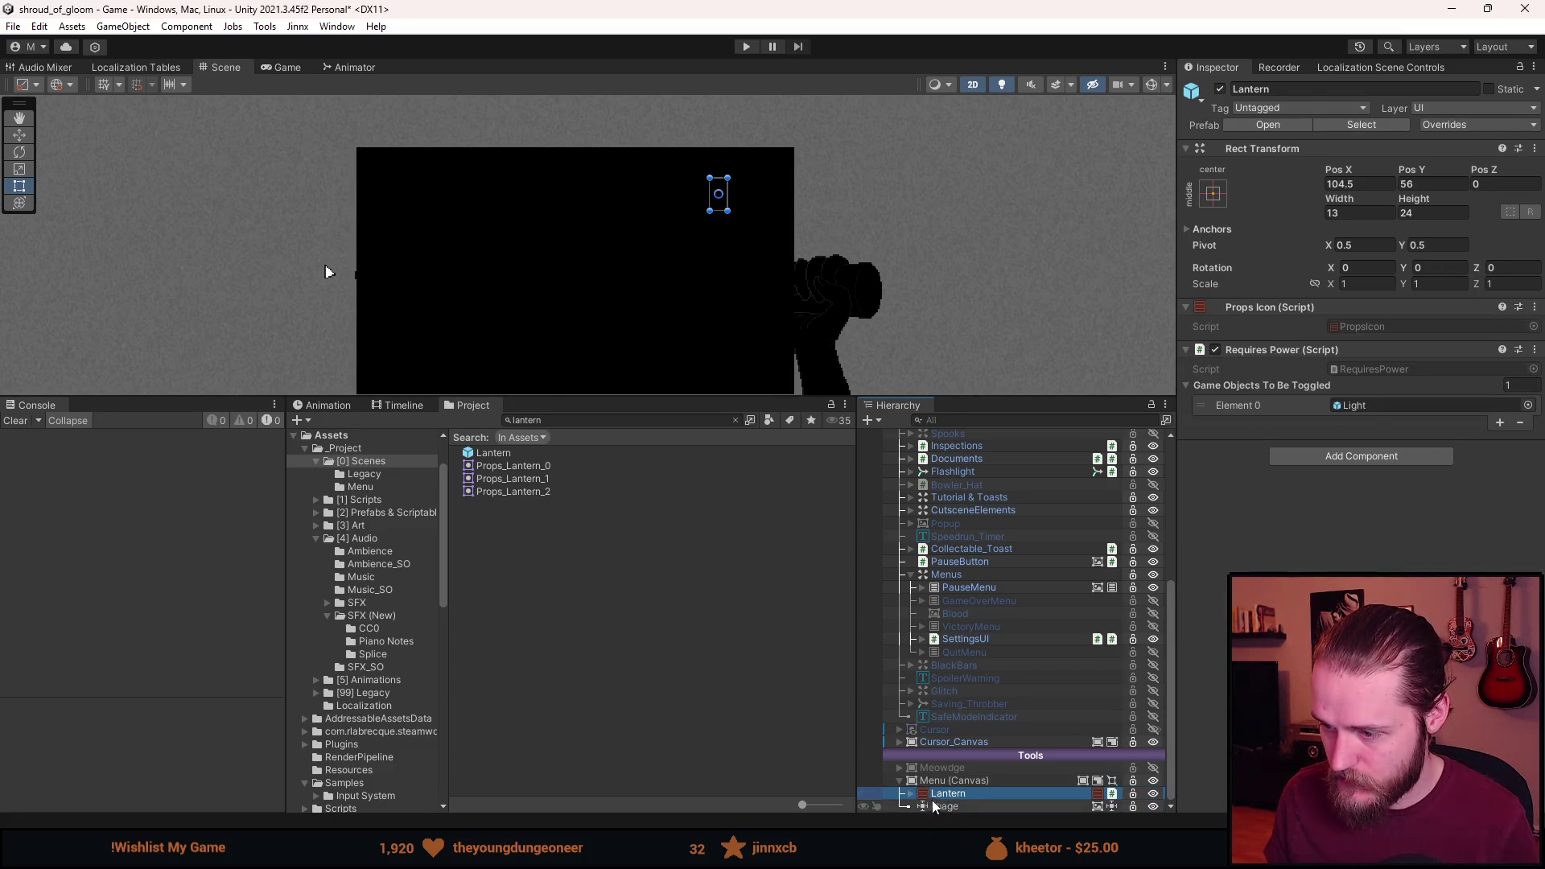
Nest the Lantern under the Image and unpack the prefab completely.
right_click(941, 795)
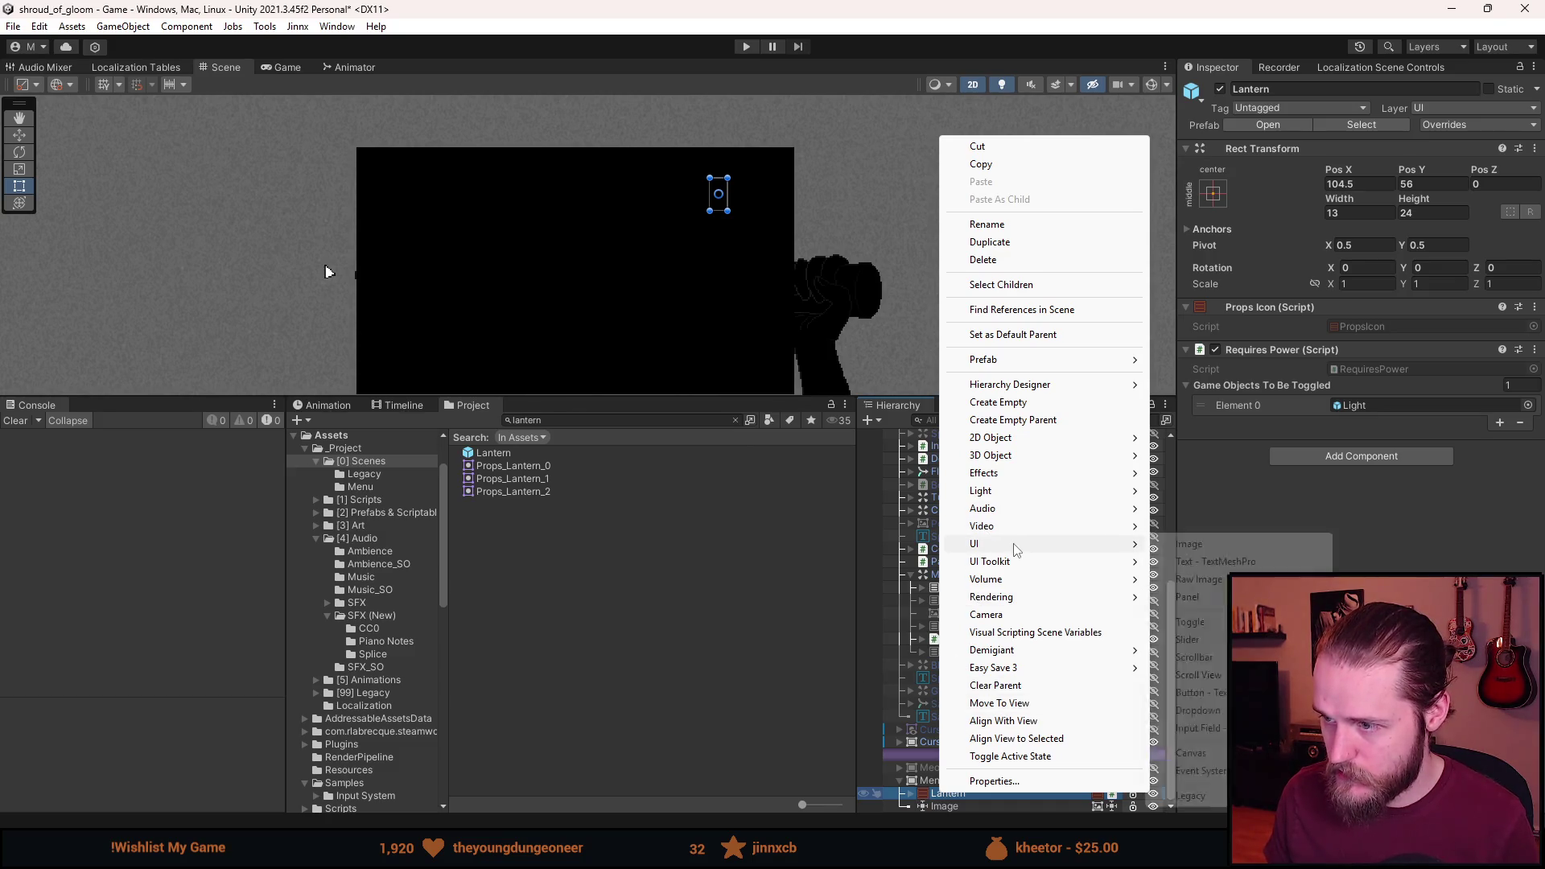
click(933, 797)
drag(933, 796, 935, 809)
right_click(957, 807)
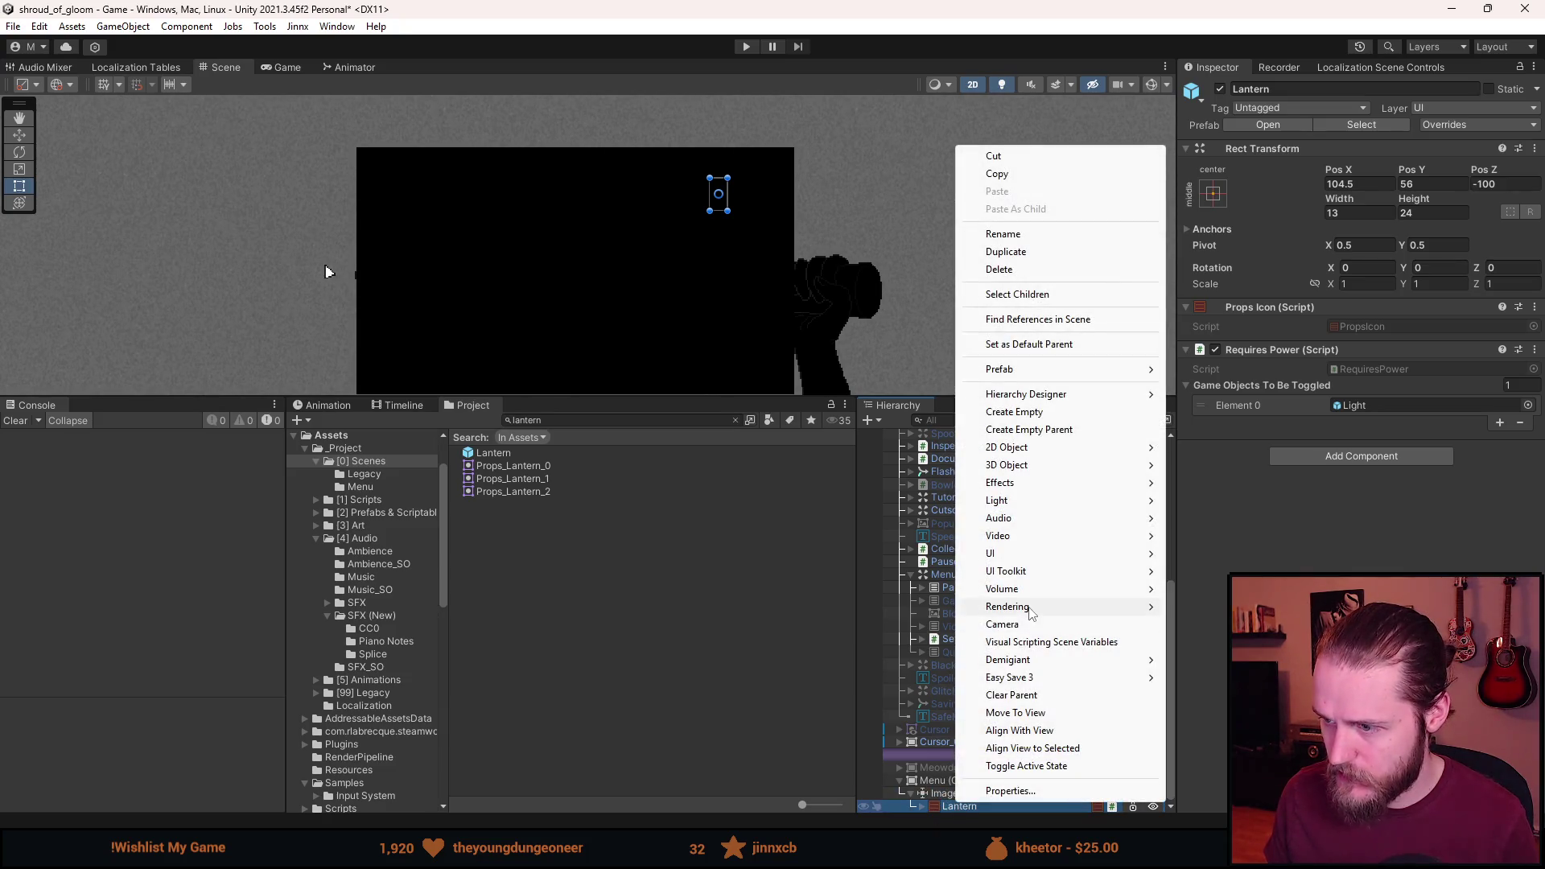
right_click(919, 808)
right_click(953, 808)
mouse_move(1046, 375)
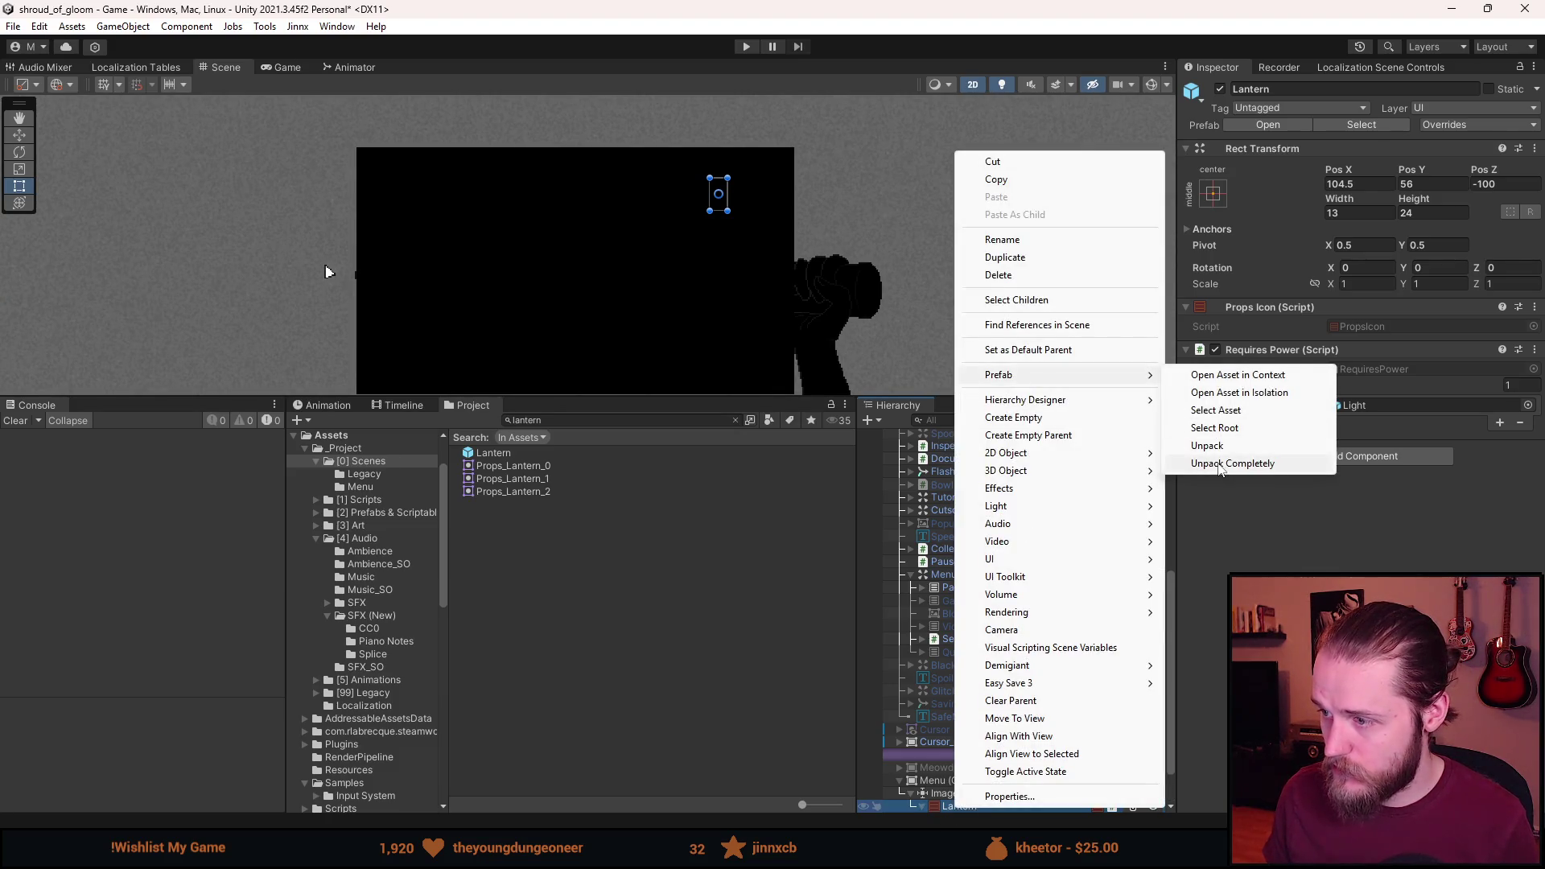
click(1195, 464)
scroll(972, 687, down, 2)
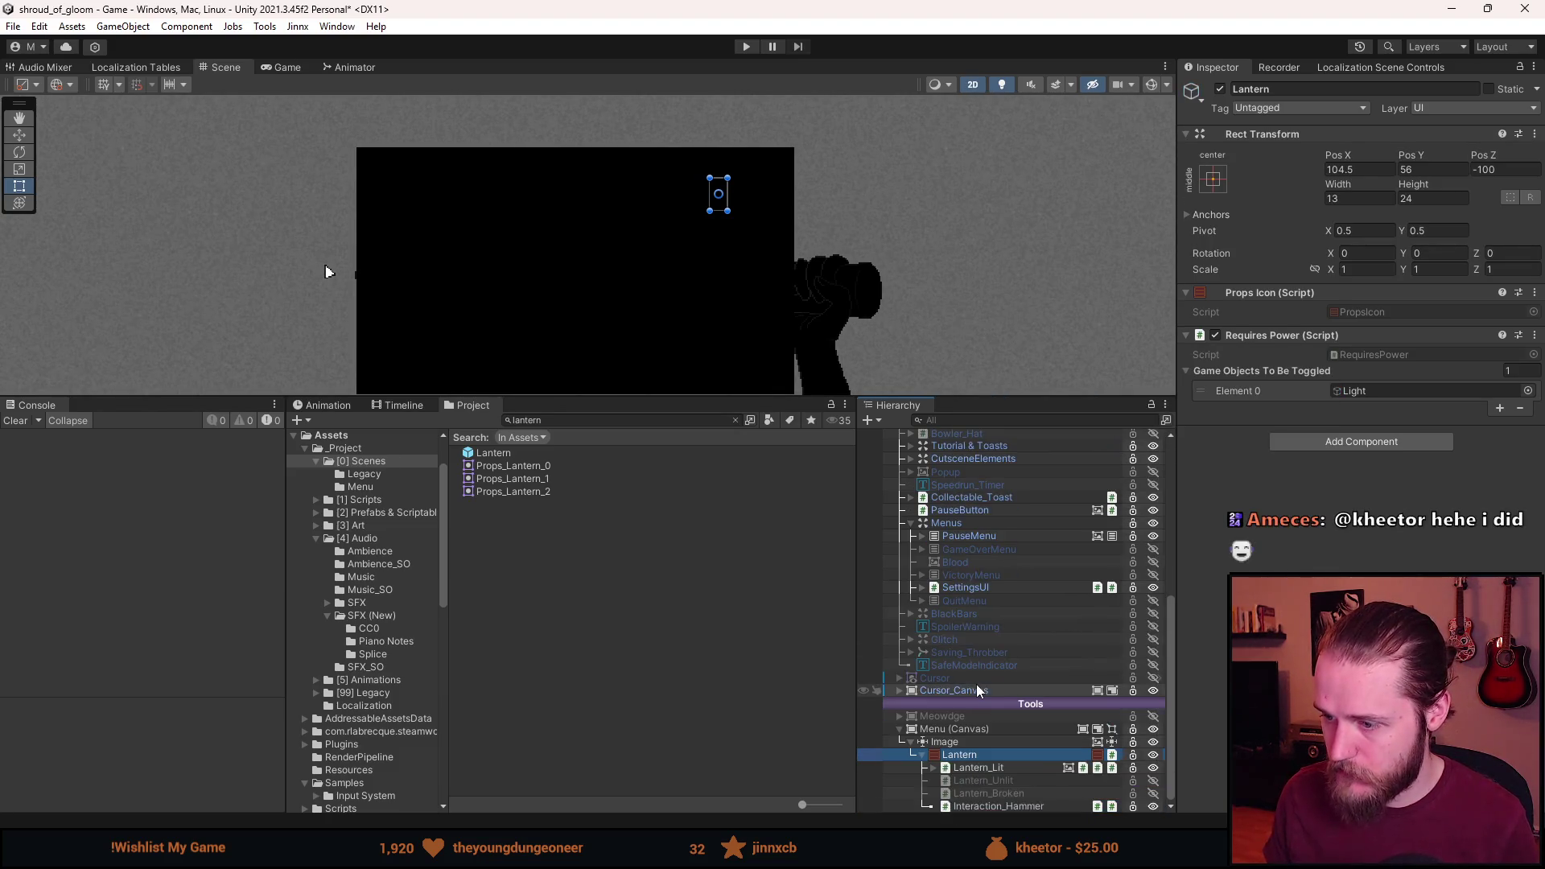
Delete Lantern_Unlit, Lantern_Broken and Interaction_Hammer from the Lantern.
click(991, 780)
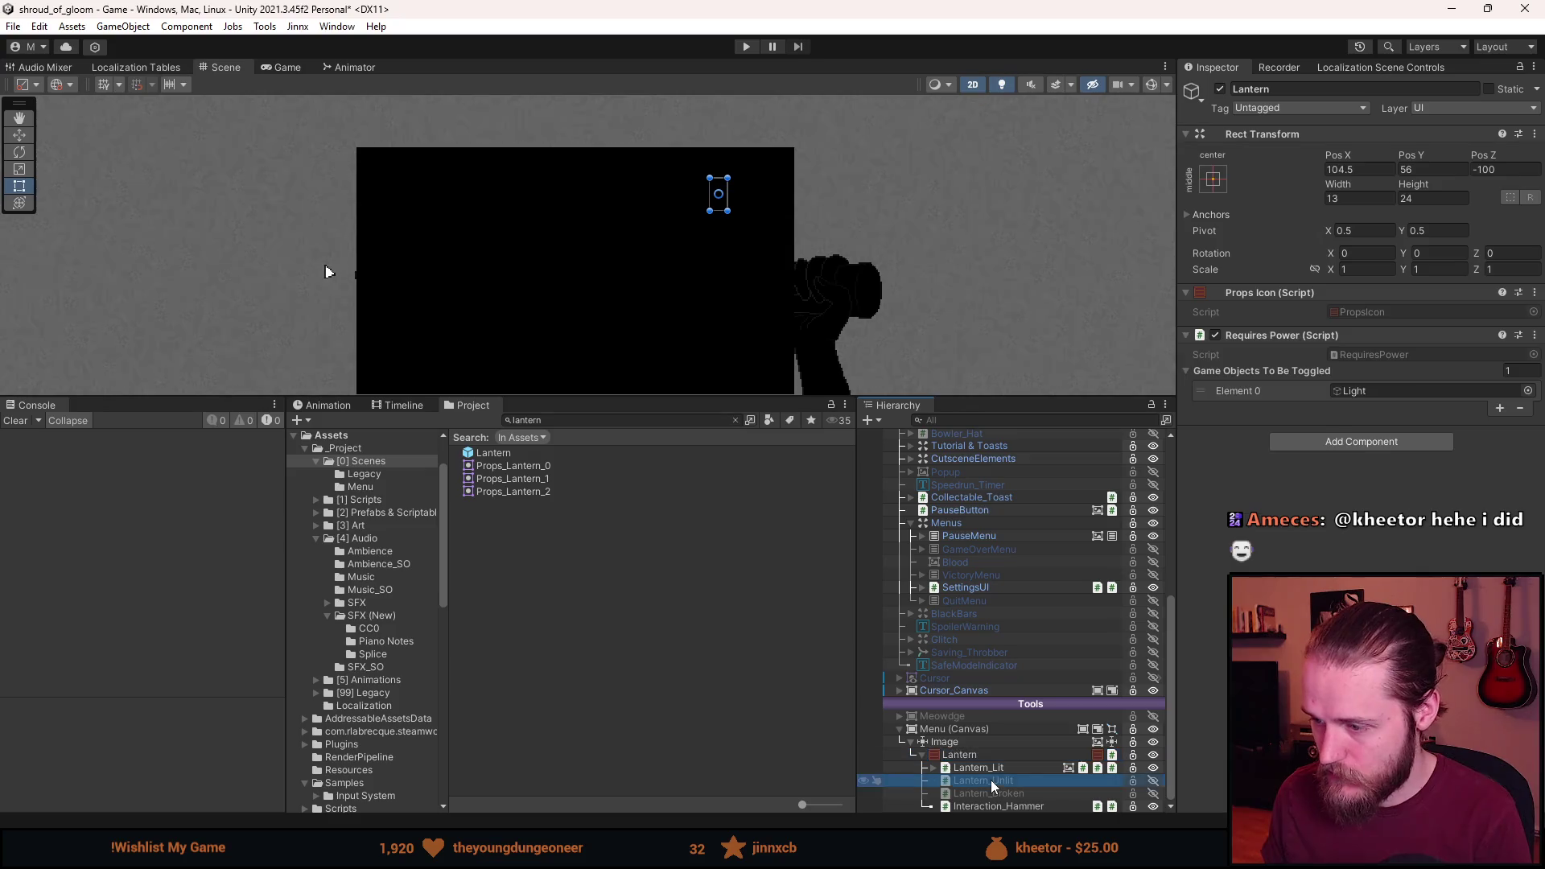
key(Delete)
click(1001, 792)
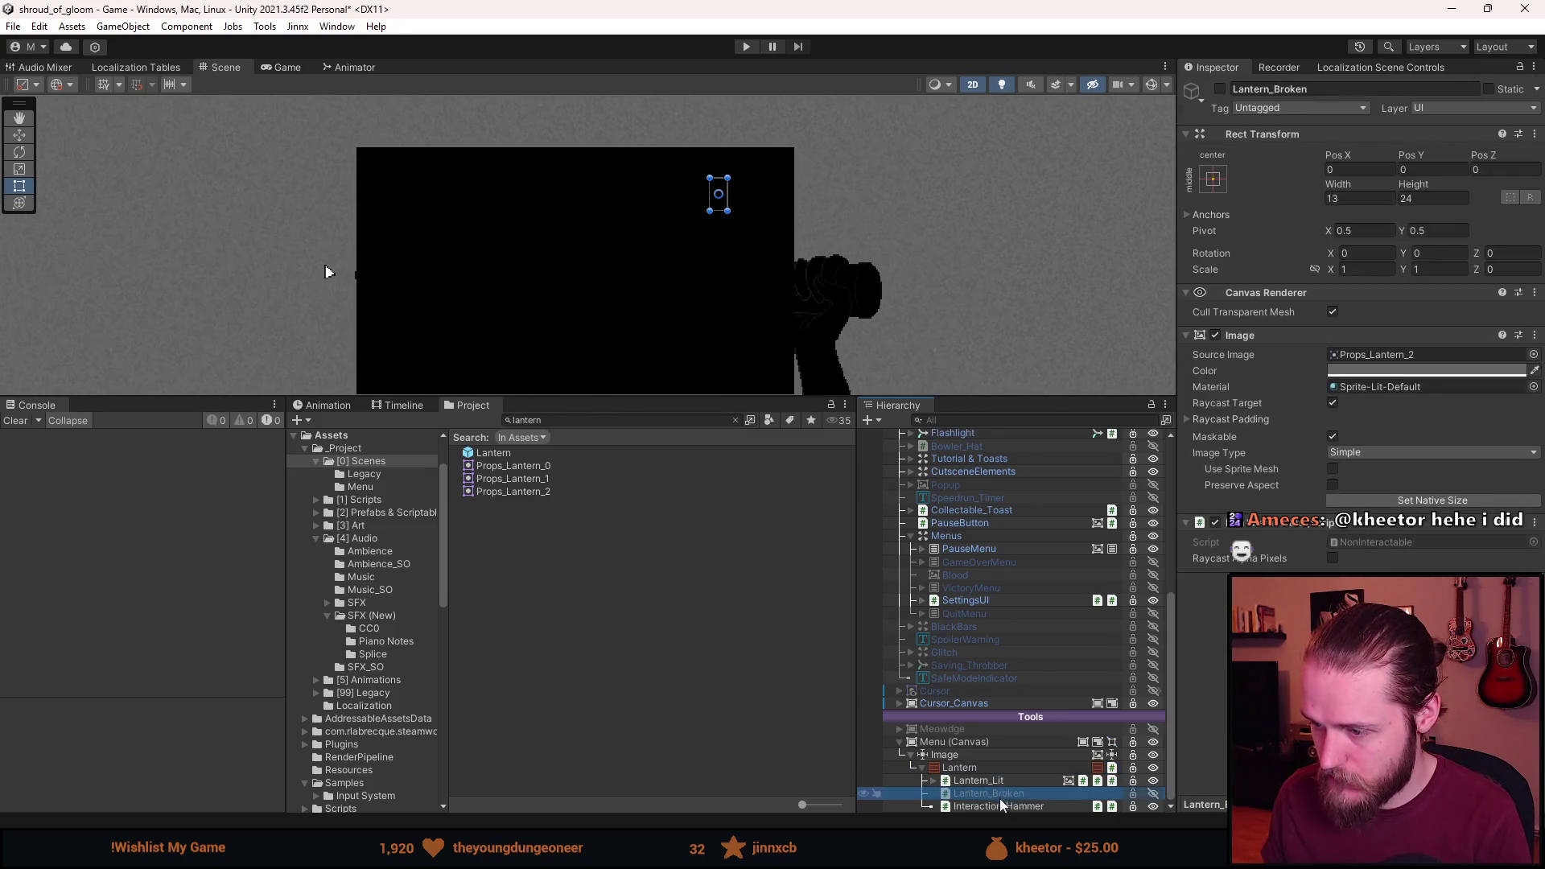
key(Delete)
click(998, 808)
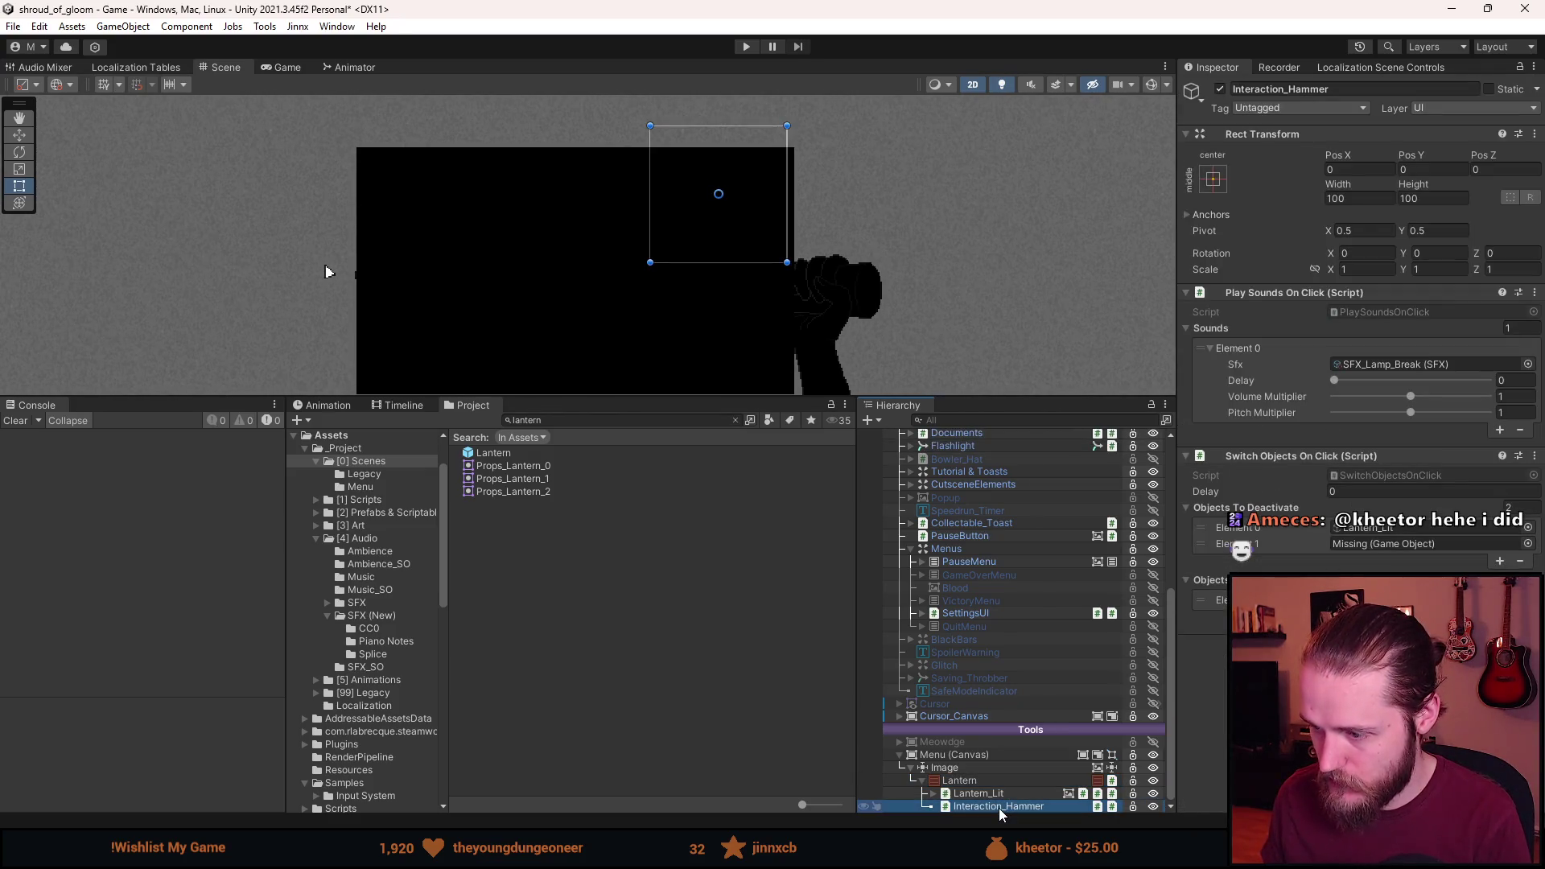
key(Delete)
click(968, 795)
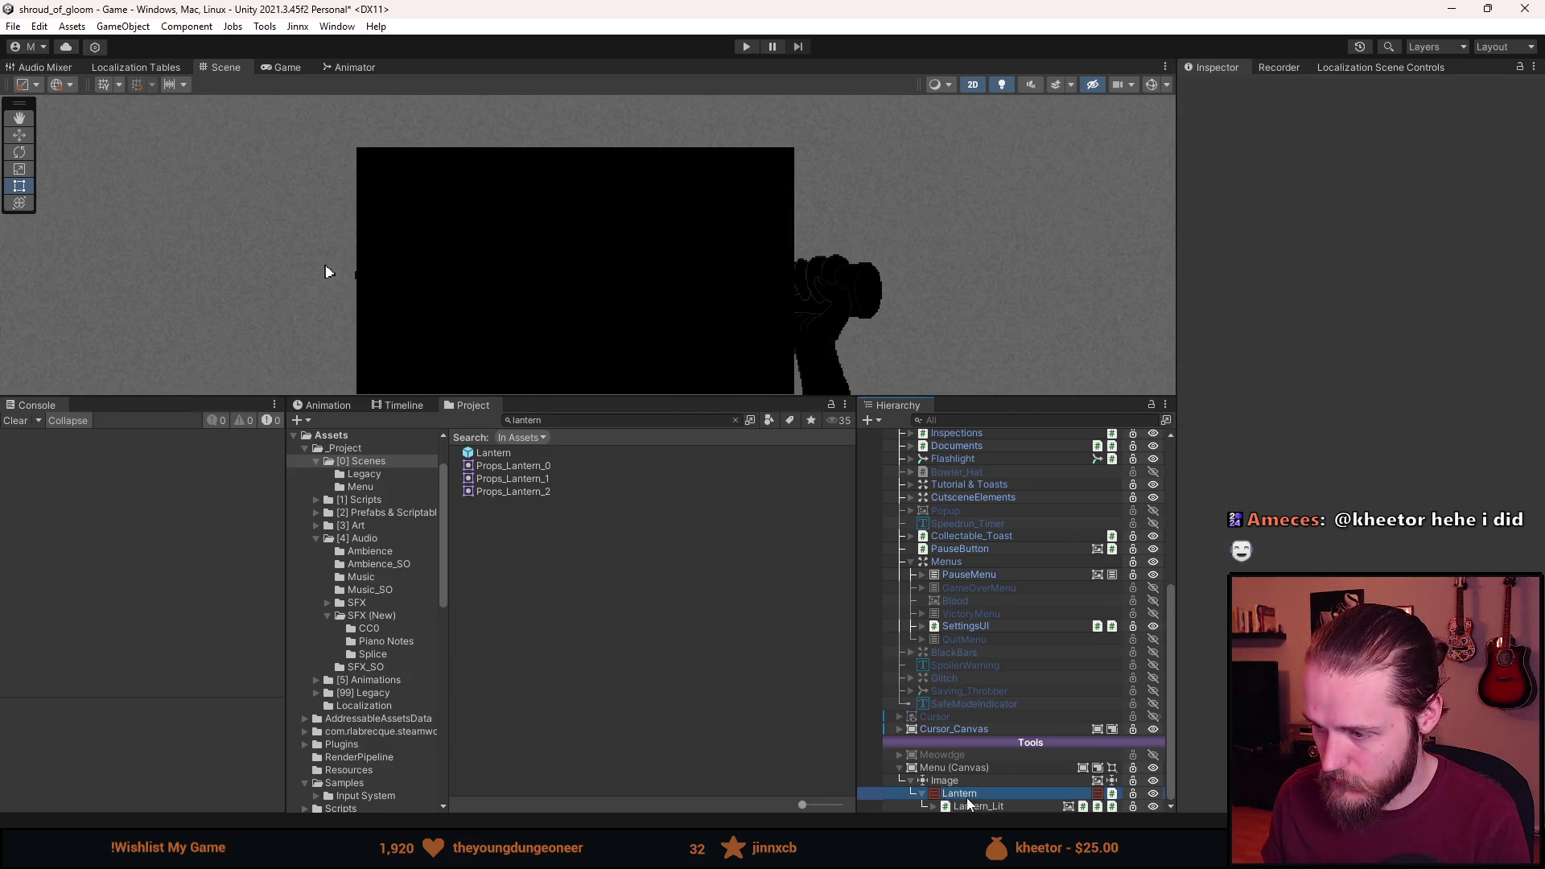
Remove the Requires Power and Props Icon components from the Lantern.
right_click(1295, 335)
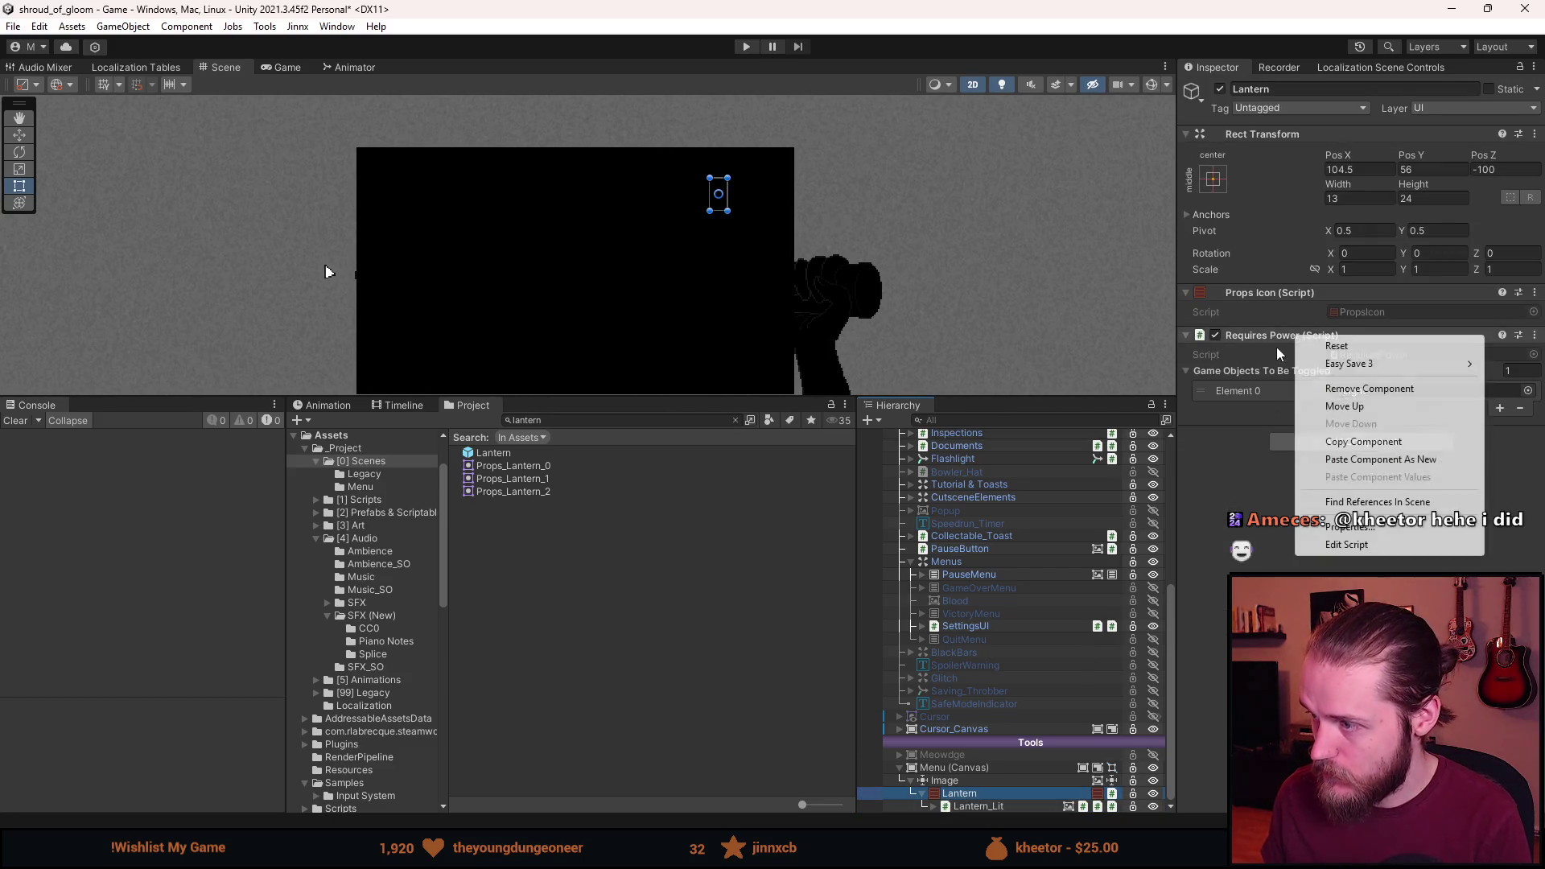
click(1368, 388)
right_click(1269, 296)
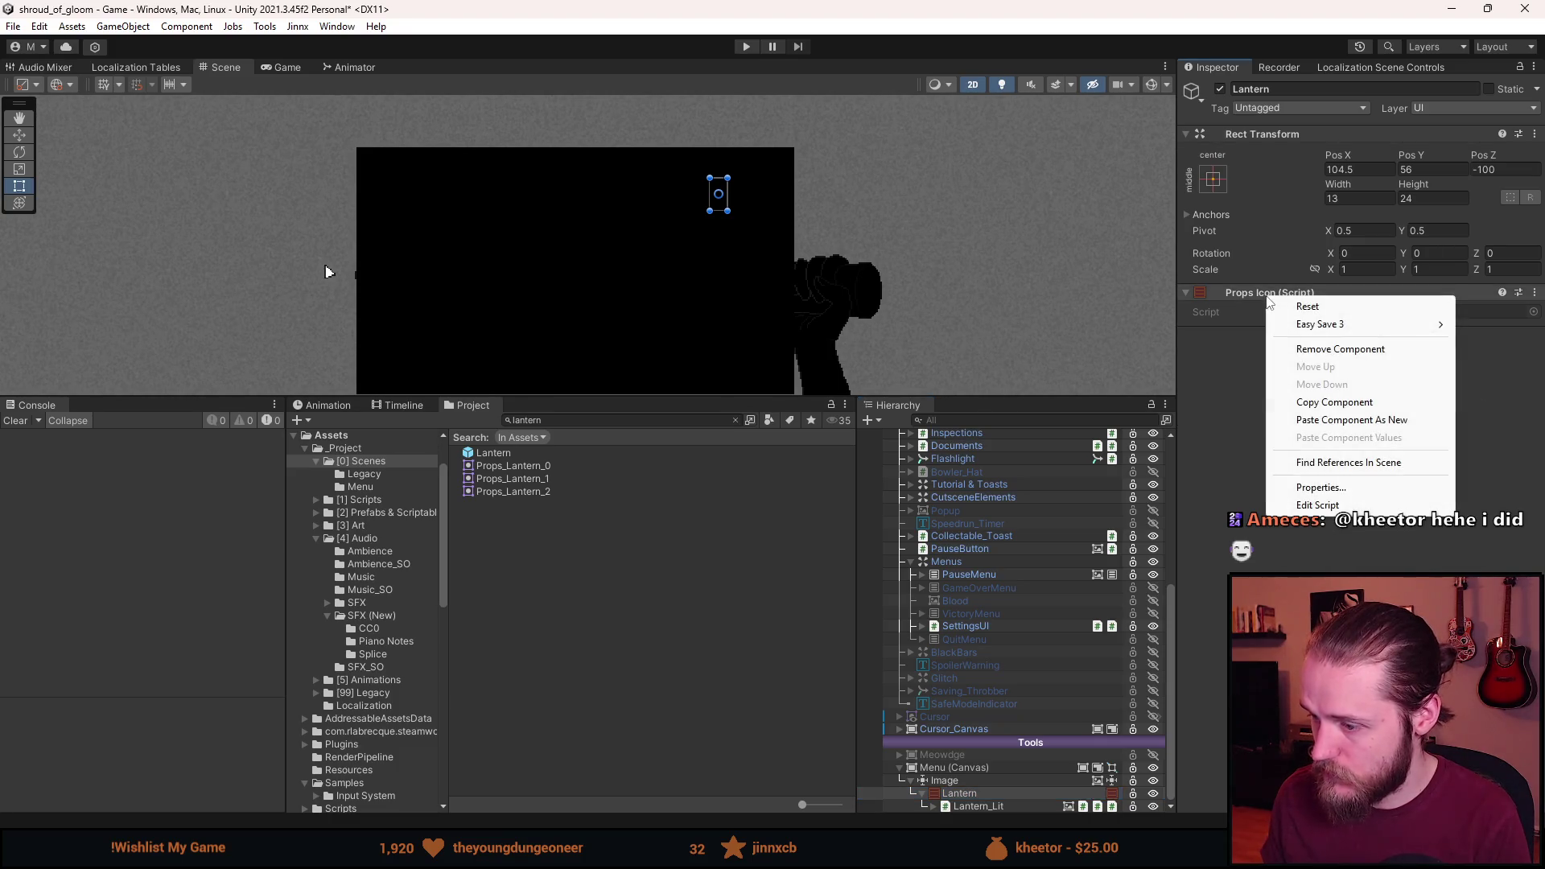
click(1329, 349)
Move Lantern_Lit directly under Image and delete the empty Lantern parent.
click(981, 806)
drag(982, 808, 937, 808)
click(974, 797)
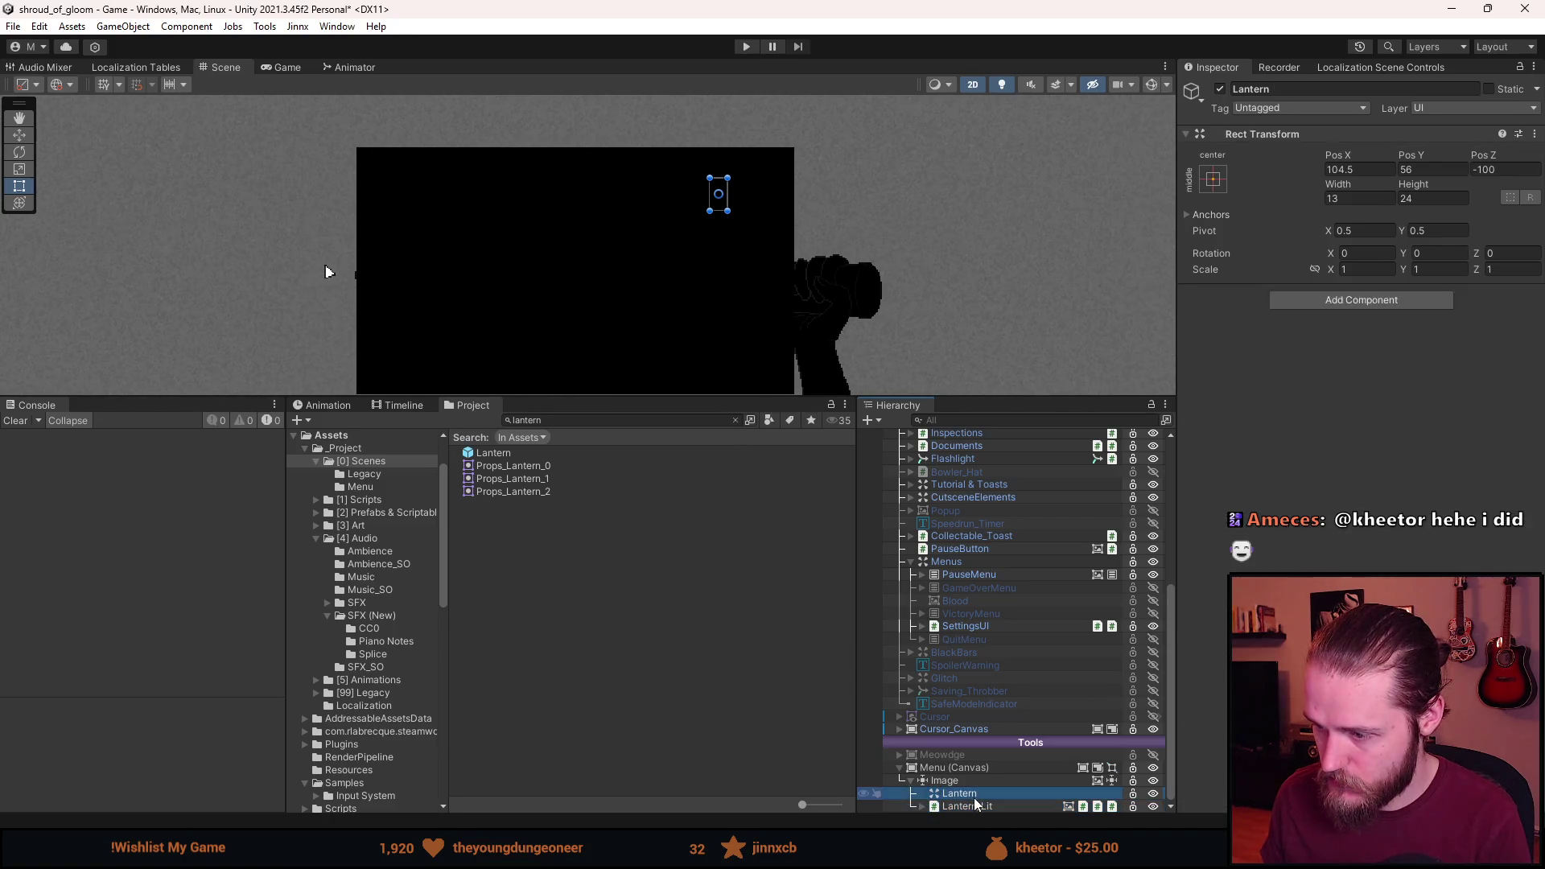
key(Delete)
click(972, 809)
Remove Interactable and Play Sound On Click from Lantern_Lit, then open the FlickeringLights script.
scroll(1360, 321, down, 2)
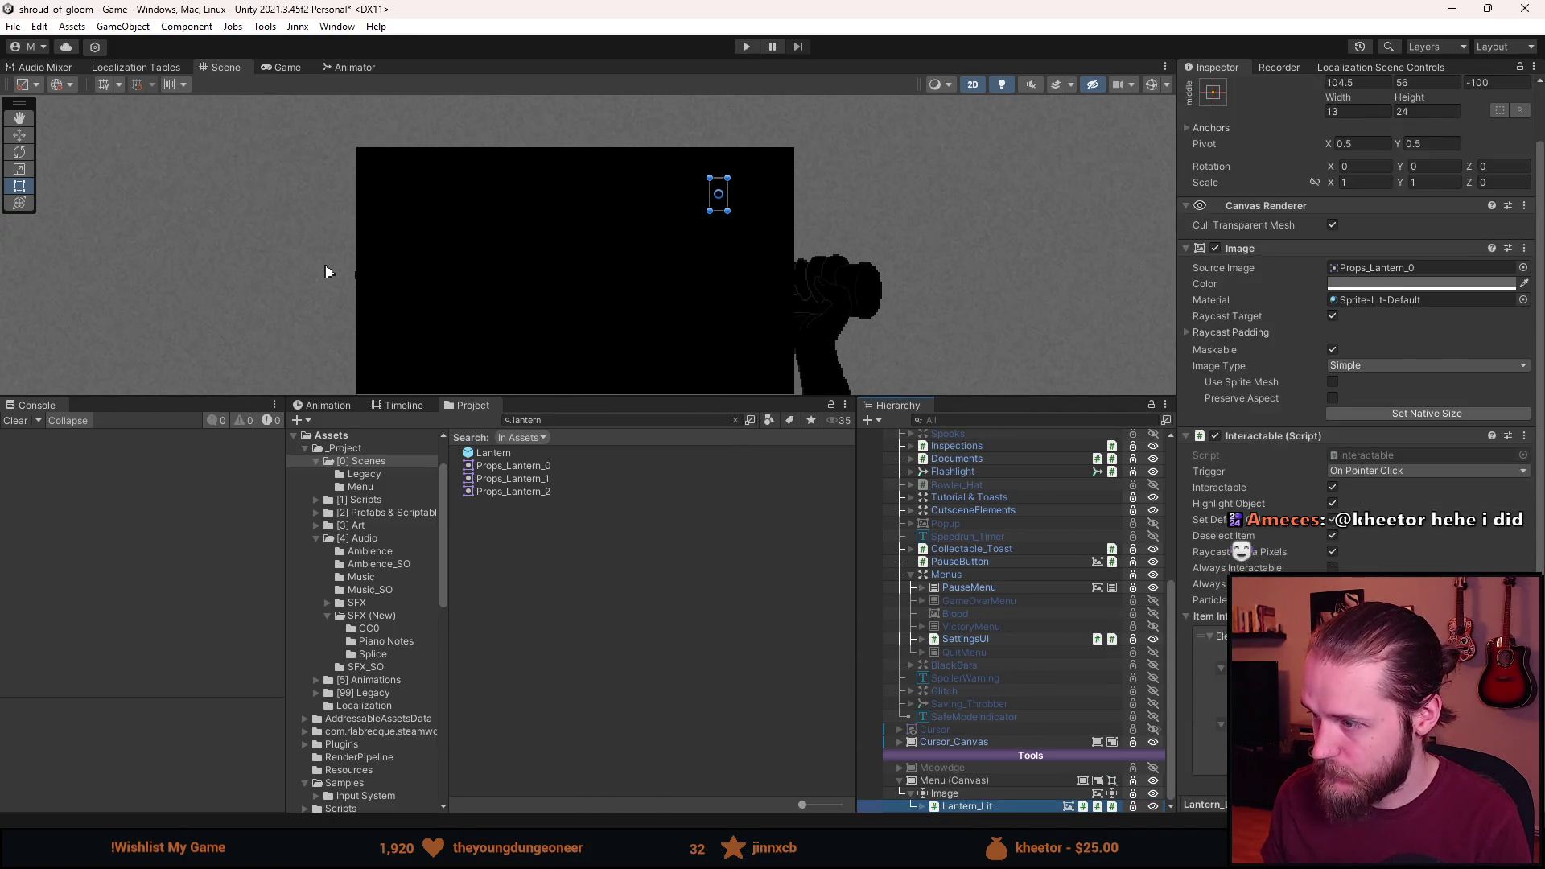
scroll(1288, 402, down, 1)
right_click(1284, 393)
click(1311, 439)
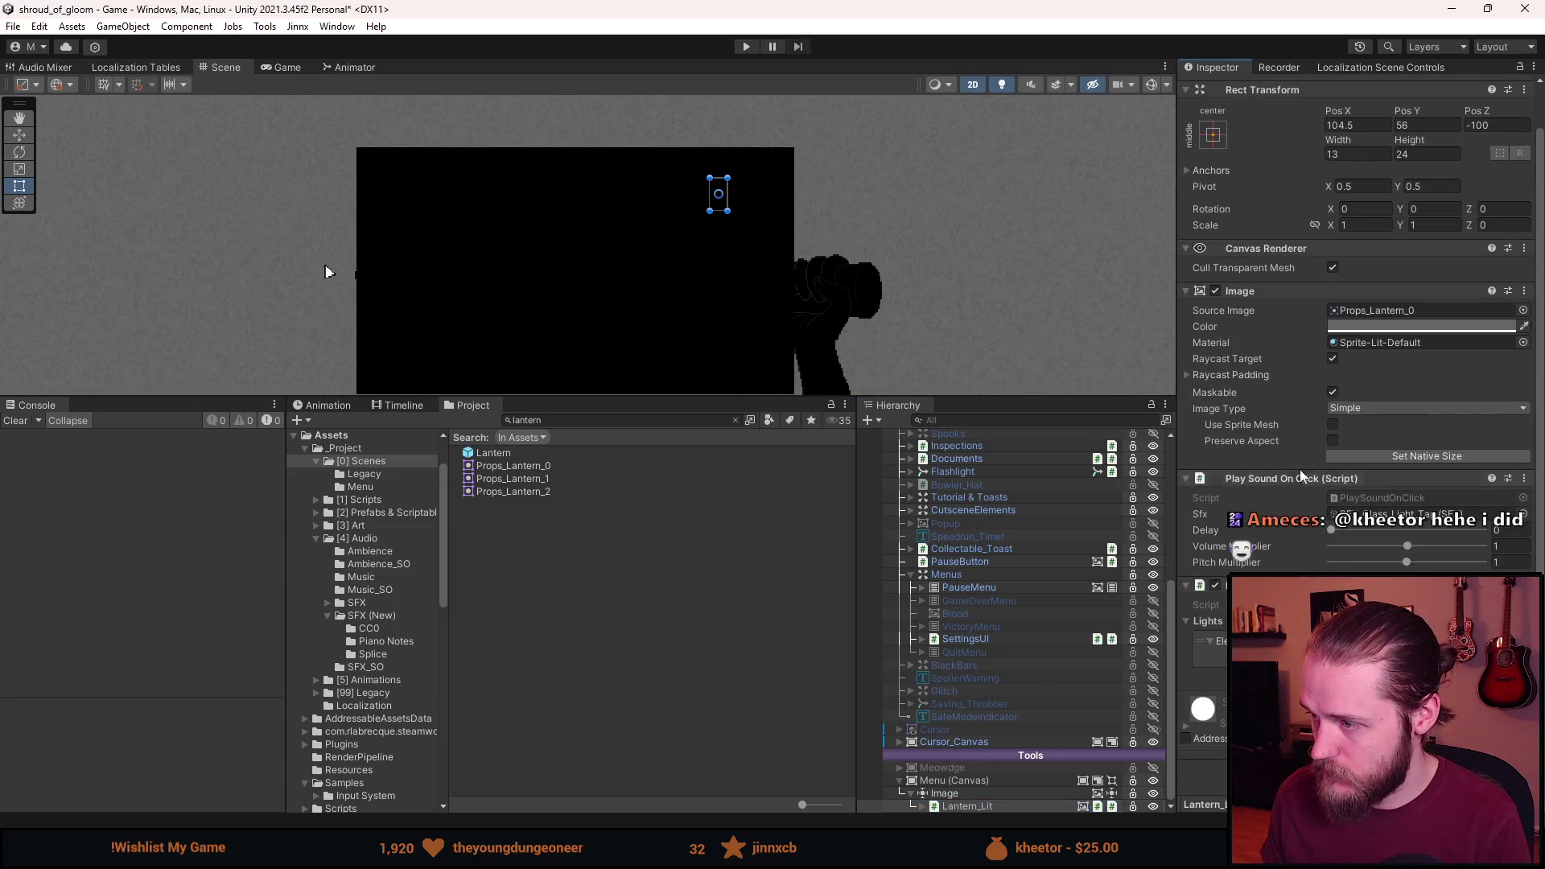
right_click(1273, 485)
click(1318, 536)
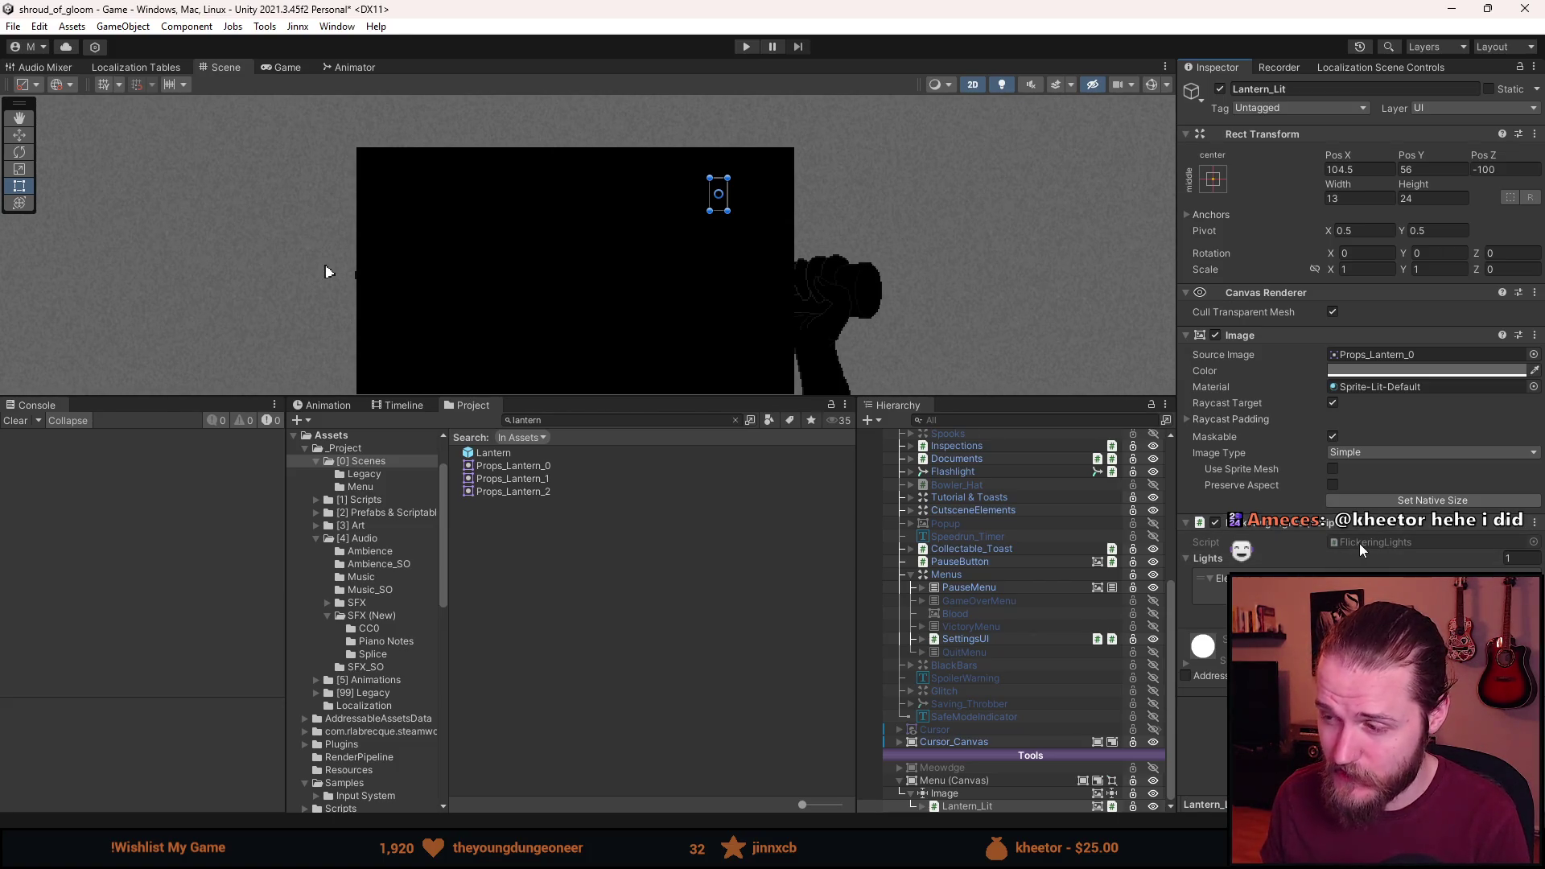
double_click(1386, 542)
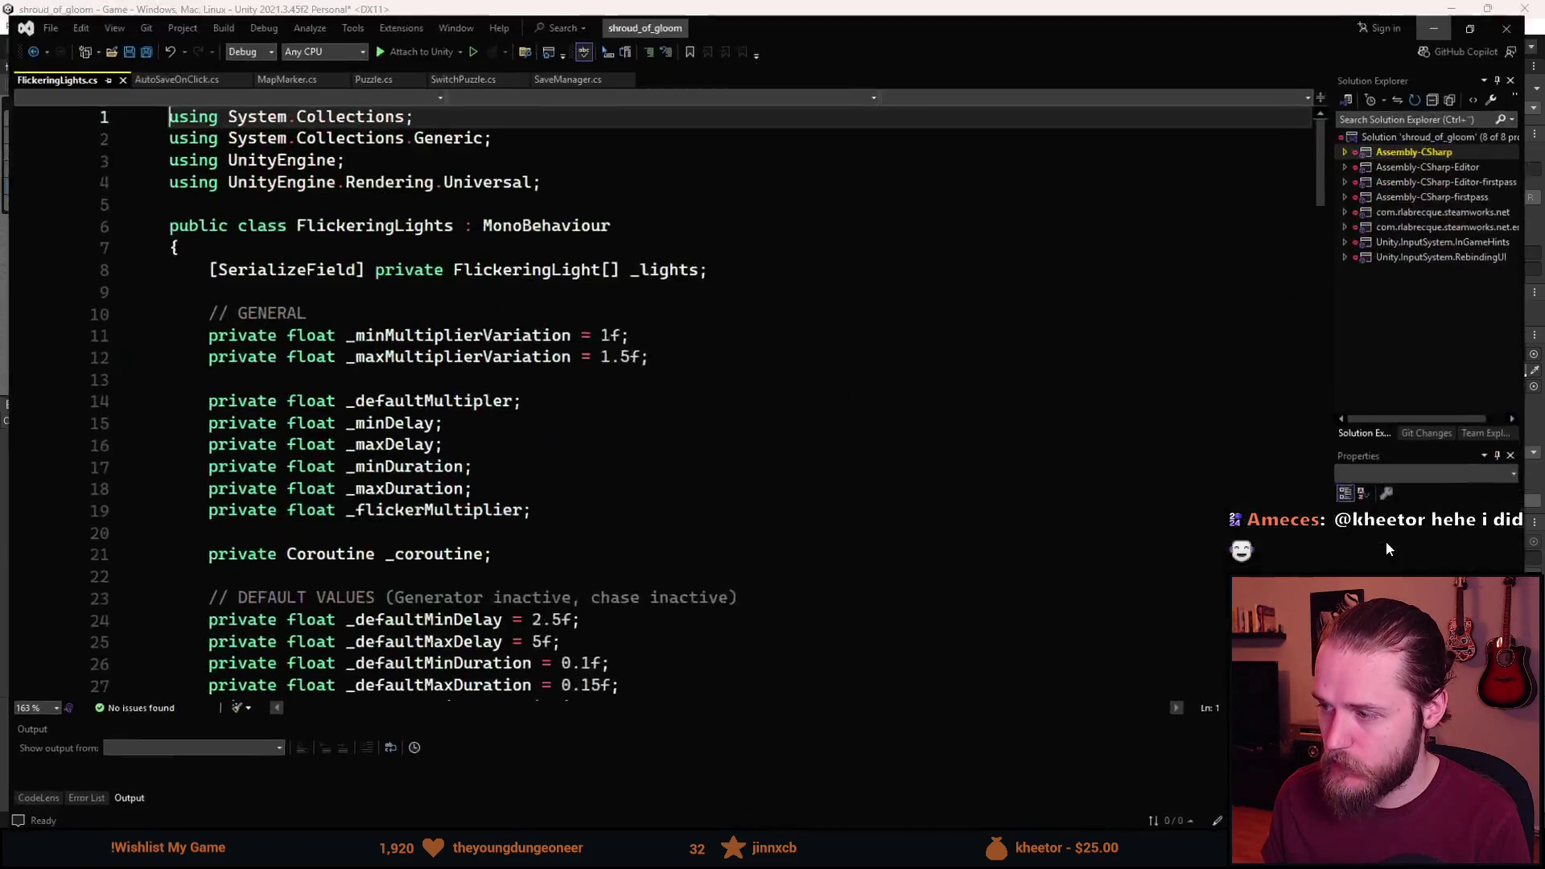
Switch from Visual Studio back to the Unity editor with Alt+Tab.
key(alt+Tab)
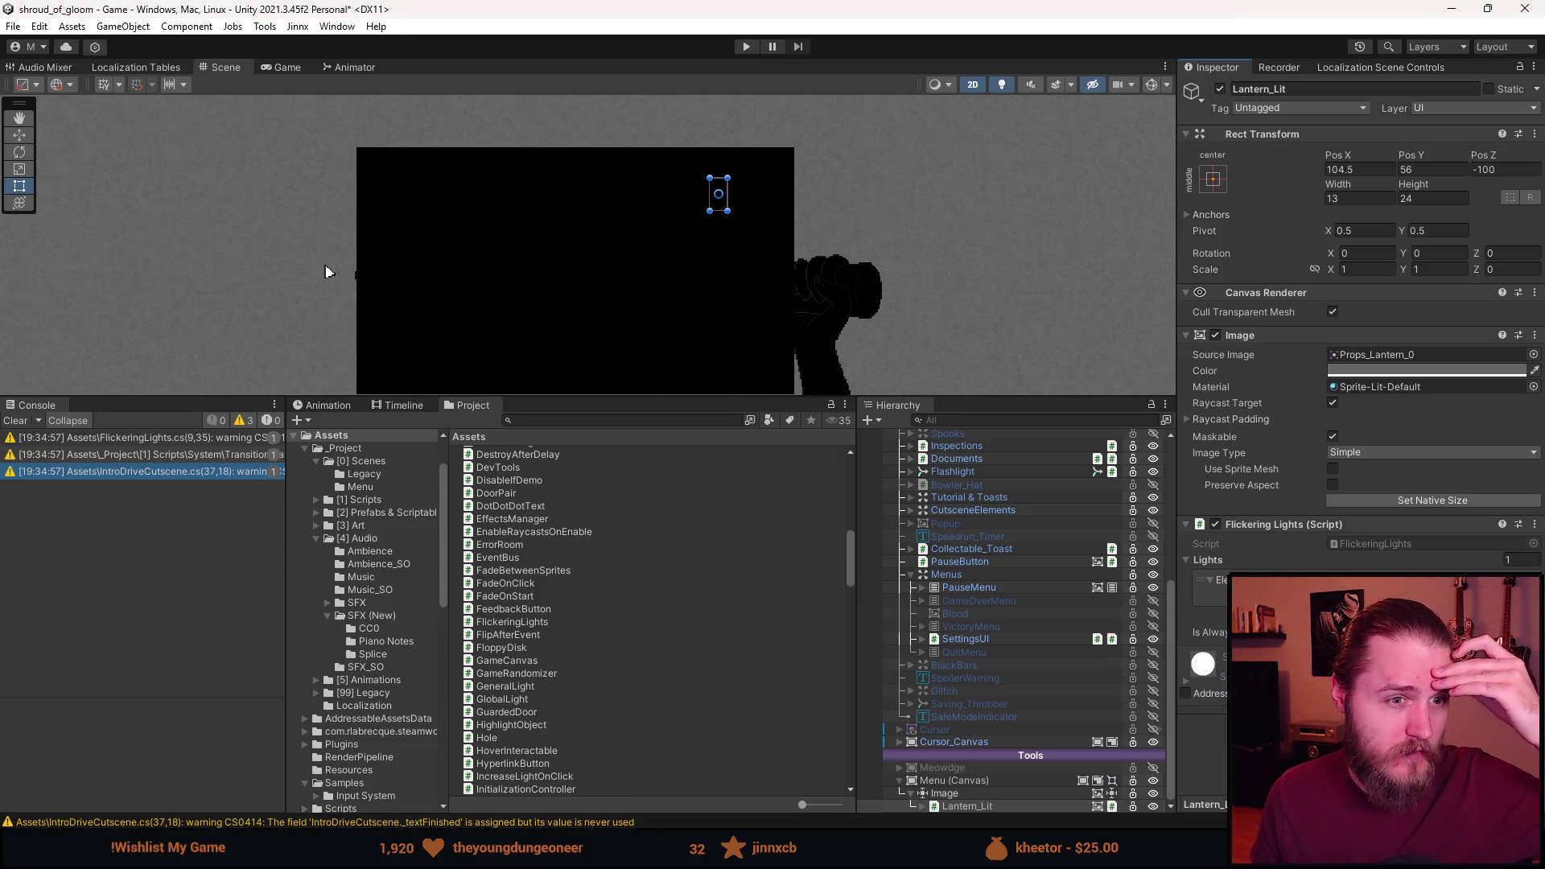
Remove Flickering Lights from Lantern_Lit and limit its child Light's Target Sorting Layers to Menu.
right_click(1341, 523)
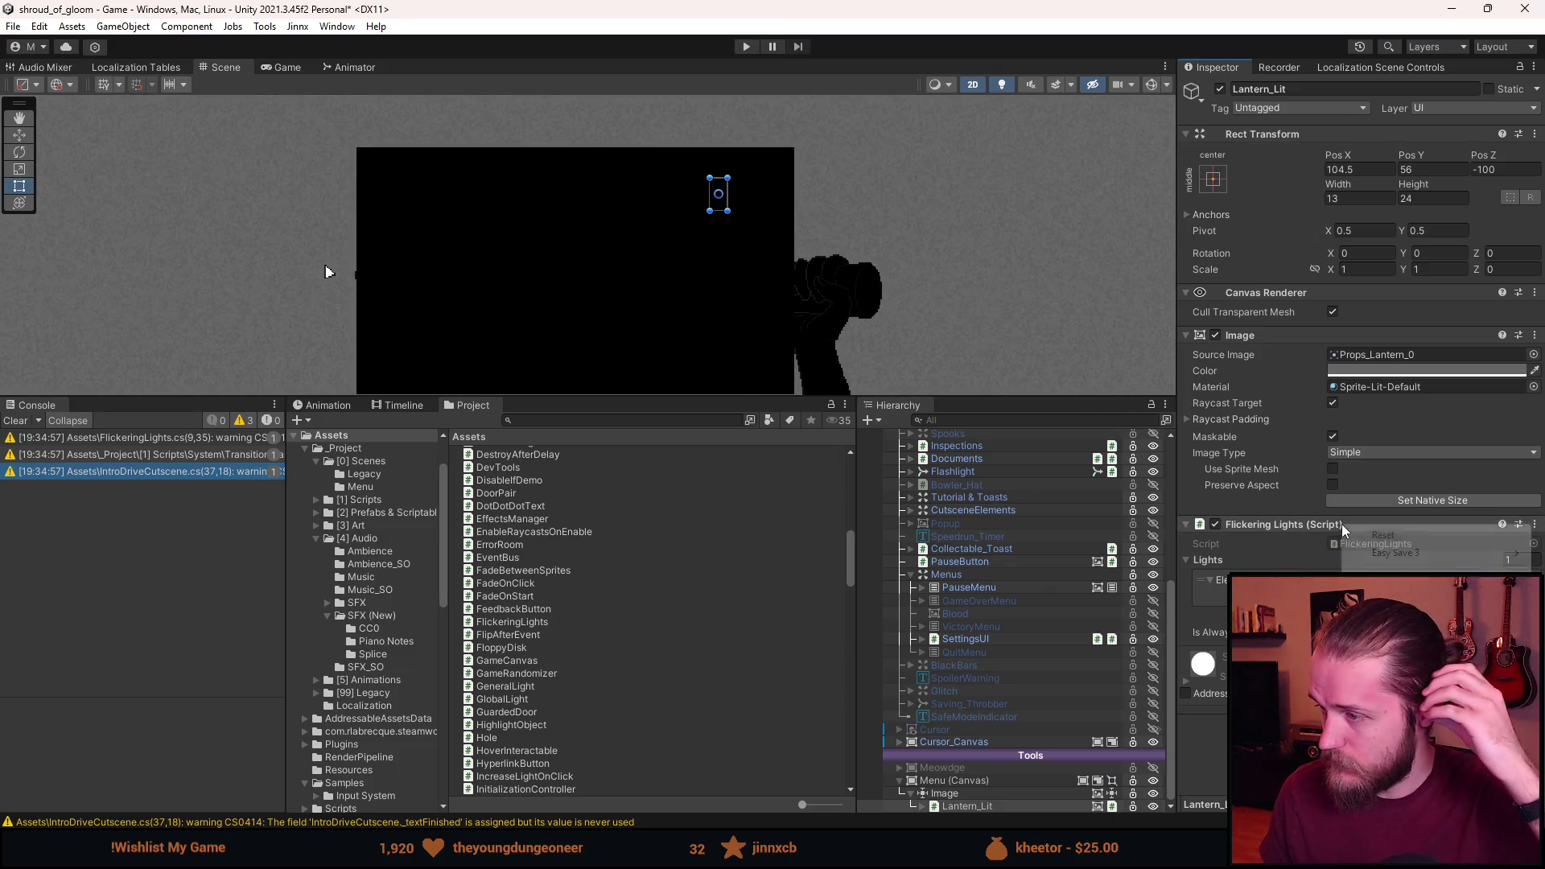
click(1392, 576)
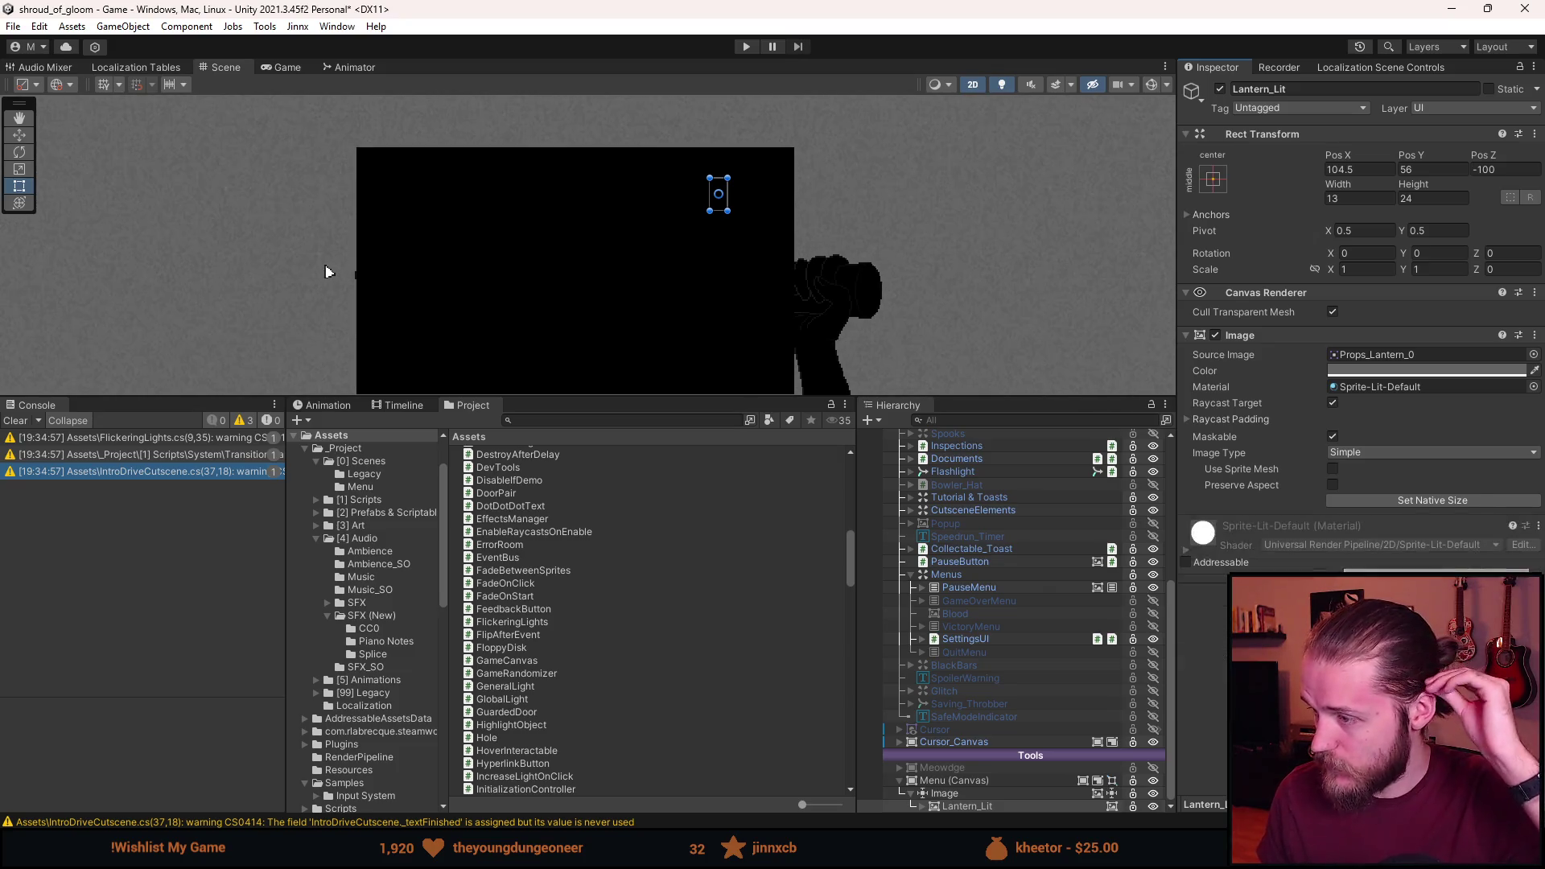
click(957, 805)
click(922, 806)
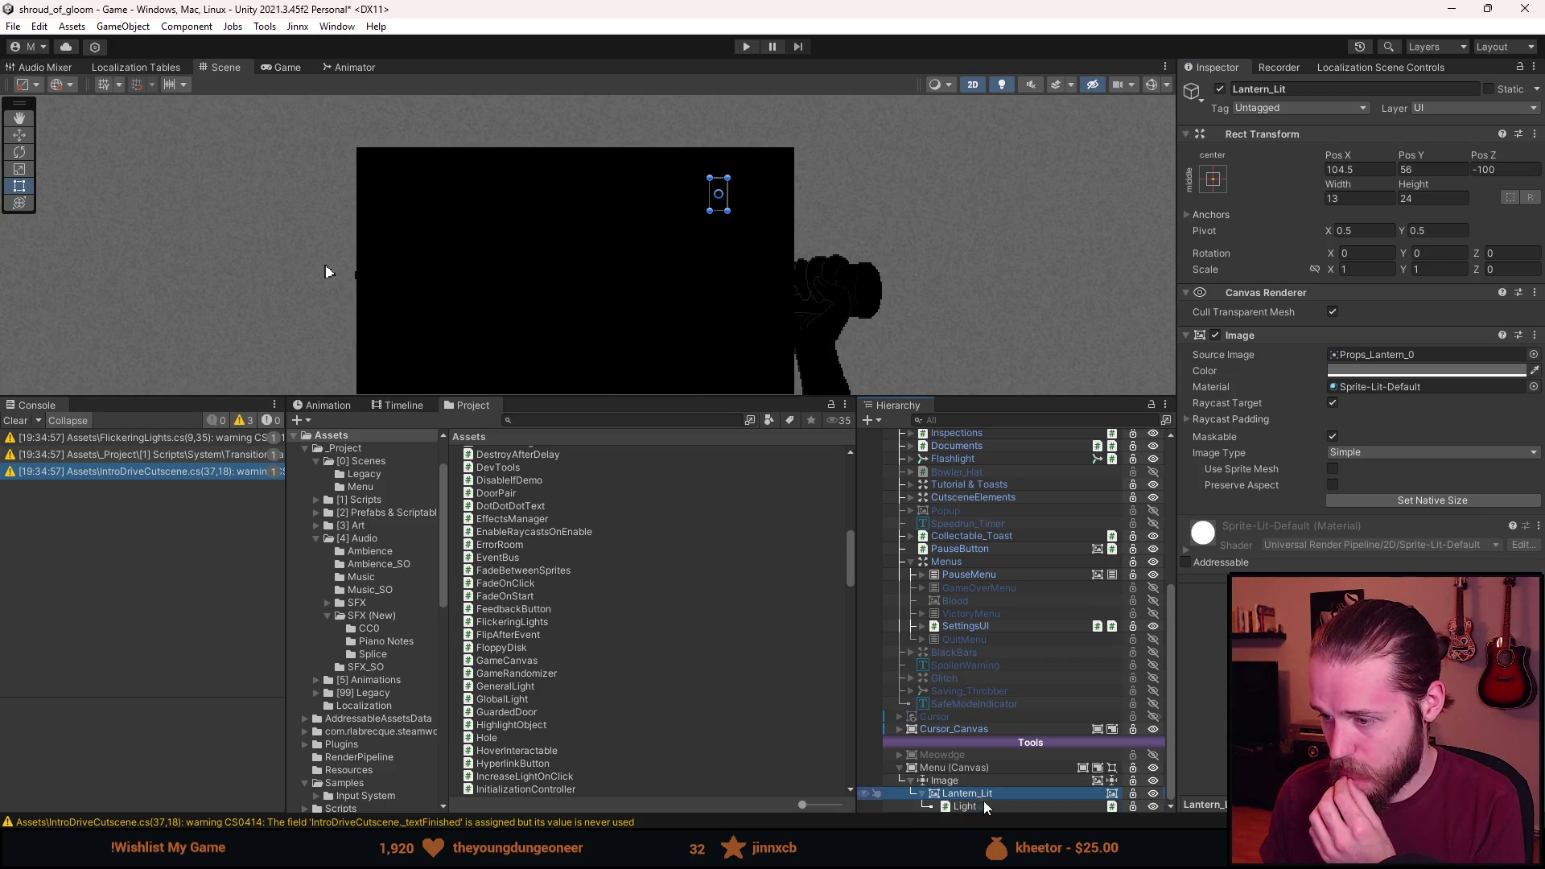
click(983, 805)
click(1374, 407)
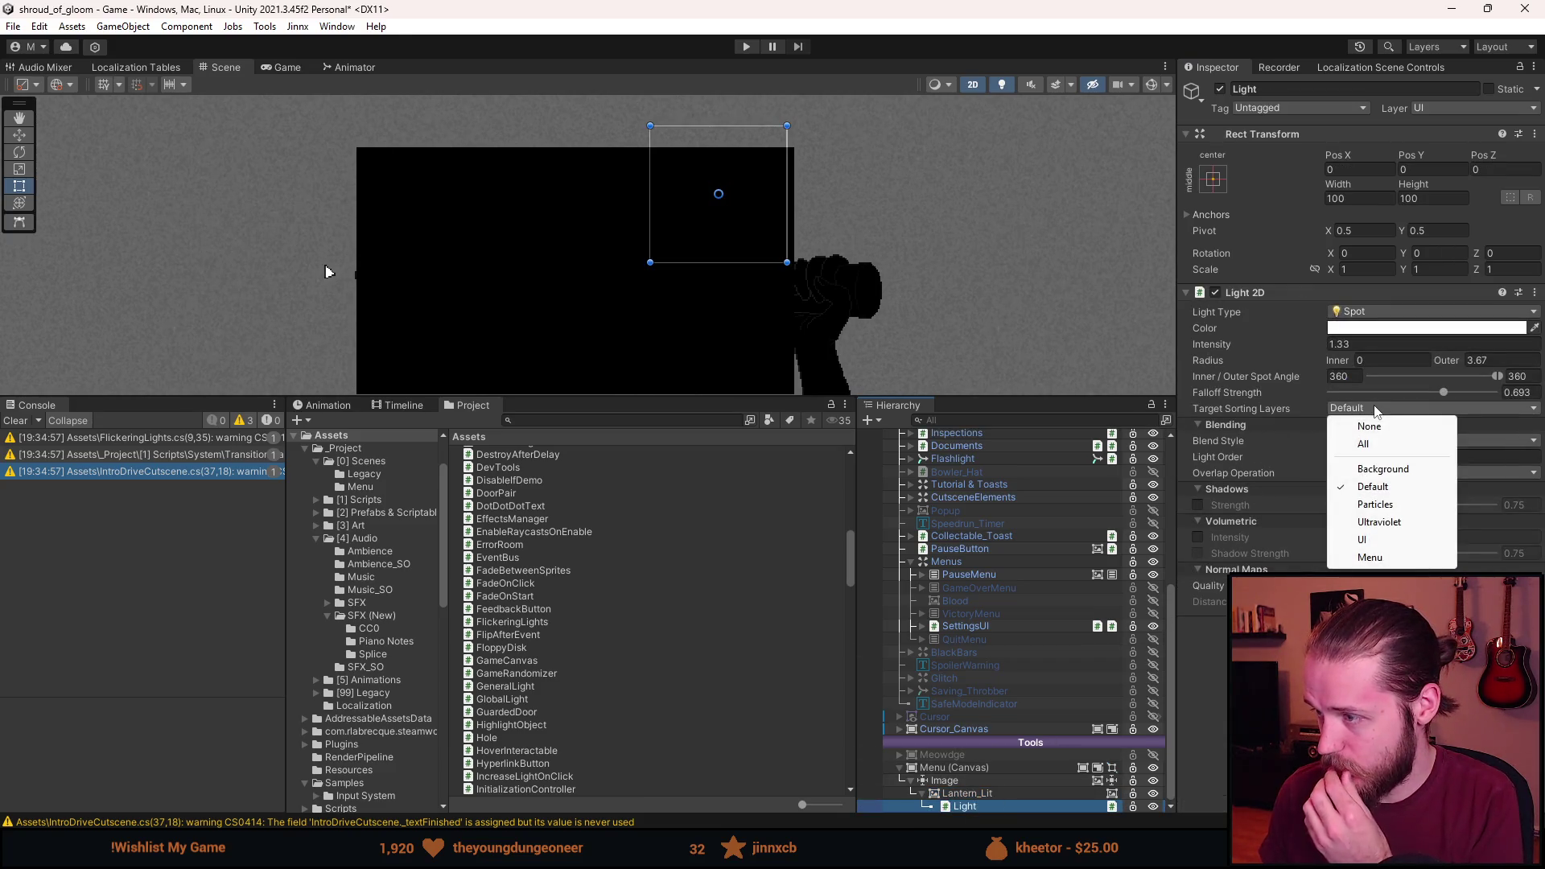
click(1373, 486)
click(1367, 409)
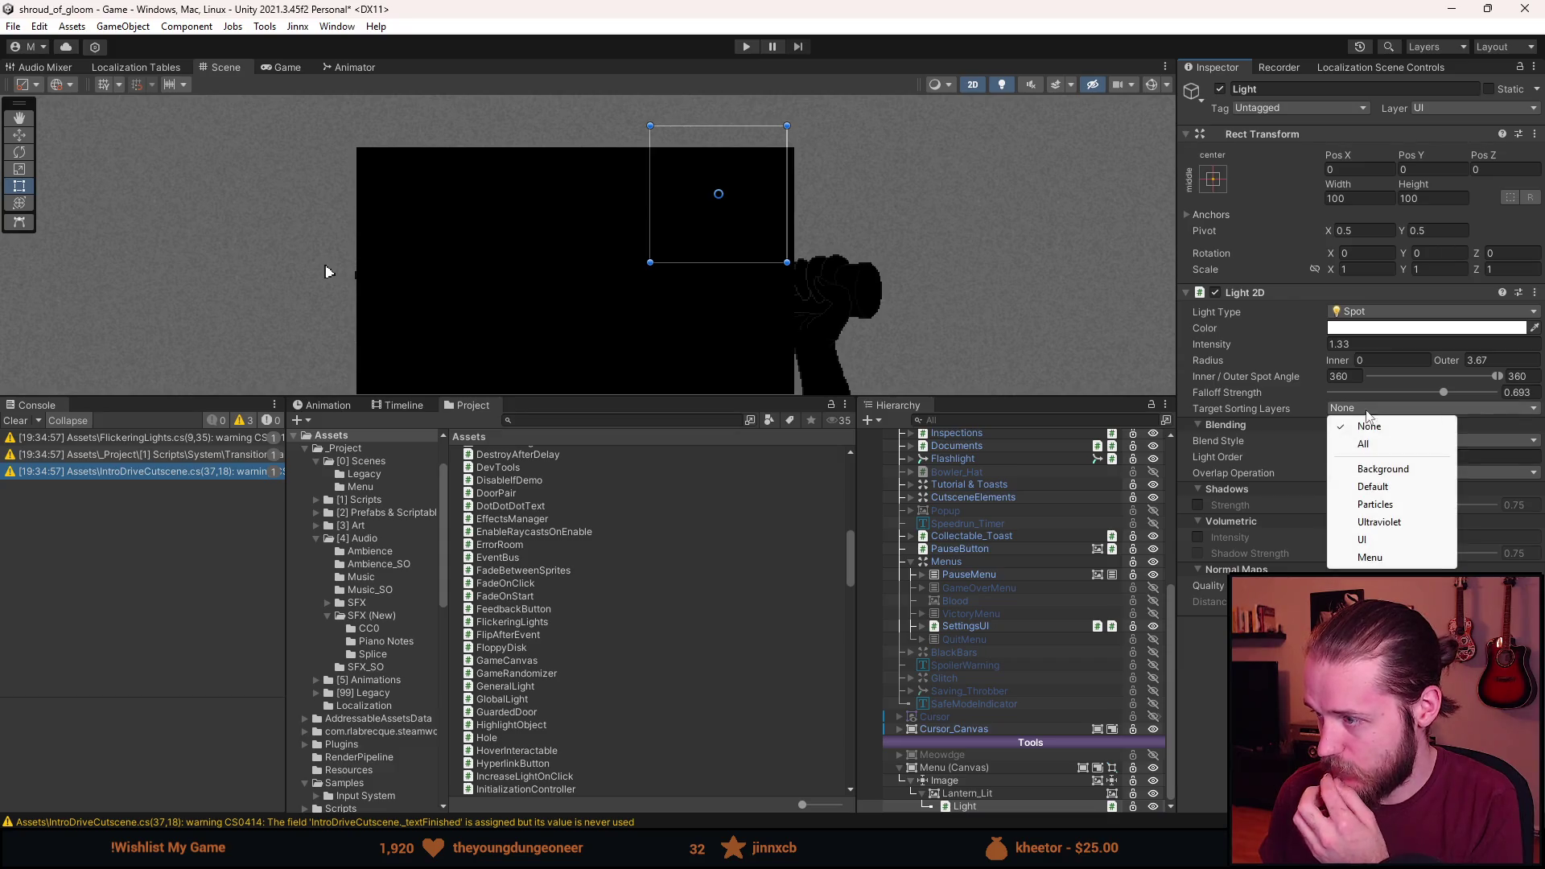
click(1379, 557)
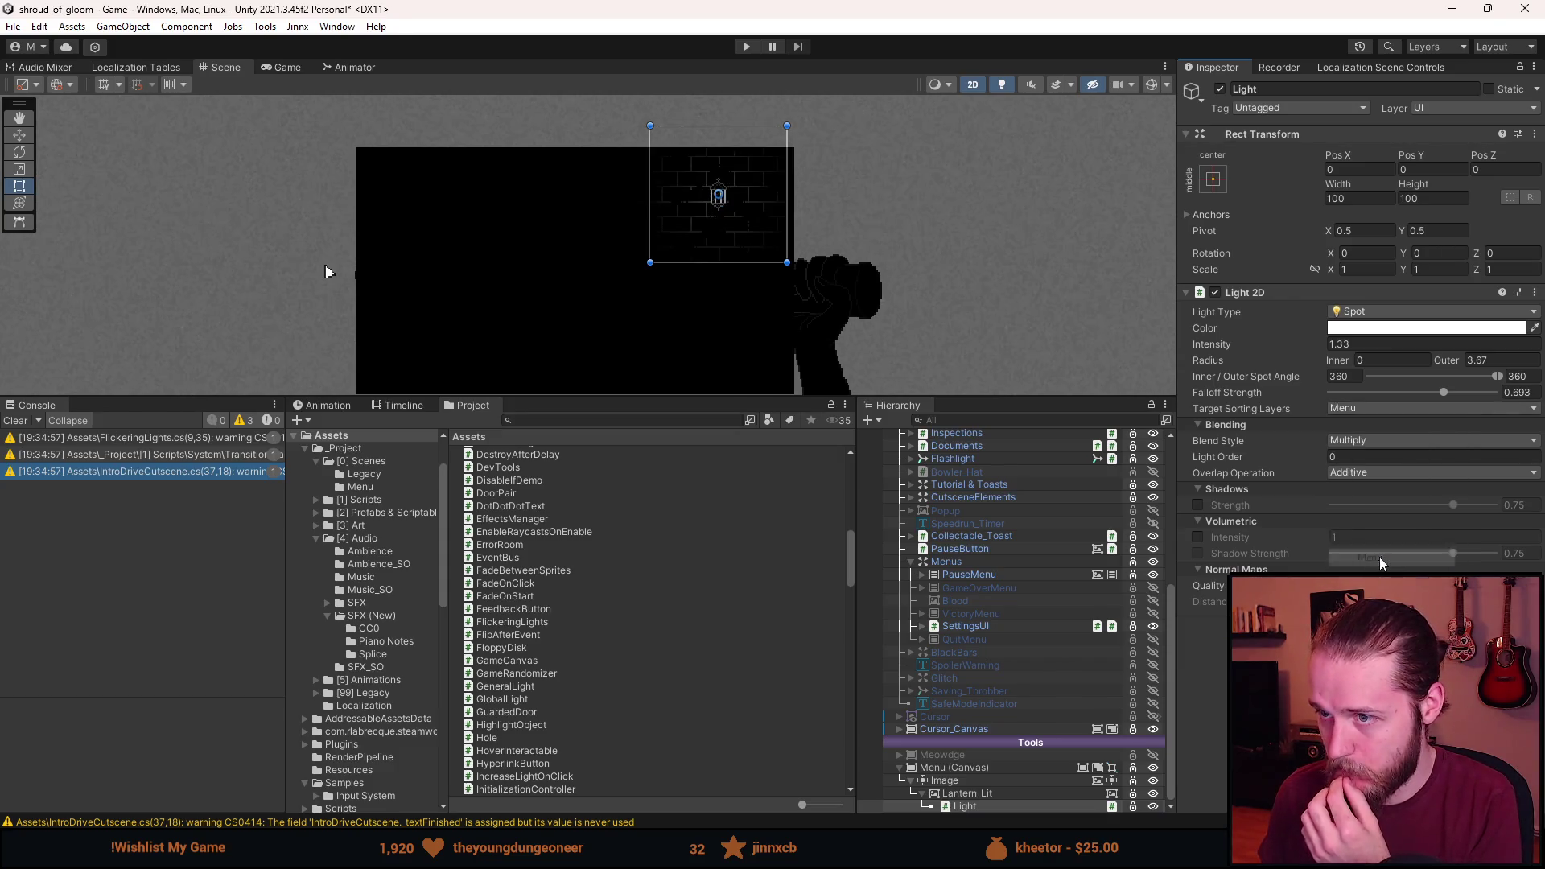
Enlarge the scene view, undo an accidental move of the light, and maximize the hierarchy.
scroll(757, 151, up, 5)
key(w)
scroll(756, 156, down, 2)
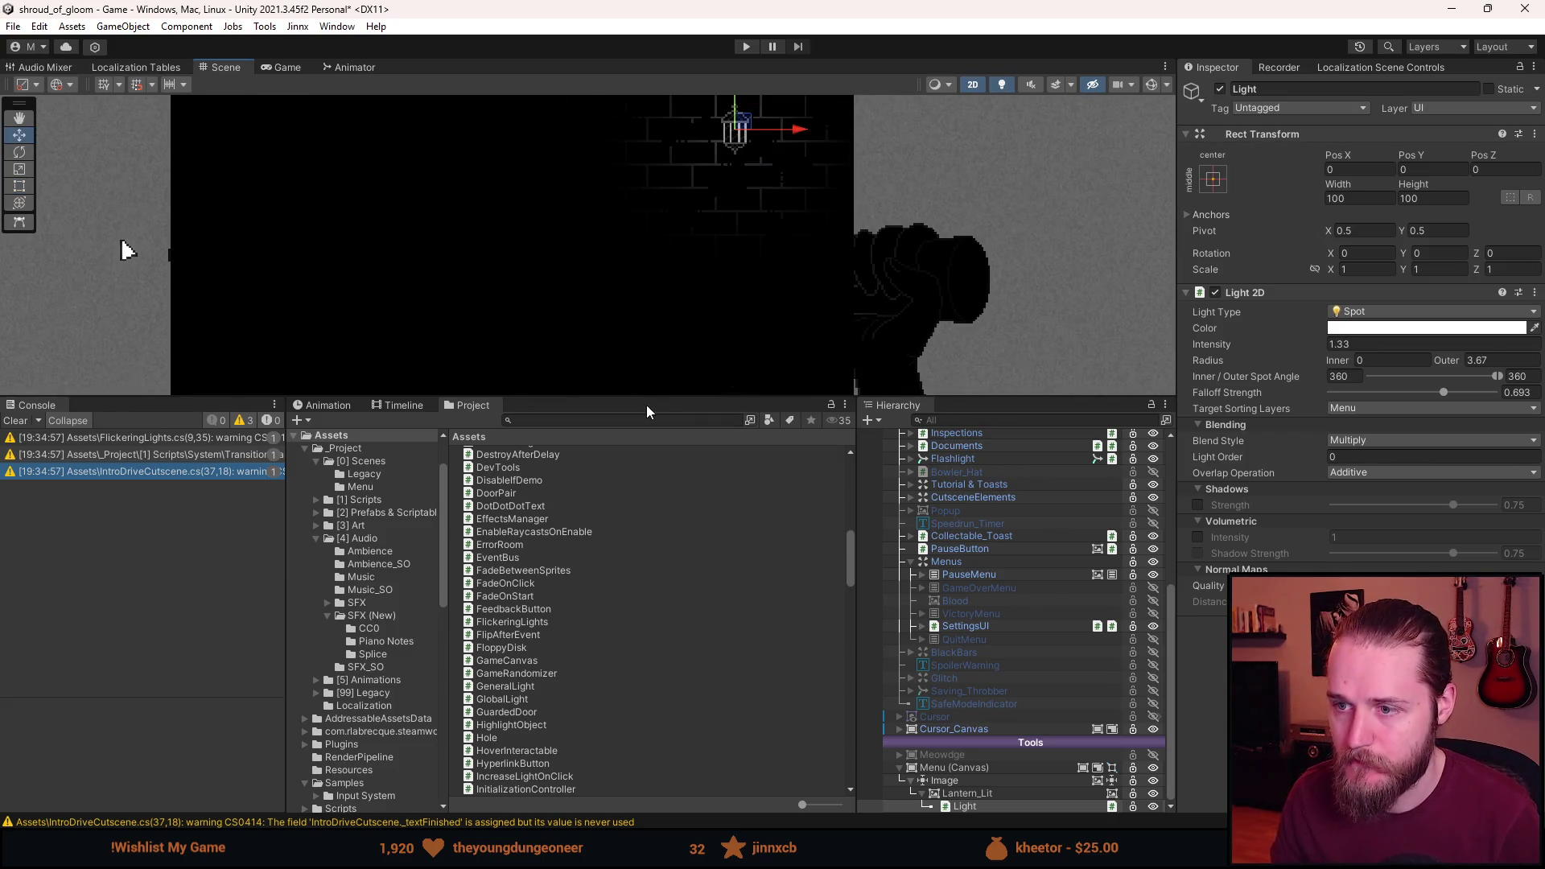
mouse_move(646, 398)
mouse_down()
mouse_move(611, 480)
mouse_move(448, 683)
mouse_up()
drag(775, 296, 801, 395)
key(ctrl+z)
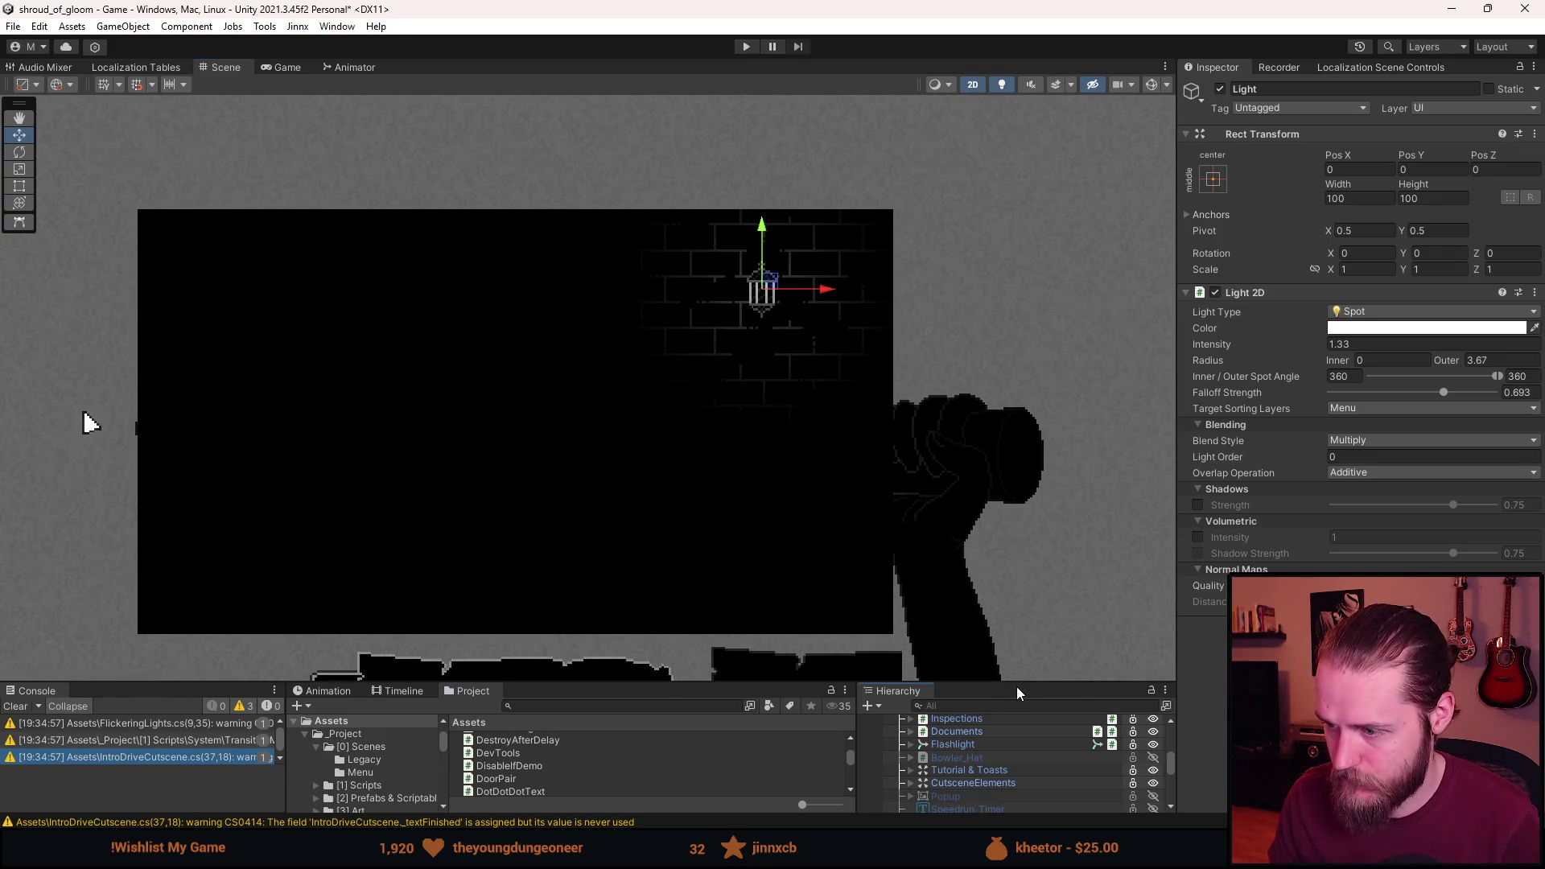
double_click(1016, 687)
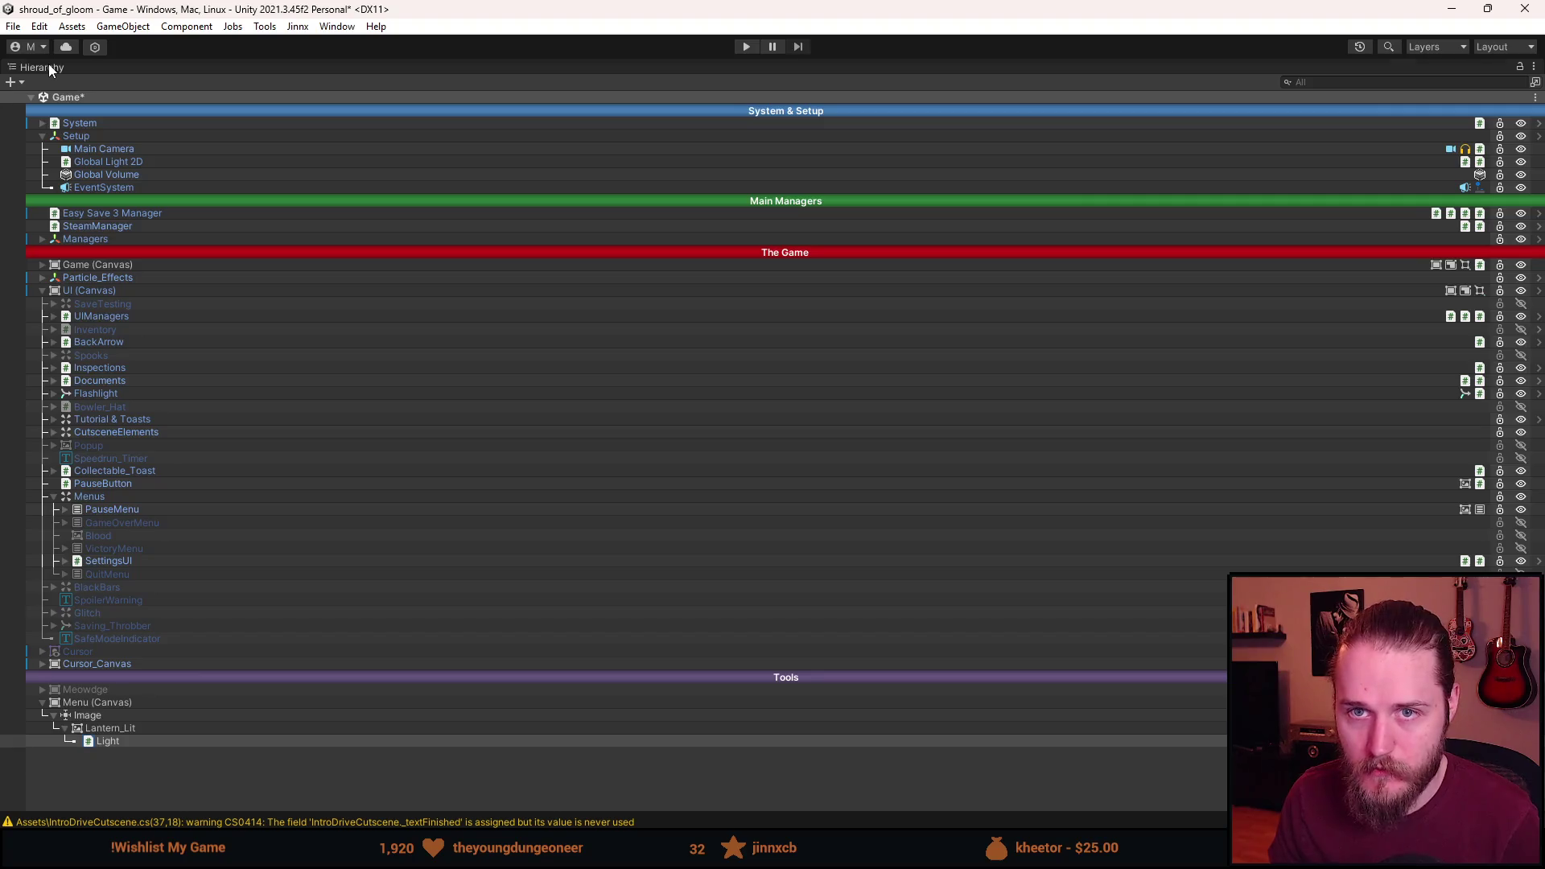
Select Lantern_Lit, try Pos Y 0 and check it in the Game view.
double_click(50, 69)
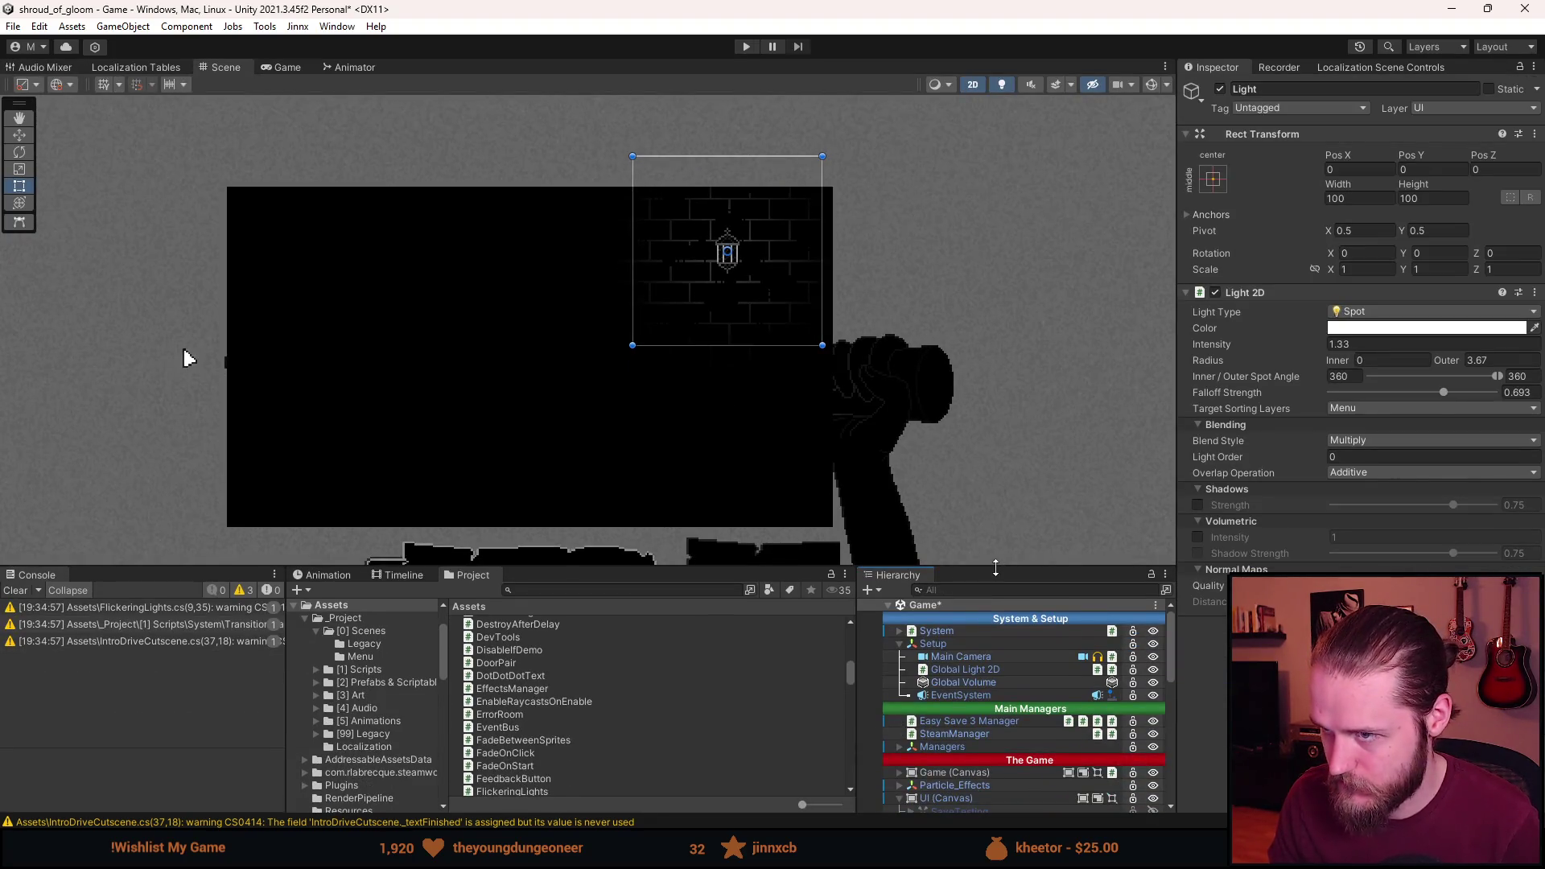
scroll(992, 762, down, 3)
scroll(992, 762, down, 4)
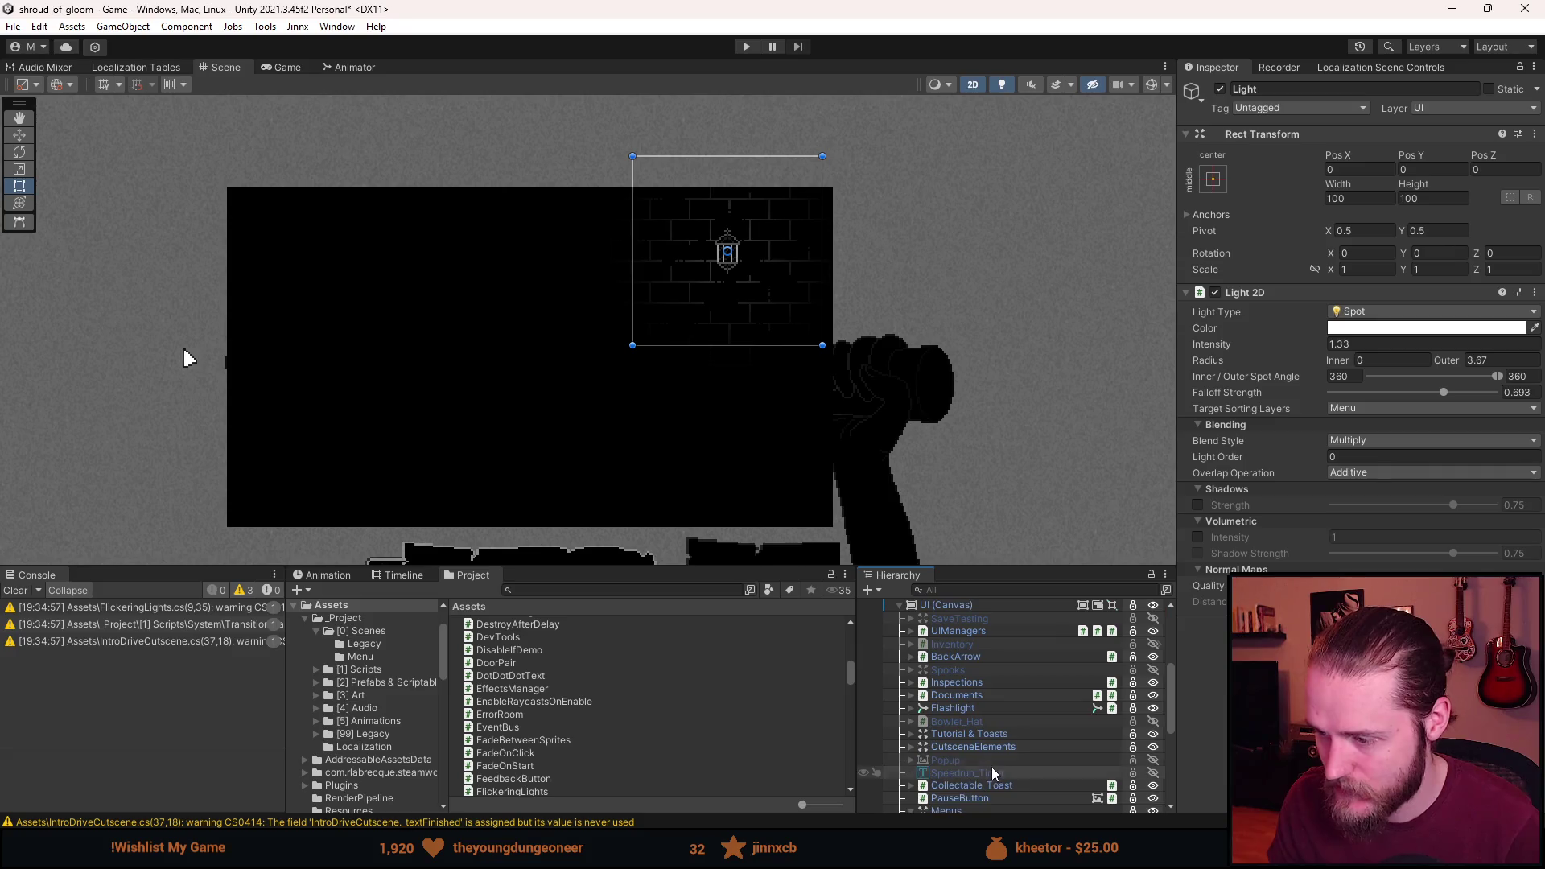
scroll(997, 779, down, 5)
click(966, 793)
key(w)
click(1432, 170)
text(0)
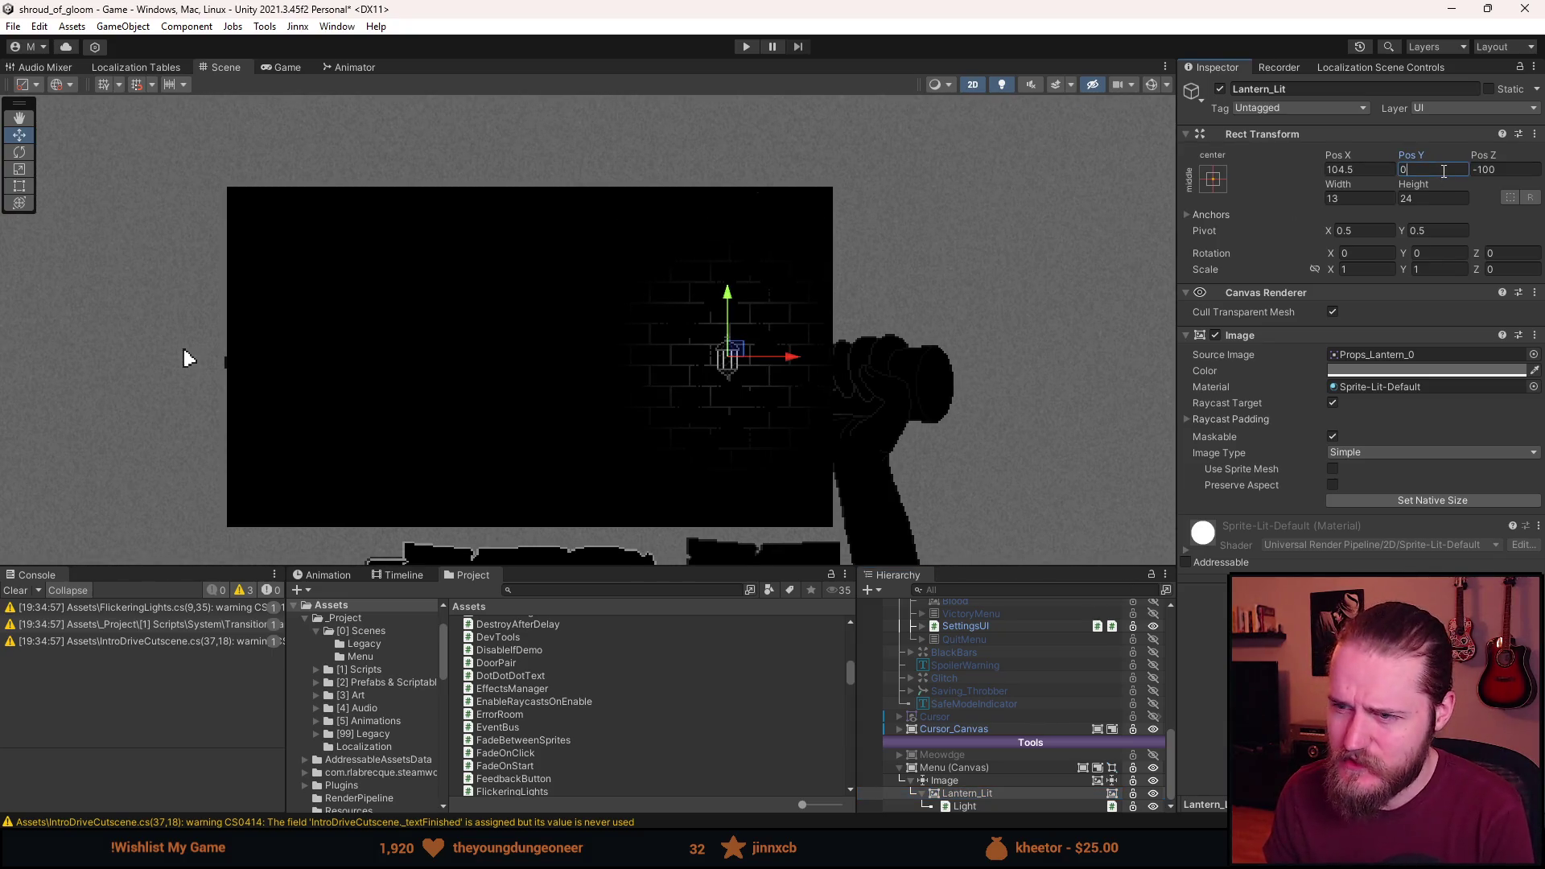
click(292, 67)
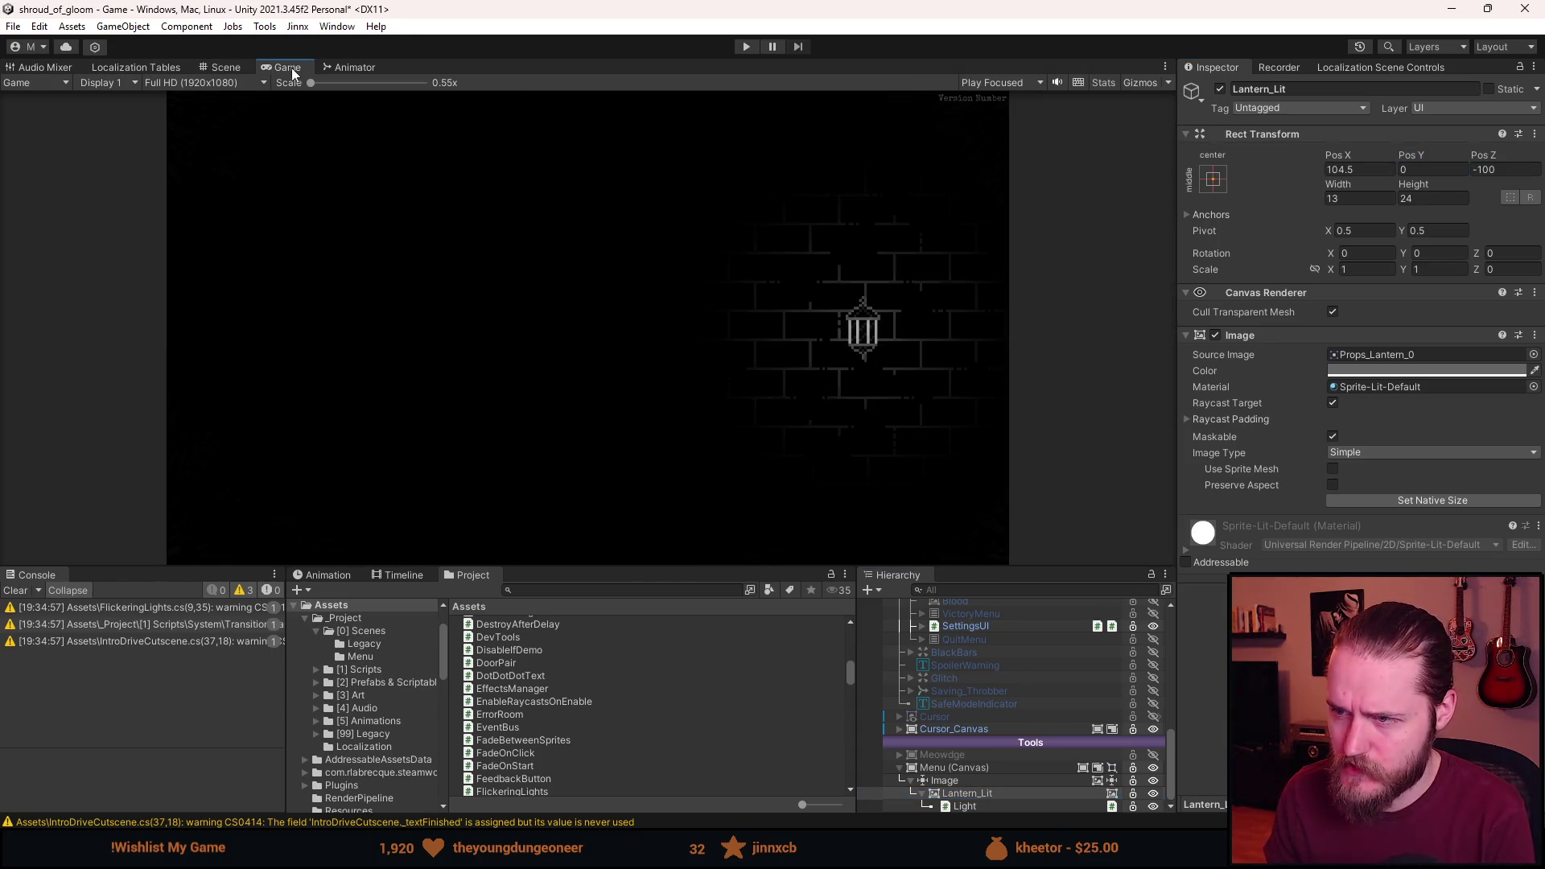
click(223, 68)
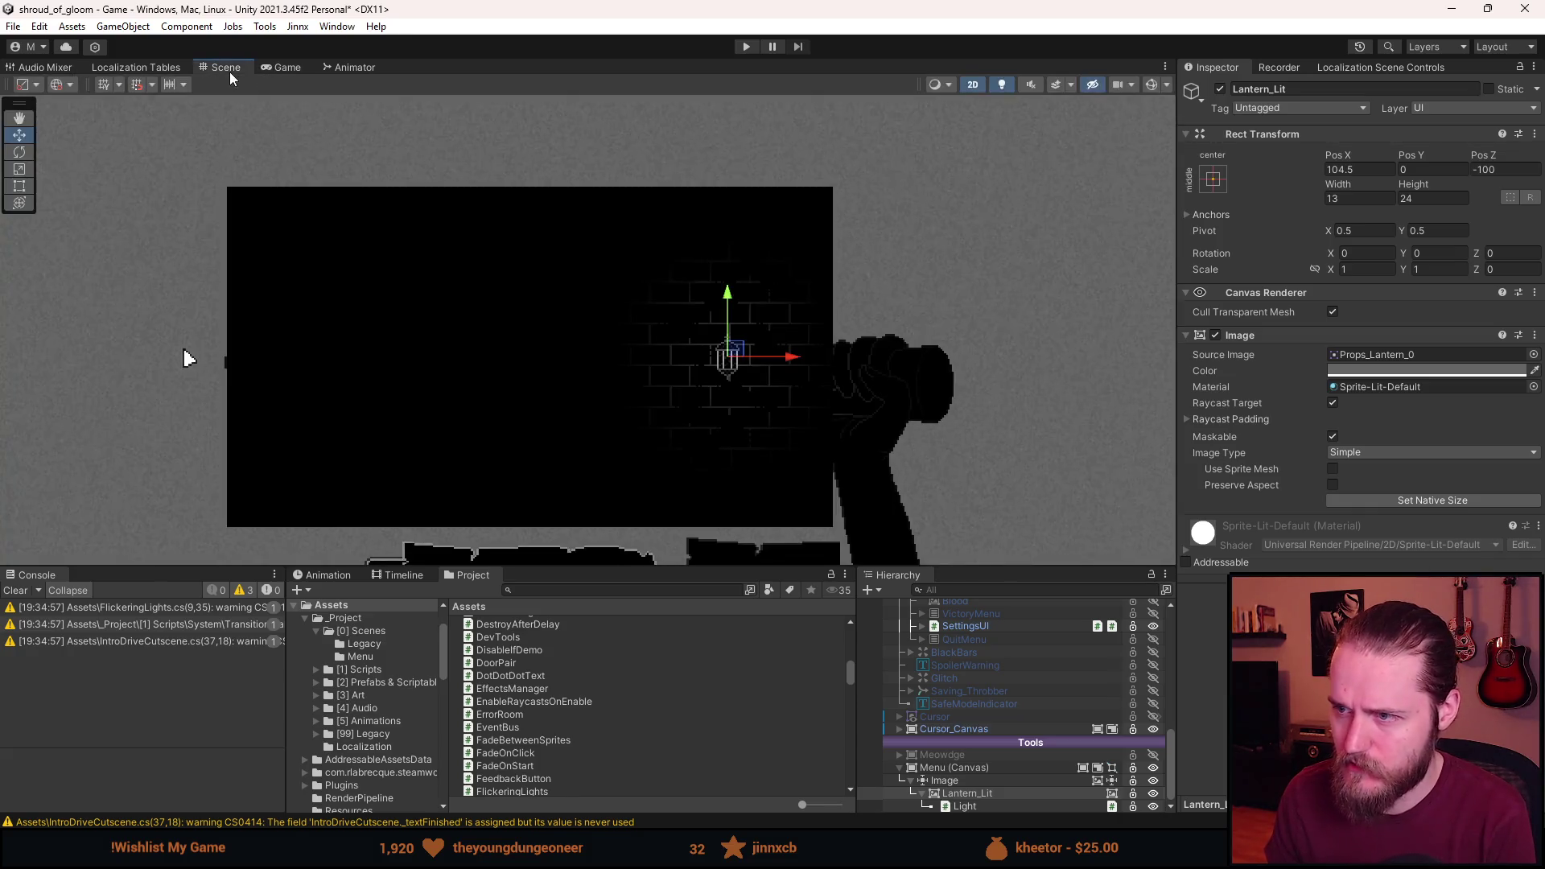
Set Lantern_Lit's Rect Transform to Pos X 105.5 and Pos Y 18.
click(1427, 169)
text(20)
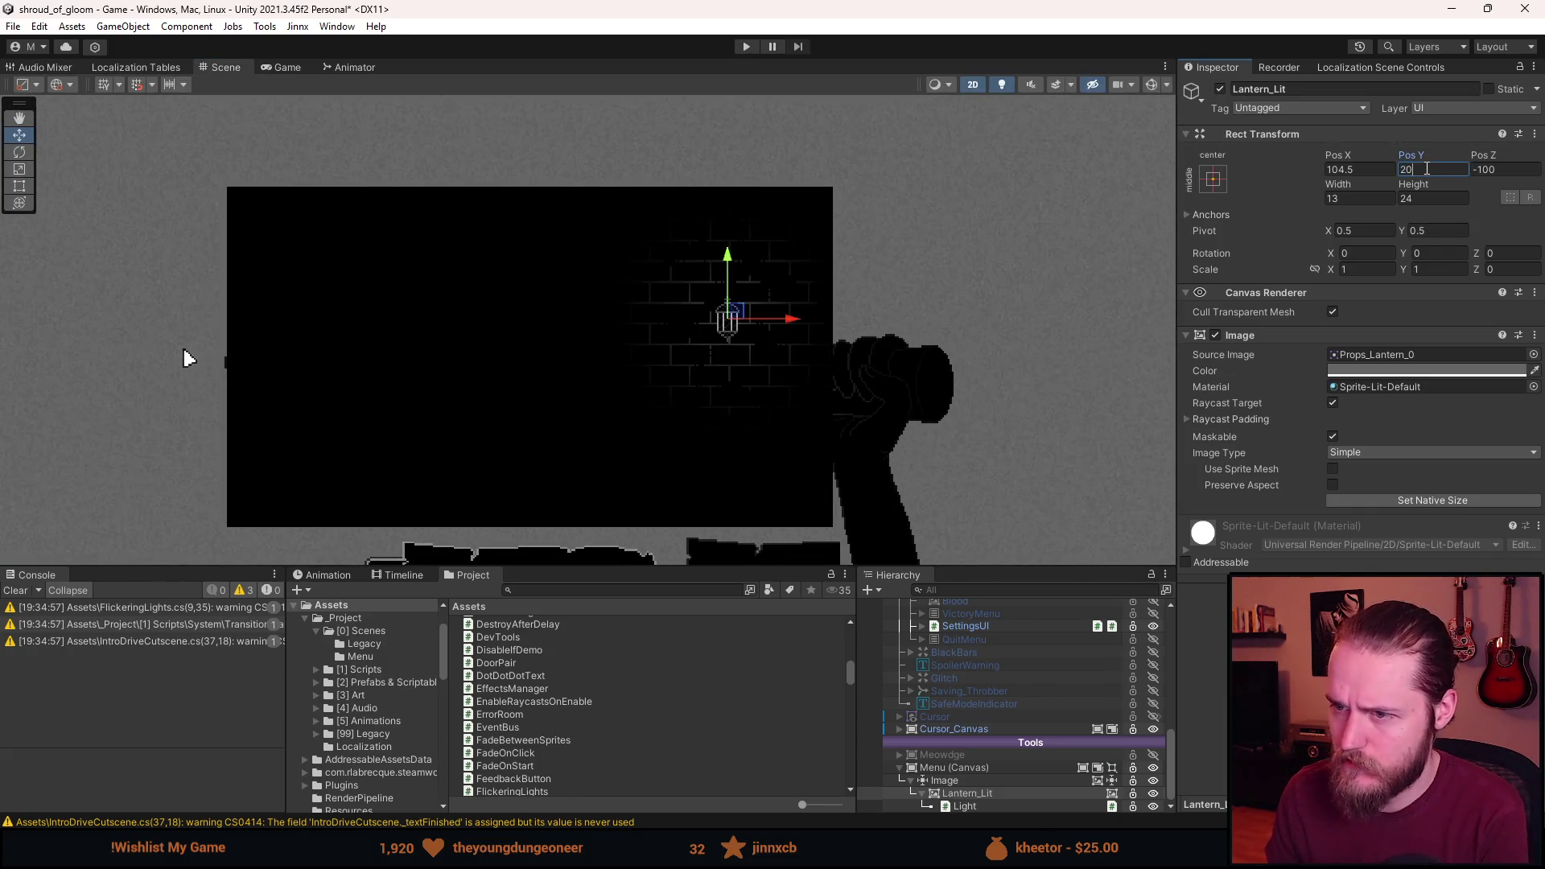
scroll(660, 365, up, 1)
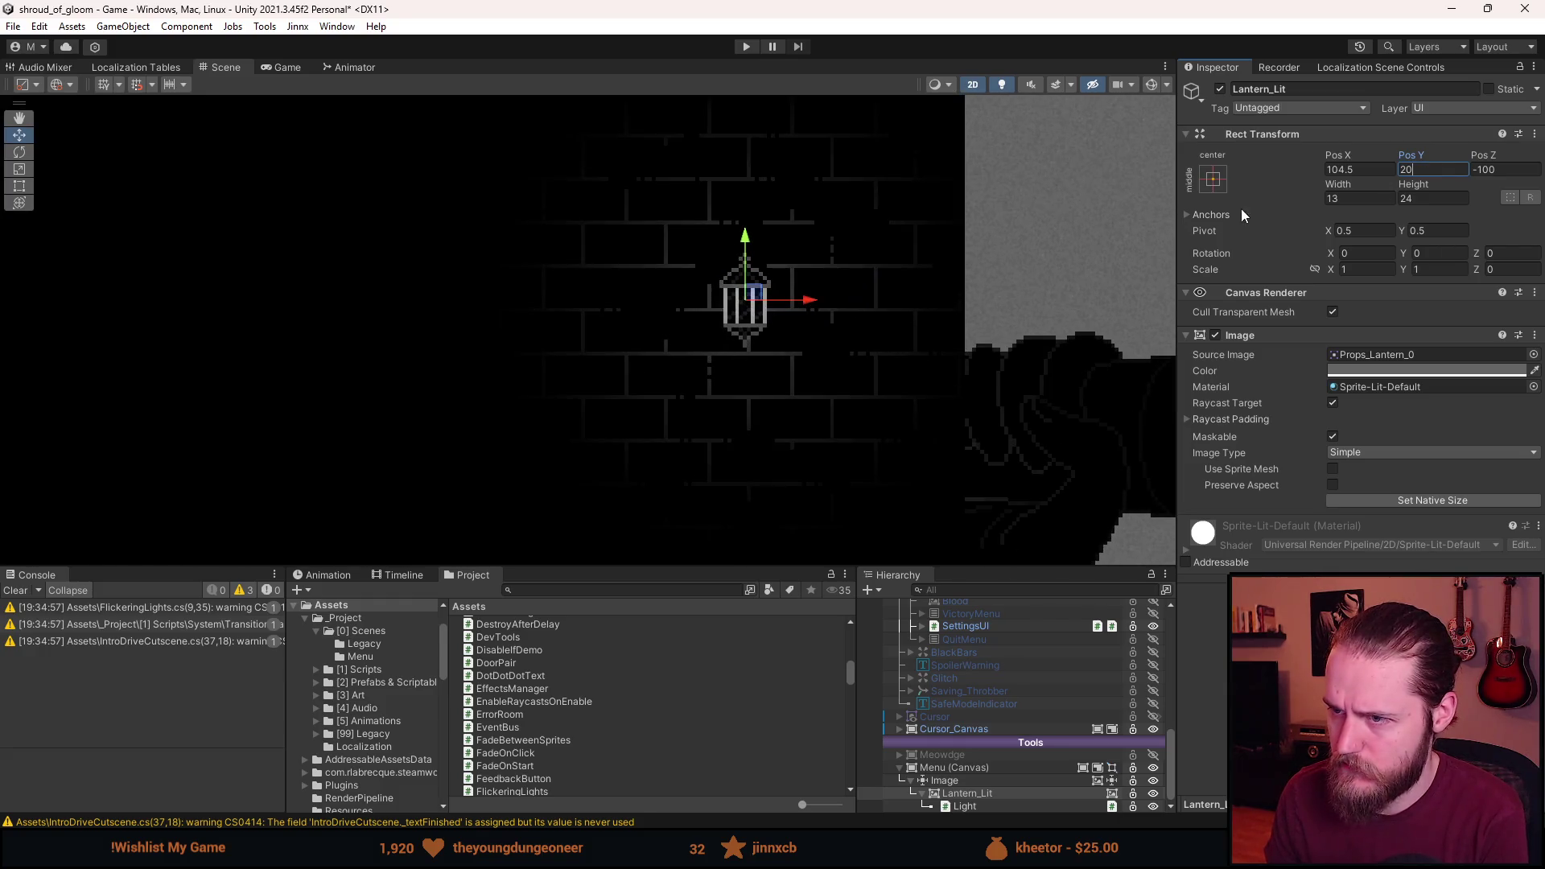
scroll(802, 346, up, 3)
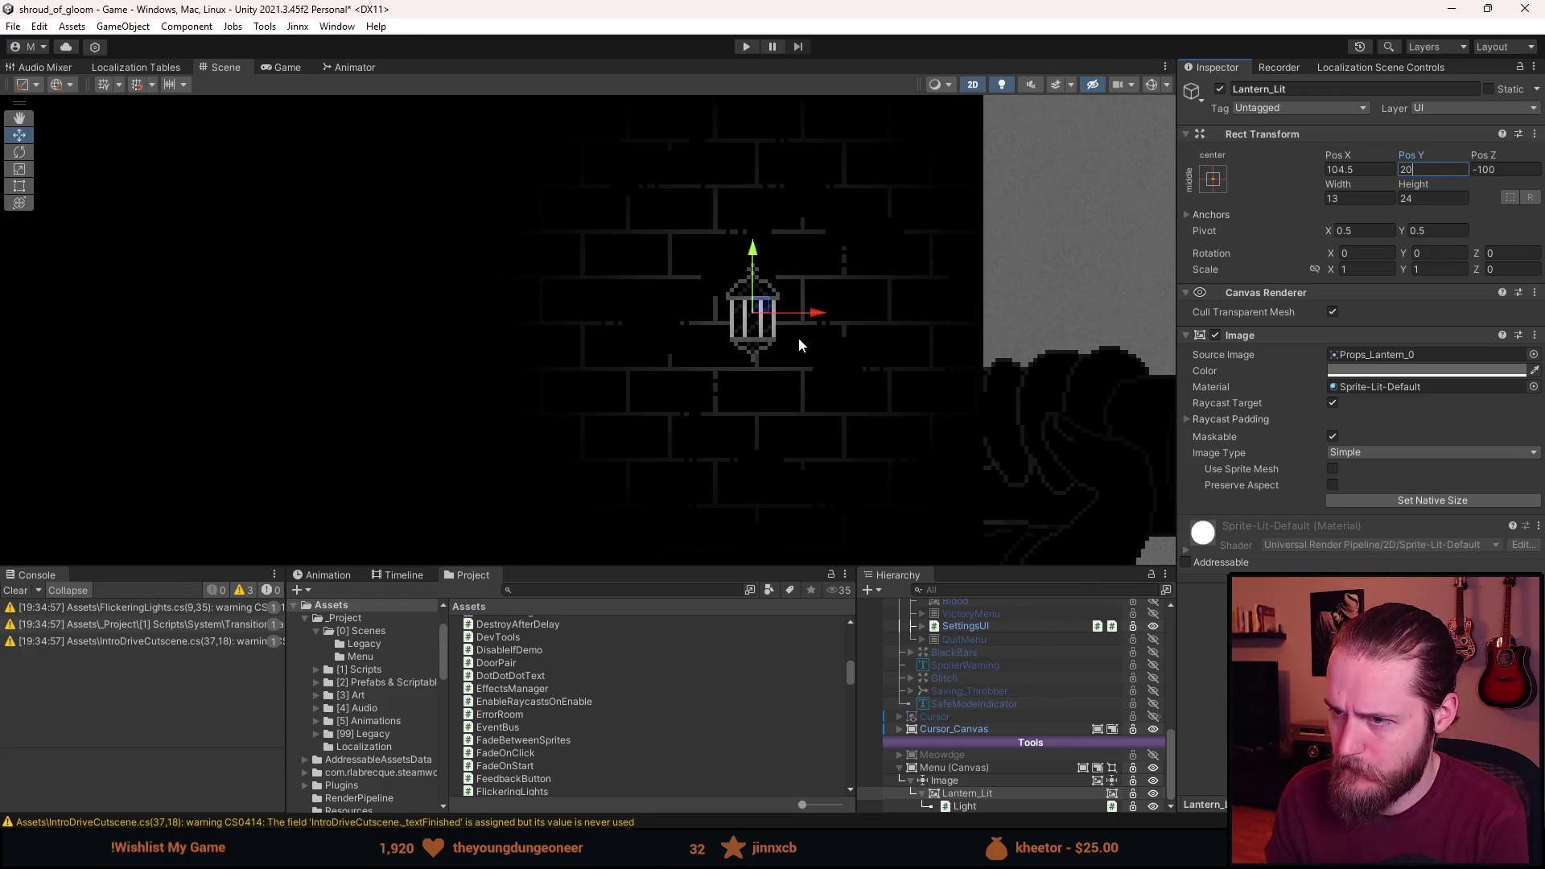
click(1353, 170)
drag(1355, 170, 1343, 171)
text(5)
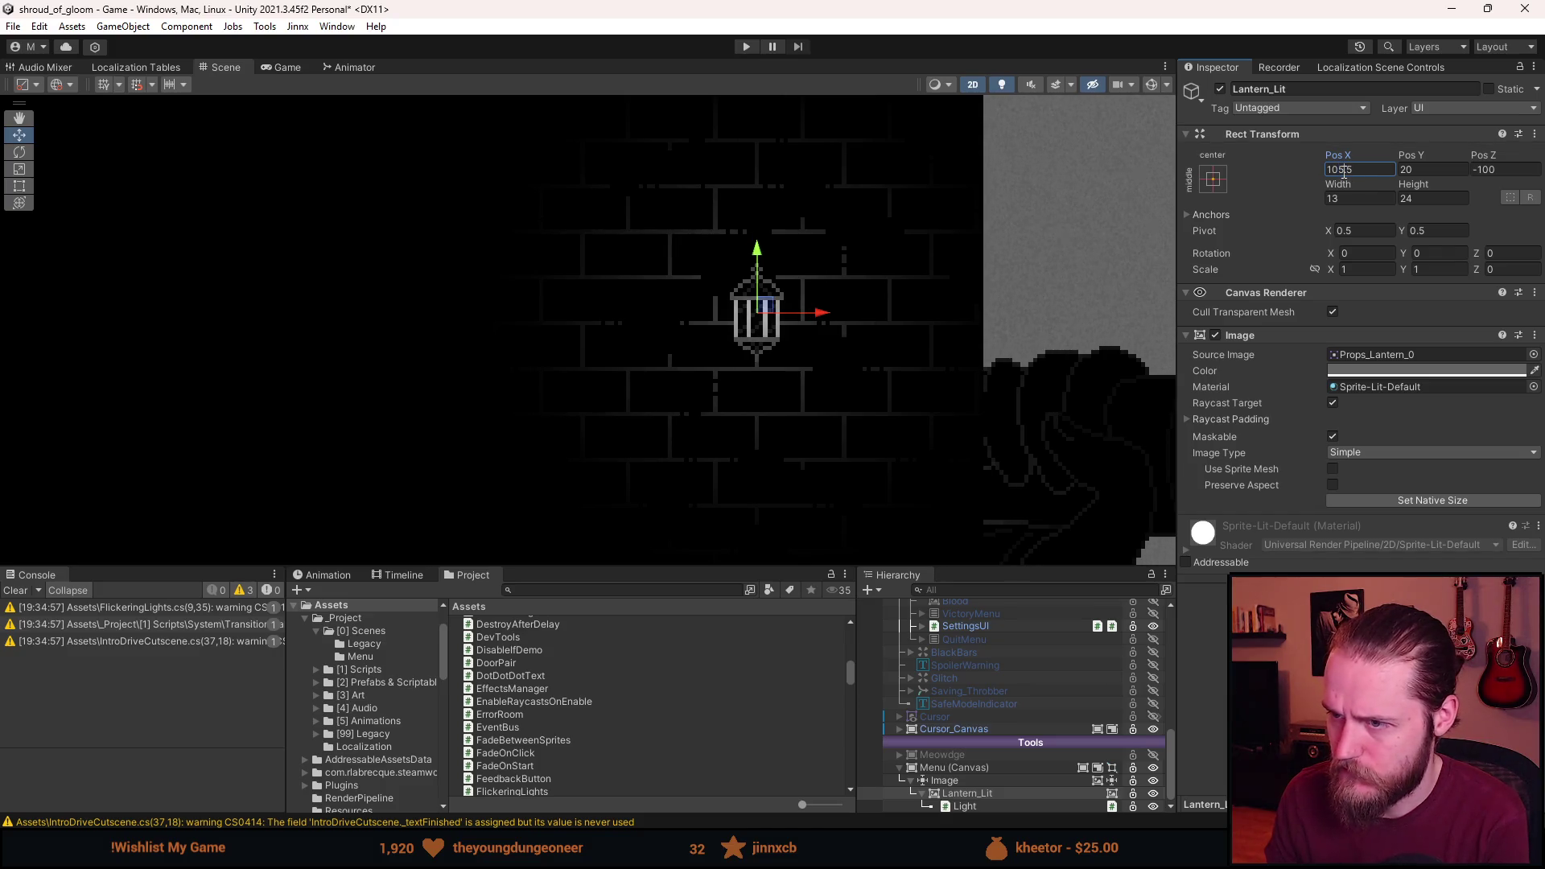
click(1412, 170)
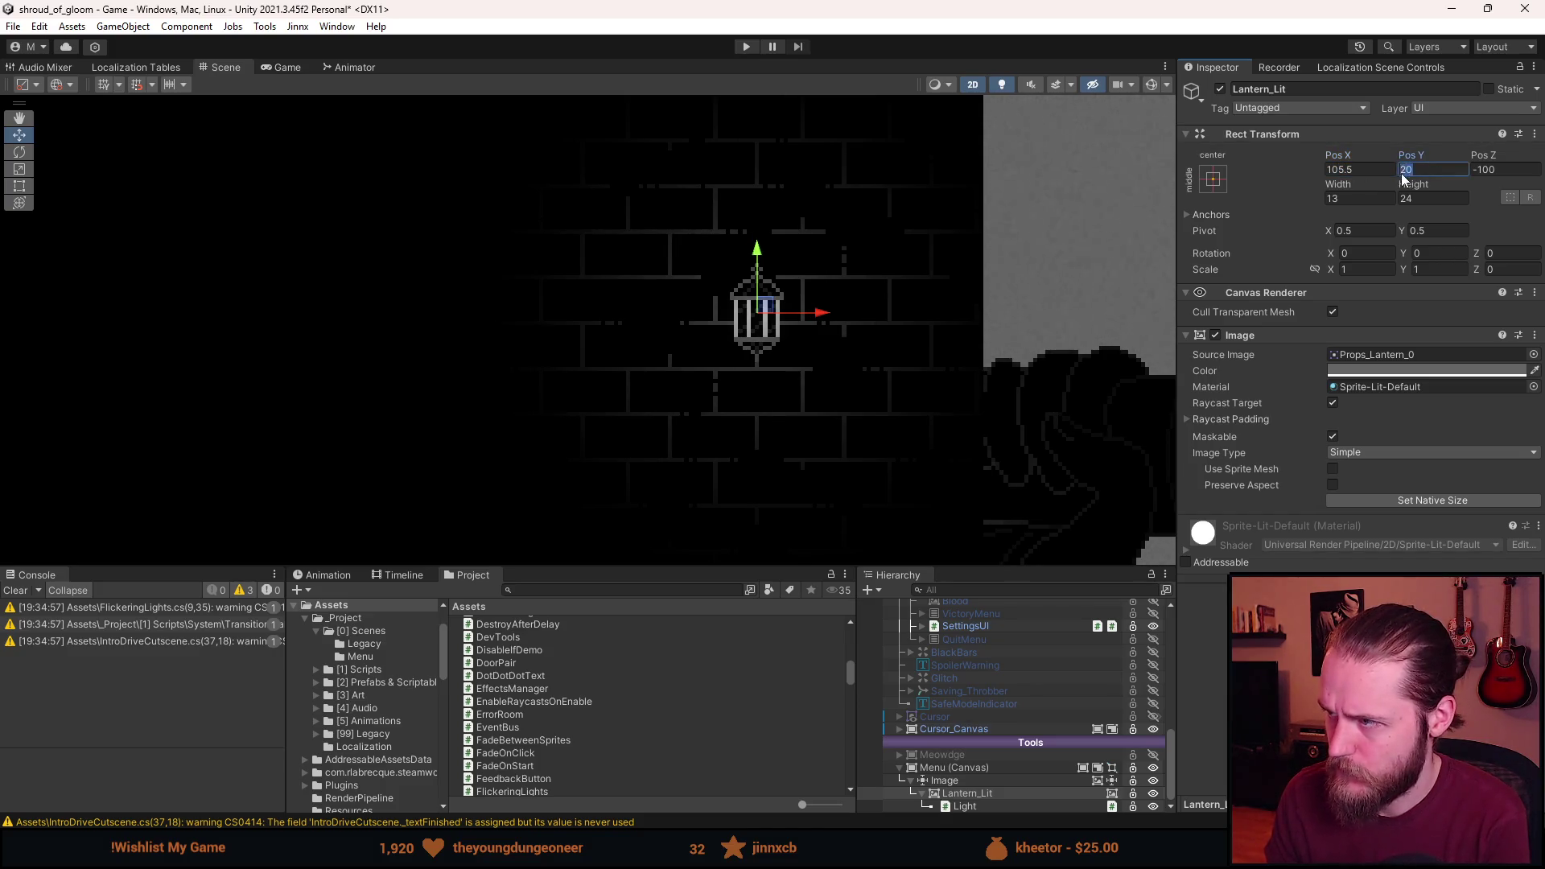
text(1)
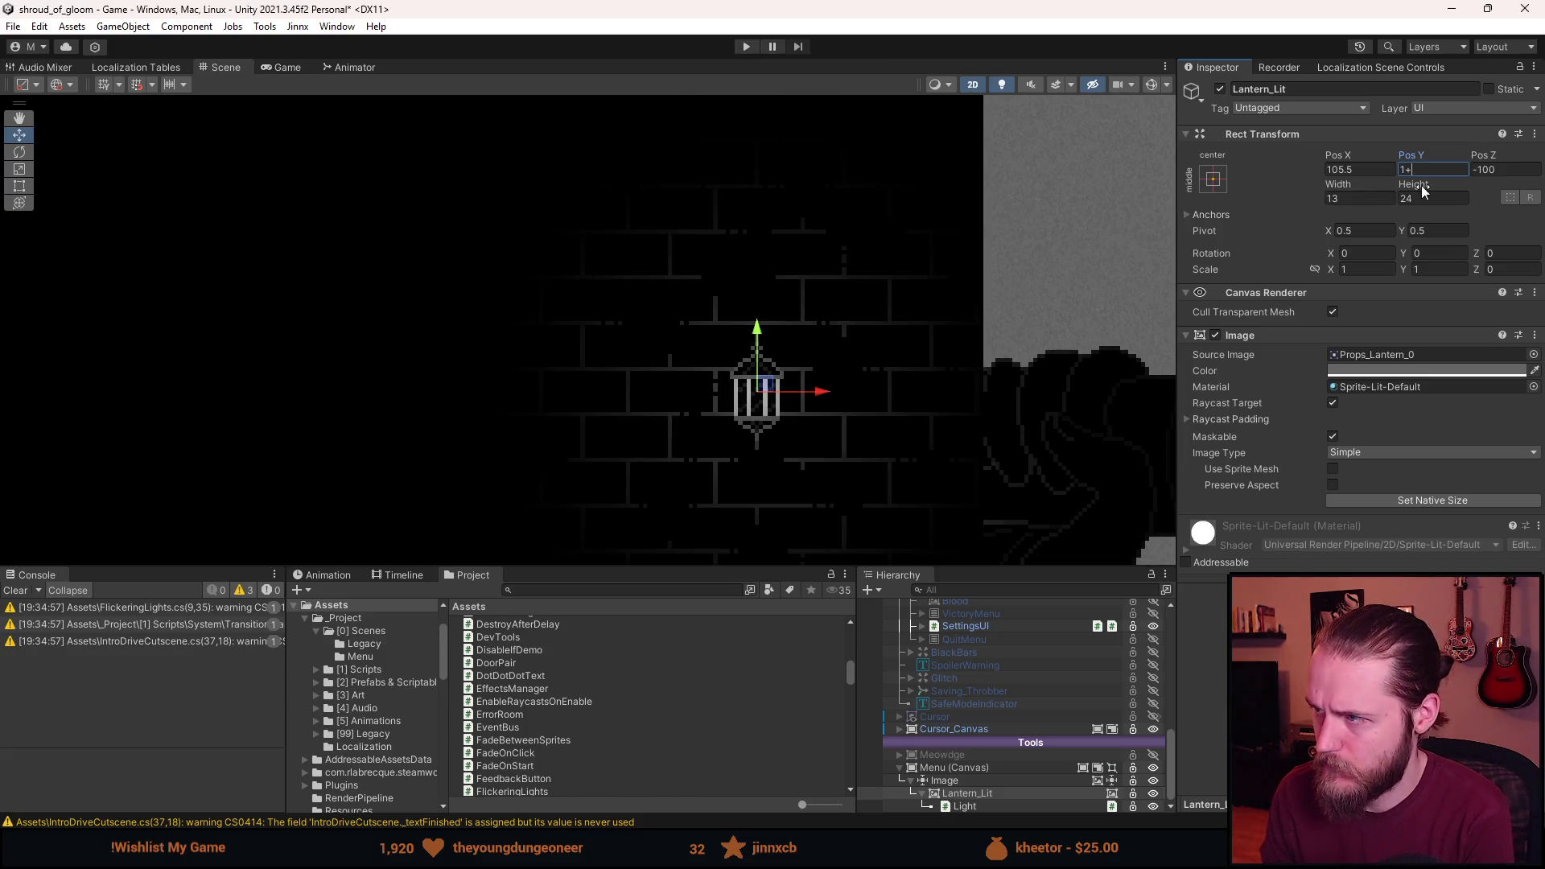
text(9)
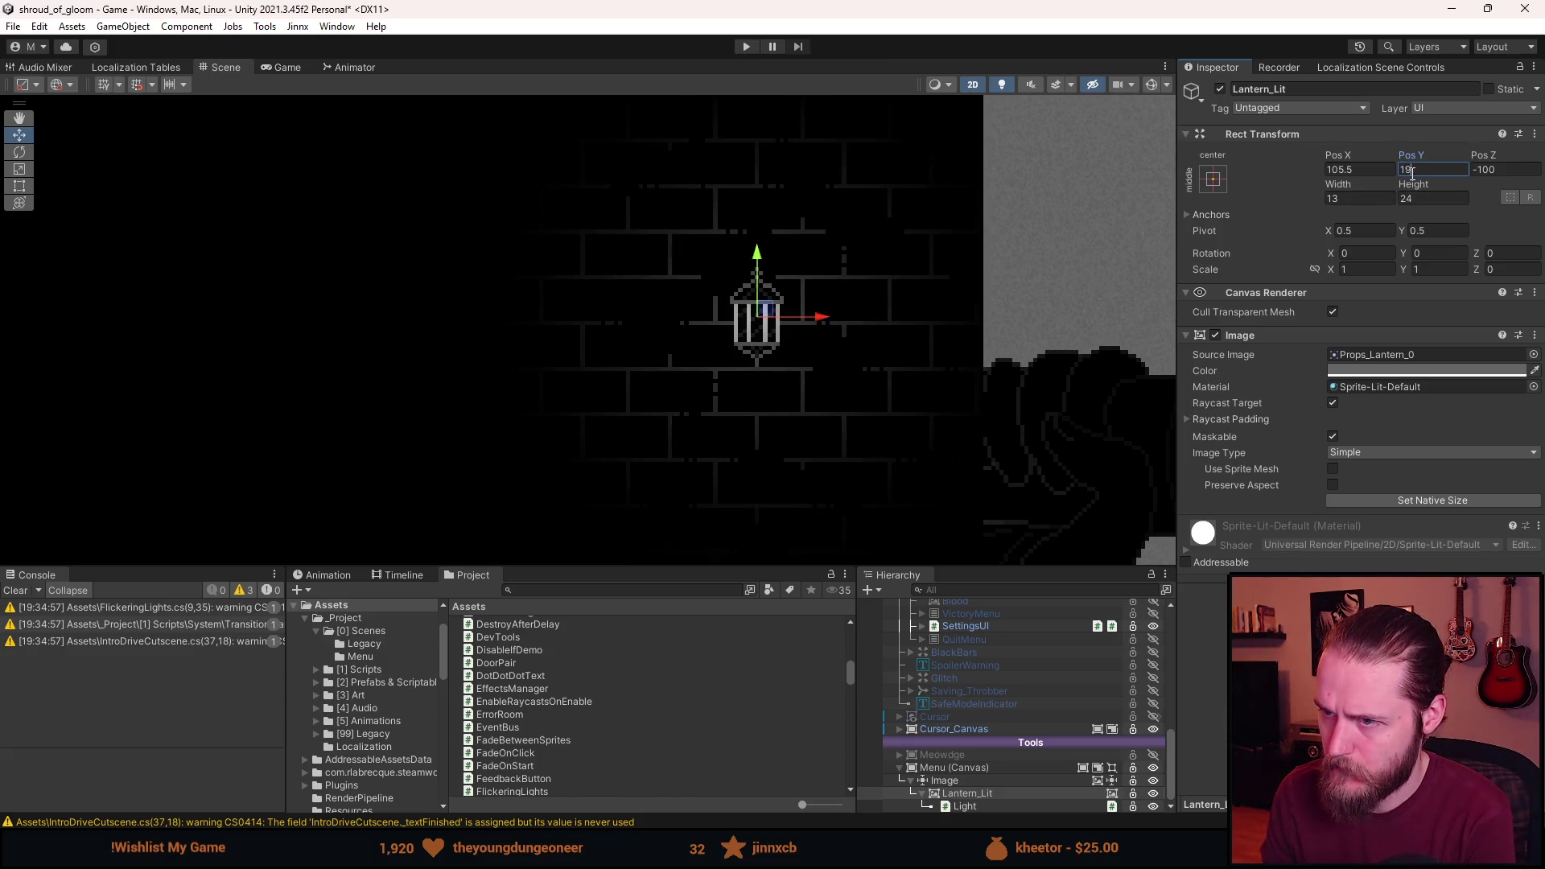
drag(1414, 171, 1400, 174)
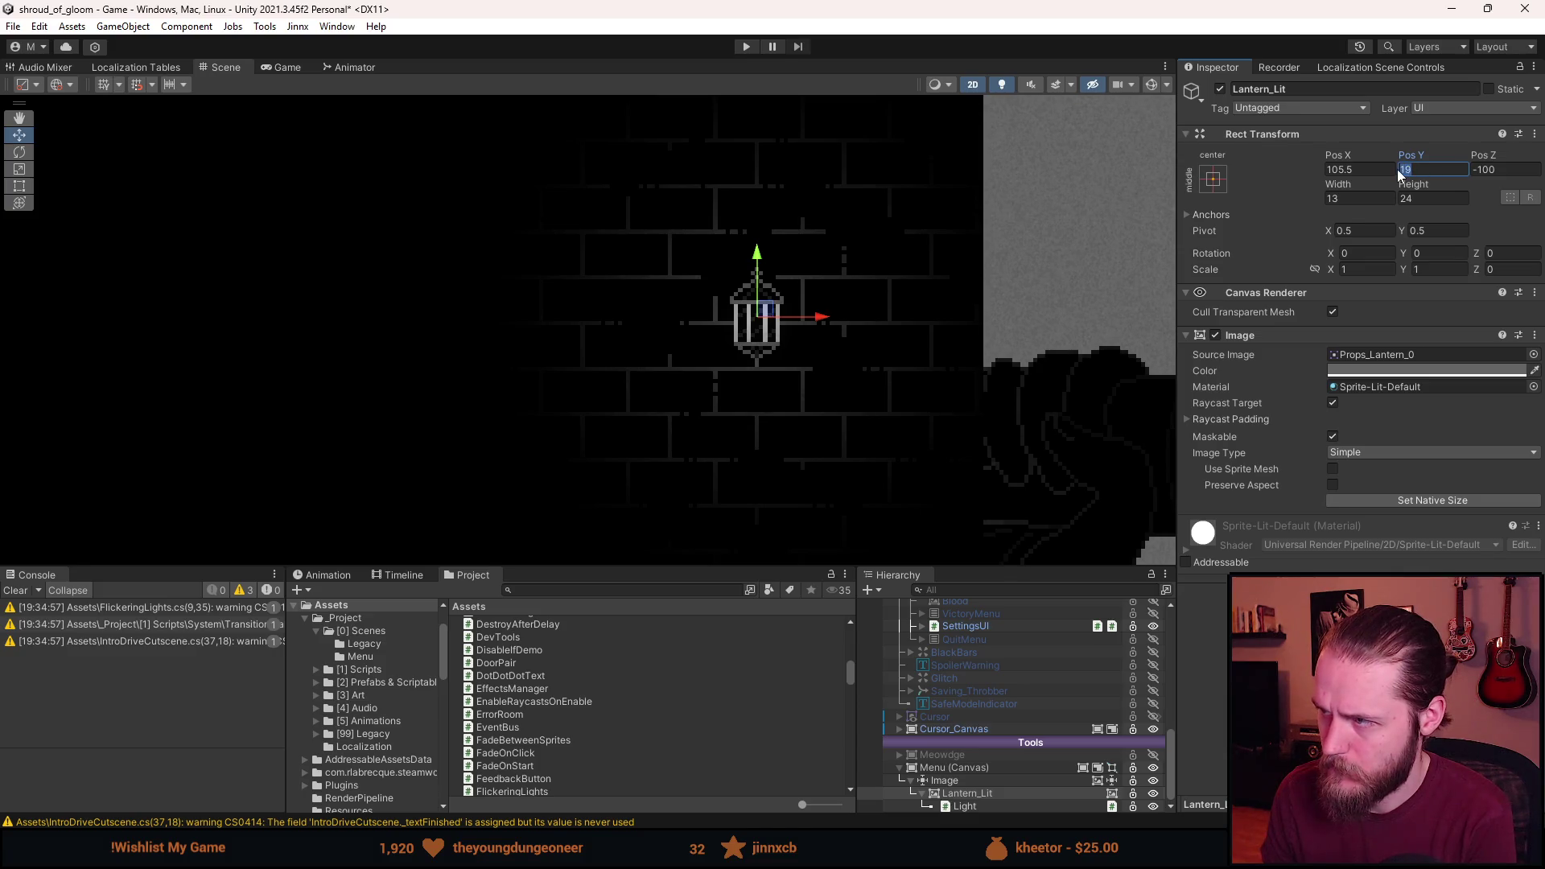
text(189)
key(BackSpace)
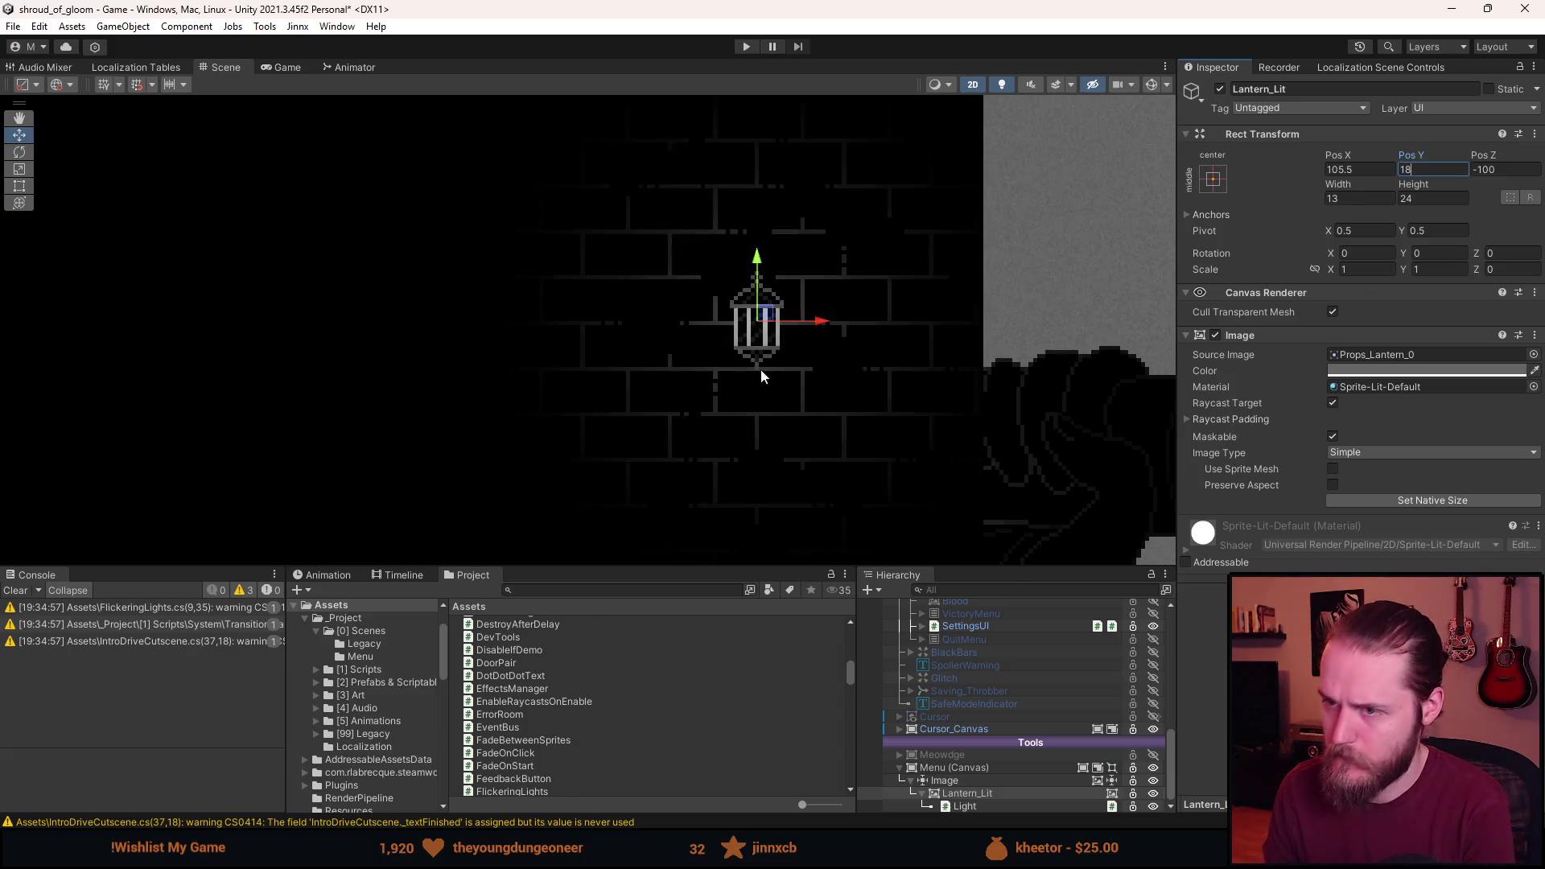
Preview the repositioned lantern in the Game view, then reselect Lantern_Lit in the Scene.
scroll(709, 378, down, 3)
click(287, 67)
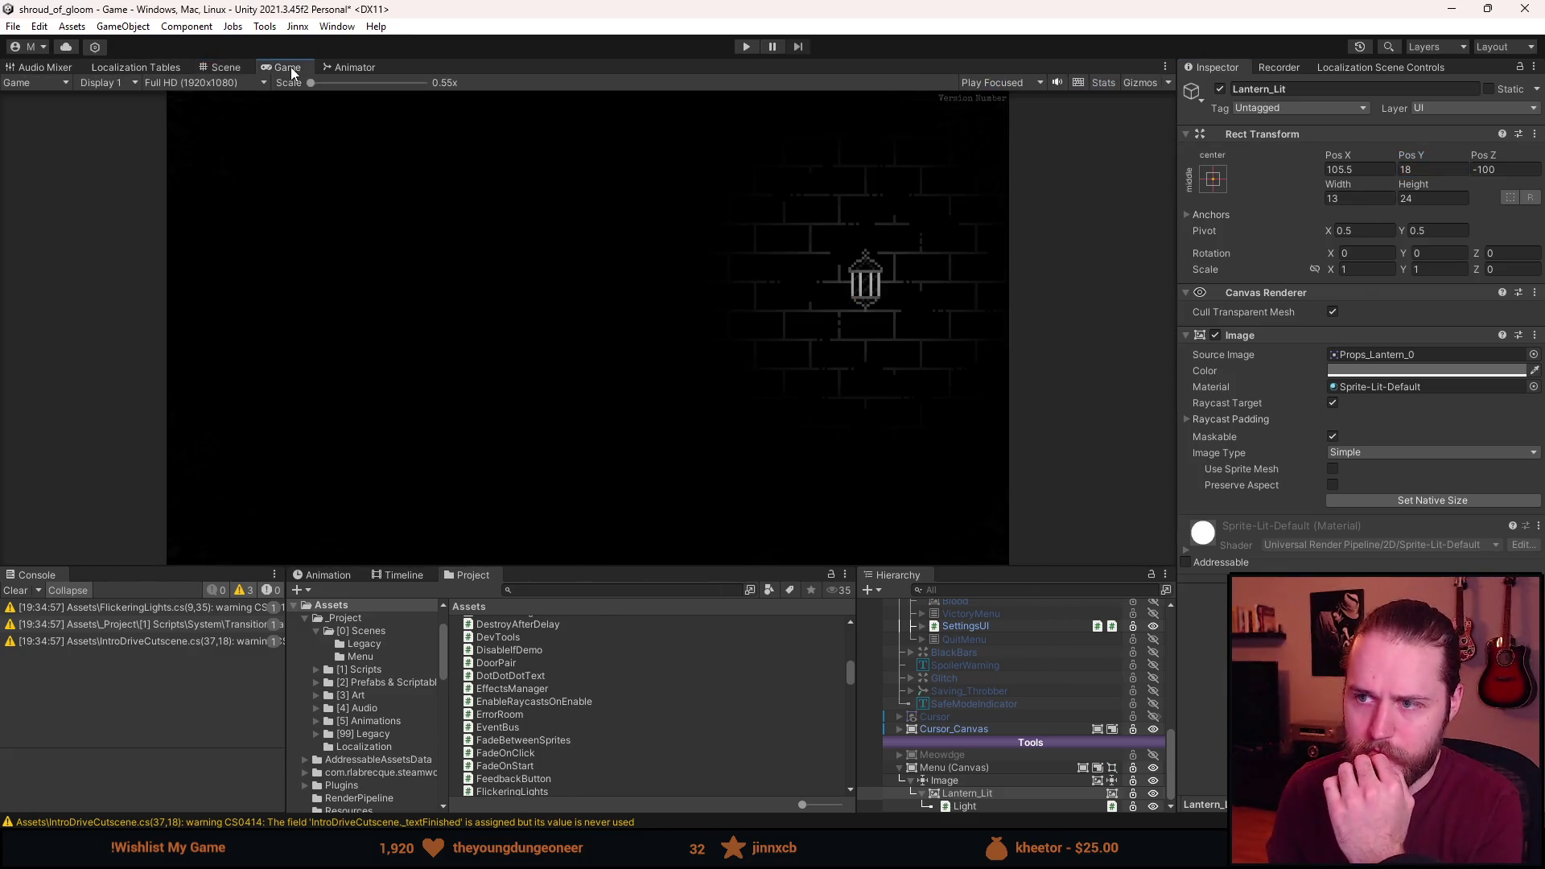
click(220, 69)
click(924, 795)
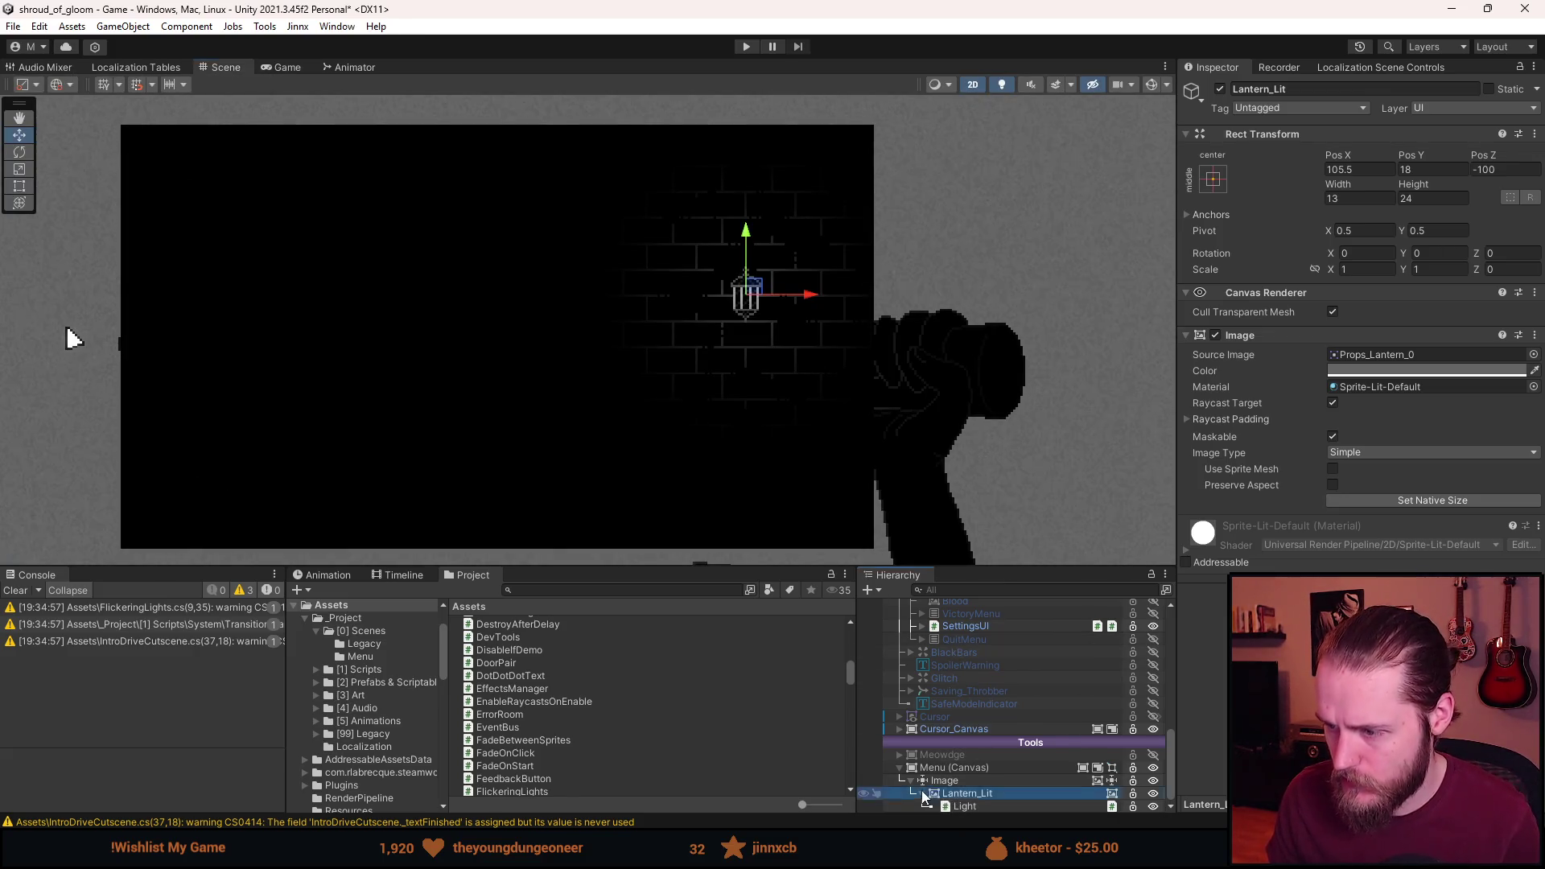
Duplicate Lantern_Lit and set the copy's Pos X to -125.5.
key(ctrl+d)
click(1368, 174)
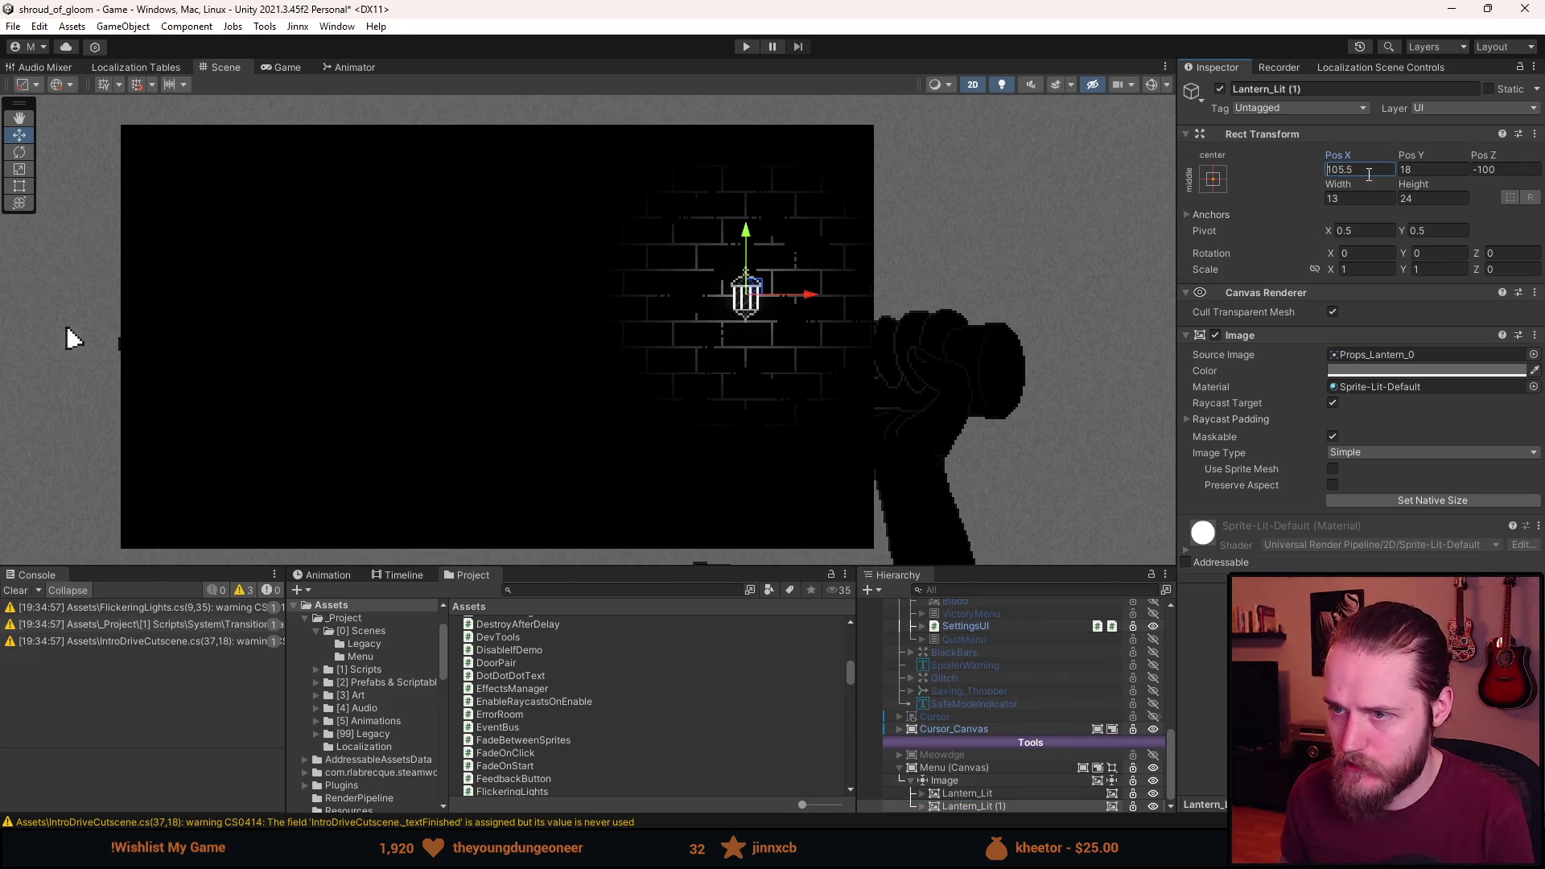
text(-)
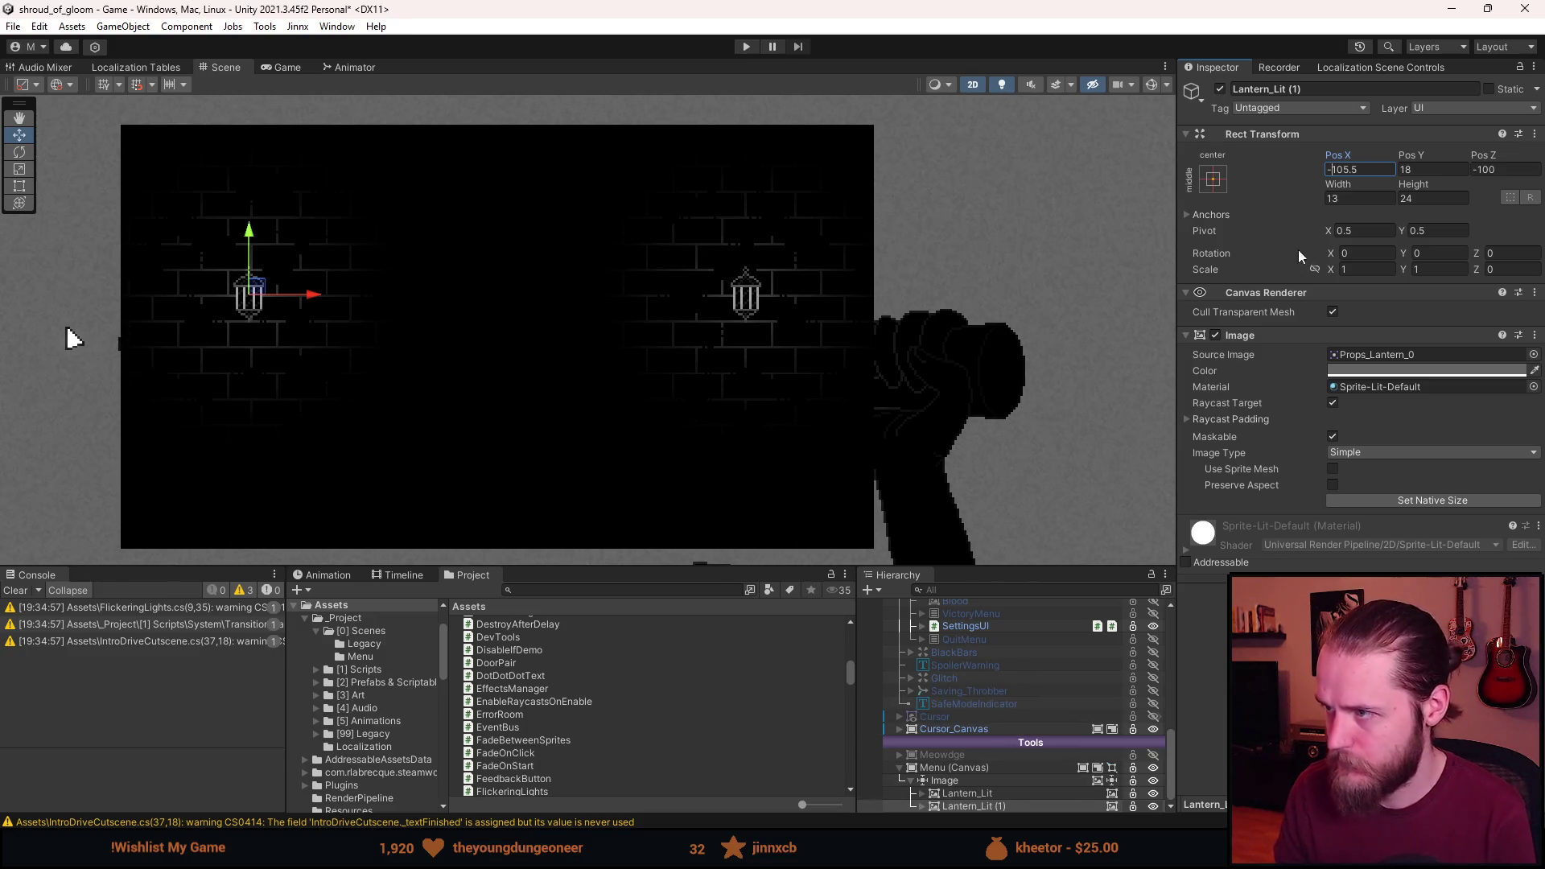
key(BackSpace)
text(2)
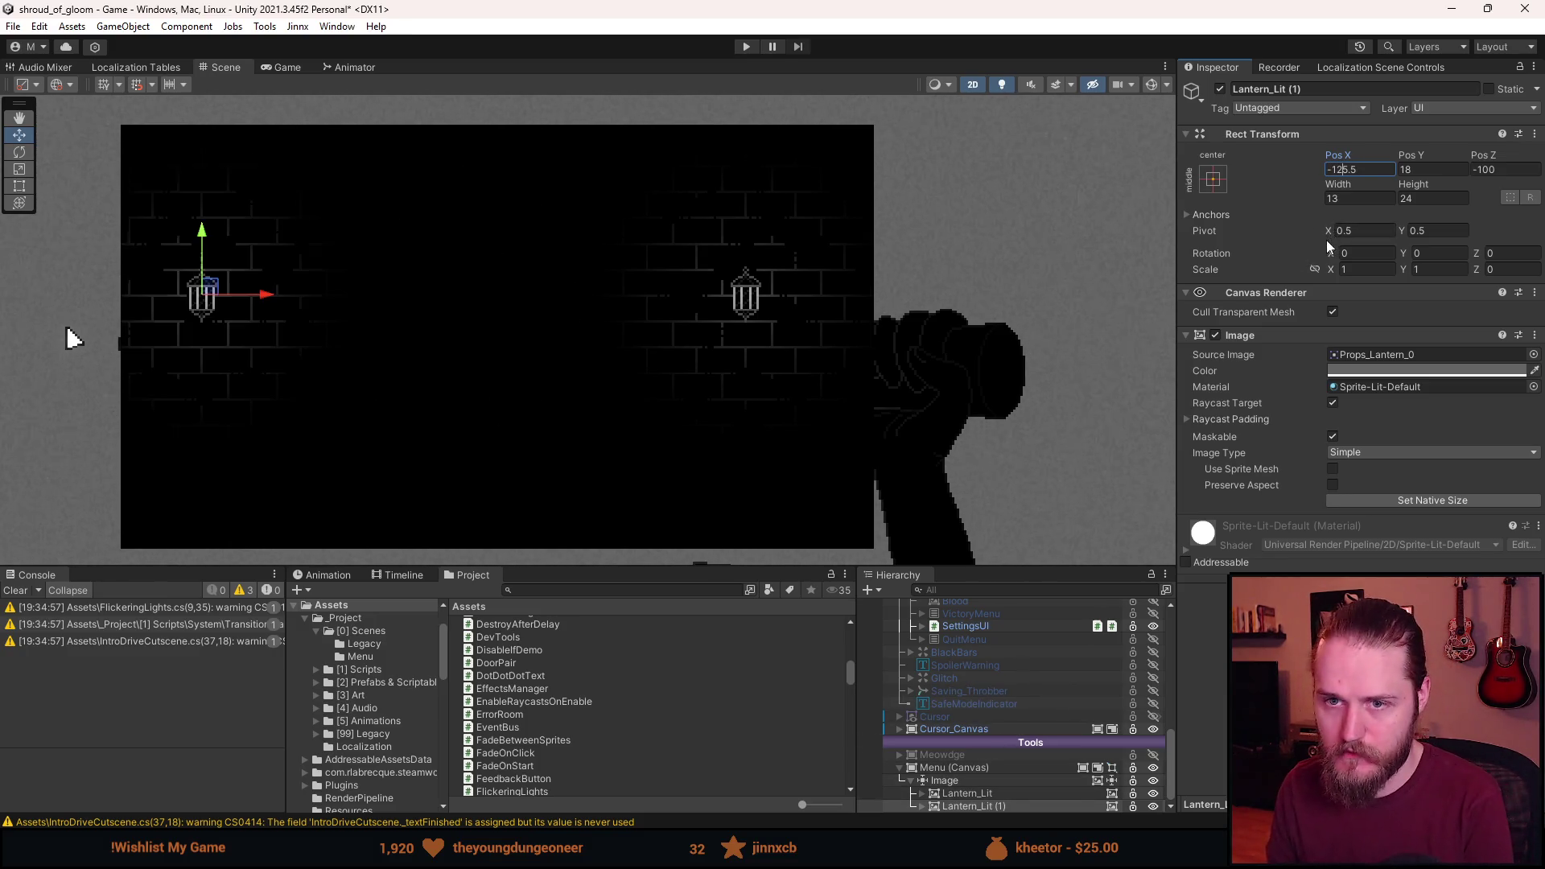
Move the original Lantern_Lit to Pos X 125.5.
click(966, 792)
click(1338, 171)
key(BackSpace)
text(2)
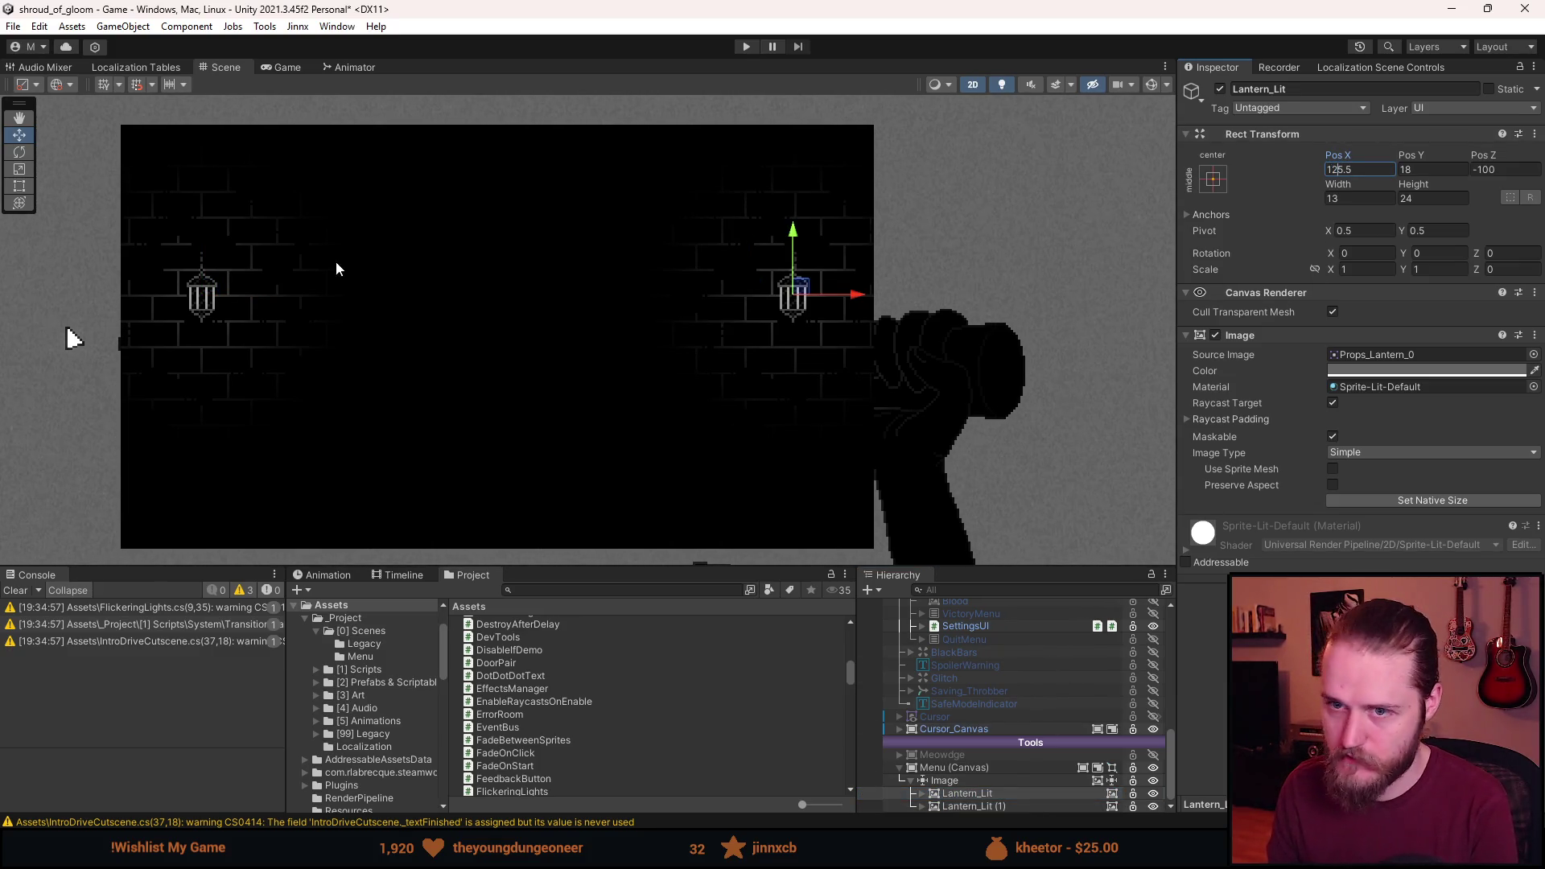
scroll(550, 418, down, 2)
scroll(550, 418, up, 1)
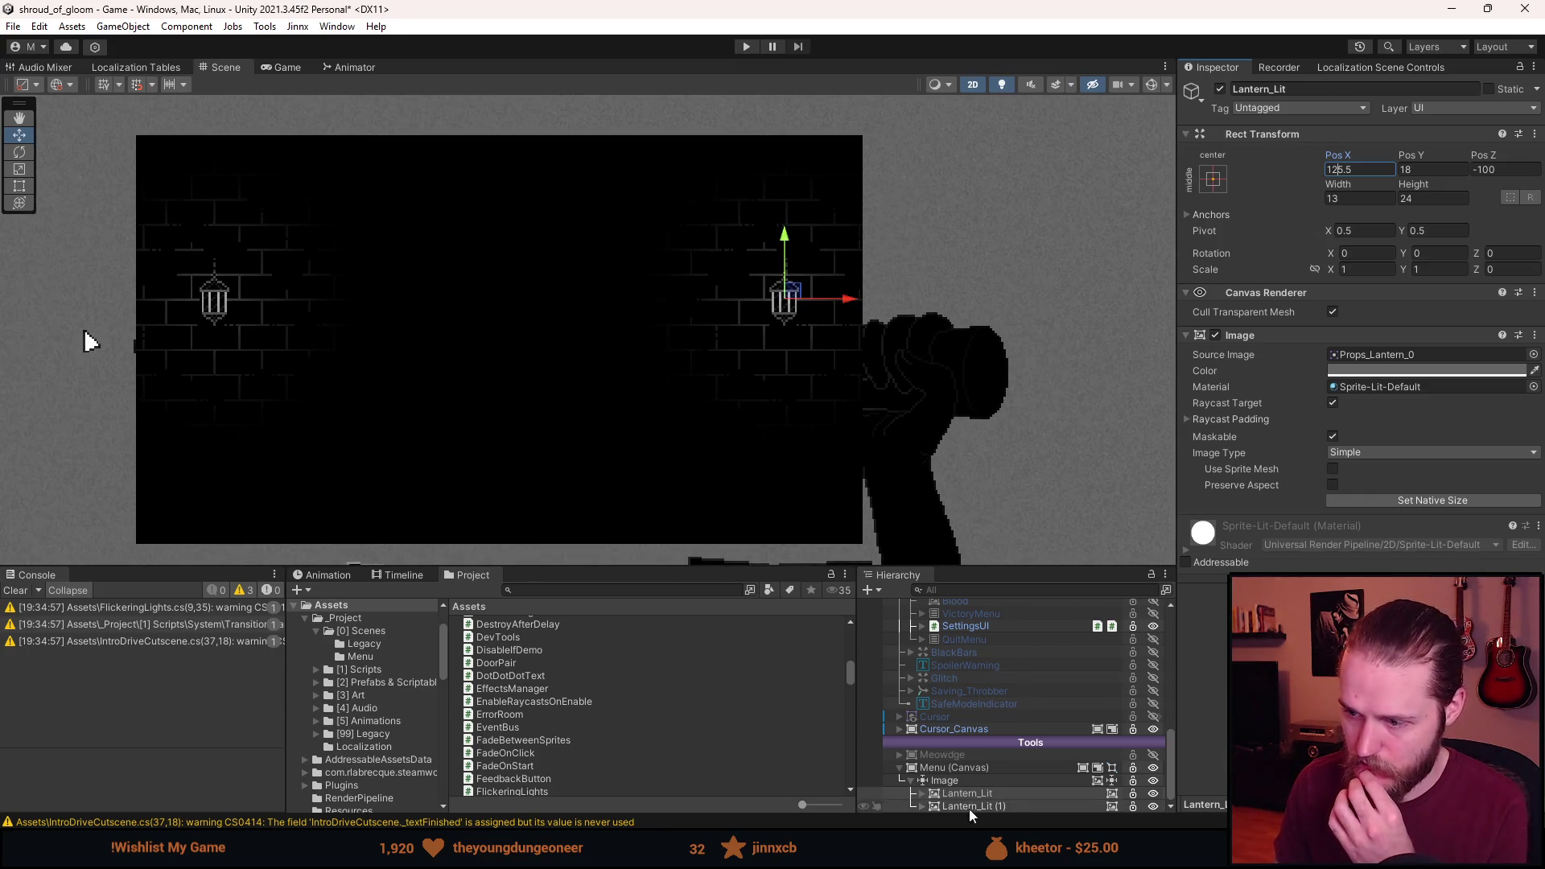
click(922, 805)
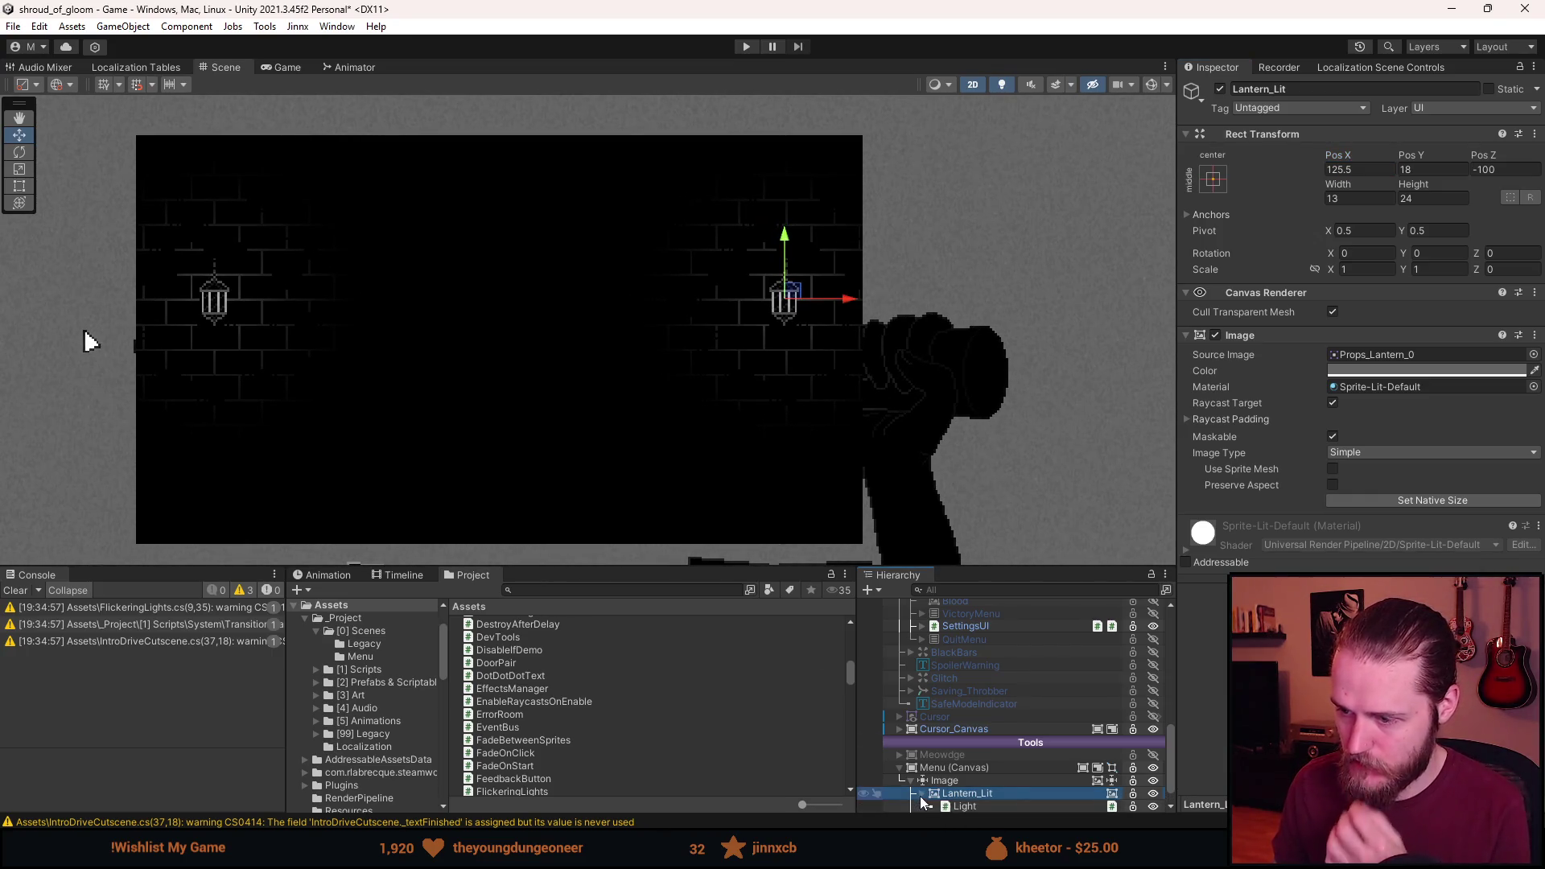
Give both lanterns' Lights outer radius 5, inner radius 0.21 and falloff strength 0.847.
click(921, 792)
click(993, 779)
ctrl+click(988, 804)
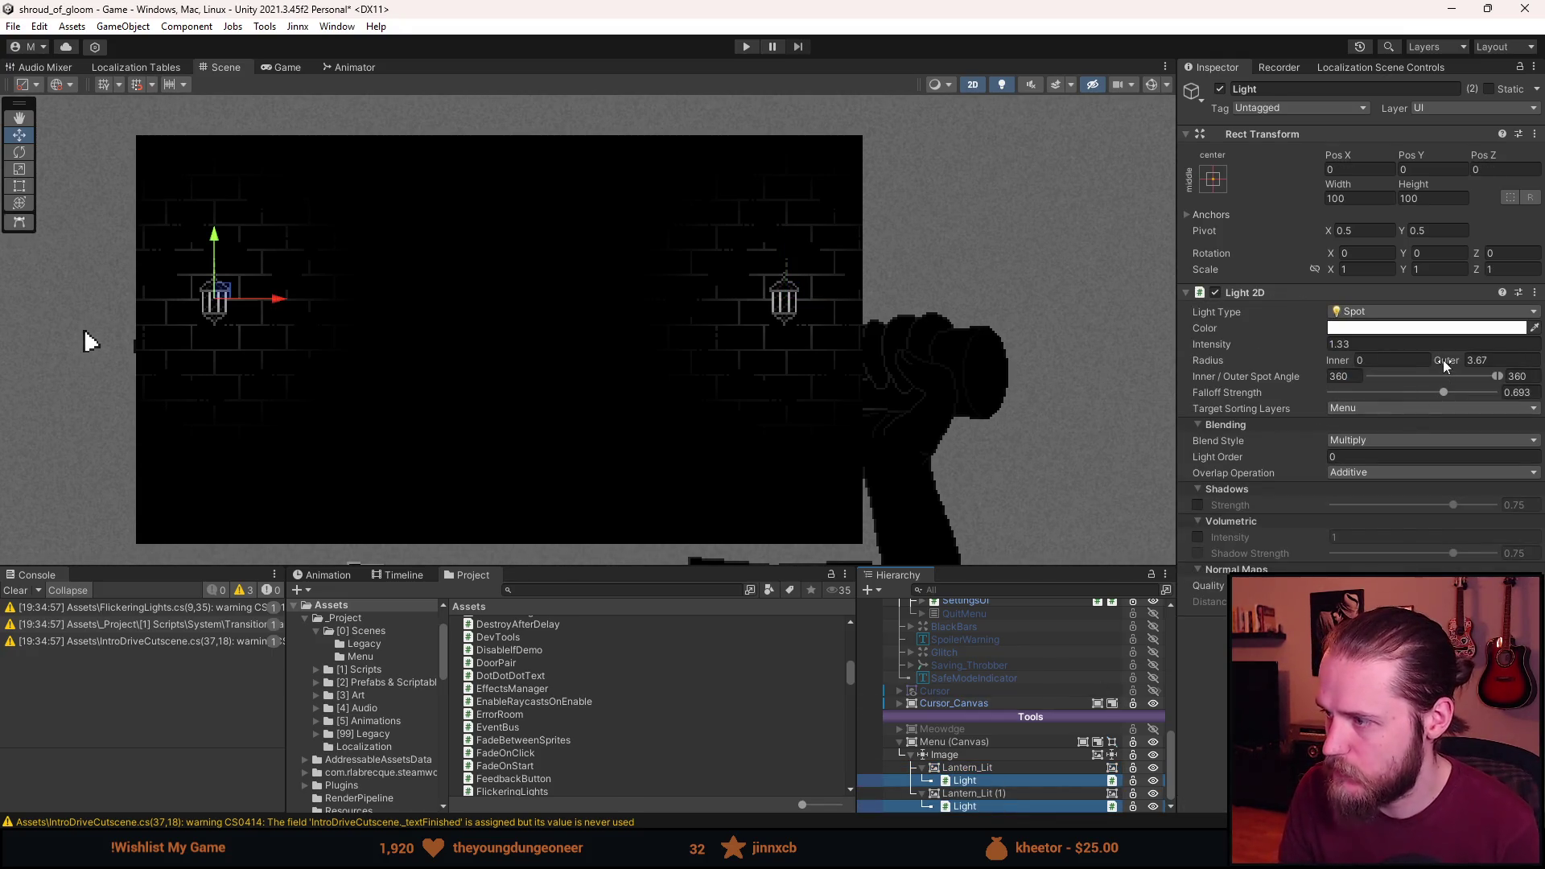
click(1489, 359)
text(4)
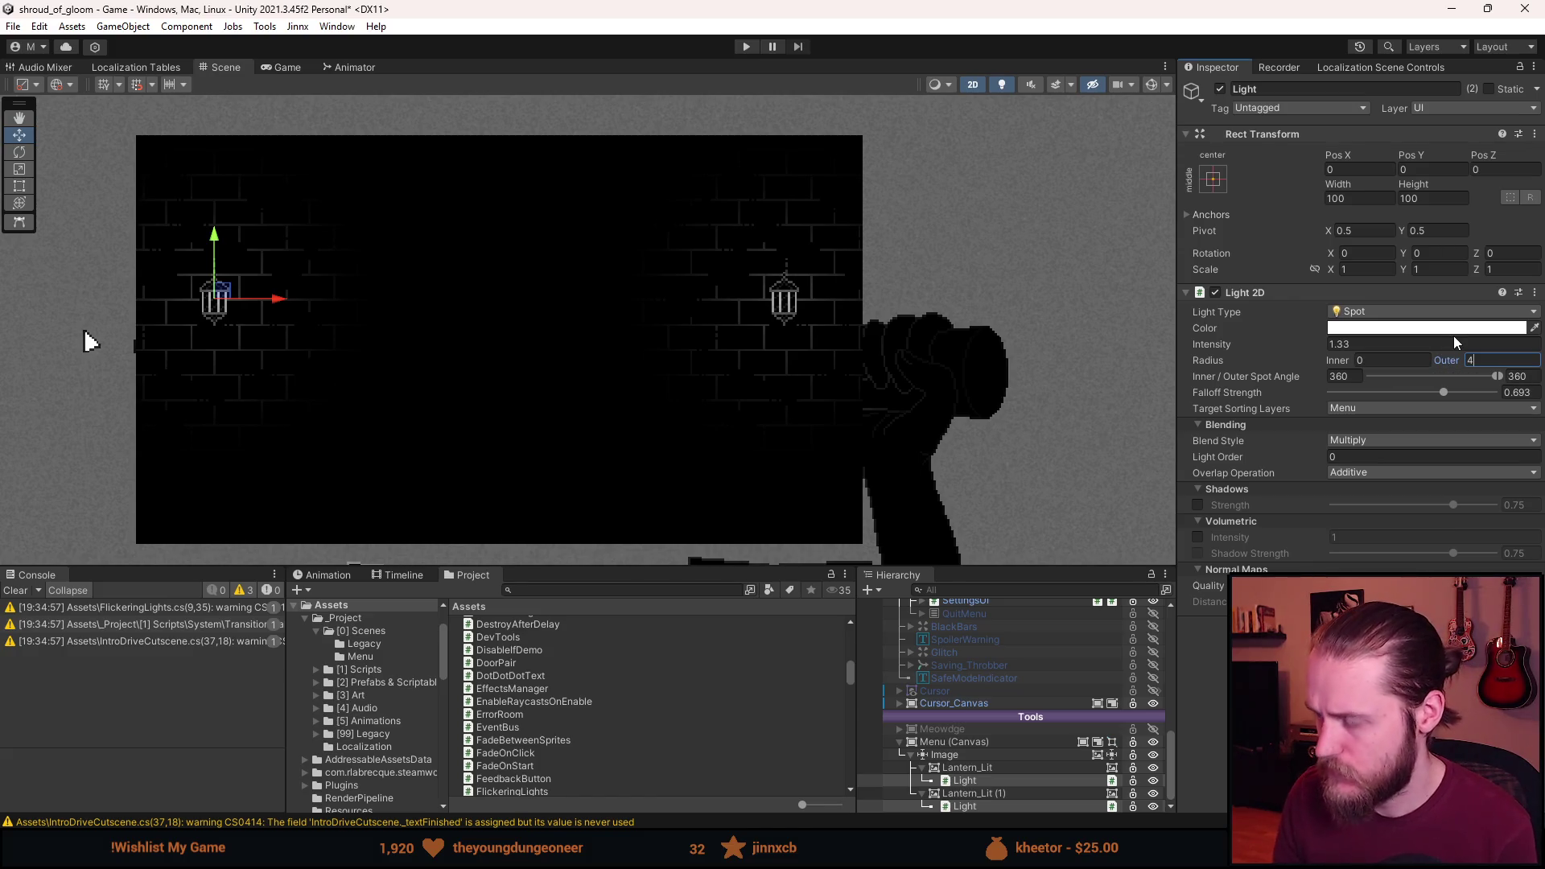
key(BackSpace)
text(5)
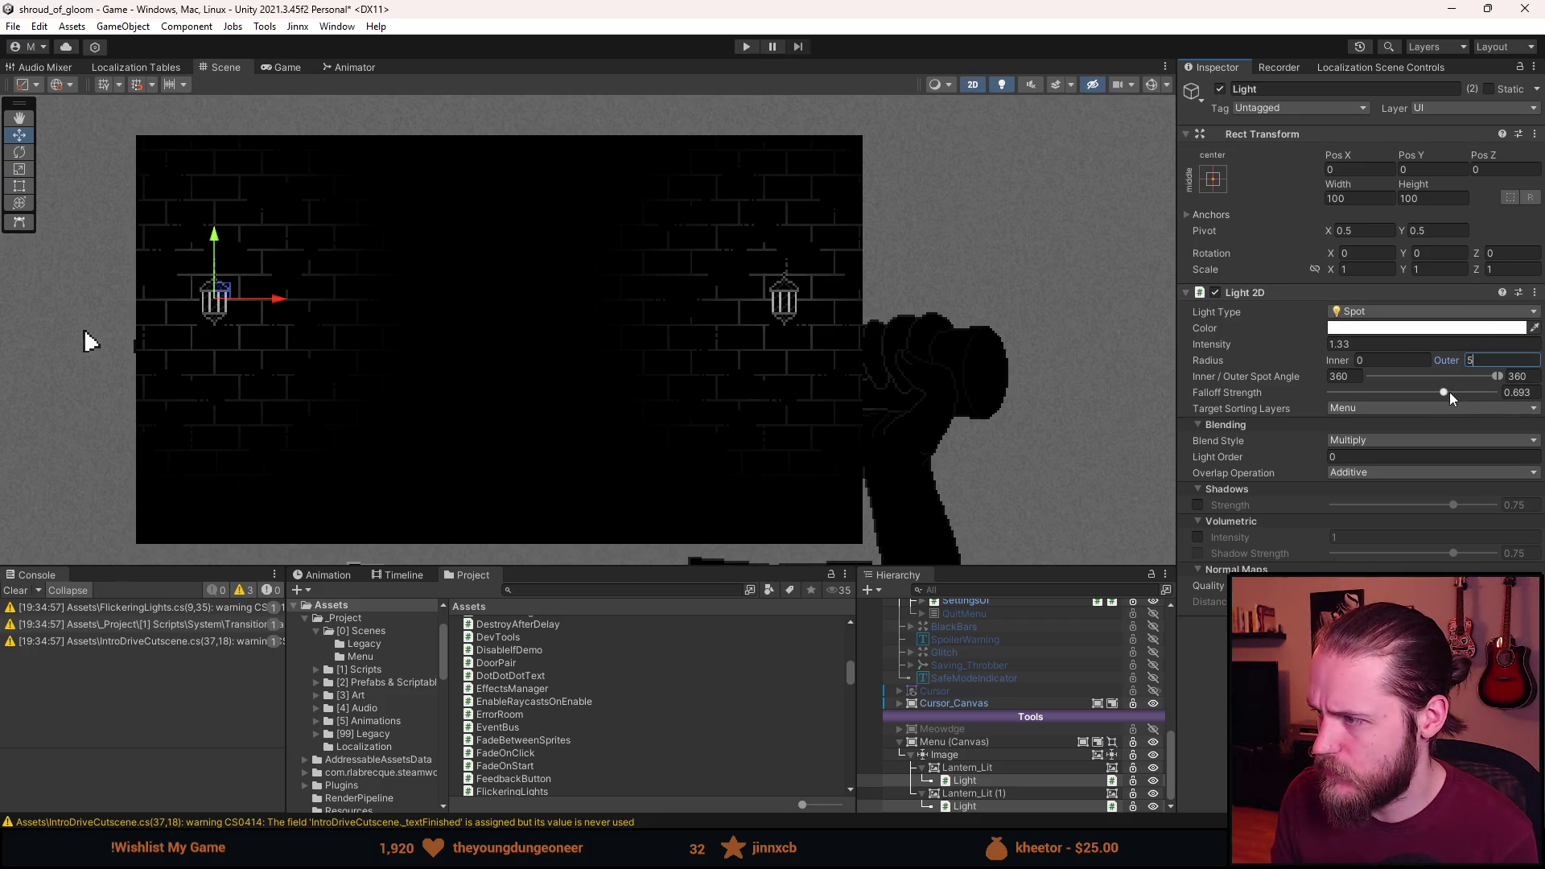
drag(1441, 395, 1462, 396)
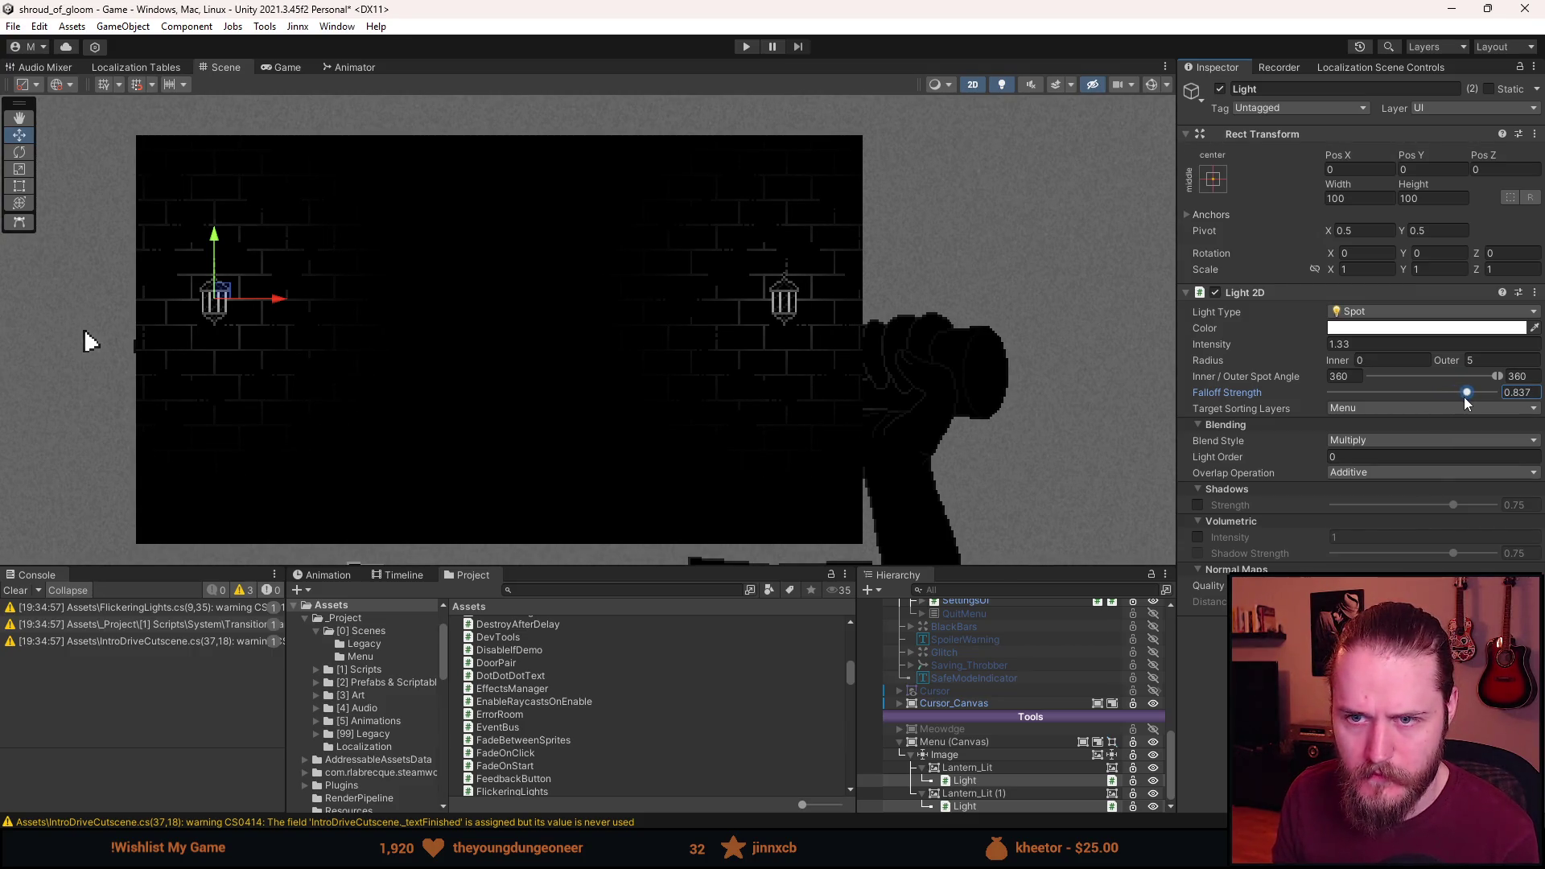
drag(1464, 397, 1468, 392)
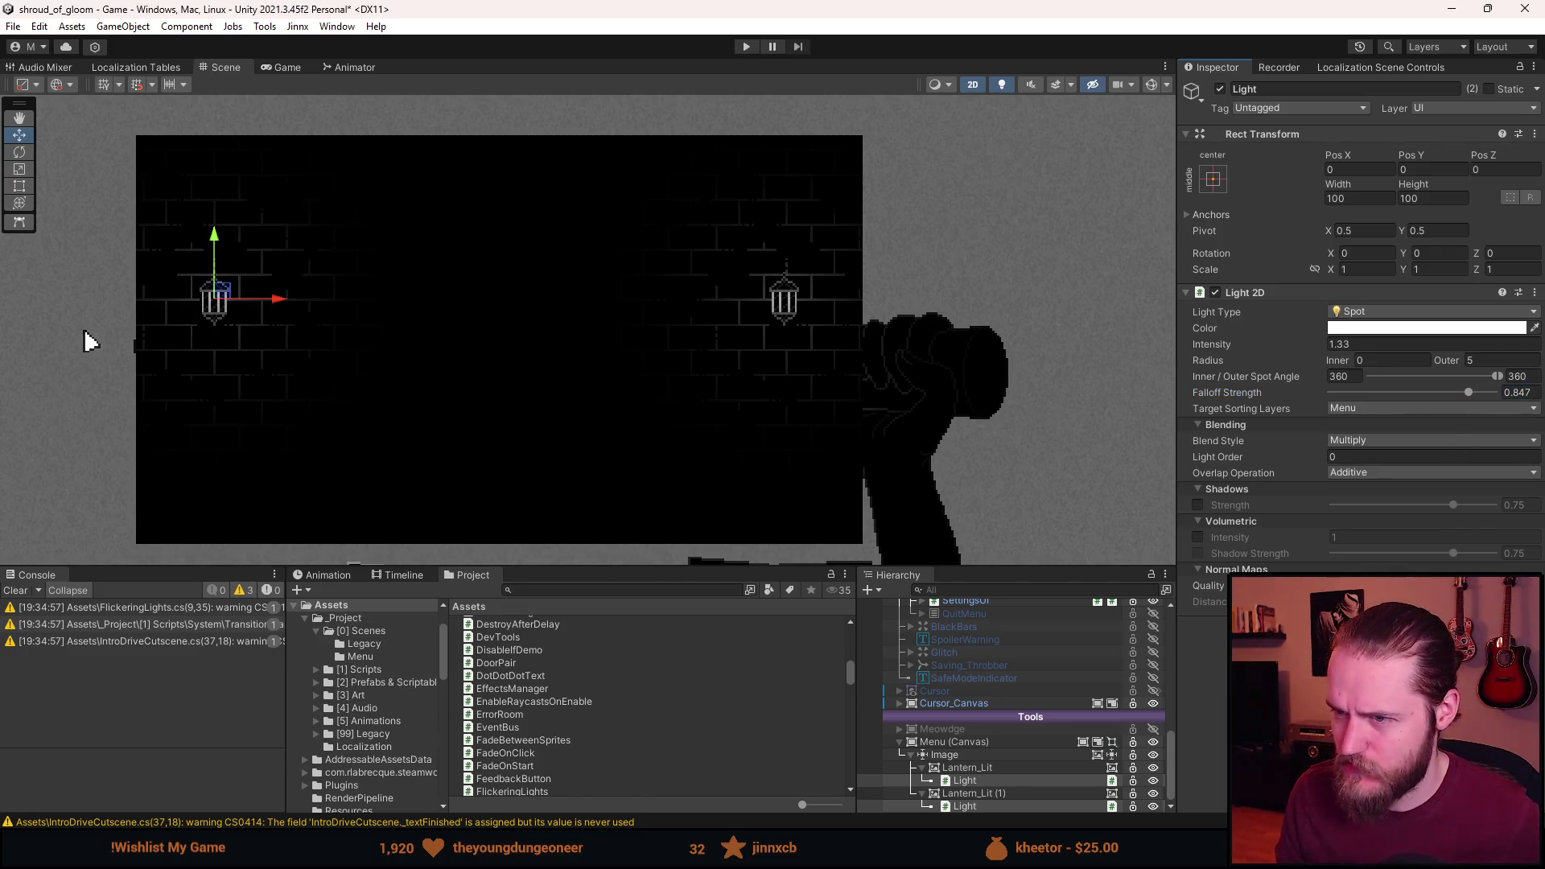
mouse_move(1333, 358)
mouse_down()
mouse_move(1475, 351)
mouse_move(1300, 392)
mouse_move(1360, 365)
mouse_move(1349, 375)
mouse_up()
Undo and redo the light changes to compare, keeping the new radius and falloff.
key(ctrl+z)
key(ctrl+z)
key(ctrl+z)
key(ctrl+z)
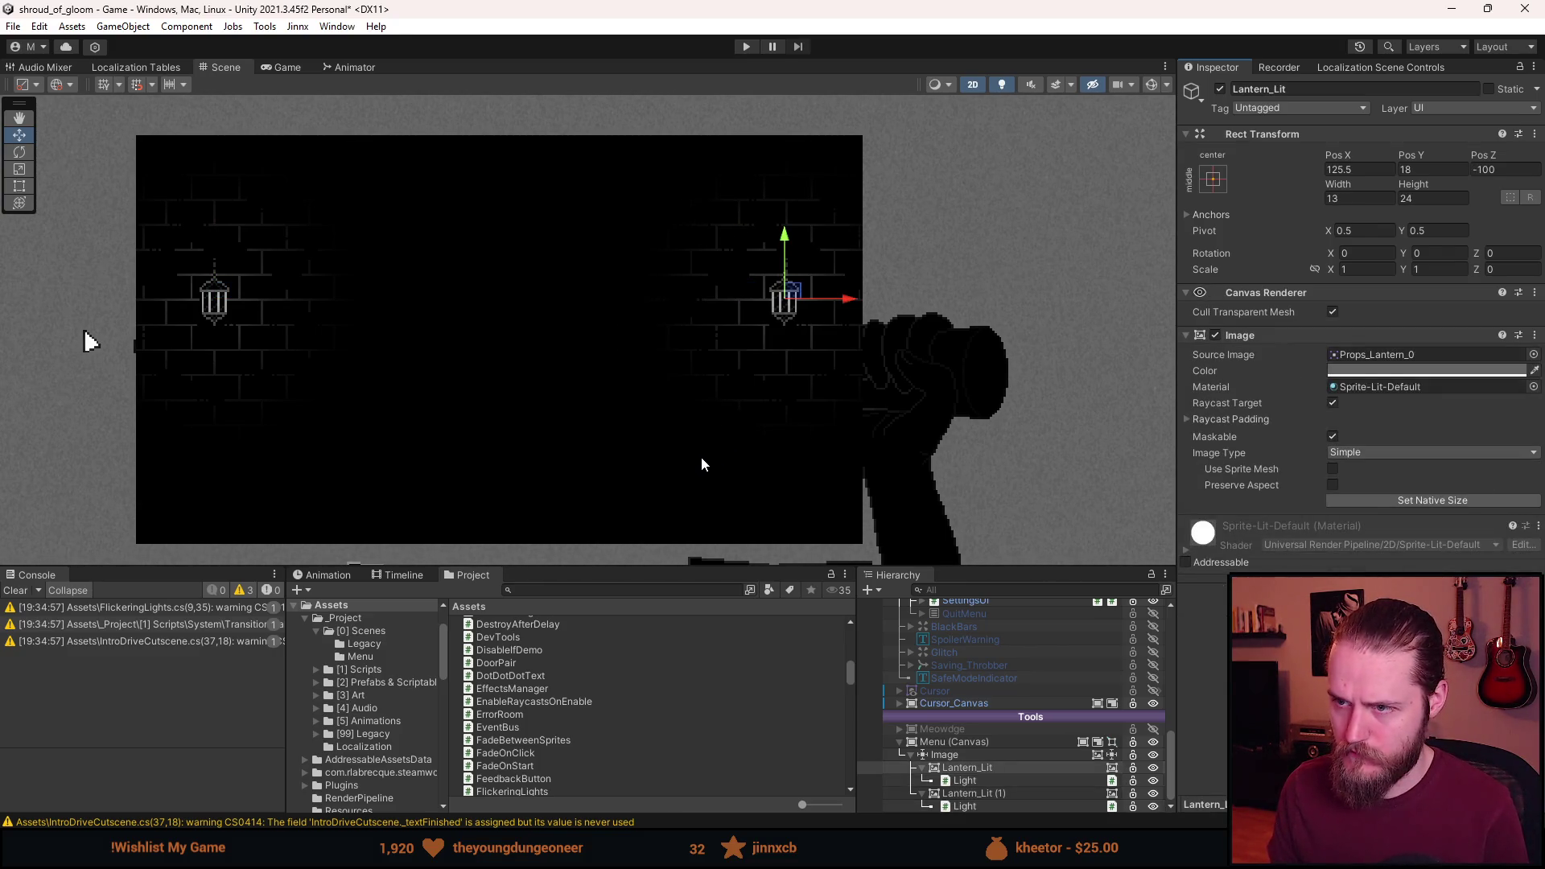
key(ctrl+z)
key(ctrl+z)
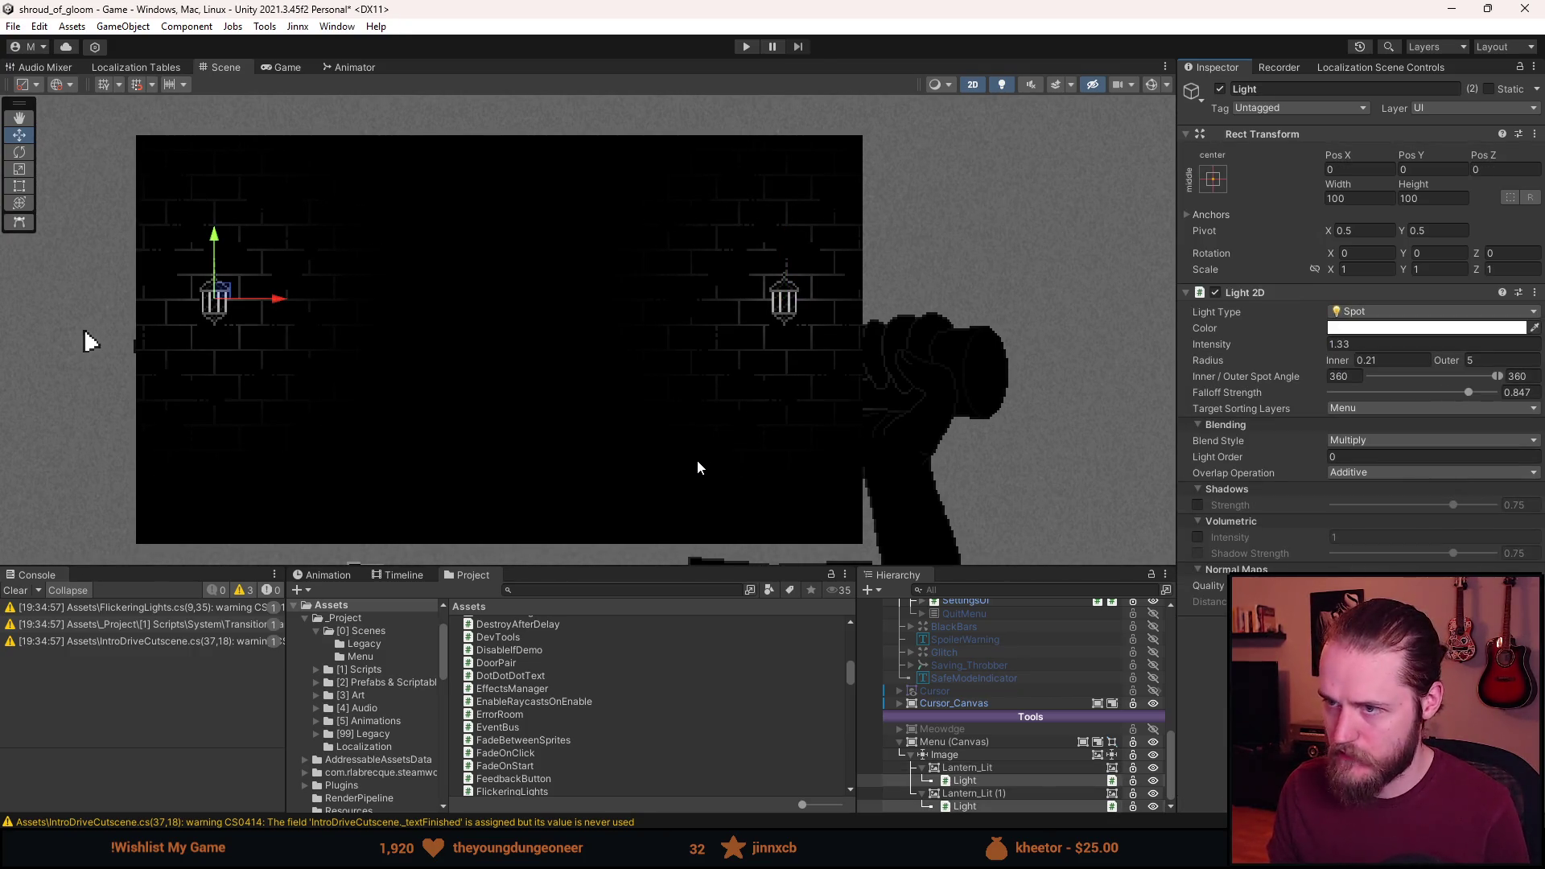
key(ctrl+z)
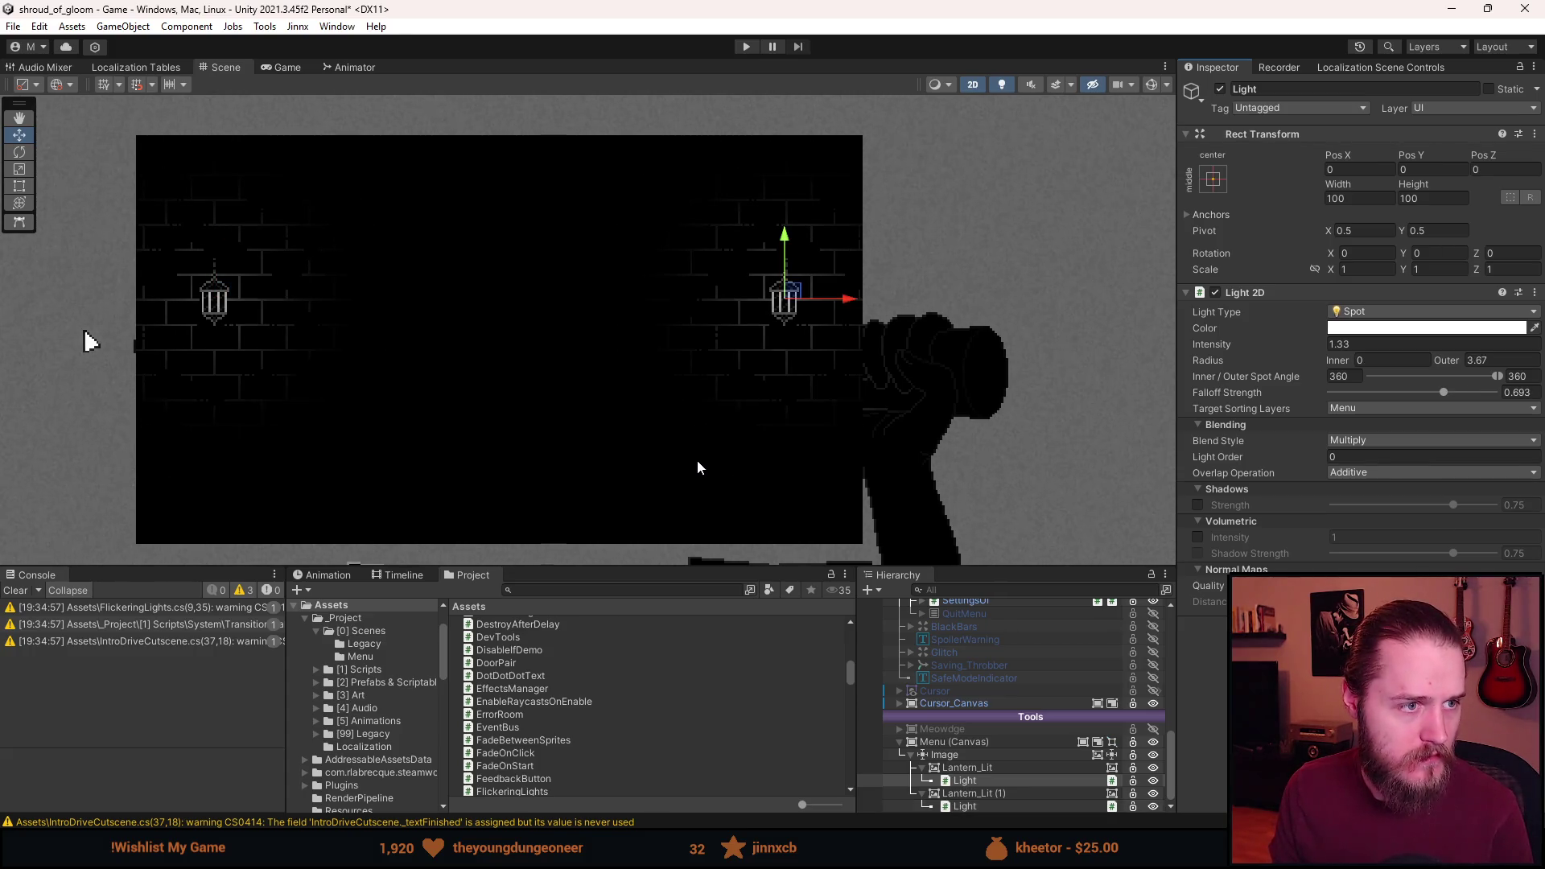
key(ctrl+y)
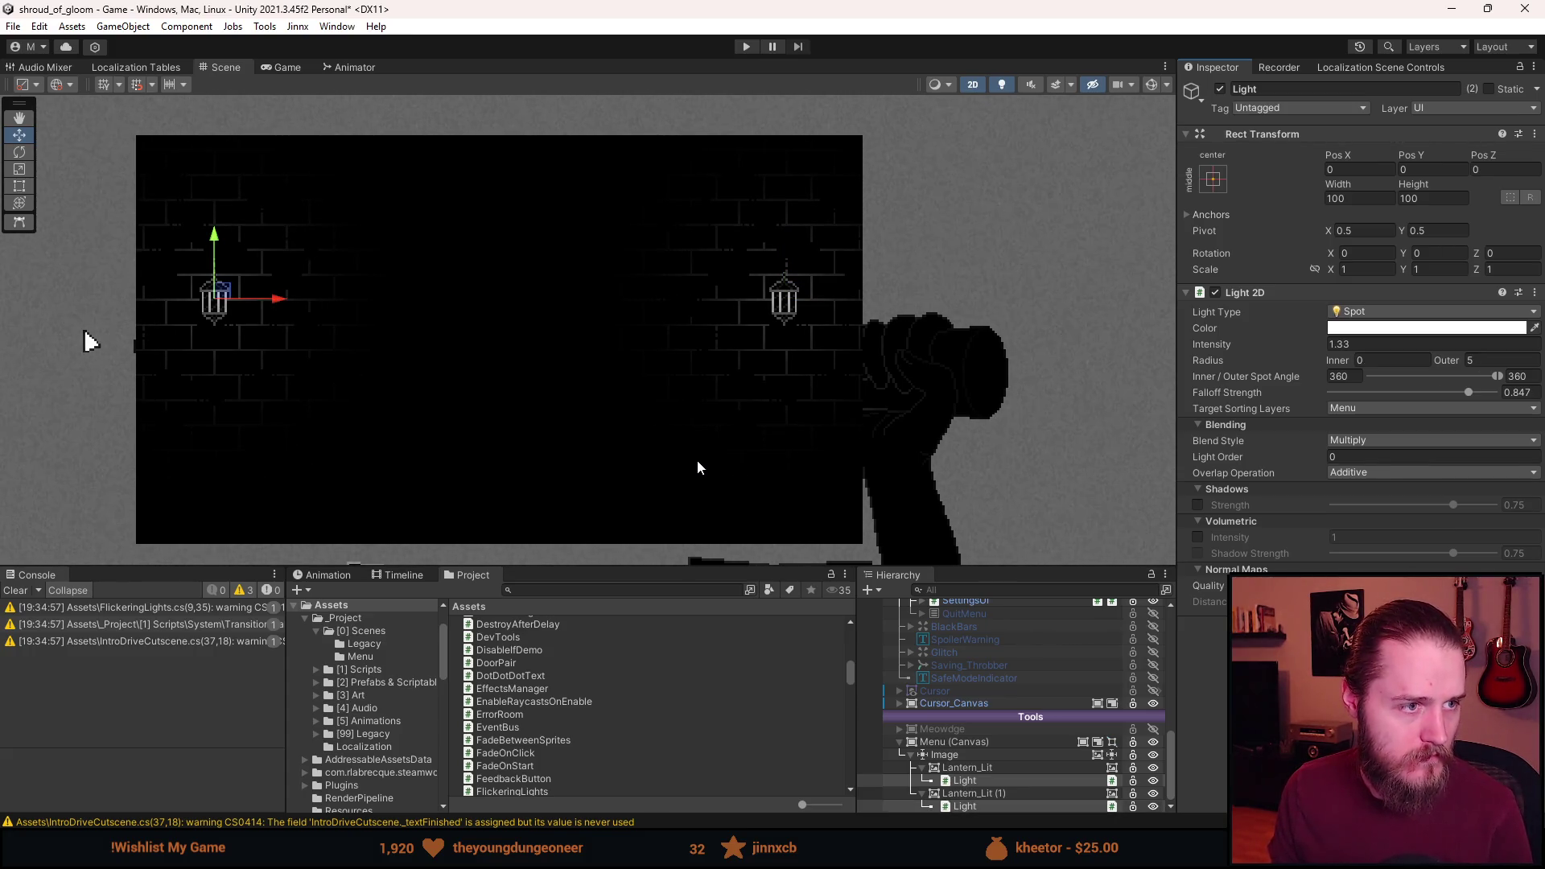
key(ctrl+z)
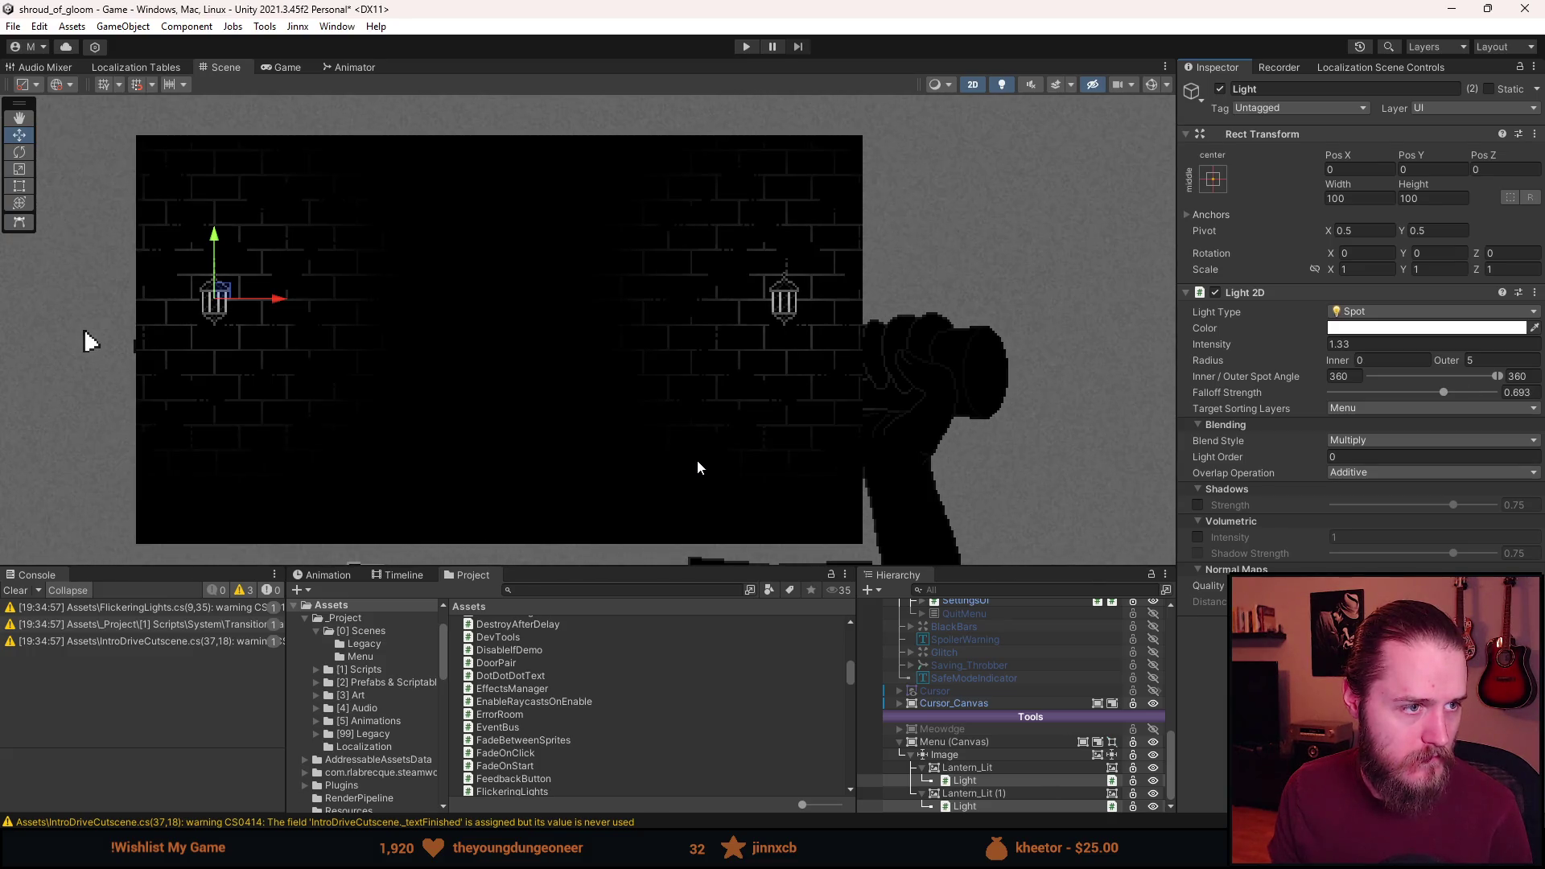
key(ctrl+y)
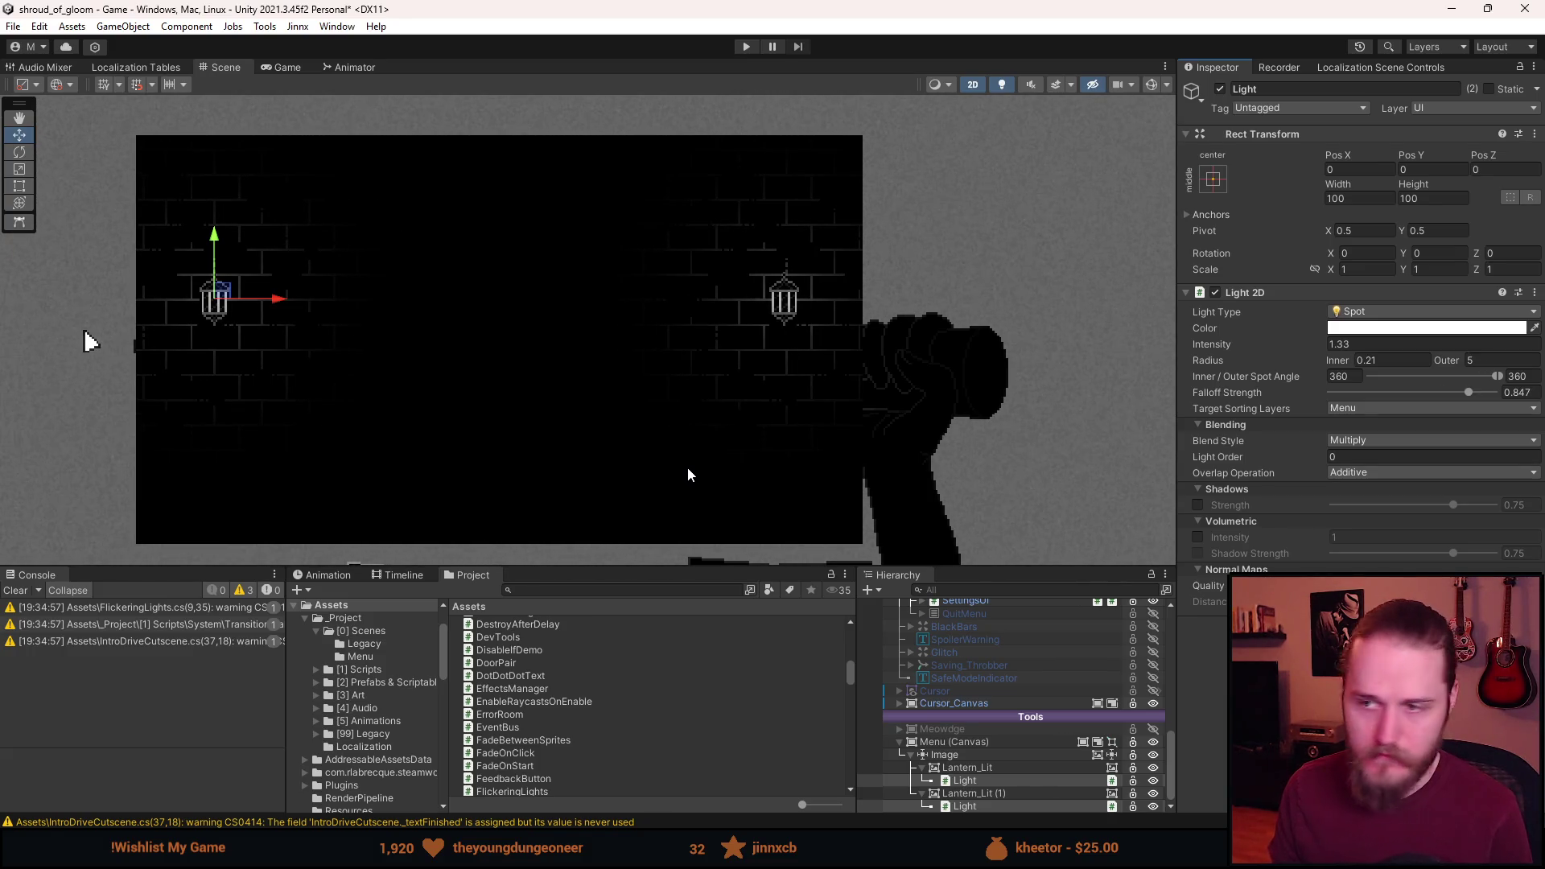
Find and select the SettingsUI menu inside the Menus group.
click(922, 768)
scroll(938, 749, up, 4)
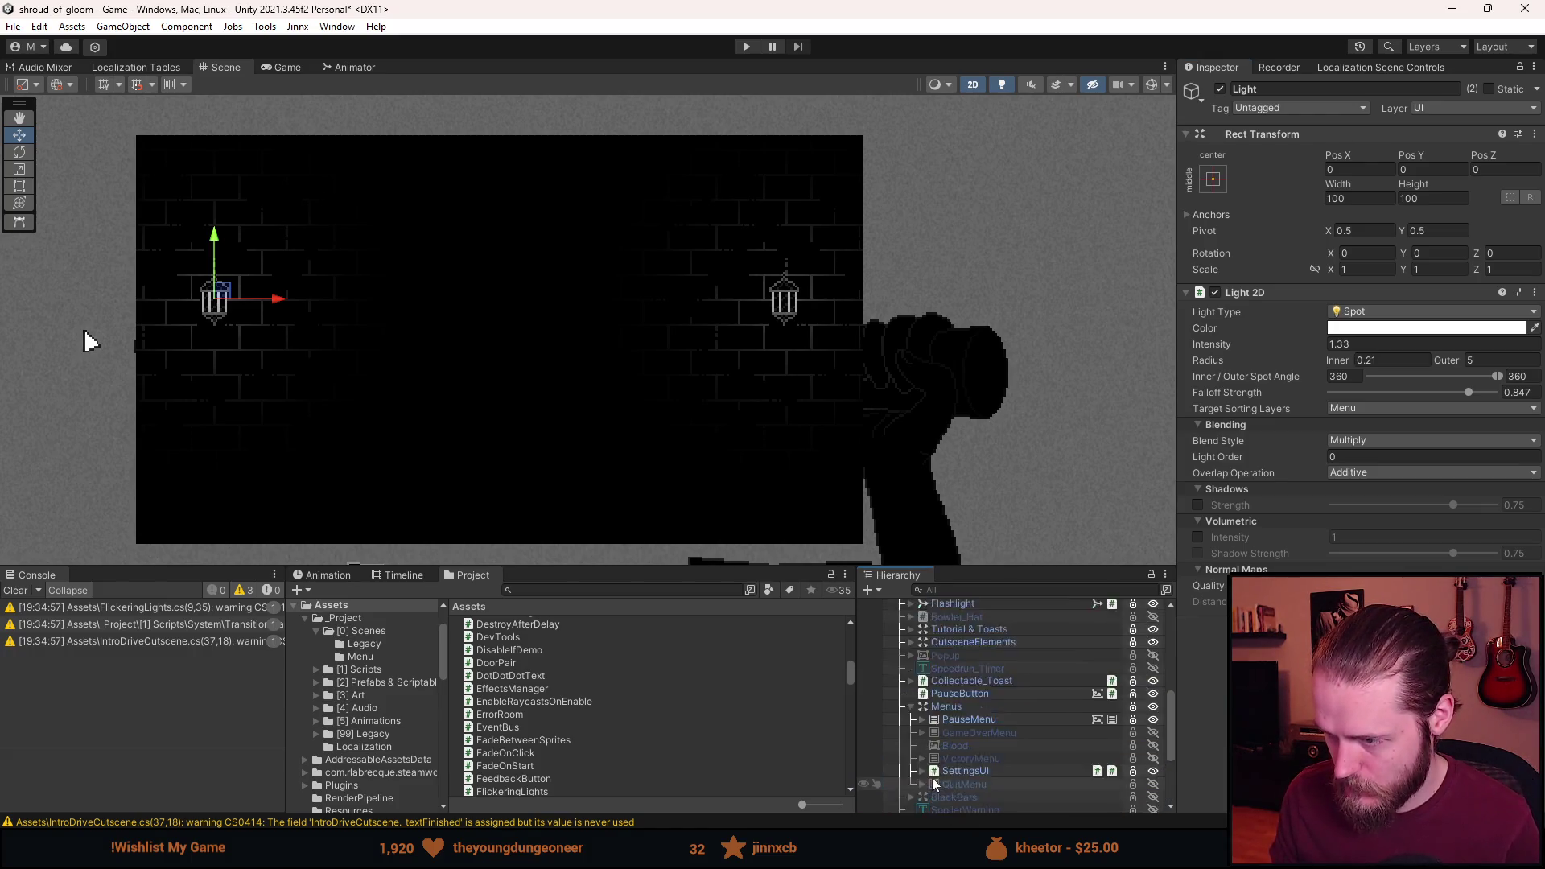
click(947, 658)
scroll(950, 682, up, 5)
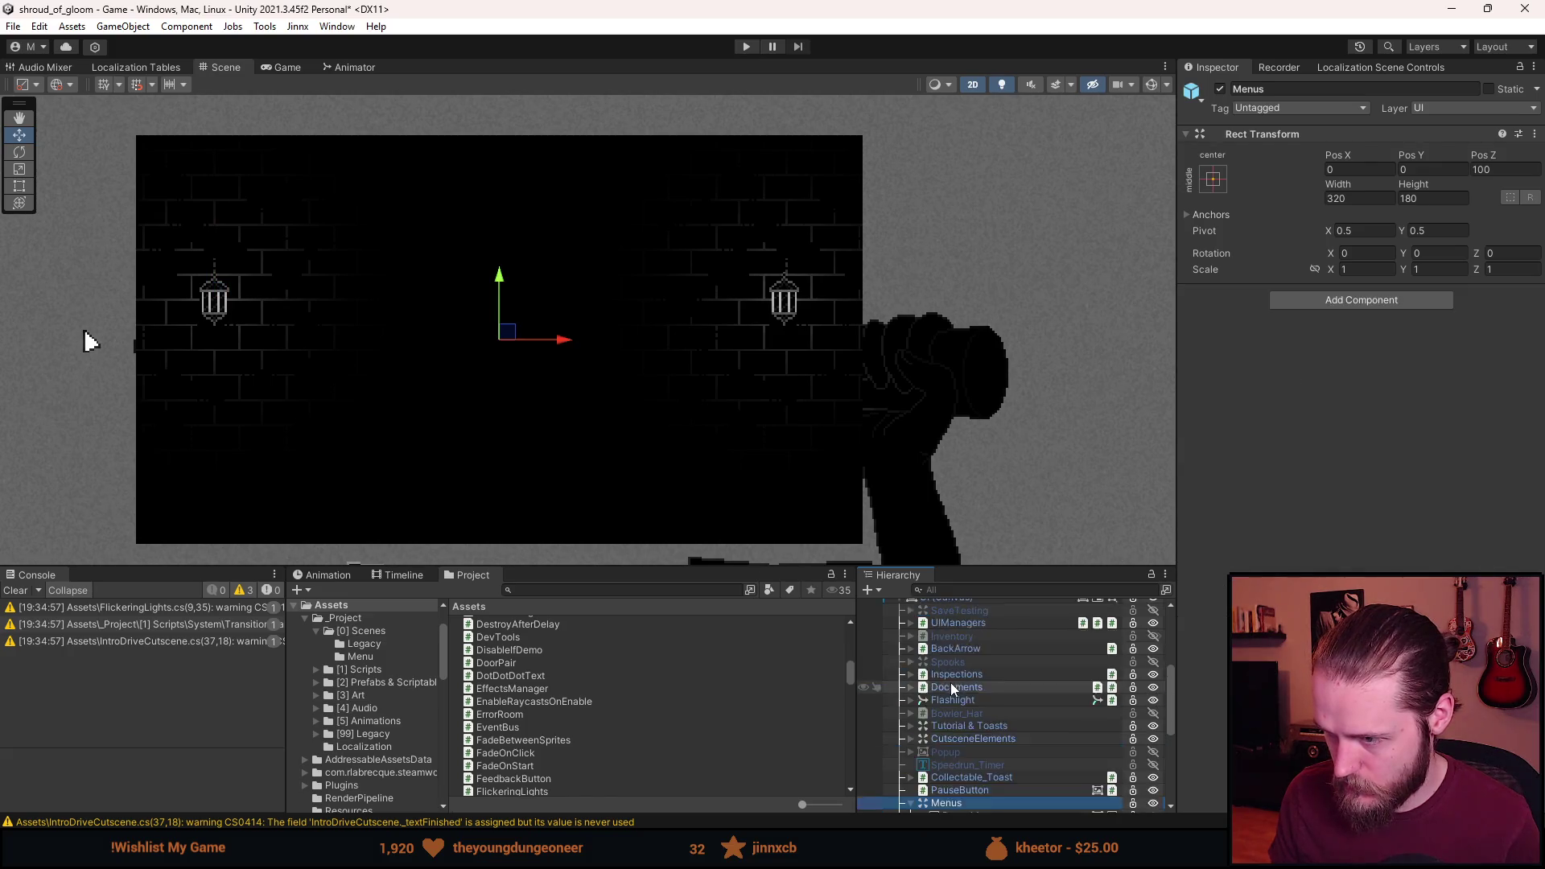
scroll(950, 682, down, 2)
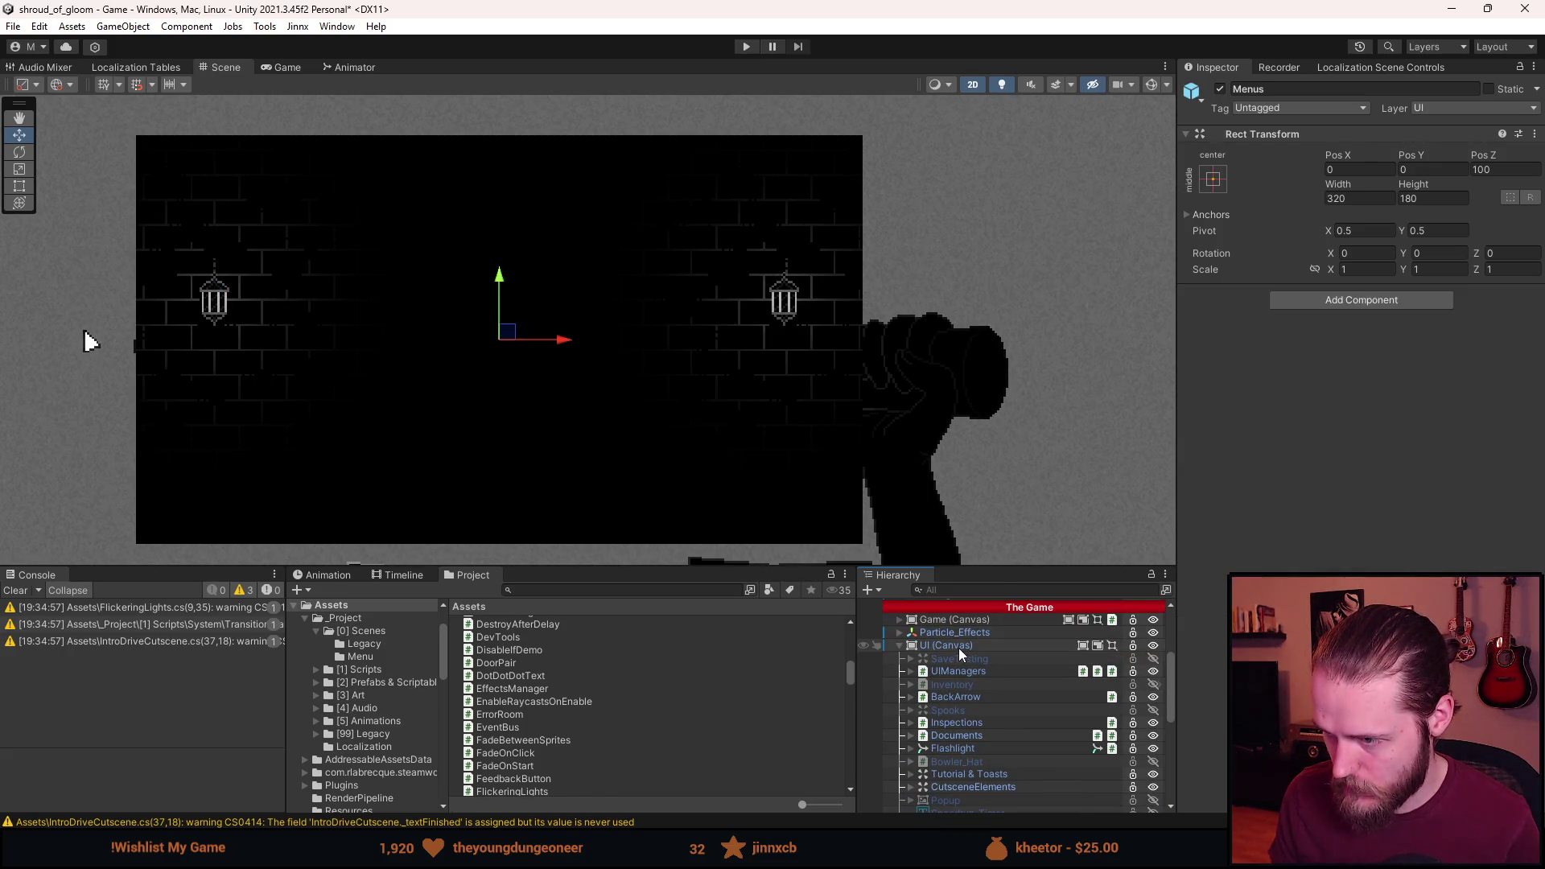
scroll(959, 648, down, 5)
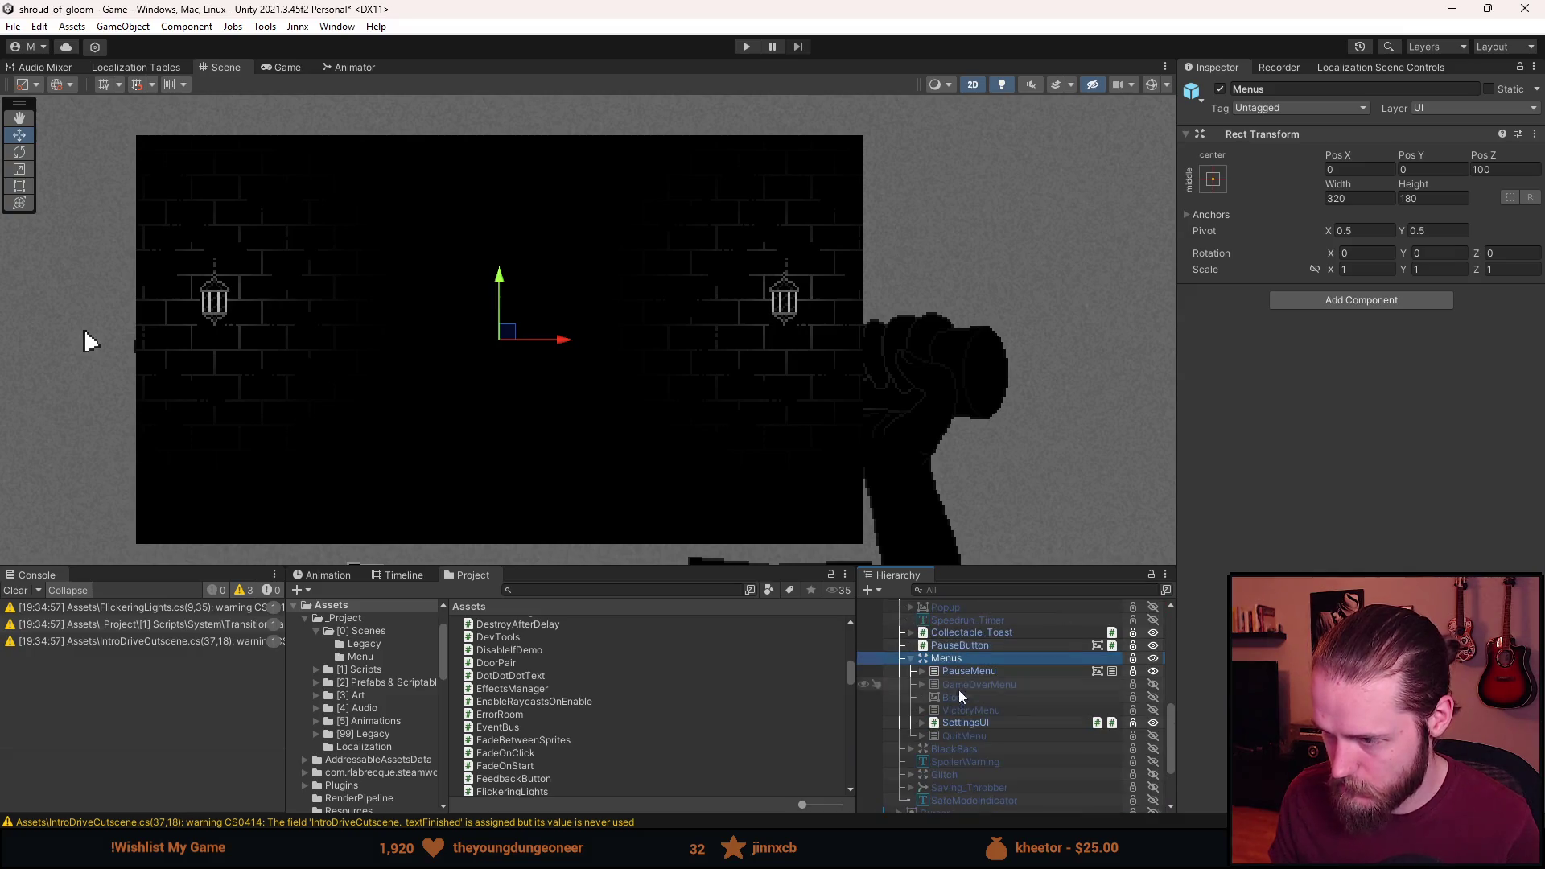
click(911, 660)
click(911, 660)
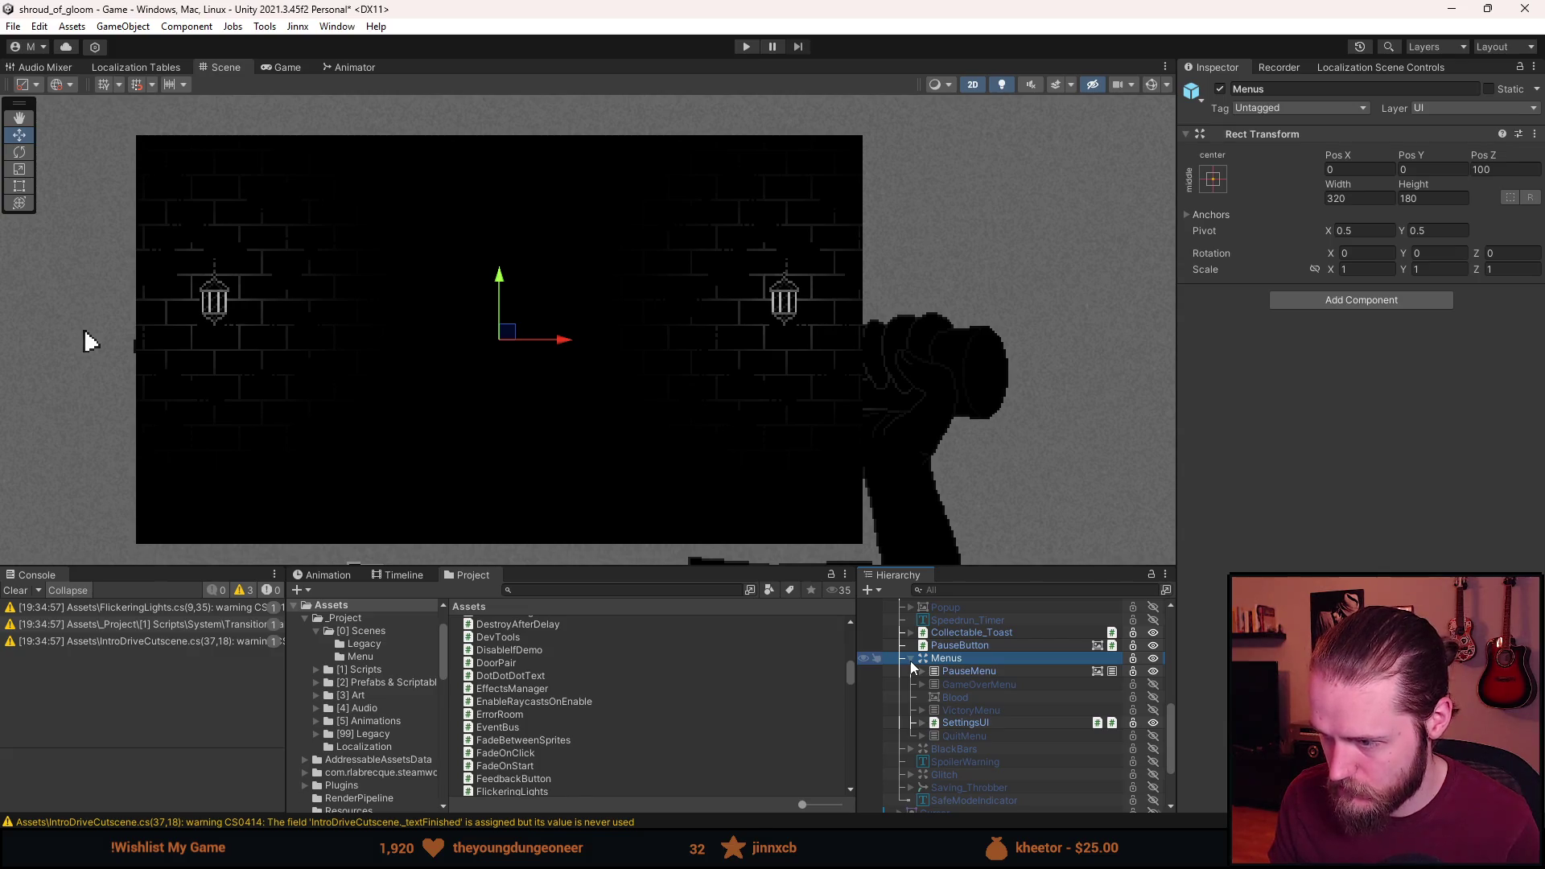
click(952, 723)
scroll(966, 724, down, 3)
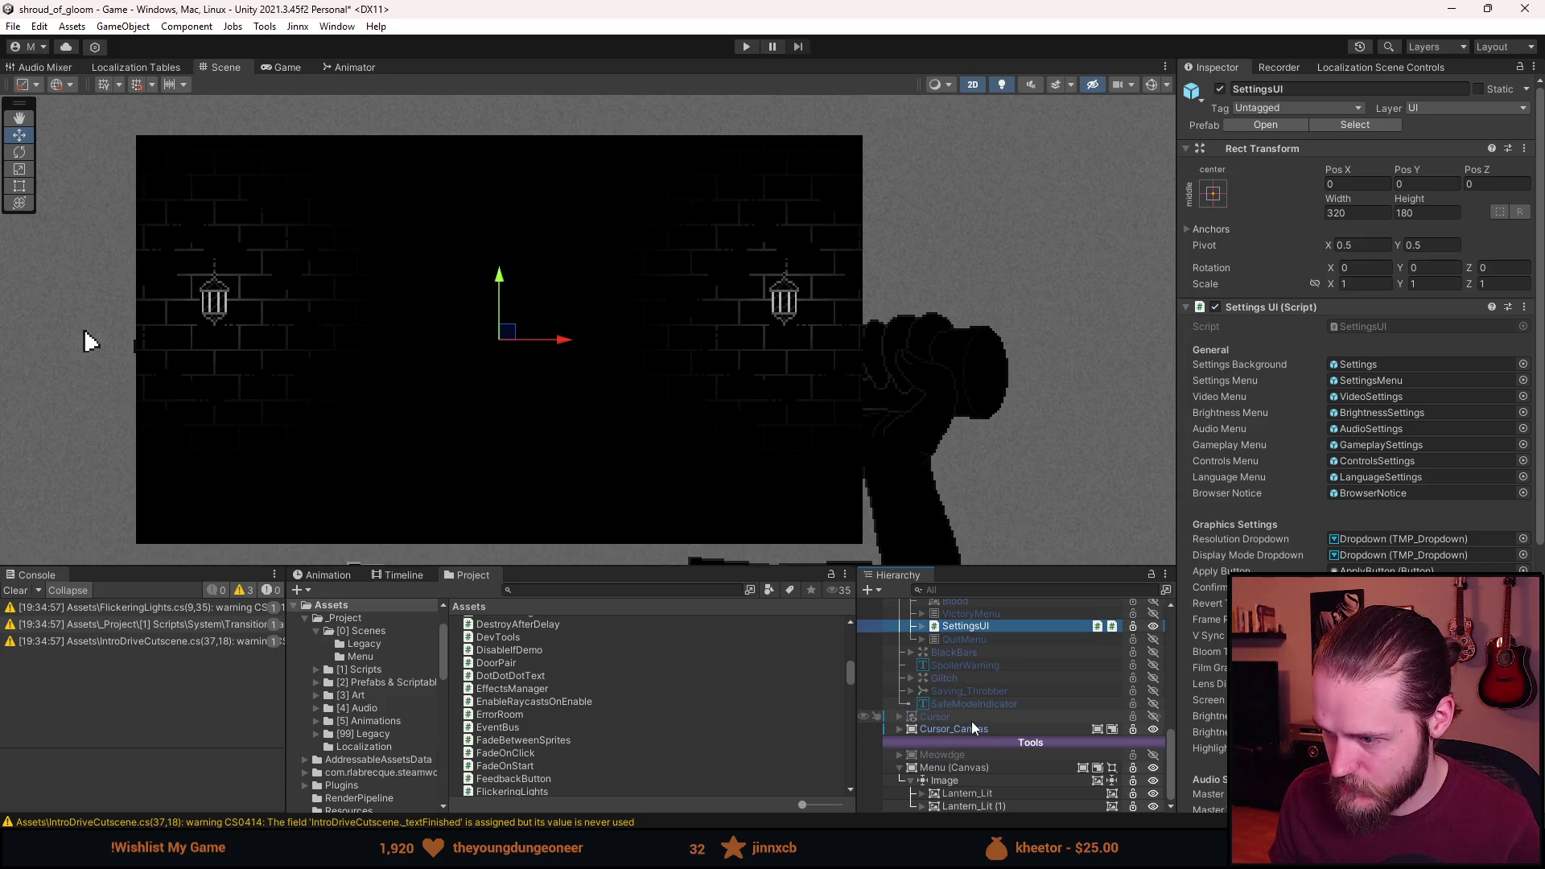
Paste SettingsUI under the Menu canvas, disable its Settings panel's Image, and preview in-game.
right_click(959, 771)
mouse_move(1052, 487)
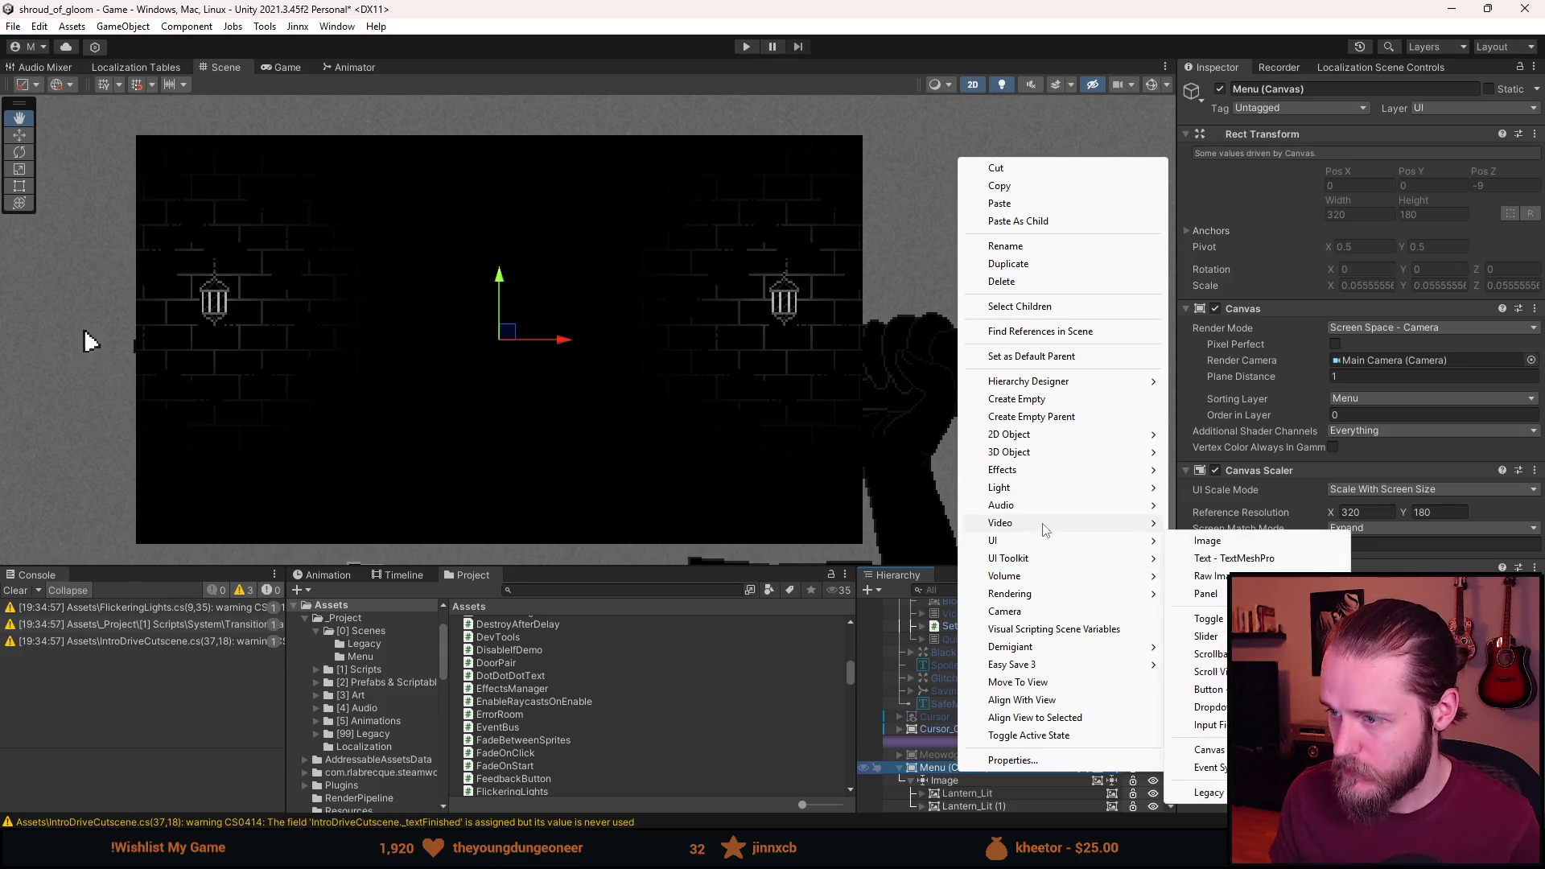
click(1056, 222)
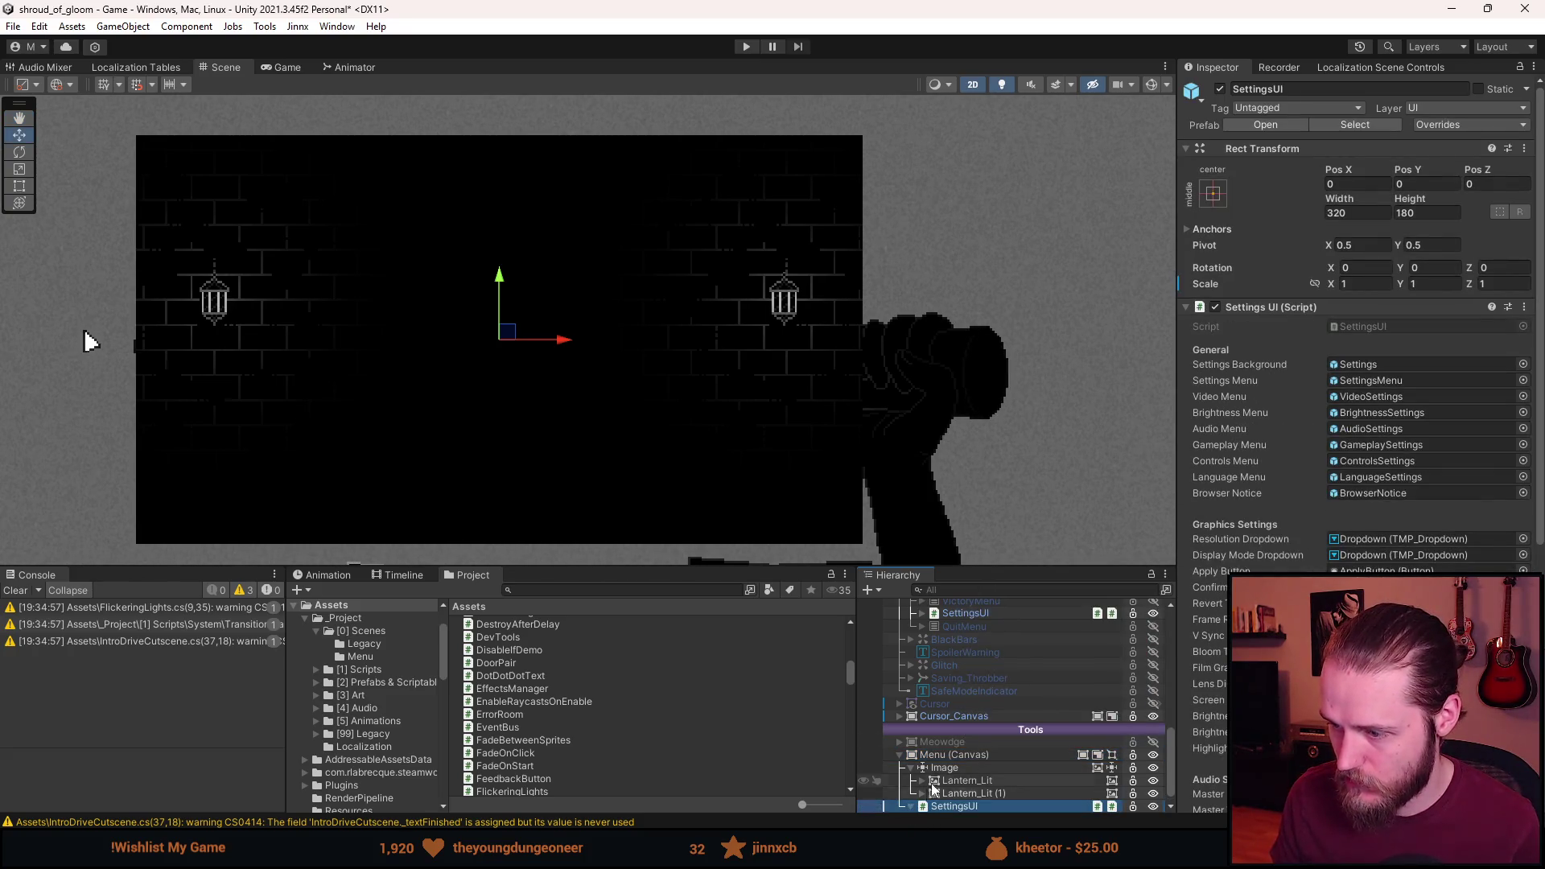
scroll(983, 805, down, 2)
click(973, 803)
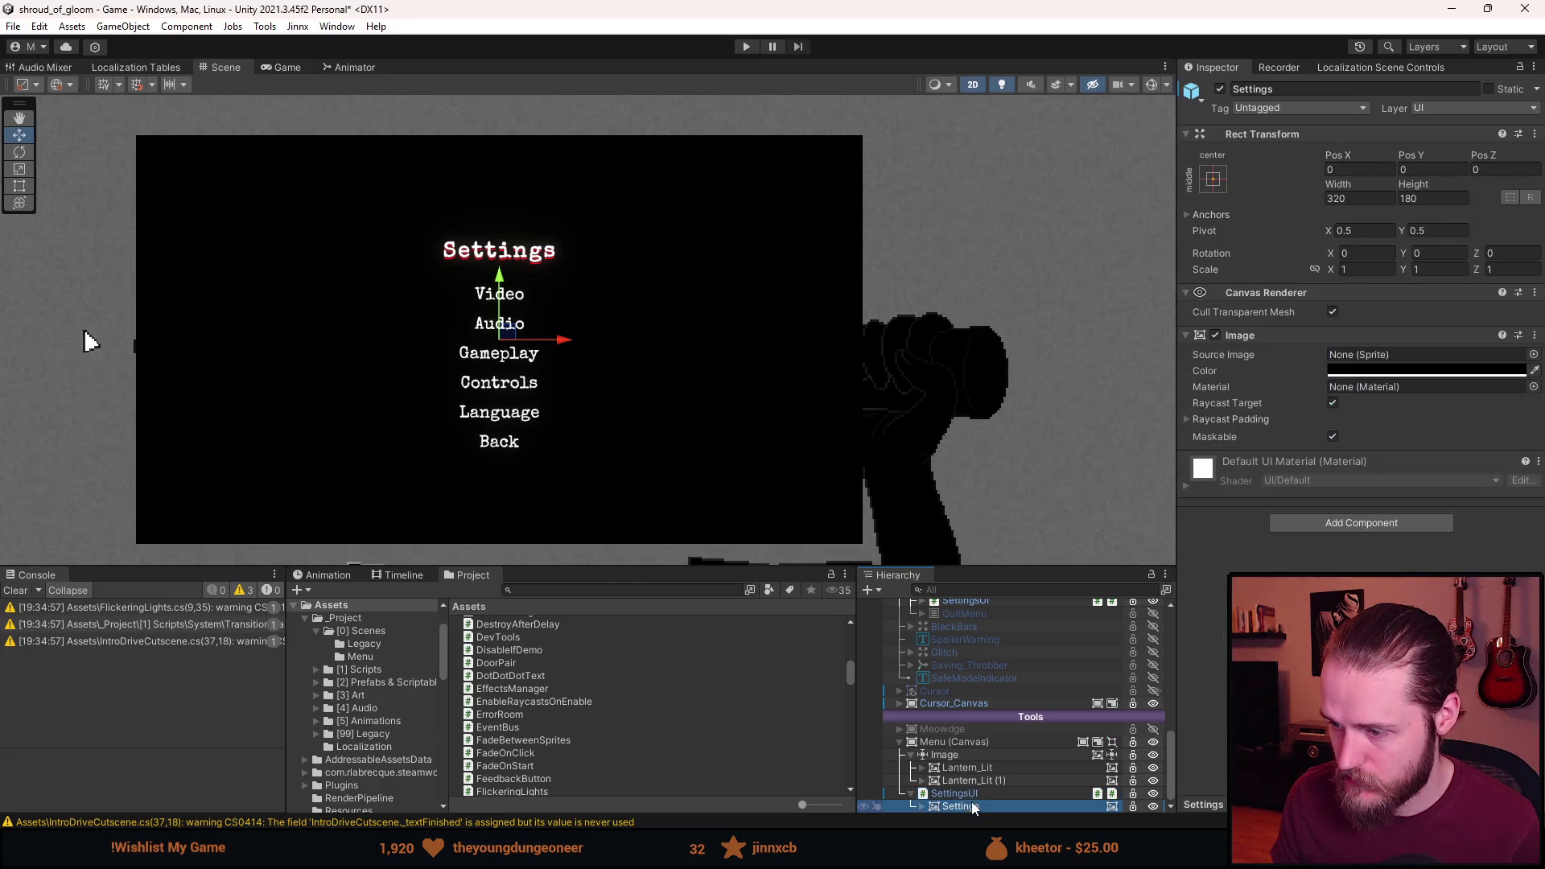
click(1214, 334)
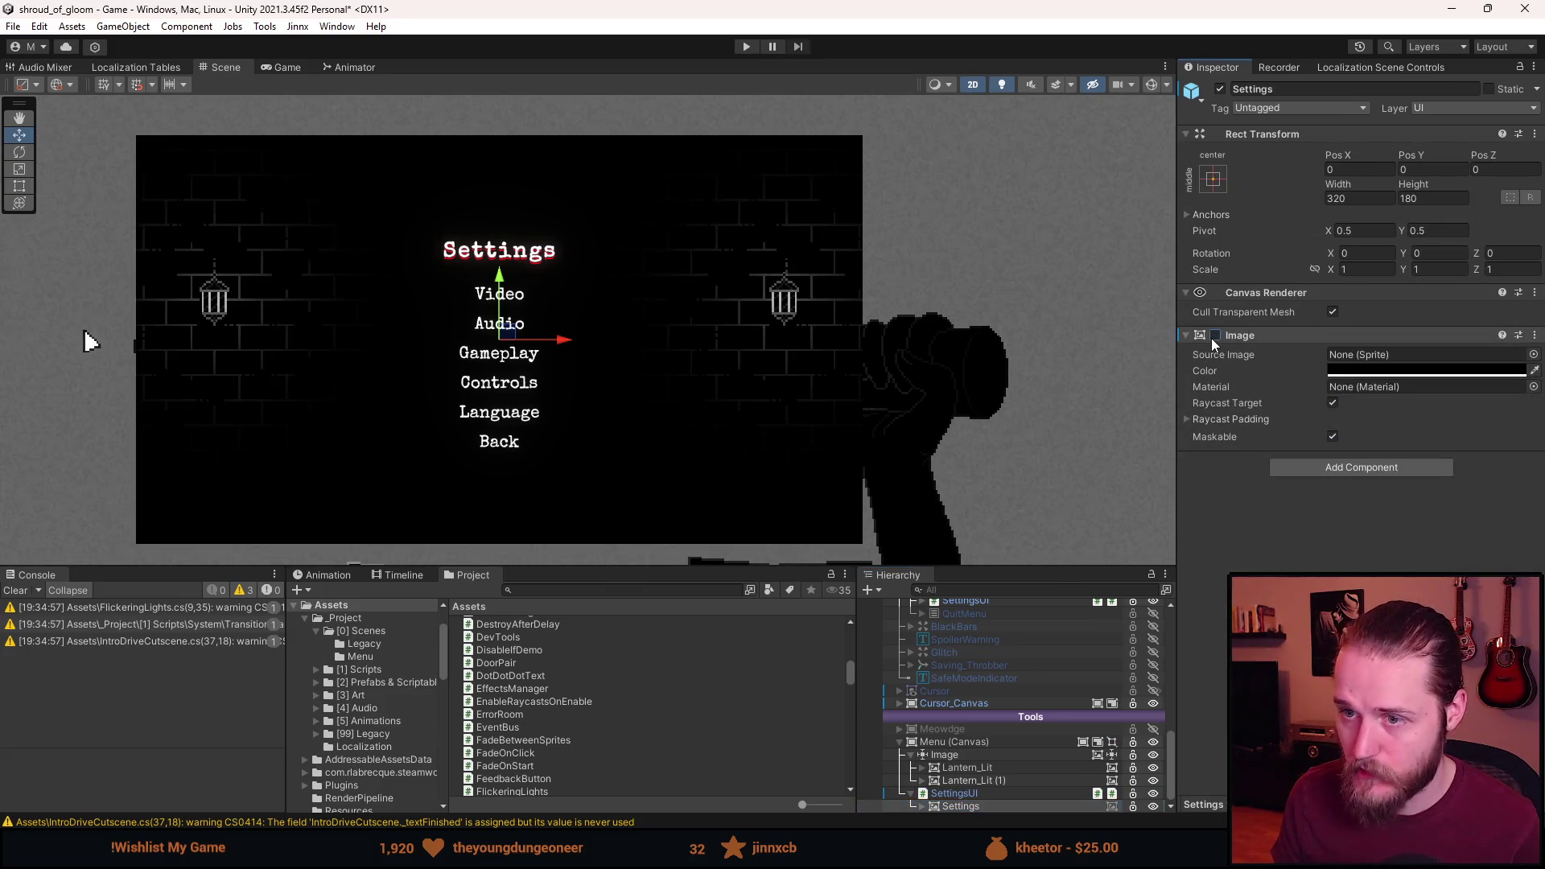
click(282, 64)
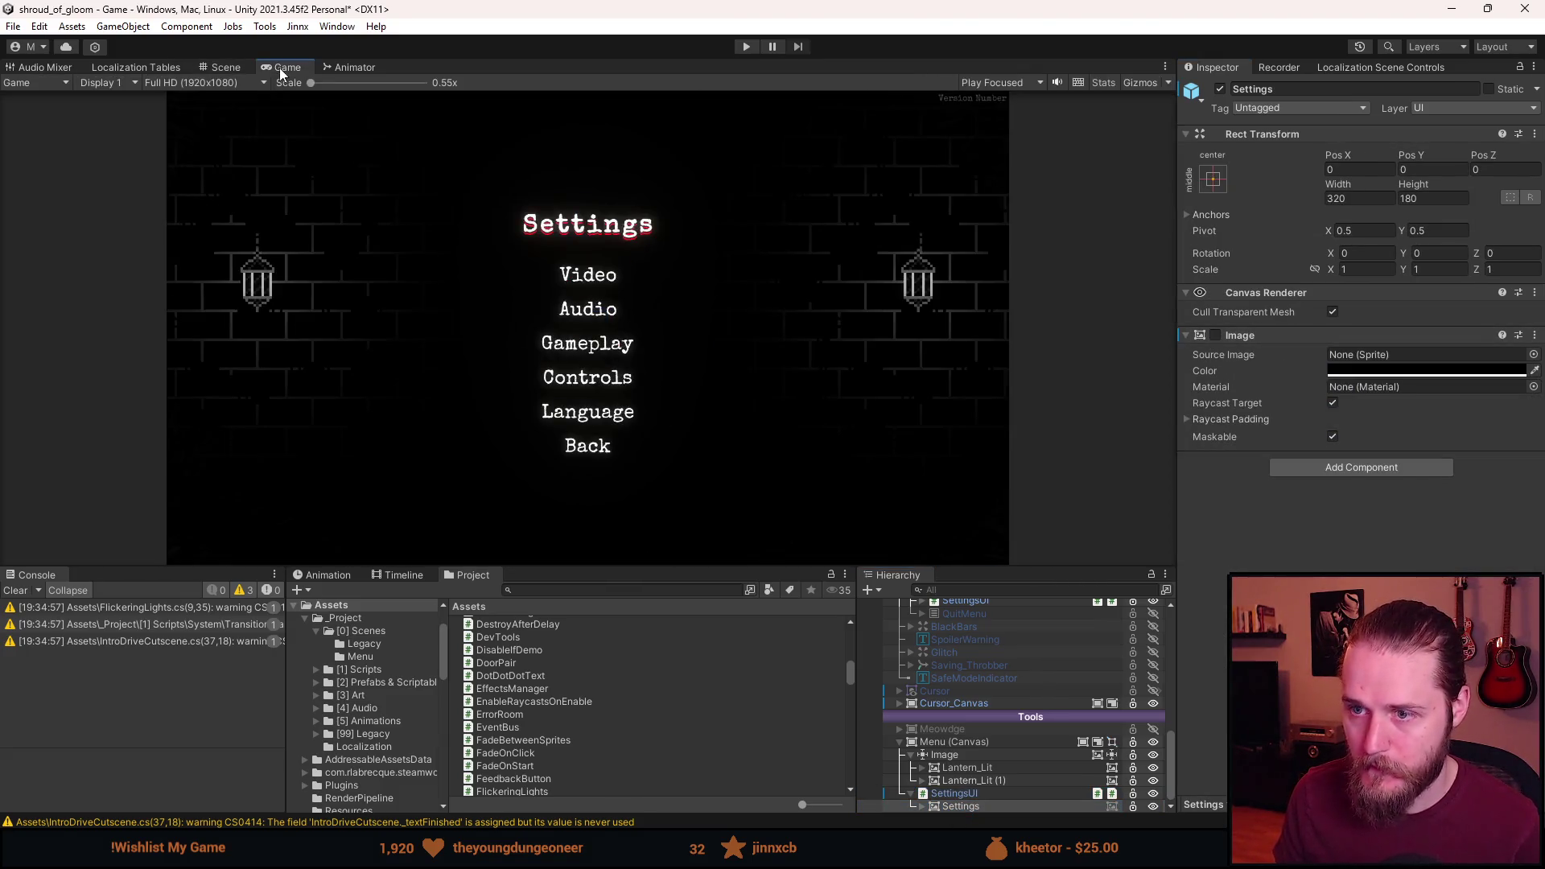
drag(653, 567, 640, 735)
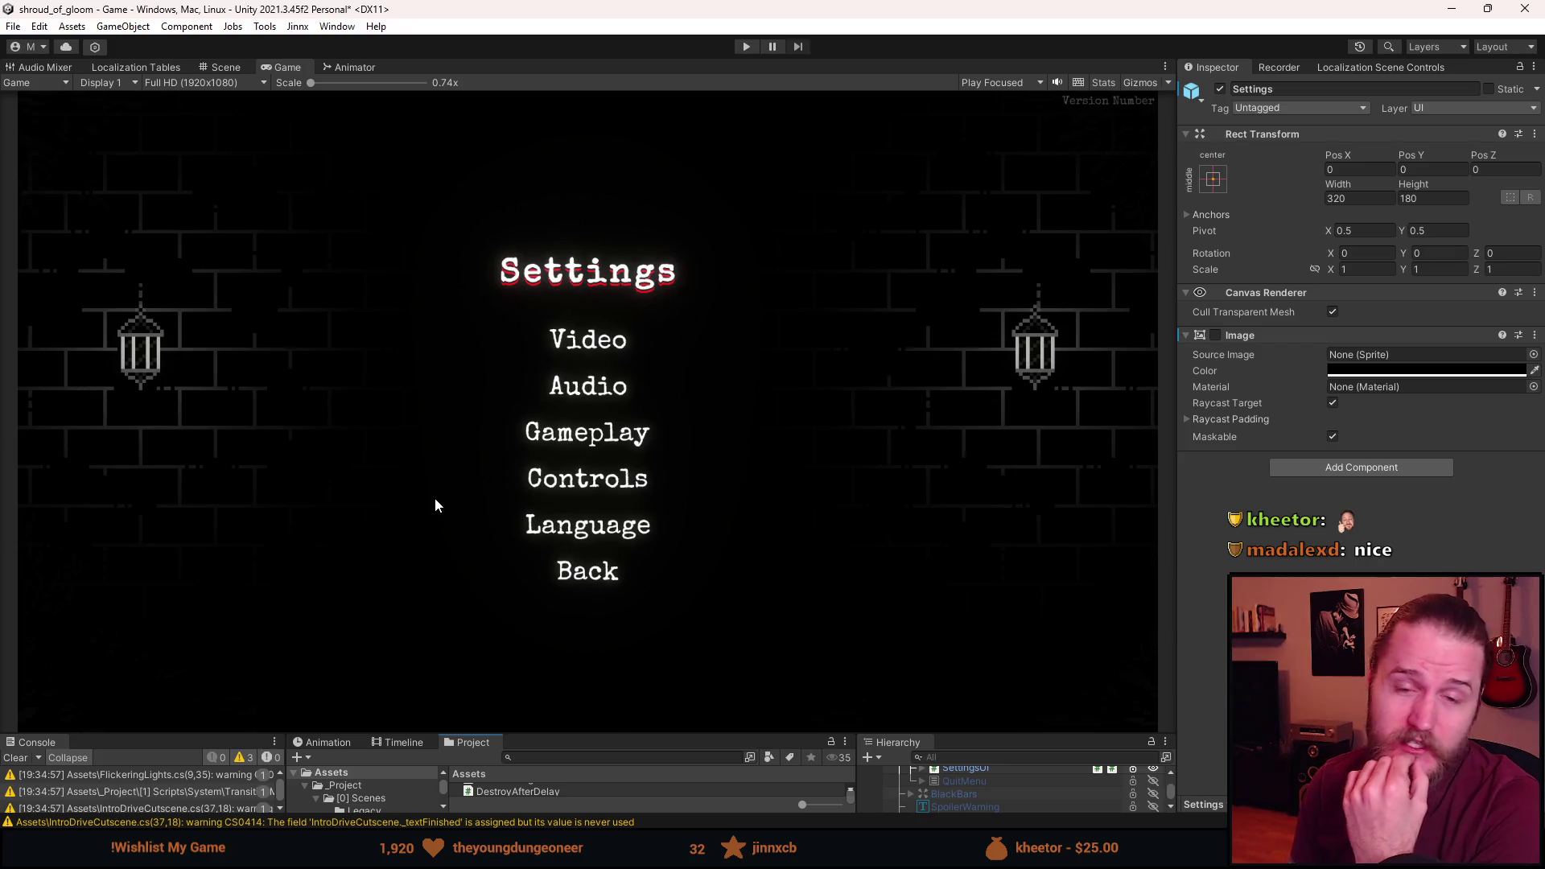
mouse_move(613, 731)
mouse_down()
mouse_move(607, 640)
mouse_move(607, 661)
mouse_up()
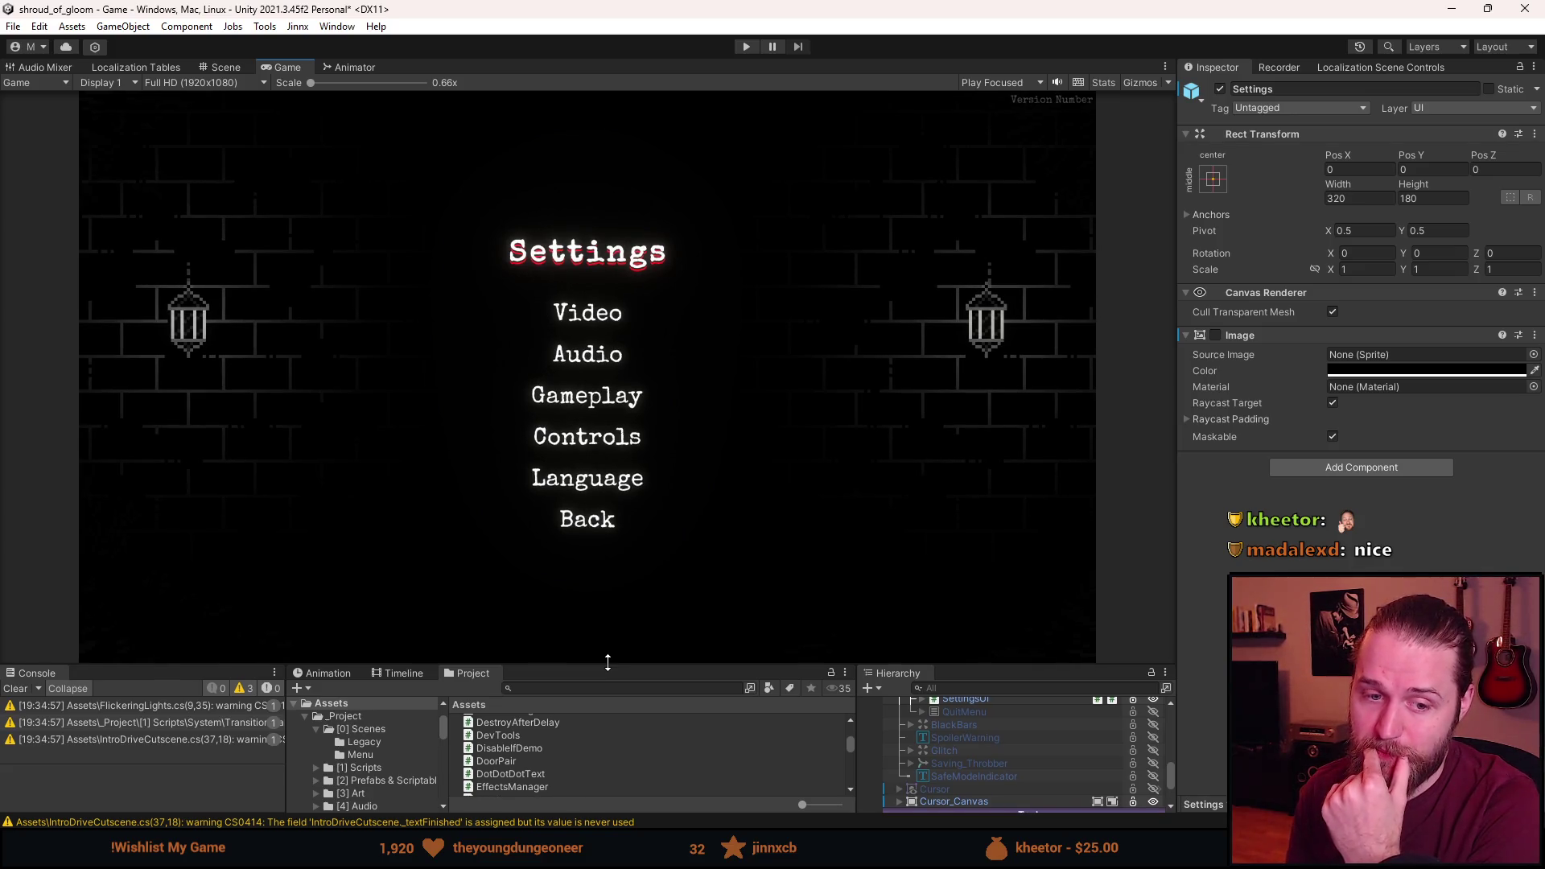
drag(608, 661, 604, 611)
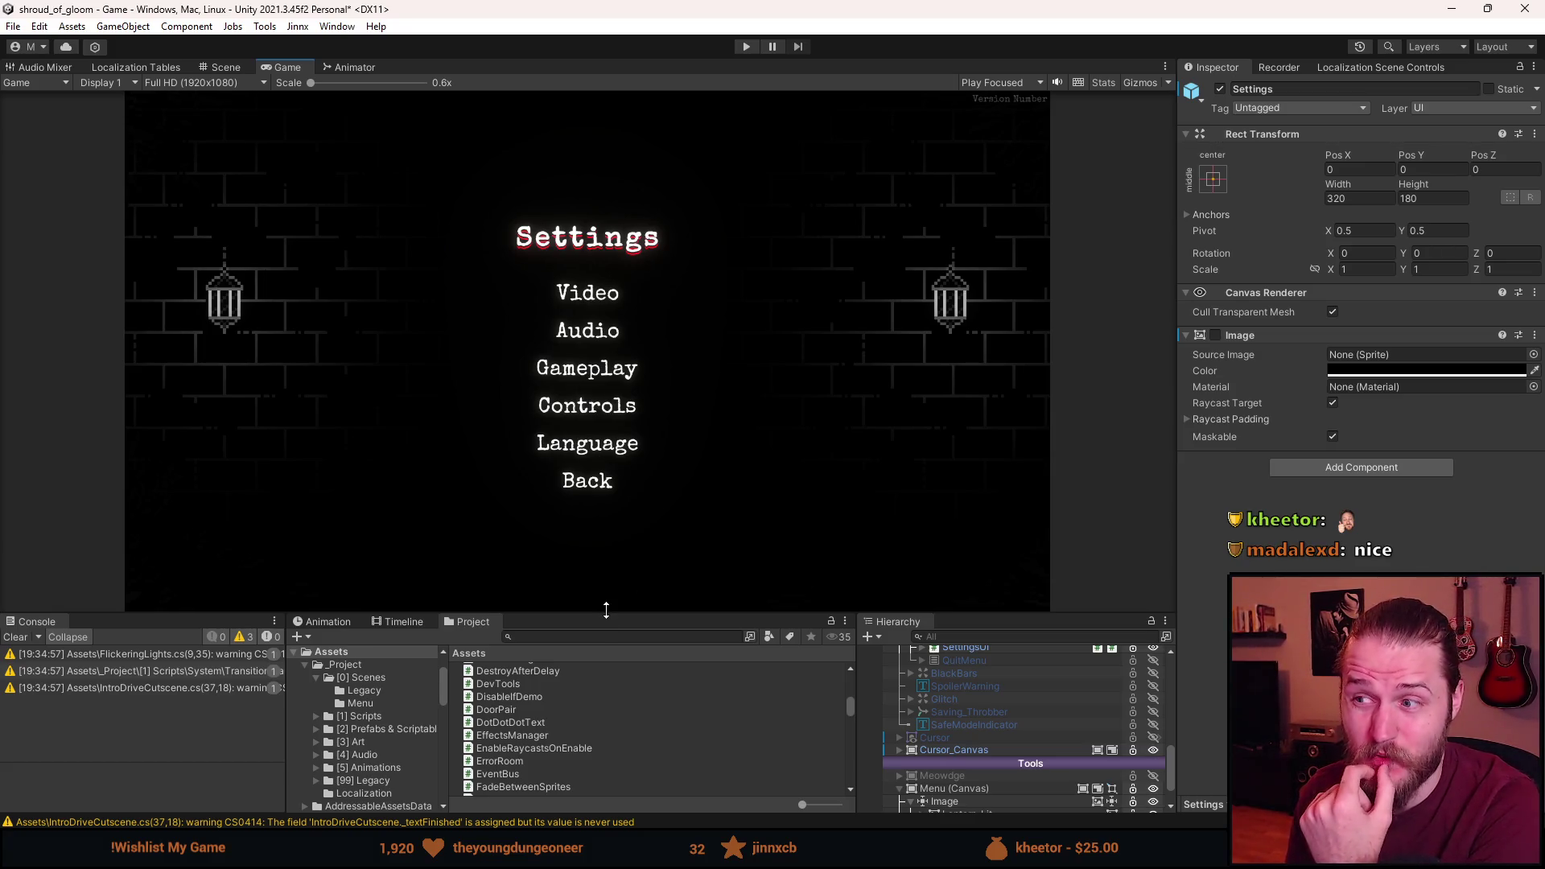
drag(606, 609, 608, 590)
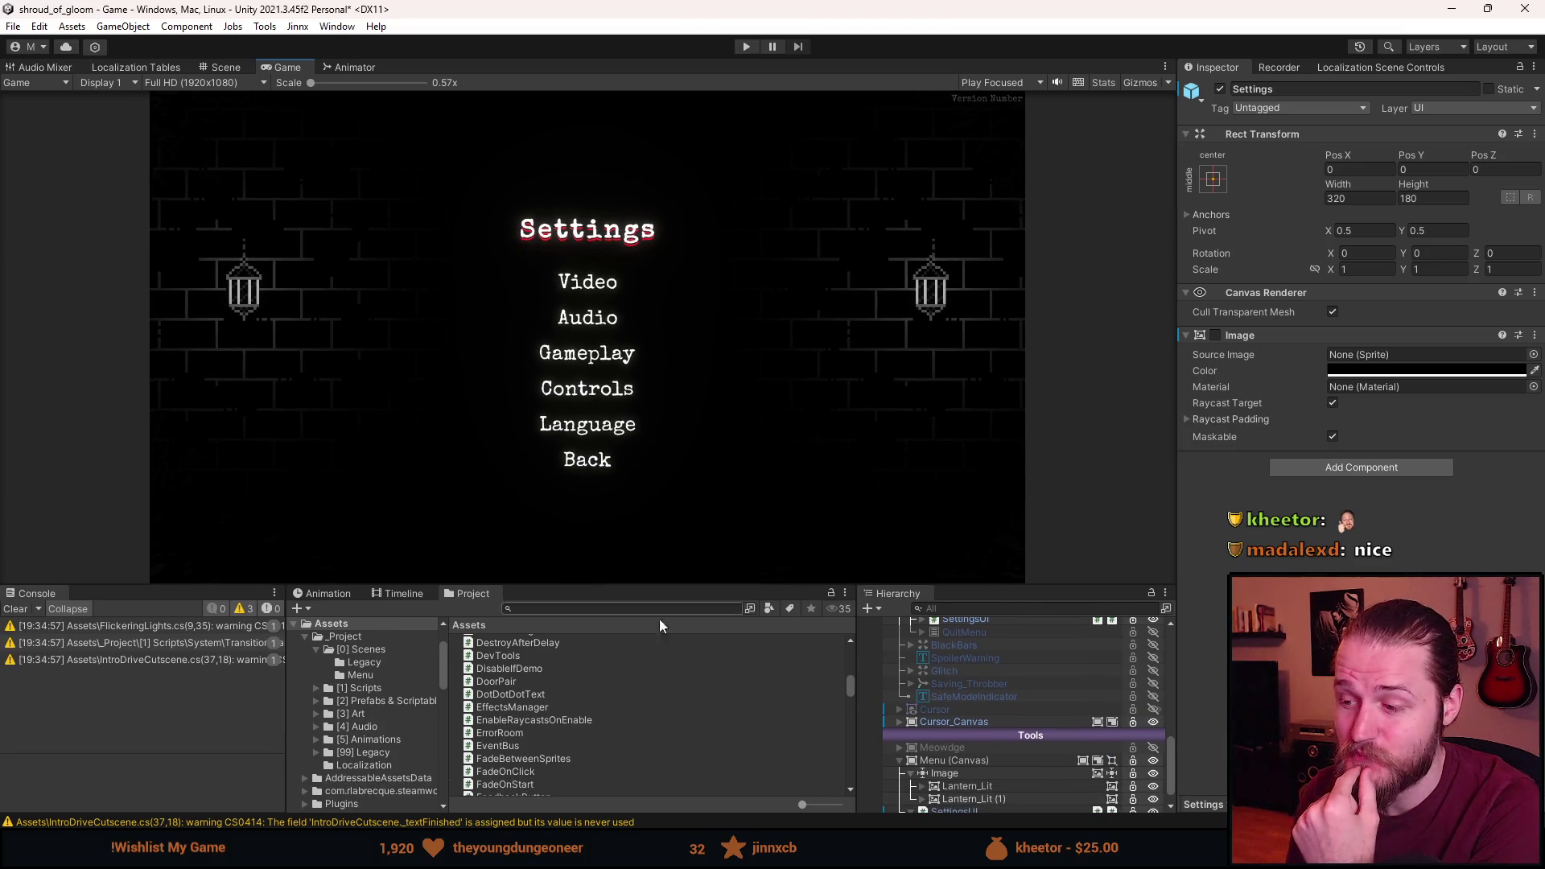
scroll(935, 768, down, 1)
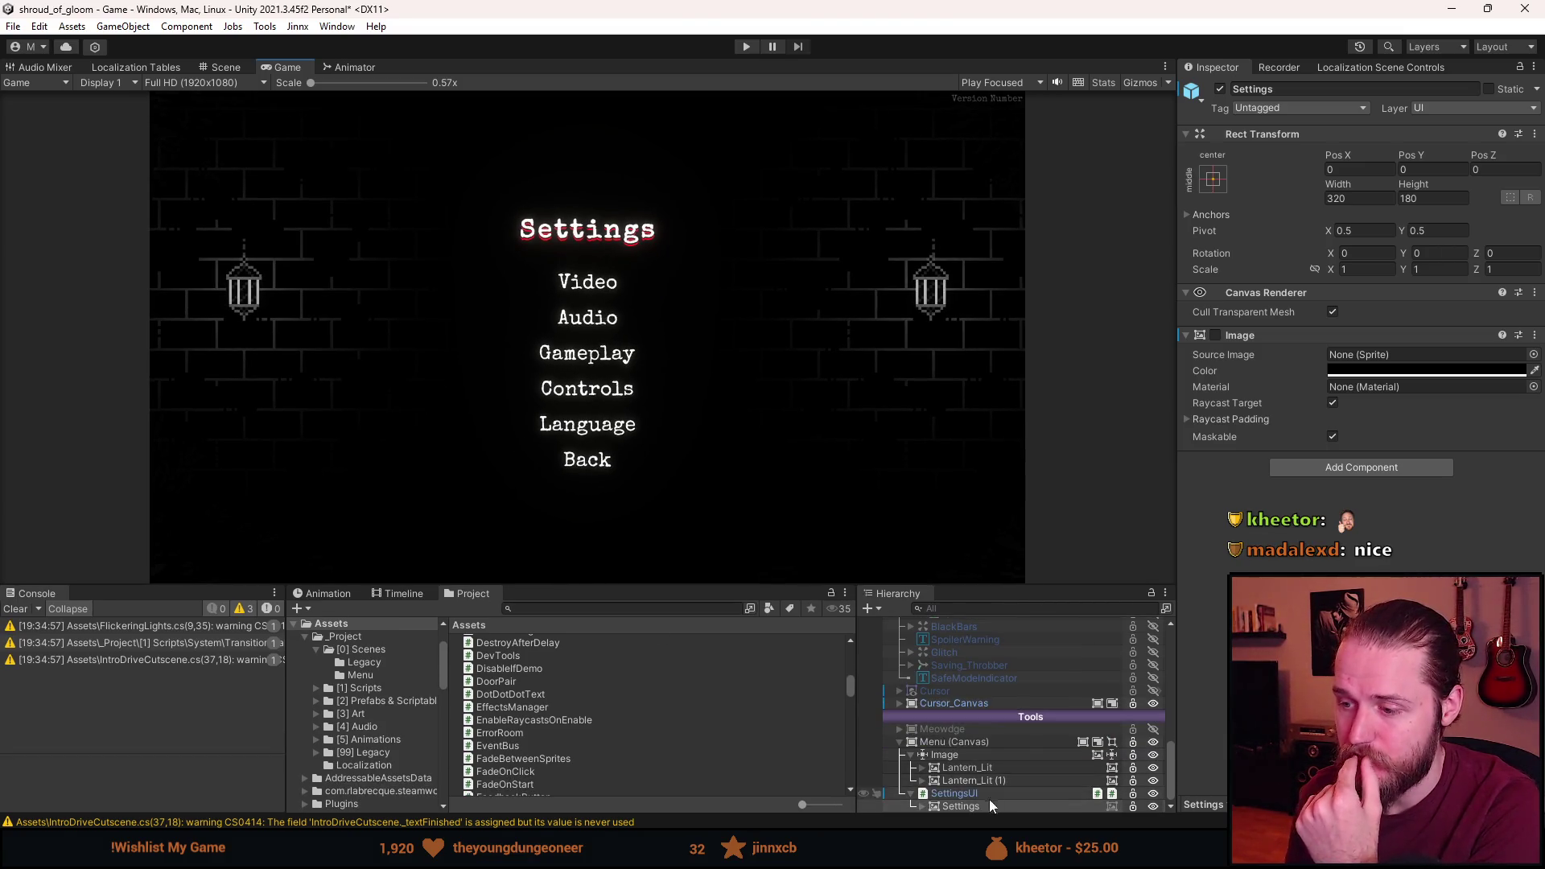
click(966, 780)
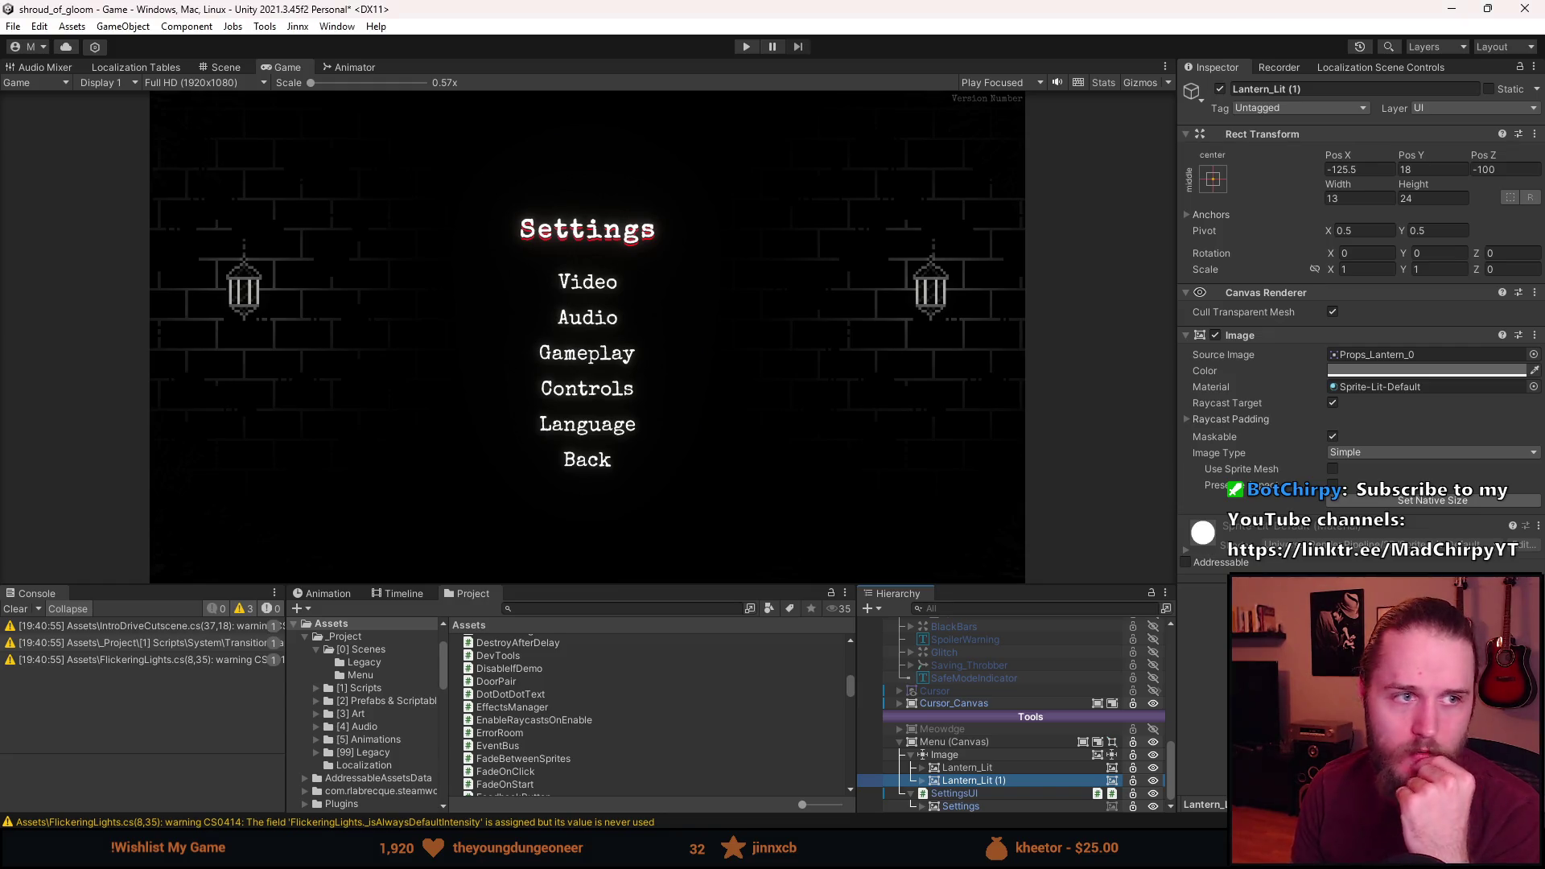
Clear the console warnings and start Play mode to test the menu.
click(15, 609)
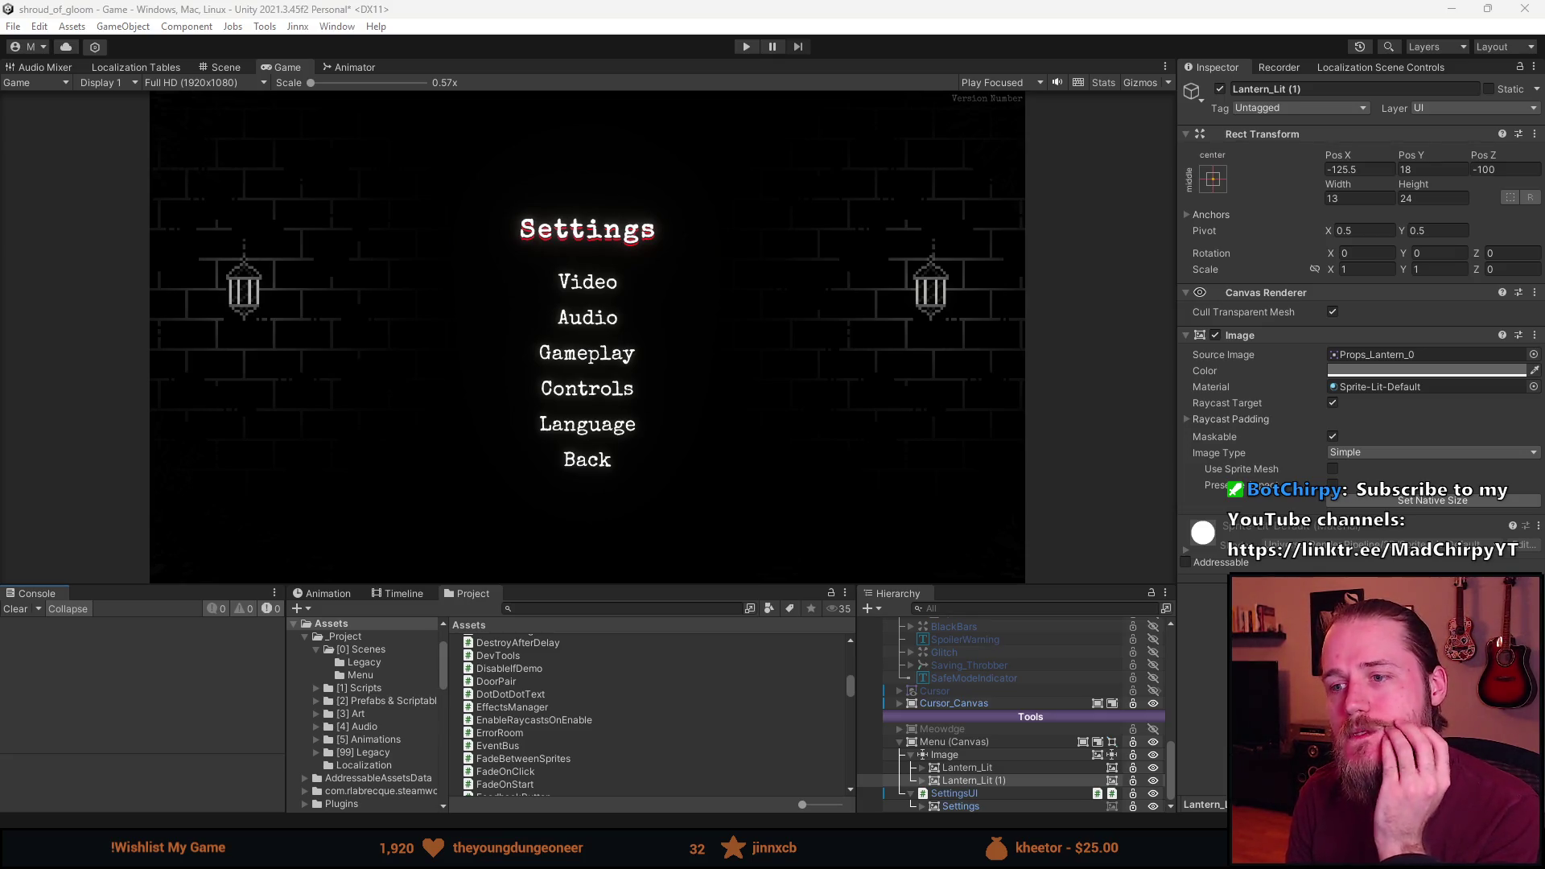
click(745, 49)
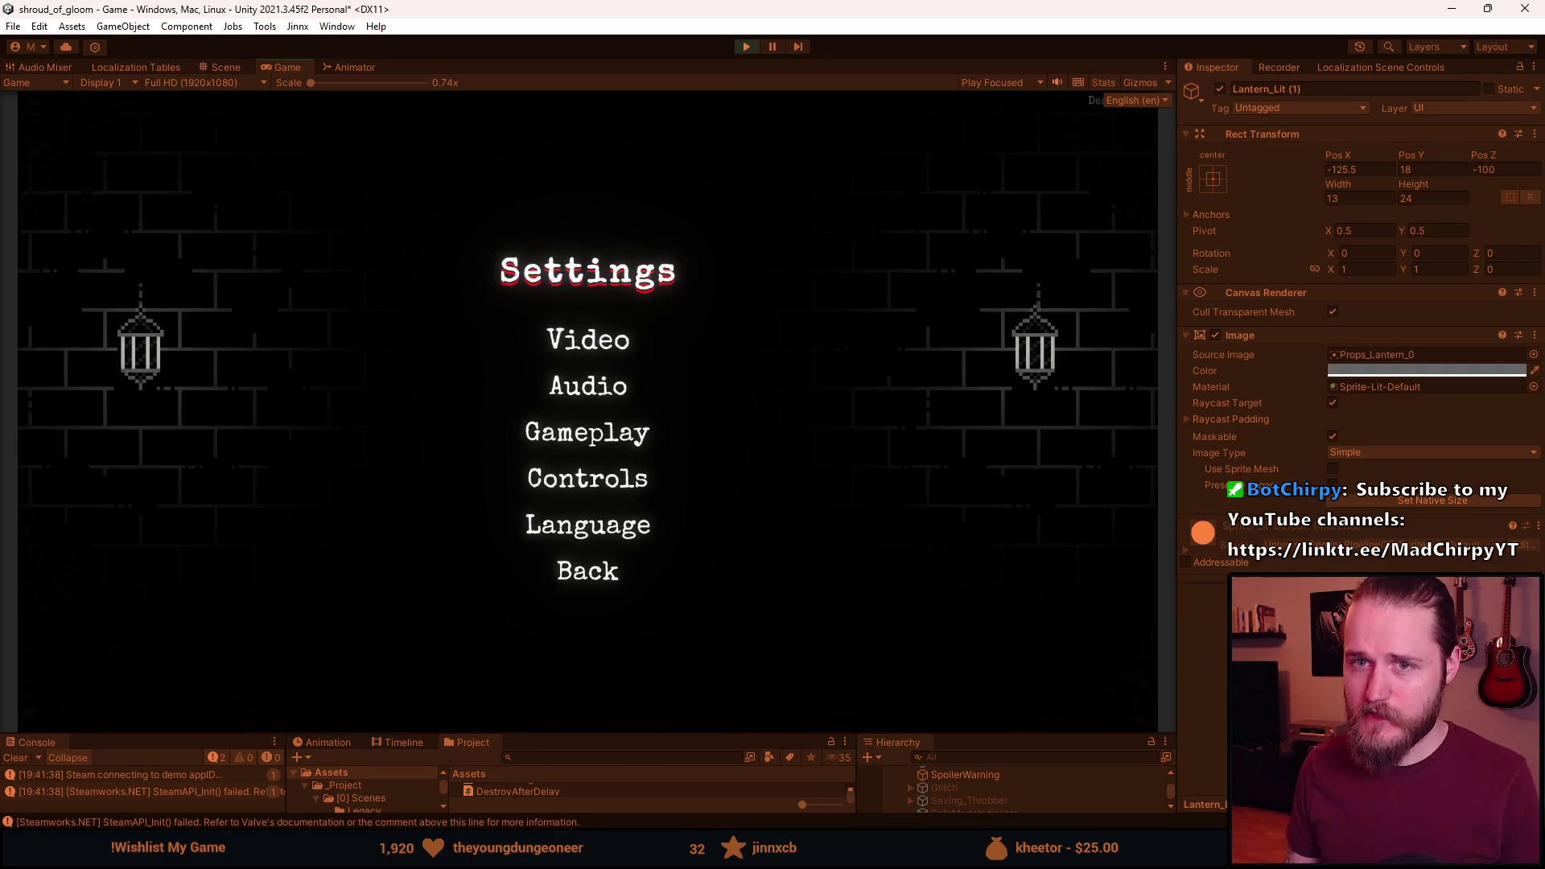
Stop Play mode, shrink the Game view, and delete the pasted SettingsUI copy.
click(745, 49)
drag(655, 731, 669, 413)
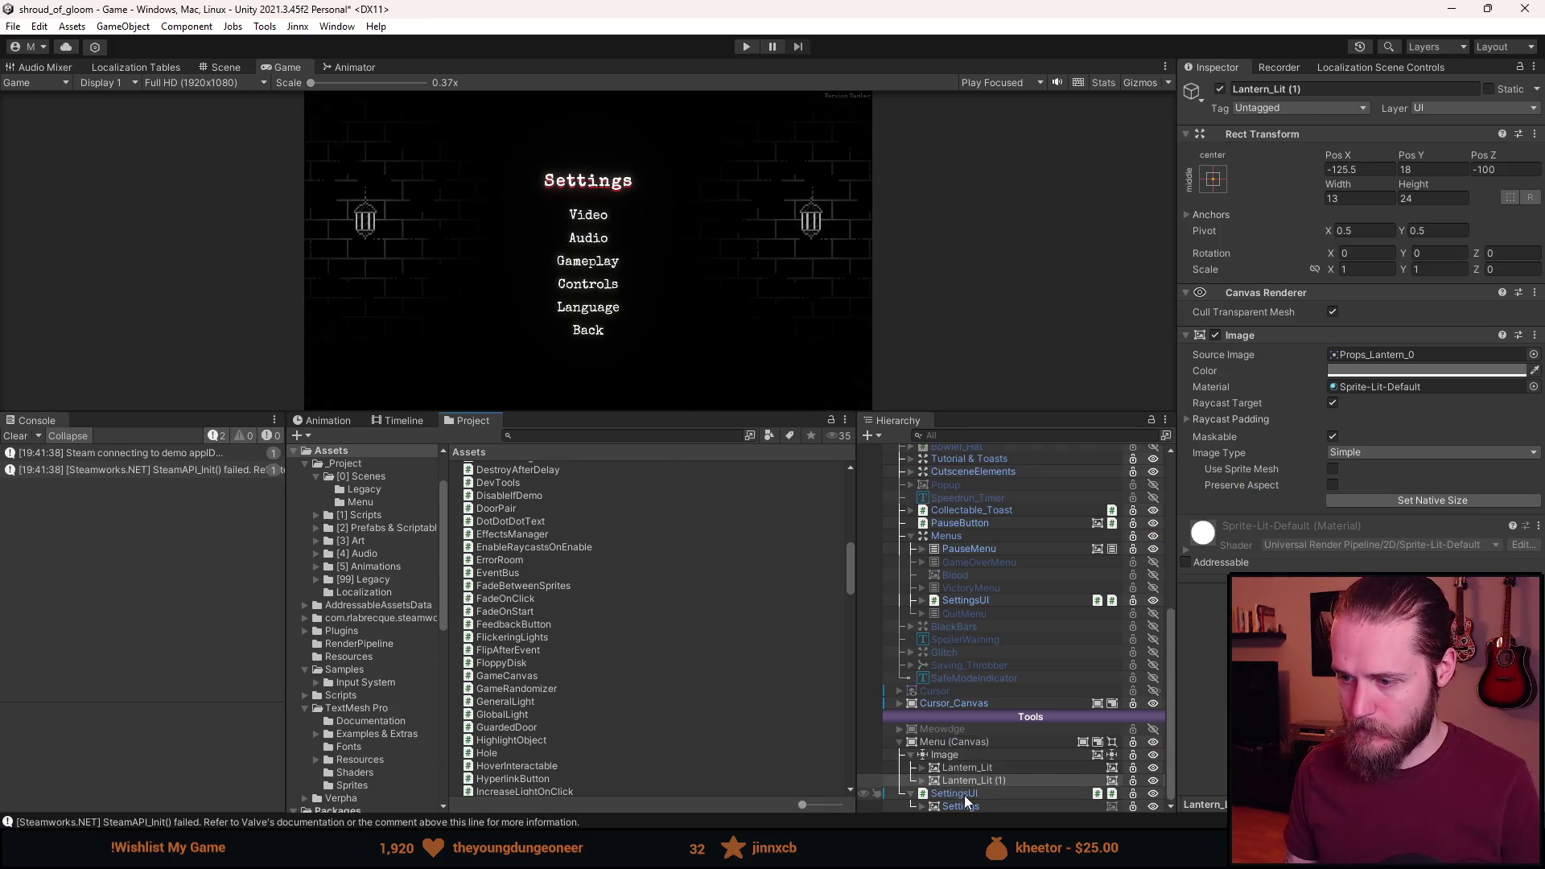
click(959, 794)
key(Delete)
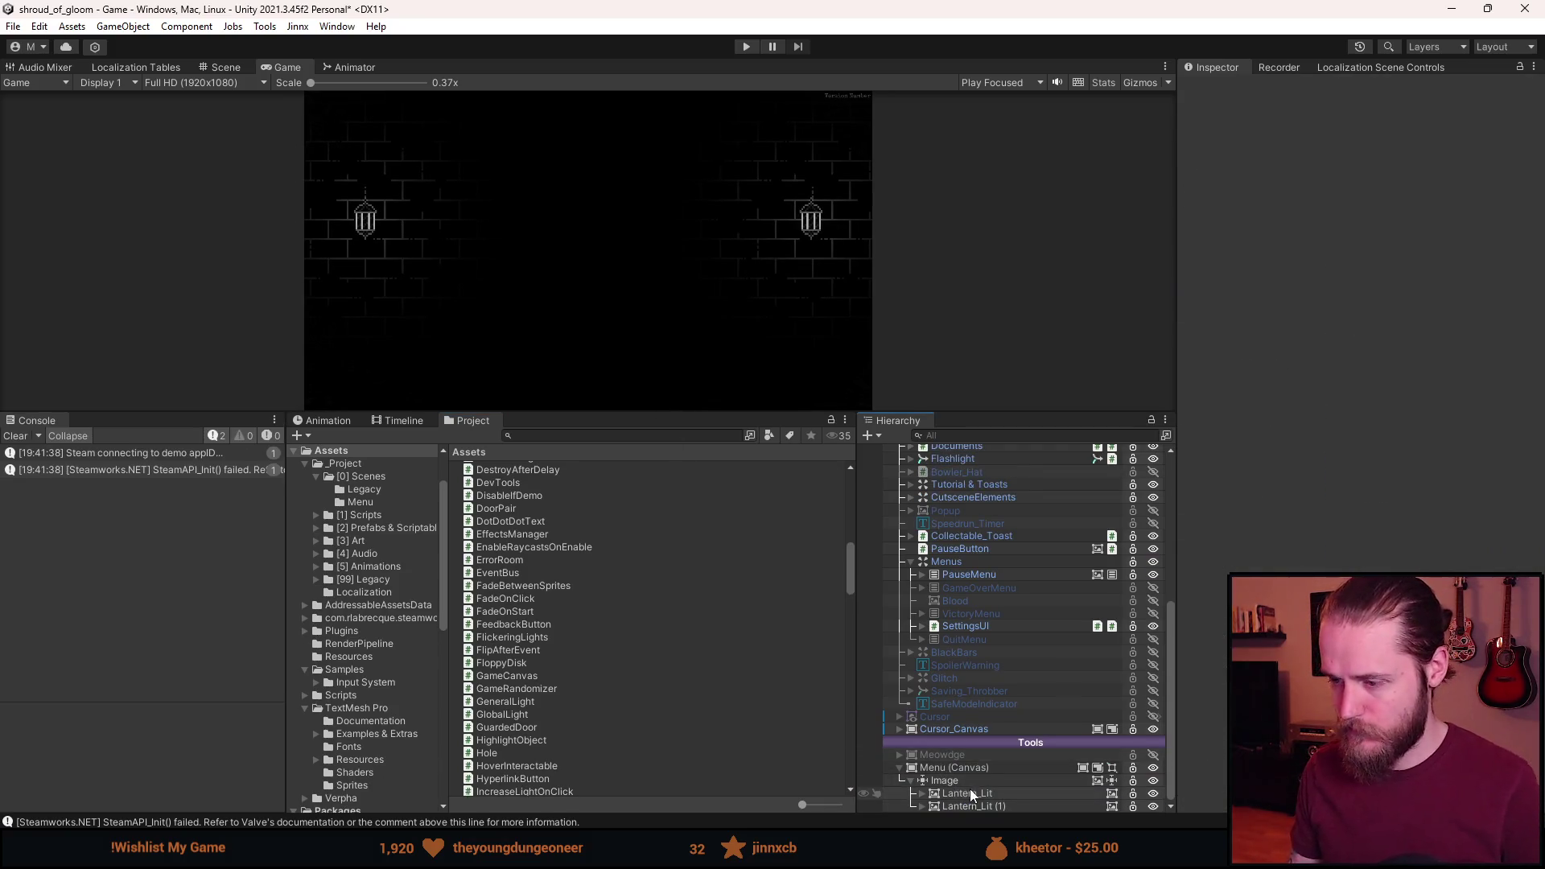
Rename the Image object under the Menu canvas to MenuBackground.
click(963, 779)
click(1315, 89)
text(MenuBackground)
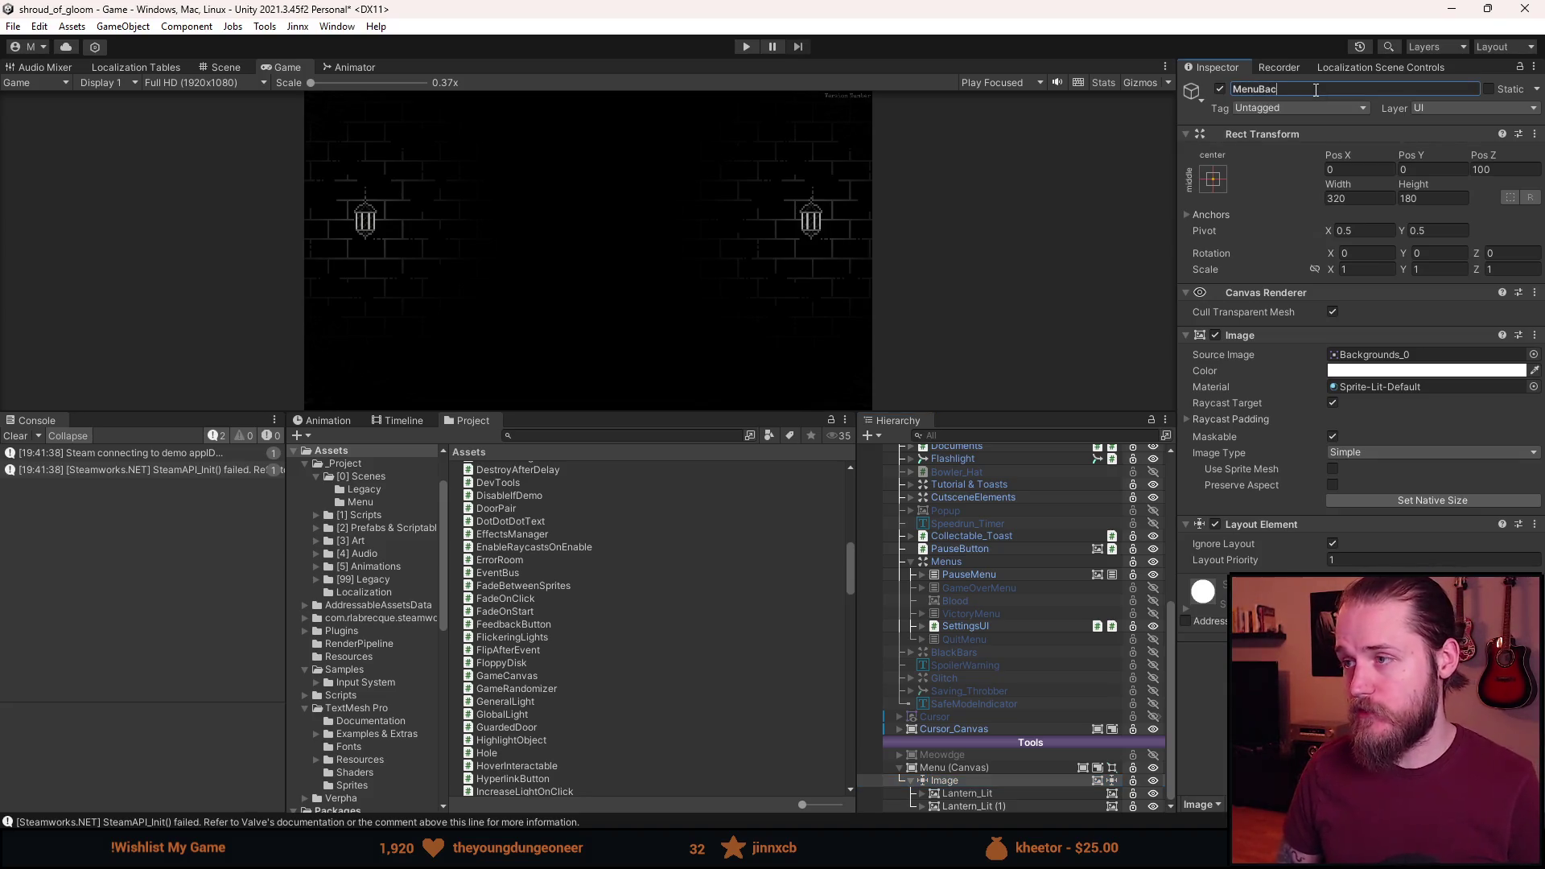
key(Return)
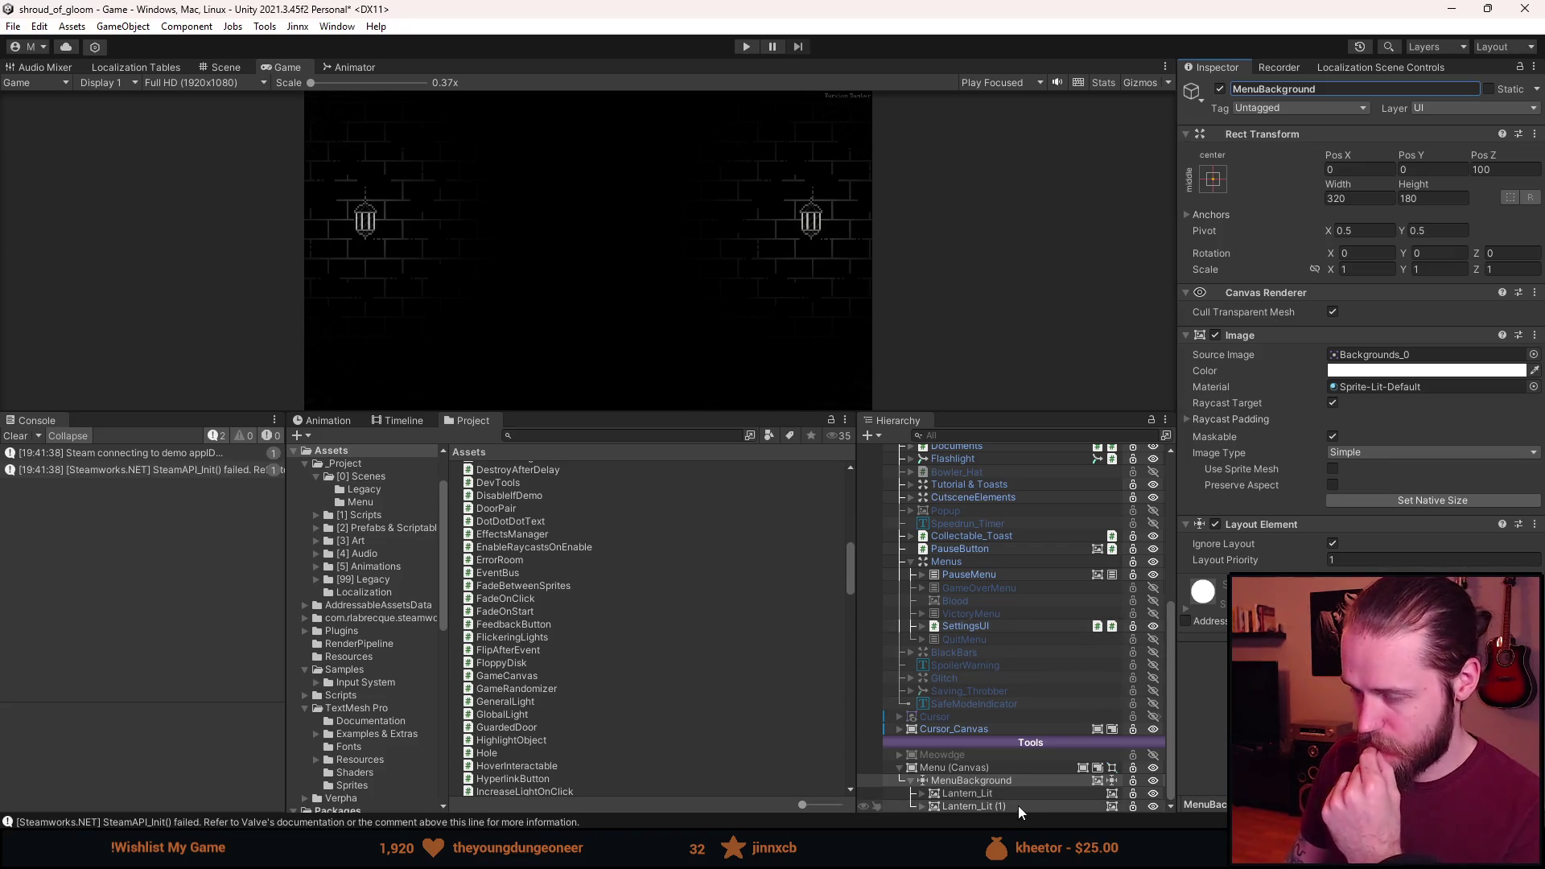
Inspect Lantern_Lit and MenuBackground, then expand Lantern_Lit and select its Light child.
click(972, 793)
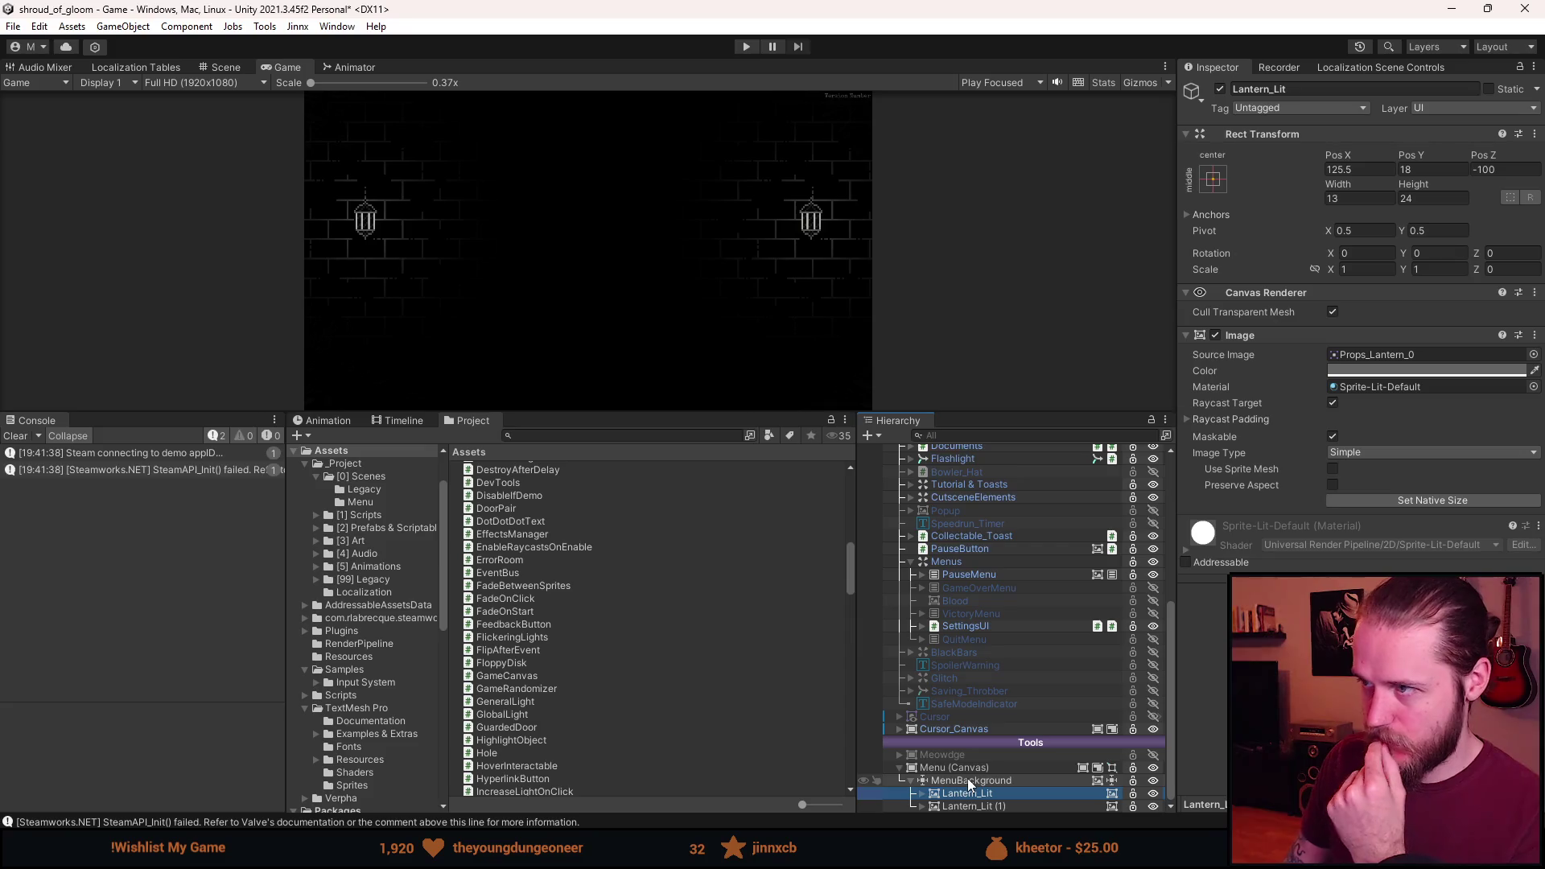
click(967, 779)
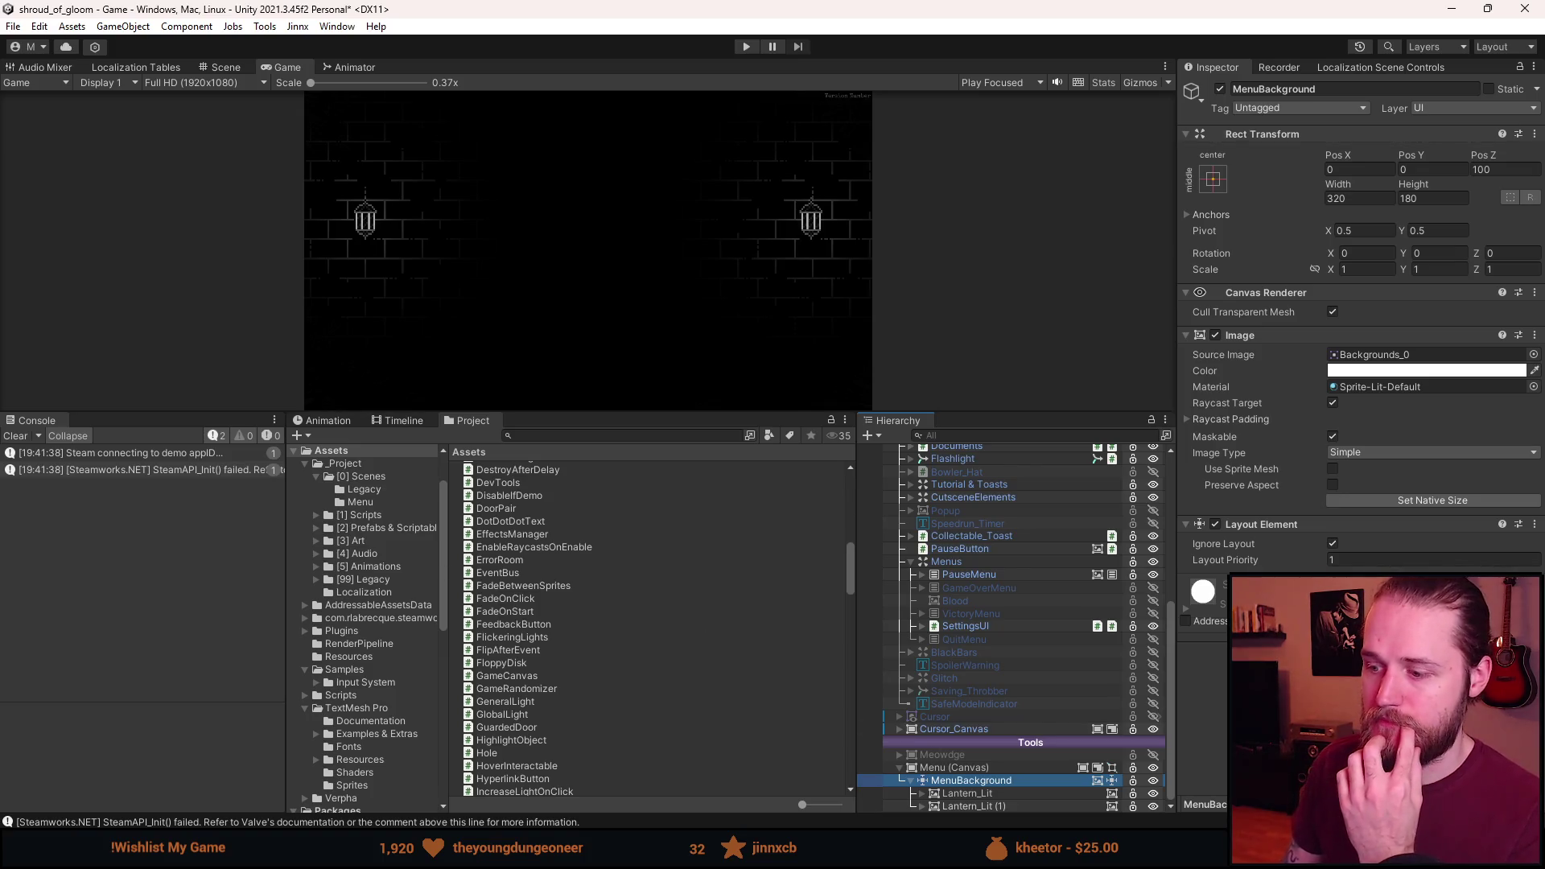
click(1006, 795)
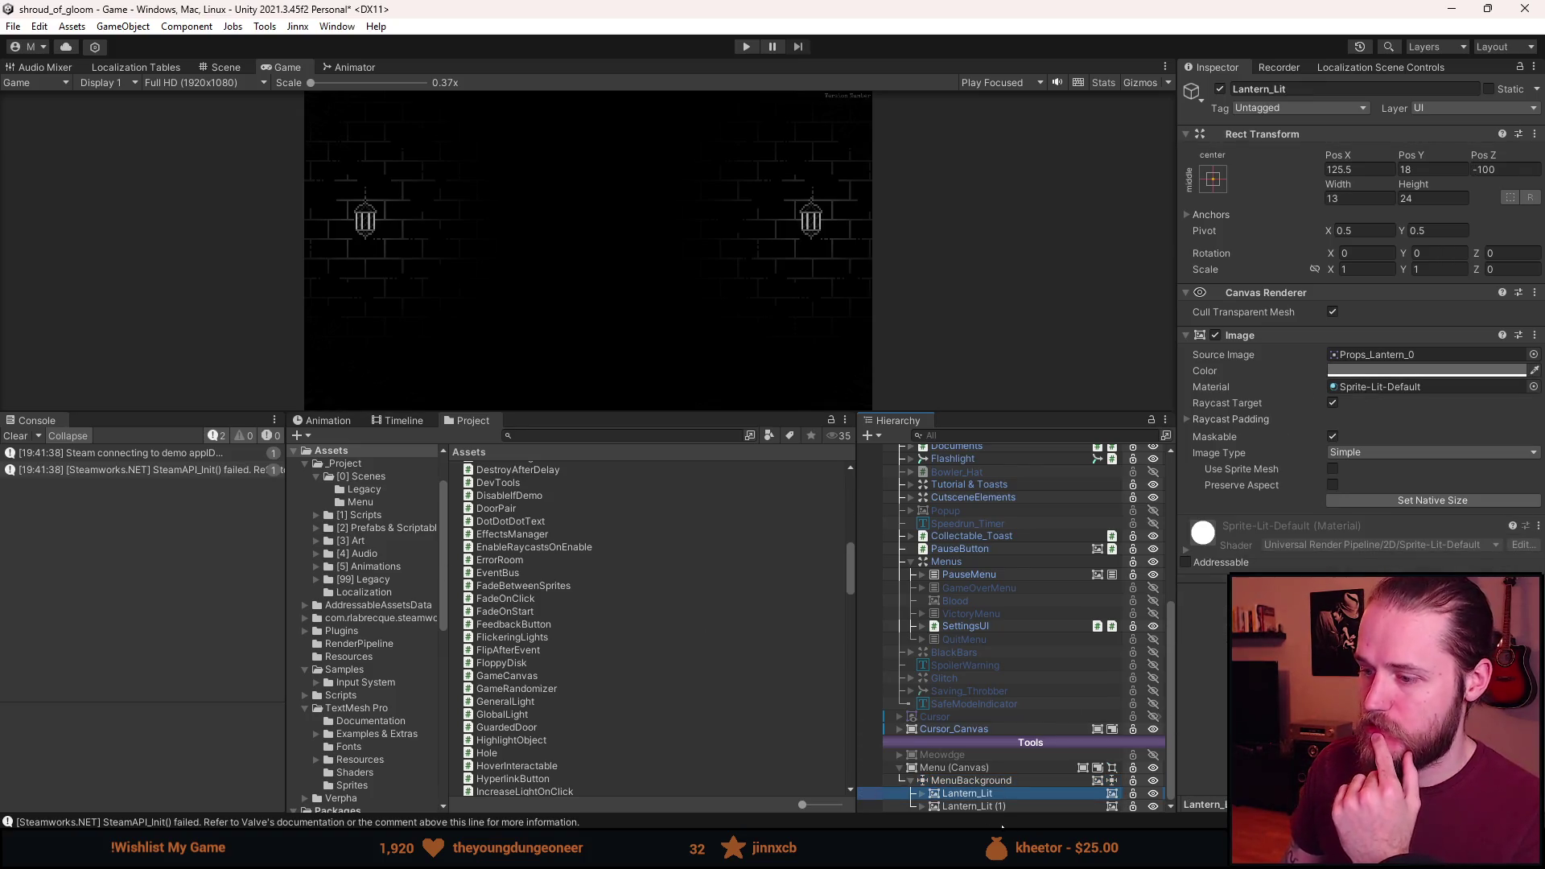
key(Right)
key(Down)
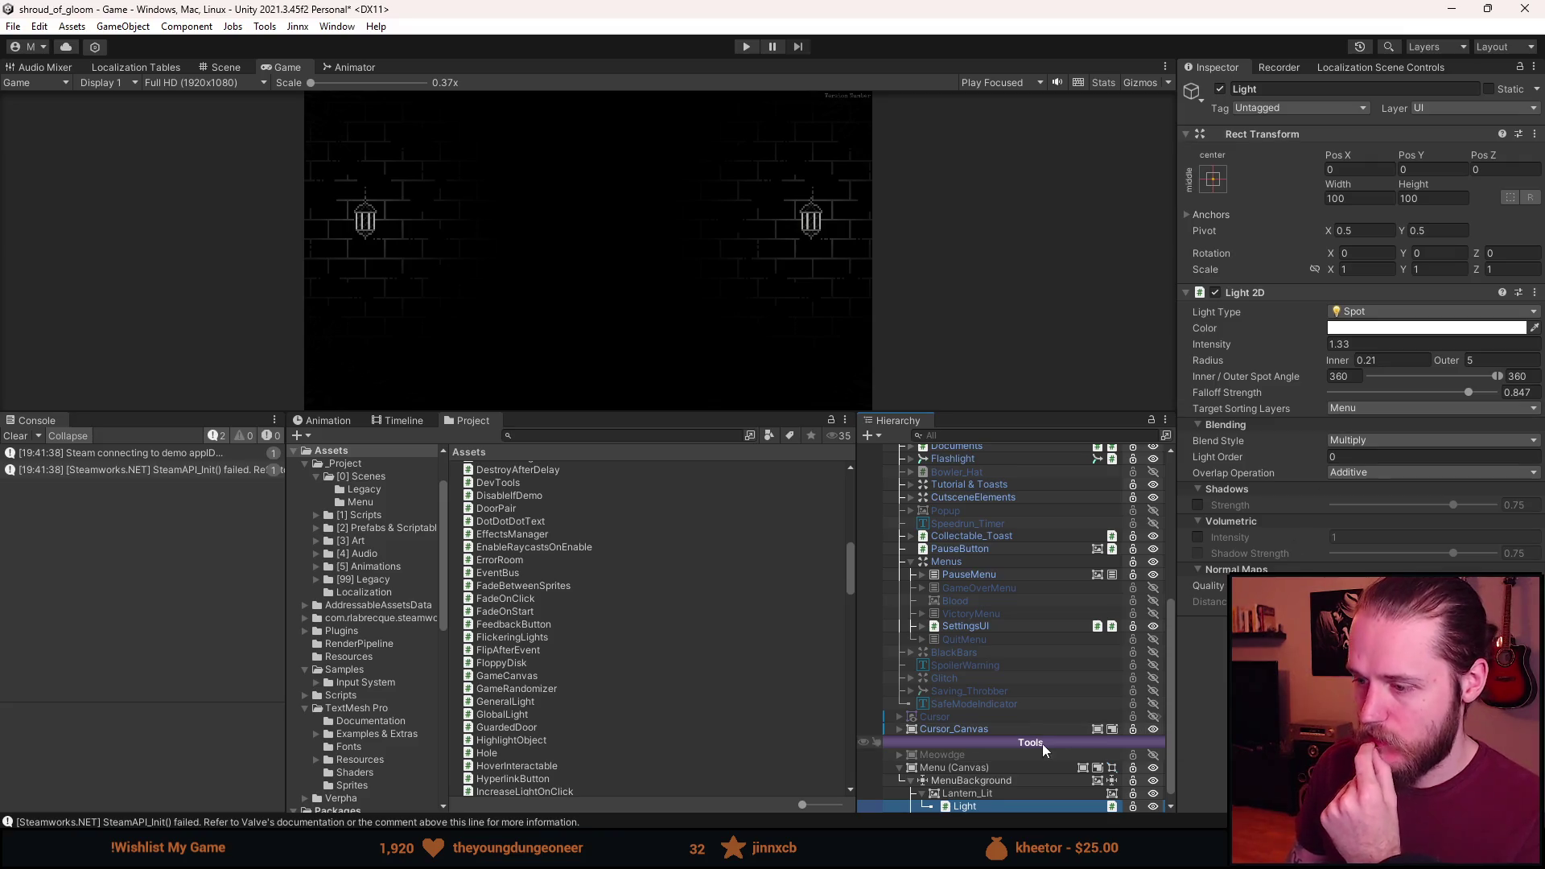
scroll(1041, 743, down, 1)
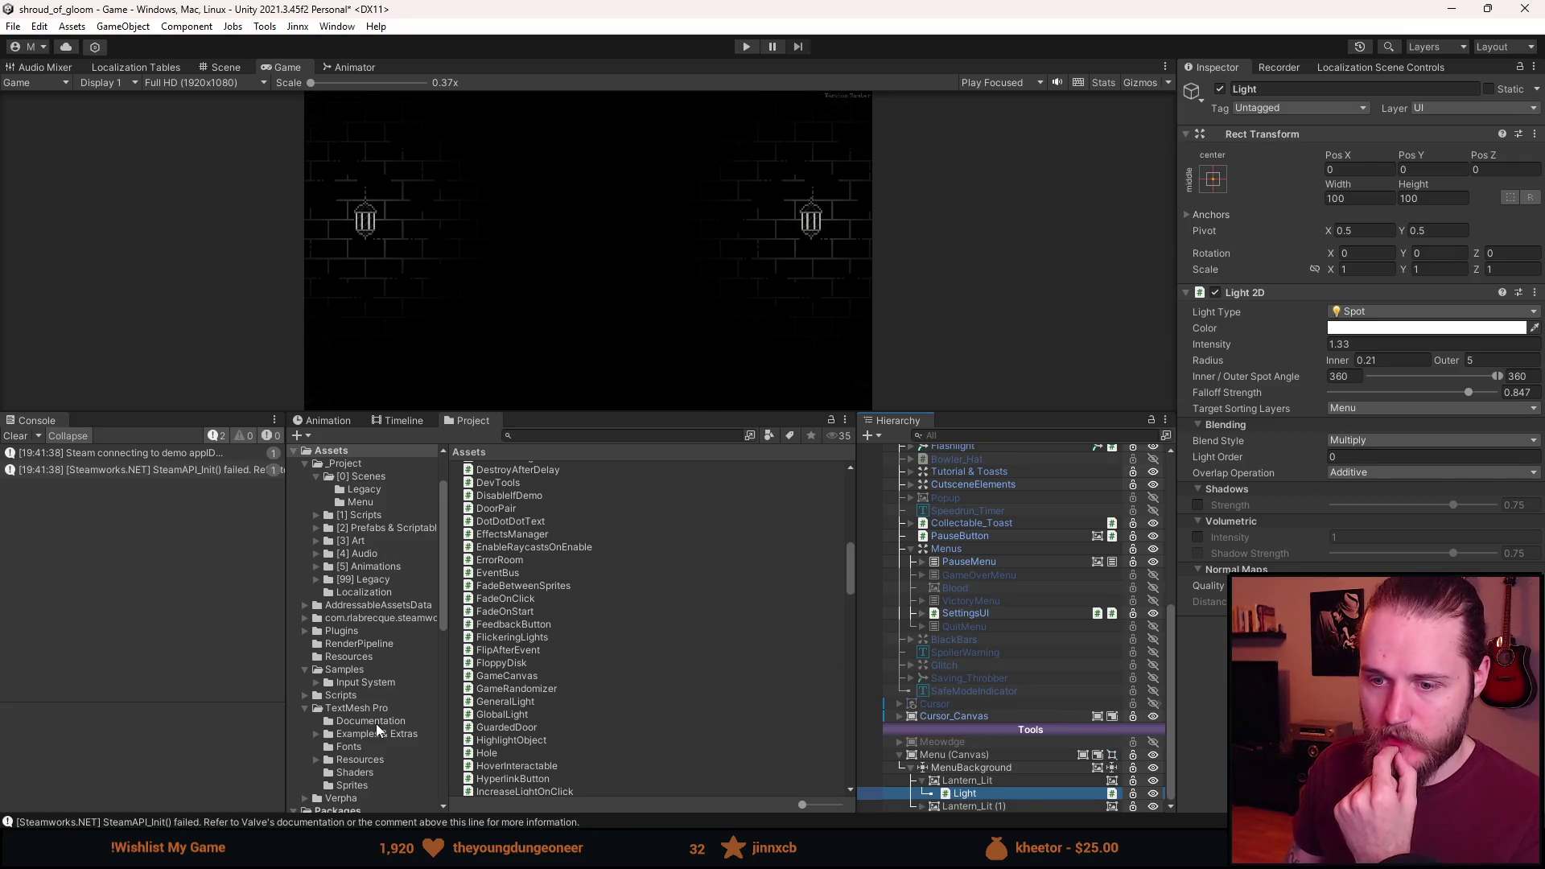
scroll(375, 723, up, 3)
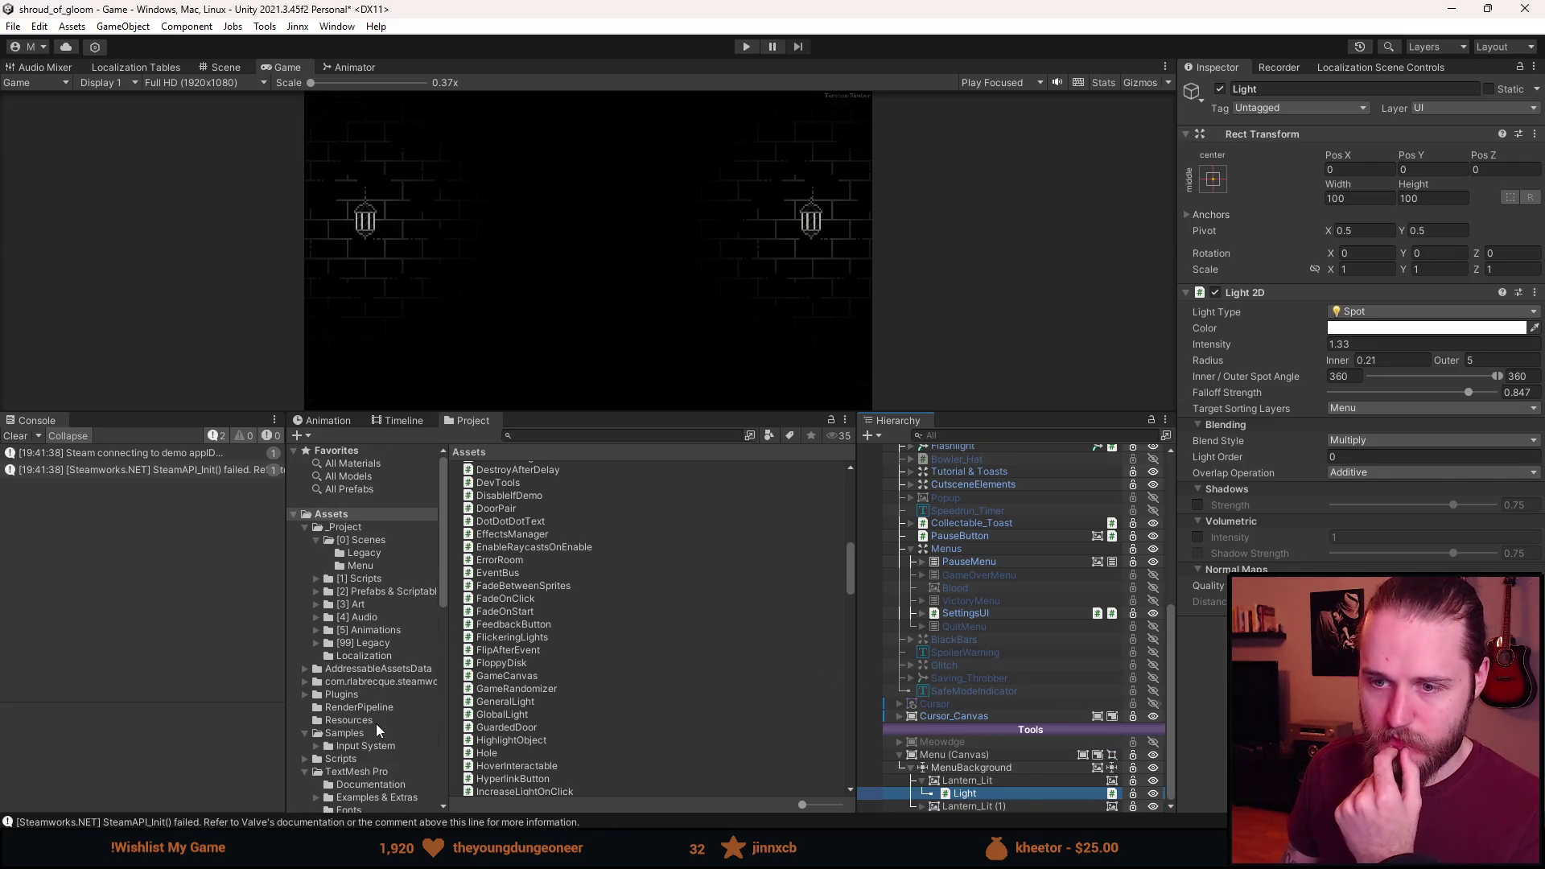
Drag the collapsed MenuBackground into [2] Prefabs & Scriptables to create MenuBackground.prefab.
click(363, 592)
click(962, 766)
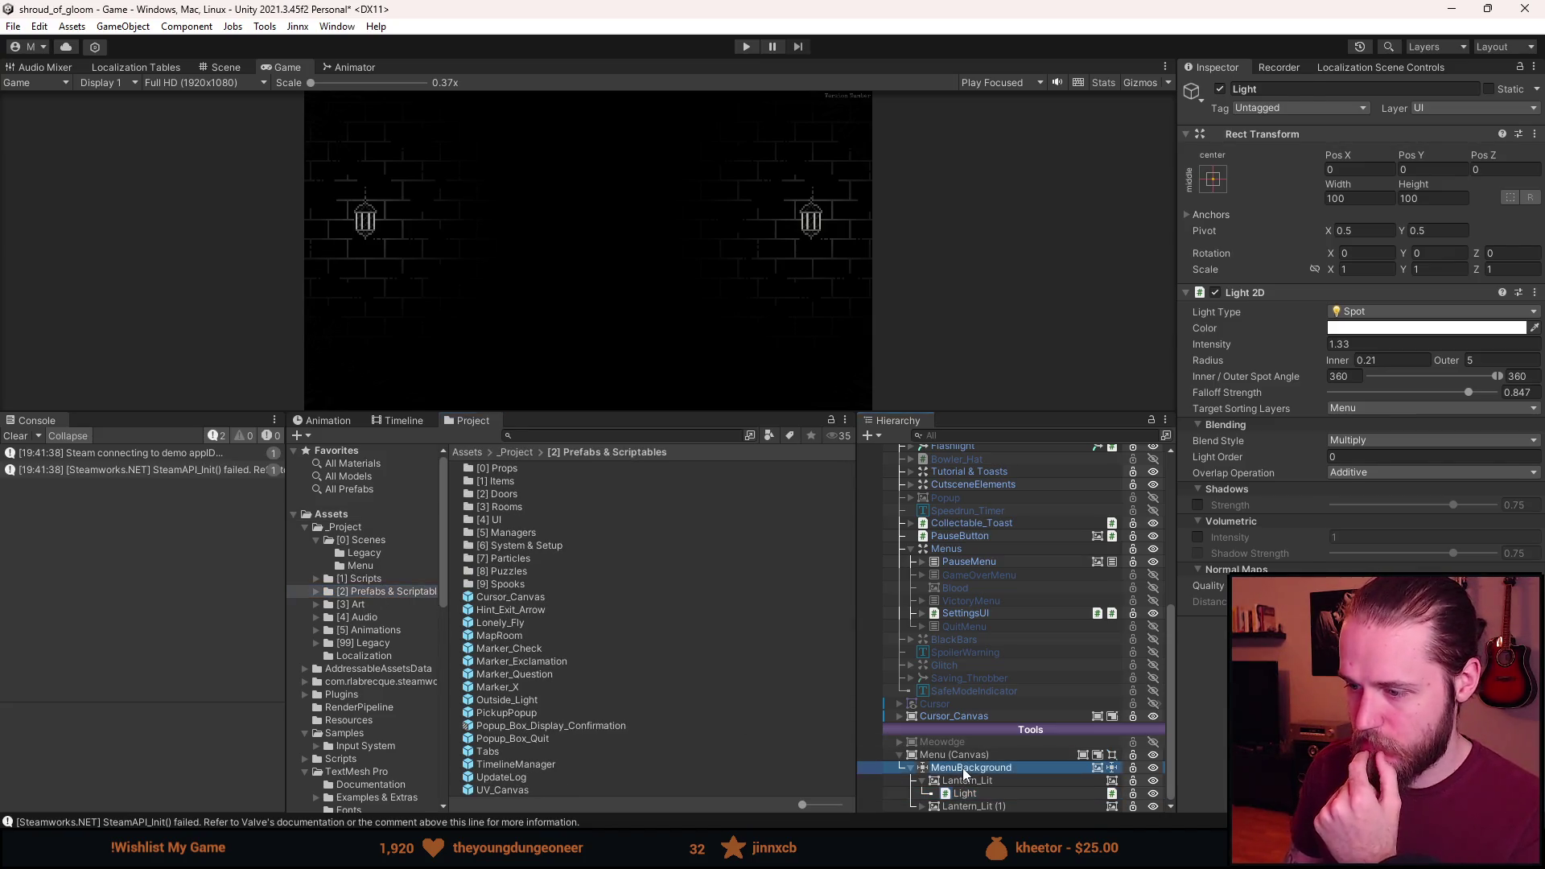
click(910, 767)
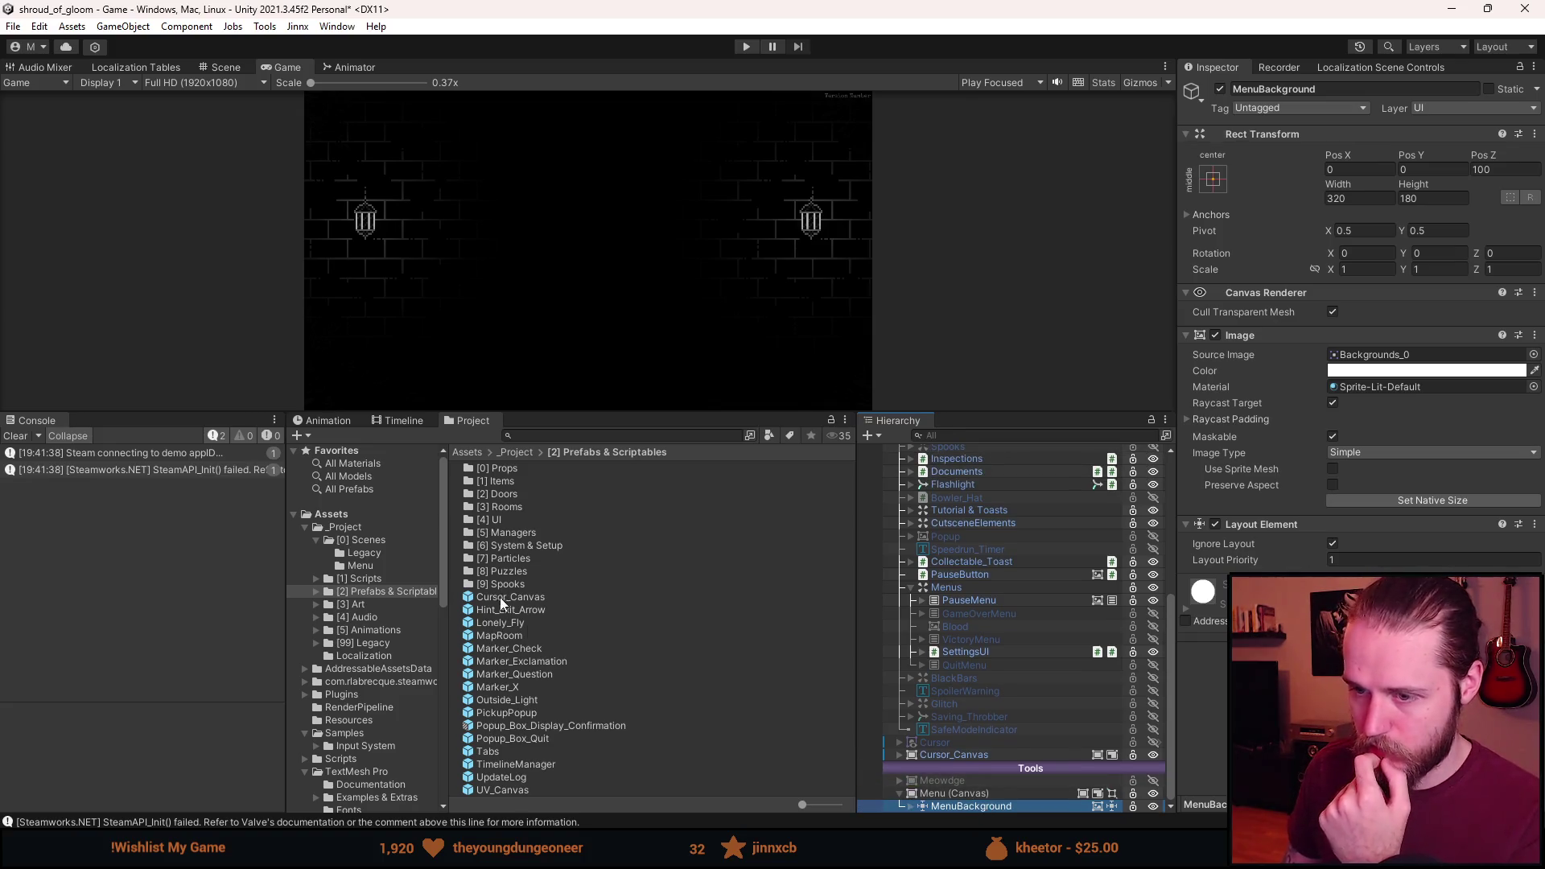
mouse_move(983, 806)
mouse_down()
mouse_move(740, 745)
mouse_move(722, 779)
mouse_move(385, 591)
mouse_up()
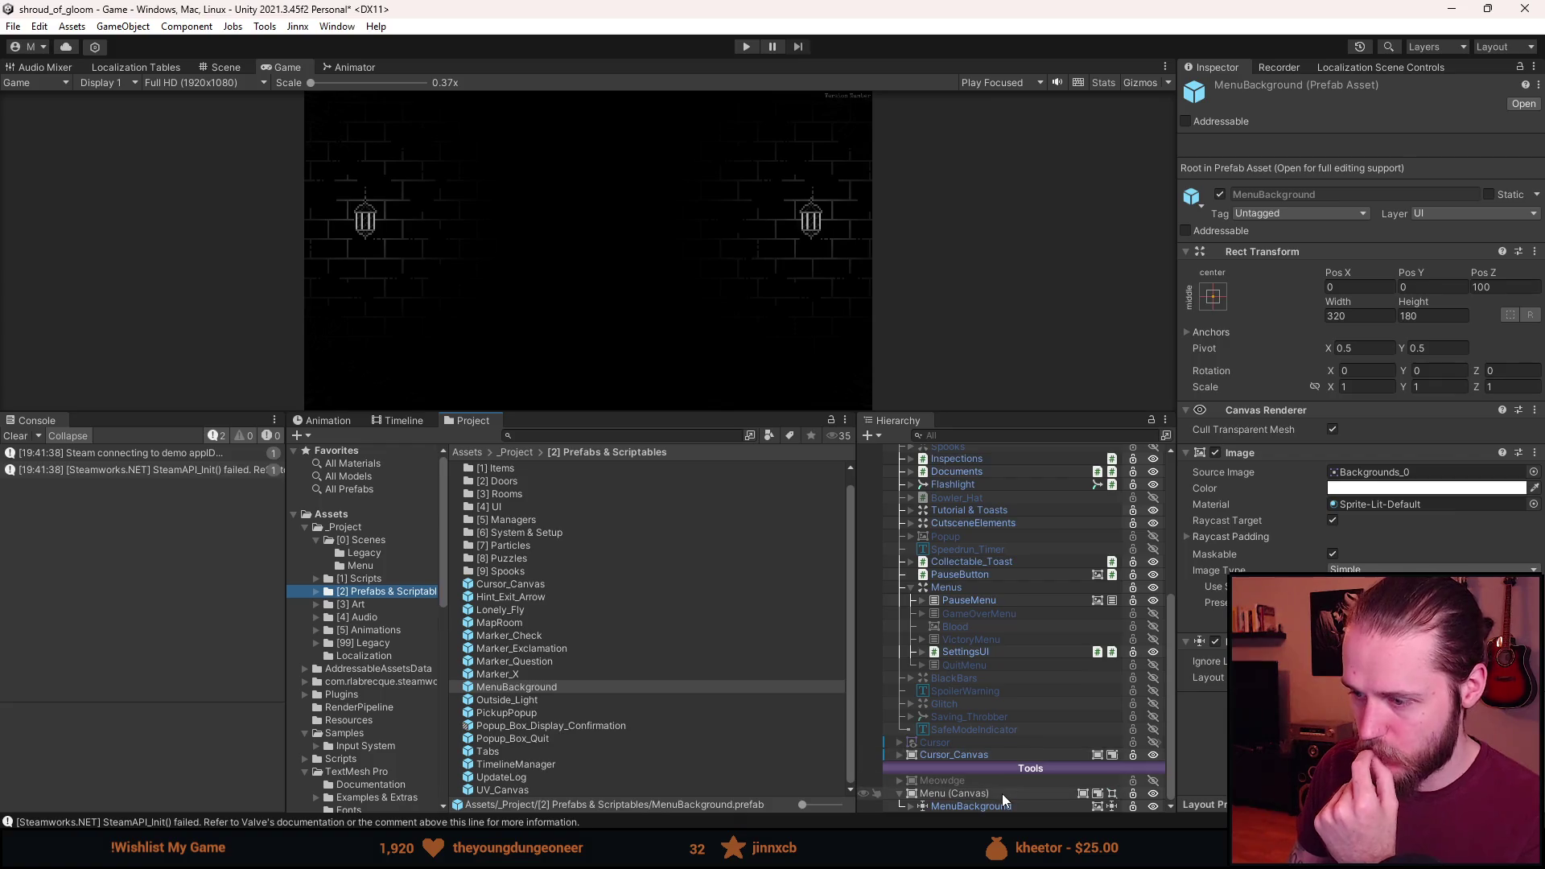
scroll(989, 769, up, 3)
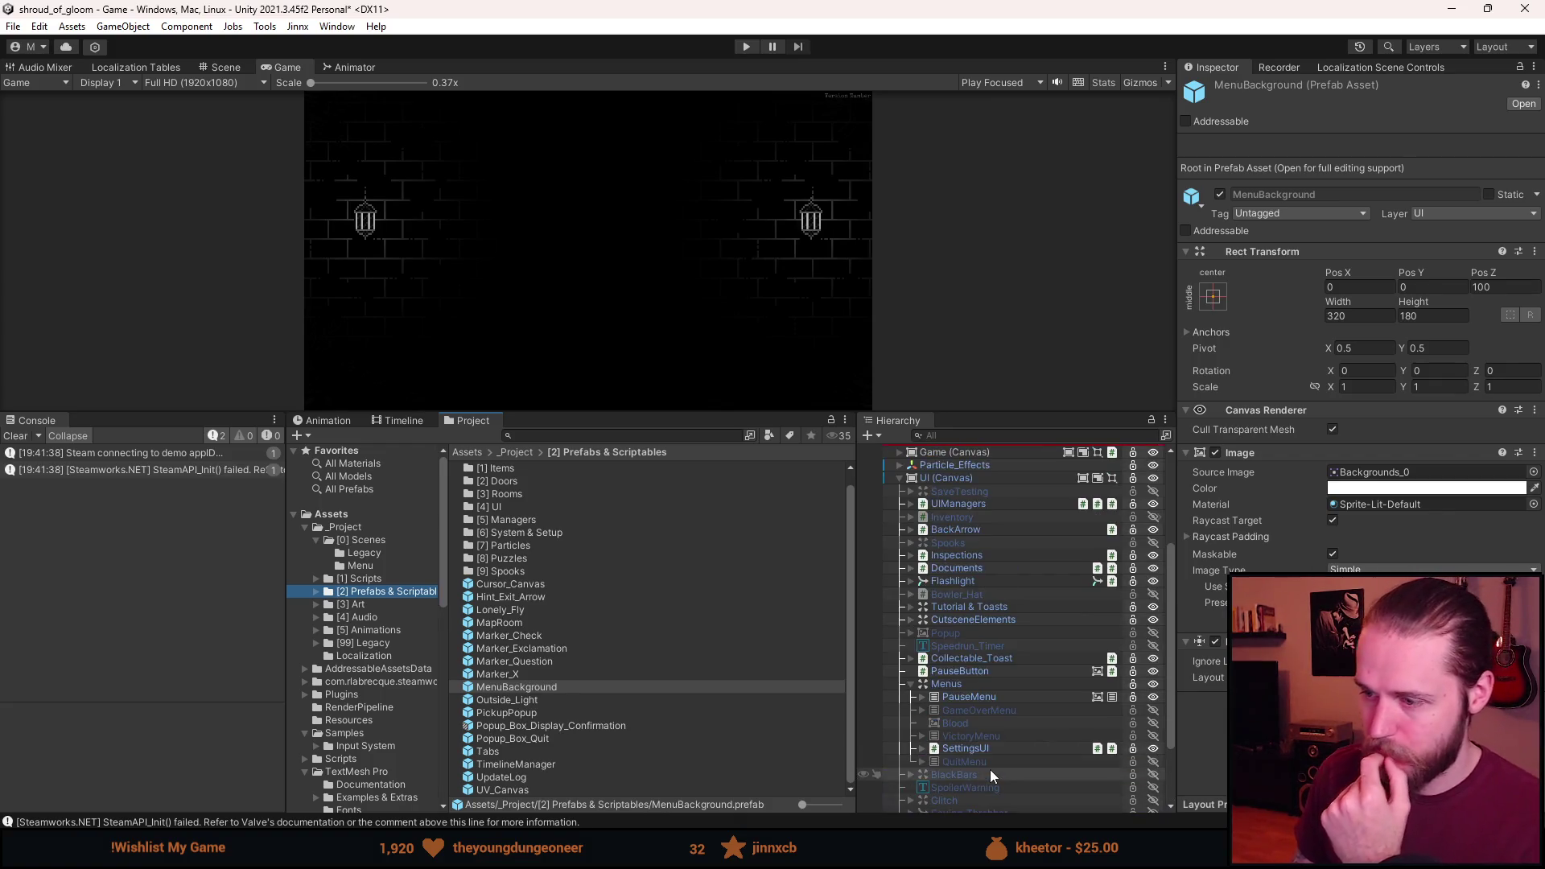
click(965, 527)
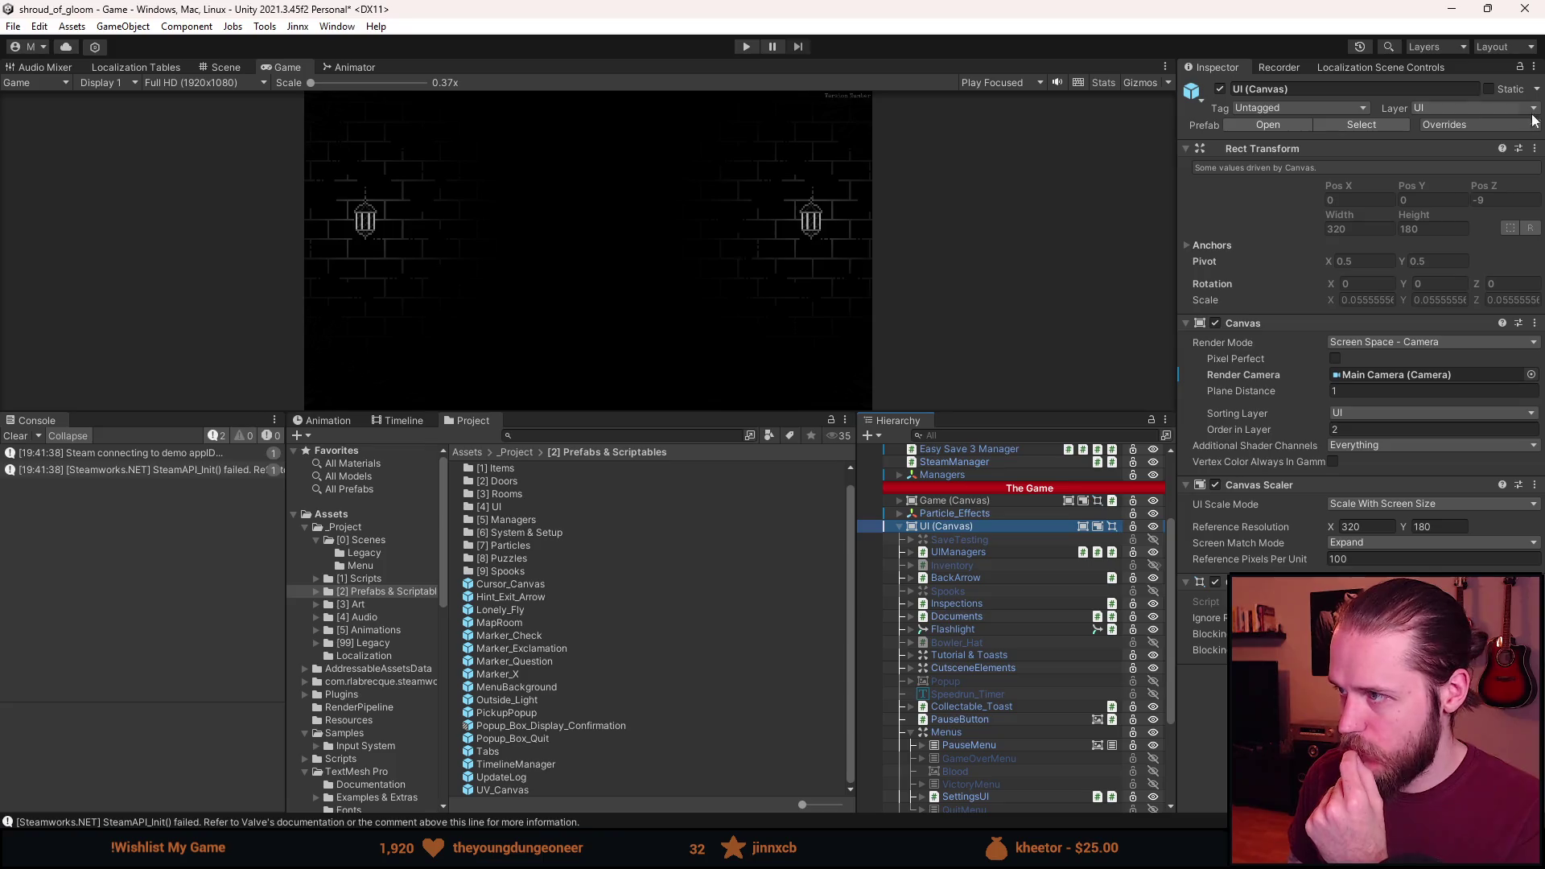
click(1472, 124)
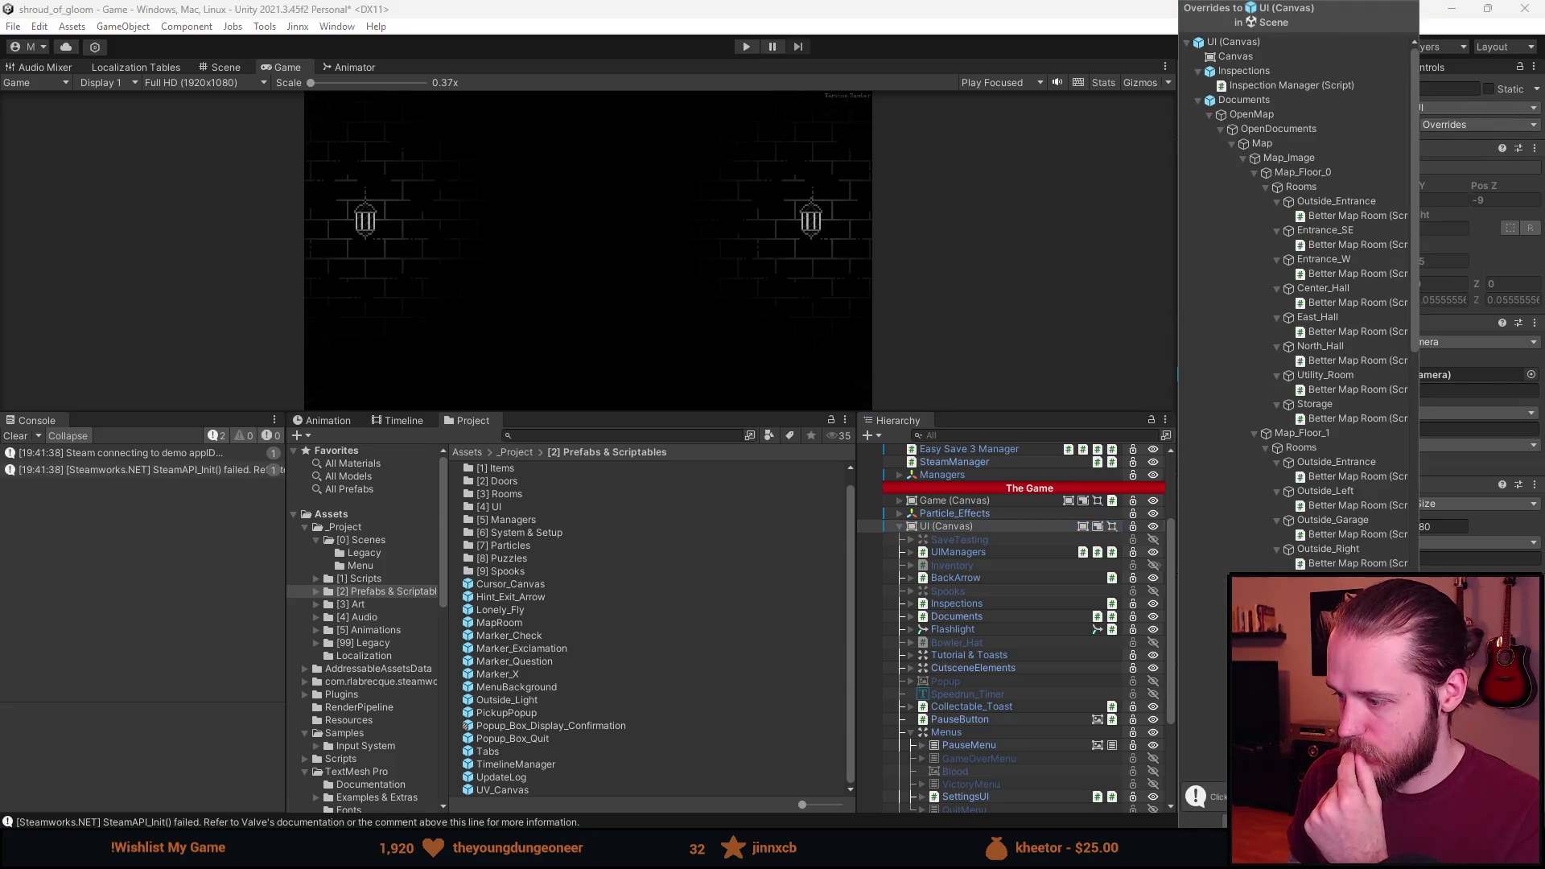
click(1051, 596)
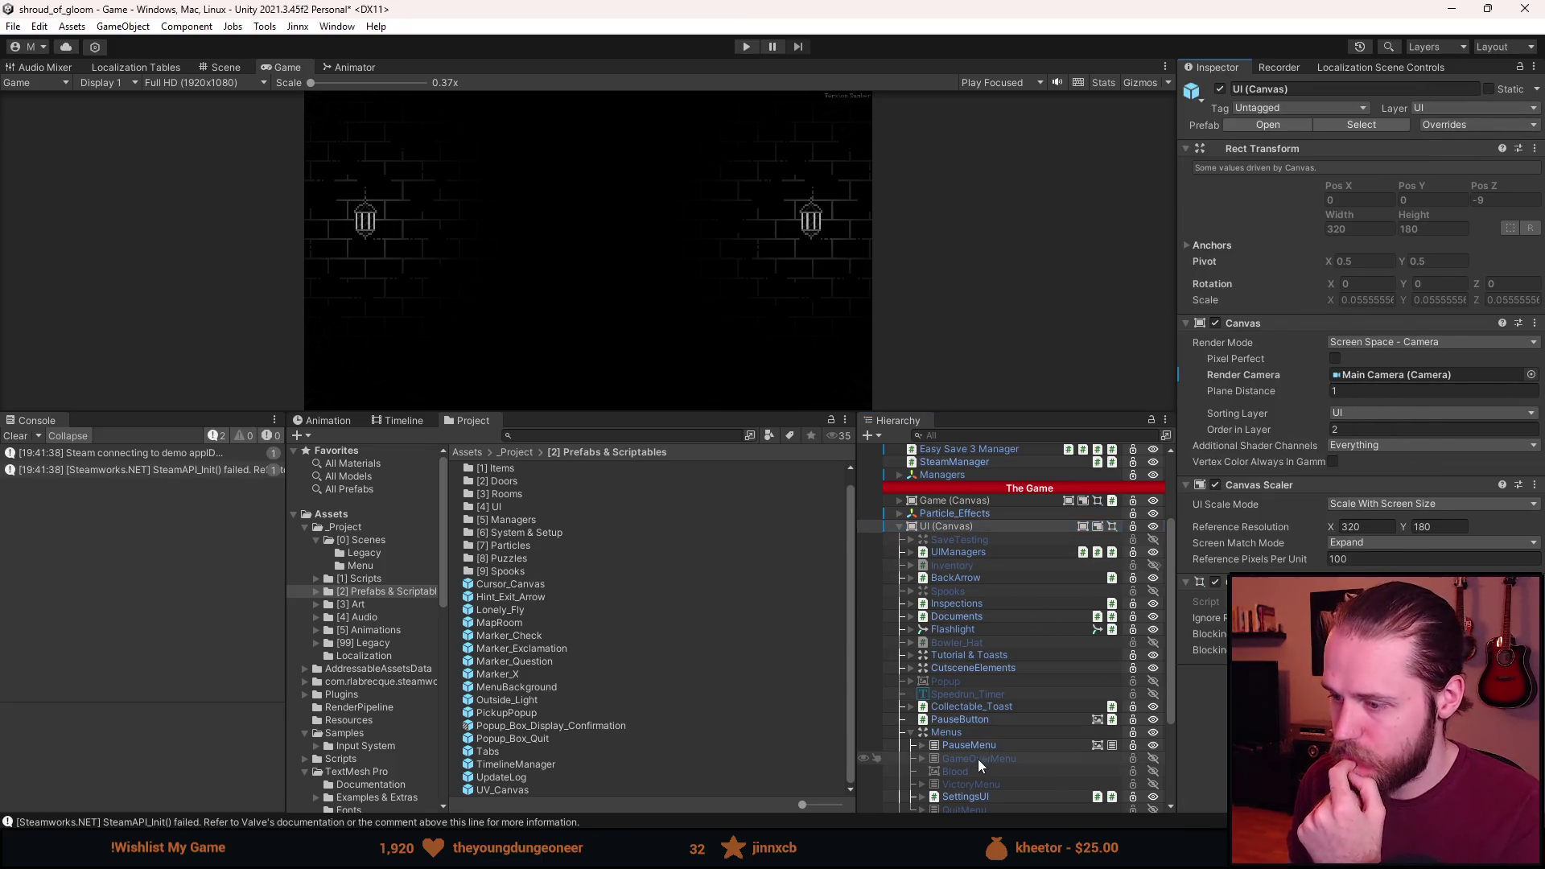
click(978, 732)
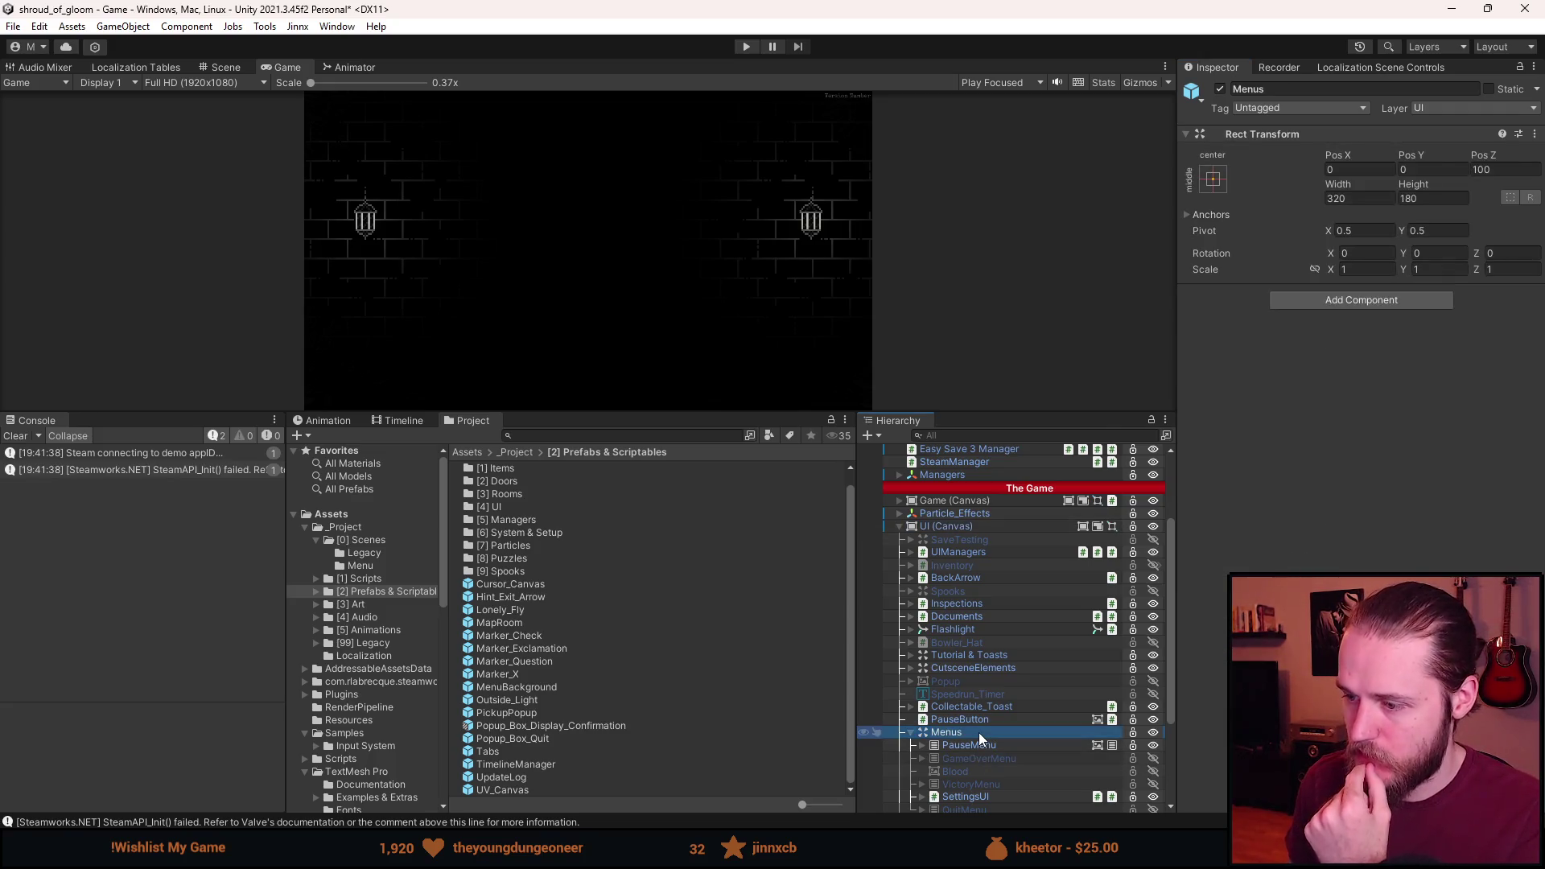
scroll(978, 732, down, 3)
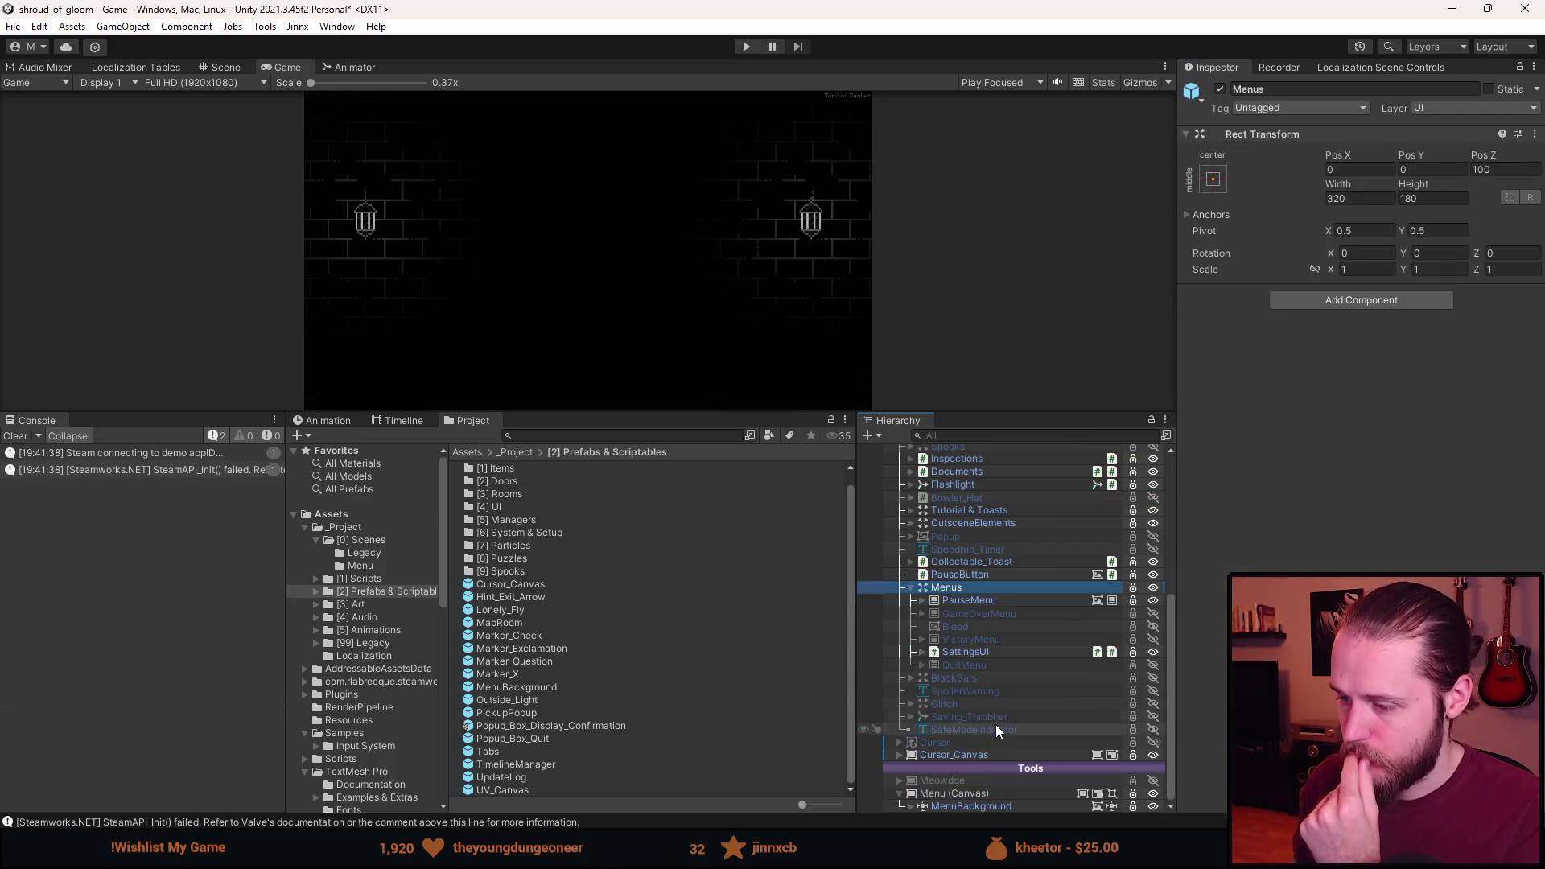
scroll(983, 683, up, 1)
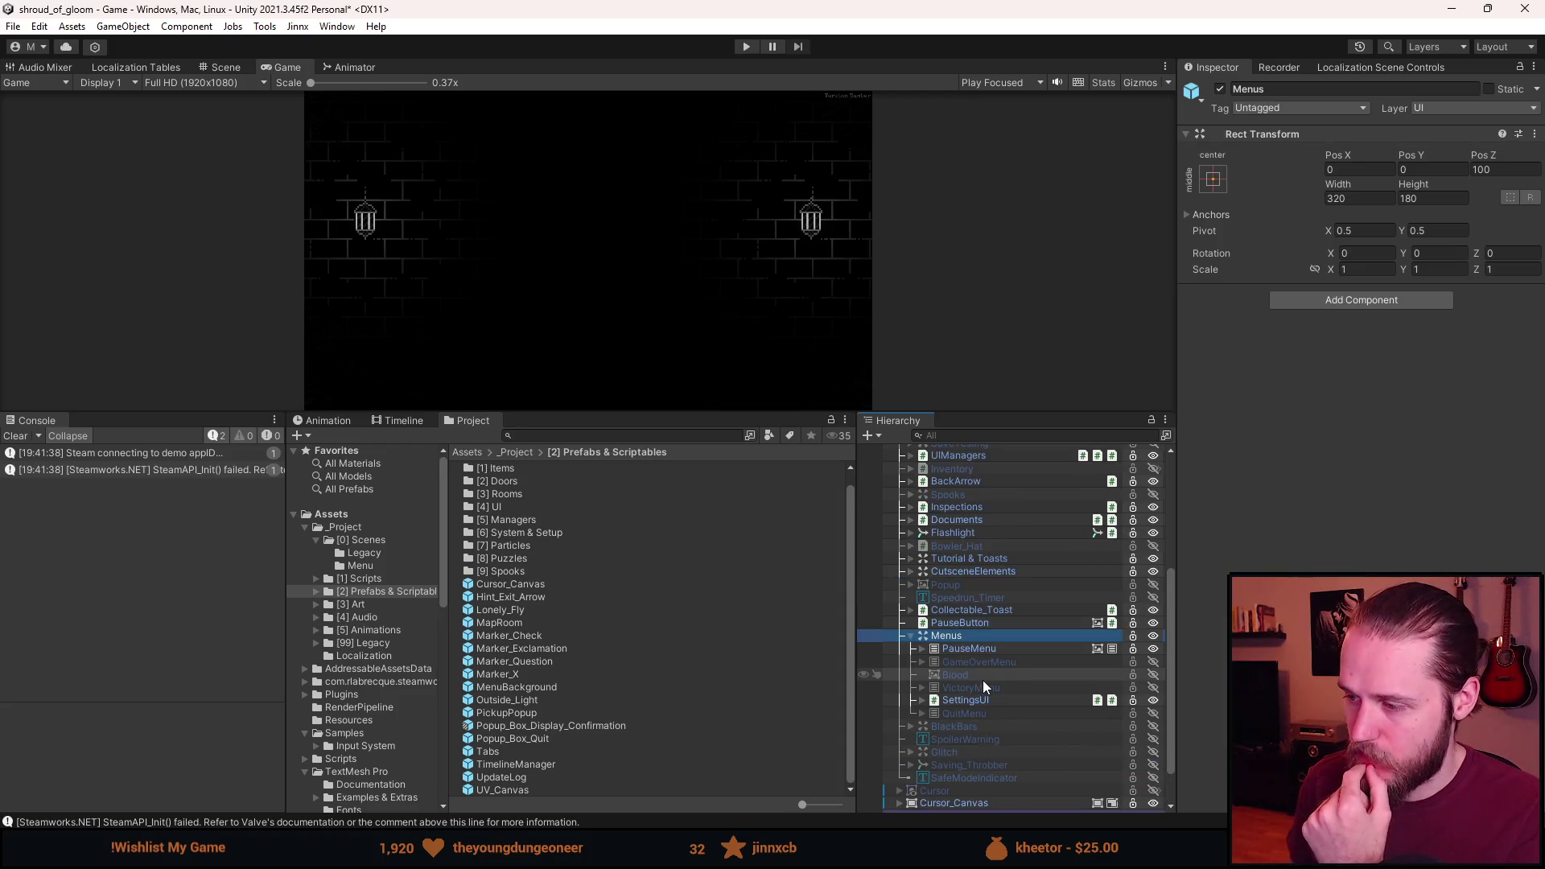
scroll(979, 660, up, 1)
click(1007, 481)
click(980, 503)
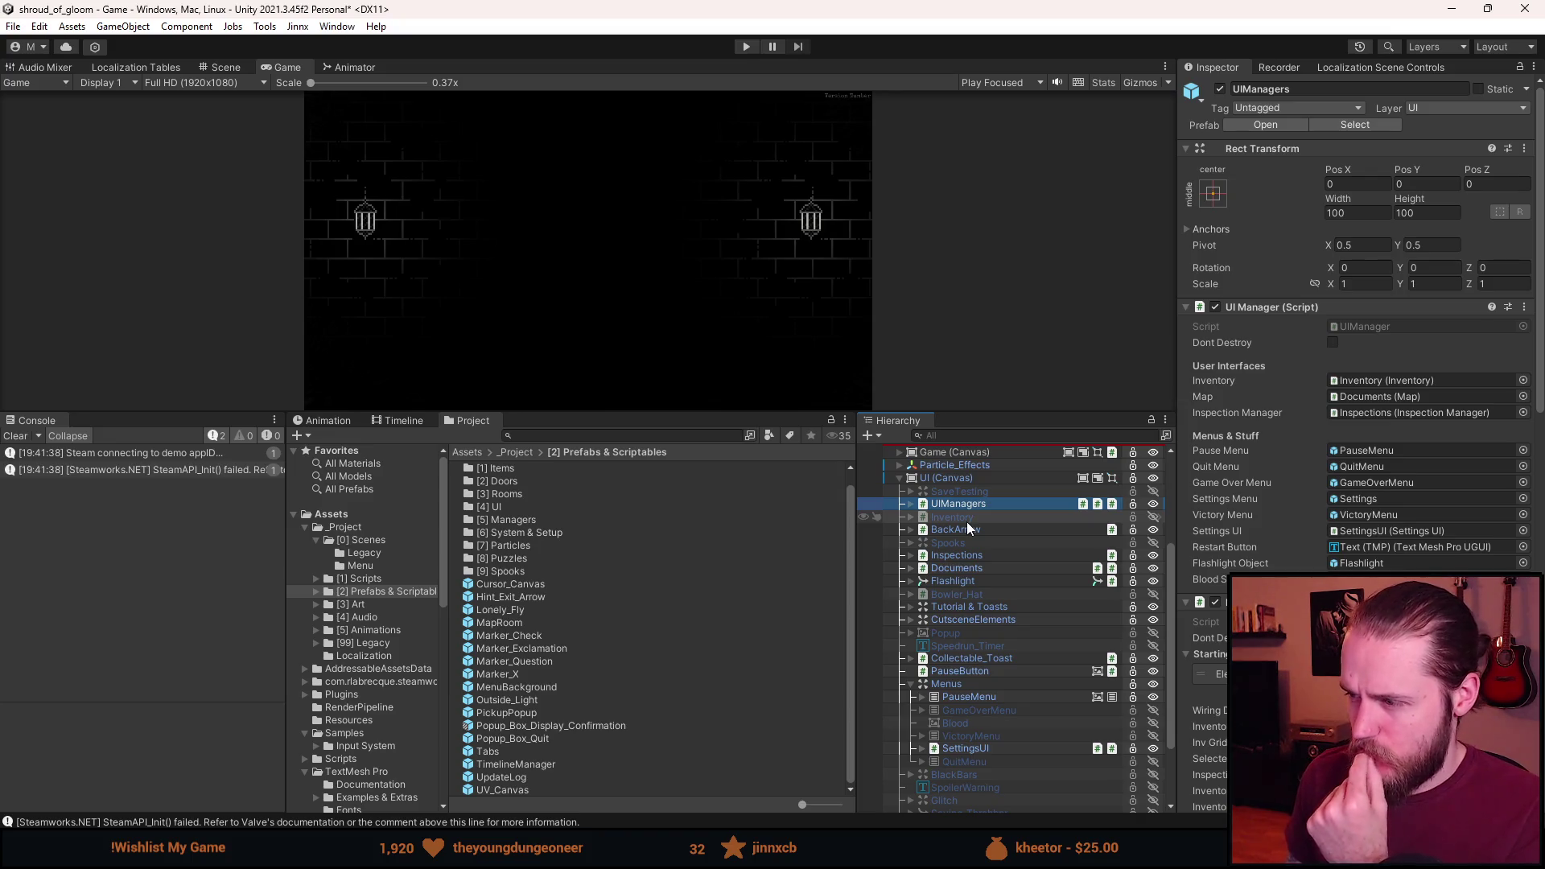
scroll(968, 532, down, 3)
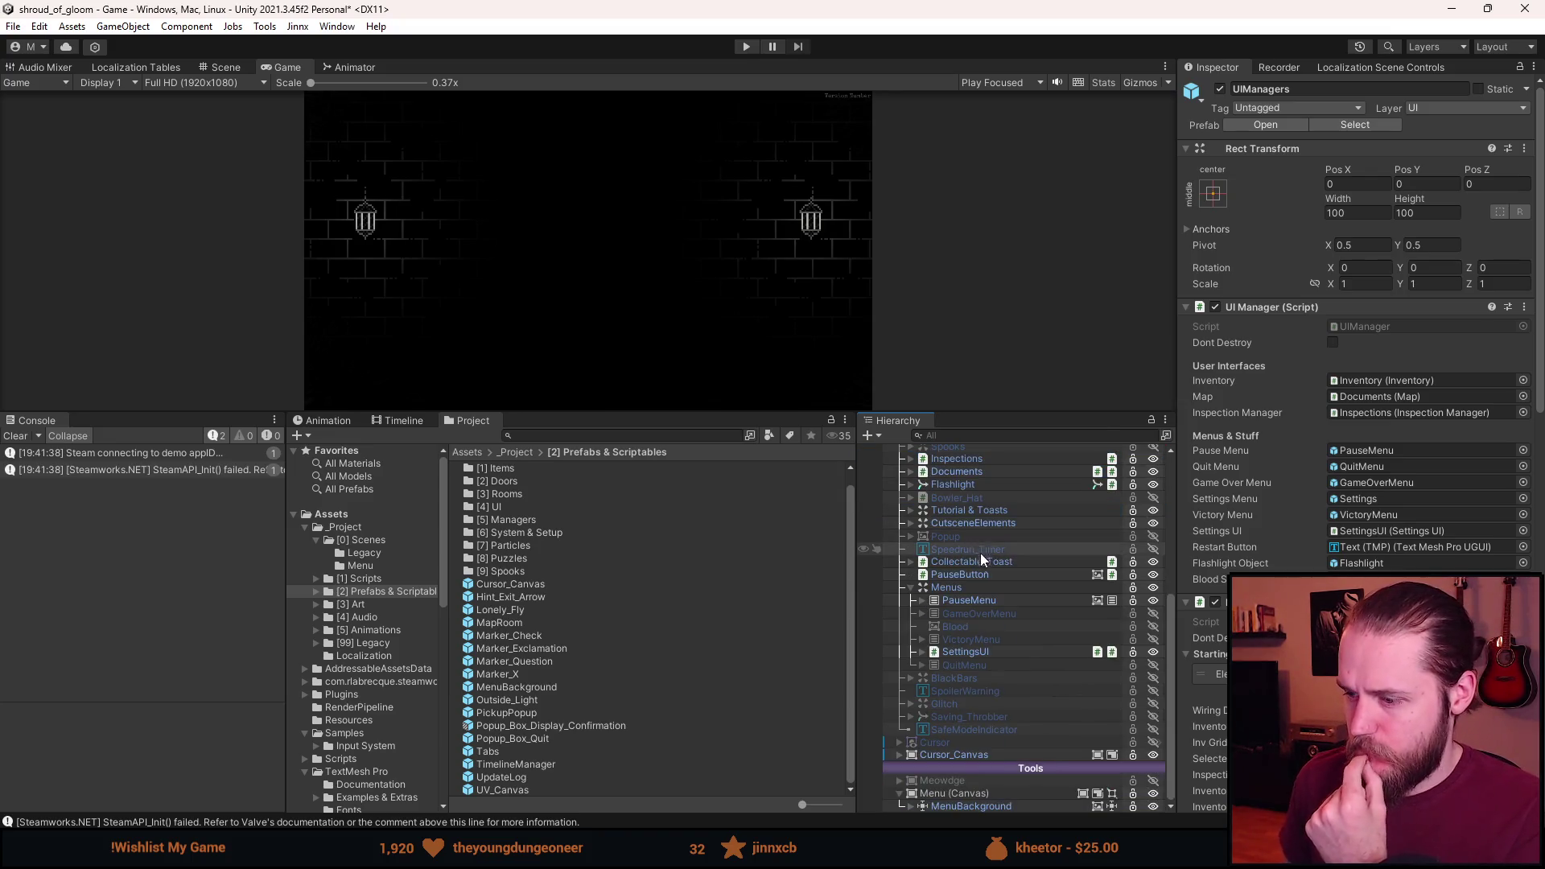
mouse_move(977, 753)
mouse_down()
mouse_move(967, 763)
mouse_move(990, 660)
mouse_move(939, 588)
mouse_move(965, 807)
mouse_up()
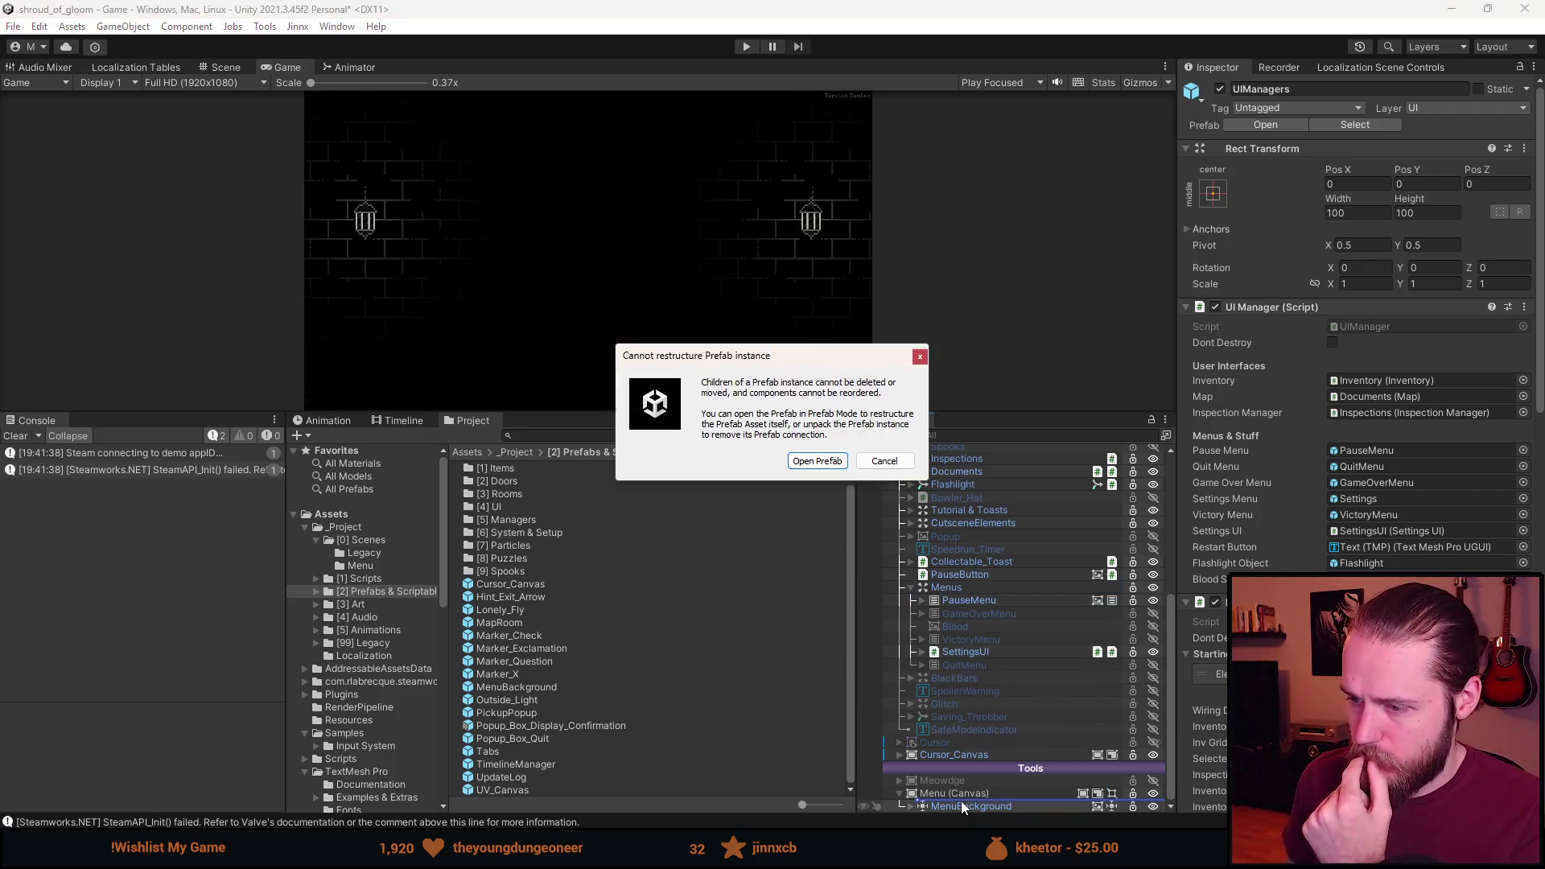
click(884, 460)
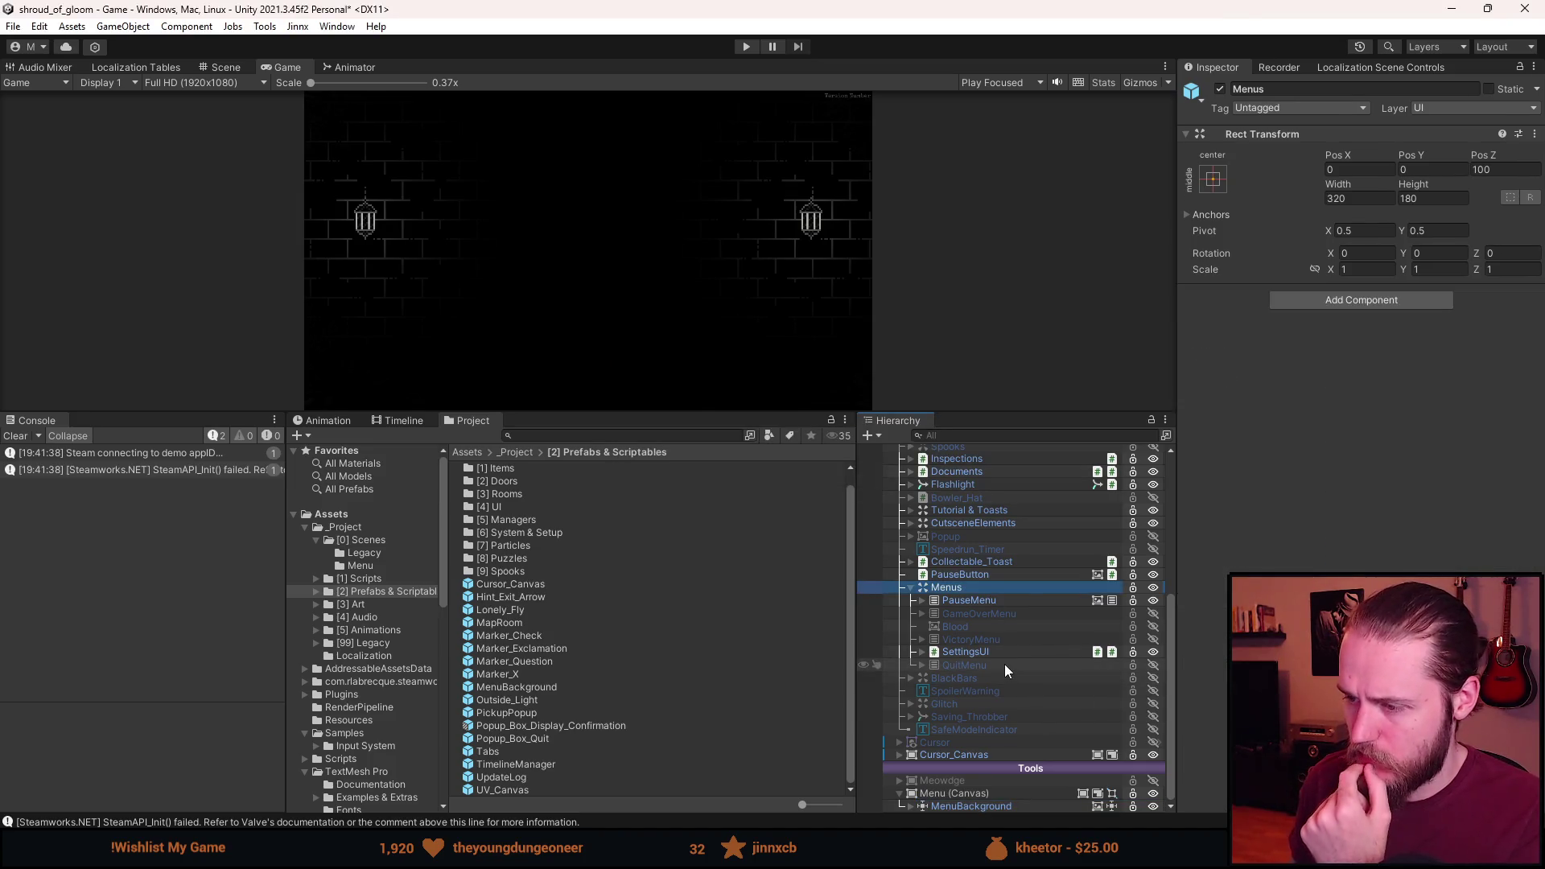
scroll(990, 644, up, 1)
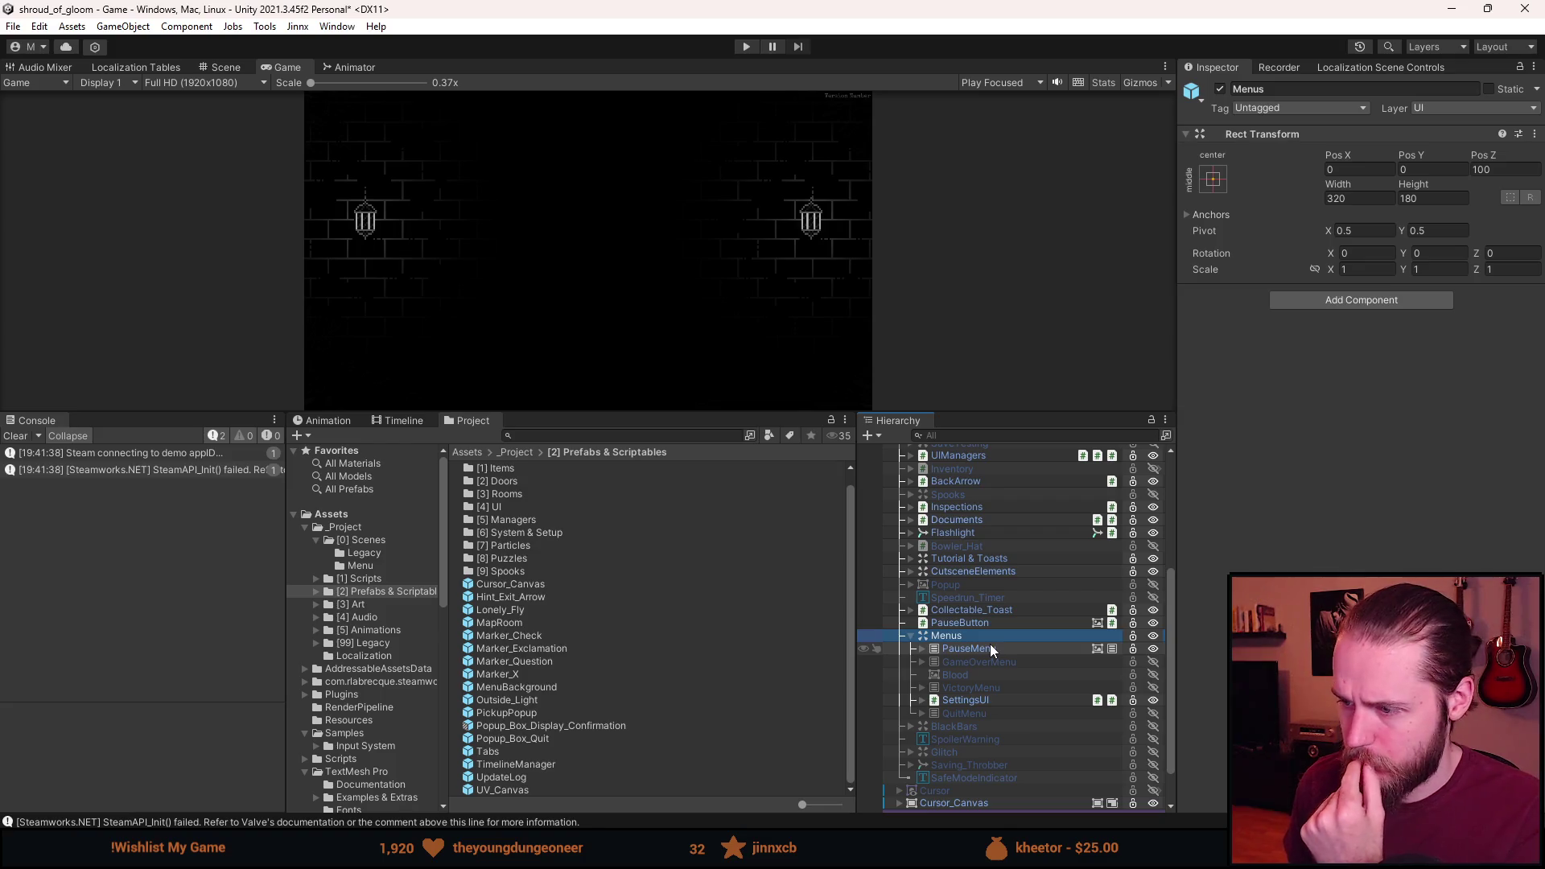
scroll(990, 648, down, 1)
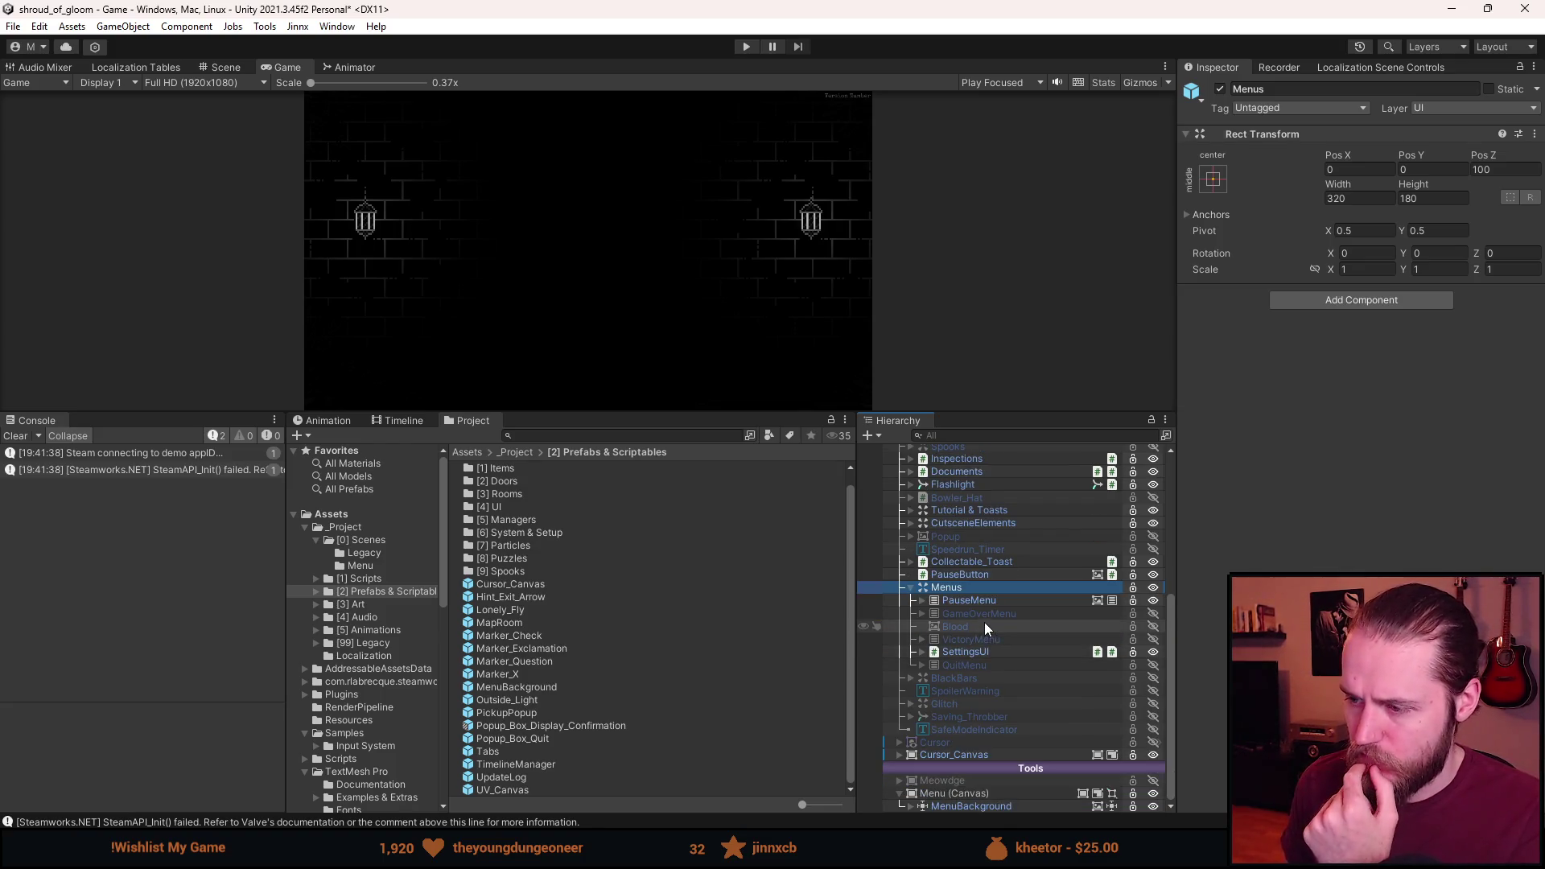
click(980, 605)
click(984, 613)
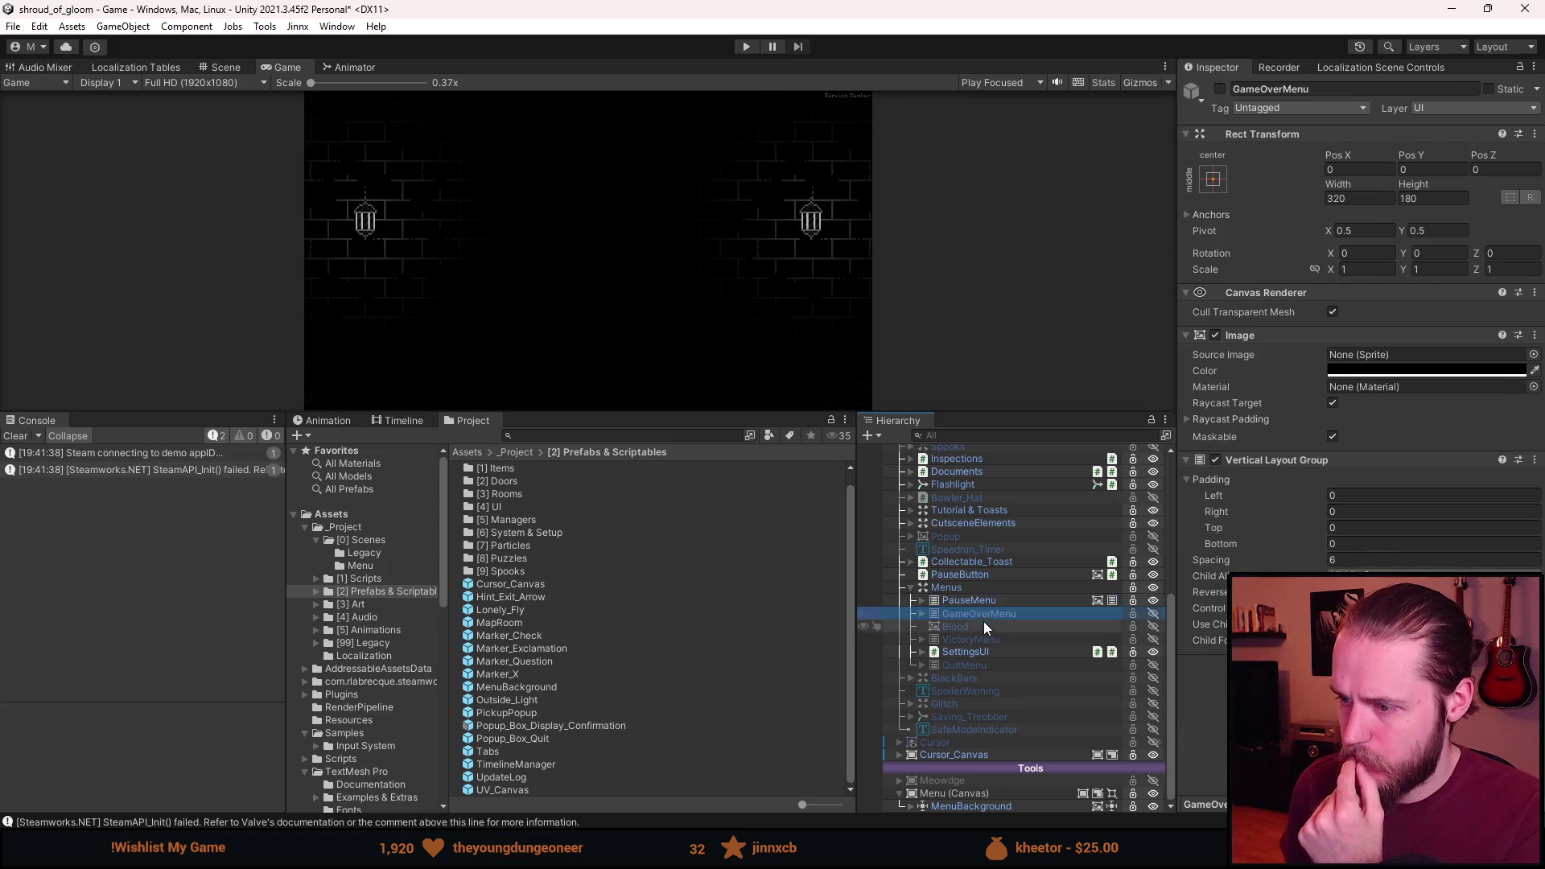
scroll(985, 621, up, 2)
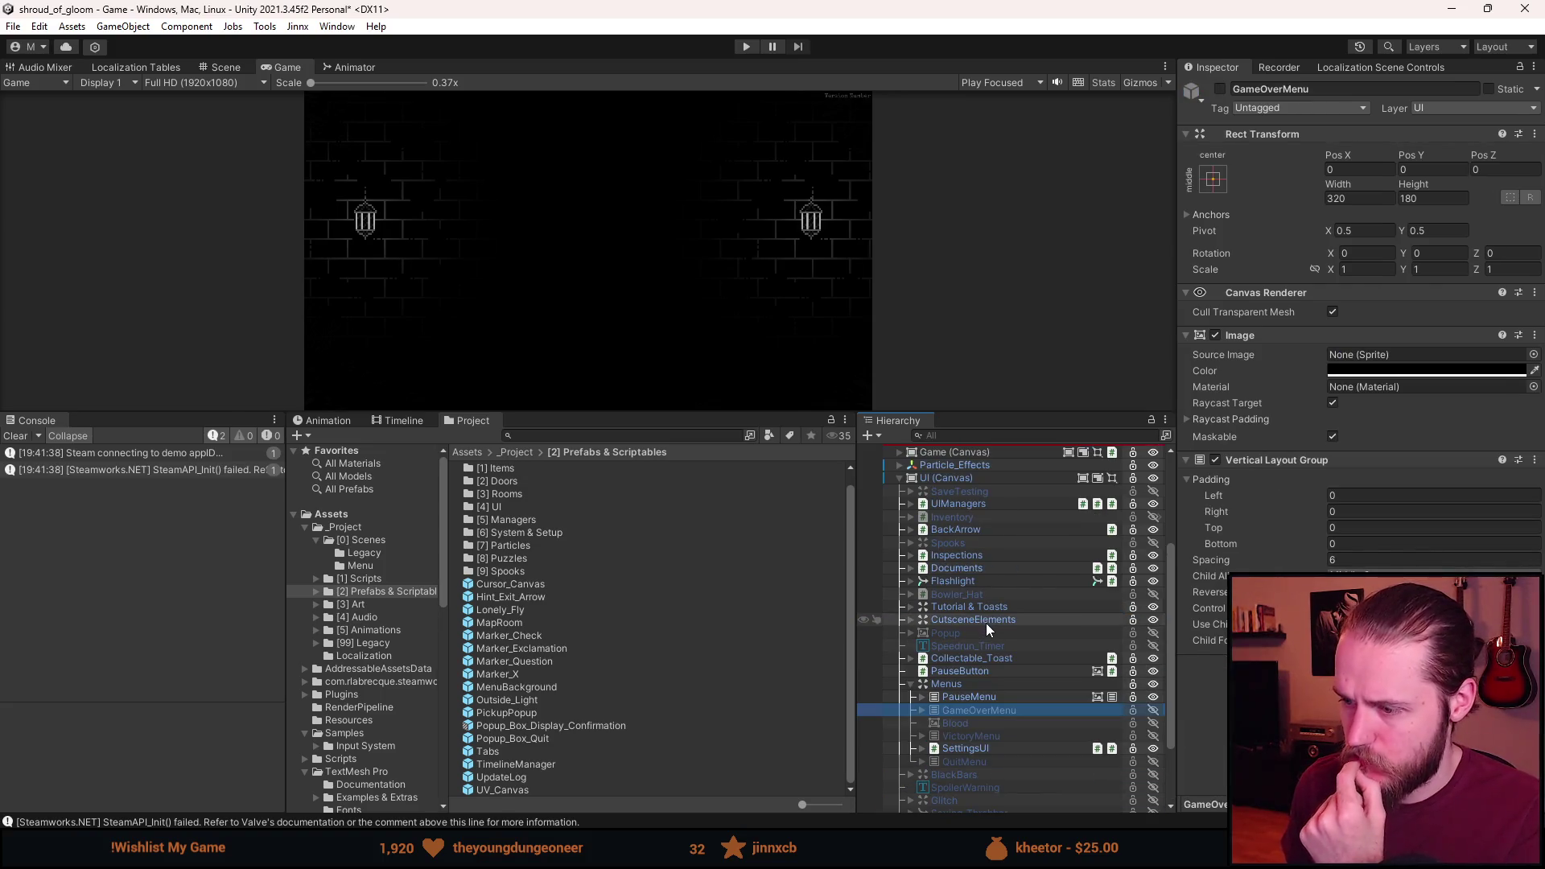
scroll(986, 624, up, 1)
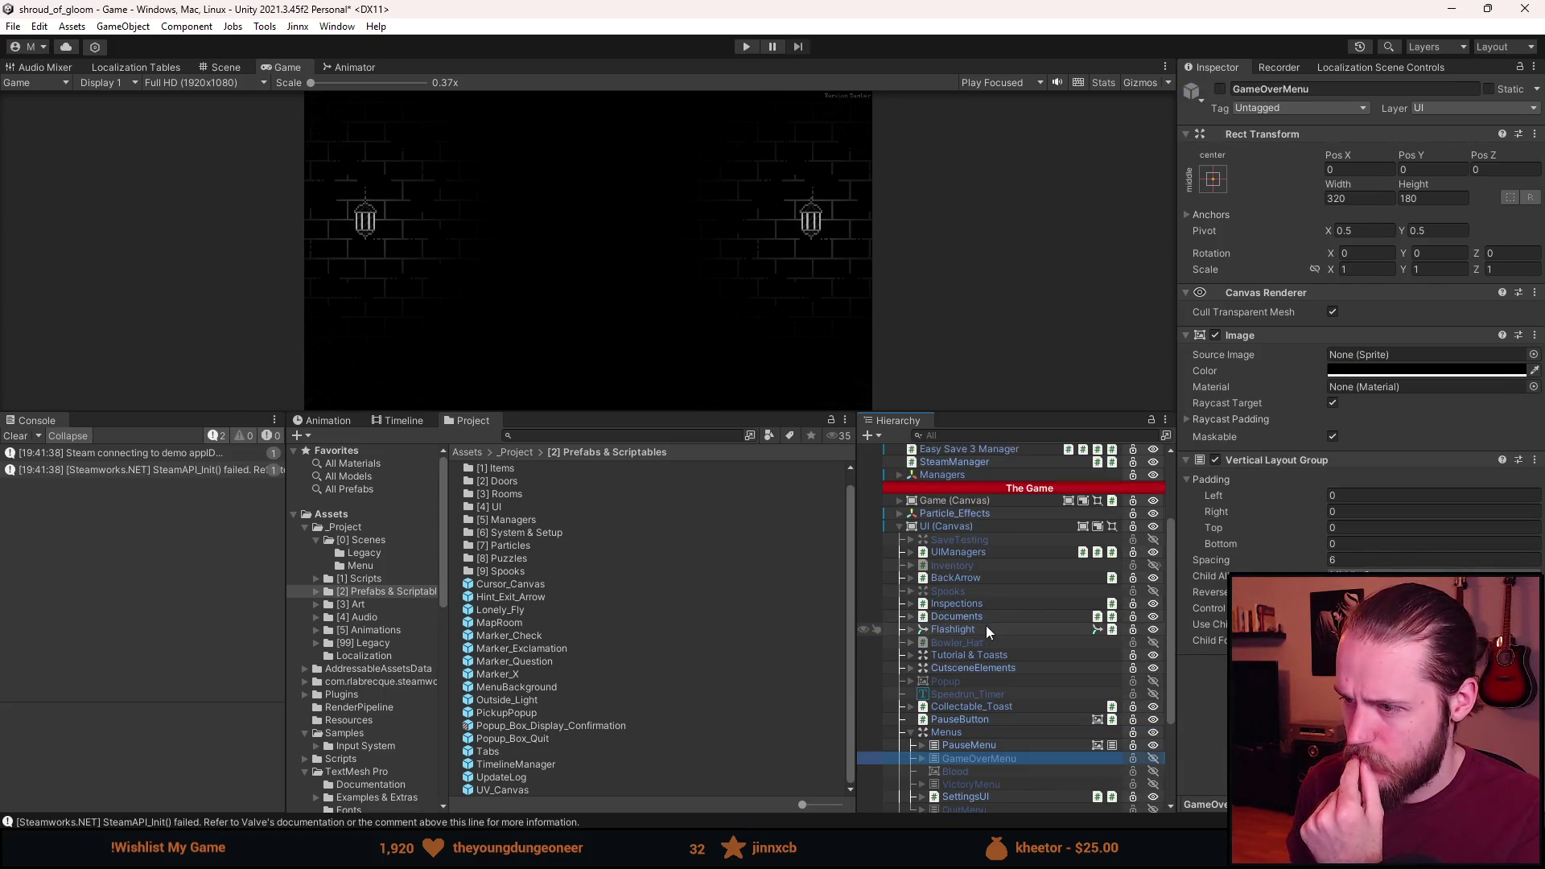
click(972, 530)
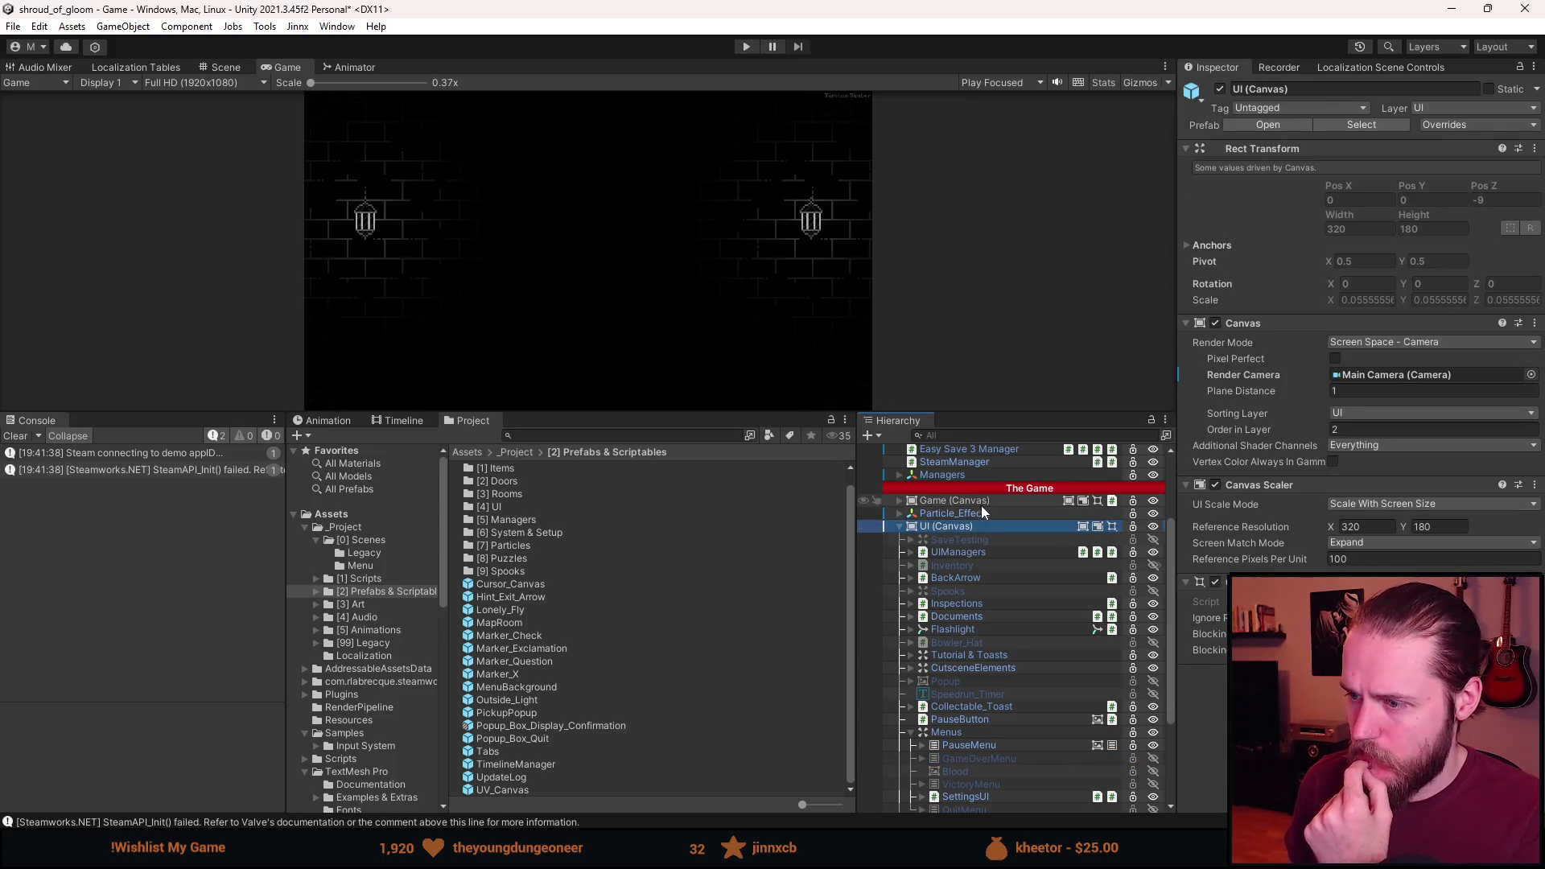
click(982, 552)
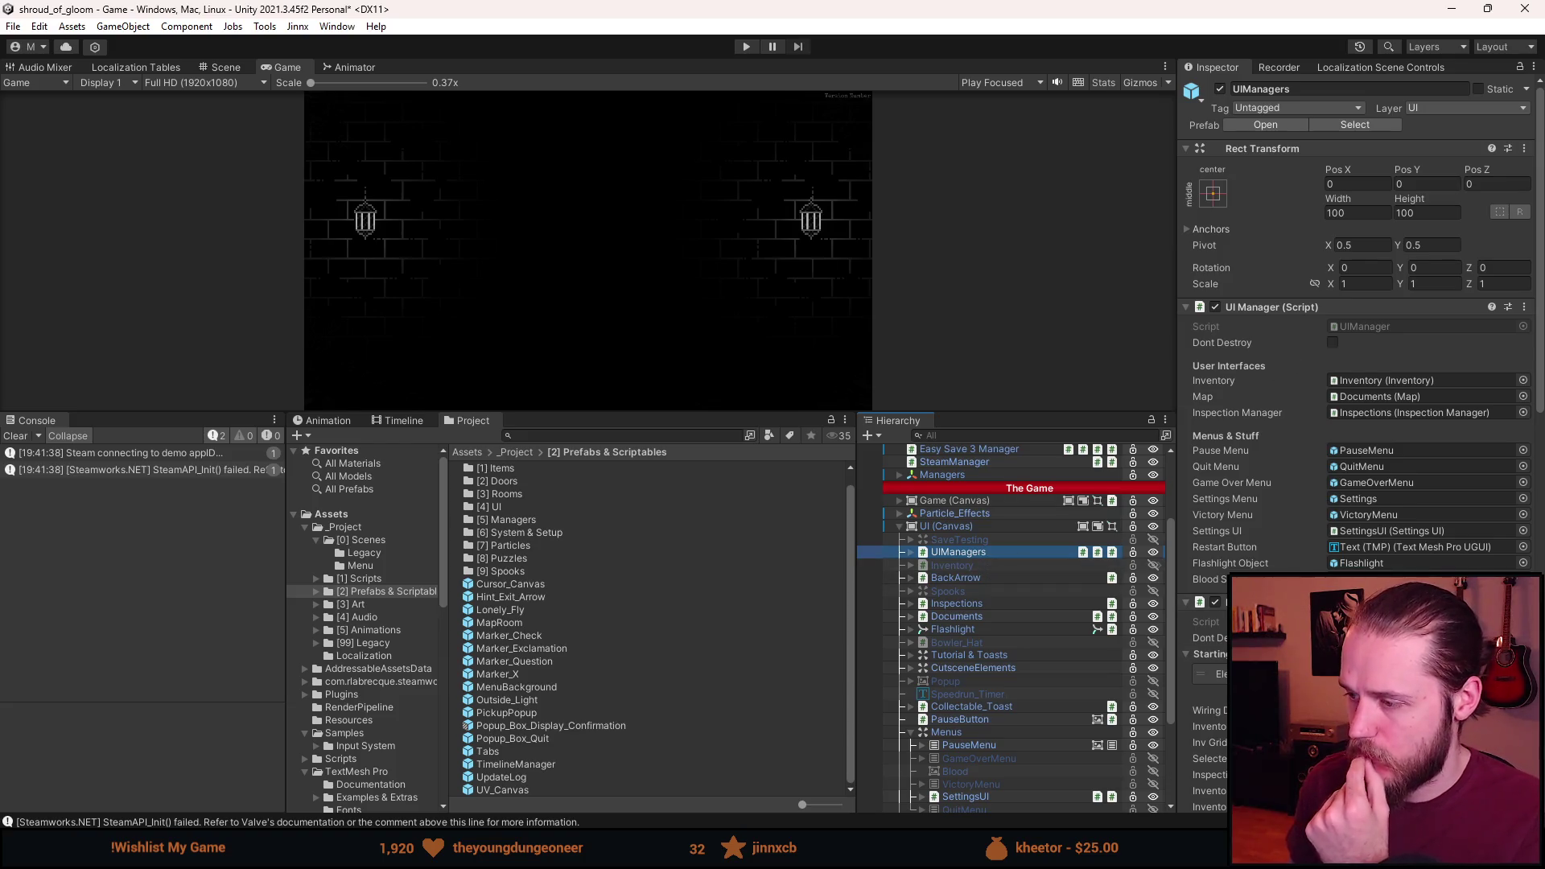
scroll(1301, 318, down, 1)
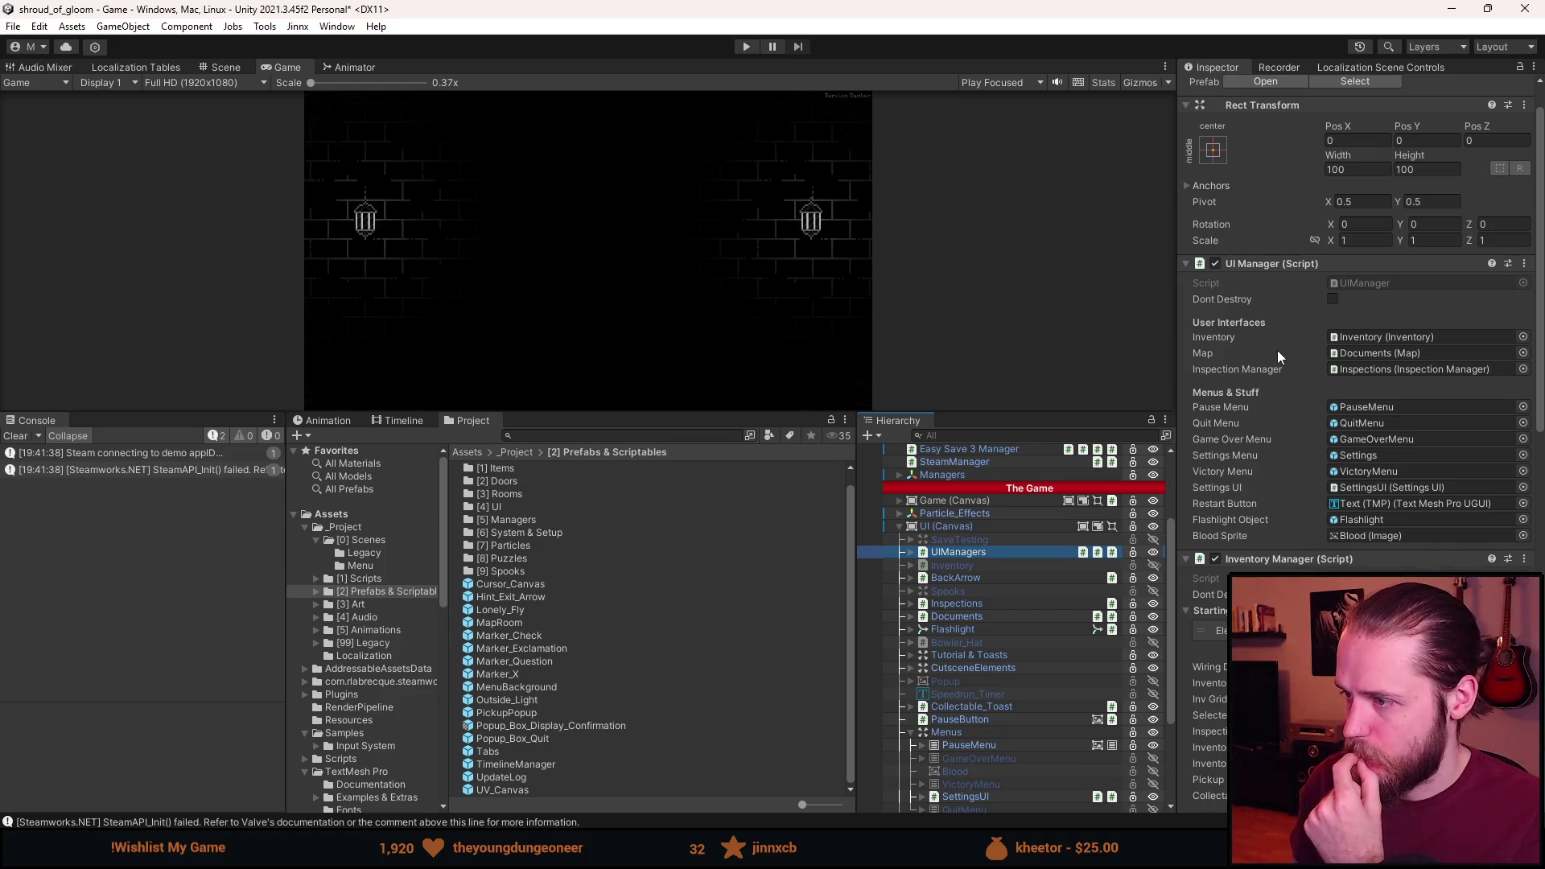
scroll(1277, 354, down, 1)
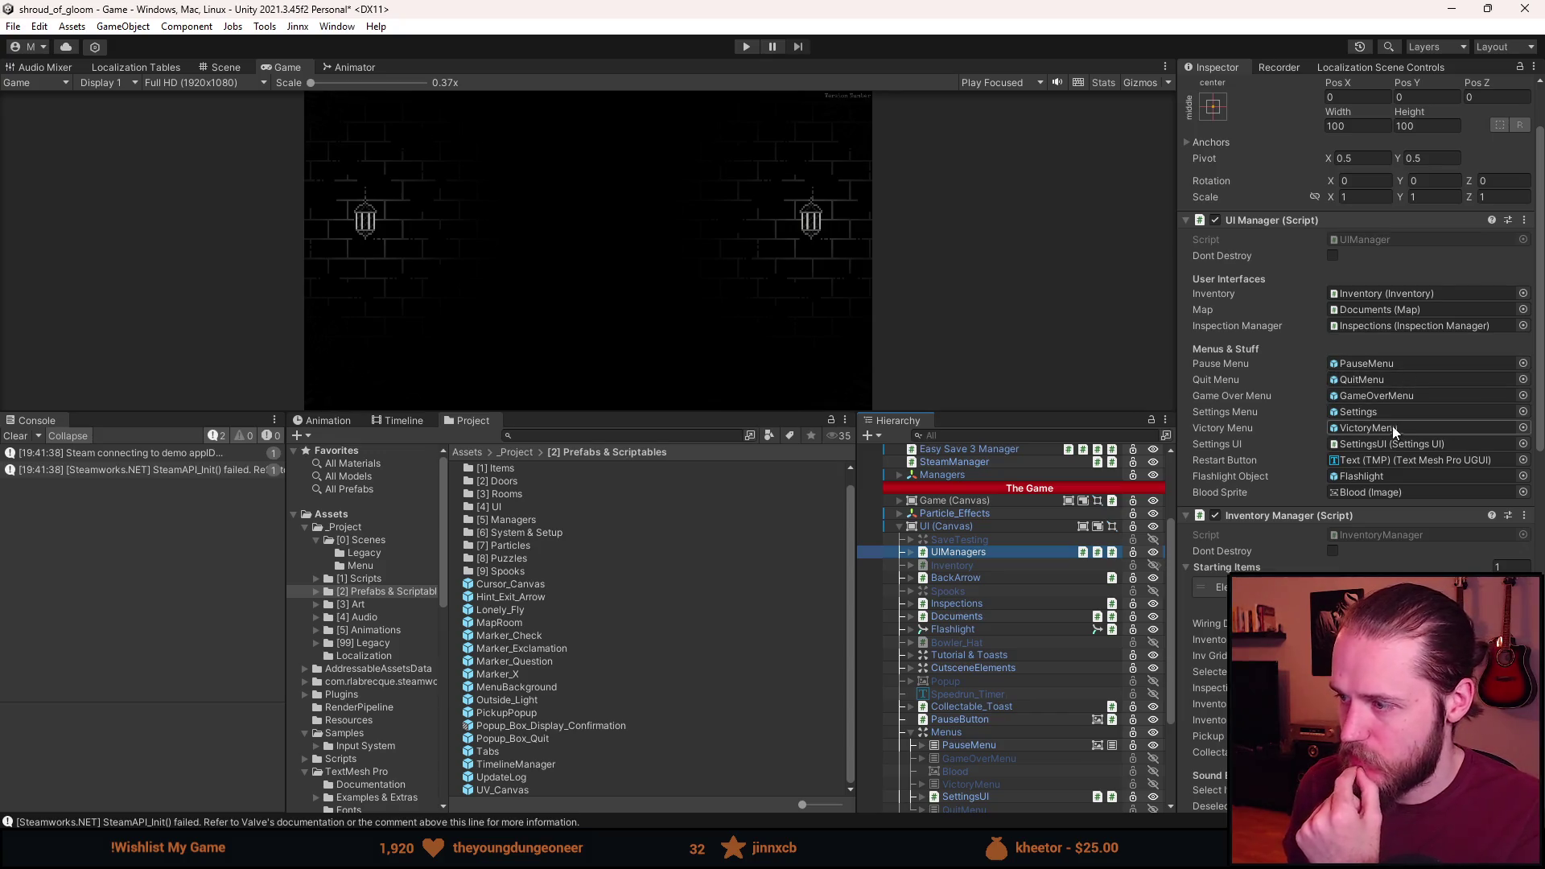
scroll(985, 620, down, 3)
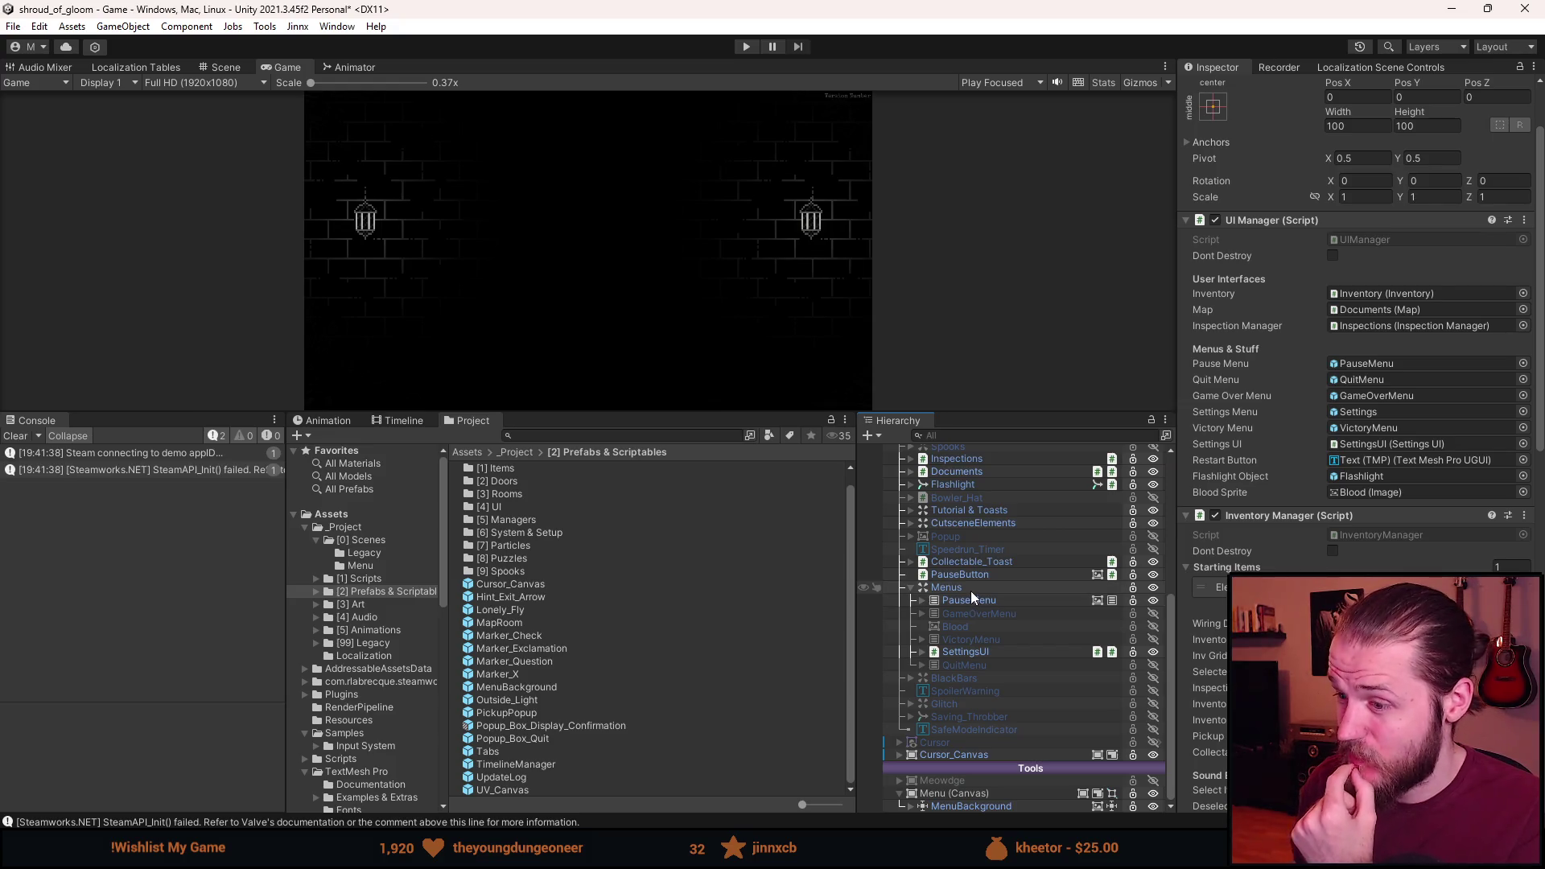
right_click(969, 591)
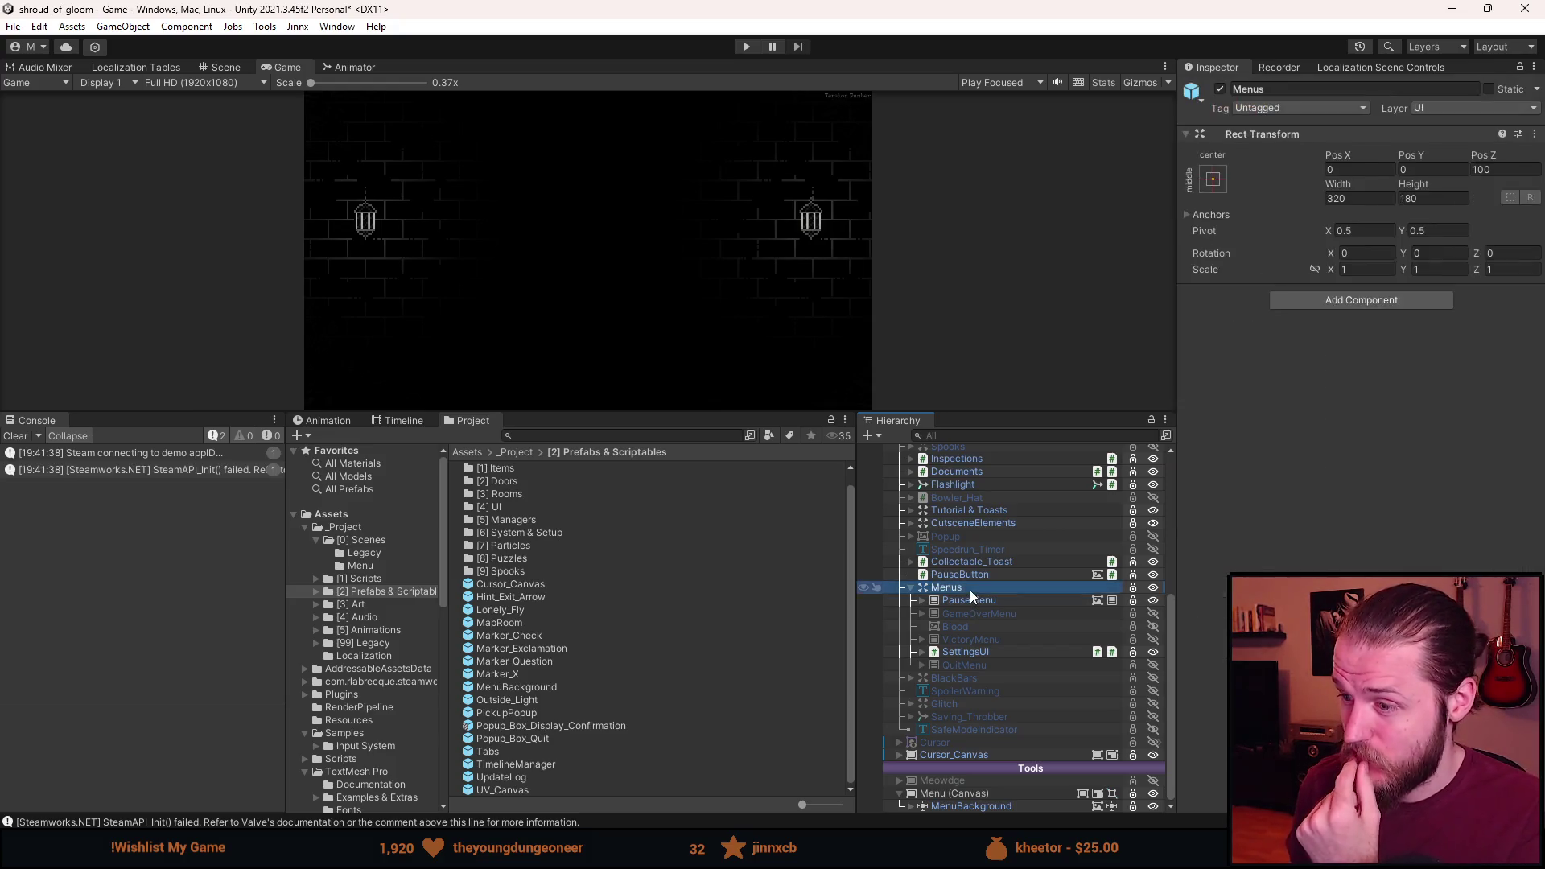
Paste a copy of the Menus group as a child of Menu (Canvas).
click(1043, 256)
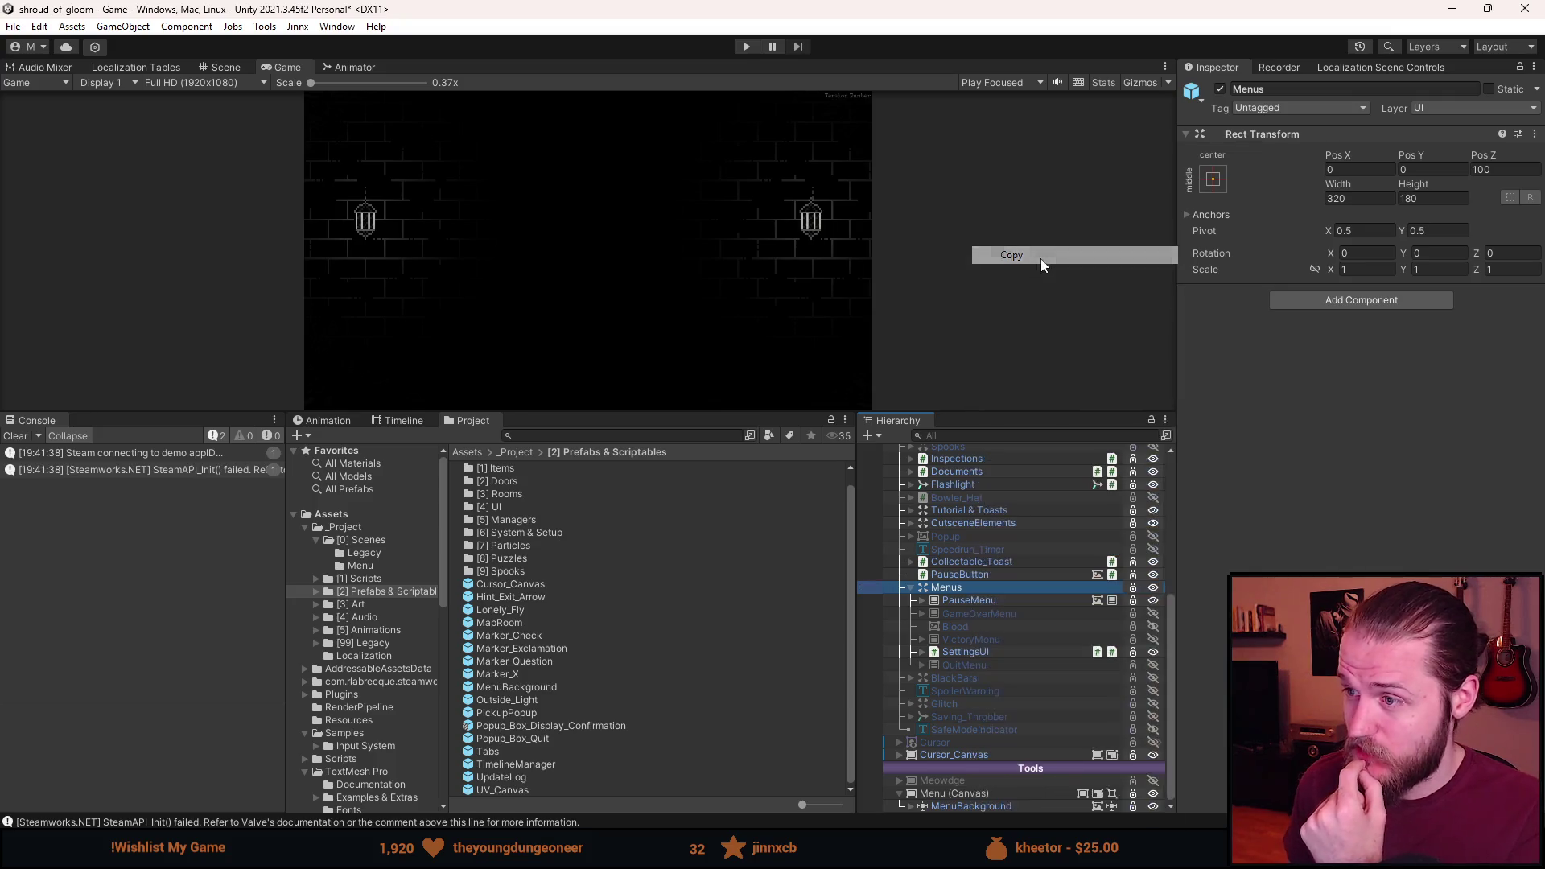
right_click(963, 797)
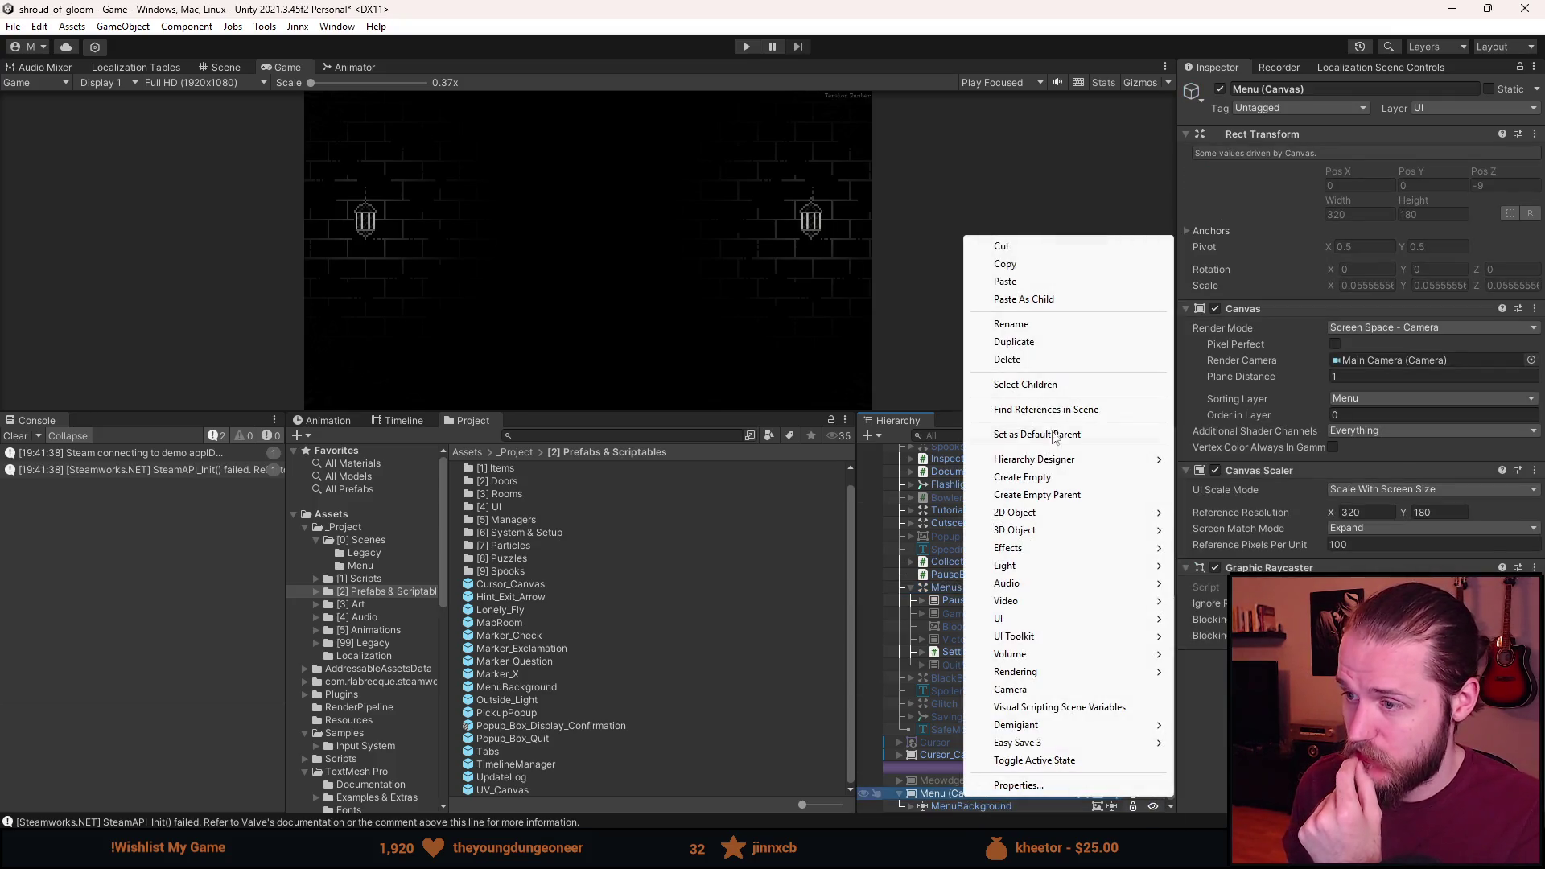
click(1044, 301)
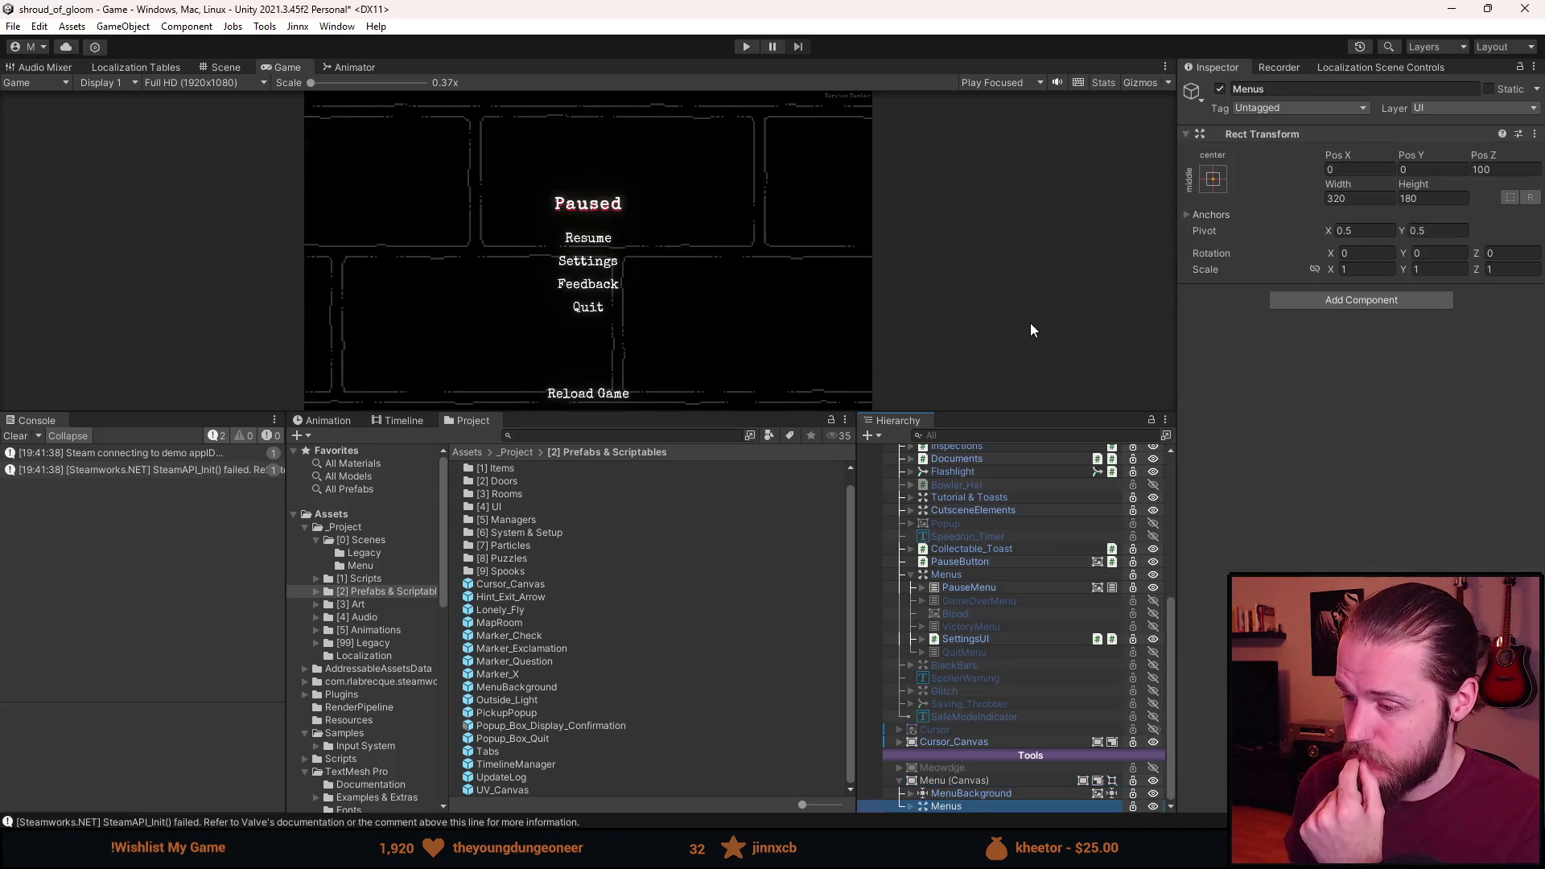
Switch off the copied PauseMenu's Image component so the brick wall shows behind Paused.
click(910, 805)
click(969, 714)
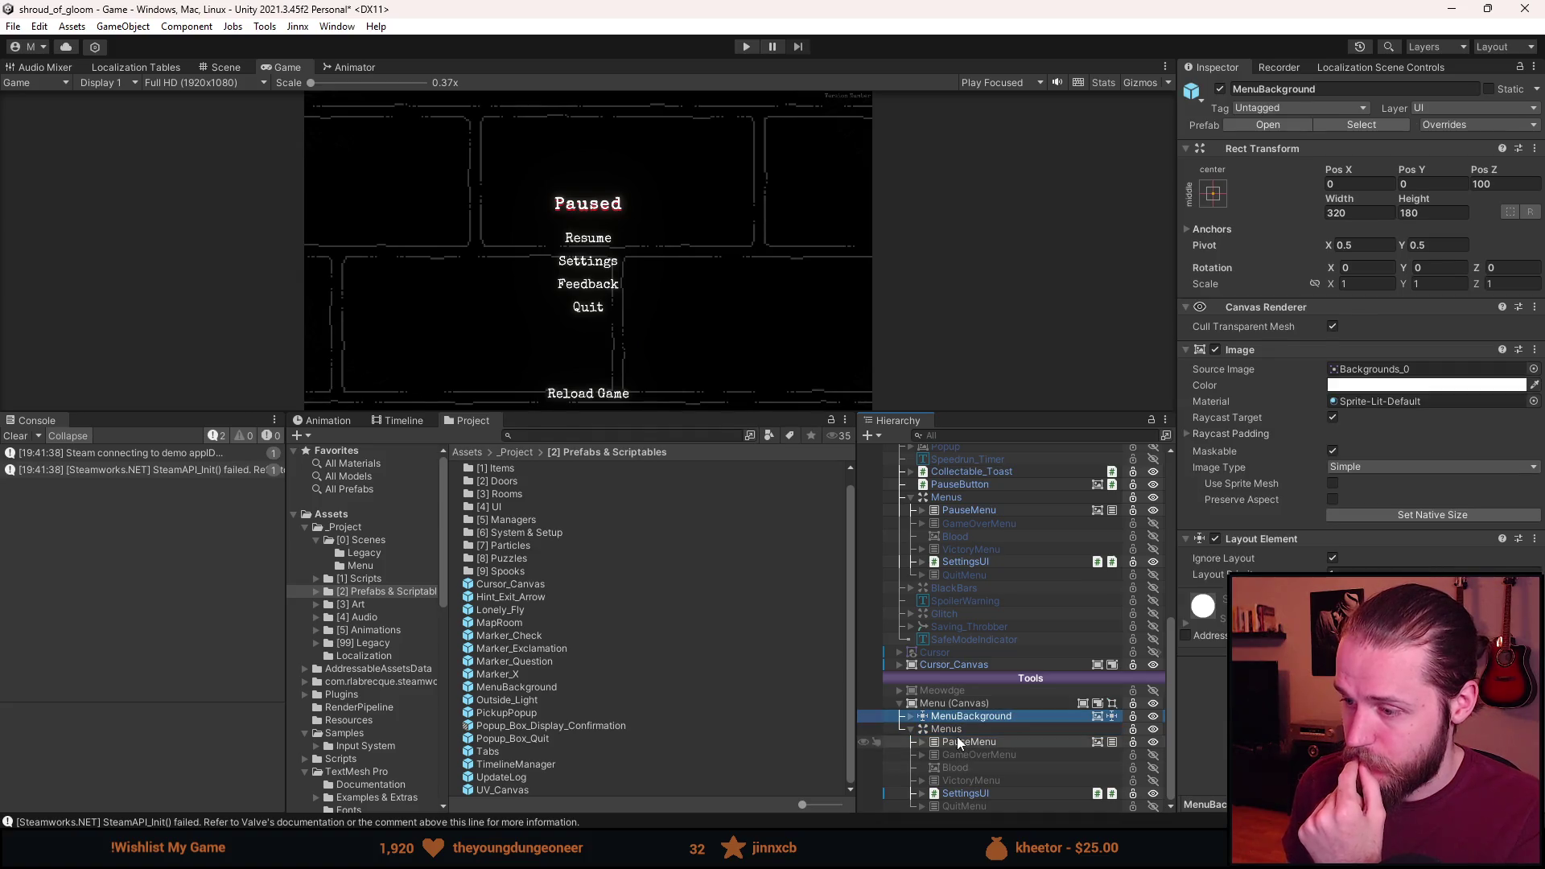
click(958, 742)
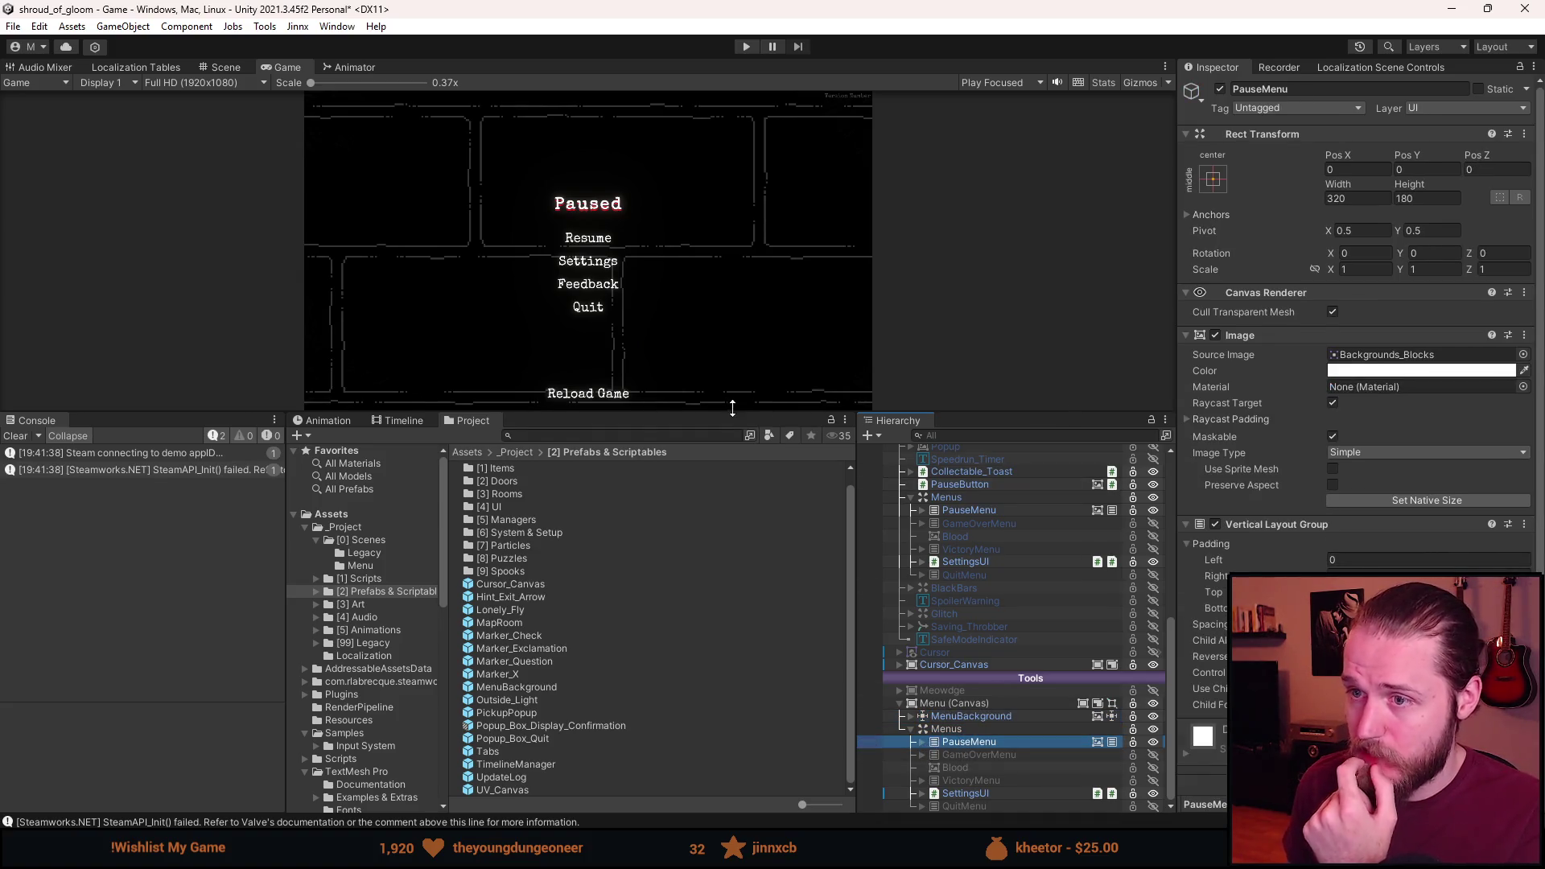
click(1214, 335)
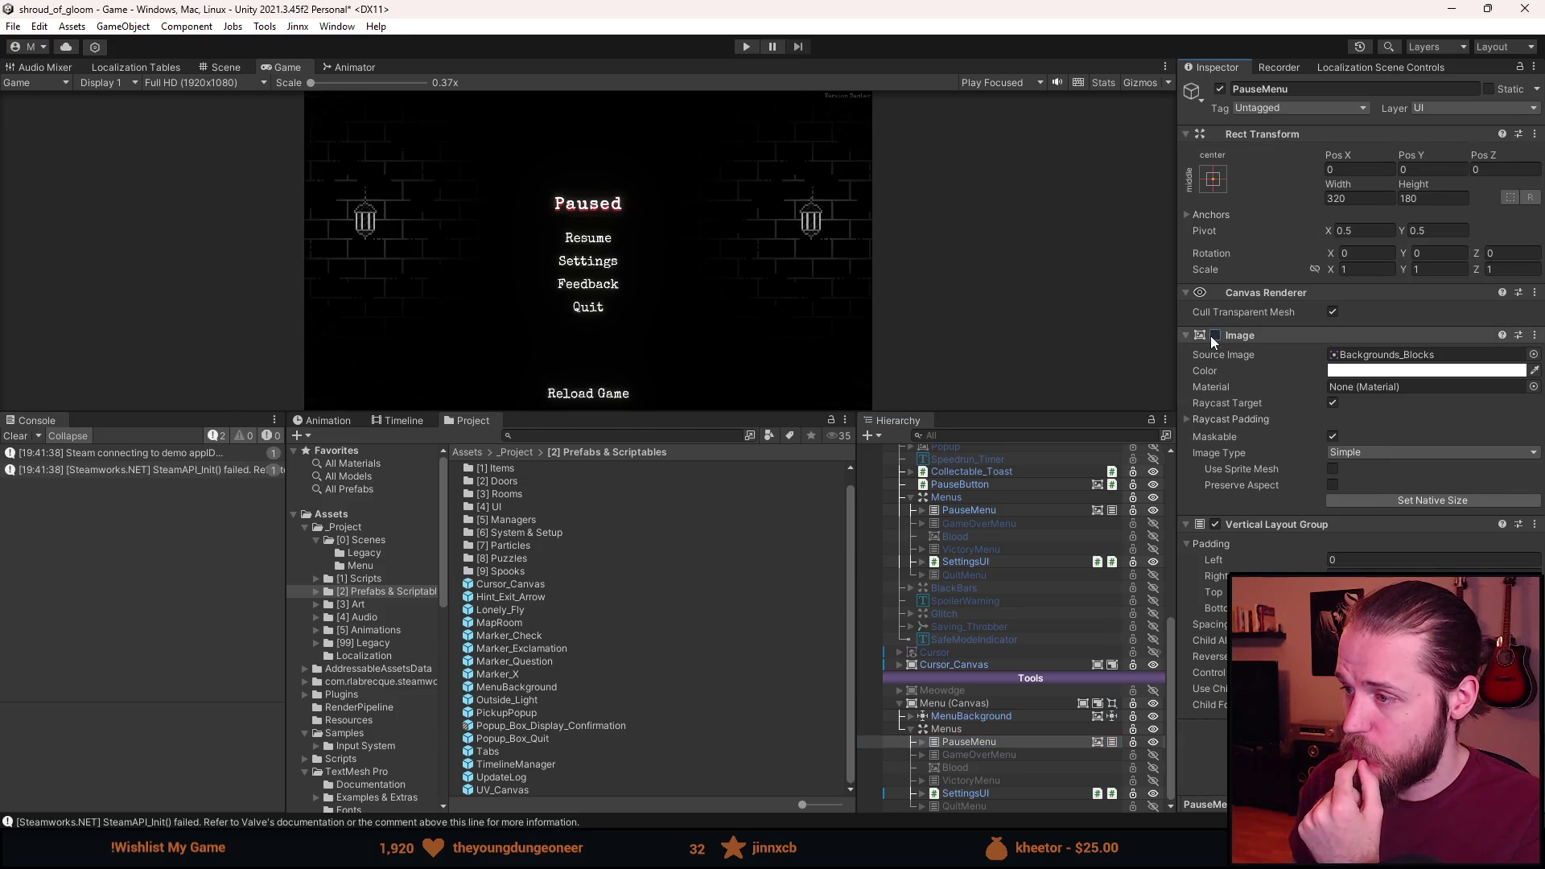
click(978, 757)
click(975, 741)
key(alt+shift+a)
click(974, 757)
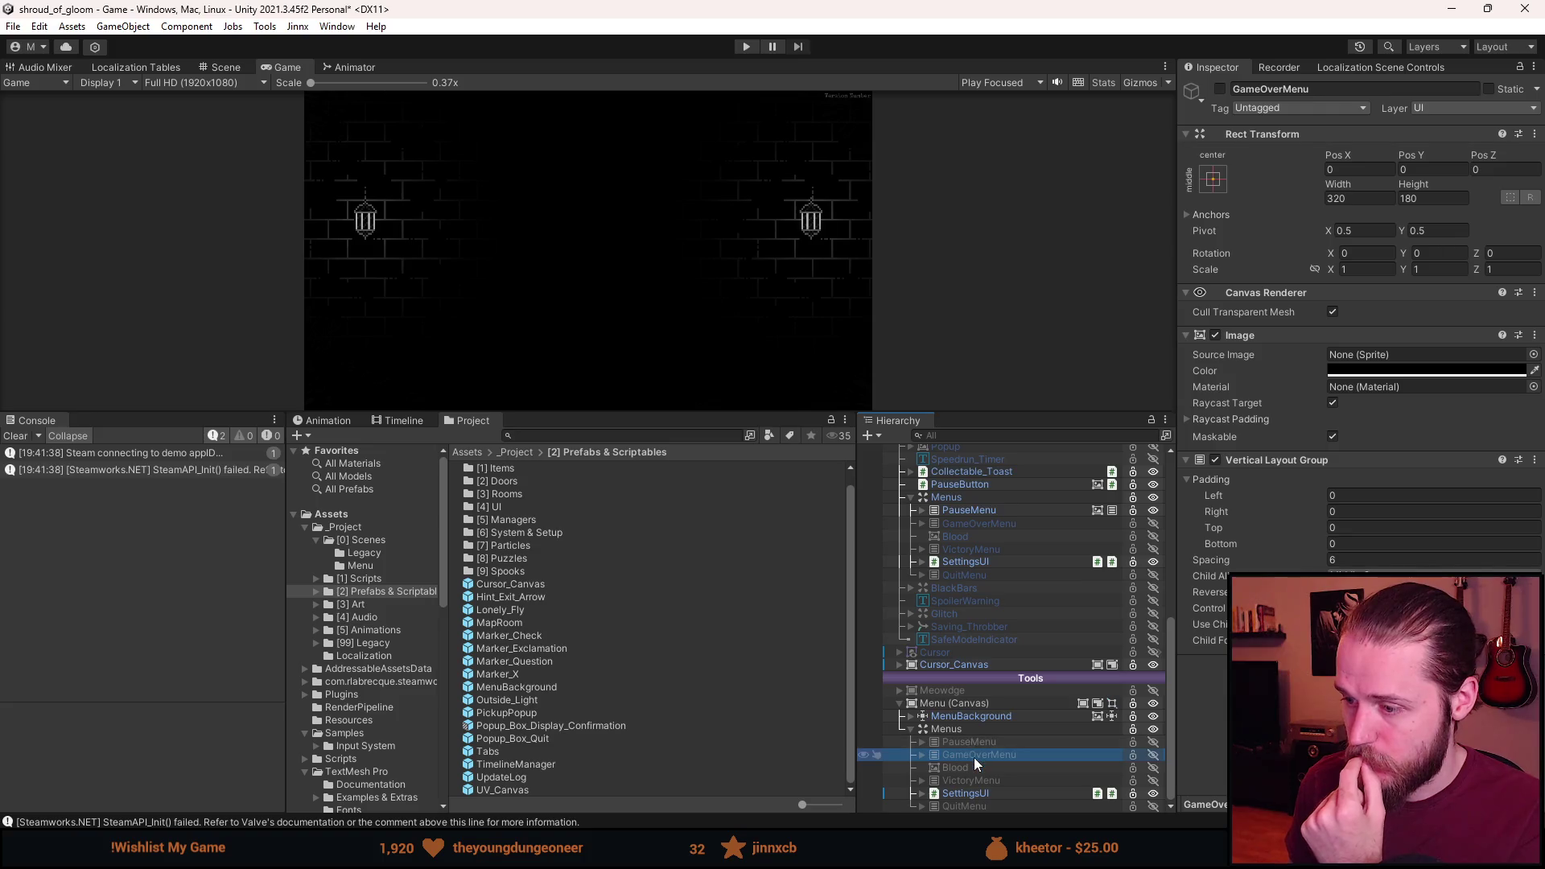
key(alt+shift+a)
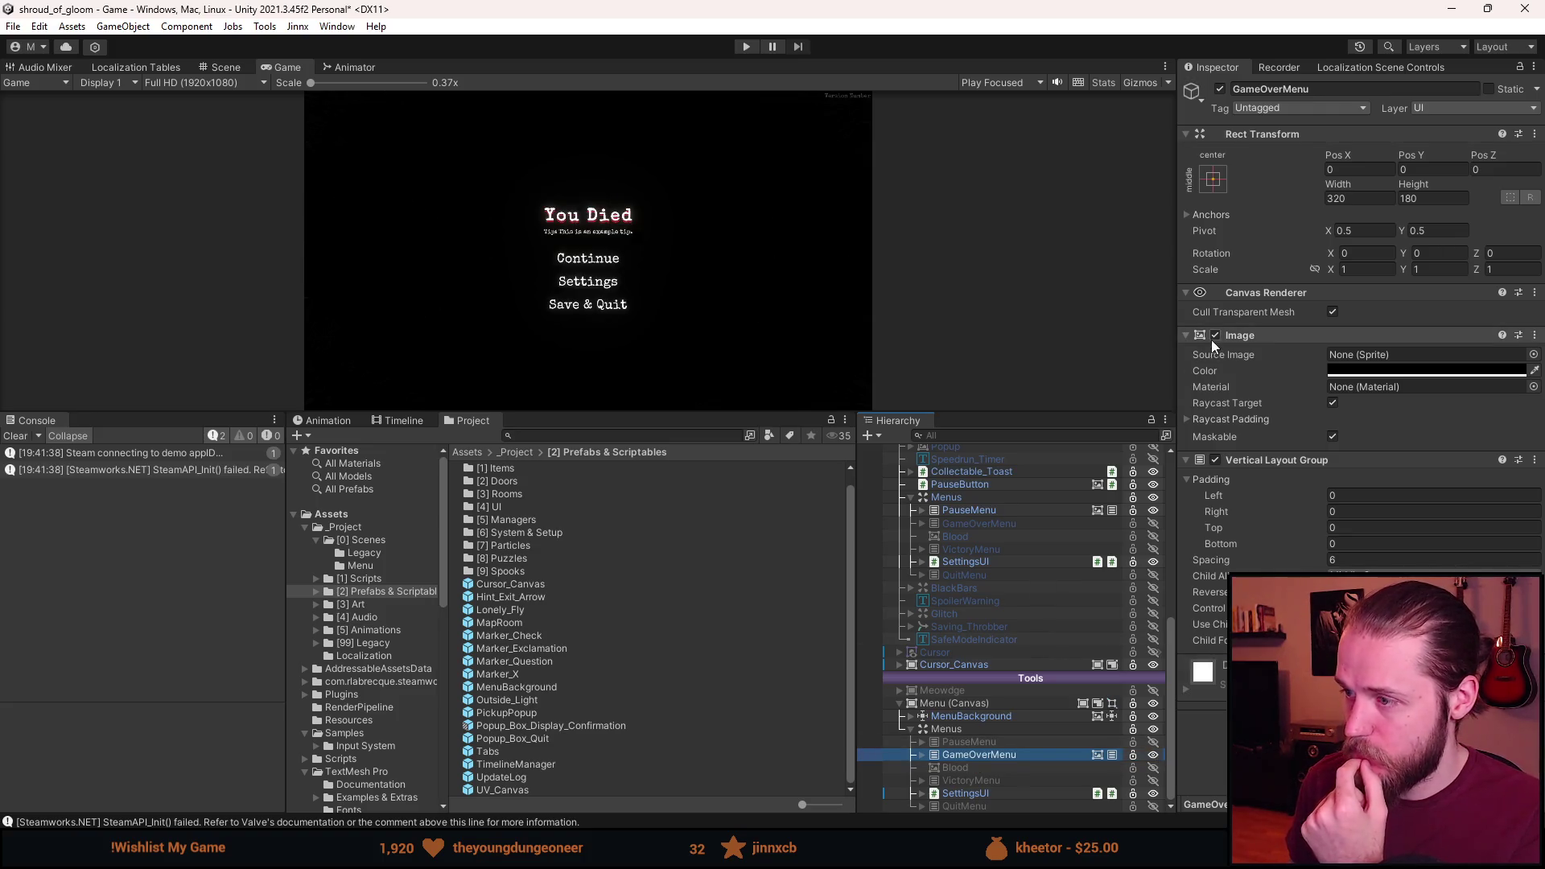
click(1214, 336)
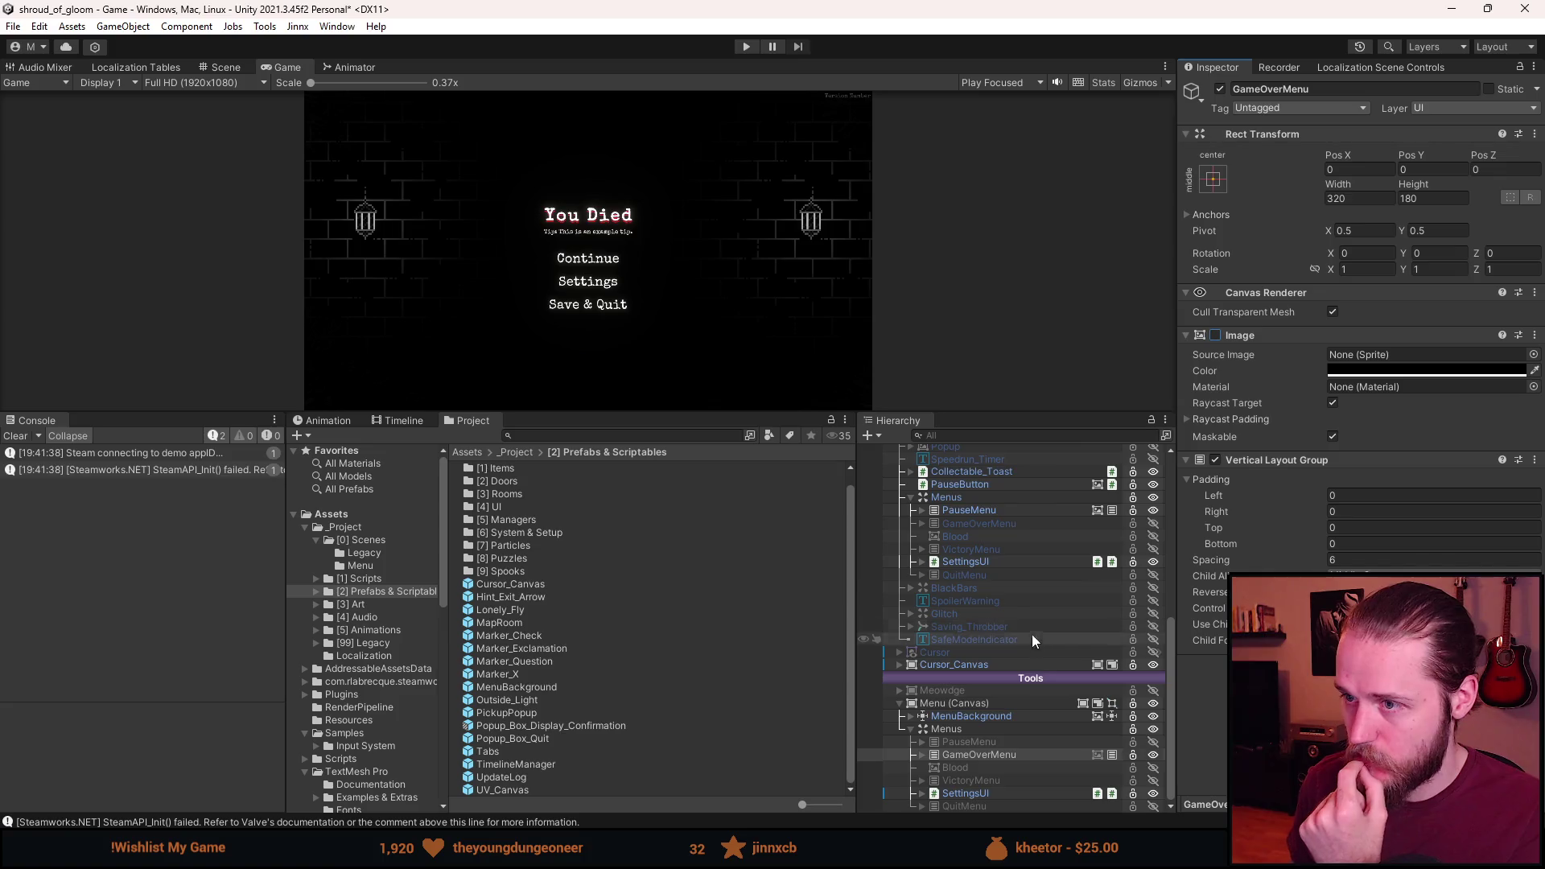
click(983, 755)
key(alt+shift+a)
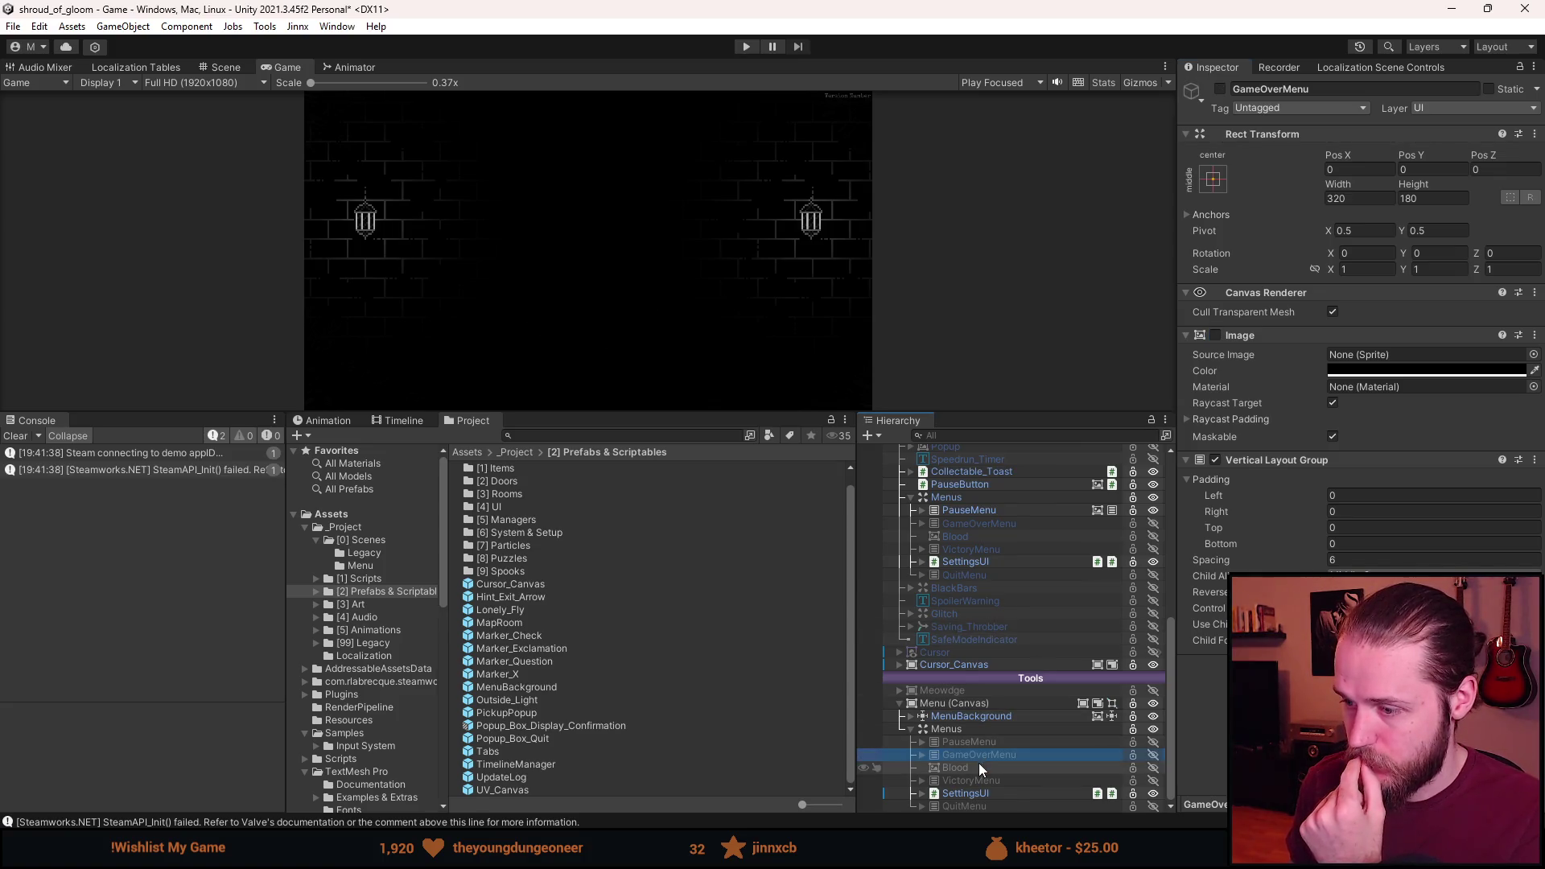
click(974, 766)
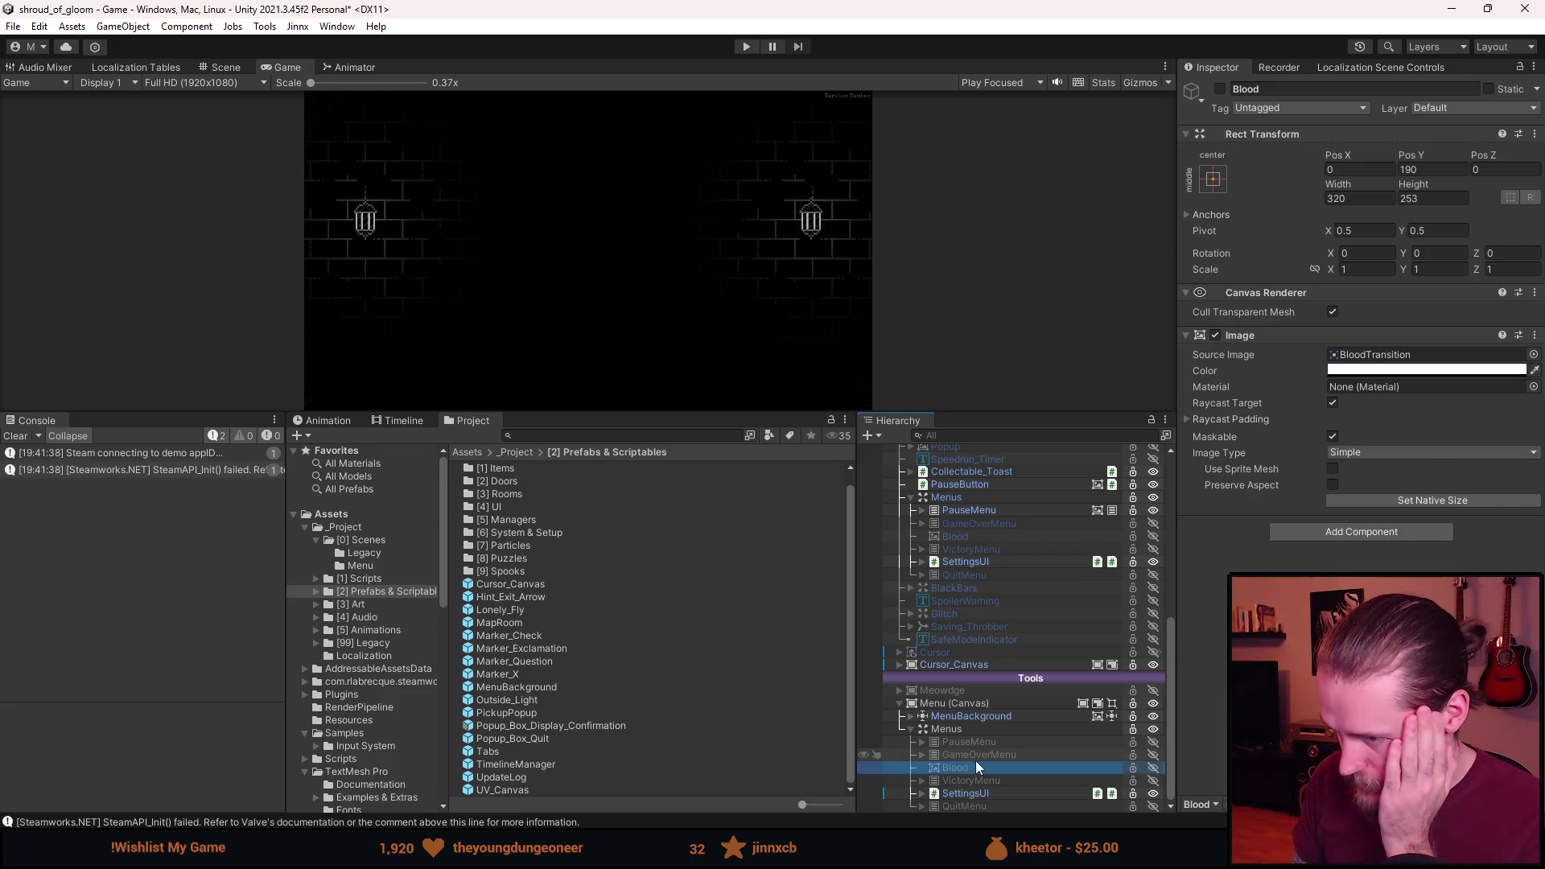
click(974, 716)
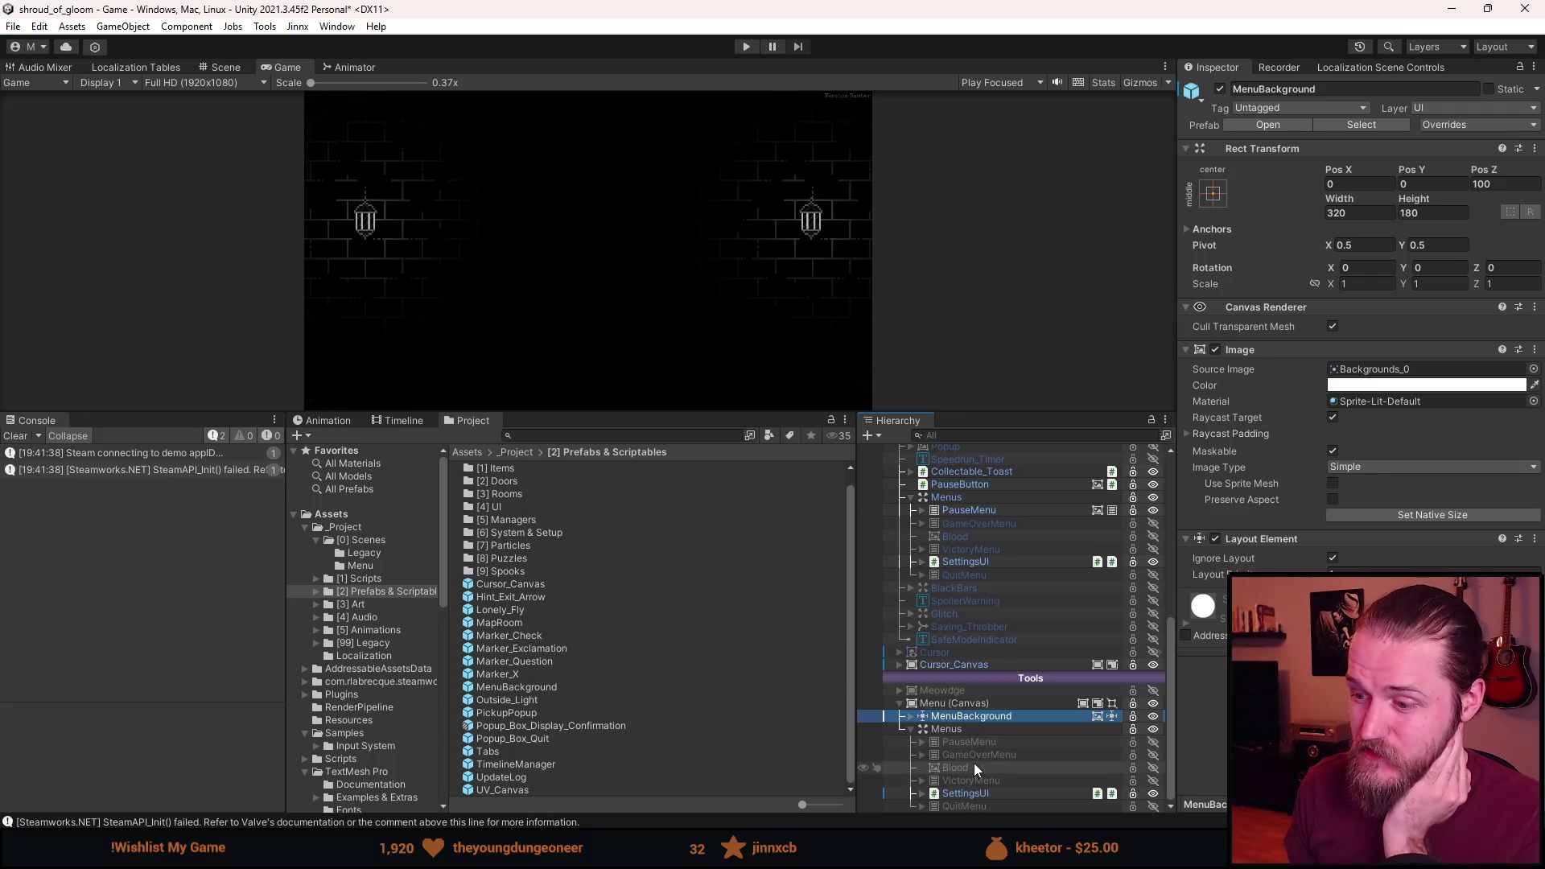
mouse_move(977, 755)
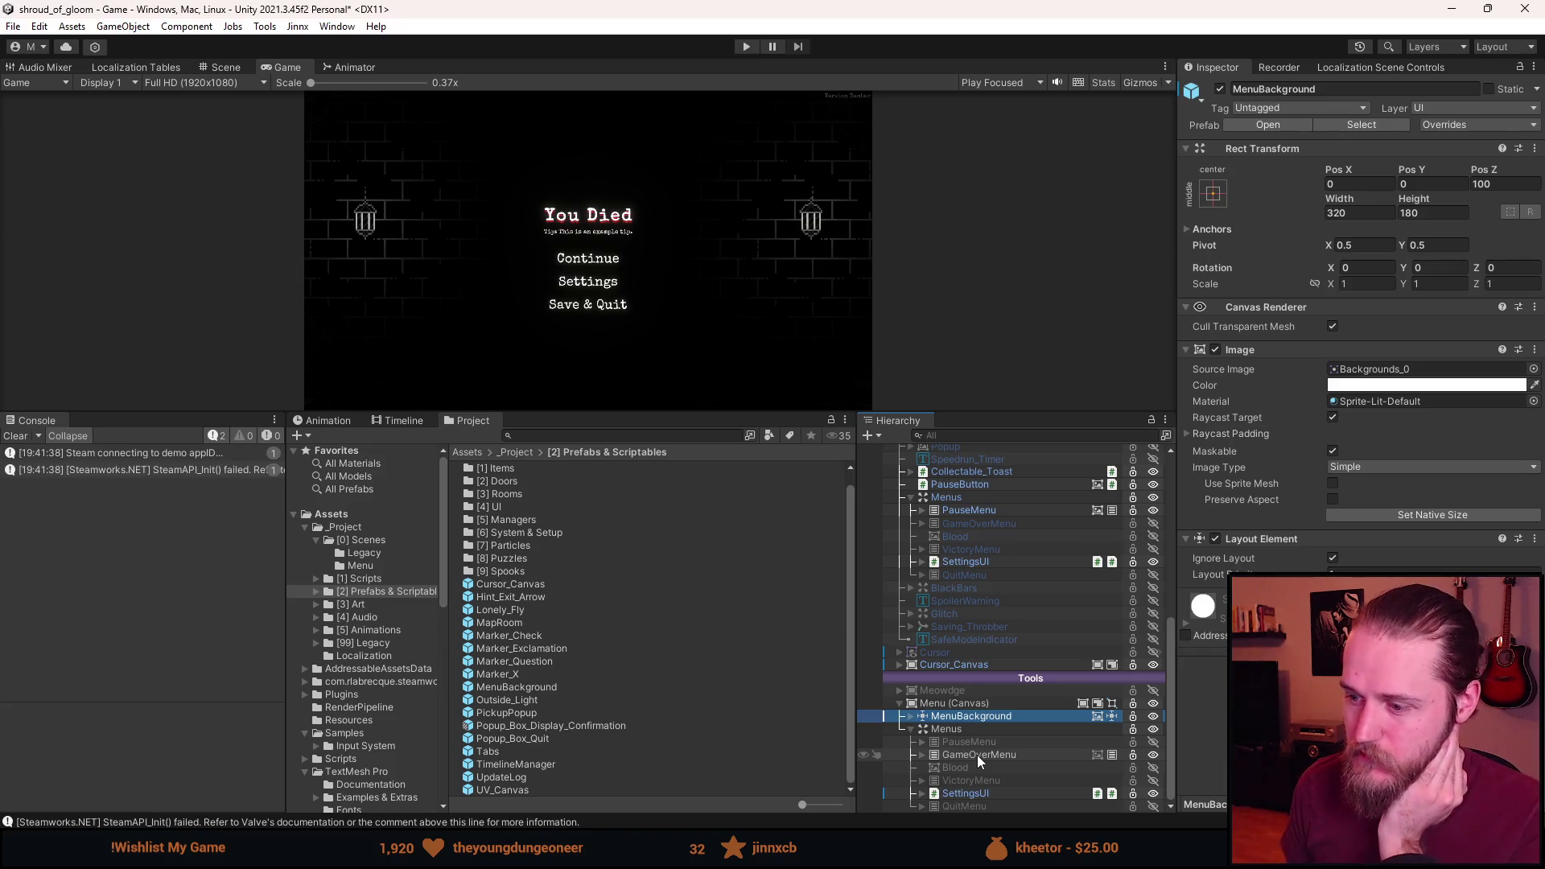
key(a)
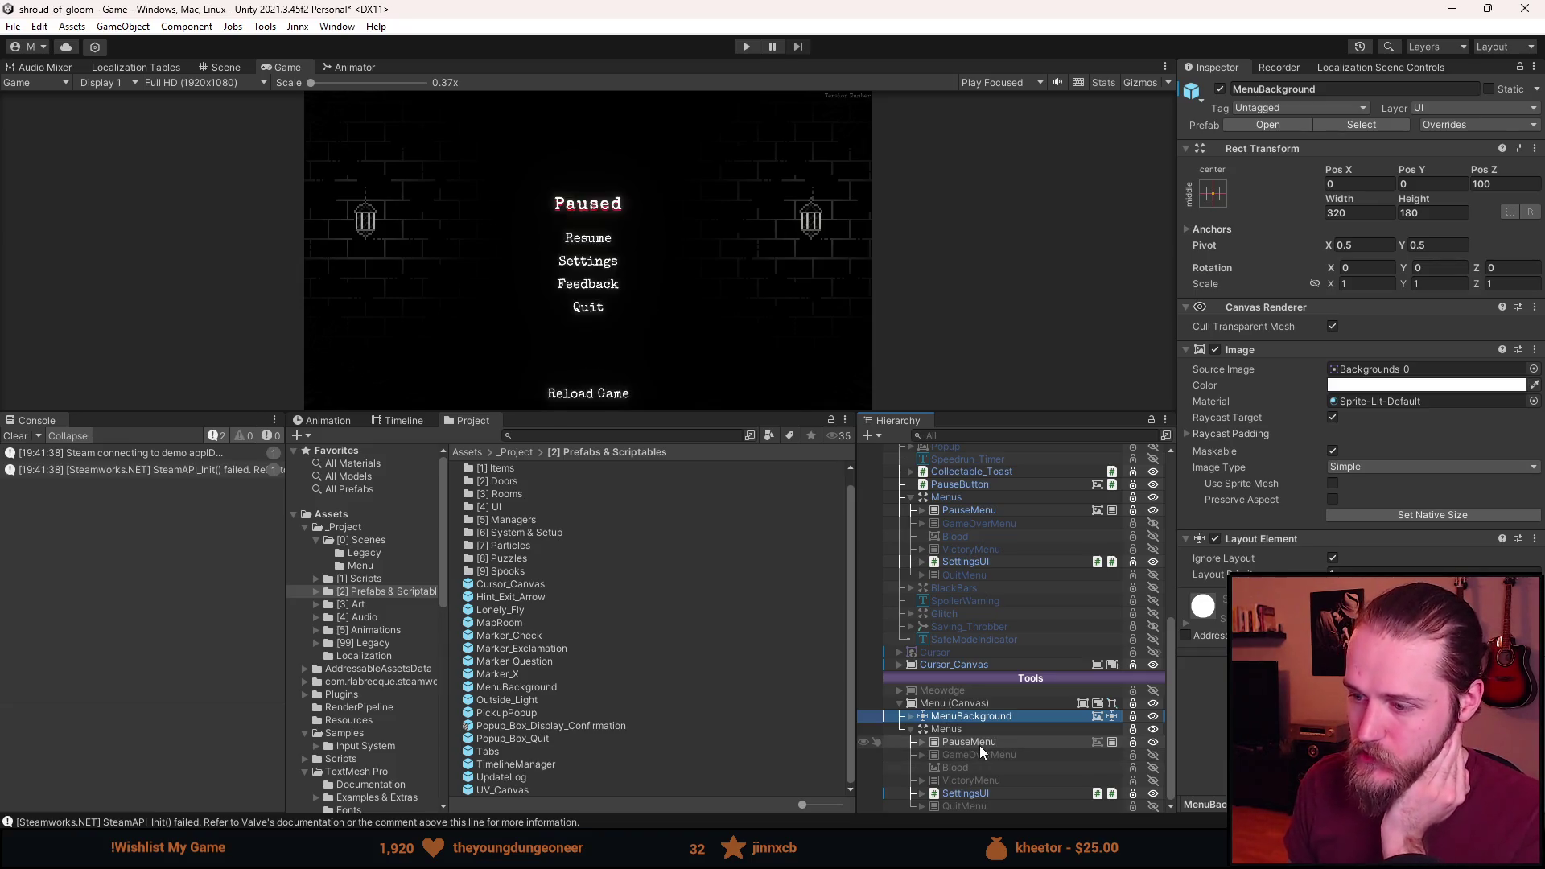
key(a)
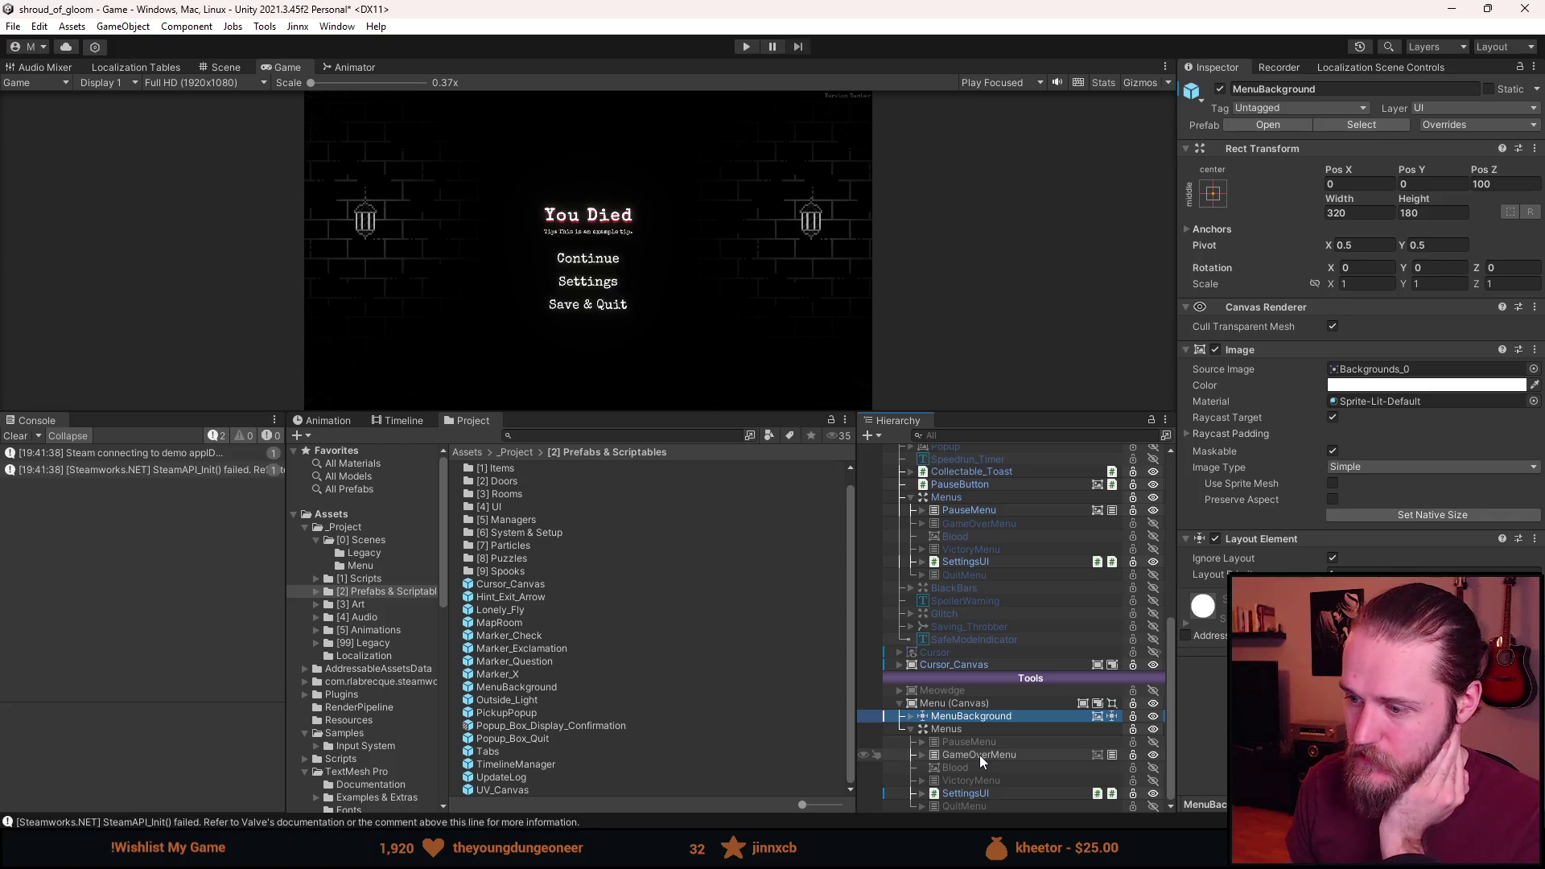
key(a)
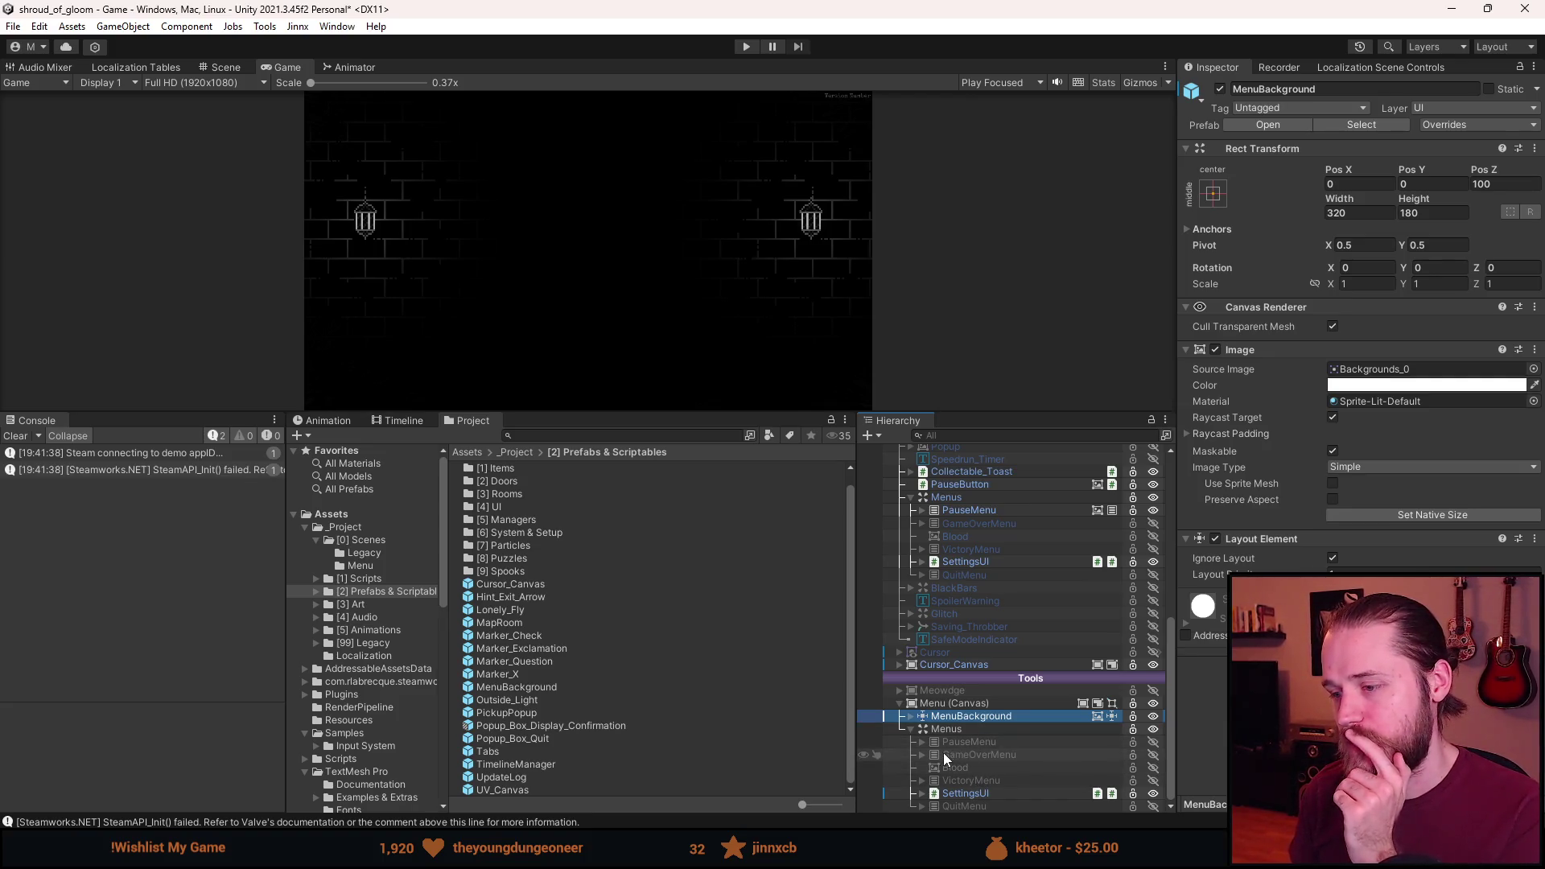
click(951, 742)
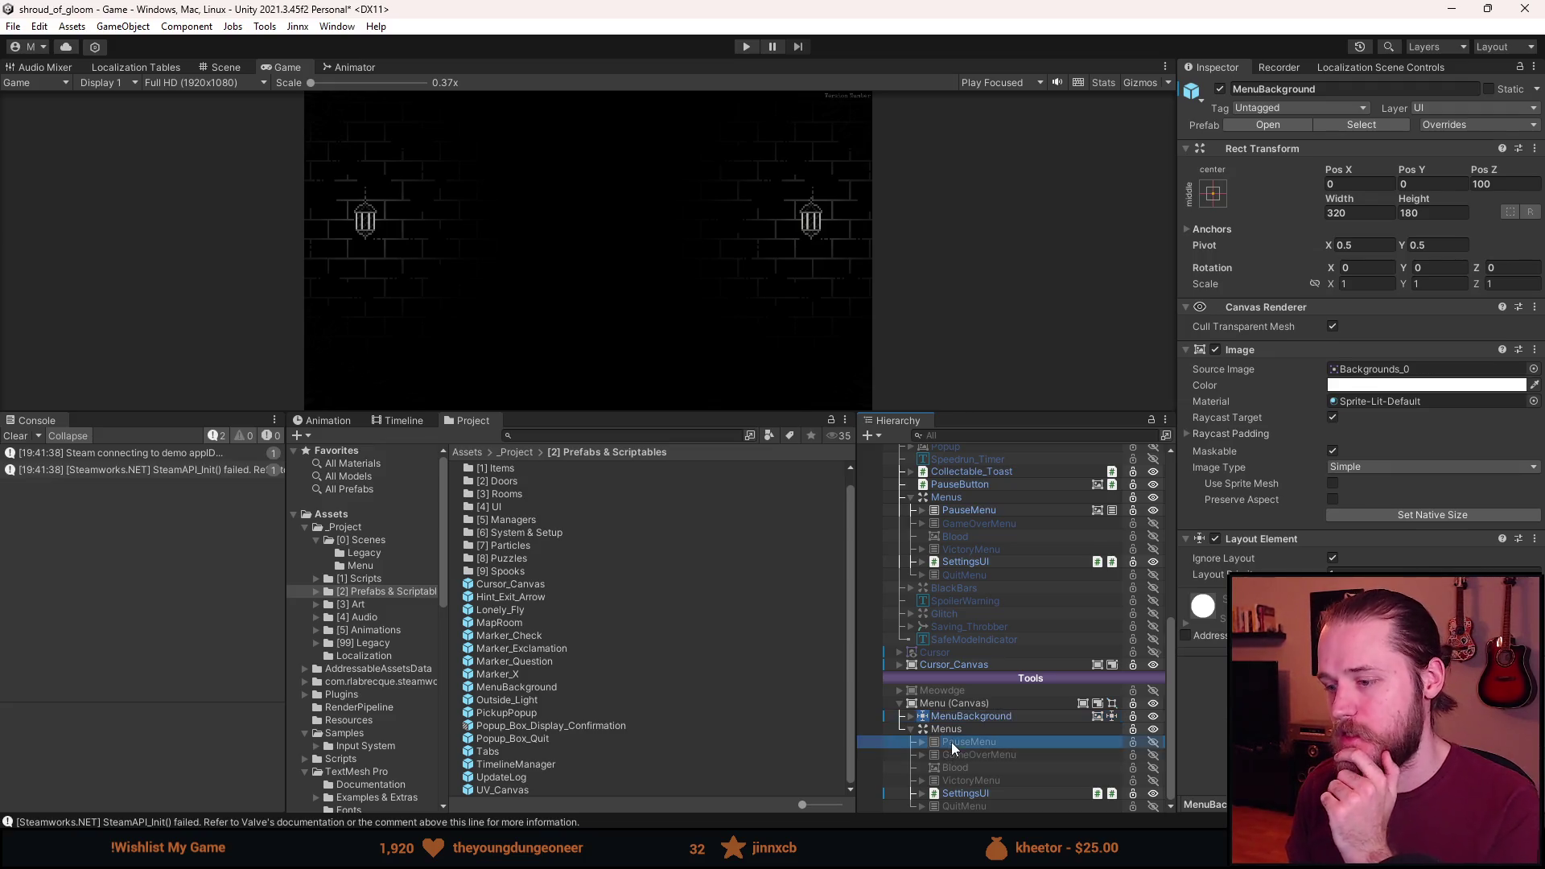
Move PauseMenu through QuitMenu directly under Menu (Canvas) and delete the empty Menus group.
shift+click(954, 806)
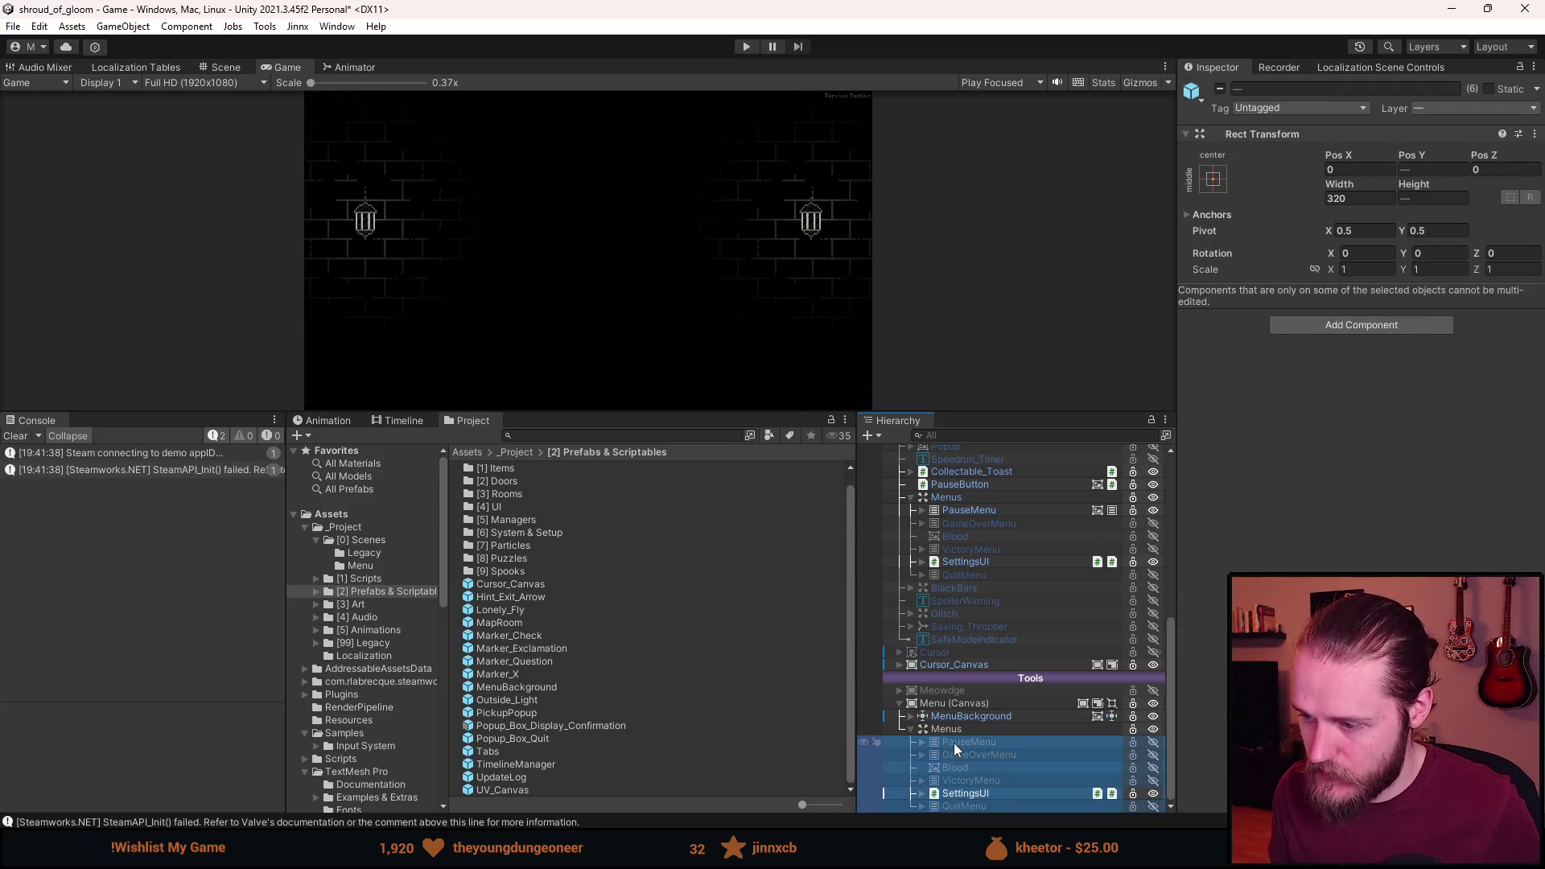
drag(921, 741, 939, 733)
key(Delete)
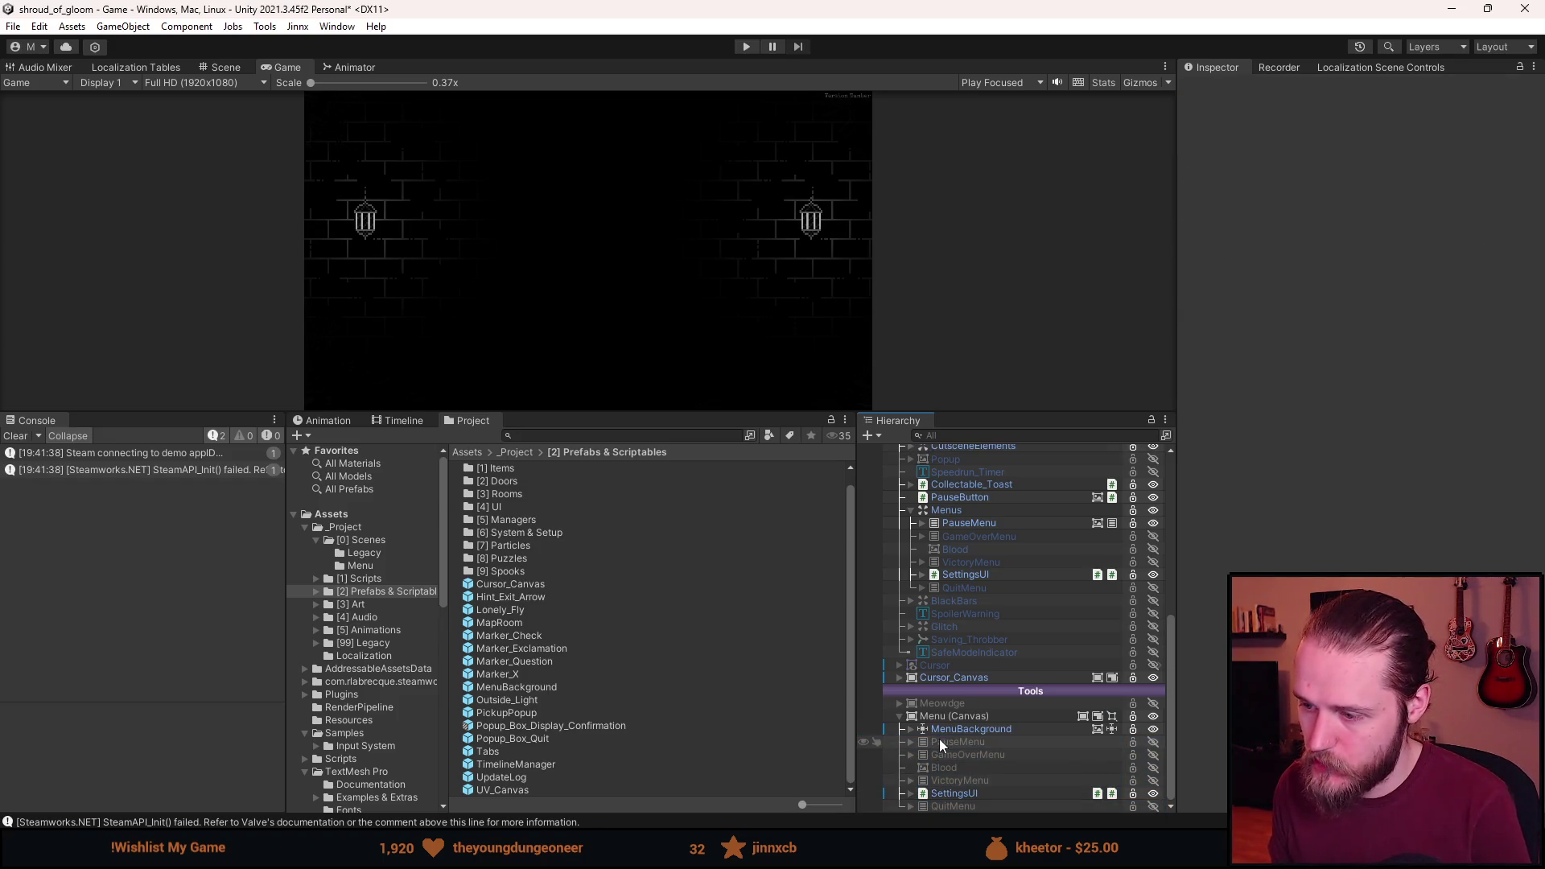
Remove the Image component from QuitMenu after testing it against the brick wall.
click(949, 742)
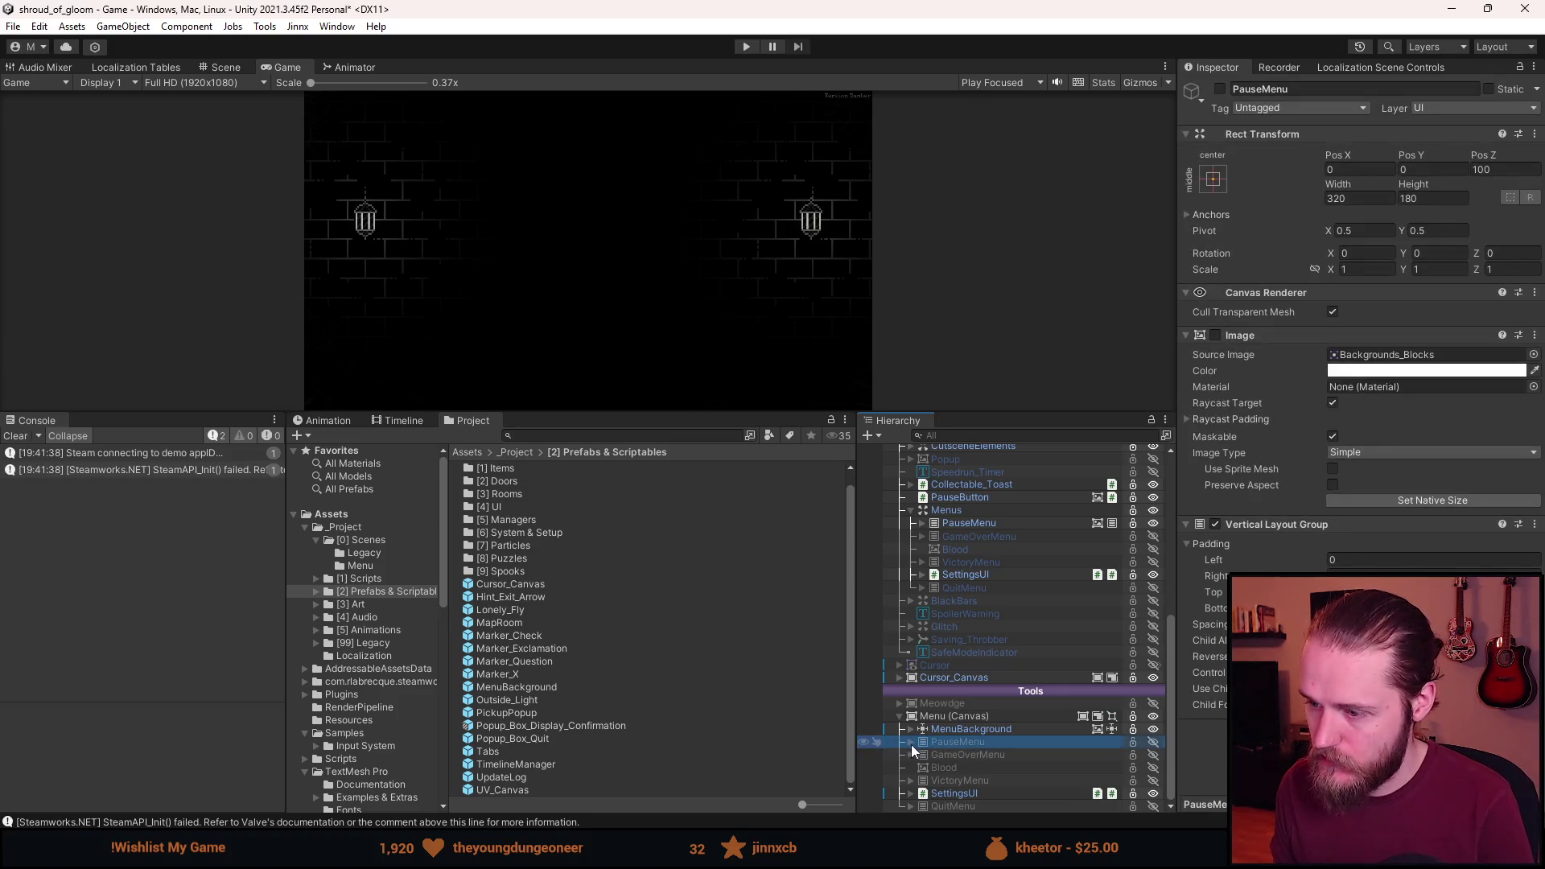
click(953, 803)
key(alt+shift+a)
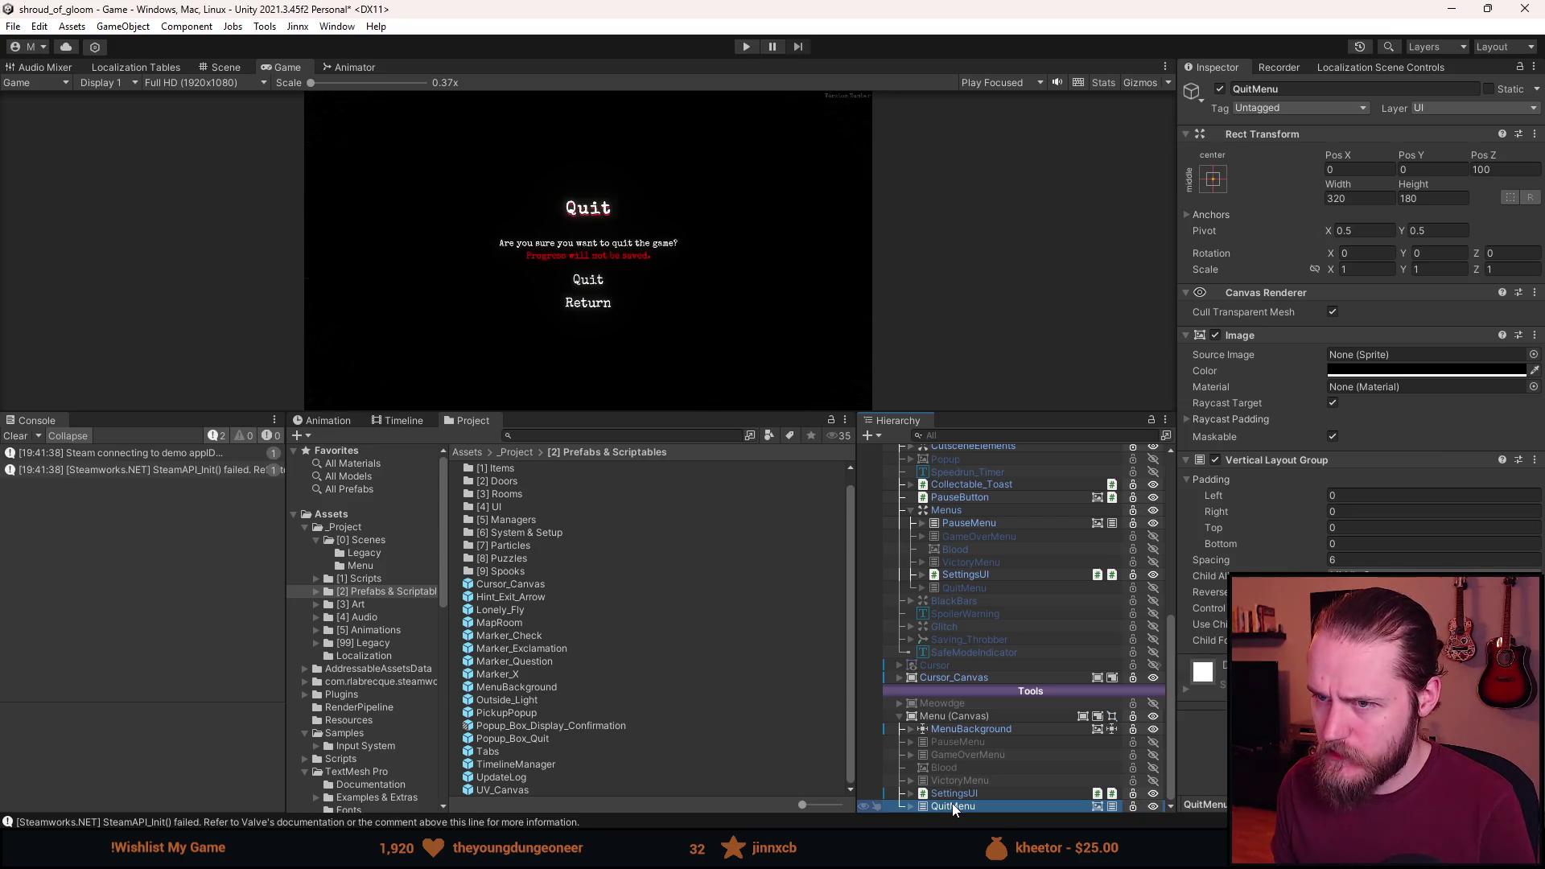
click(1215, 340)
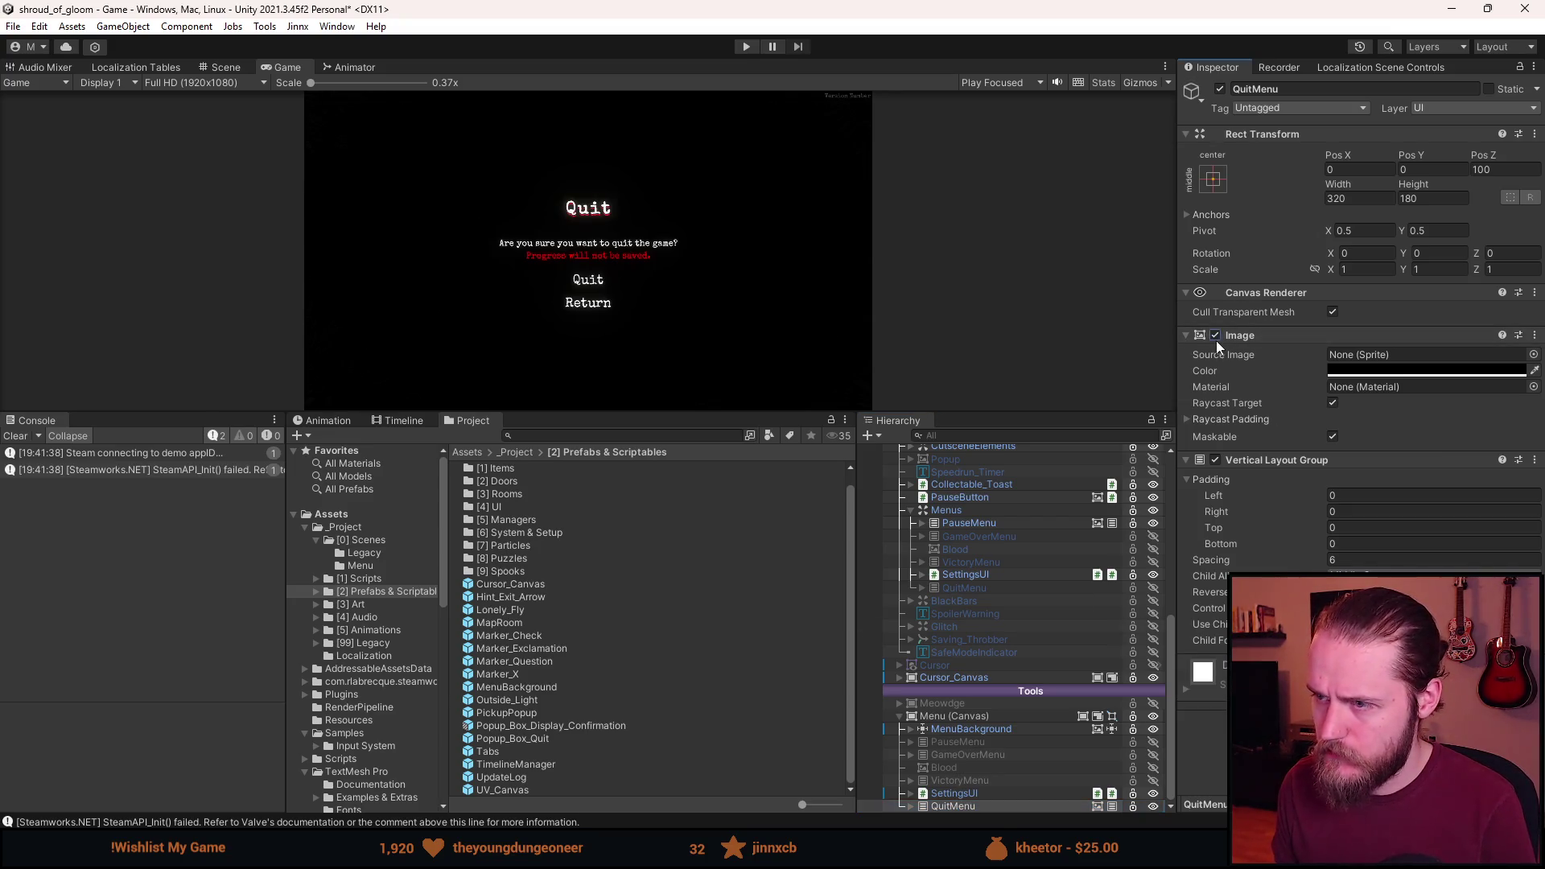
click(1216, 340)
click(1215, 340)
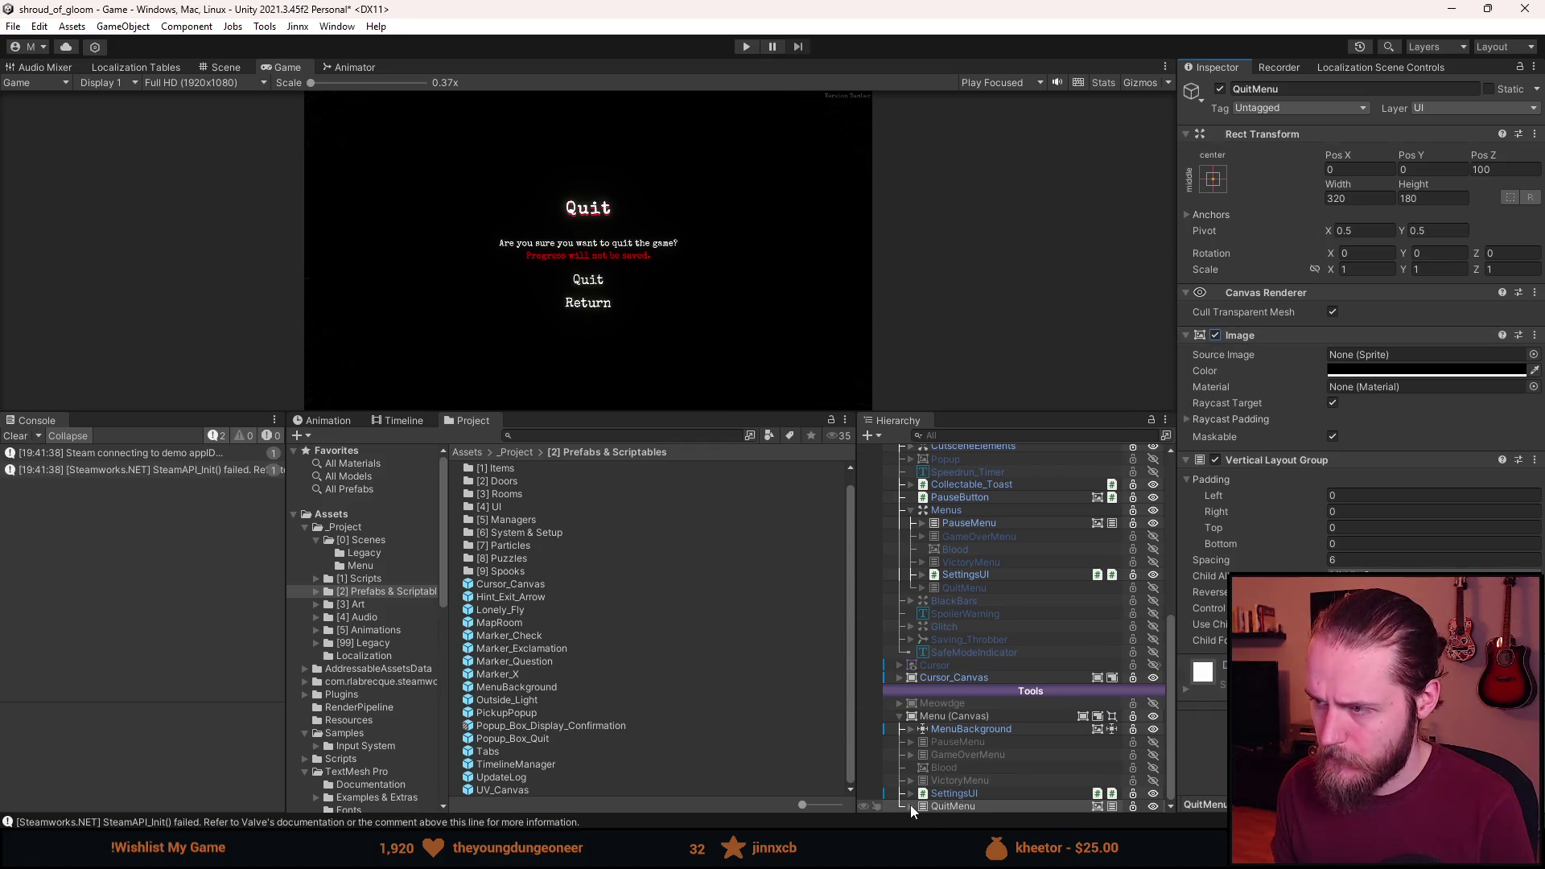
right_click(1263, 335)
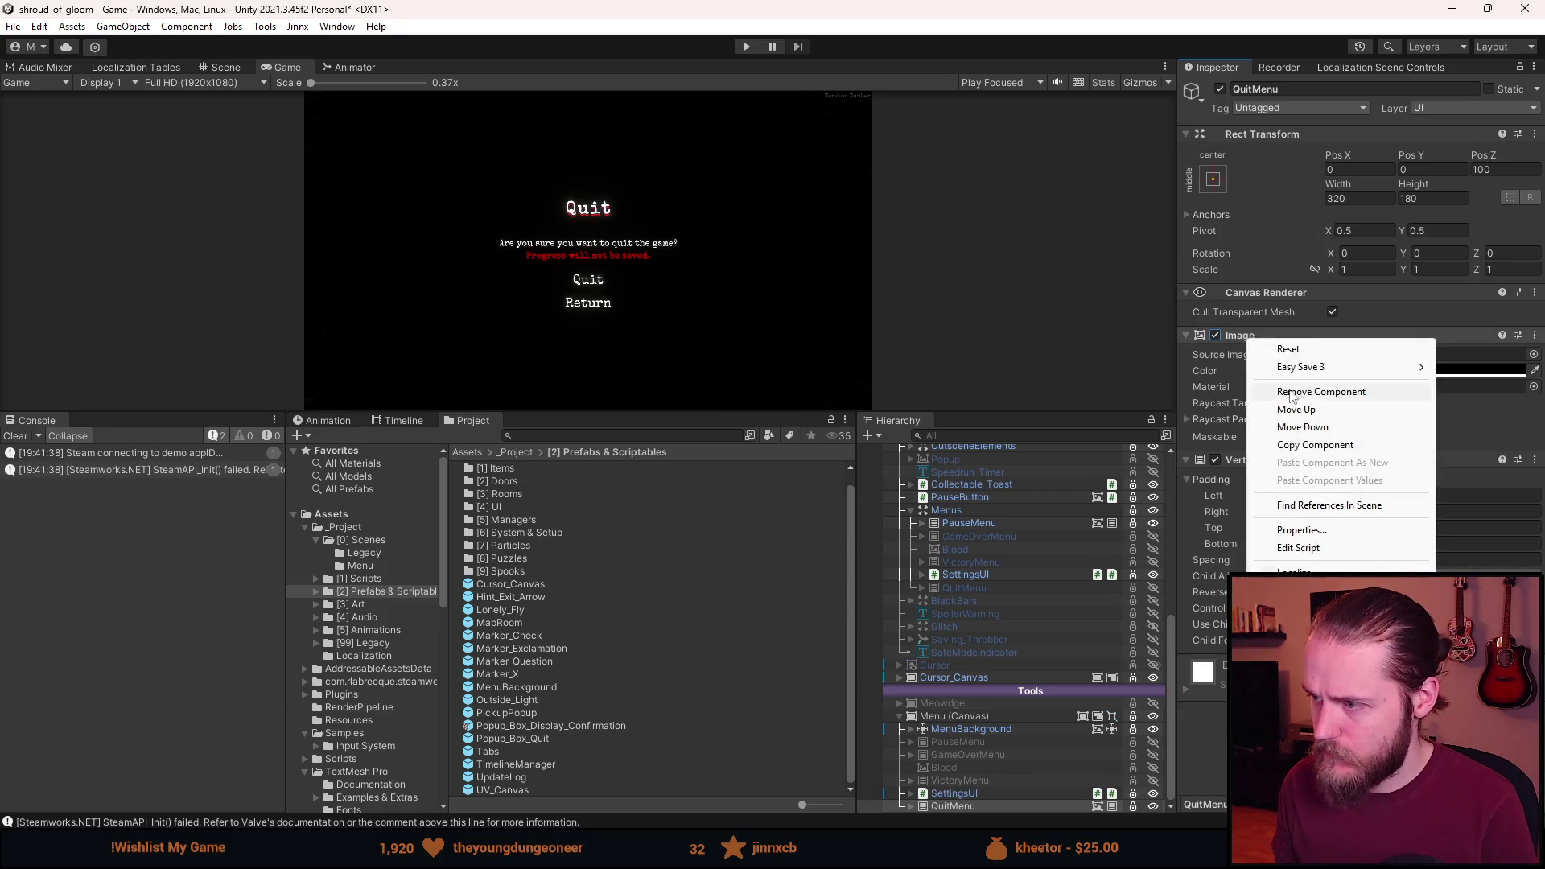
click(1300, 393)
Hide VictoryMenu and remove the Image components from GameOverMenu and PauseMenu.
click(959, 780)
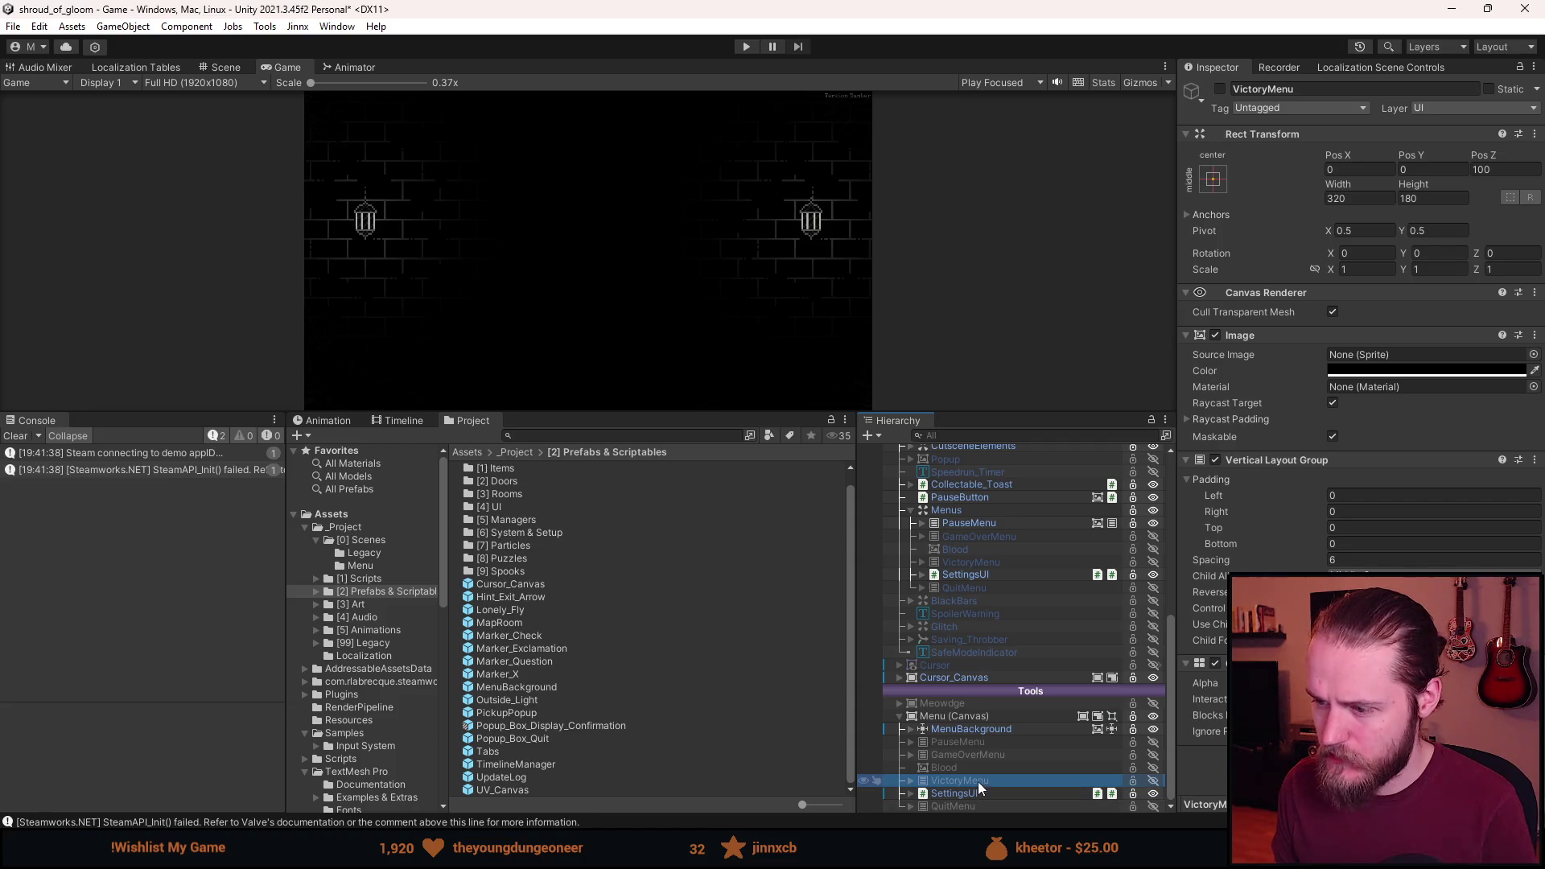
key(alt+shift+a)
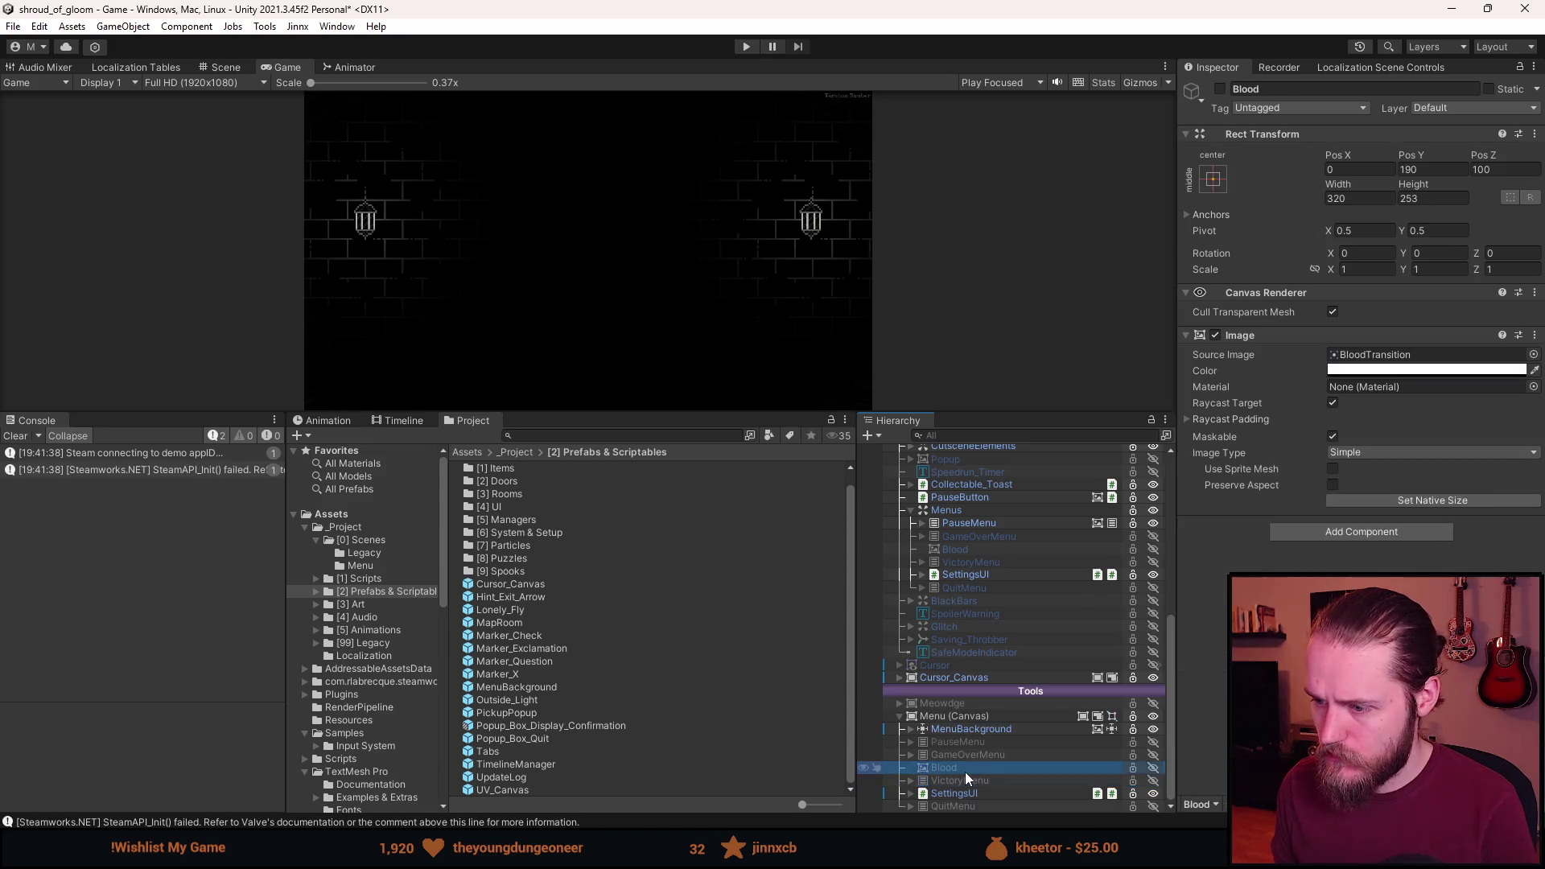
click(964, 756)
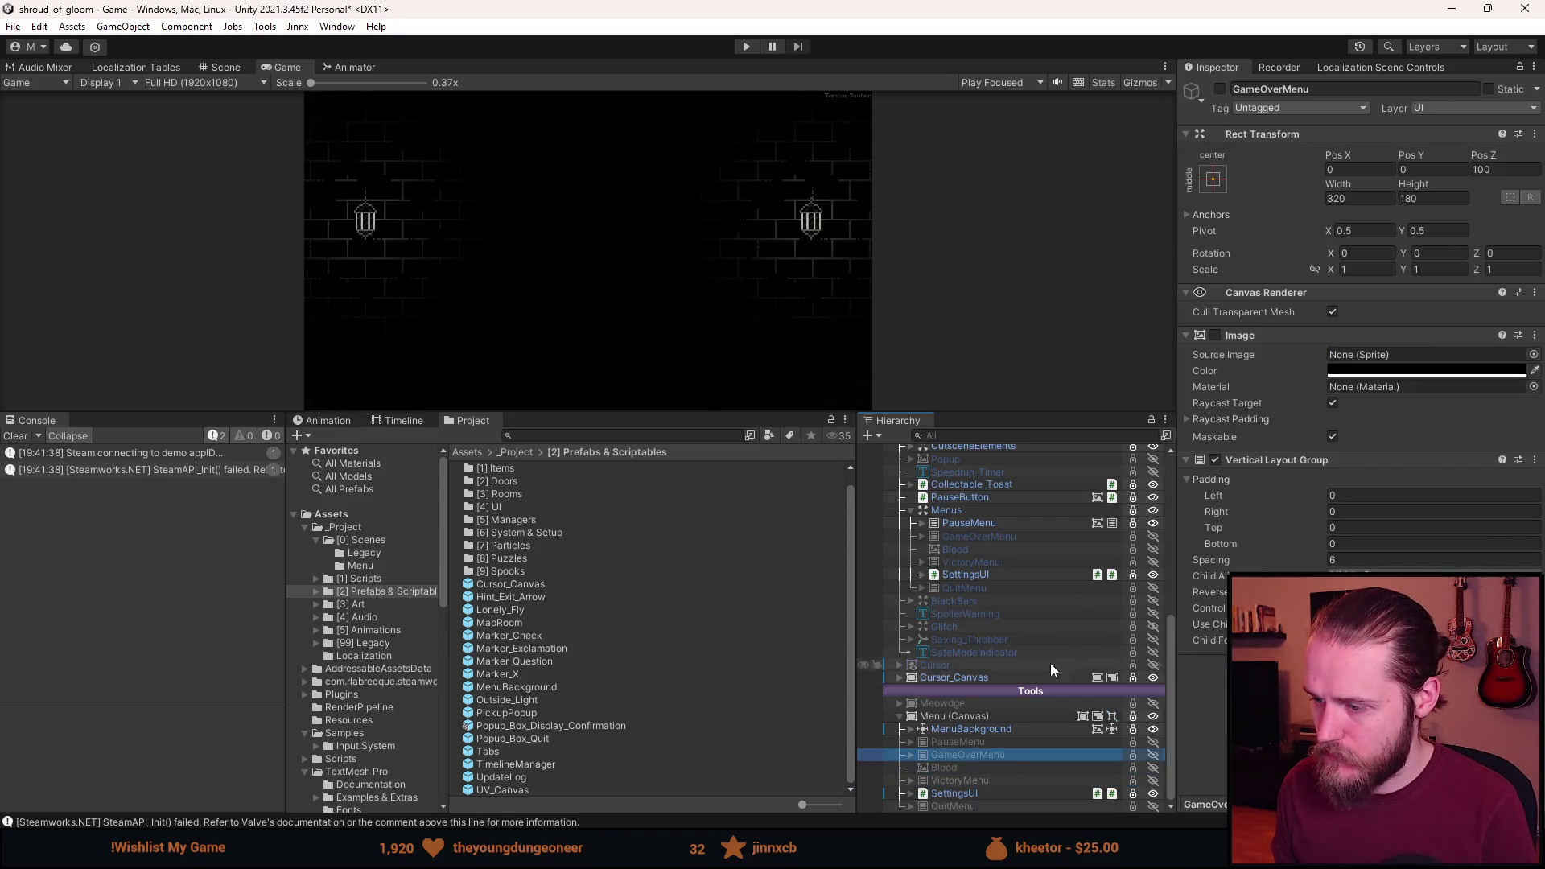
right_click(1288, 335)
click(1304, 389)
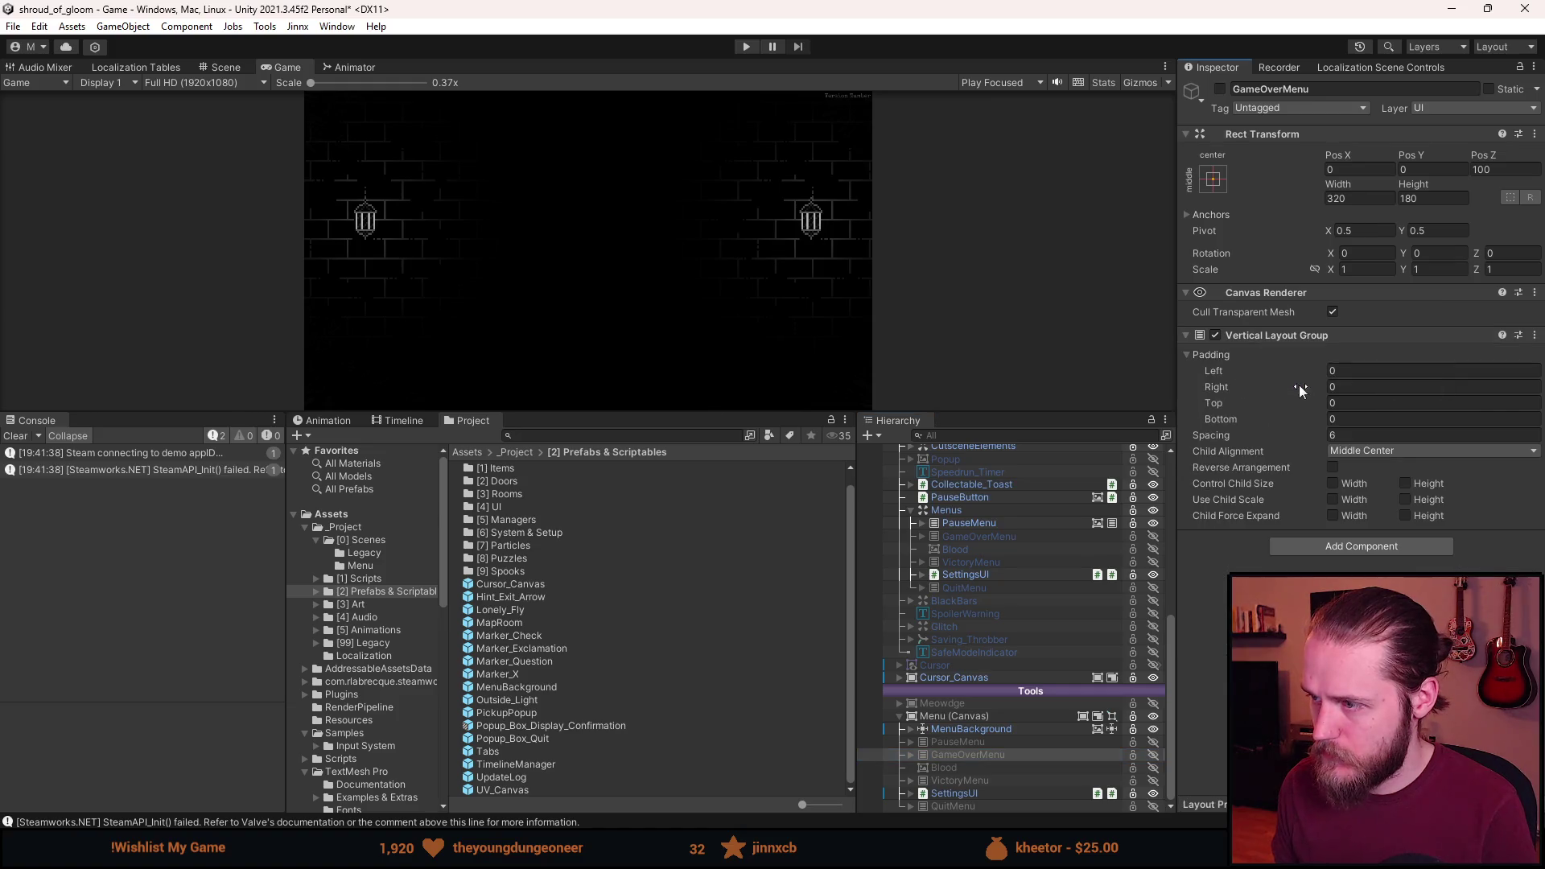
click(967, 741)
right_click(1281, 335)
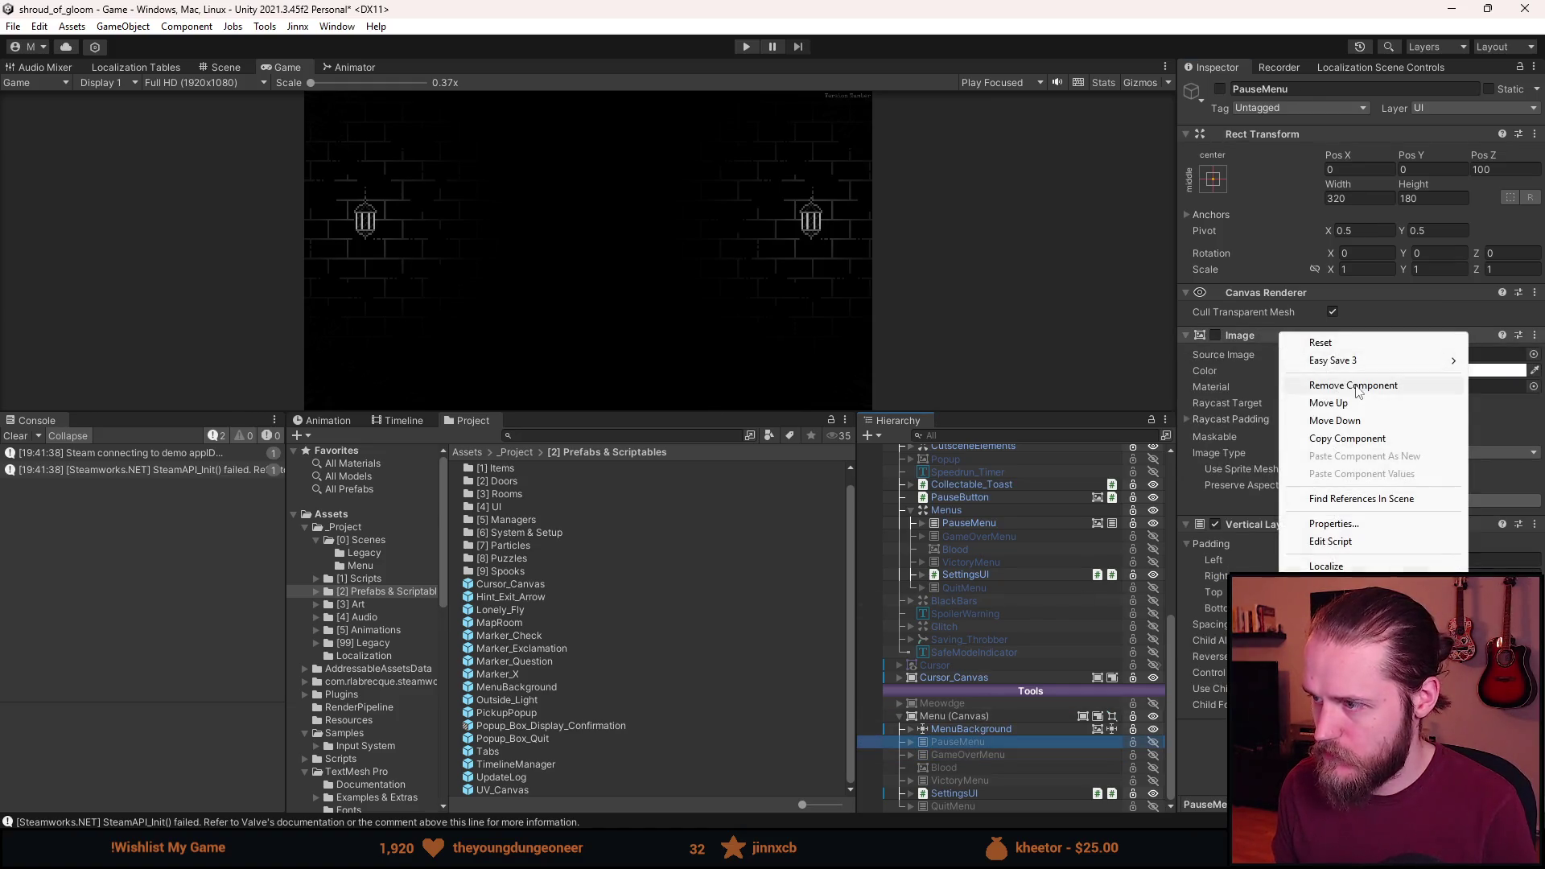
click(1304, 383)
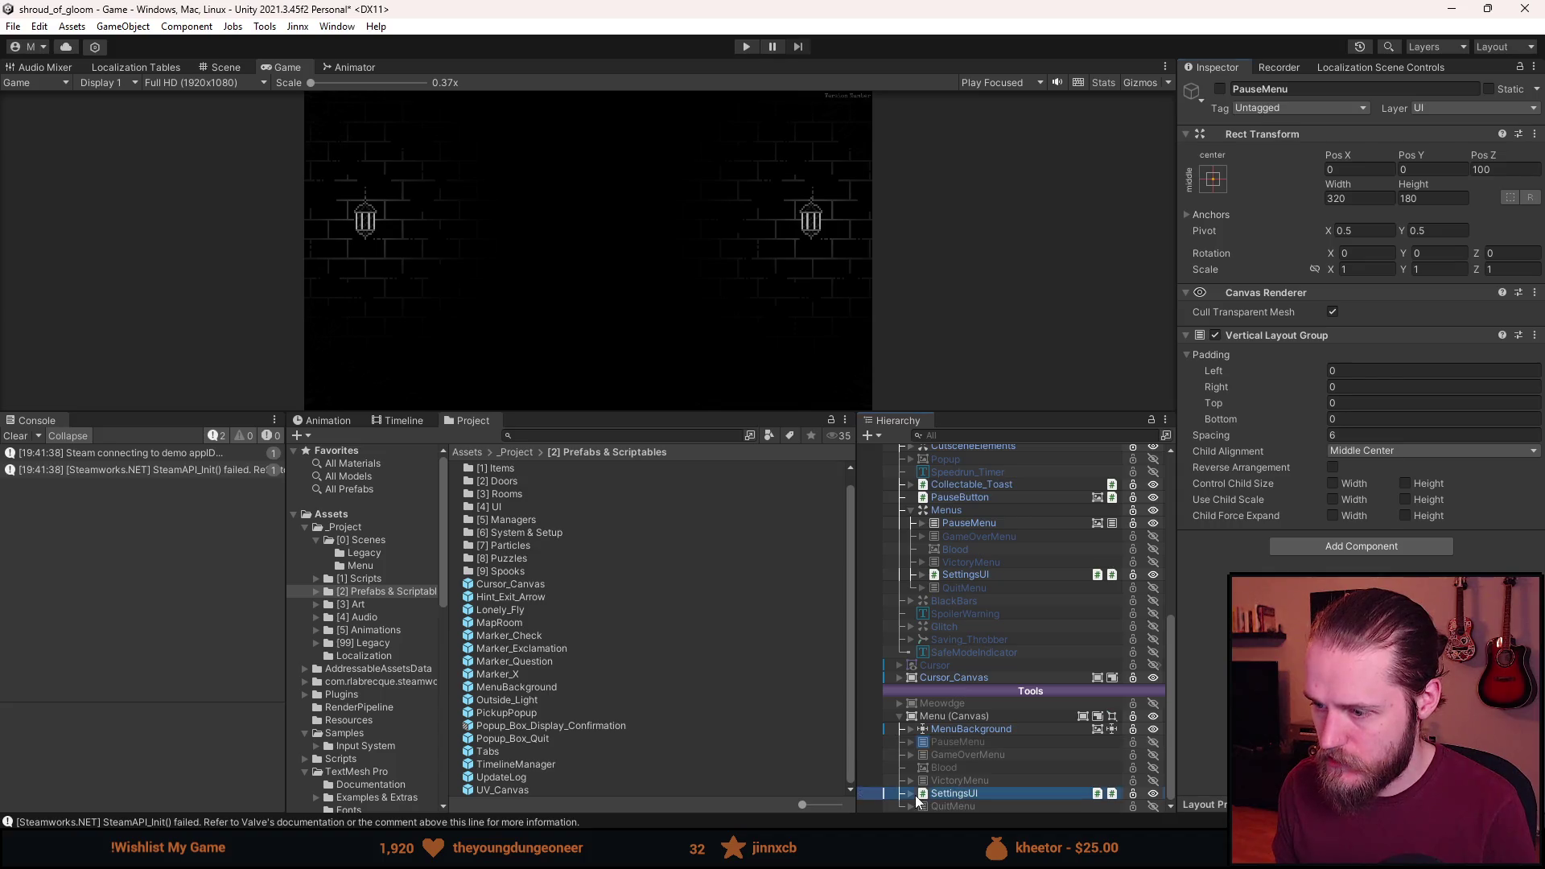
Show the Settings child of SettingsUI and disable its Image to reveal the bricks.
click(955, 793)
click(917, 793)
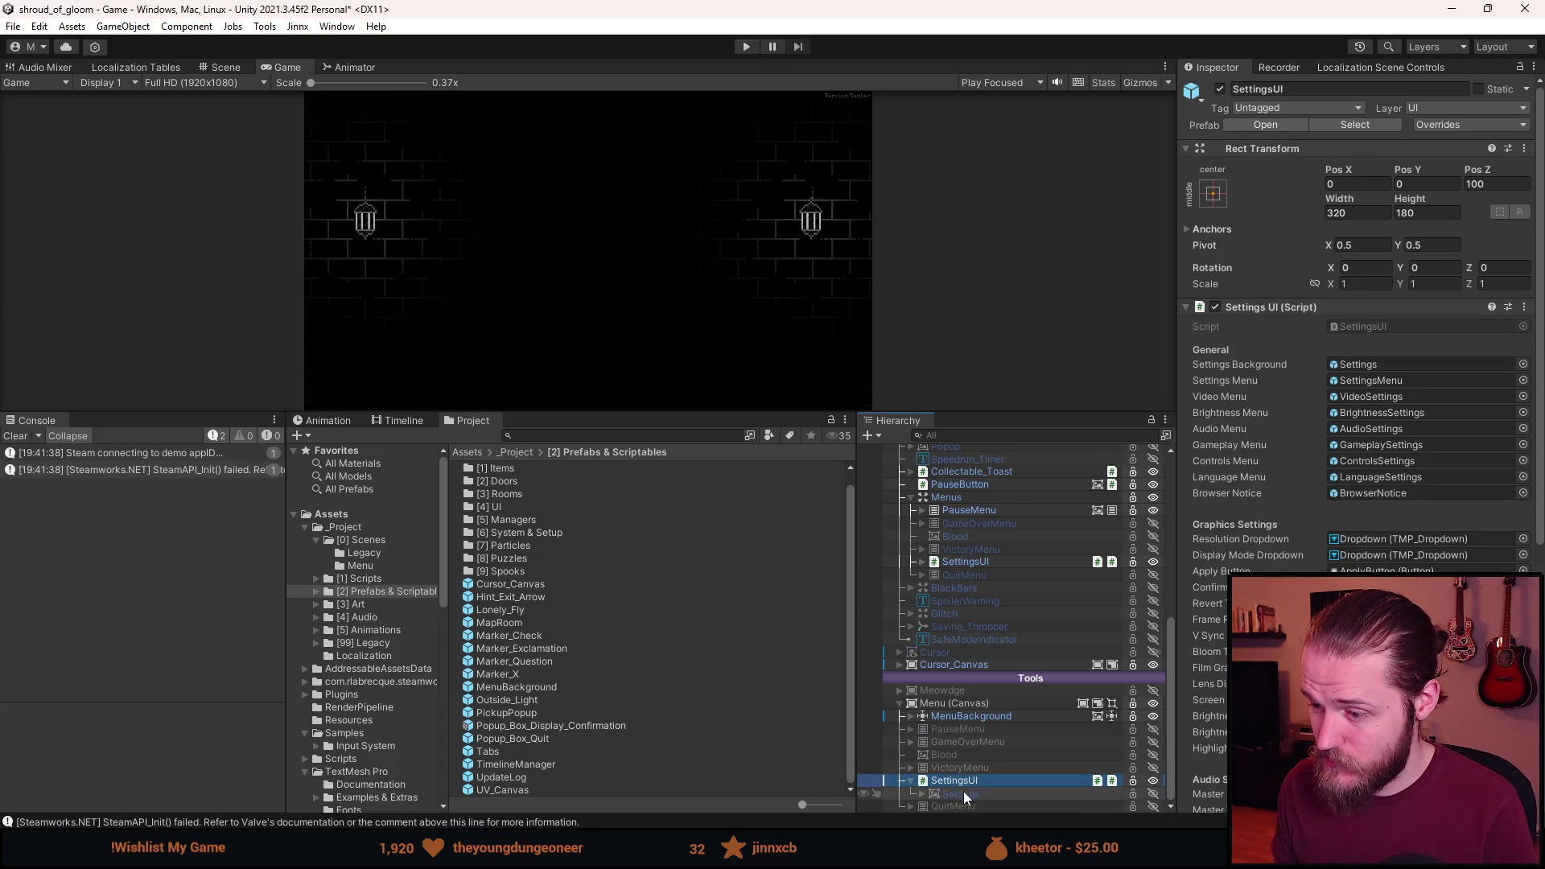
click(961, 793)
key(alt+shift+a)
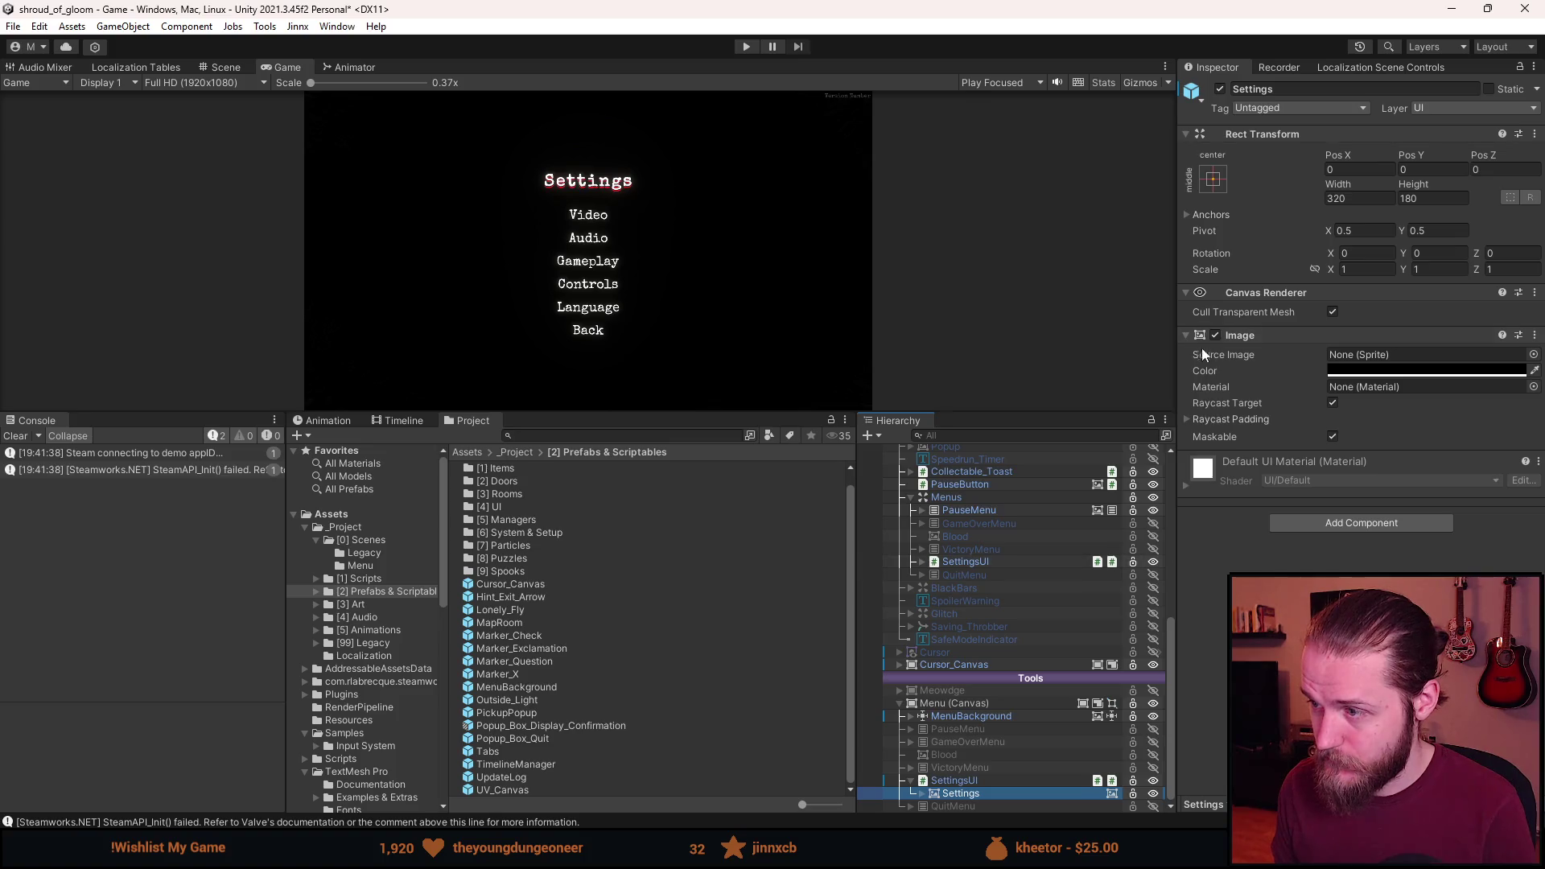
click(1215, 335)
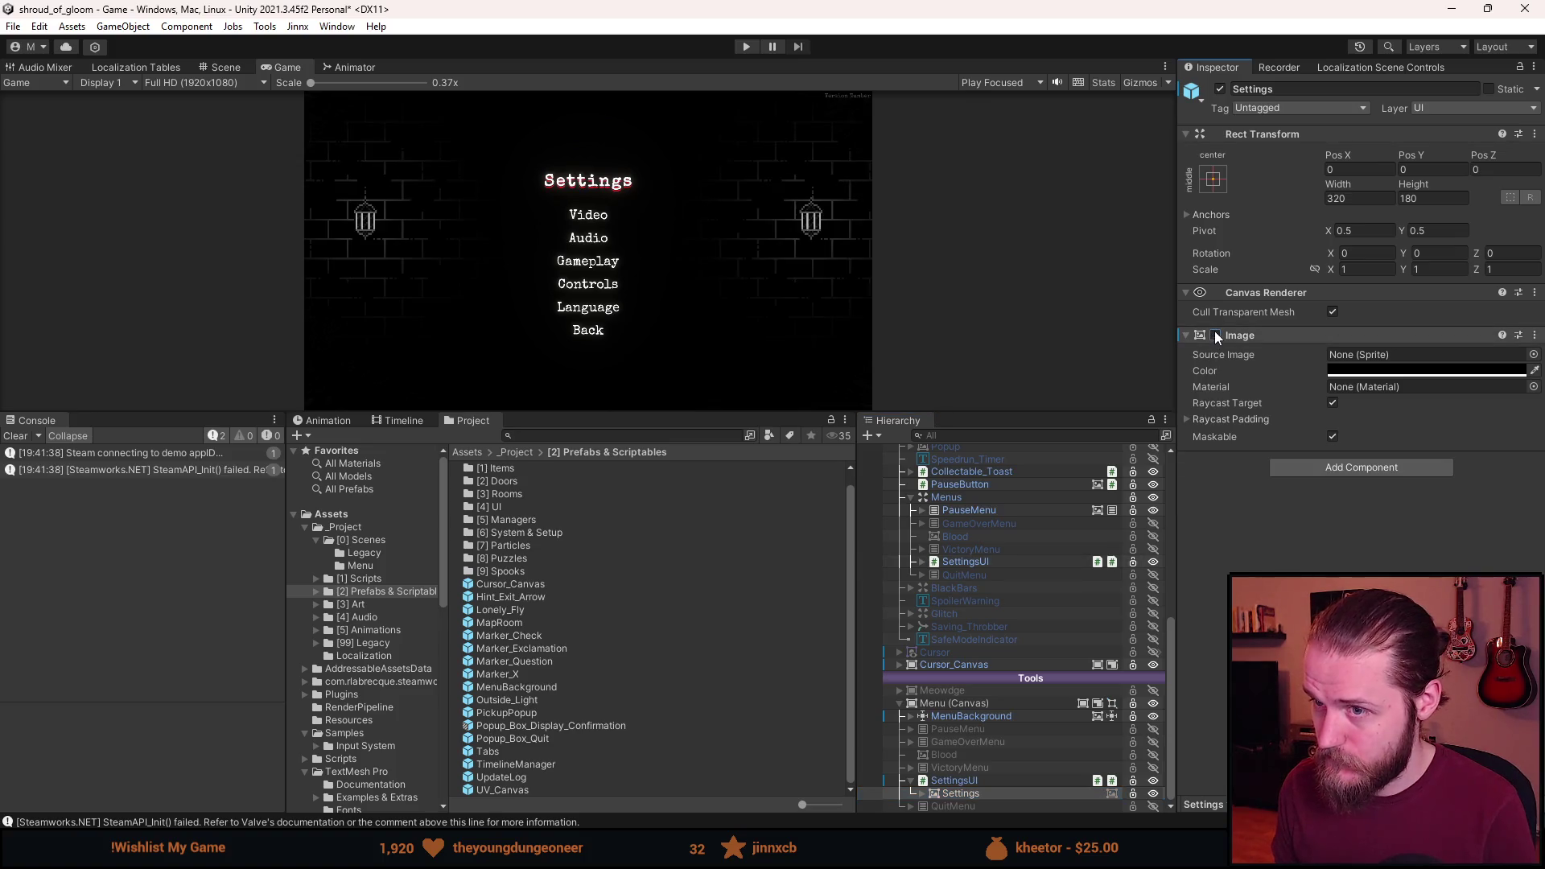
click(911, 780)
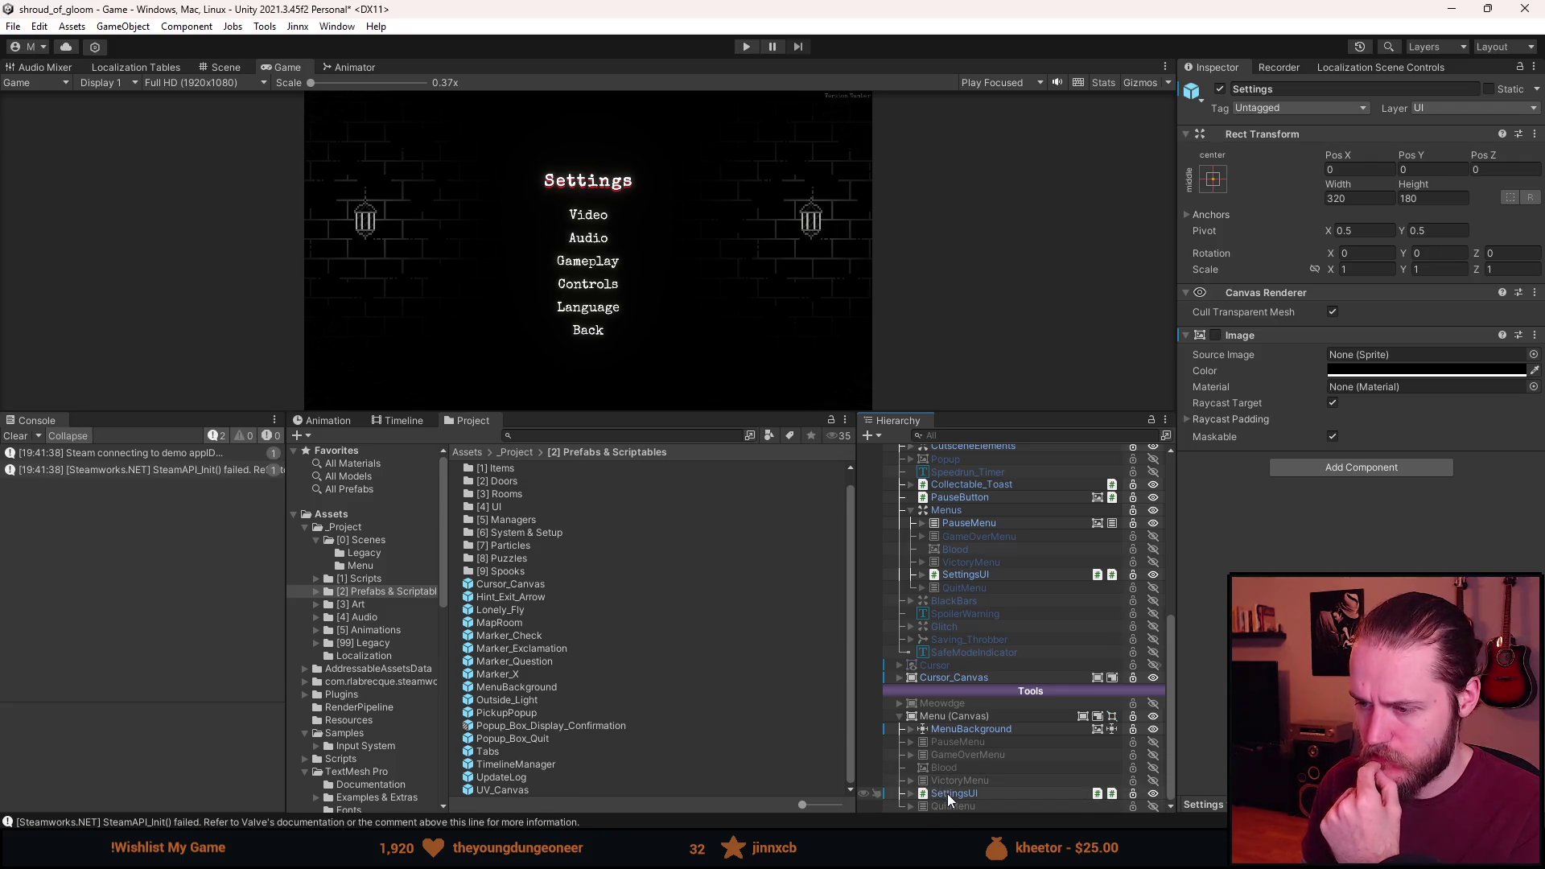
Nest MenuBackground as the first child of PauseMenu.
click(911, 741)
key(a)
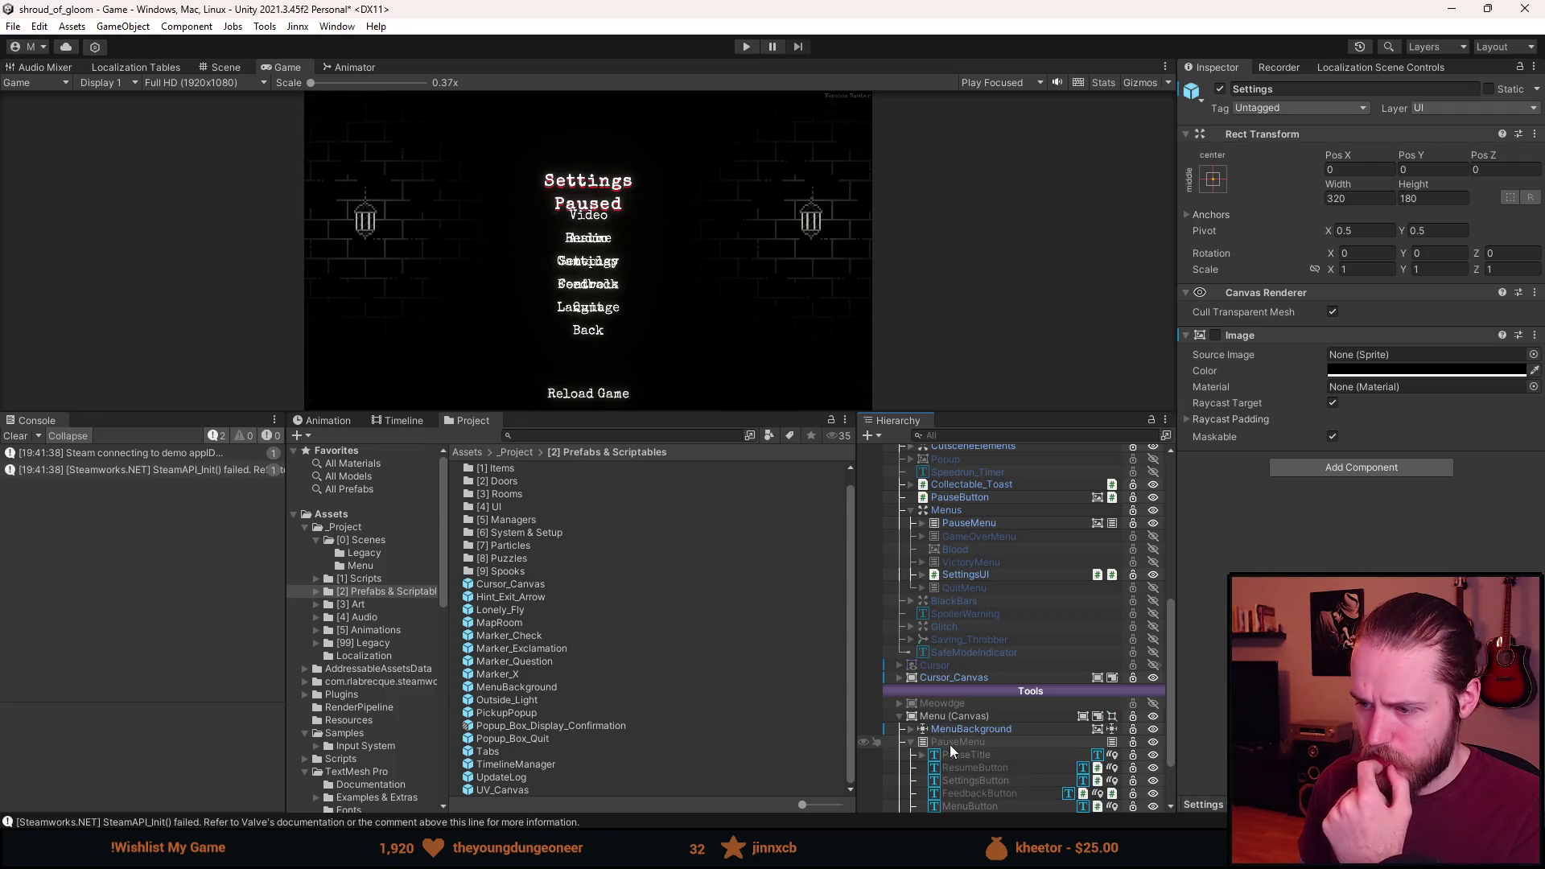
scroll(950, 745, down, 3)
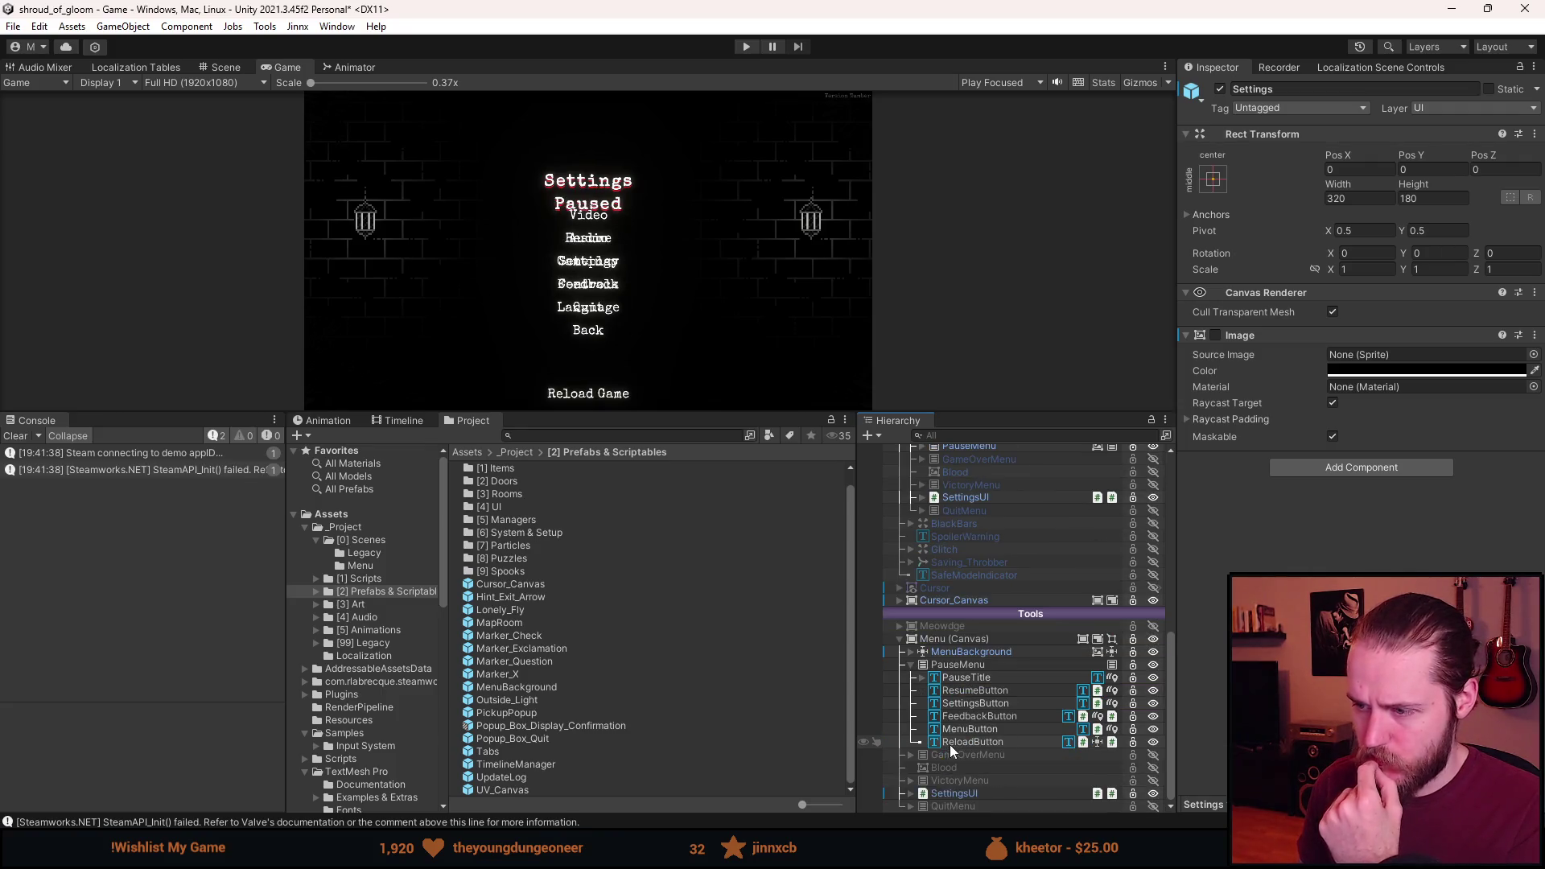
click(977, 654)
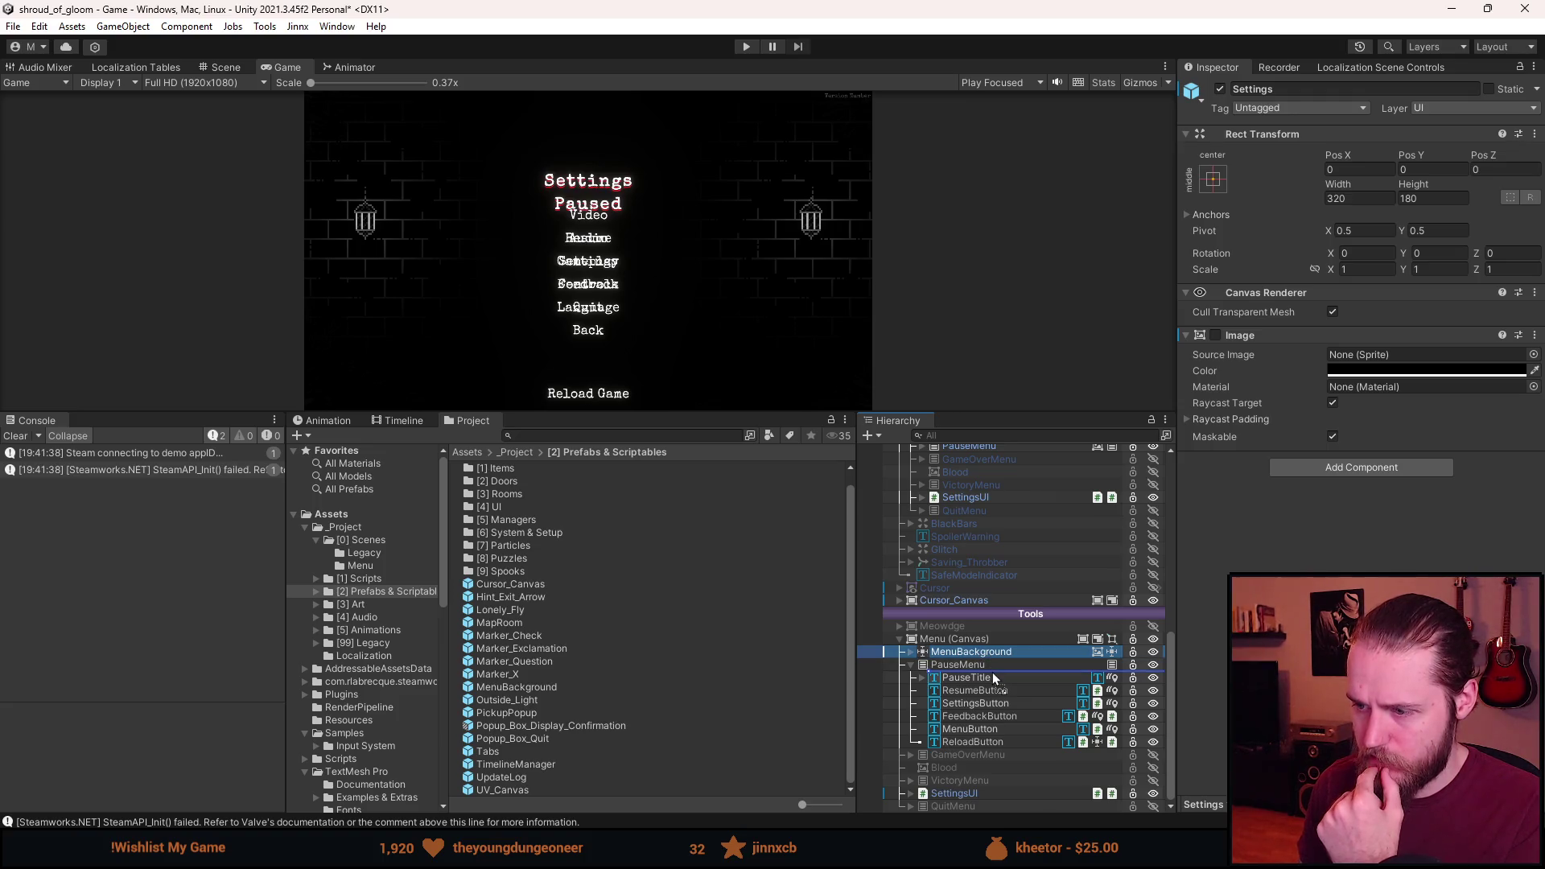
drag(992, 673, 991, 671)
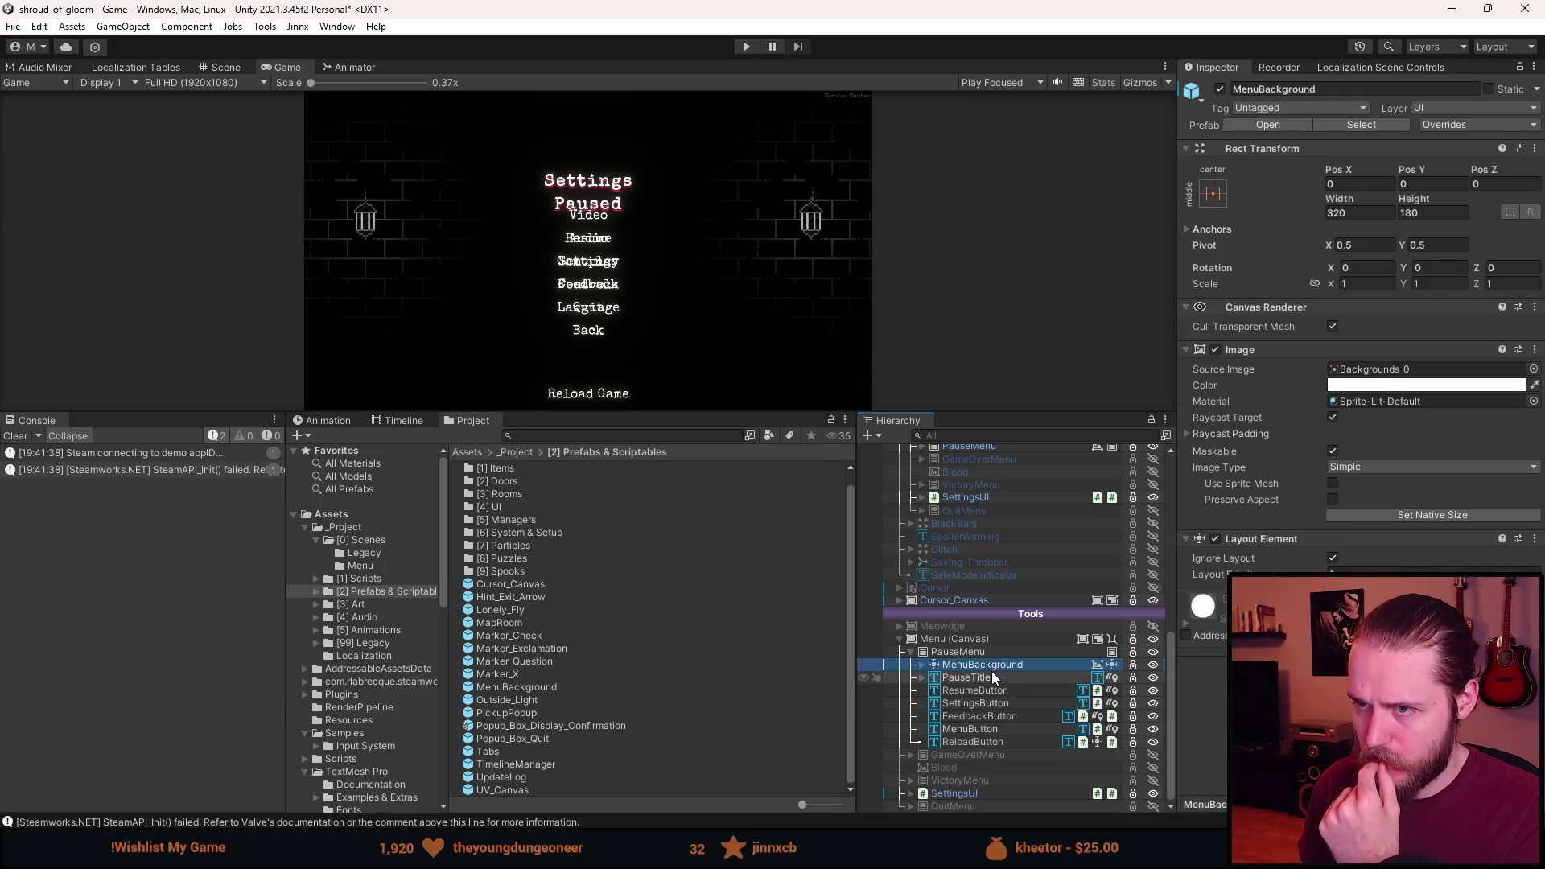
Deactivate PauseMenu so the You Died game-over screen shows.
key(a)
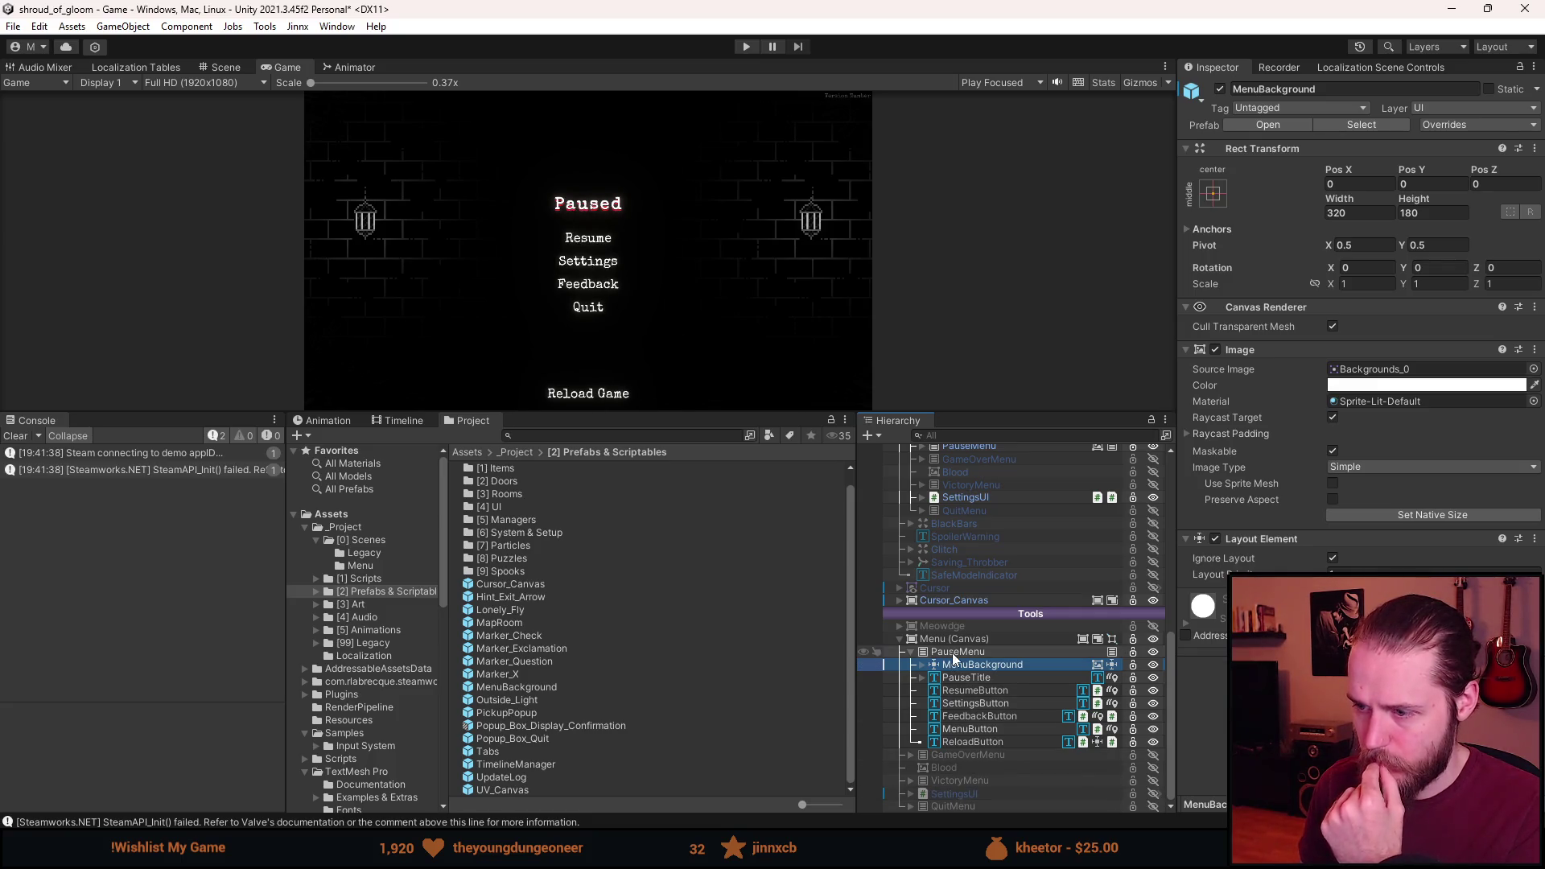
key(a)
key(alt+shift+a)
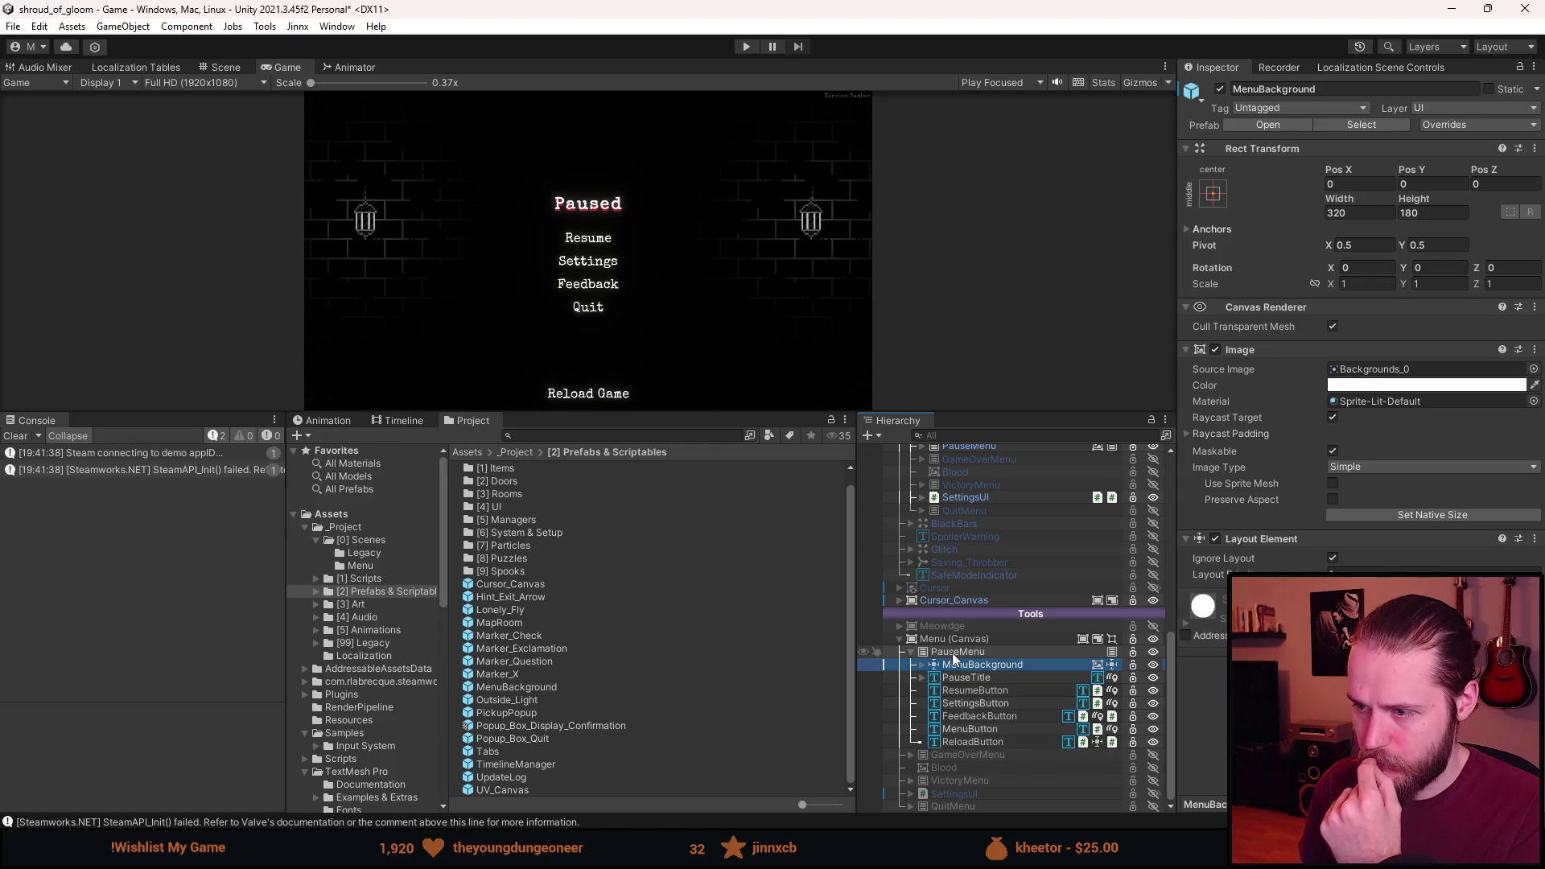
scroll(953, 649, up, 3)
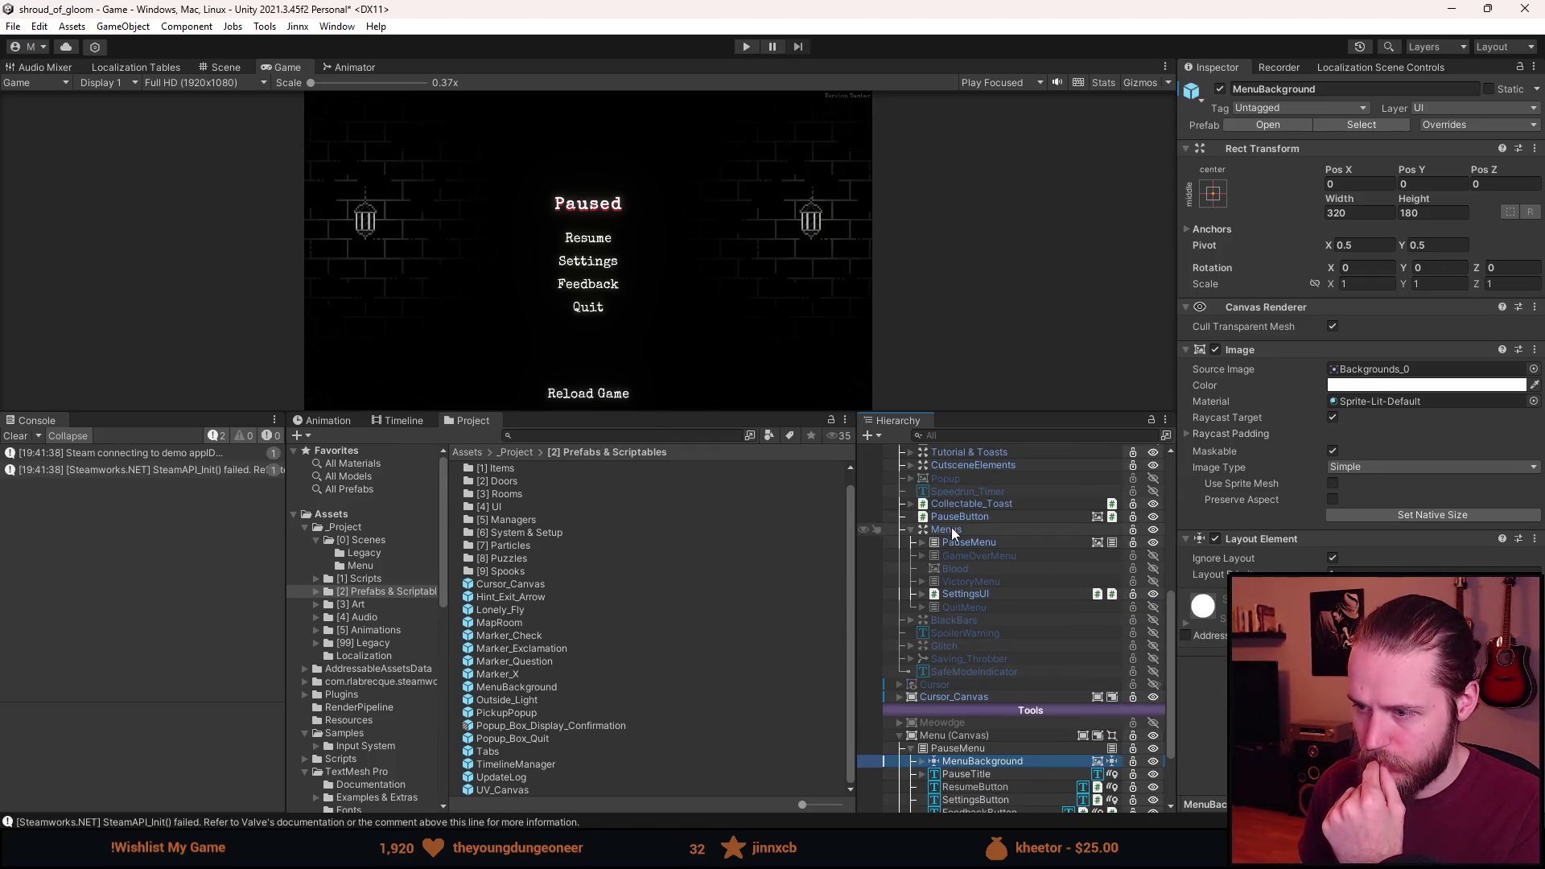
scroll(997, 697, down, 2)
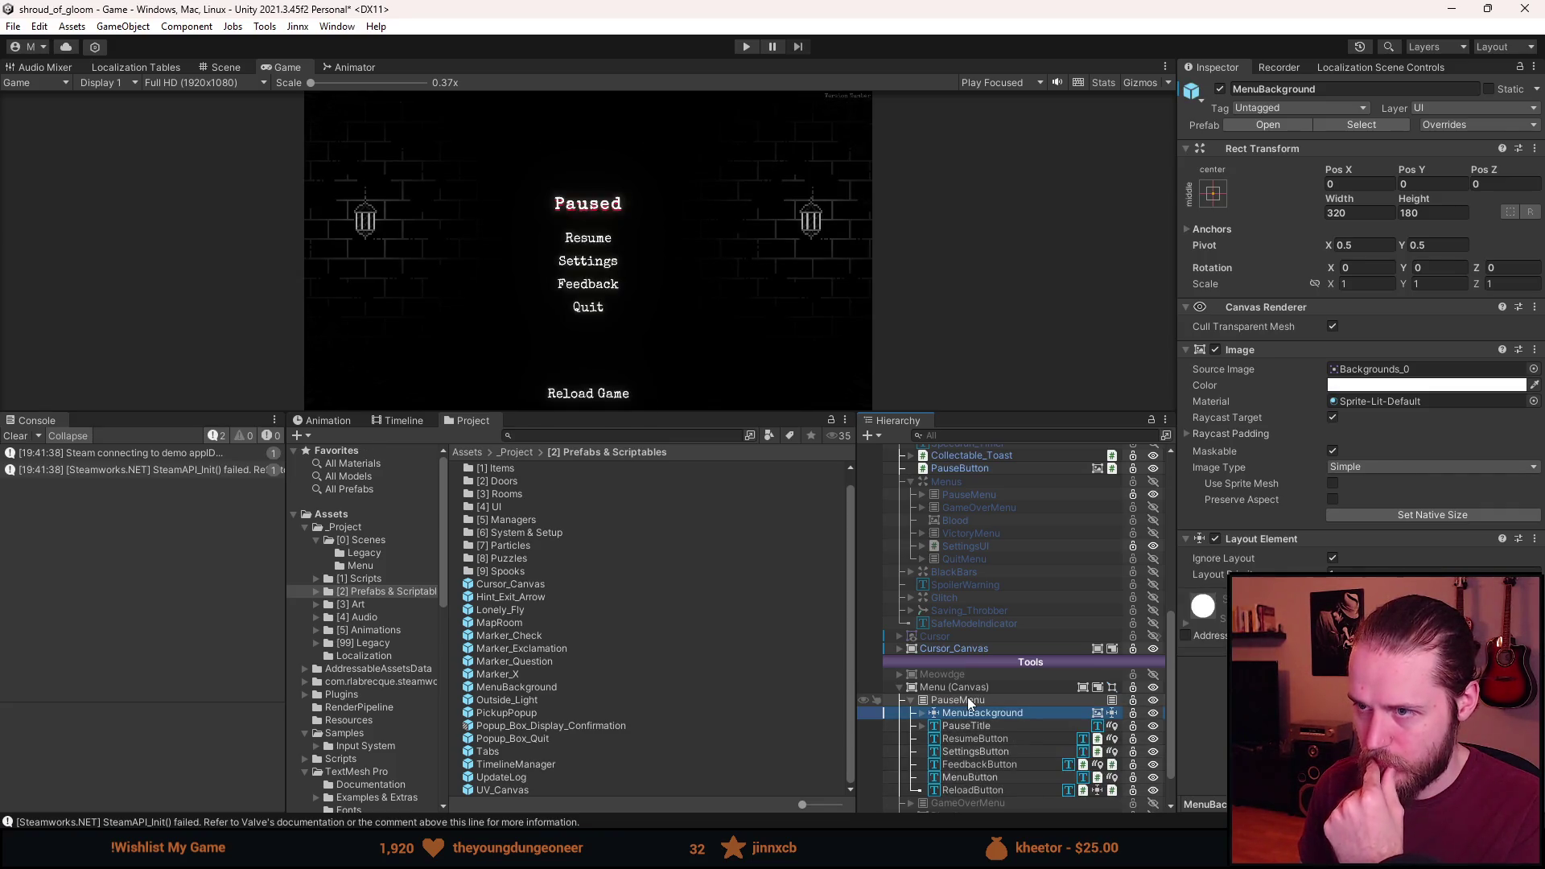
scroll(969, 702, down, 2)
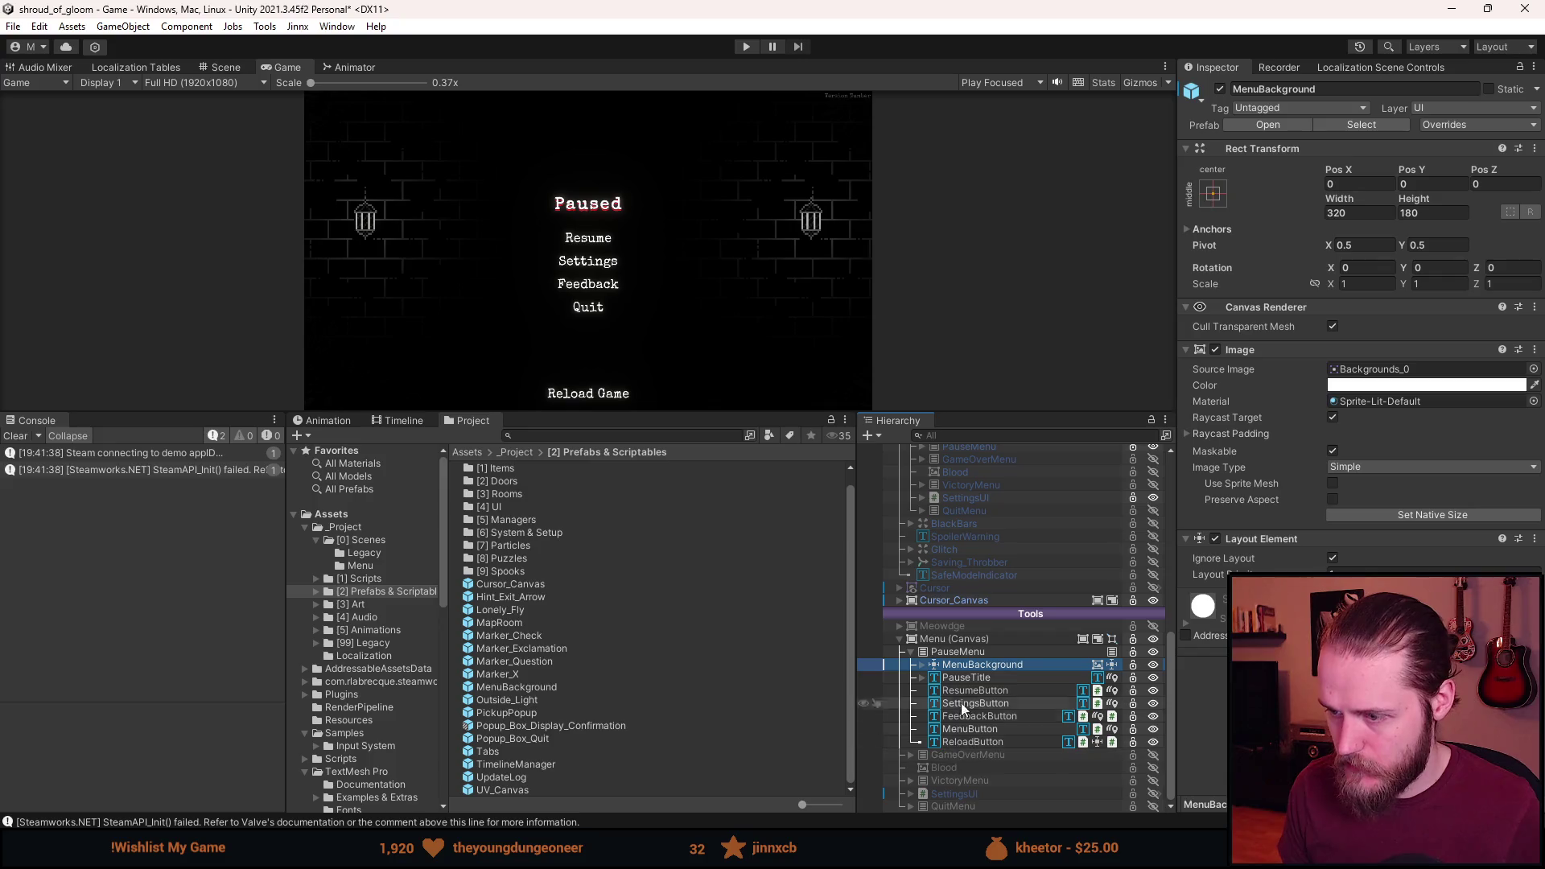
key(Escape)
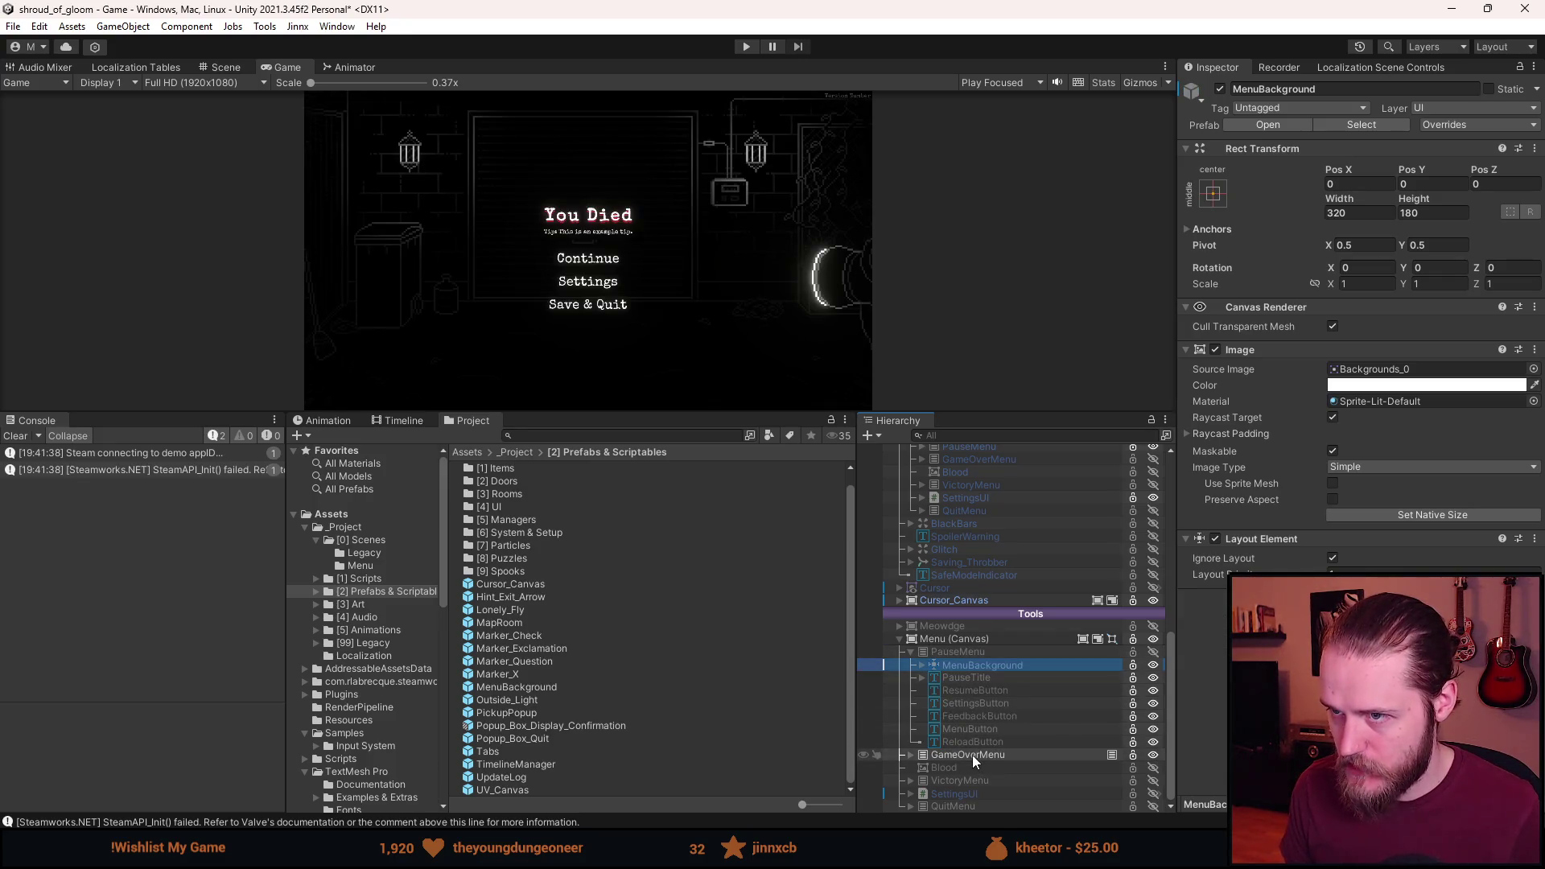
right_click(972, 754)
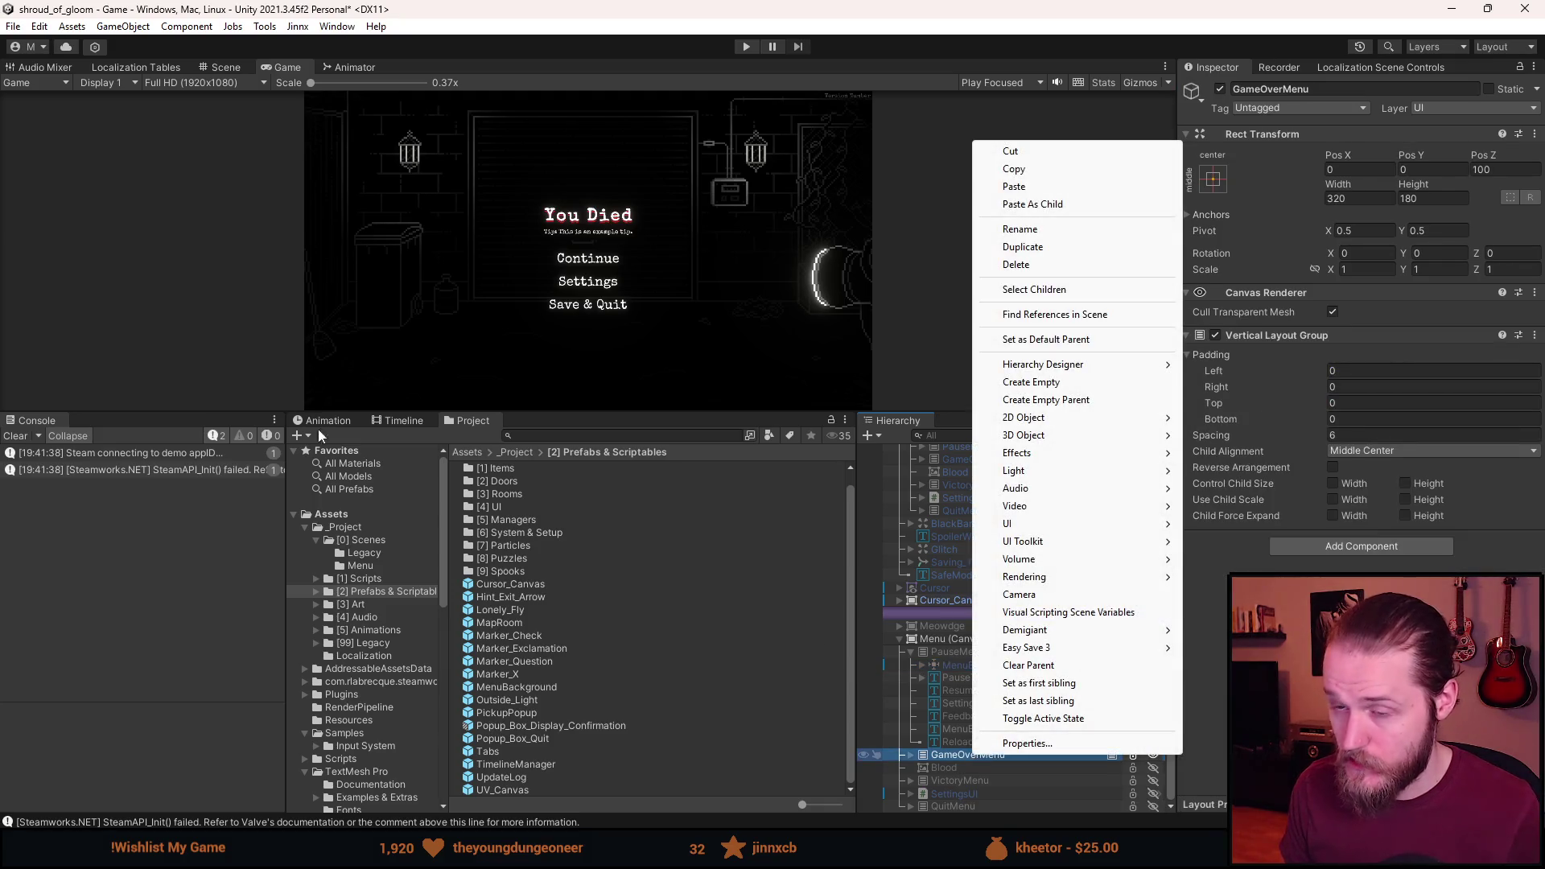
Paste MenuBackground into GameOverMenu and make it the first child.
click(563, 379)
key(shift+space)
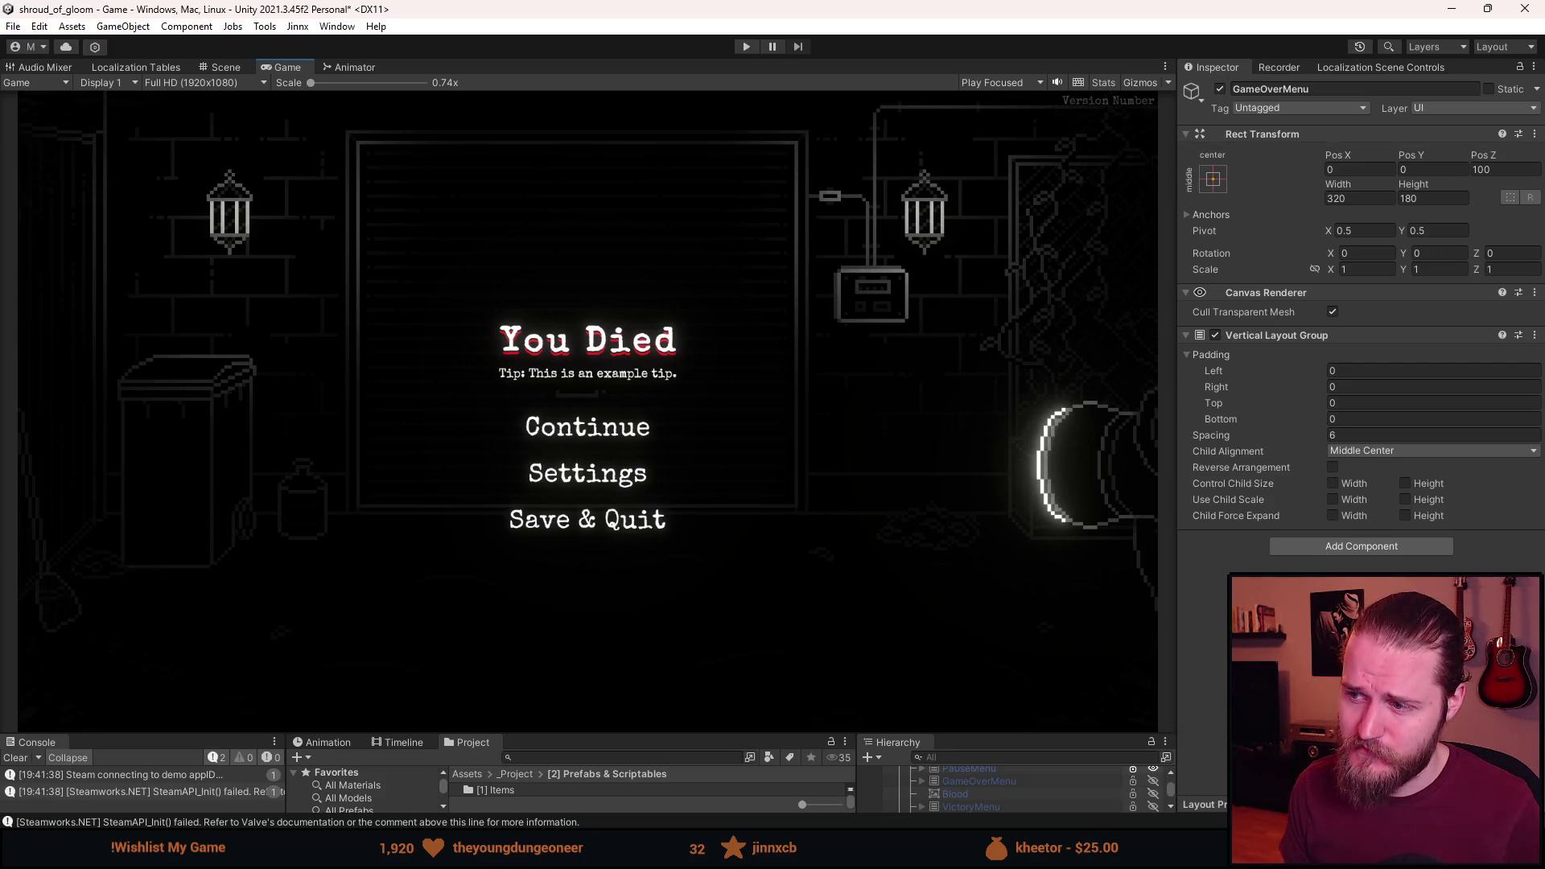
key(shift+space)
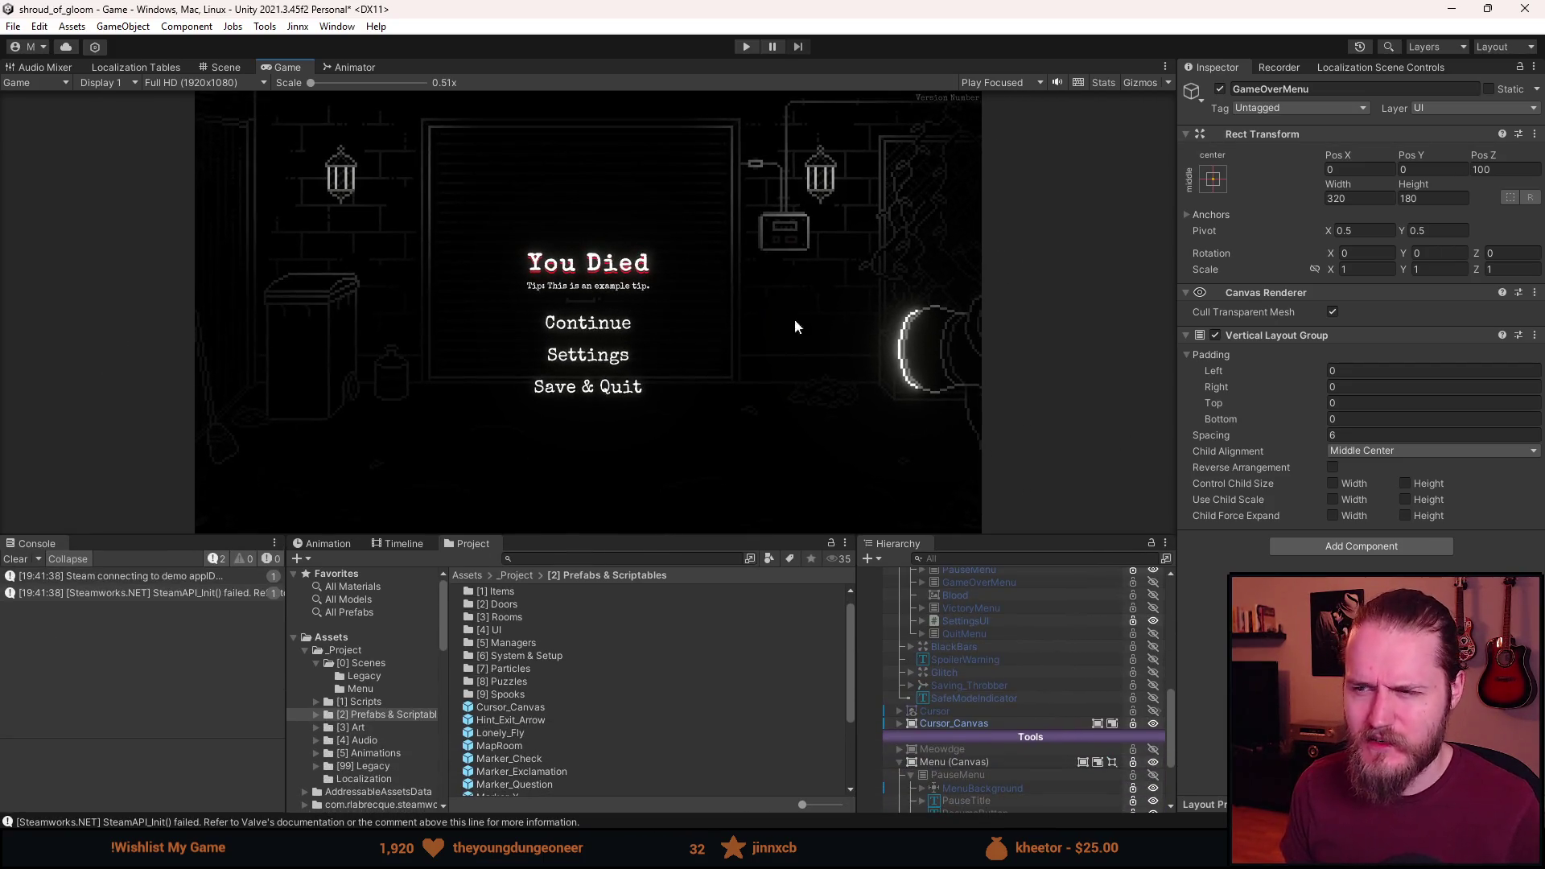
drag(689, 532, 697, 483)
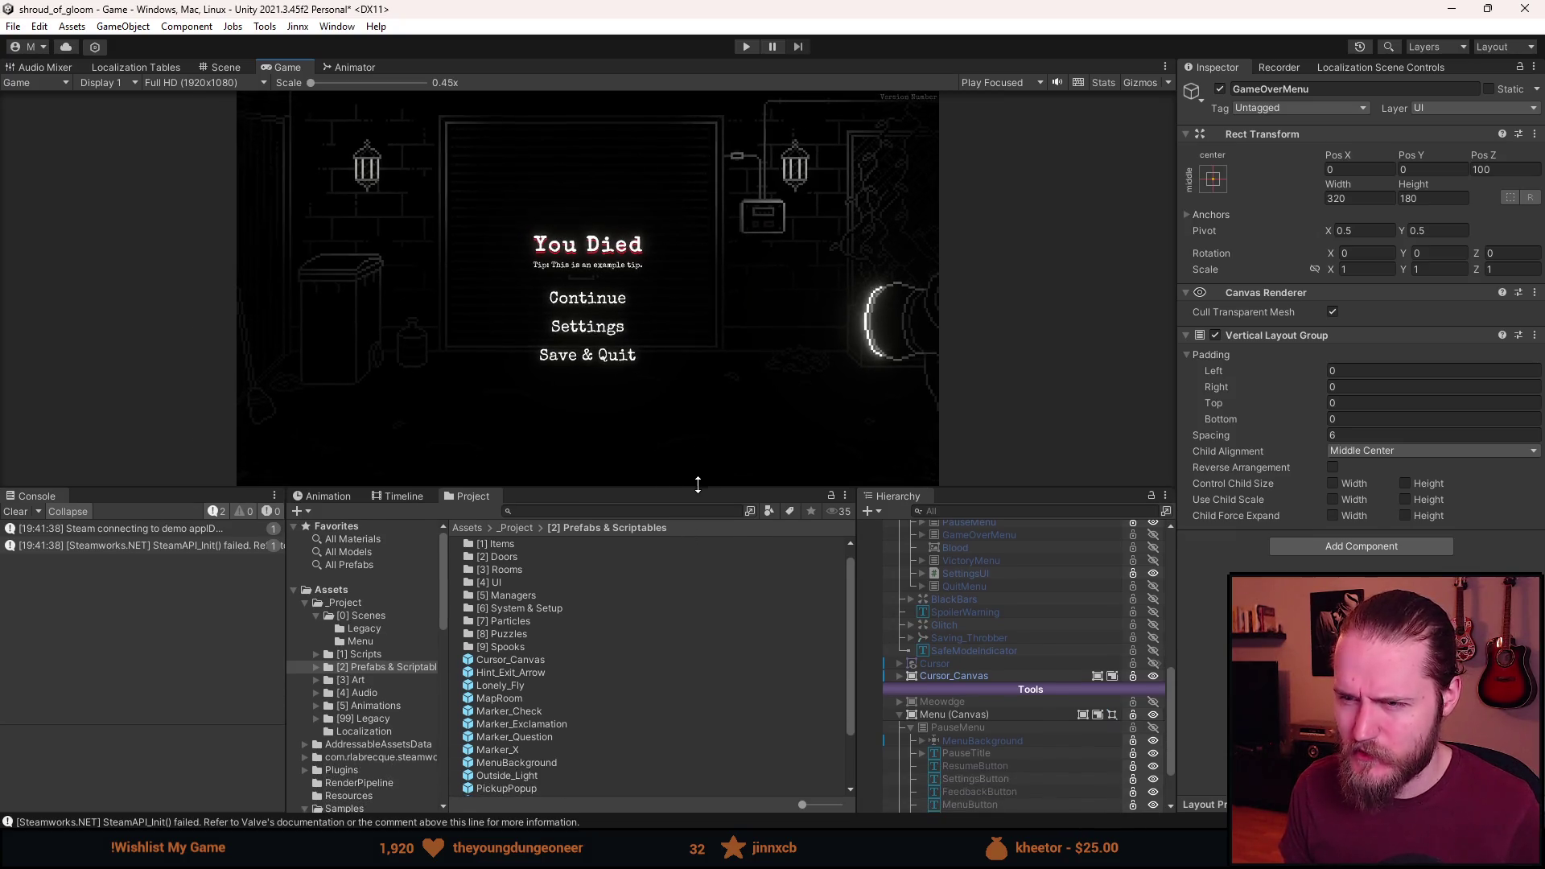
scroll(1015, 780, down, 2)
right_click(981, 754)
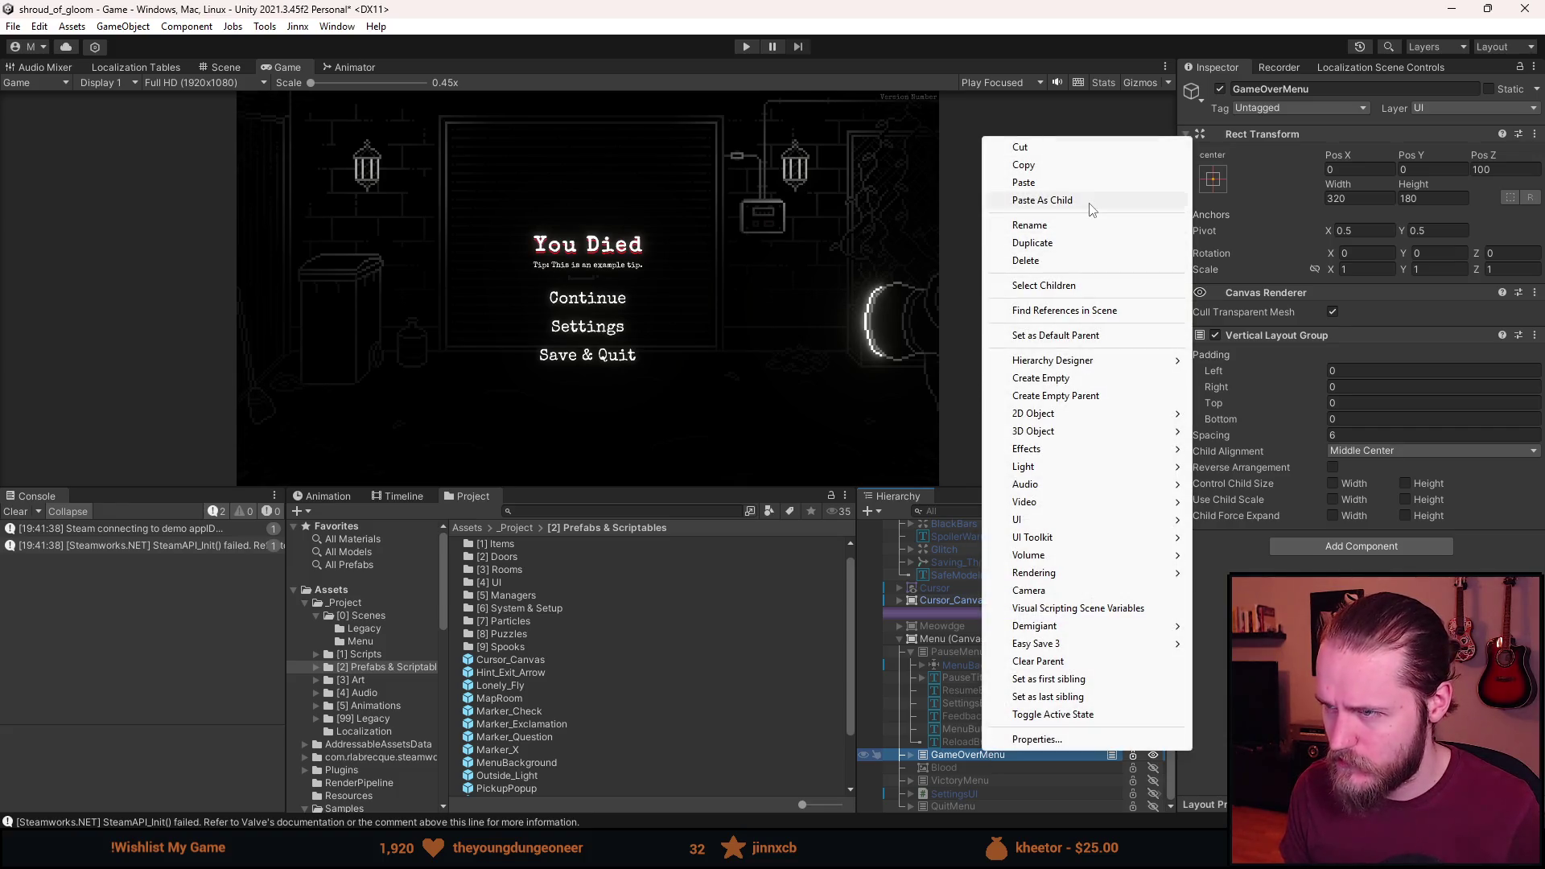
click(1091, 205)
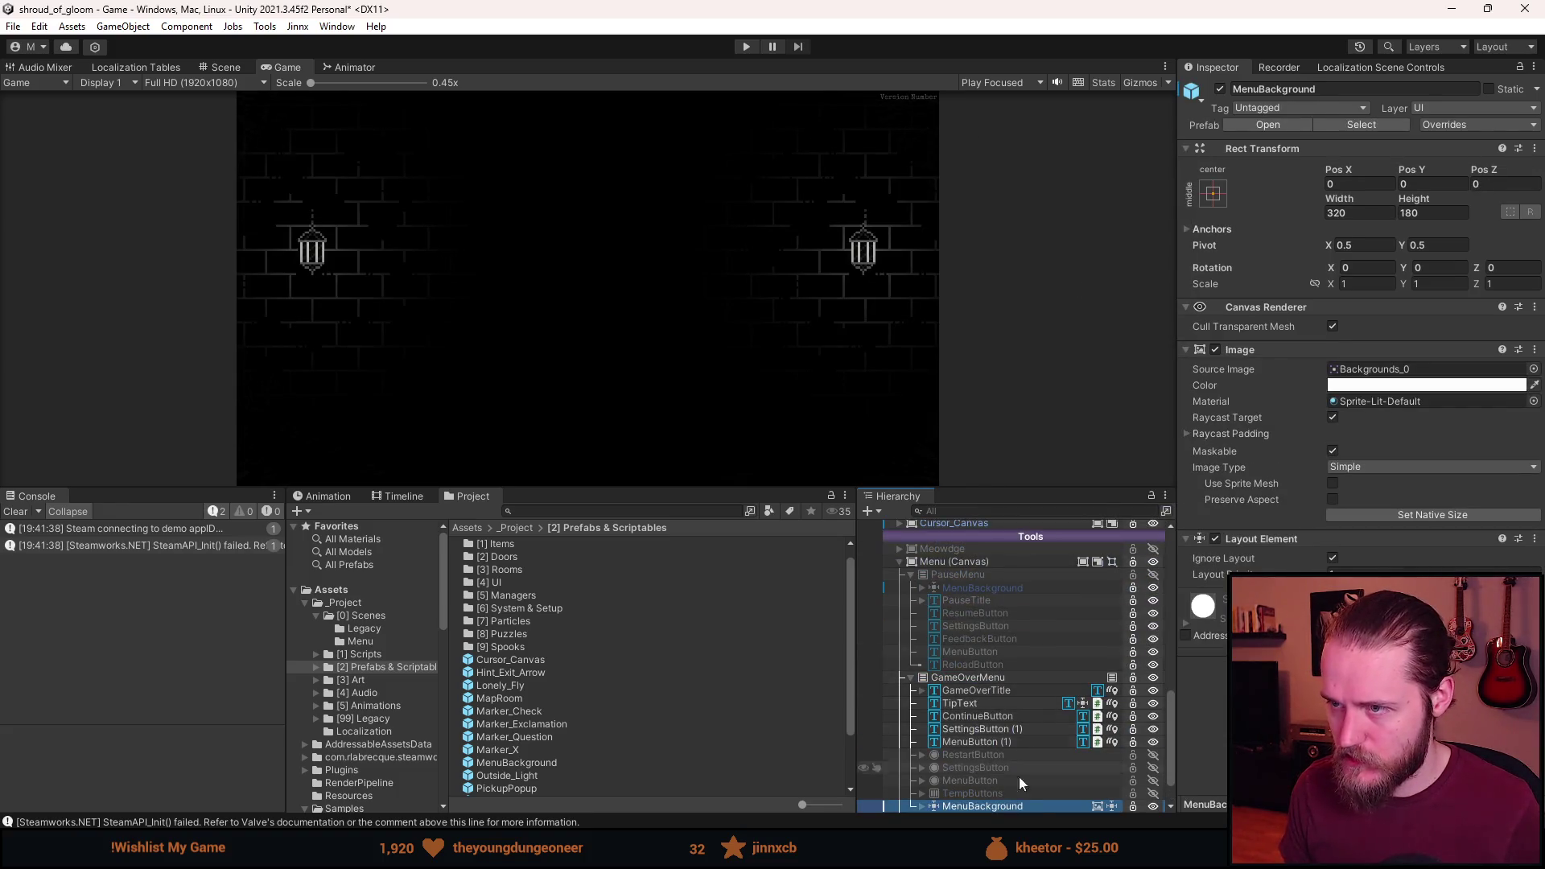
drag(1008, 808, 998, 687)
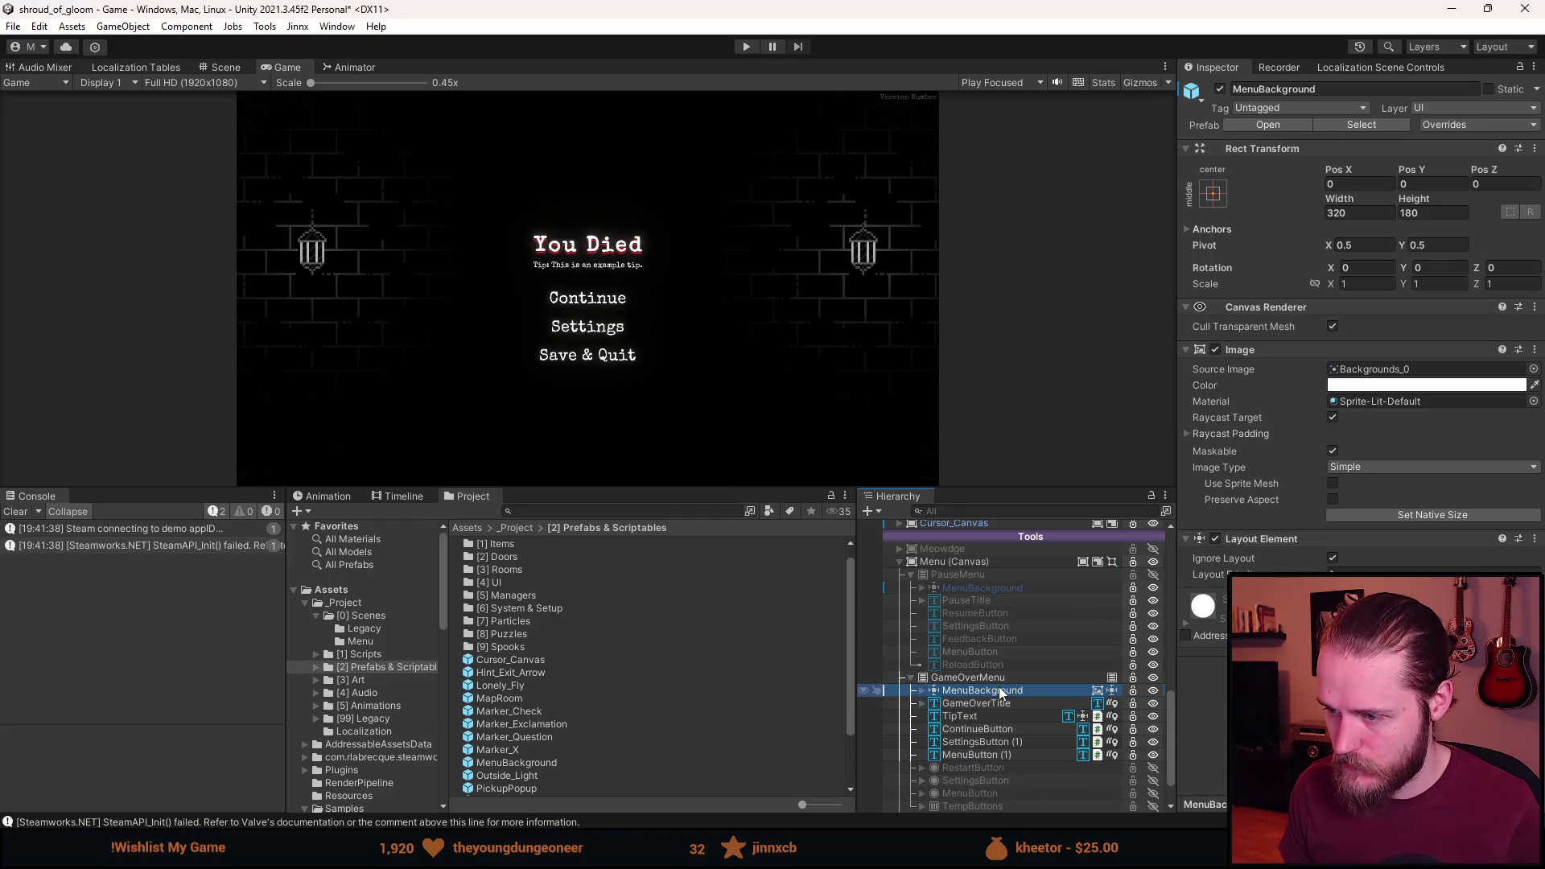
Collapse and deactivate GameOverMenu, then activate SettingsUI to show the Settings menu.
click(911, 677)
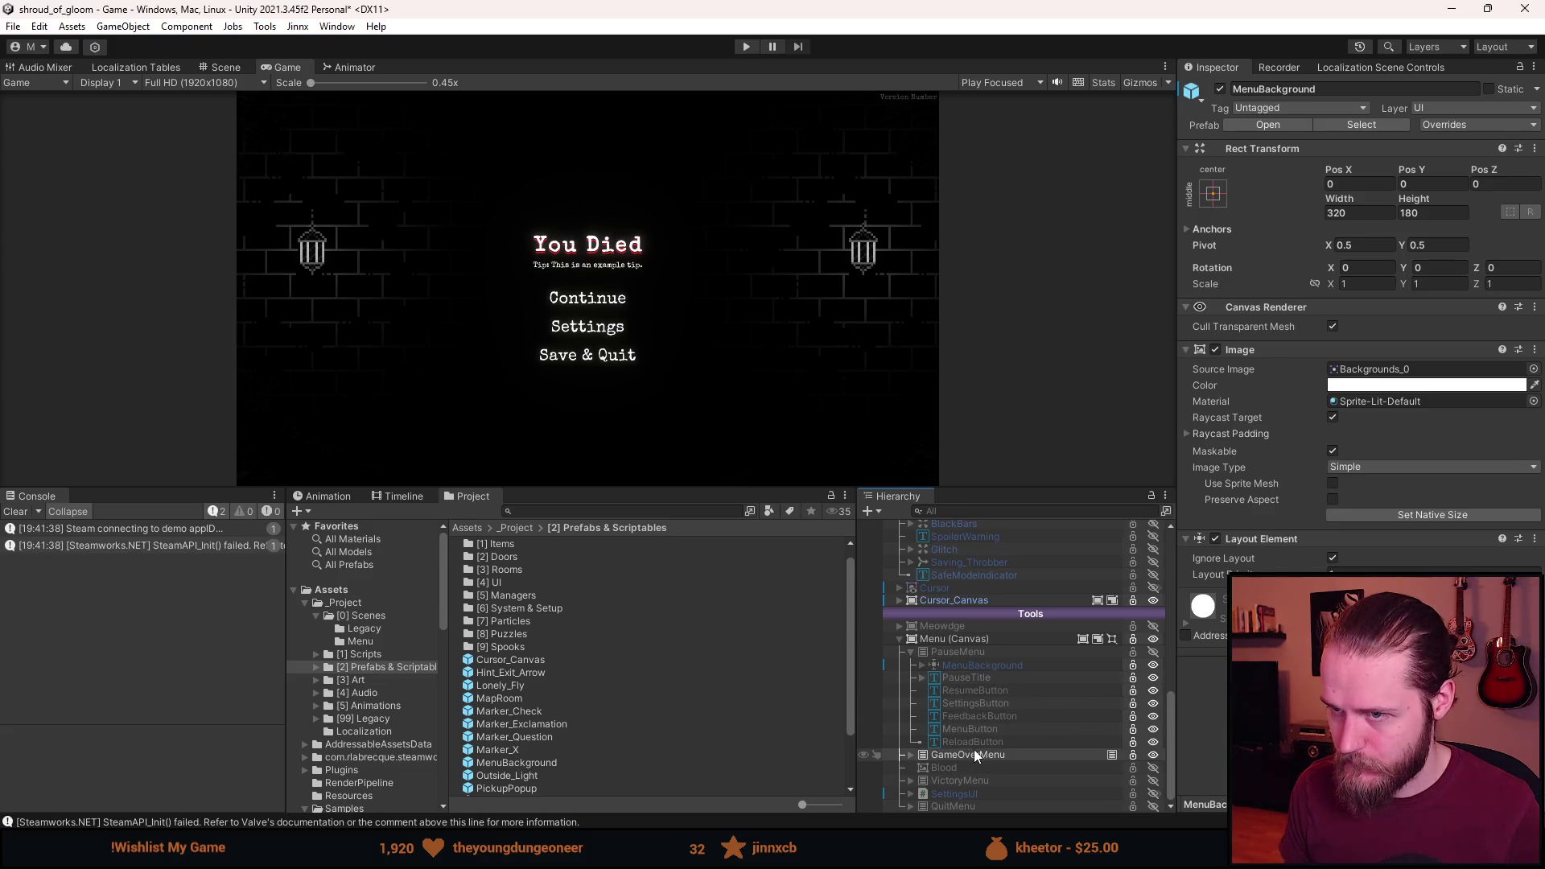
key(a)
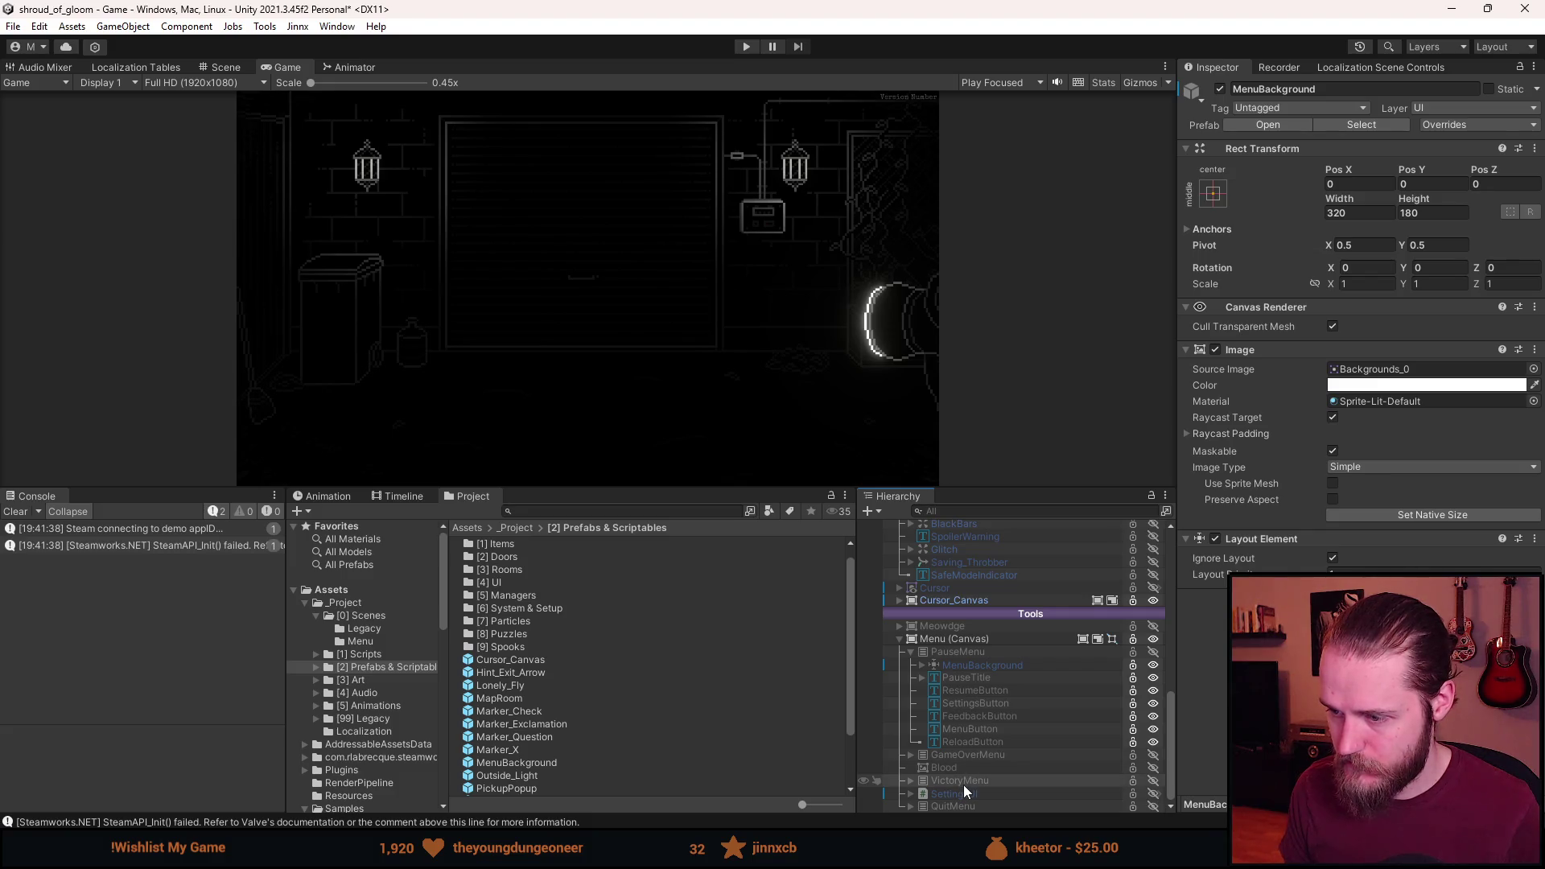
key(a)
key(a)
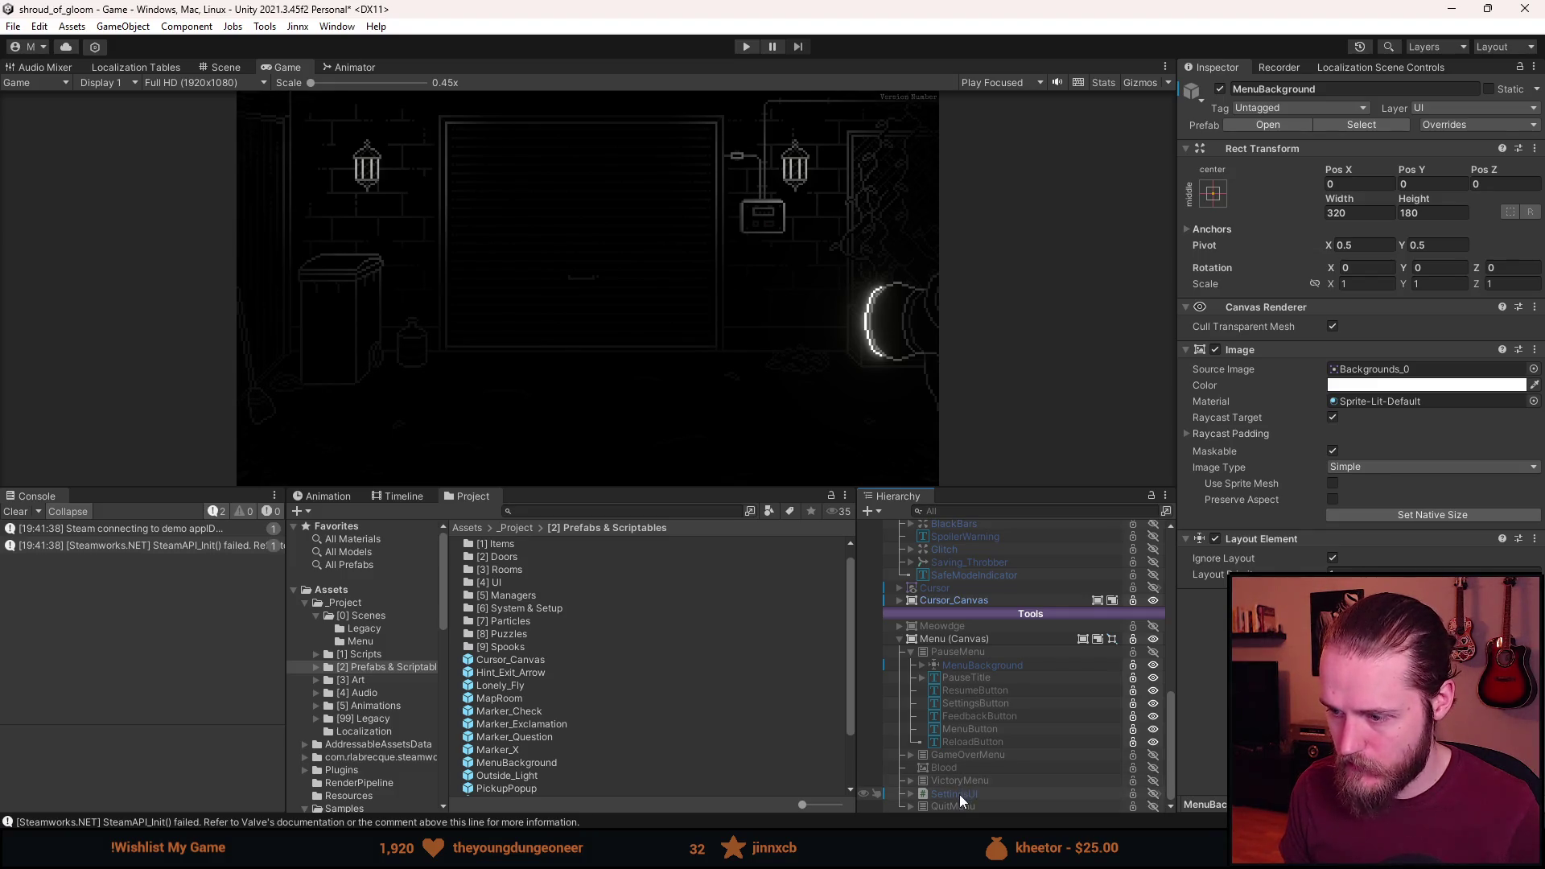
click(960, 794)
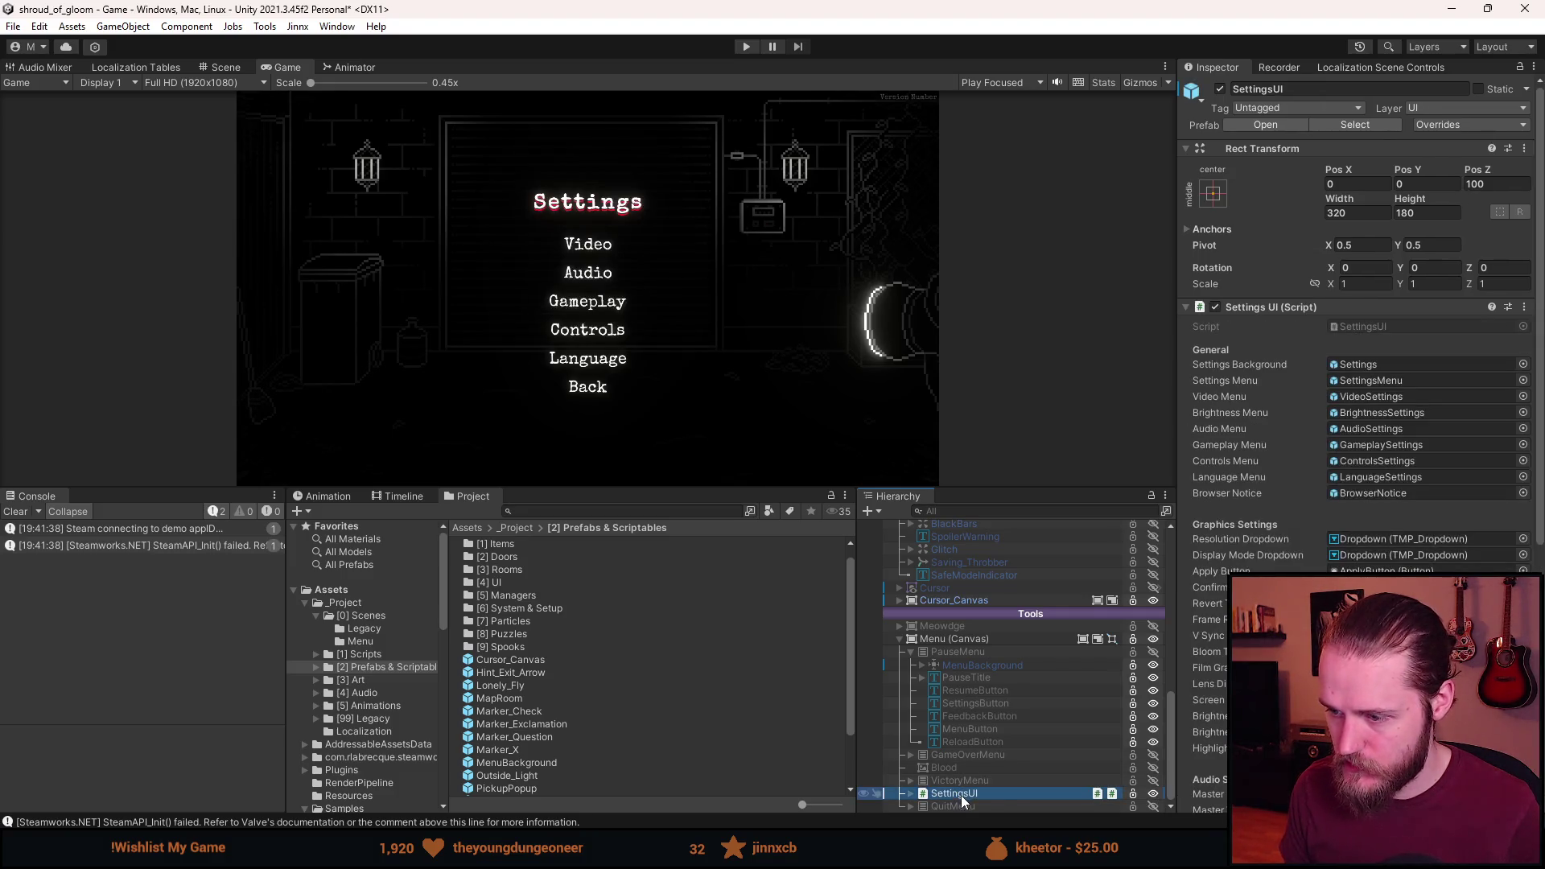
Open the SettingsUI prefab and activate its Settings background object.
click(1167, 794)
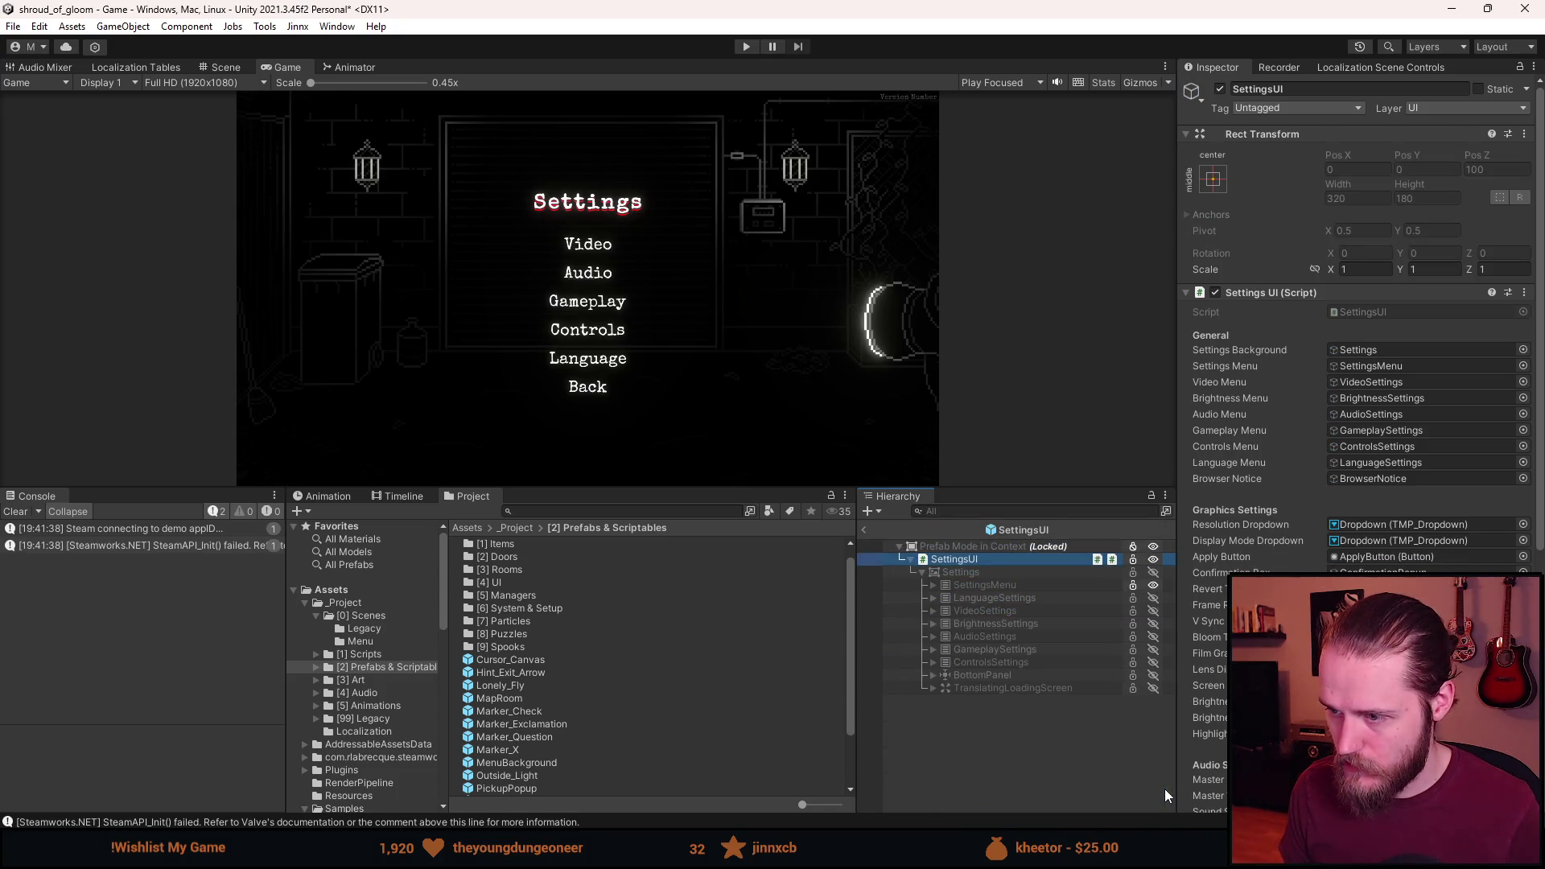
click(992, 576)
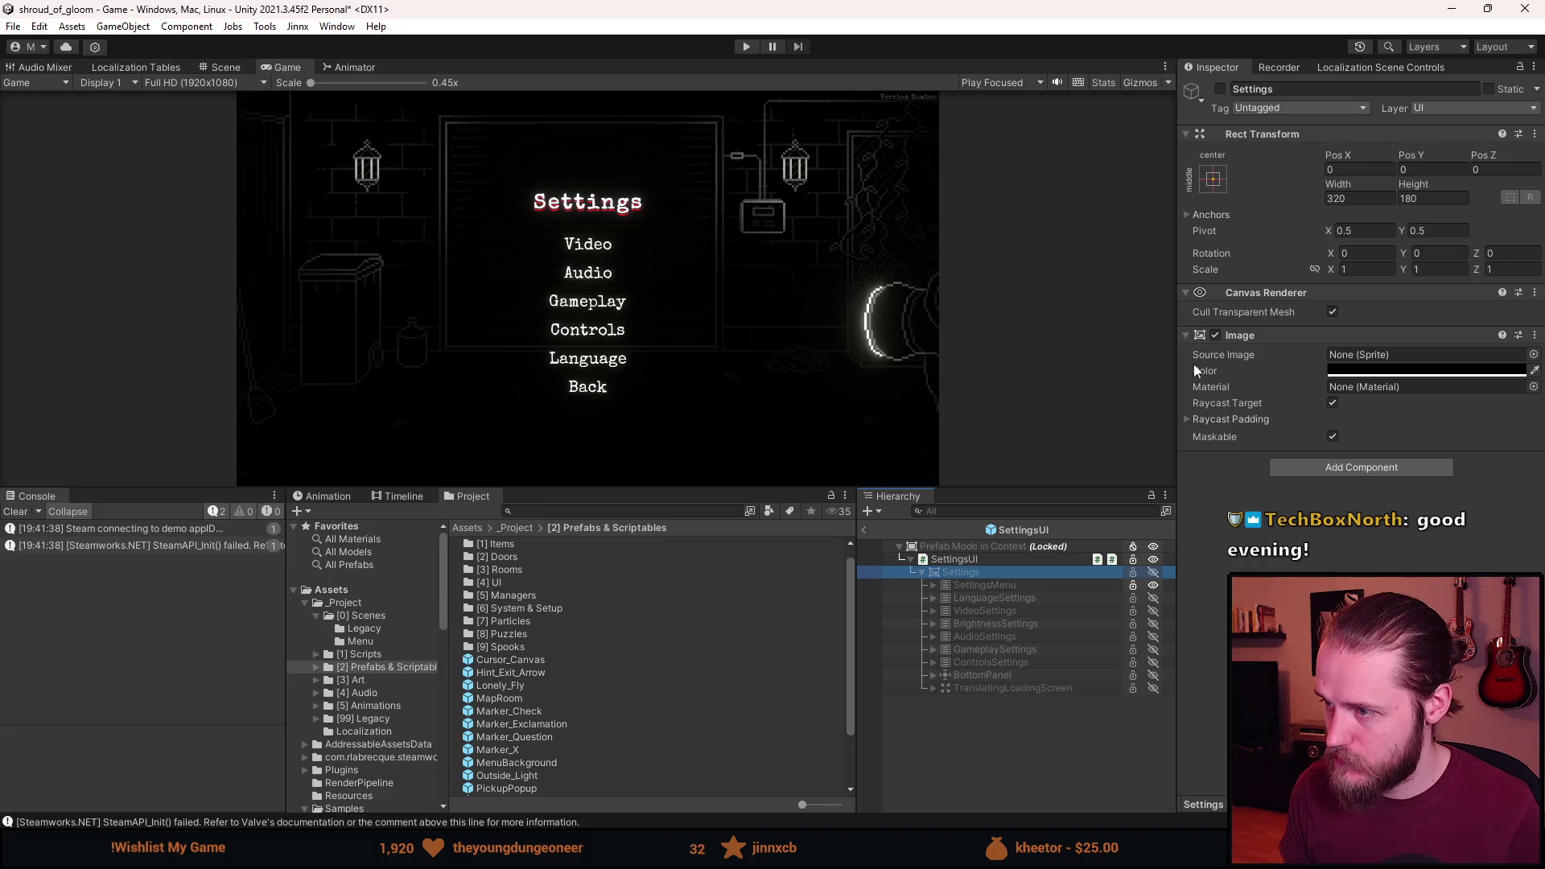
key(alt+shift+a)
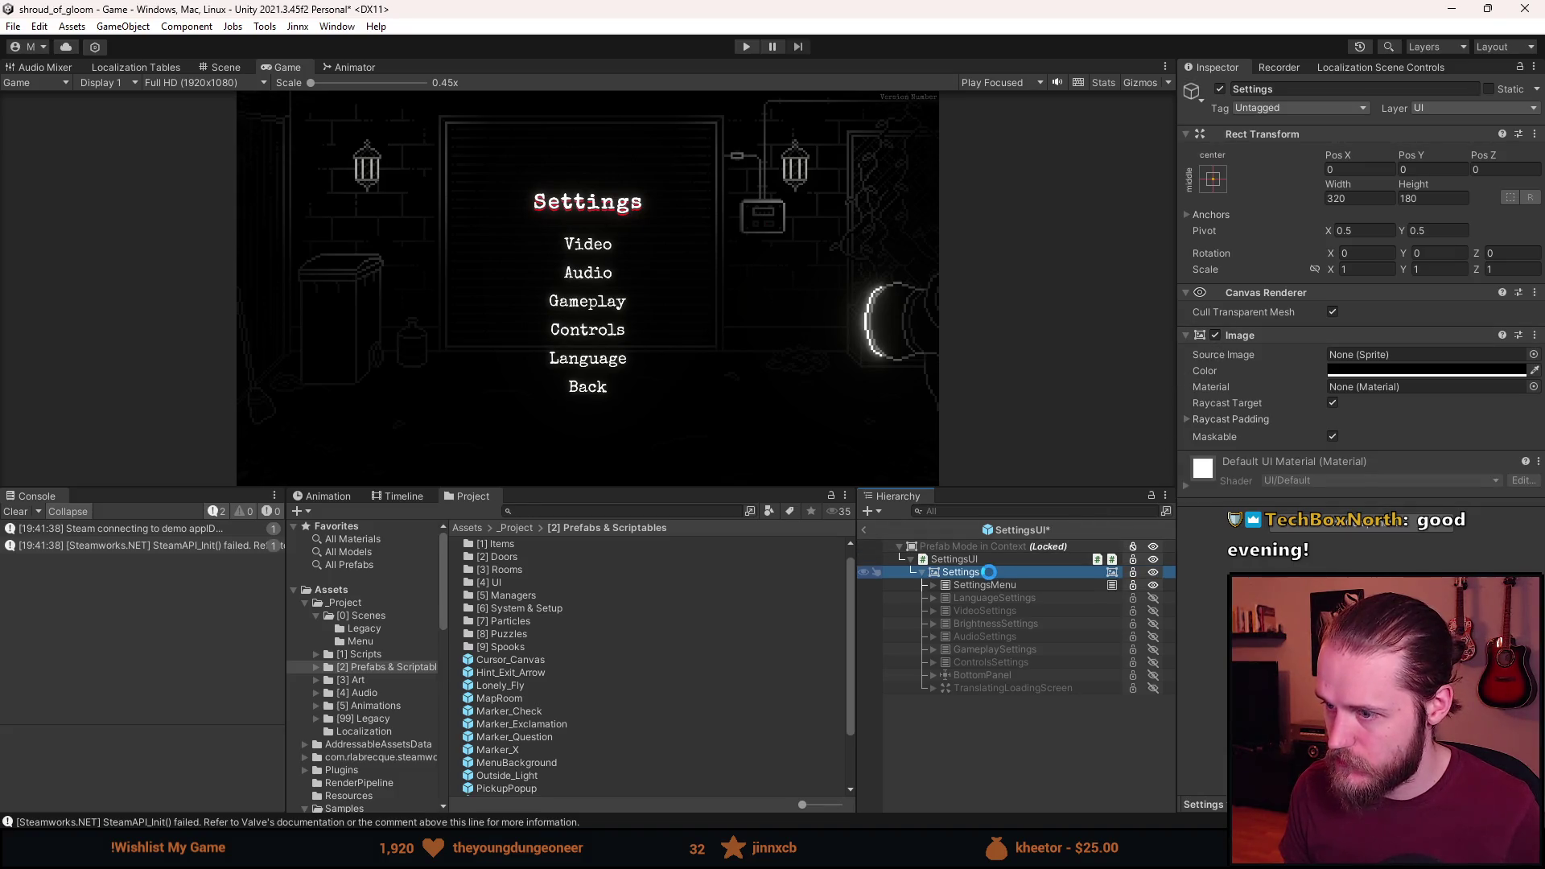
click(1416, 370)
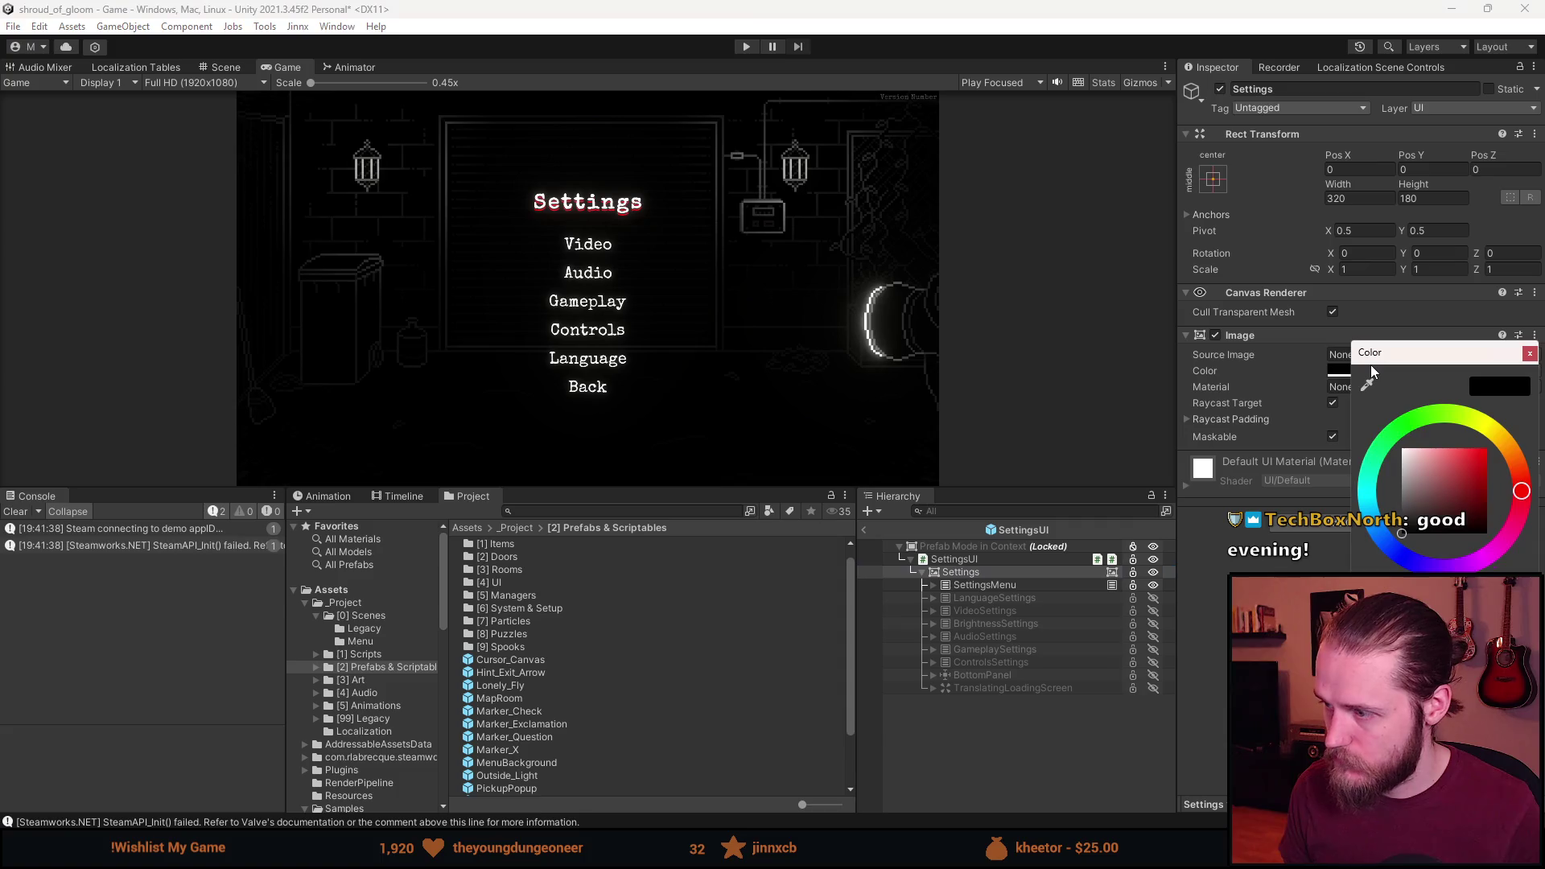
click(1529, 354)
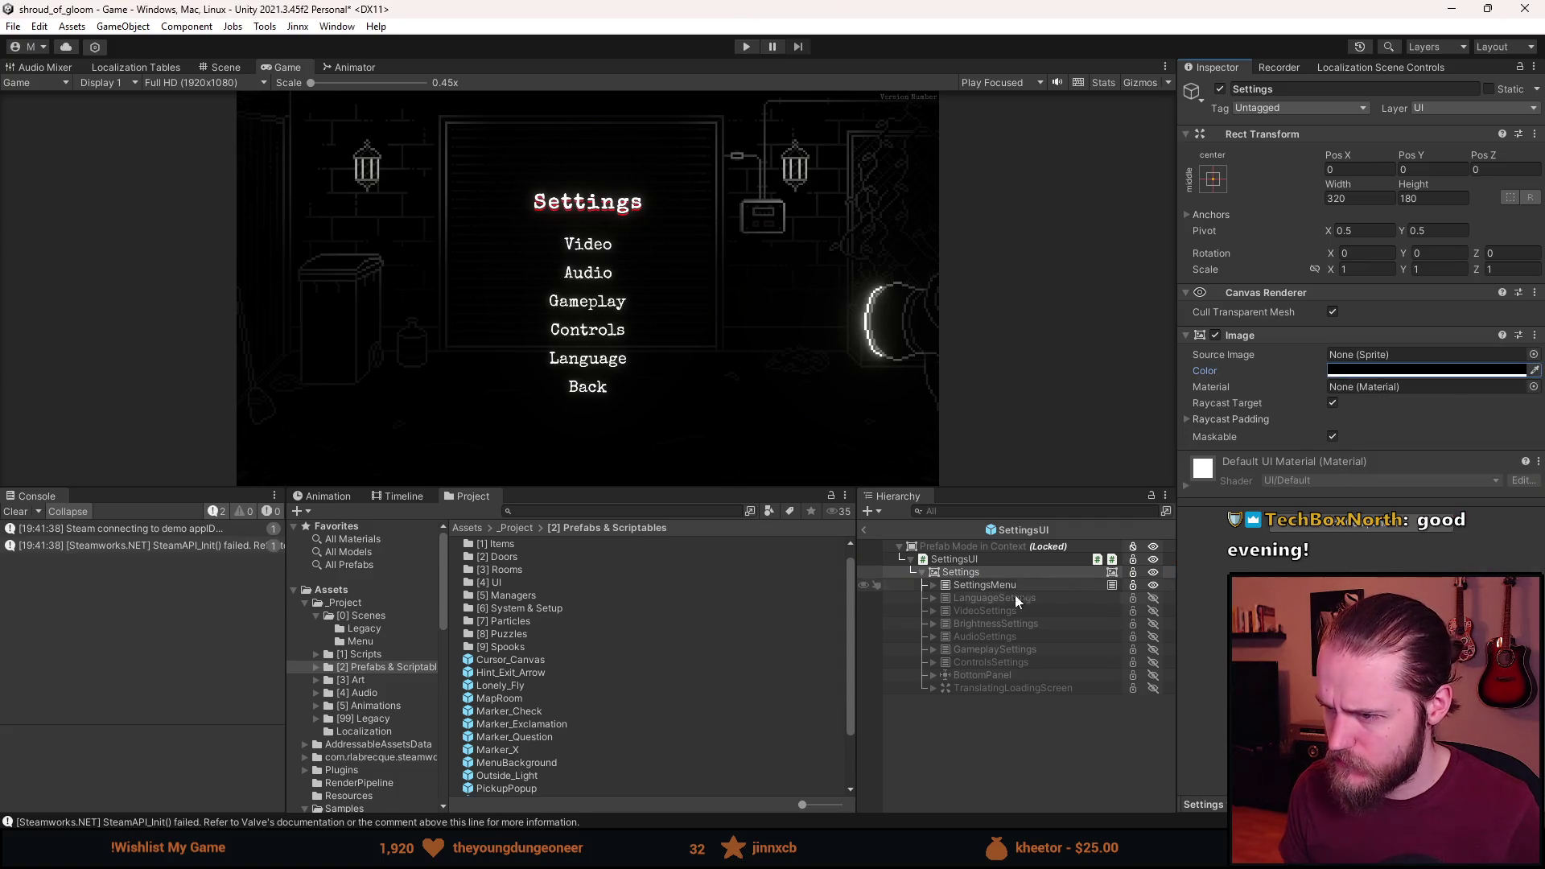
Test toggling the Settings Image while comparing the Scene and Game views.
click(994, 582)
click(993, 572)
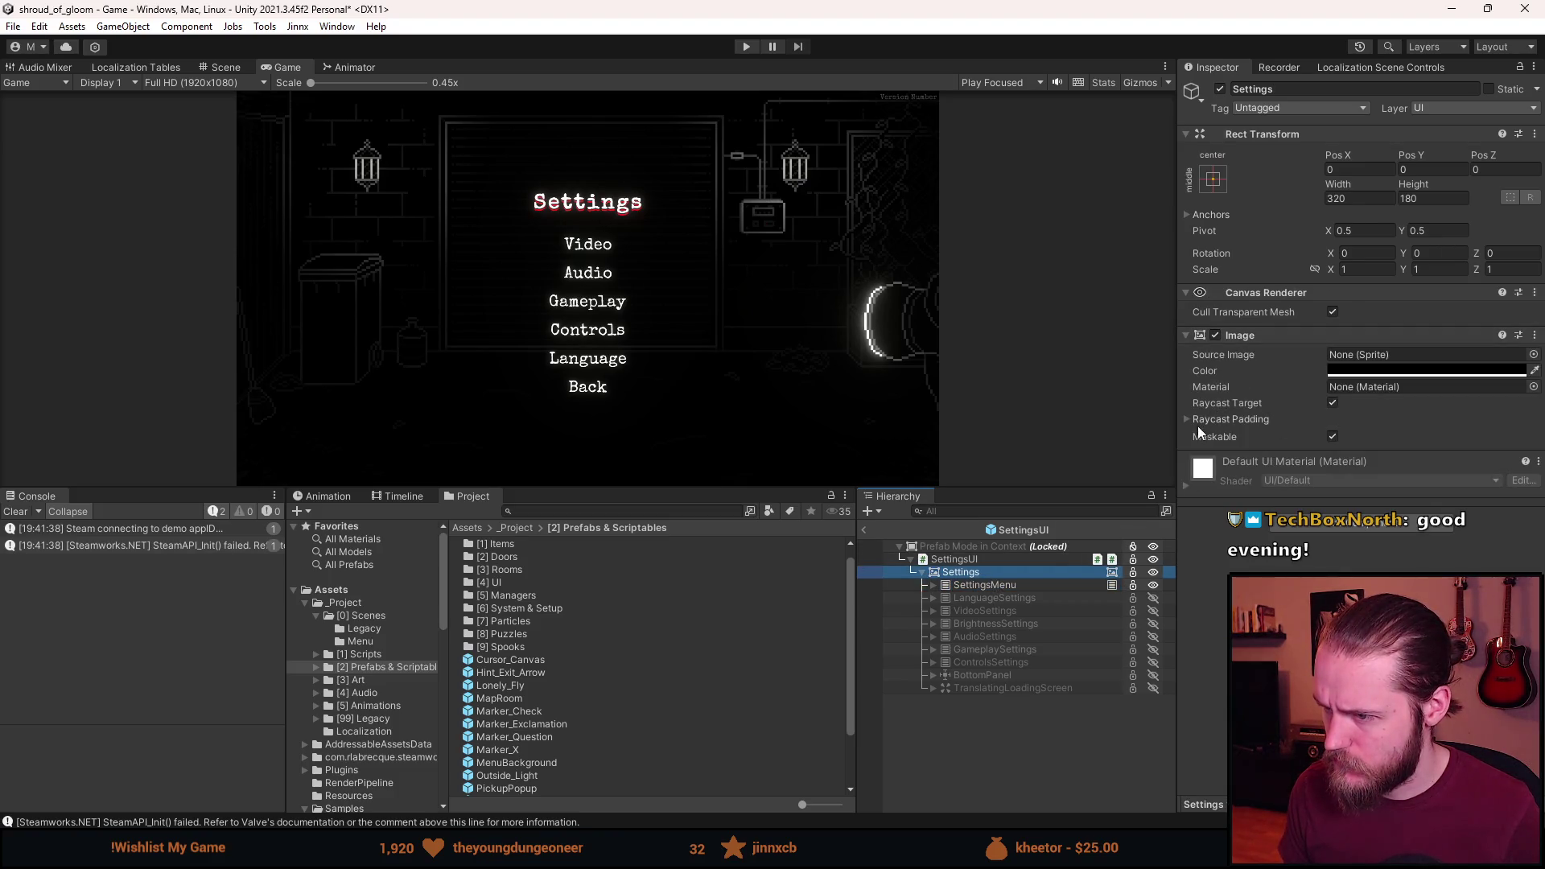
click(998, 562)
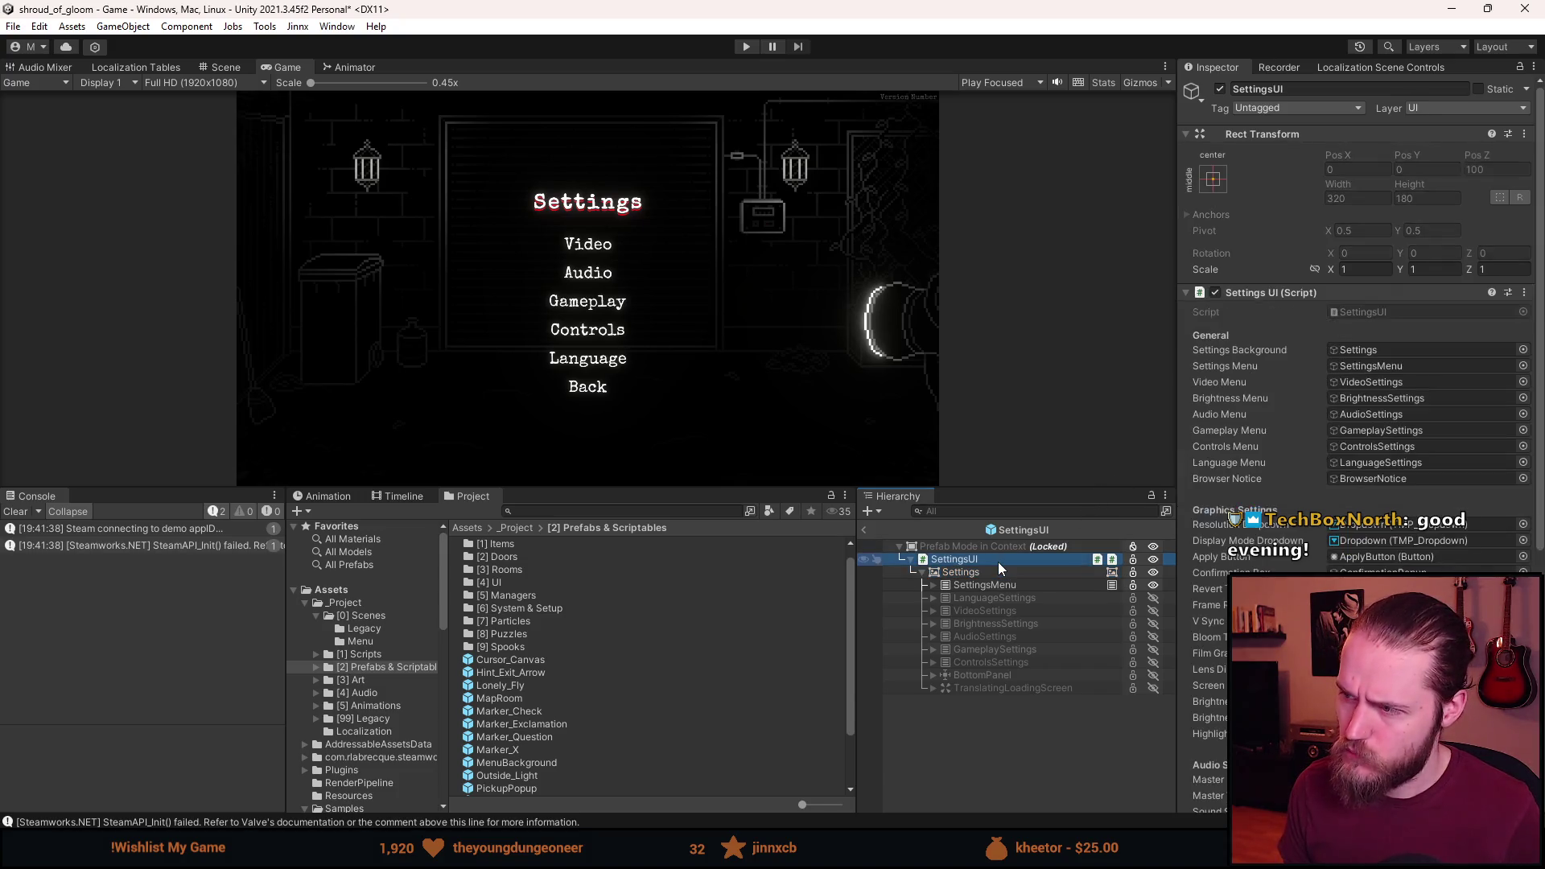
click(993, 572)
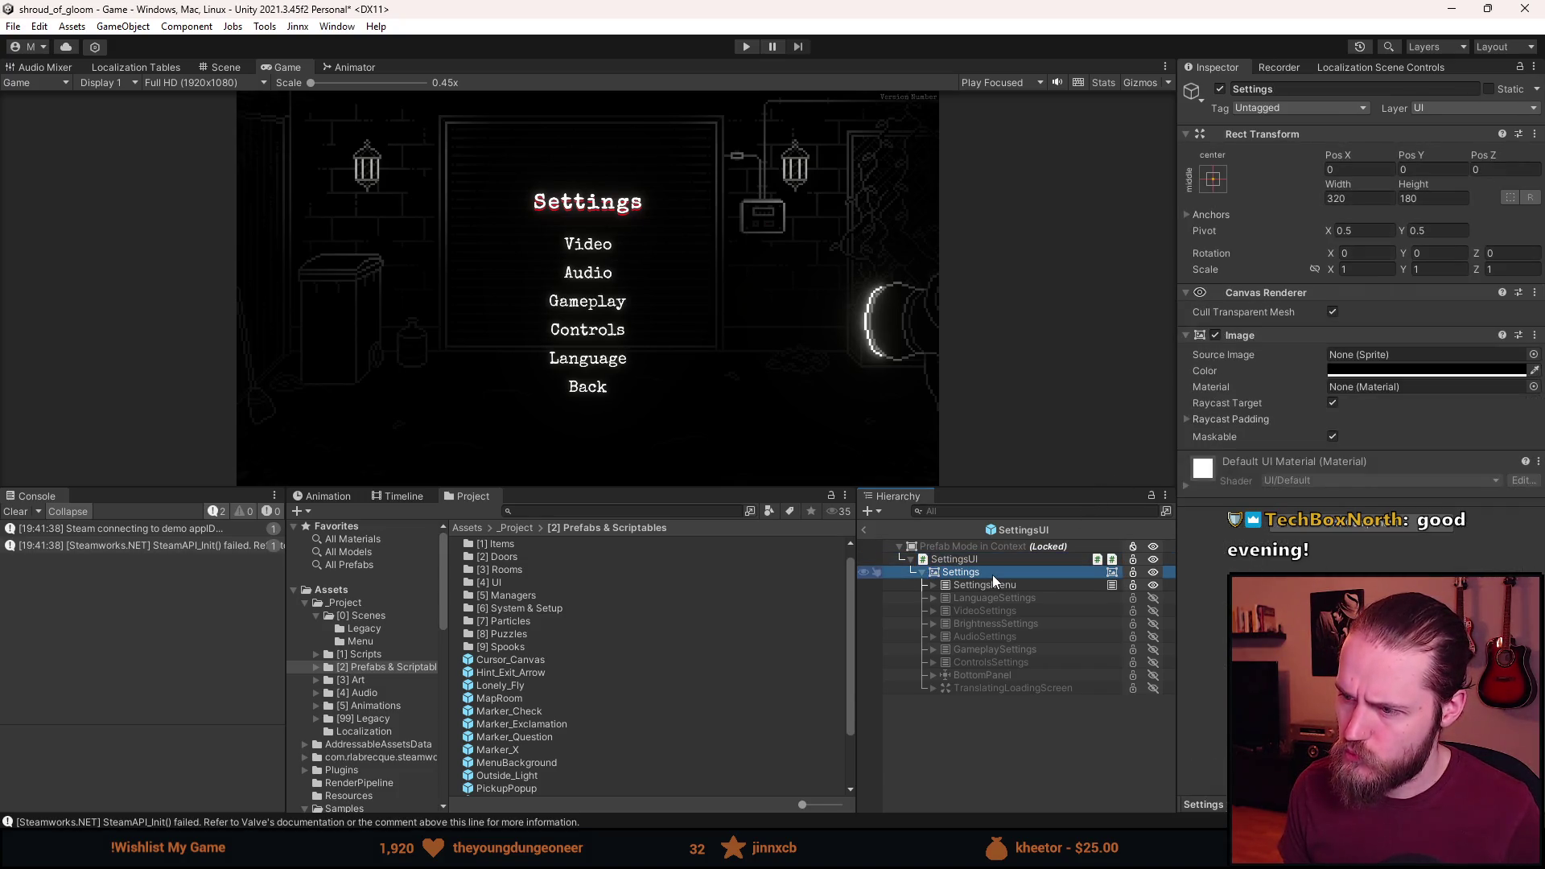
click(1215, 335)
click(1215, 335)
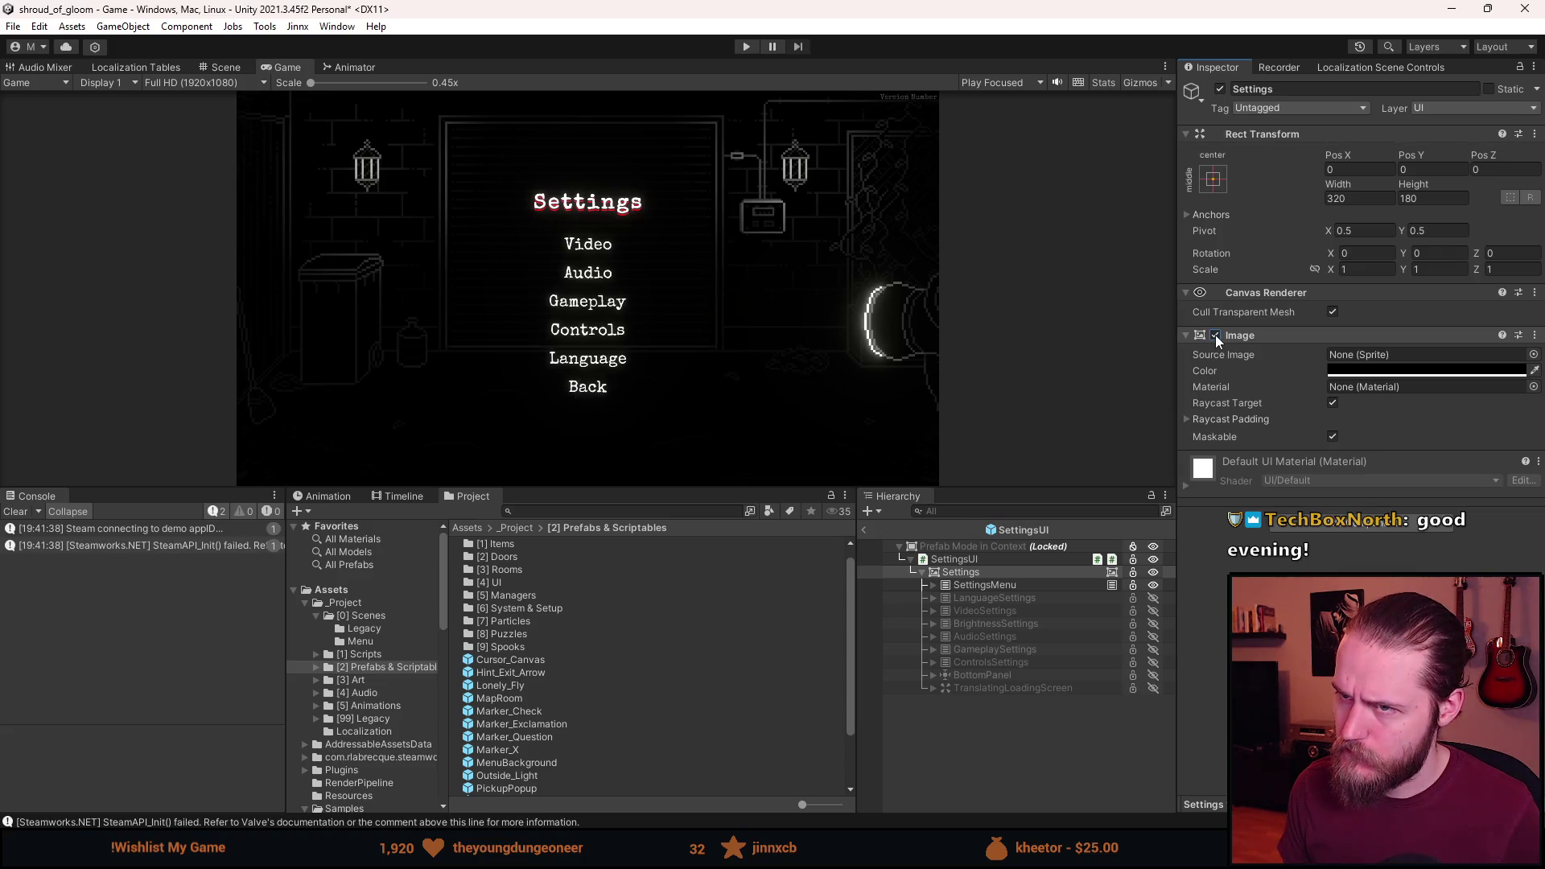
click(225, 67)
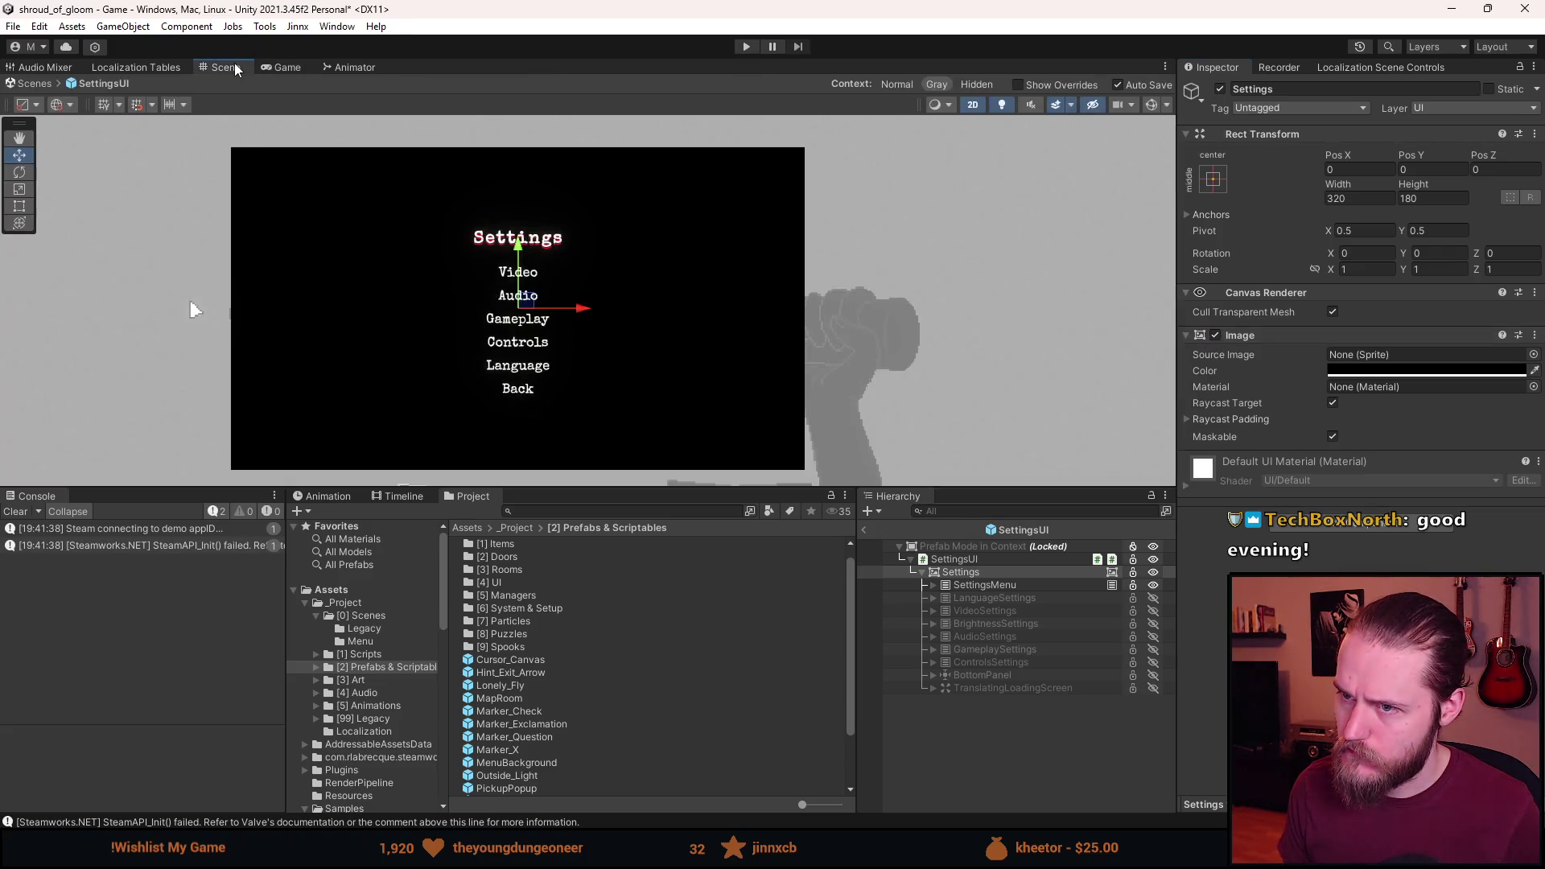
click(287, 68)
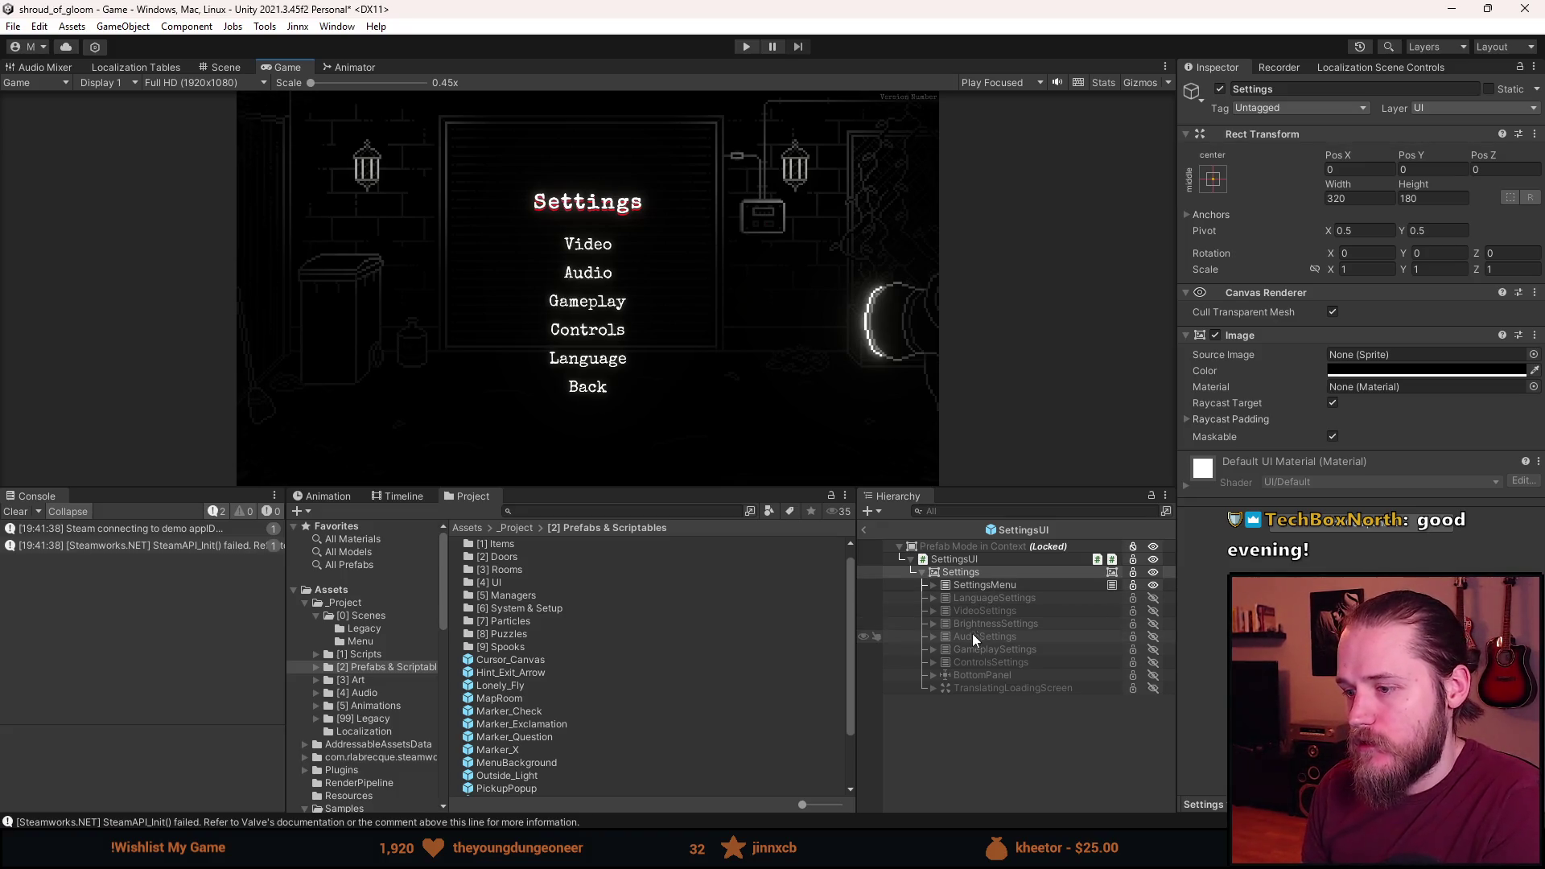
In the Scene view, disable the black Settings panel's Image so the brick wall shows.
click(994, 599)
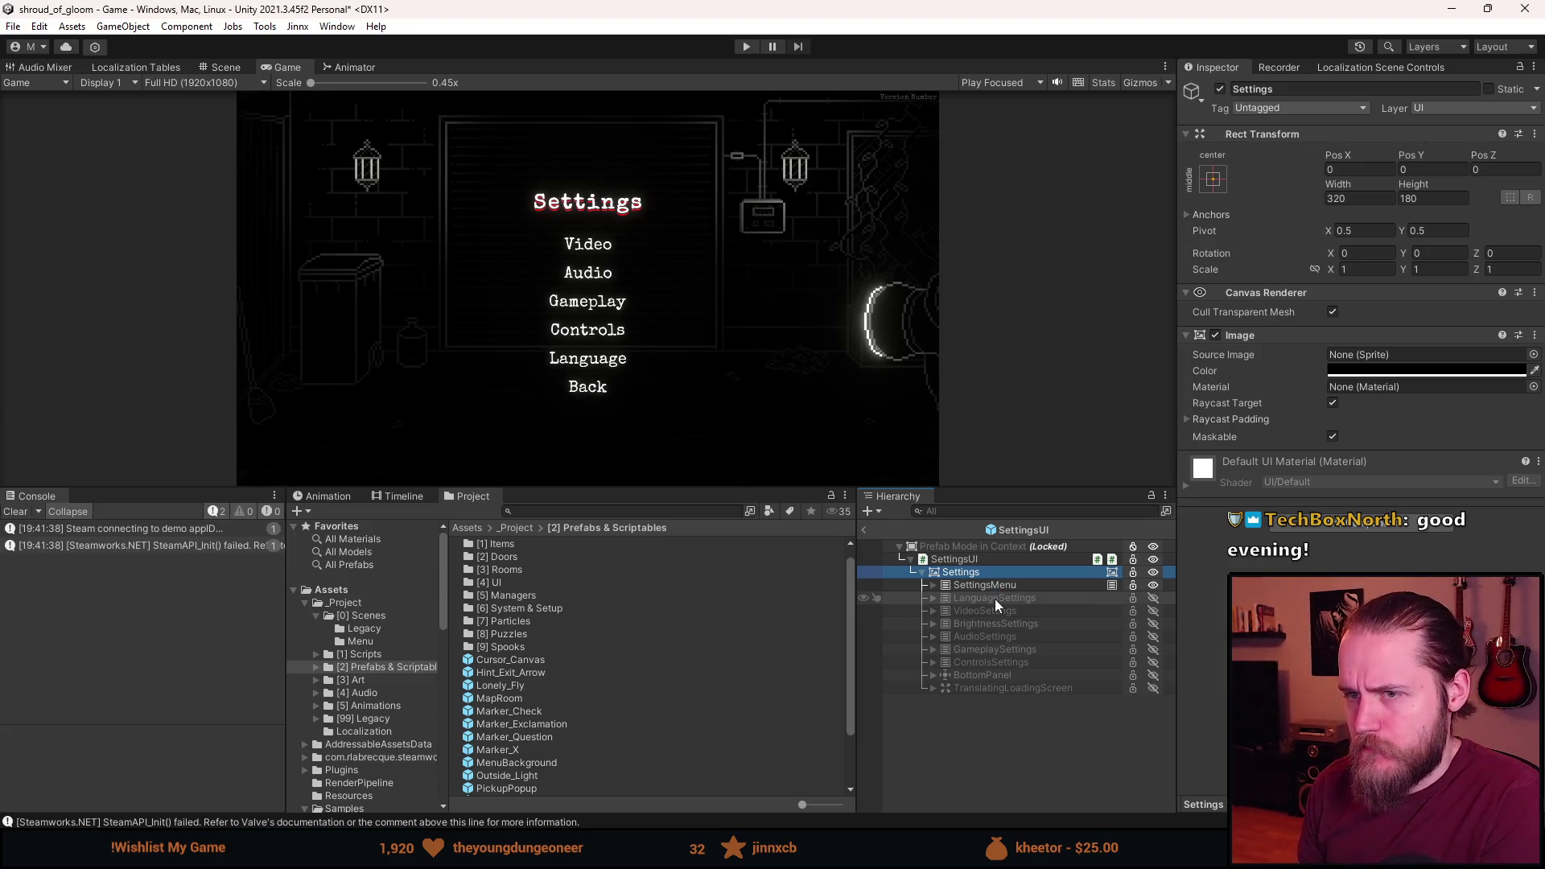
click(234, 63)
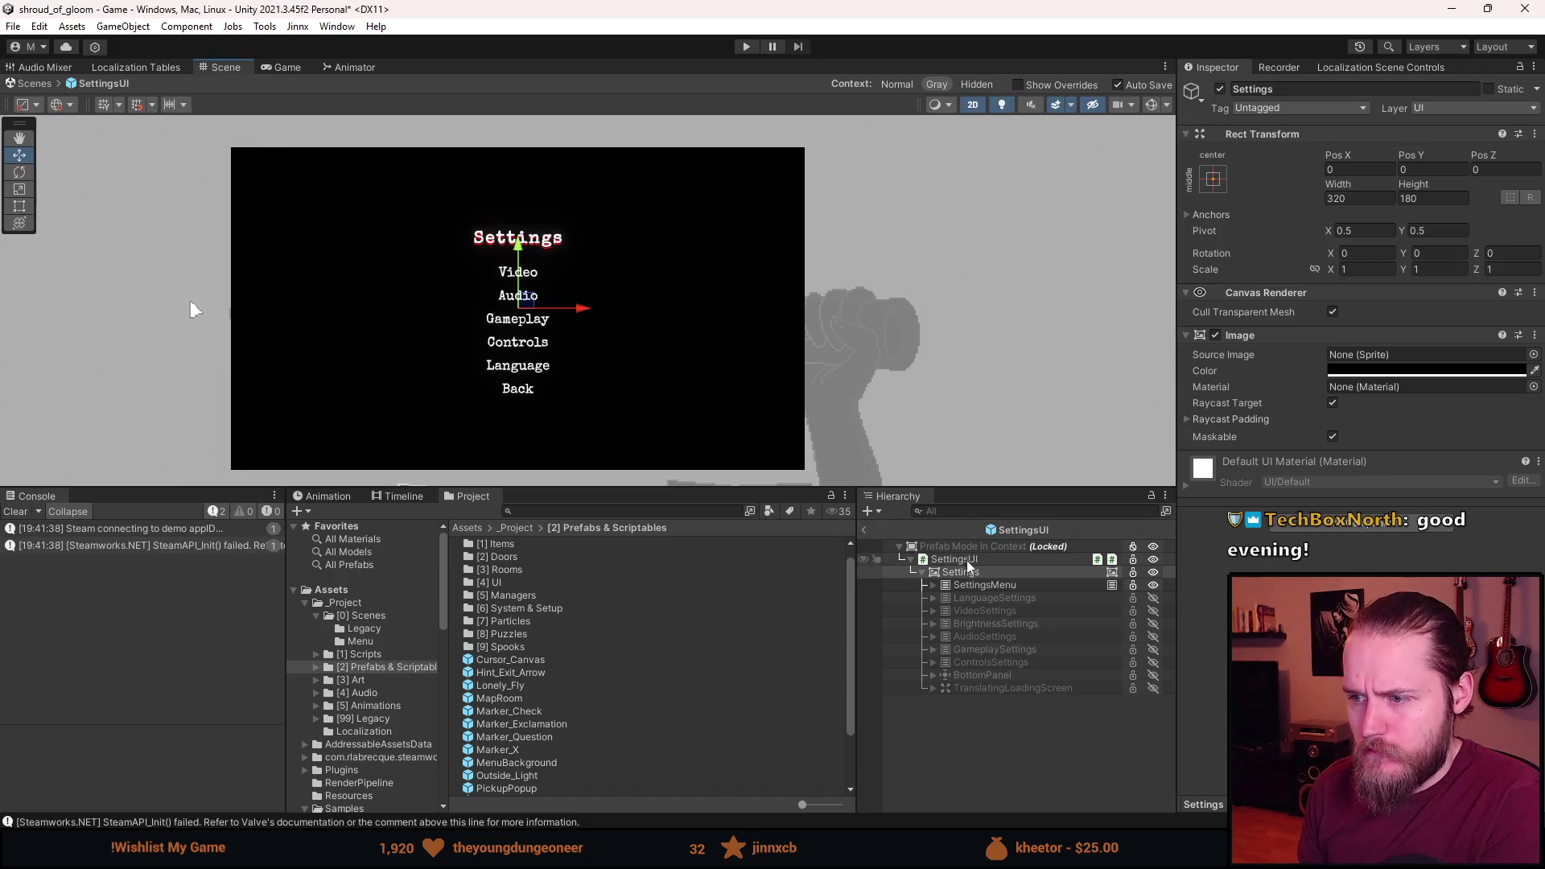
click(1214, 338)
click(1214, 337)
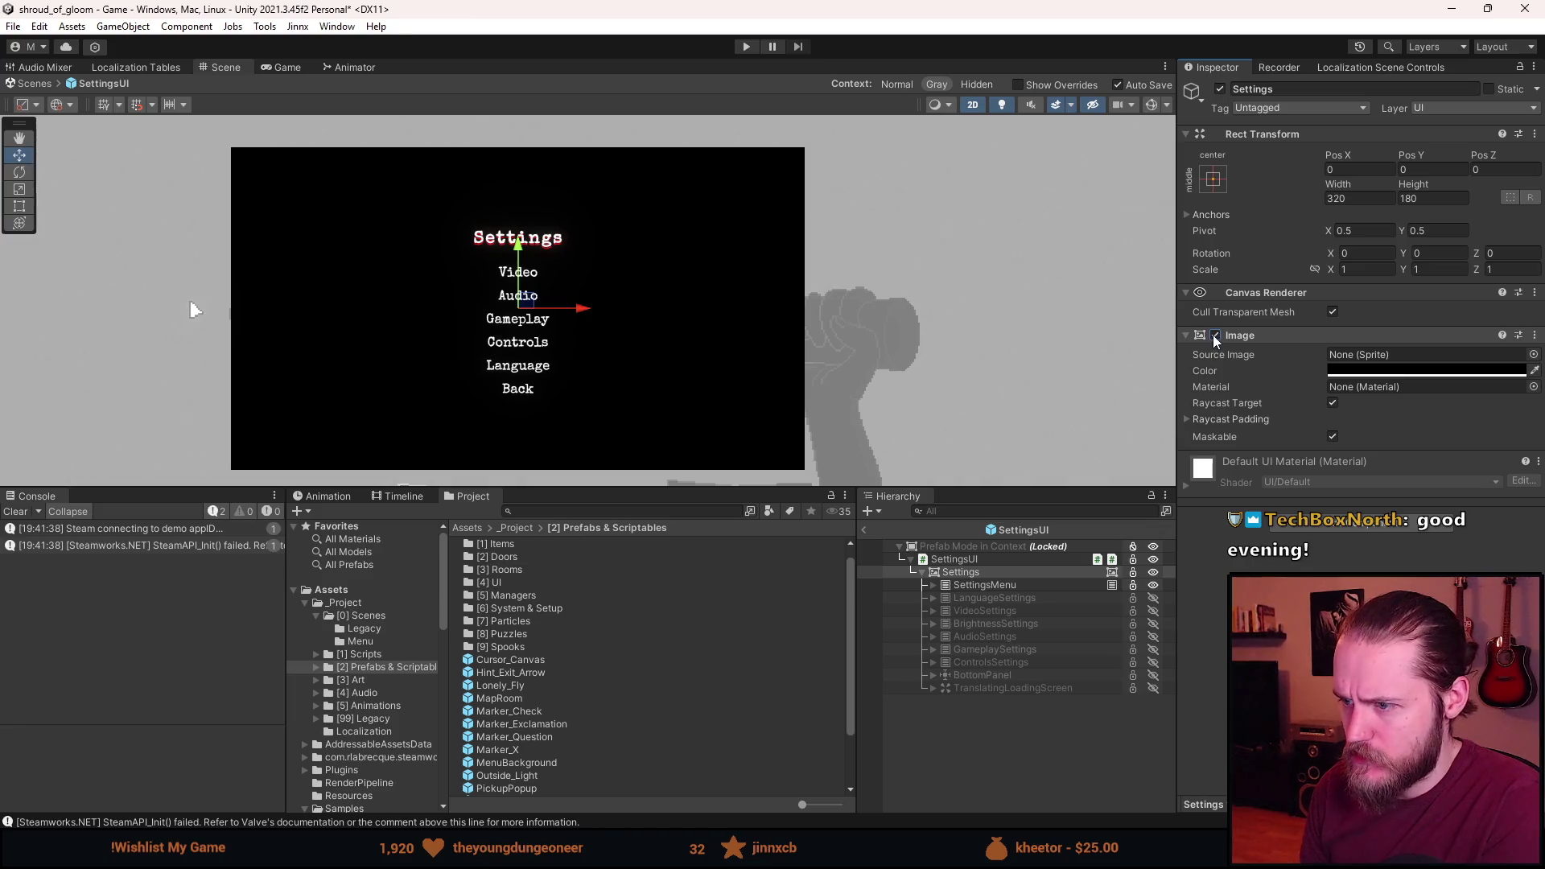
click(1215, 335)
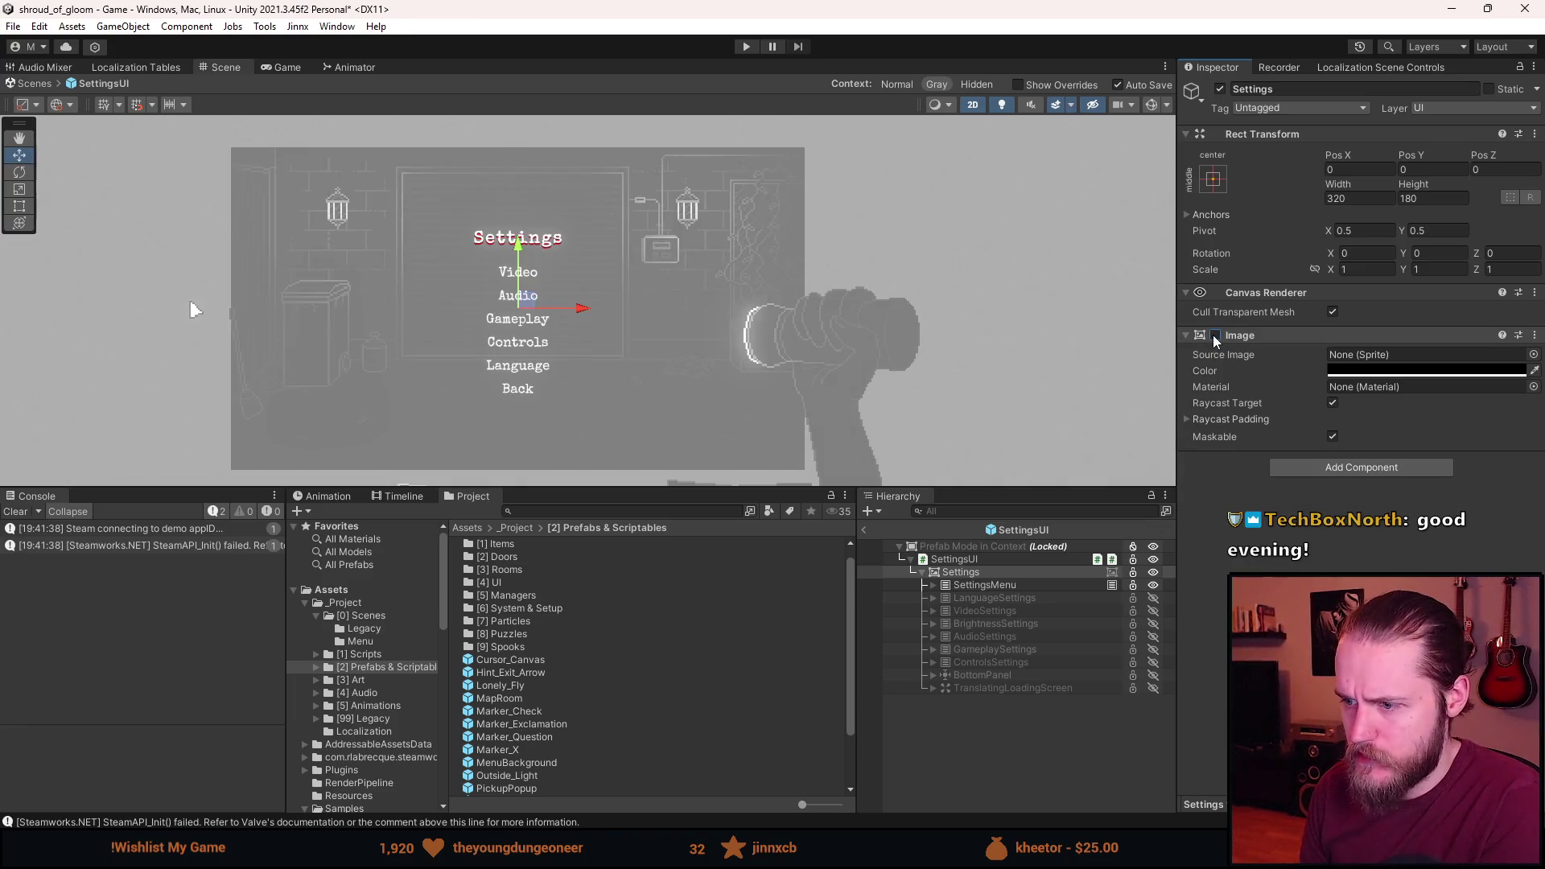
click(973, 573)
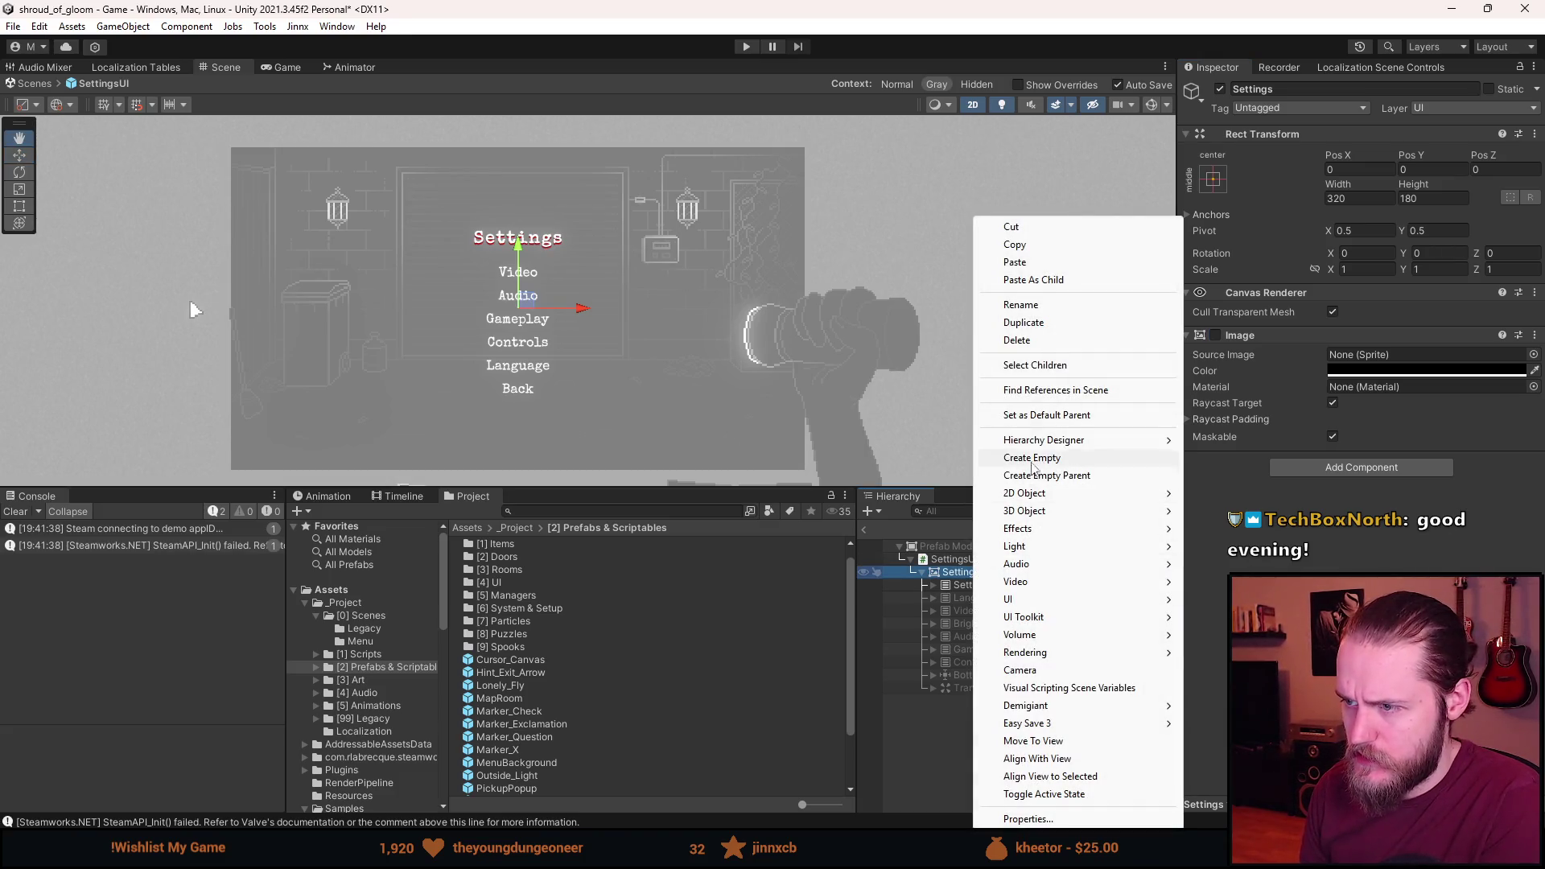
Paste MenuBackground into Settings and place it above SettingsMenu.
click(1033, 279)
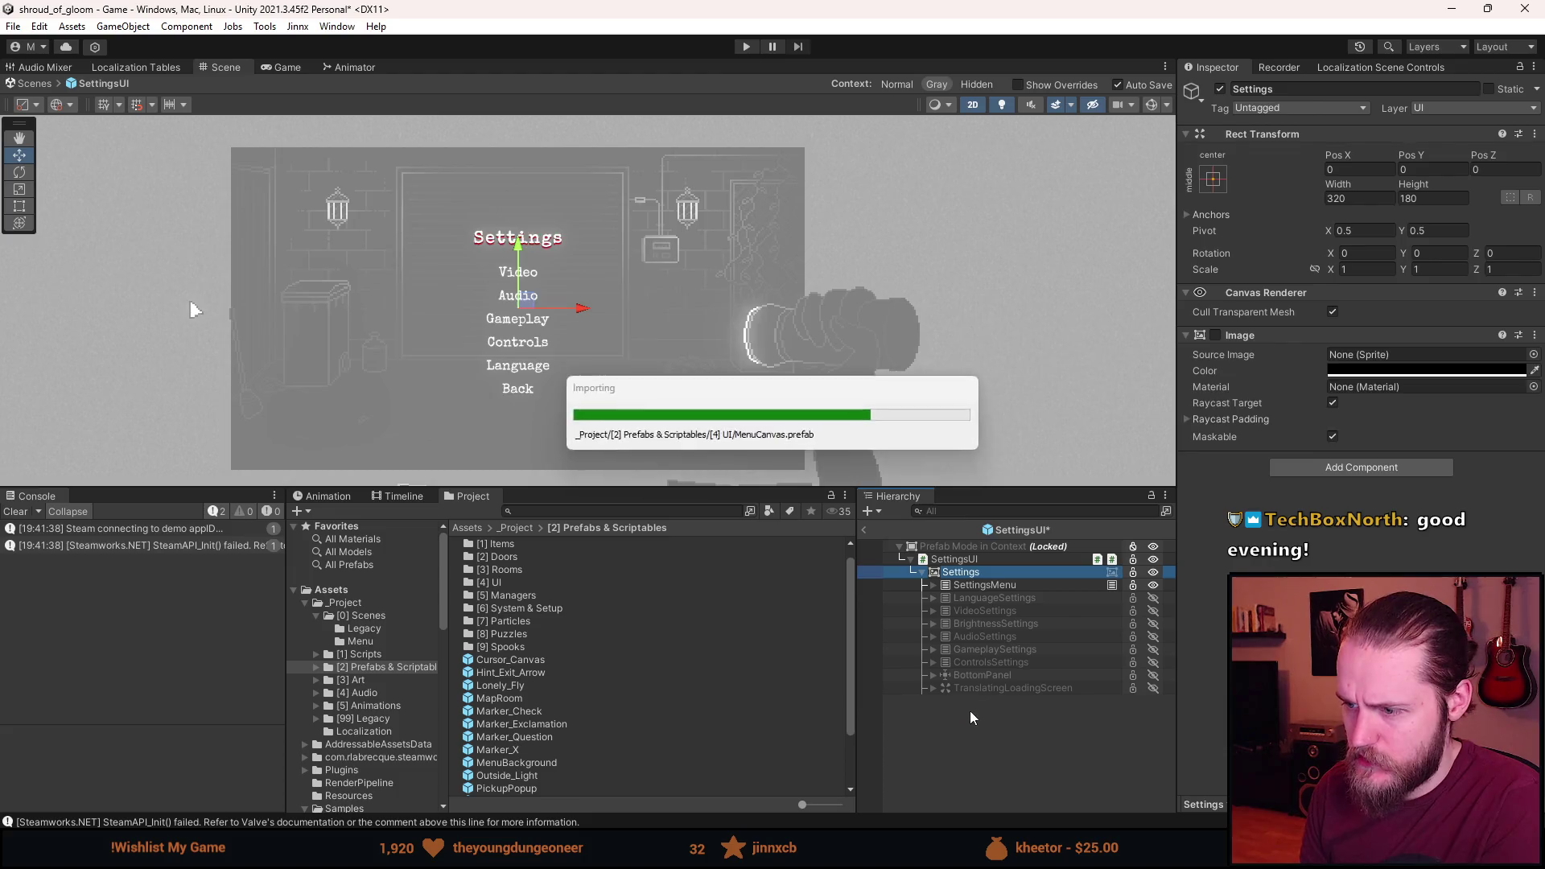
drag(980, 701, 992, 578)
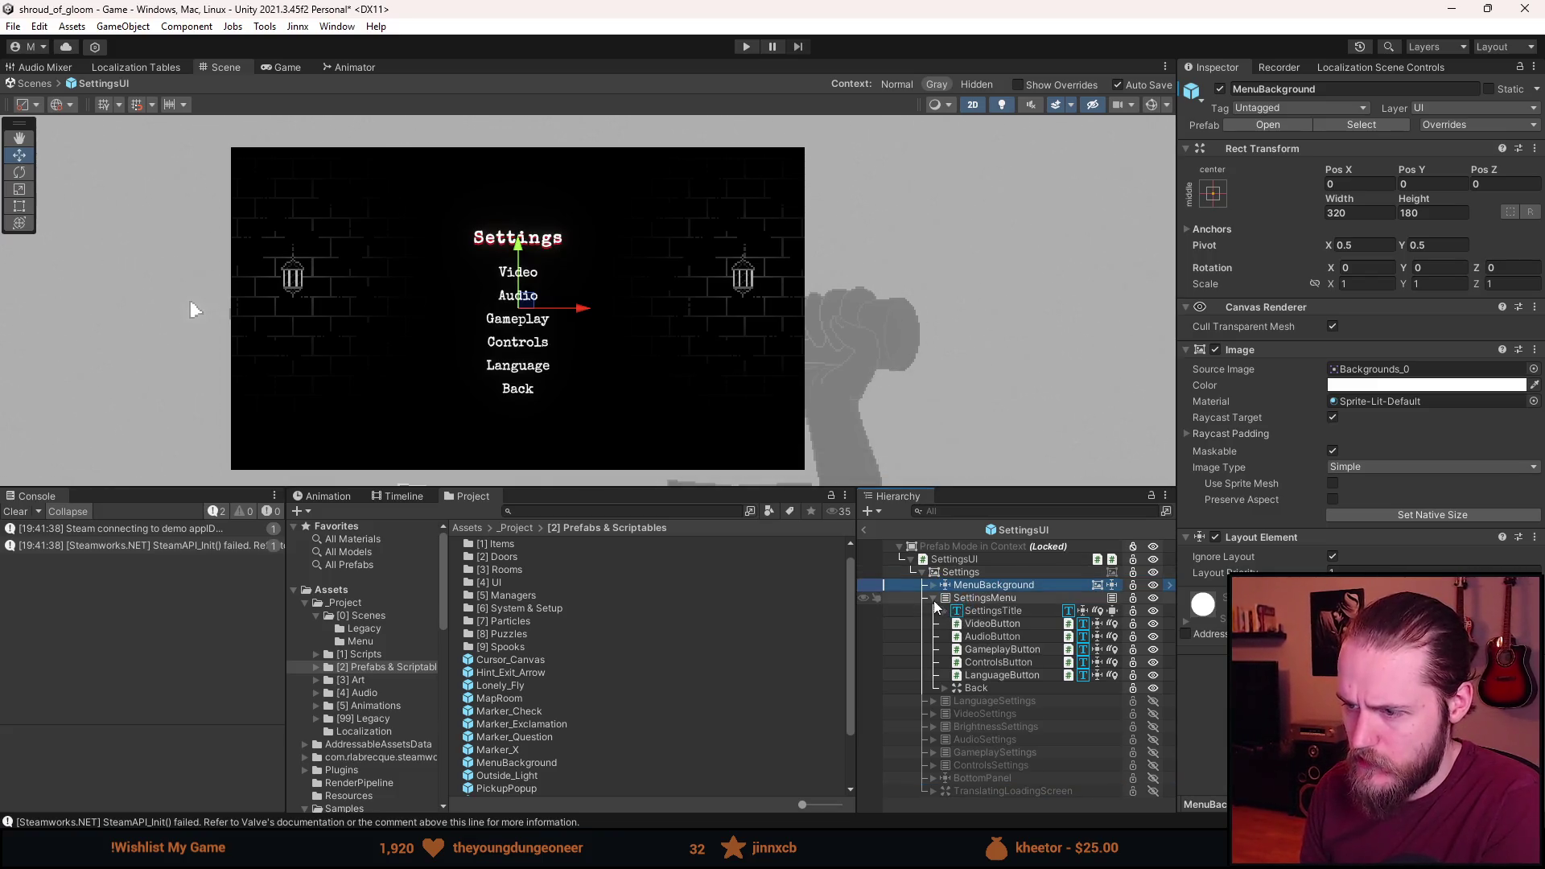
click(934, 598)
Check SettingsUI's Settings Background and Settings Menu references and toggle Settings' visibility.
click(966, 560)
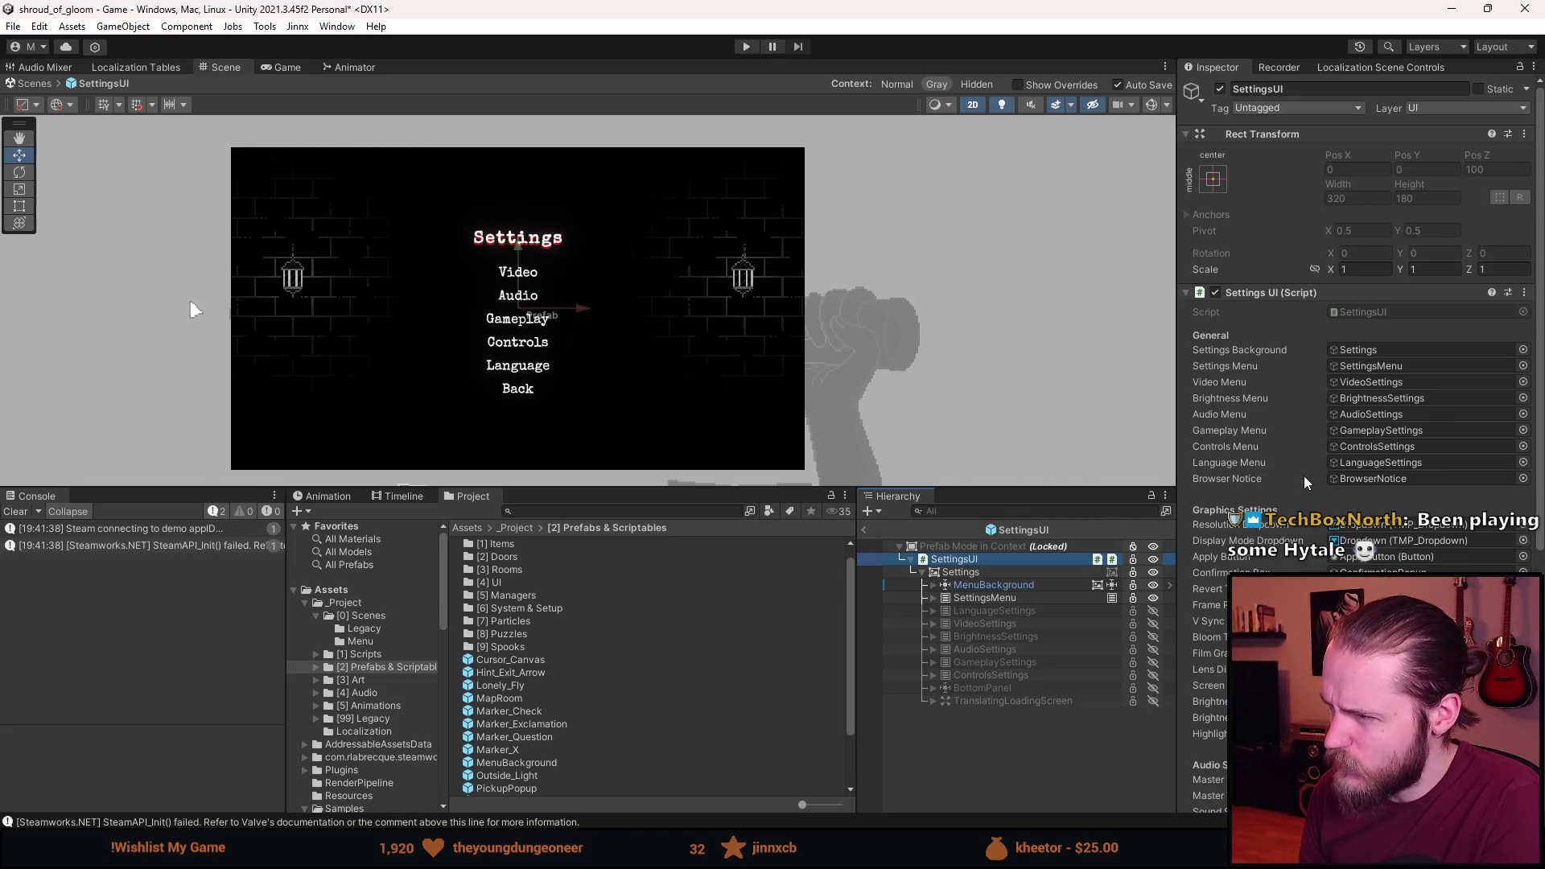
click(1369, 354)
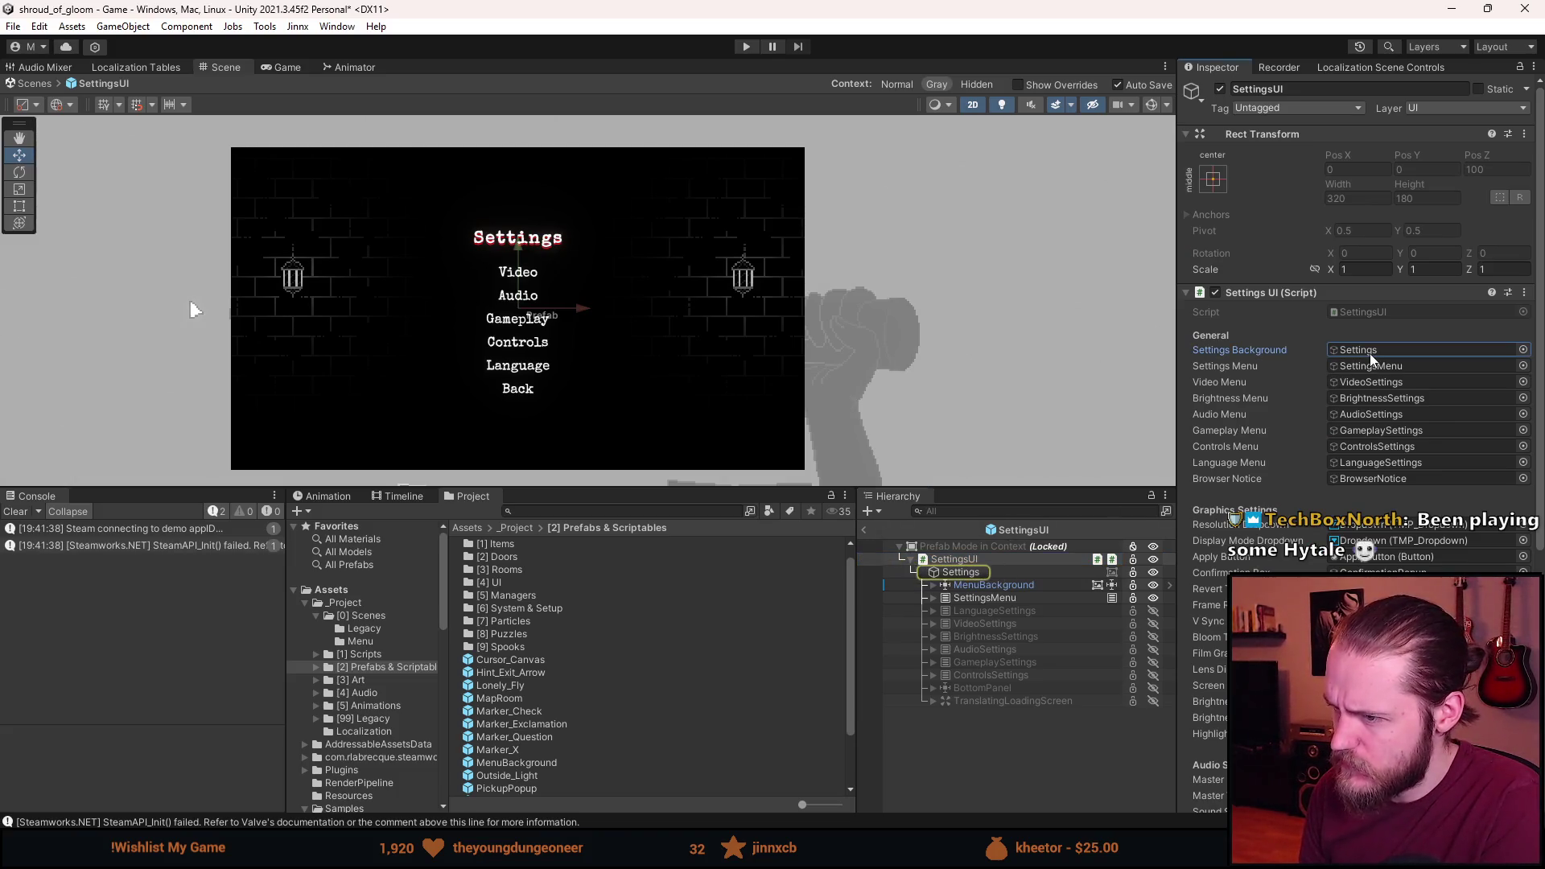
click(1367, 367)
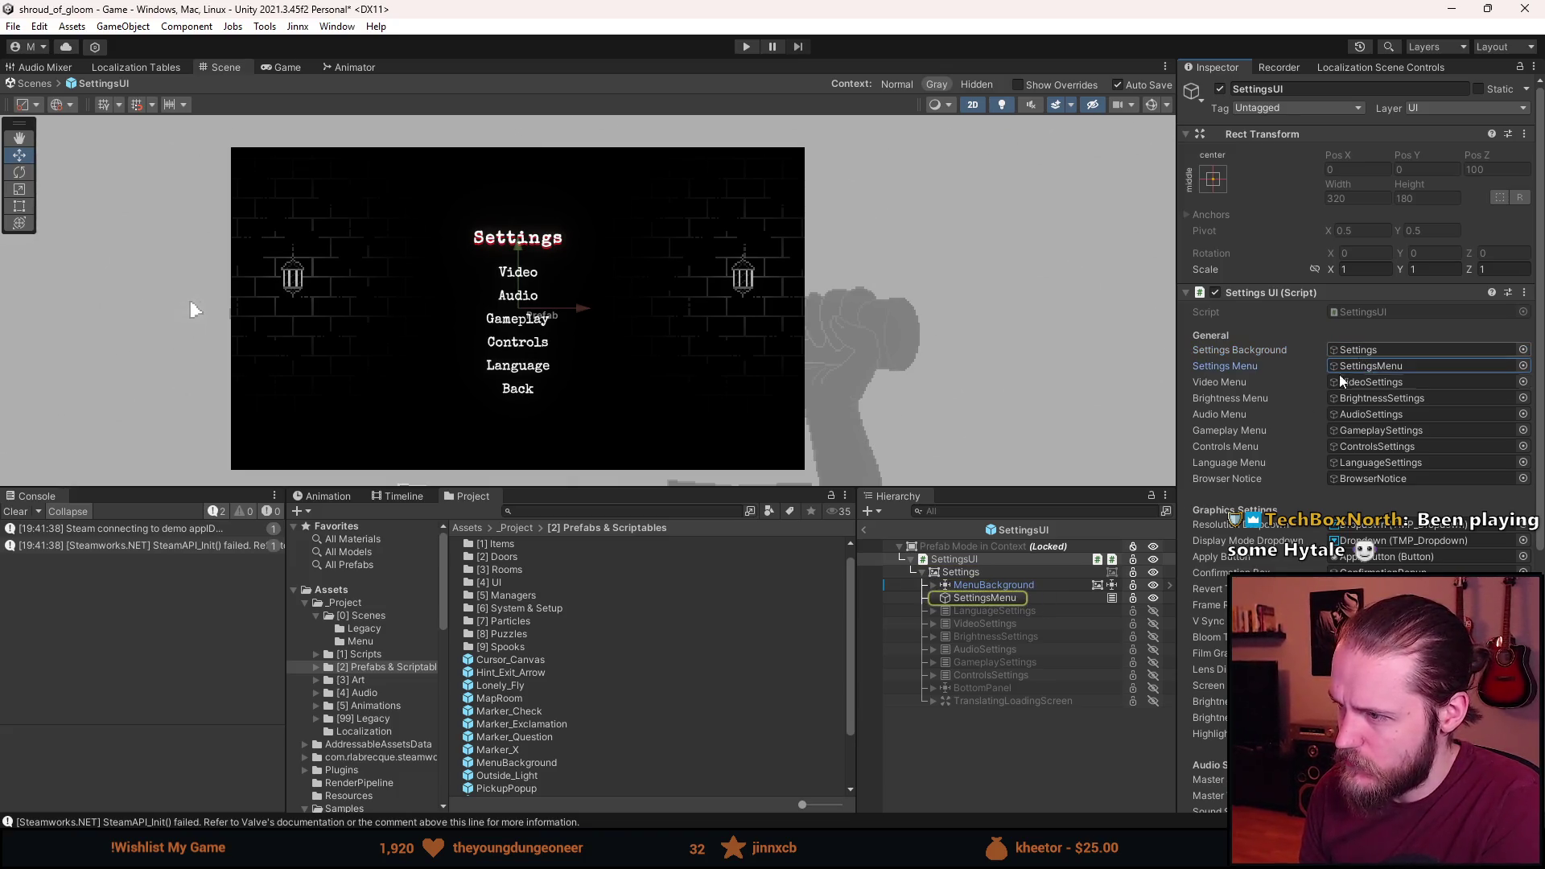
click(975, 572)
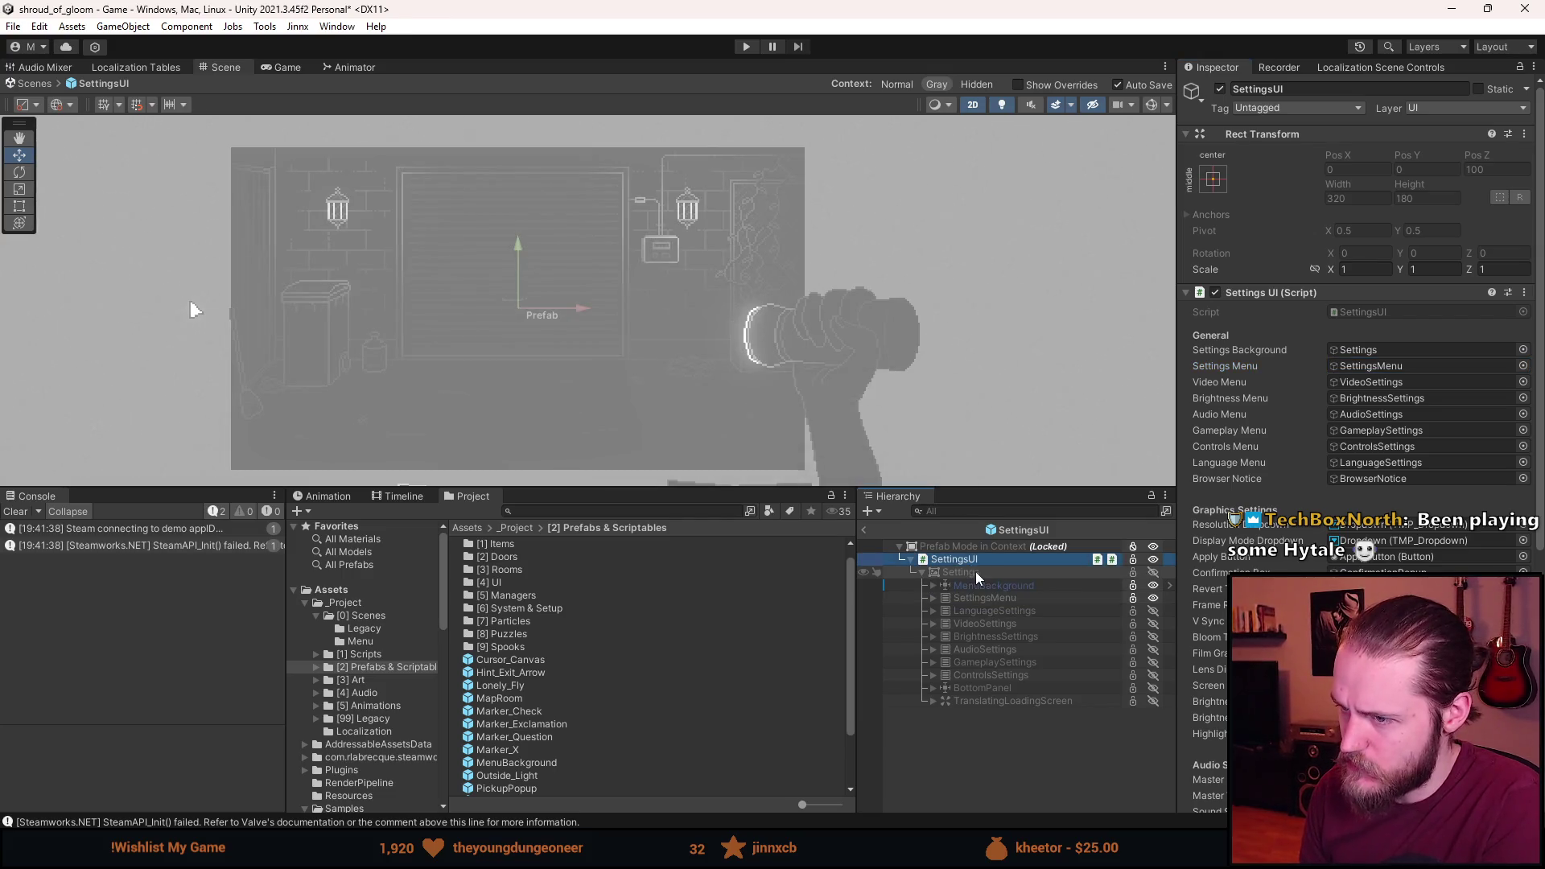
key(h)
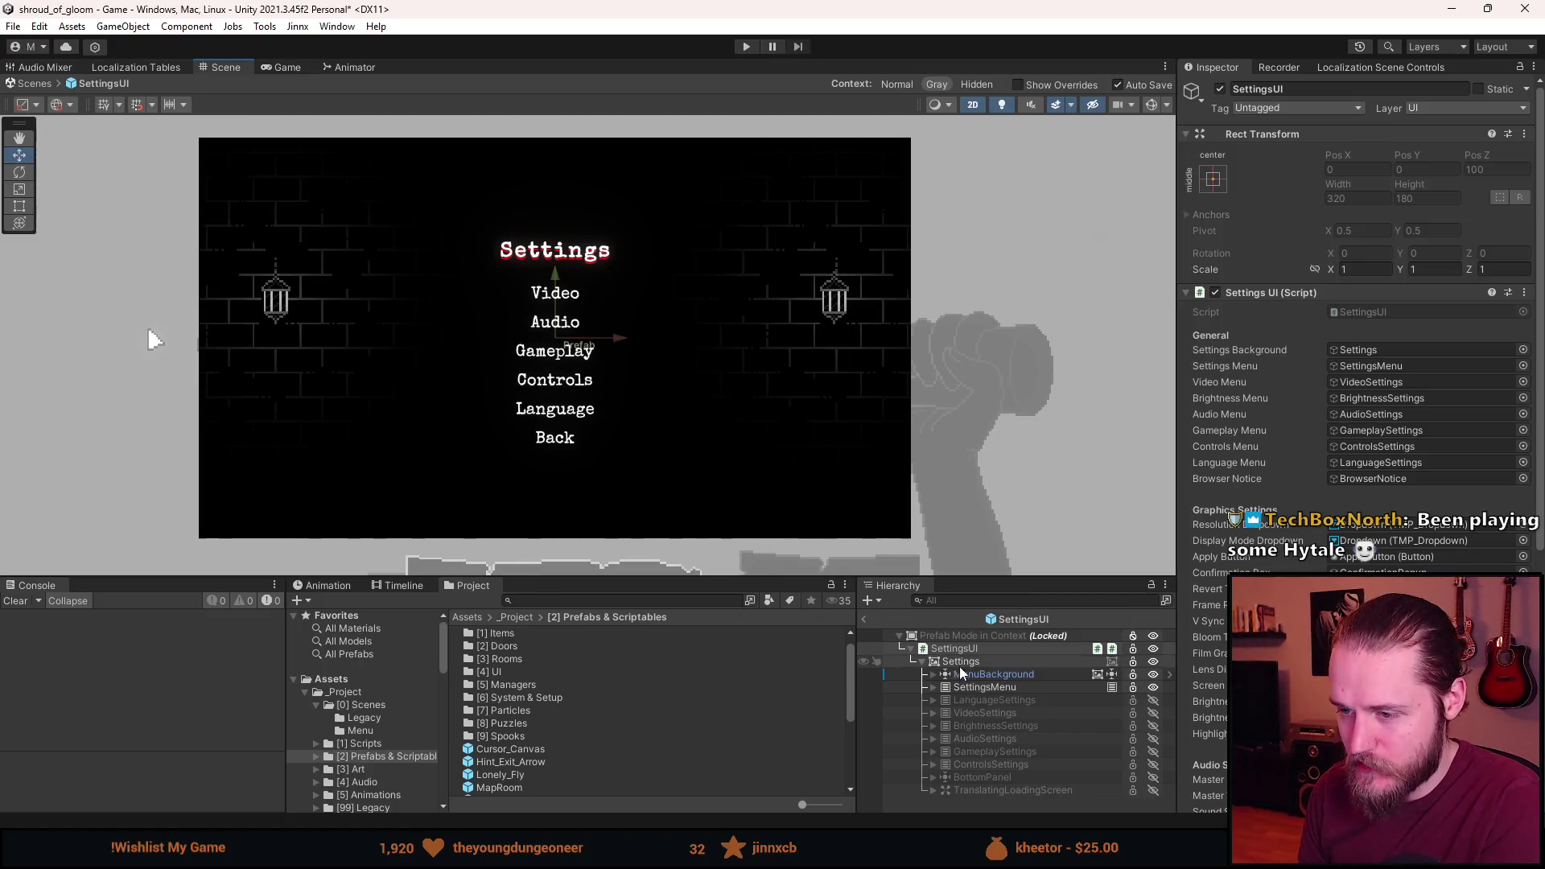
click(991, 688)
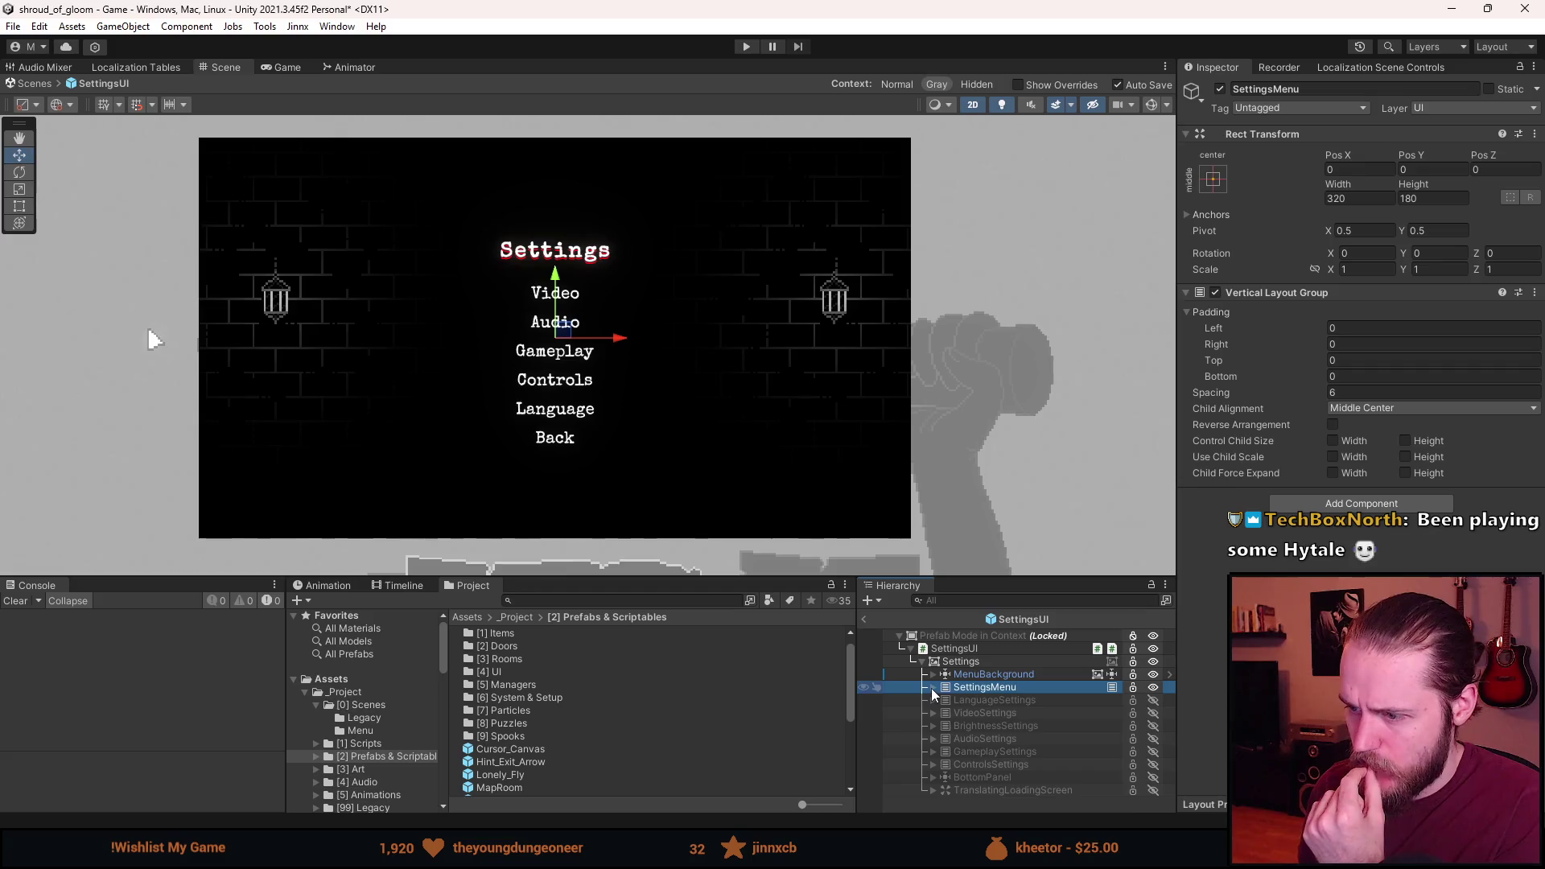
Preview the Language, Video, Brightness and Gameplay submenus, then the TranslatingLoadingScreen.
key(shift+a)
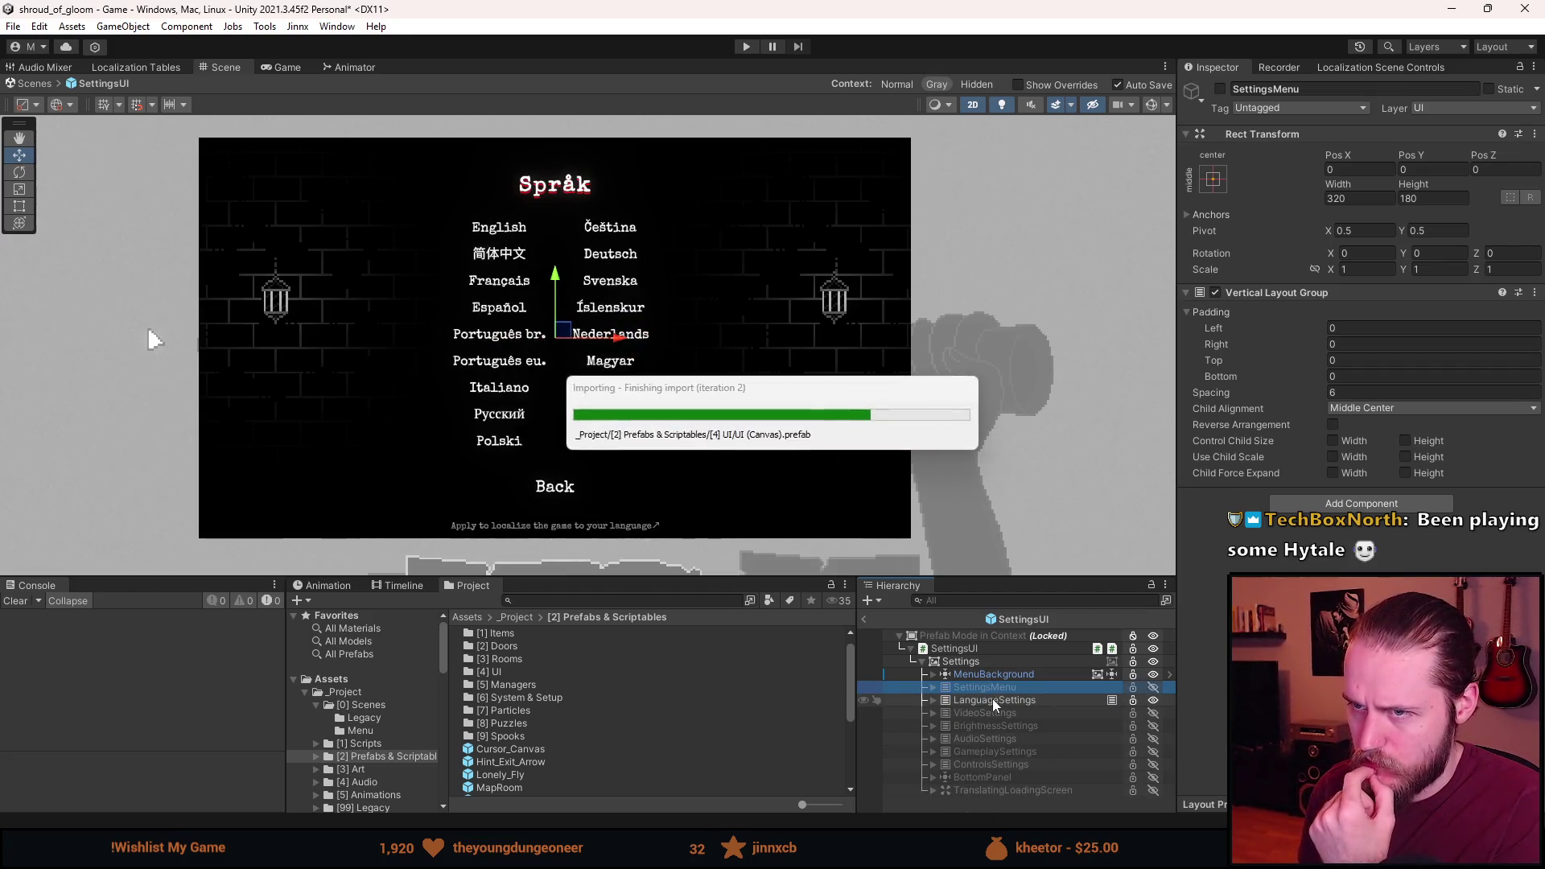
key(shift+a)
key(shift+a)
key(shift+a)
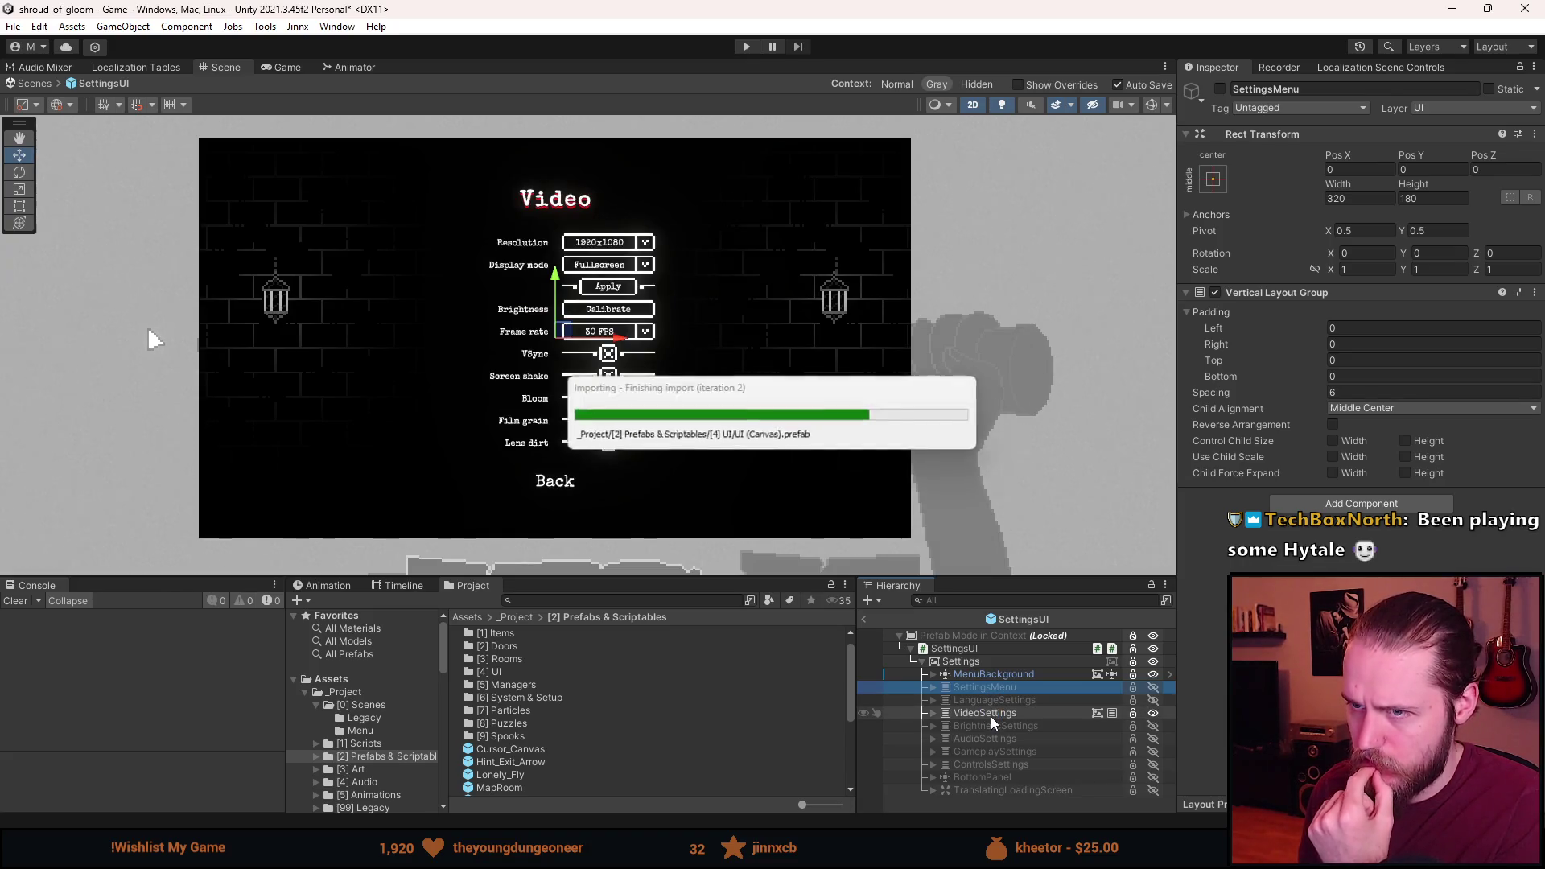
key(shift+a)
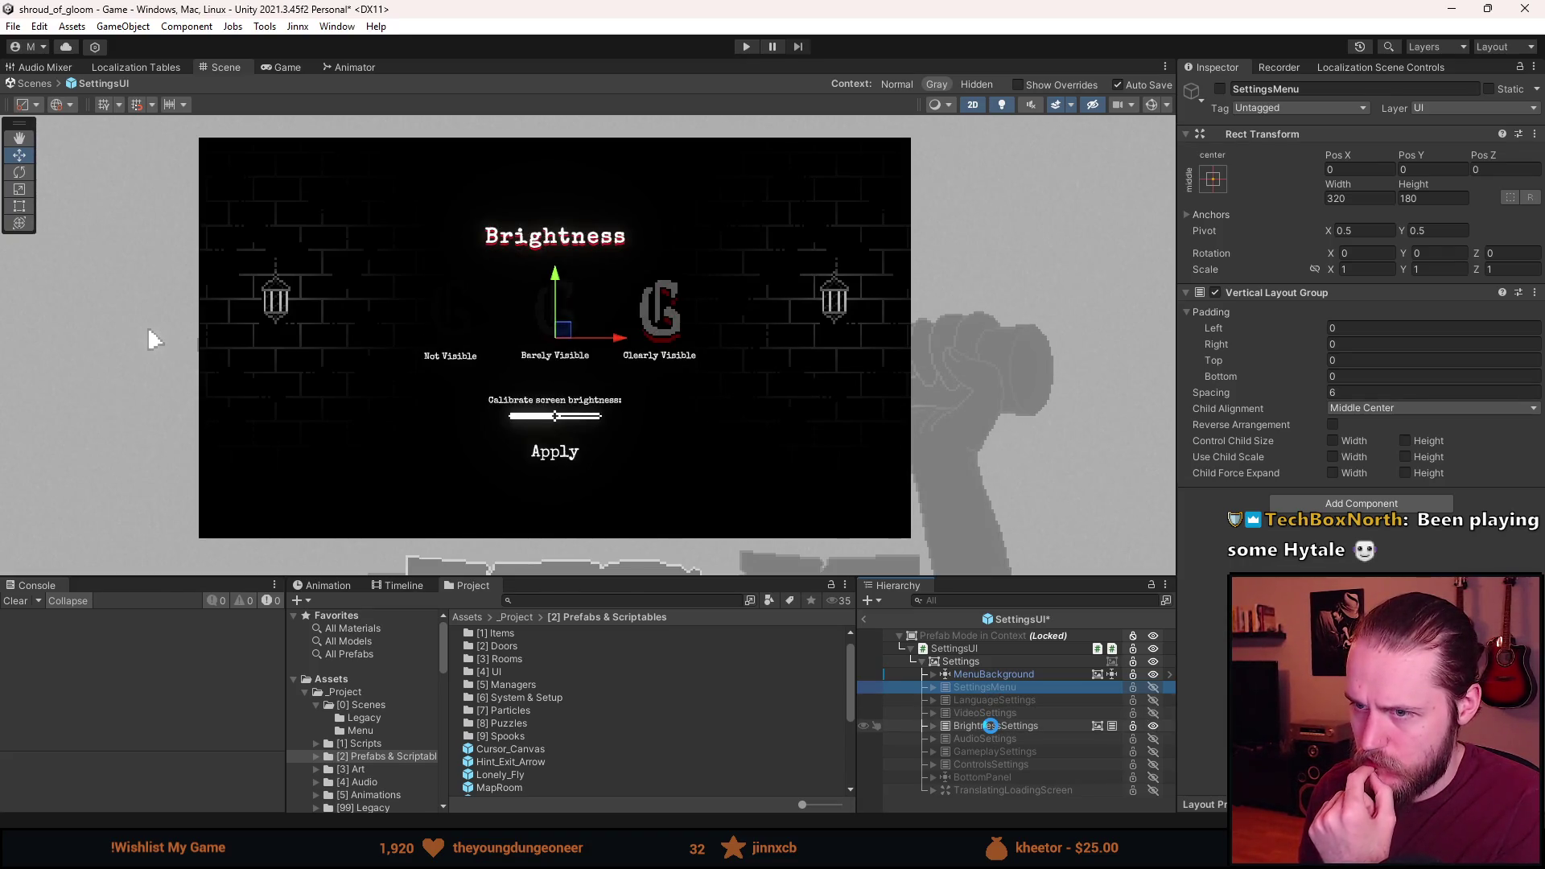
key(shift+a)
key(shift+a)
key(shift+a)
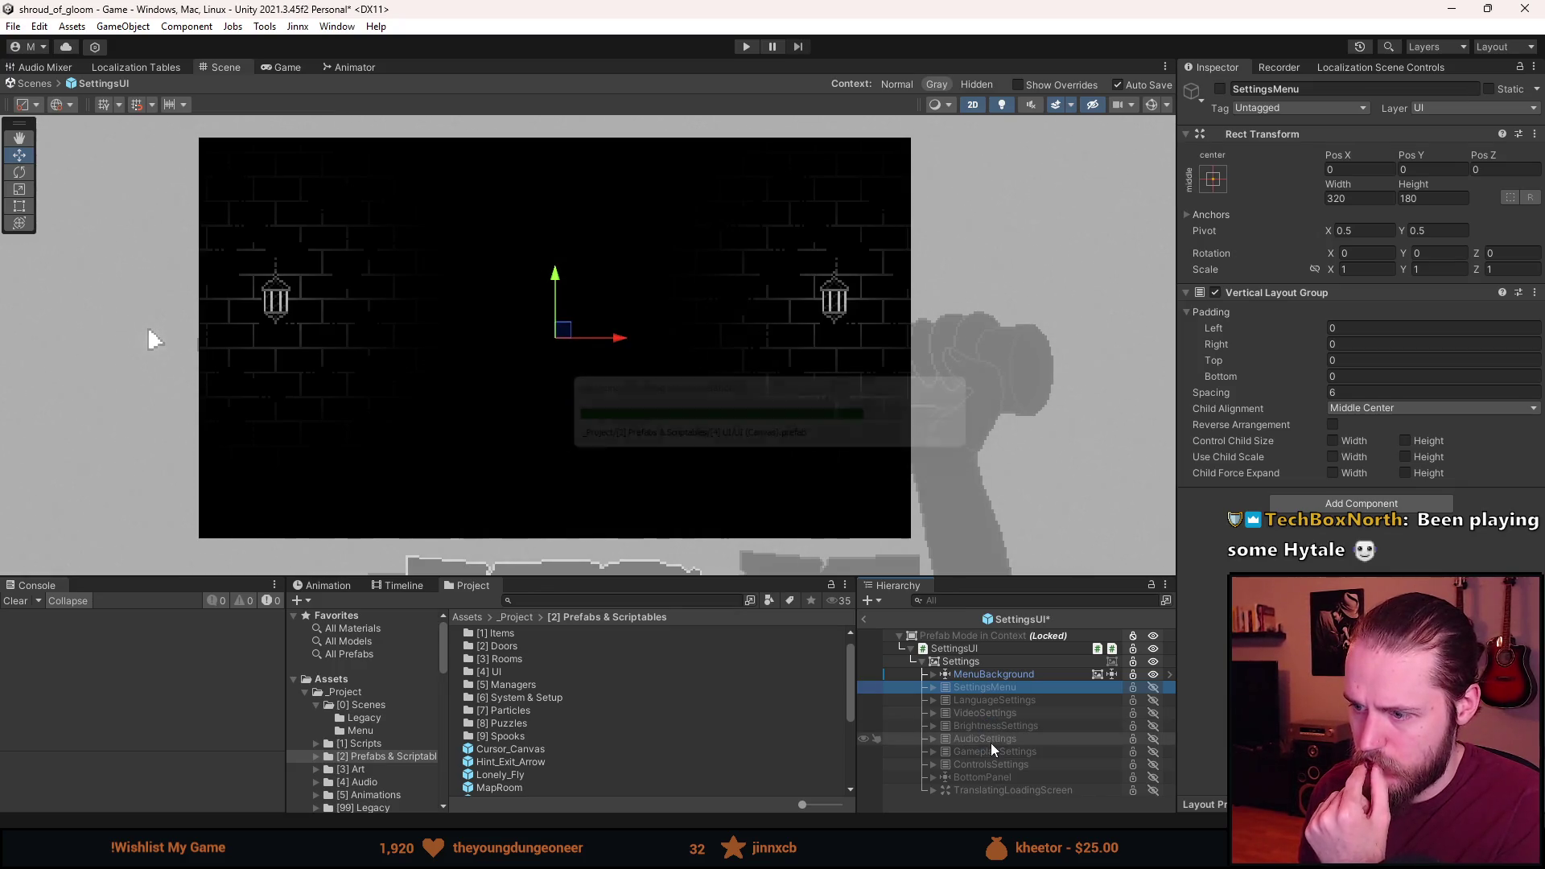
key(alt+shift+a)
key(alt+shift+a)
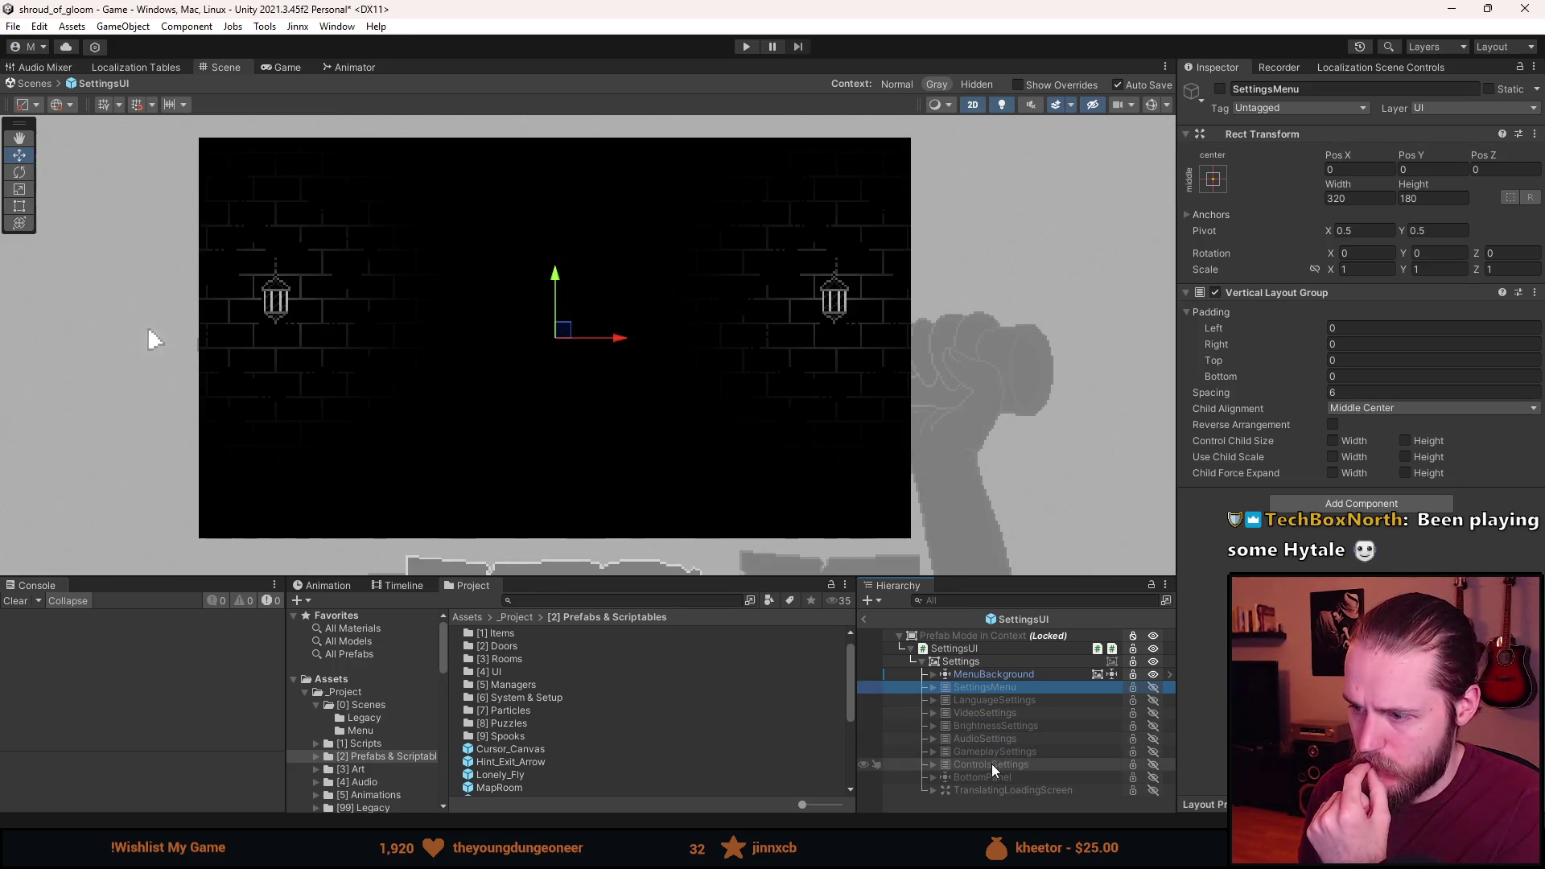
key(alt+shift+a)
key(alt+shift+a)
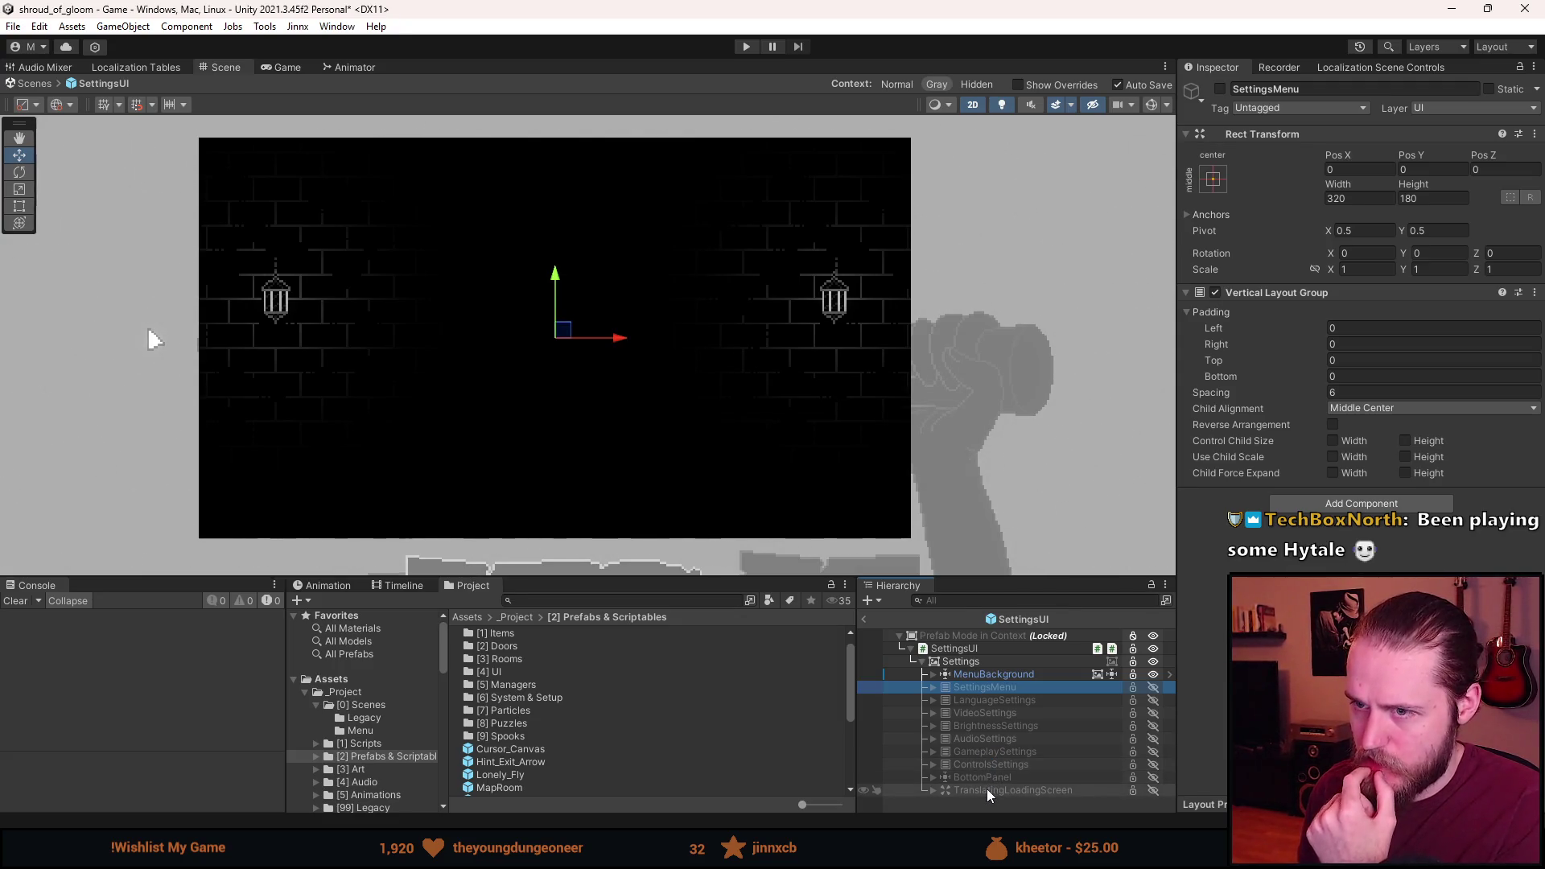
key(alt+shift+a)
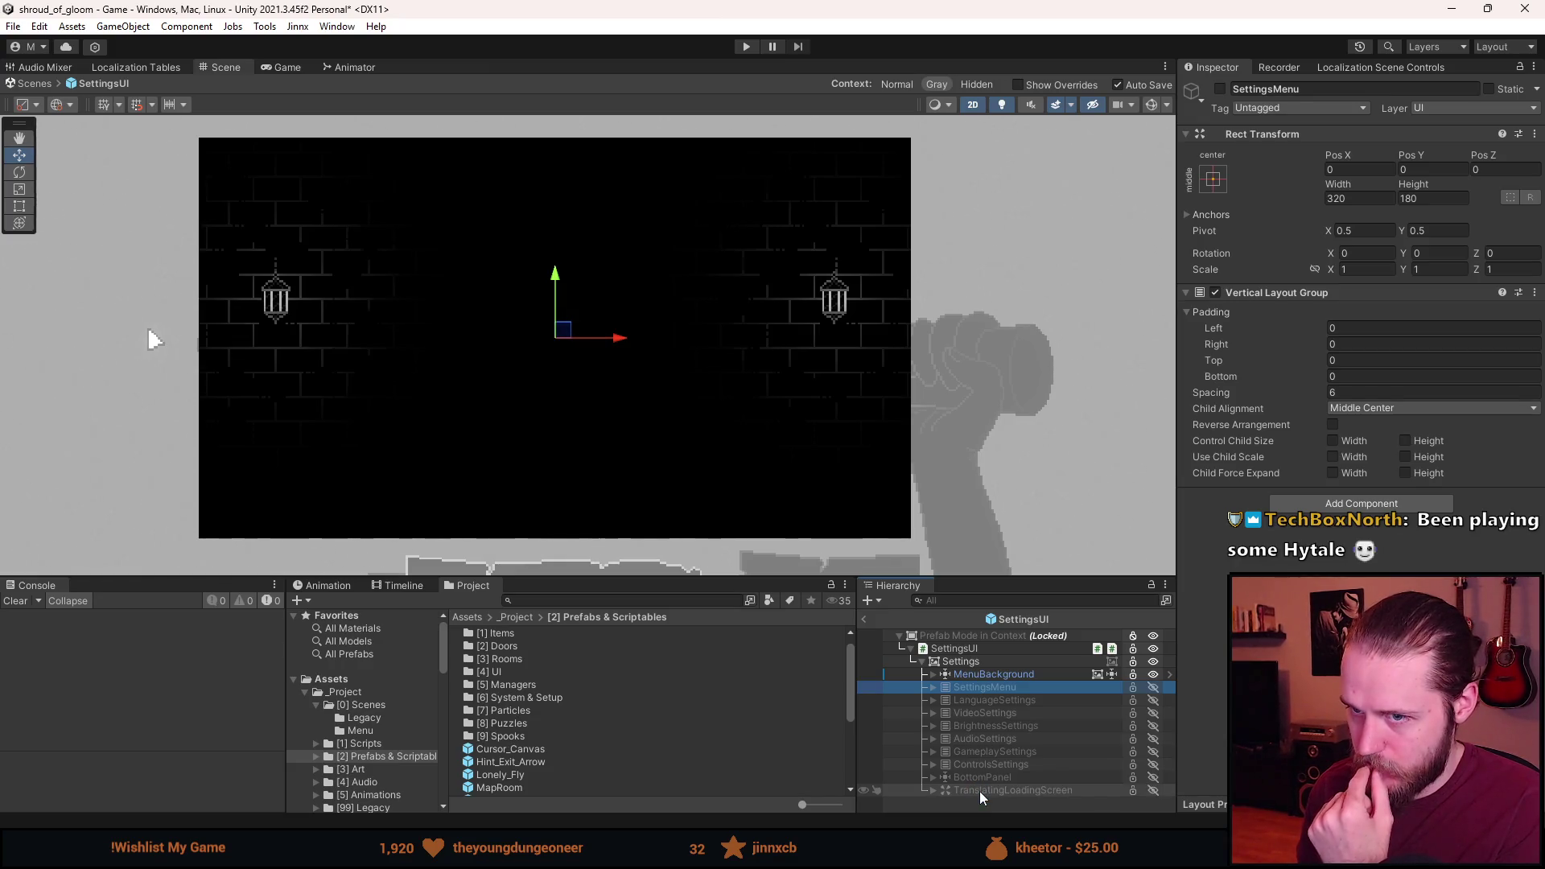
Activate all settings submenus with the loading screen on top, then inspect its Background object.
key(a)
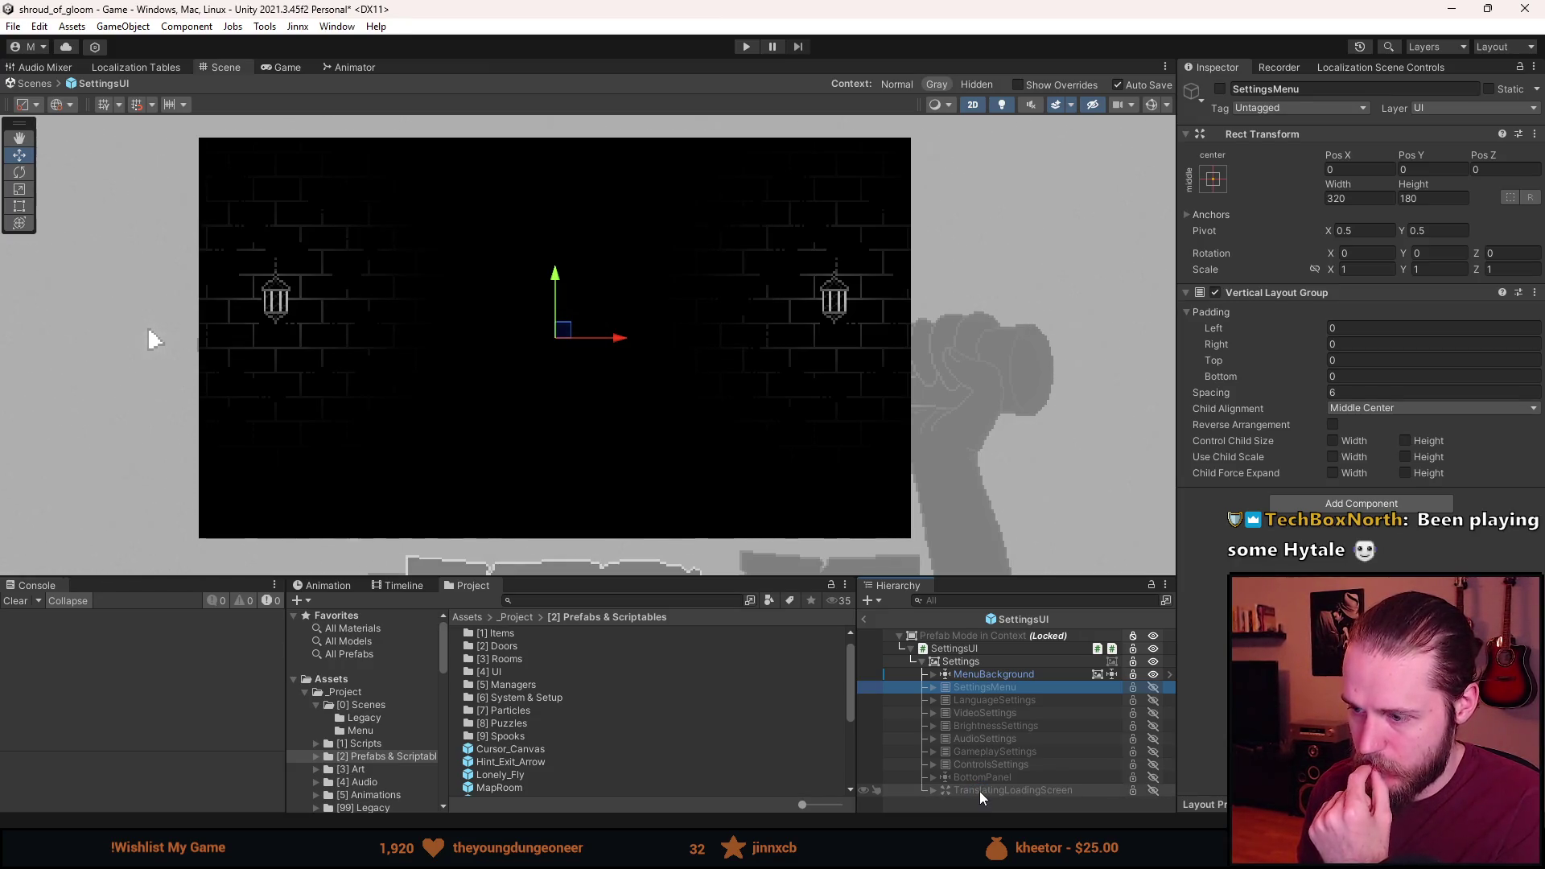
key(a)
key(a)
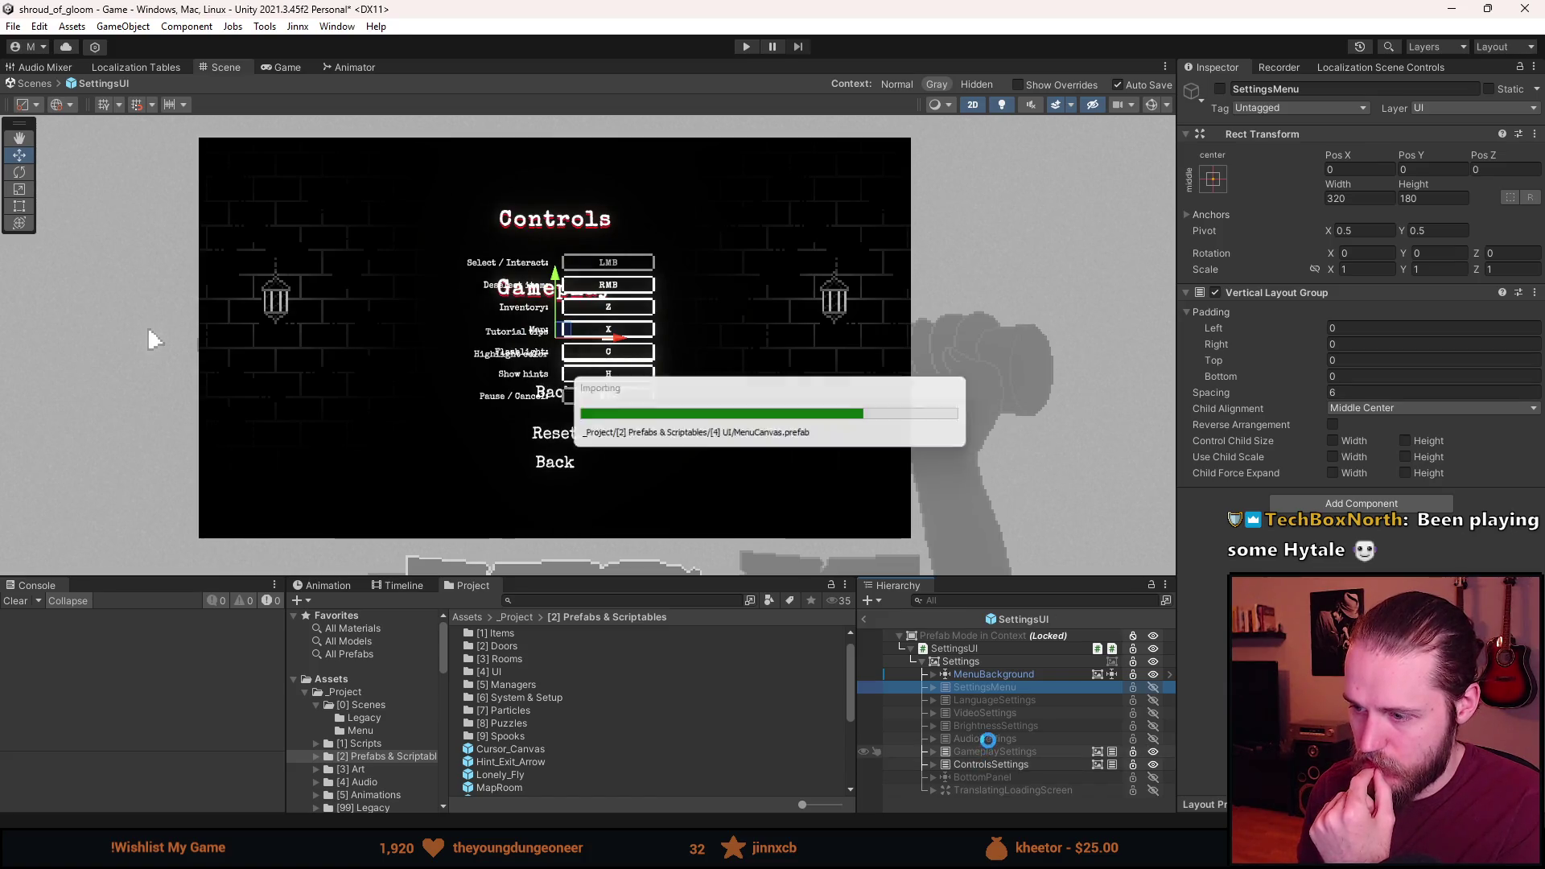
key(a)
key(a)
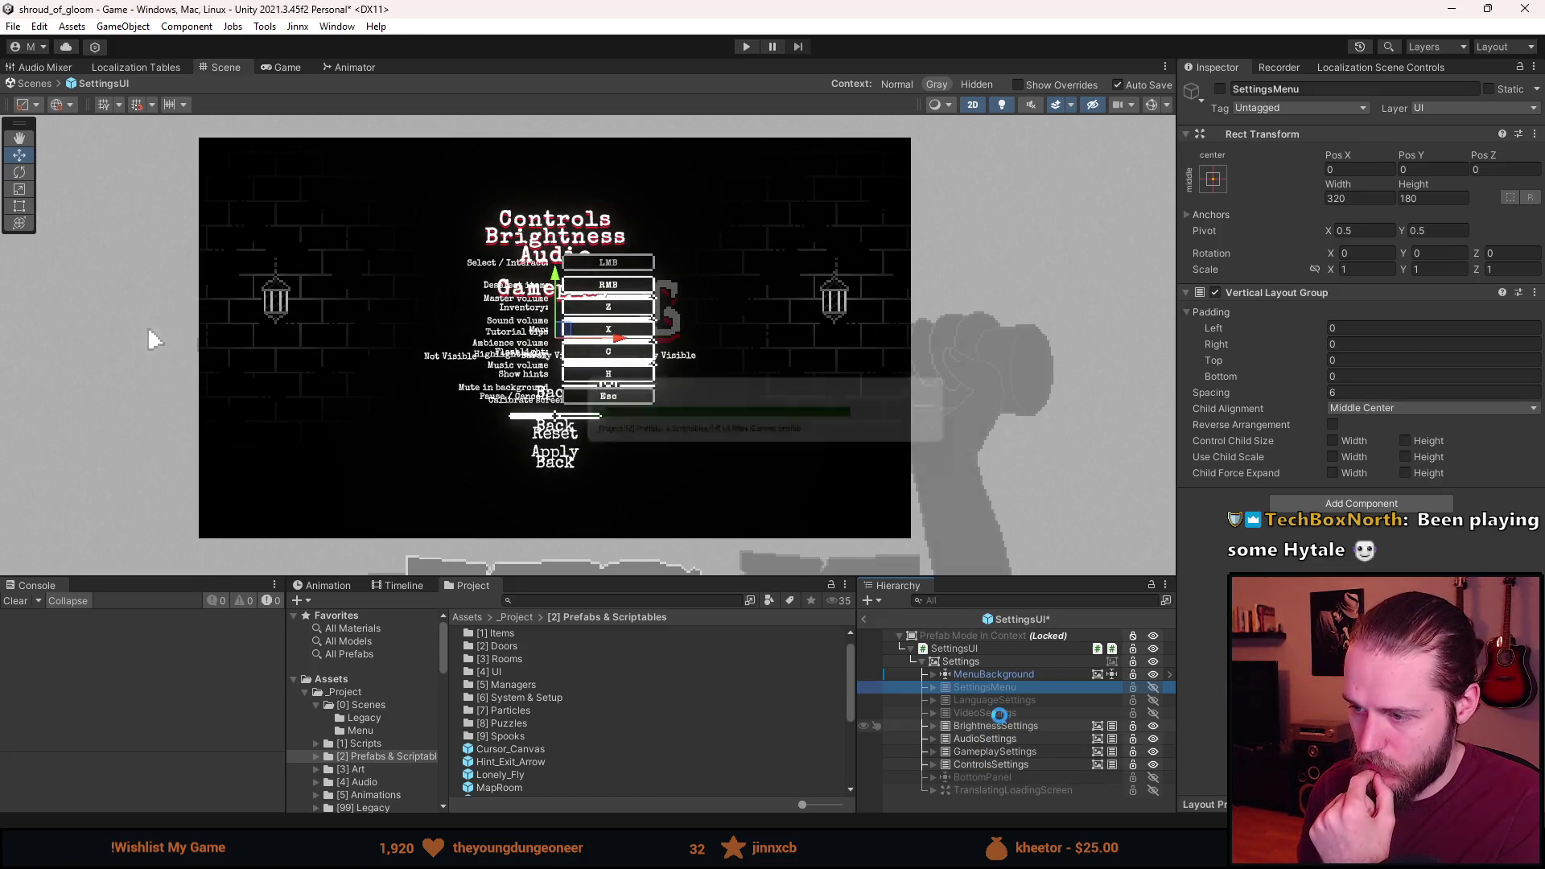
key(a)
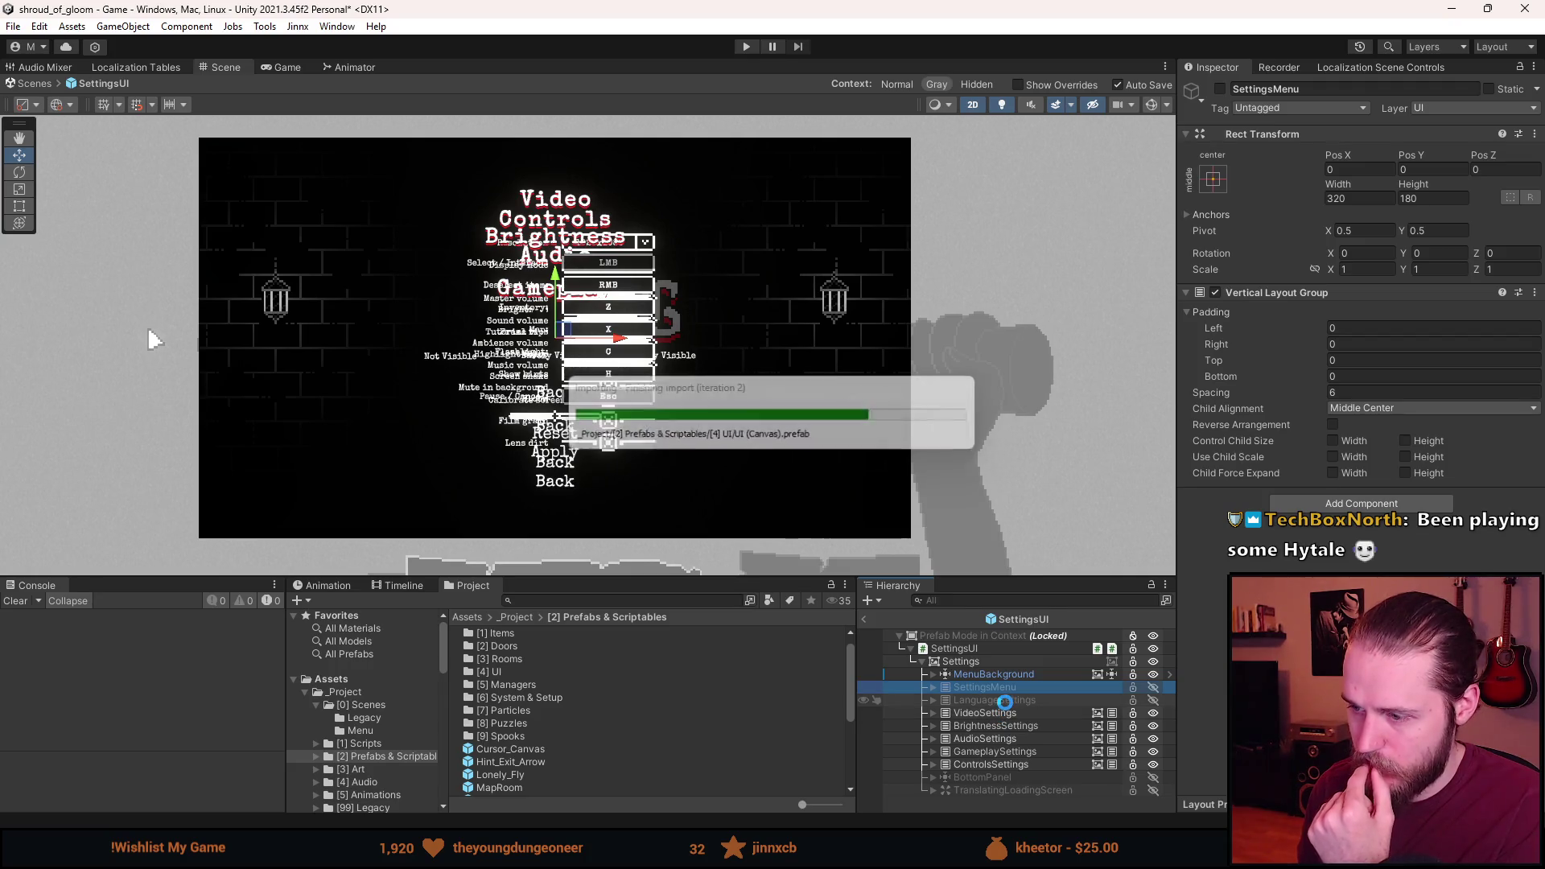
key(a)
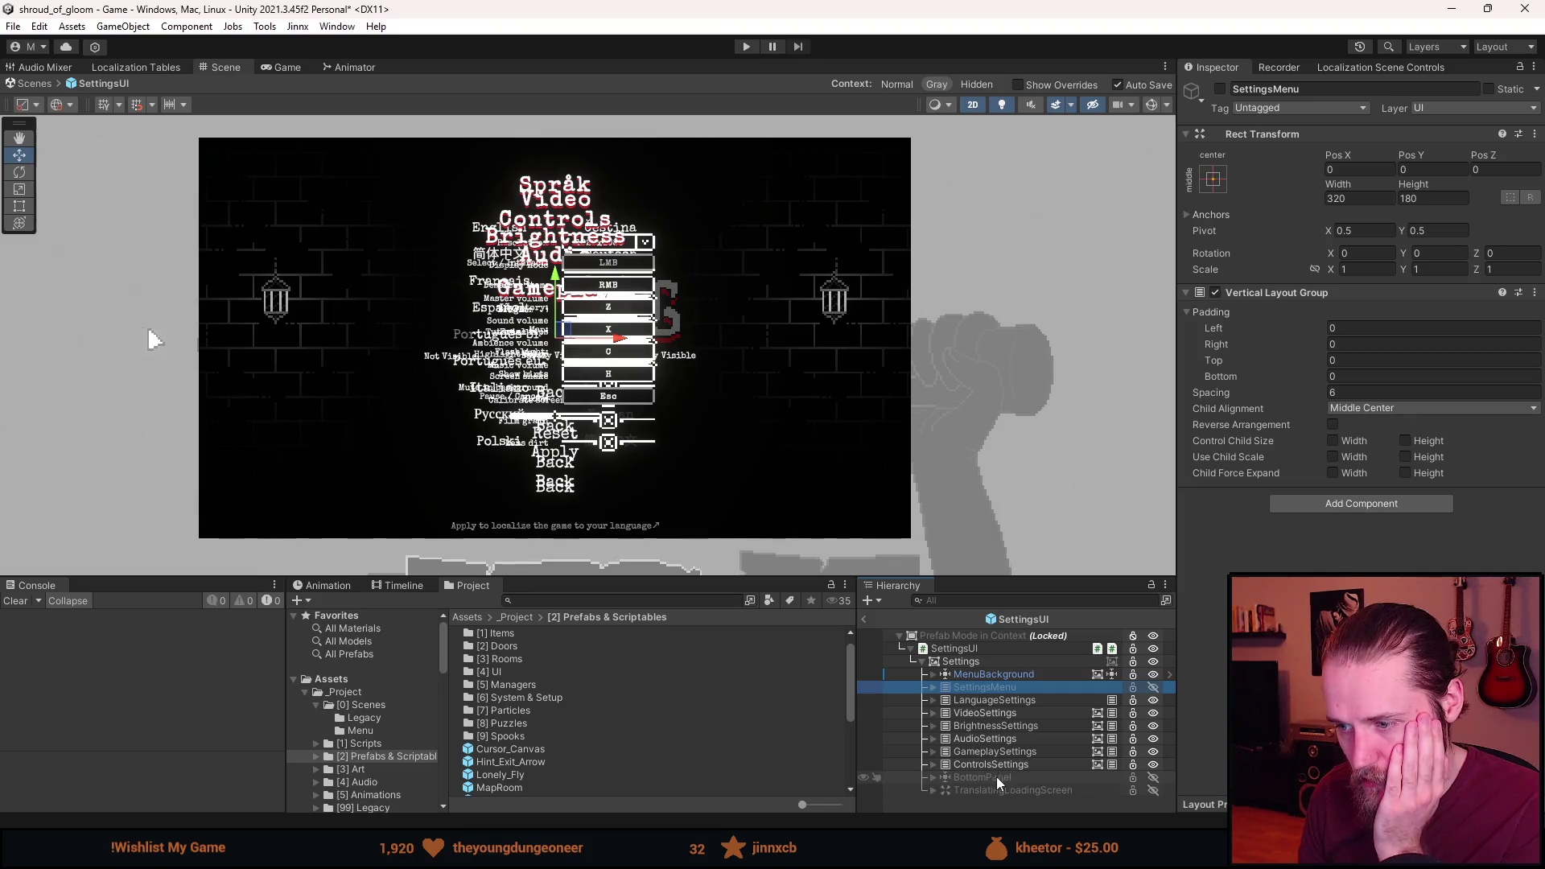
key(a)
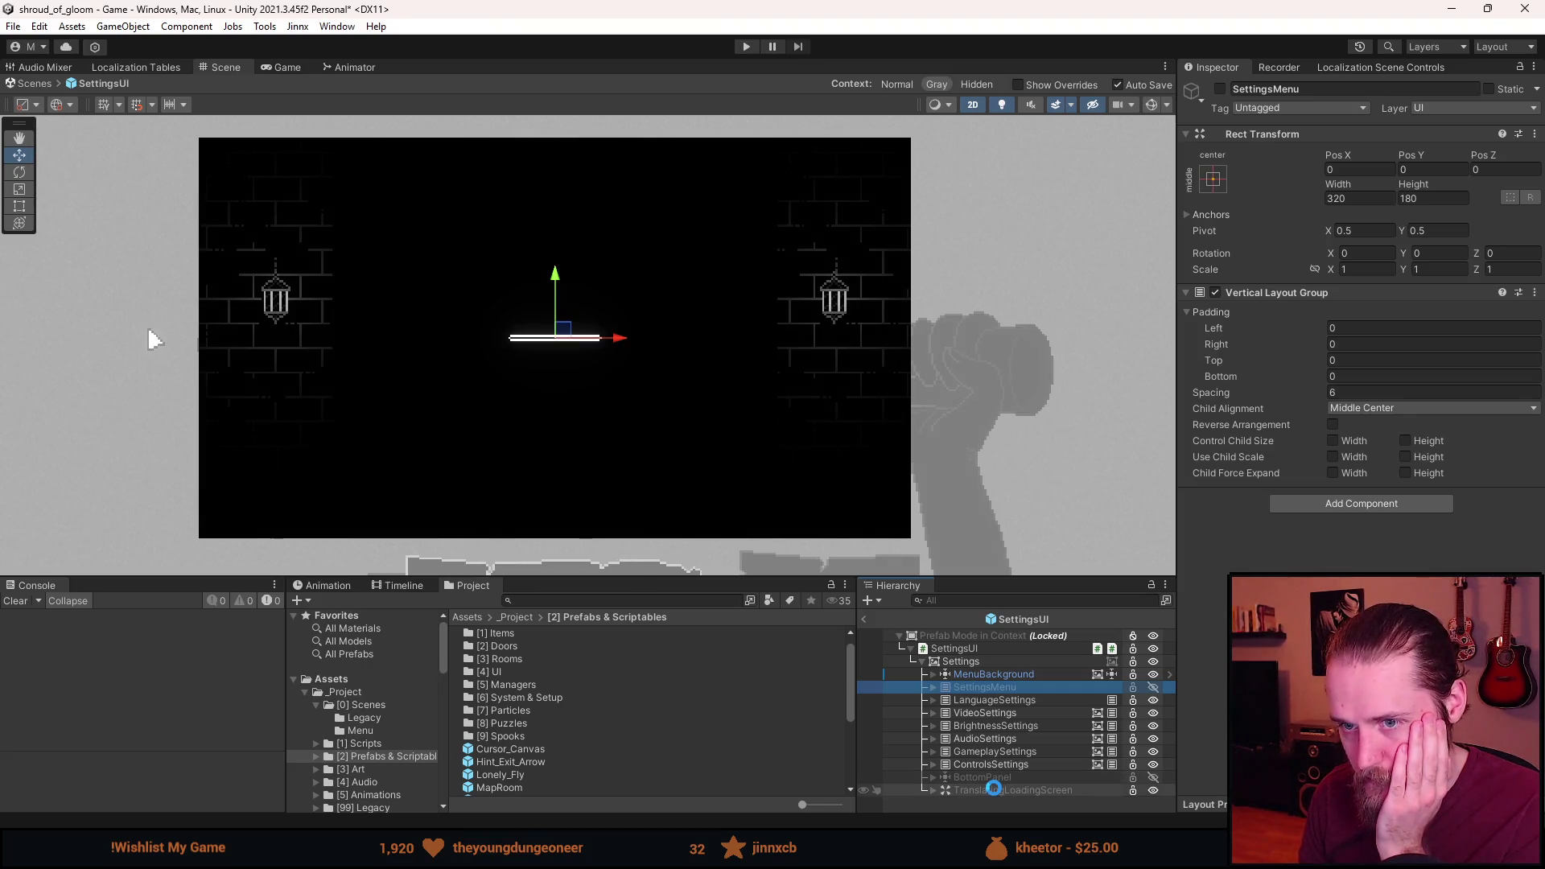
key(a)
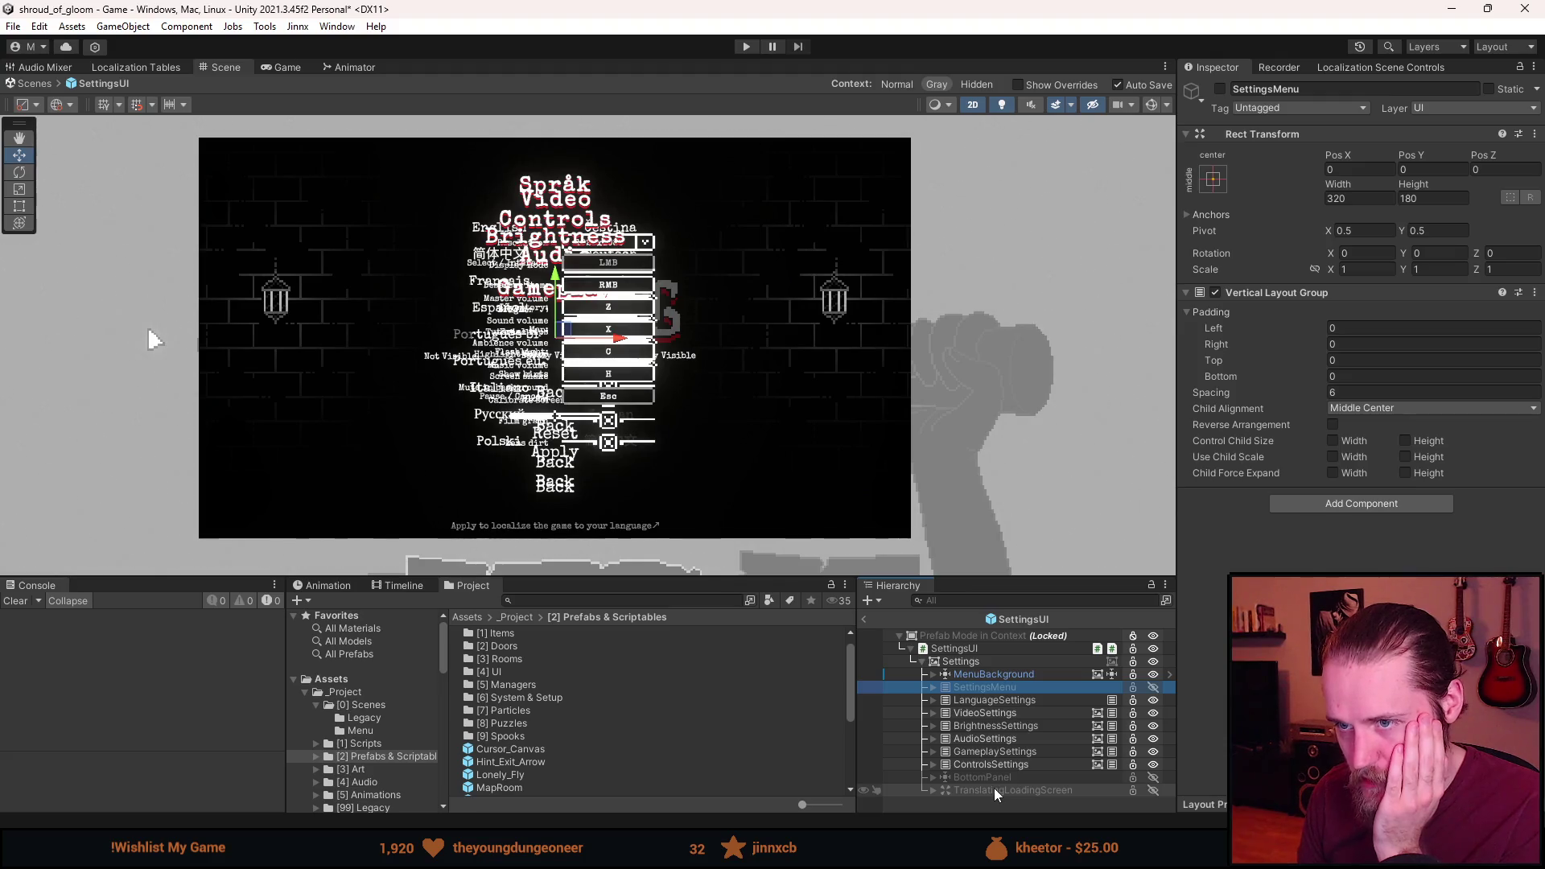
key(a)
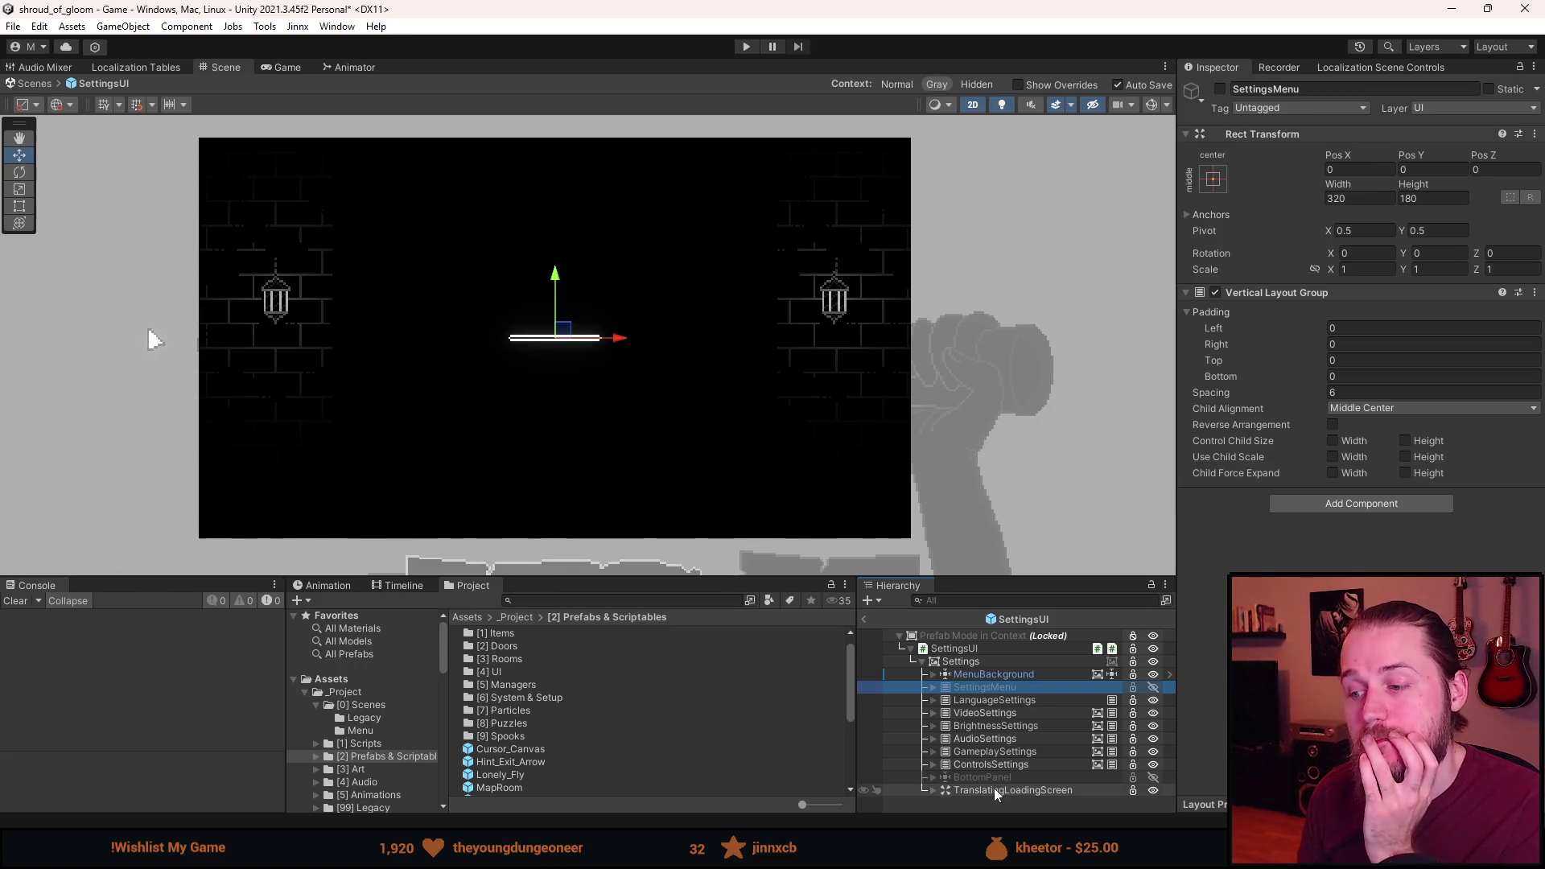
click(932, 791)
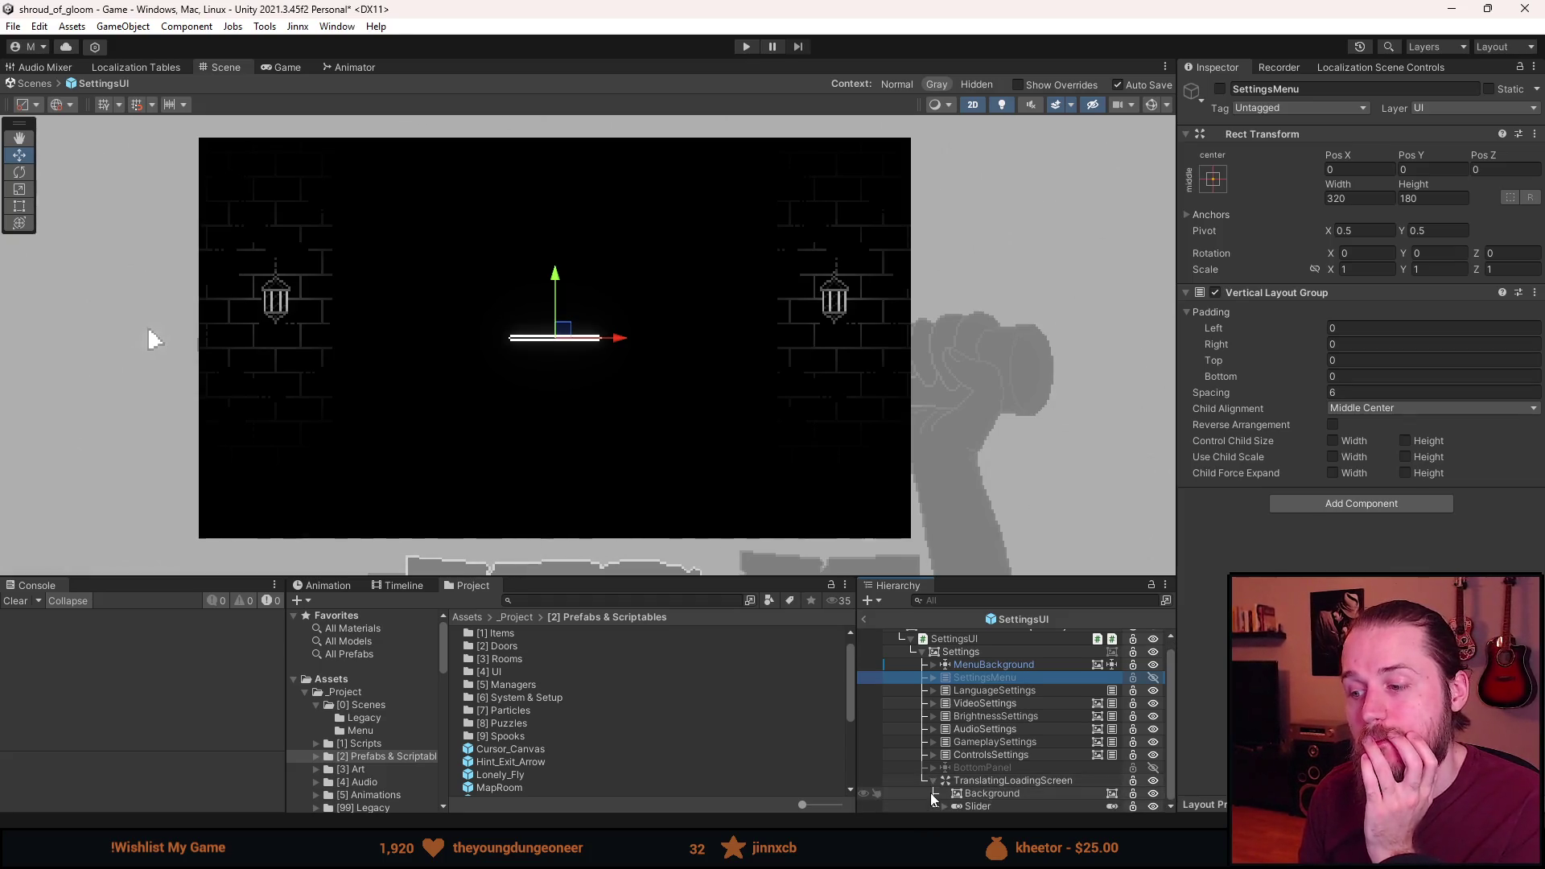
click(982, 795)
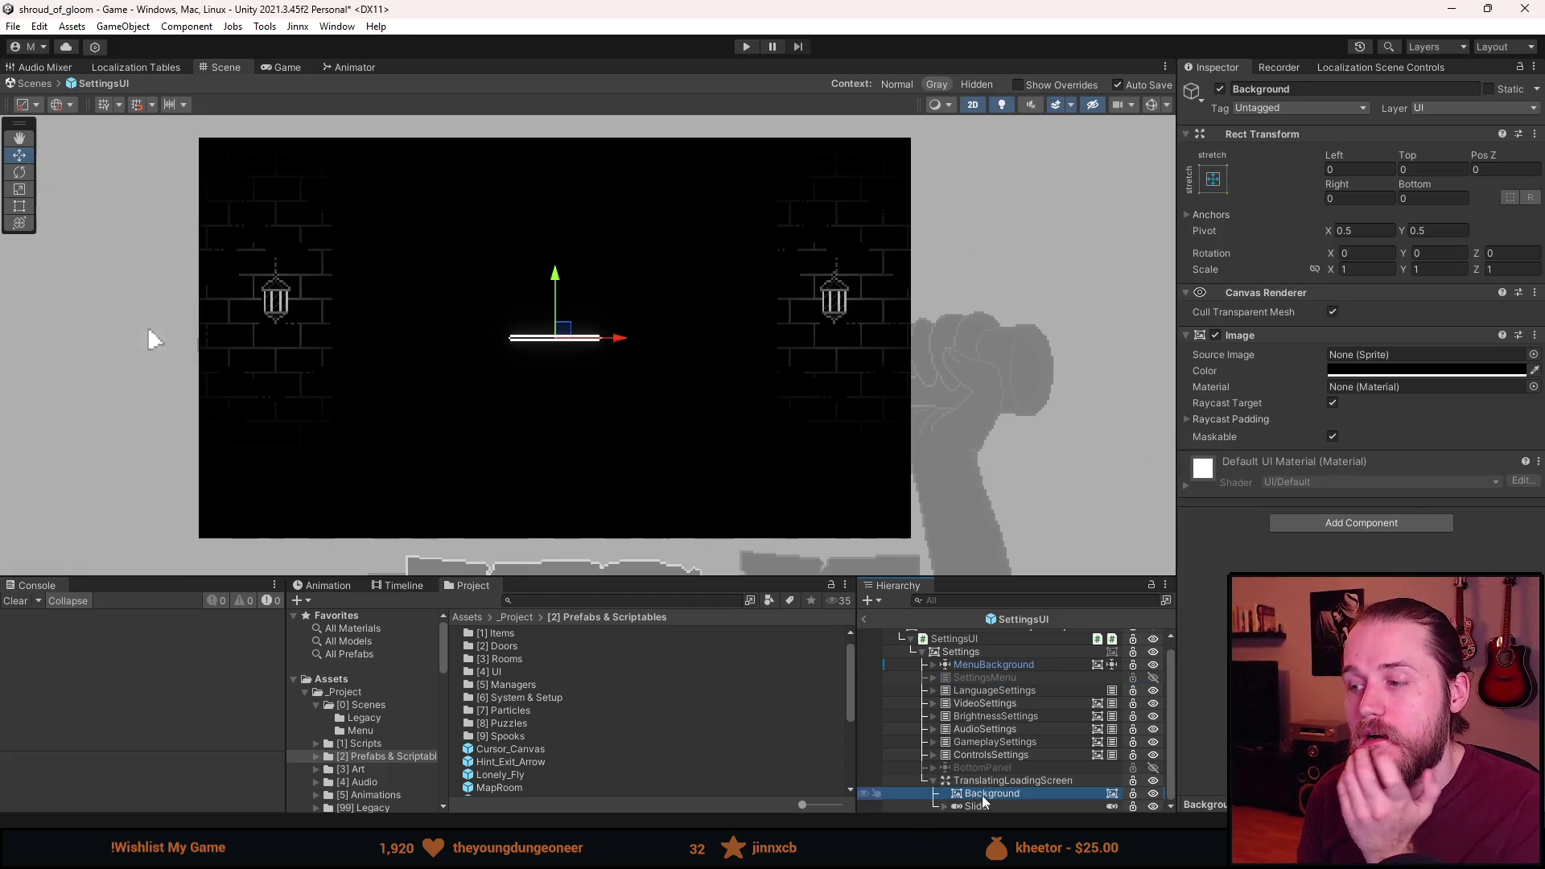
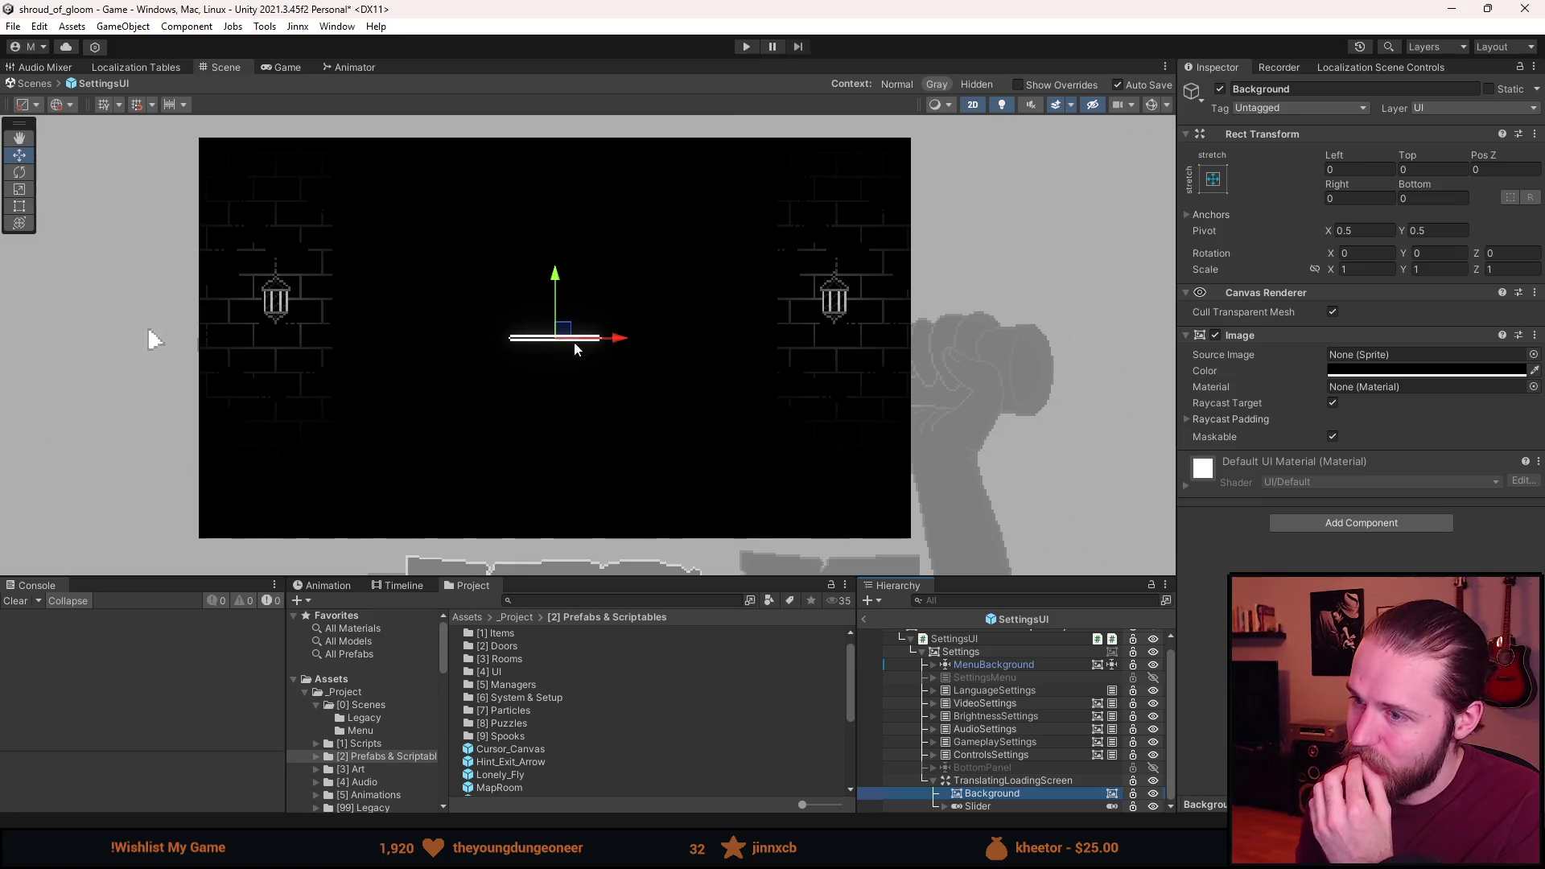
Assign Sprite-Lit-Default as the Background image's material, then select MenuBackground.
click(1533, 388)
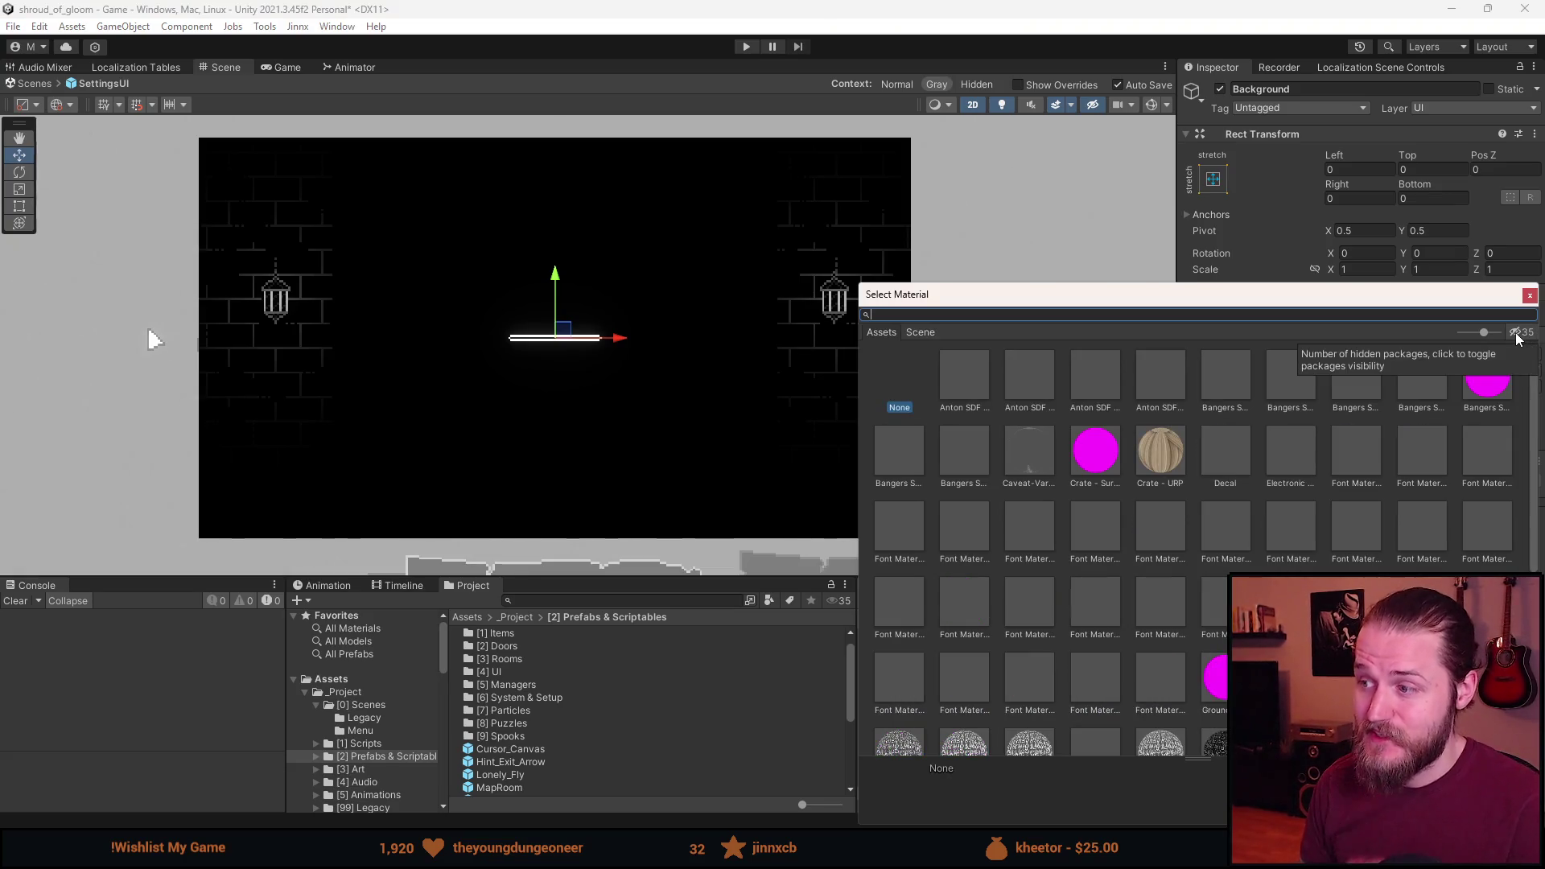
text(lit)
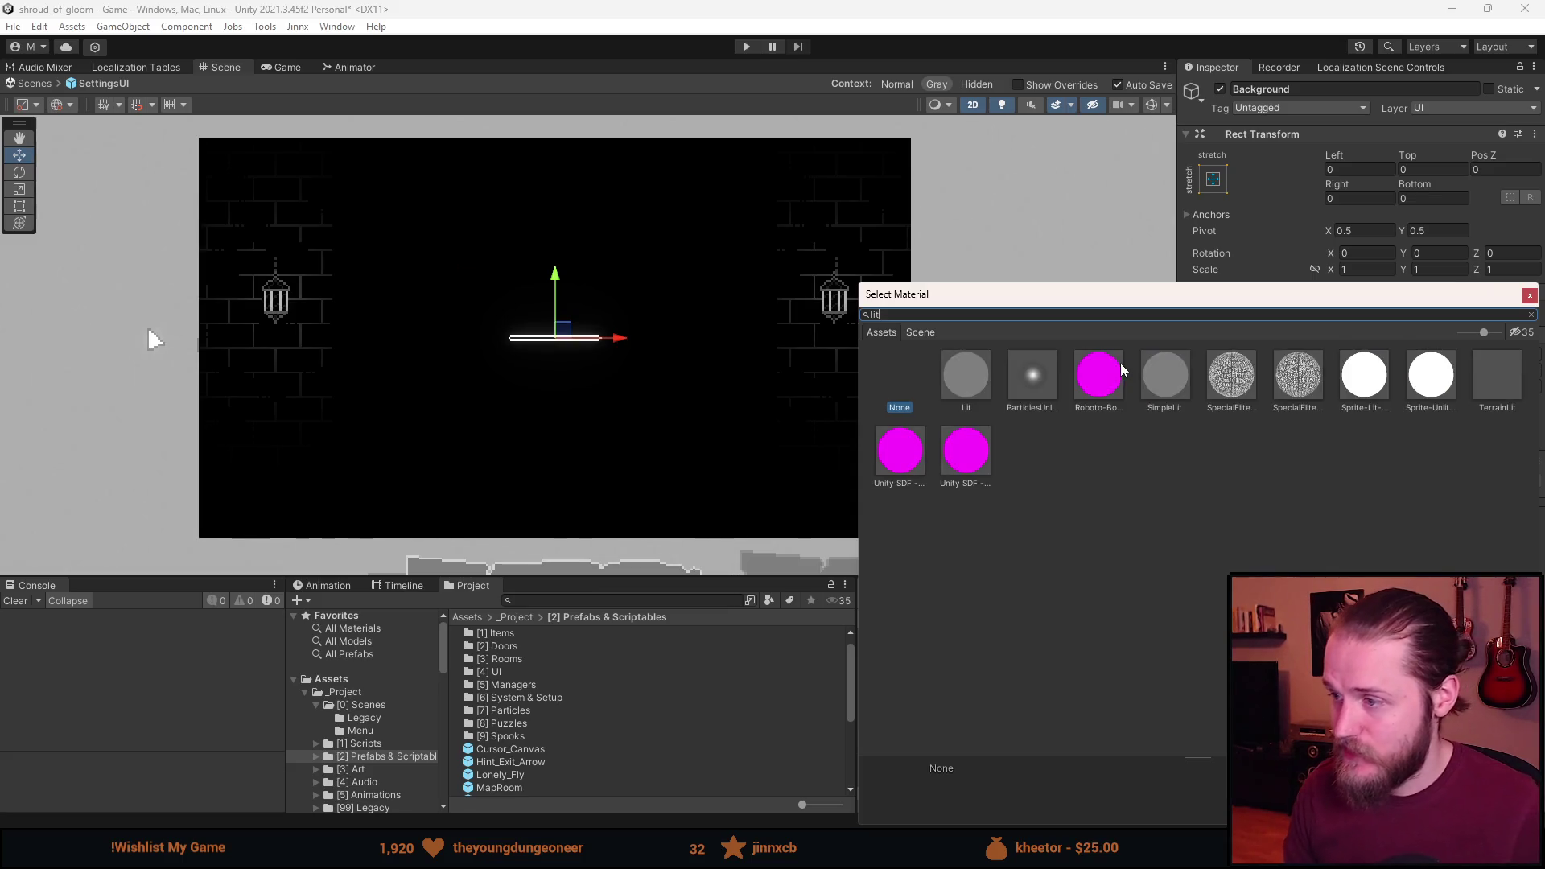
click(1373, 387)
double_click(1372, 387)
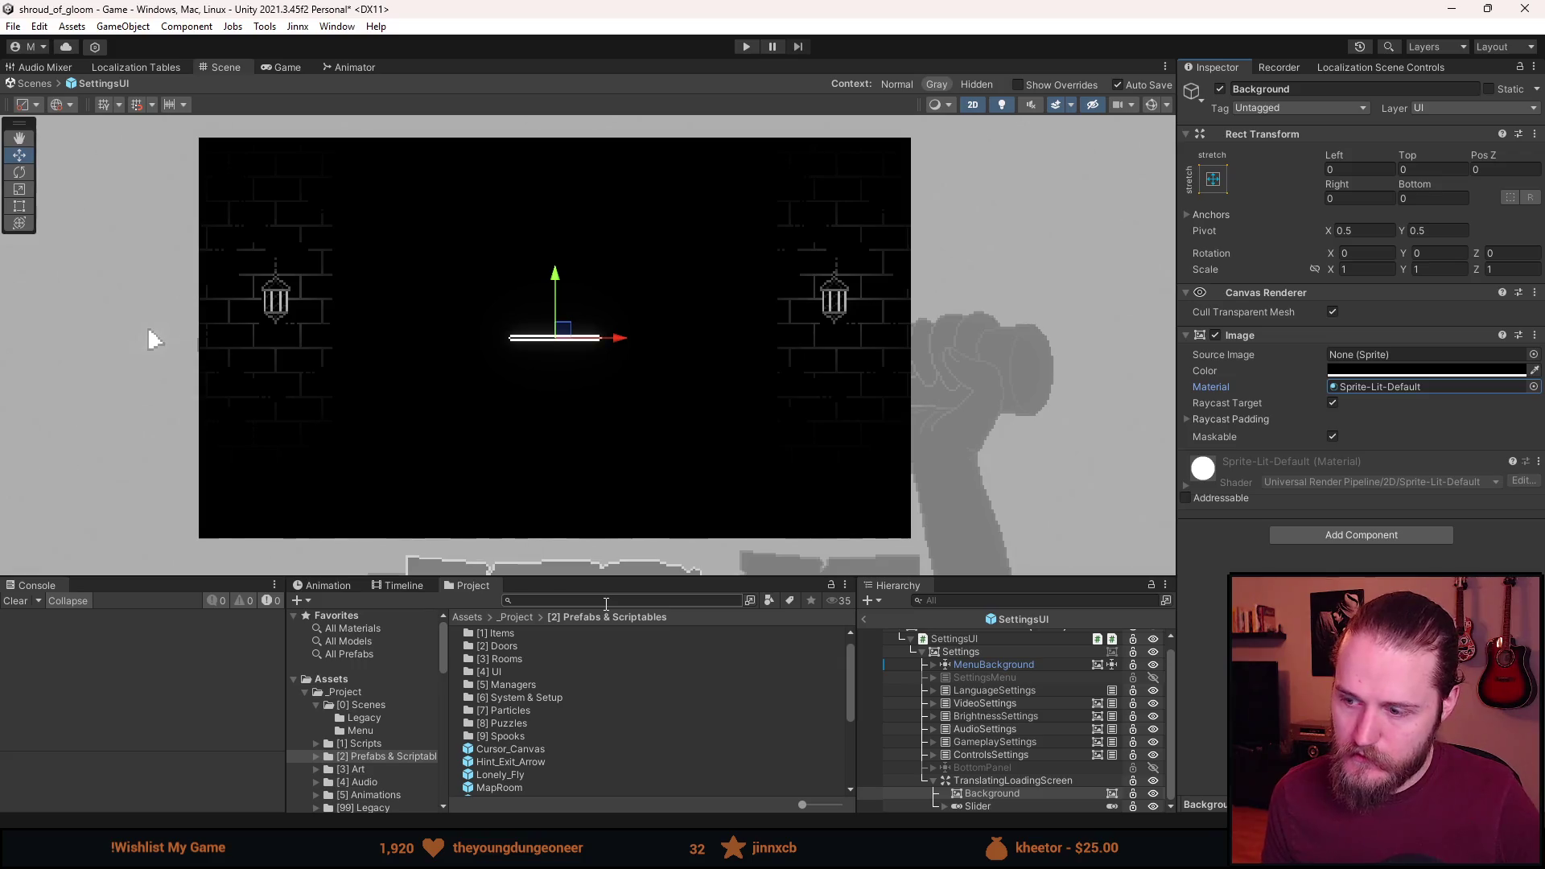
click(992, 665)
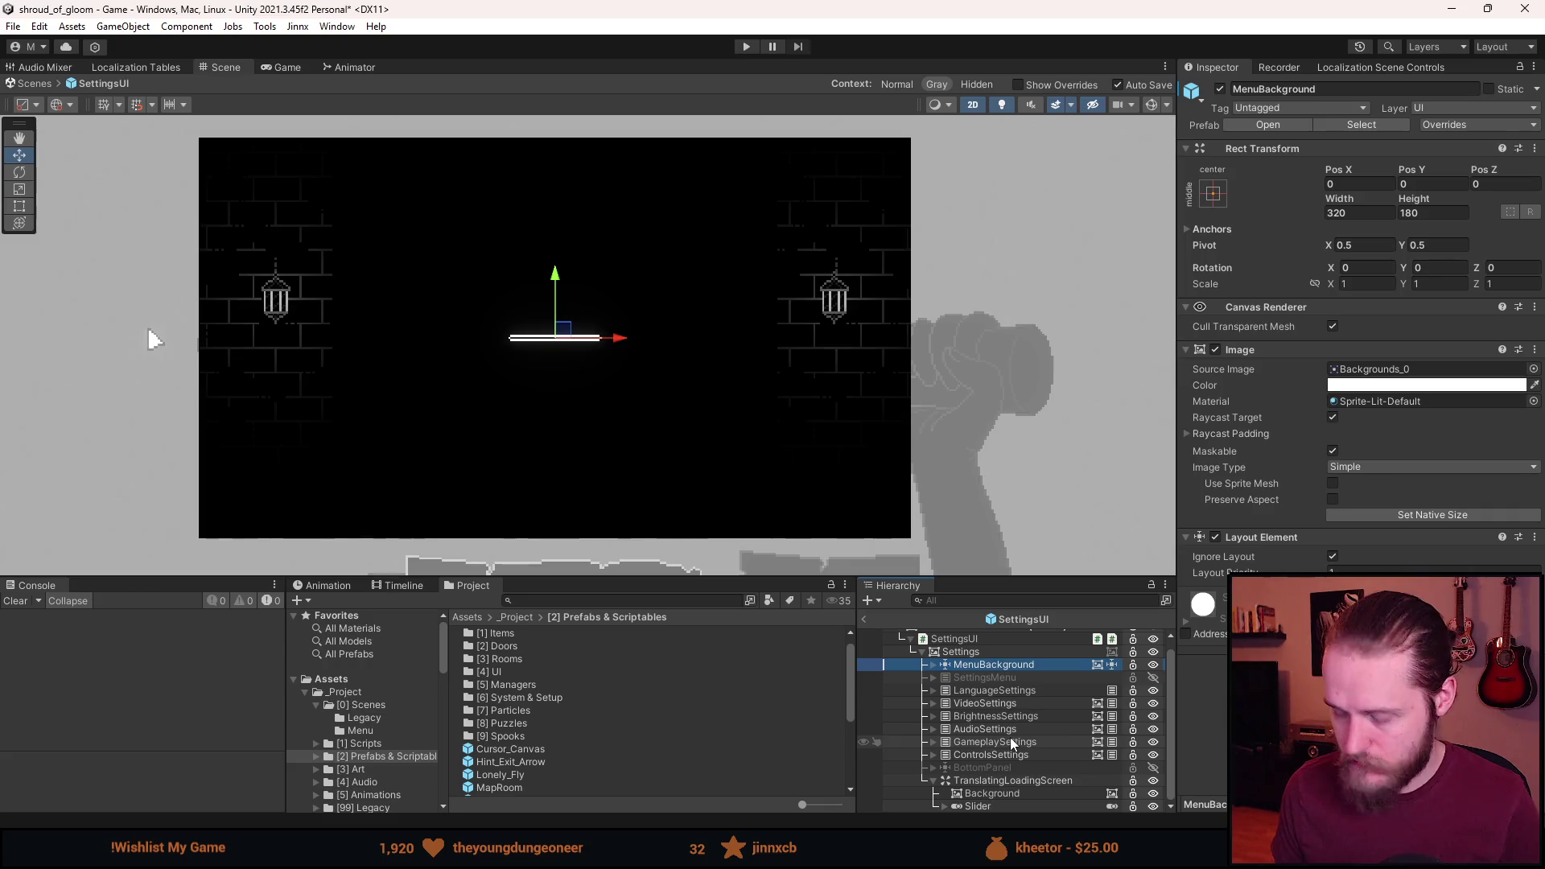
Paste MenuBackground into TranslatingLoadingScreen as its first child.
right_click(991, 781)
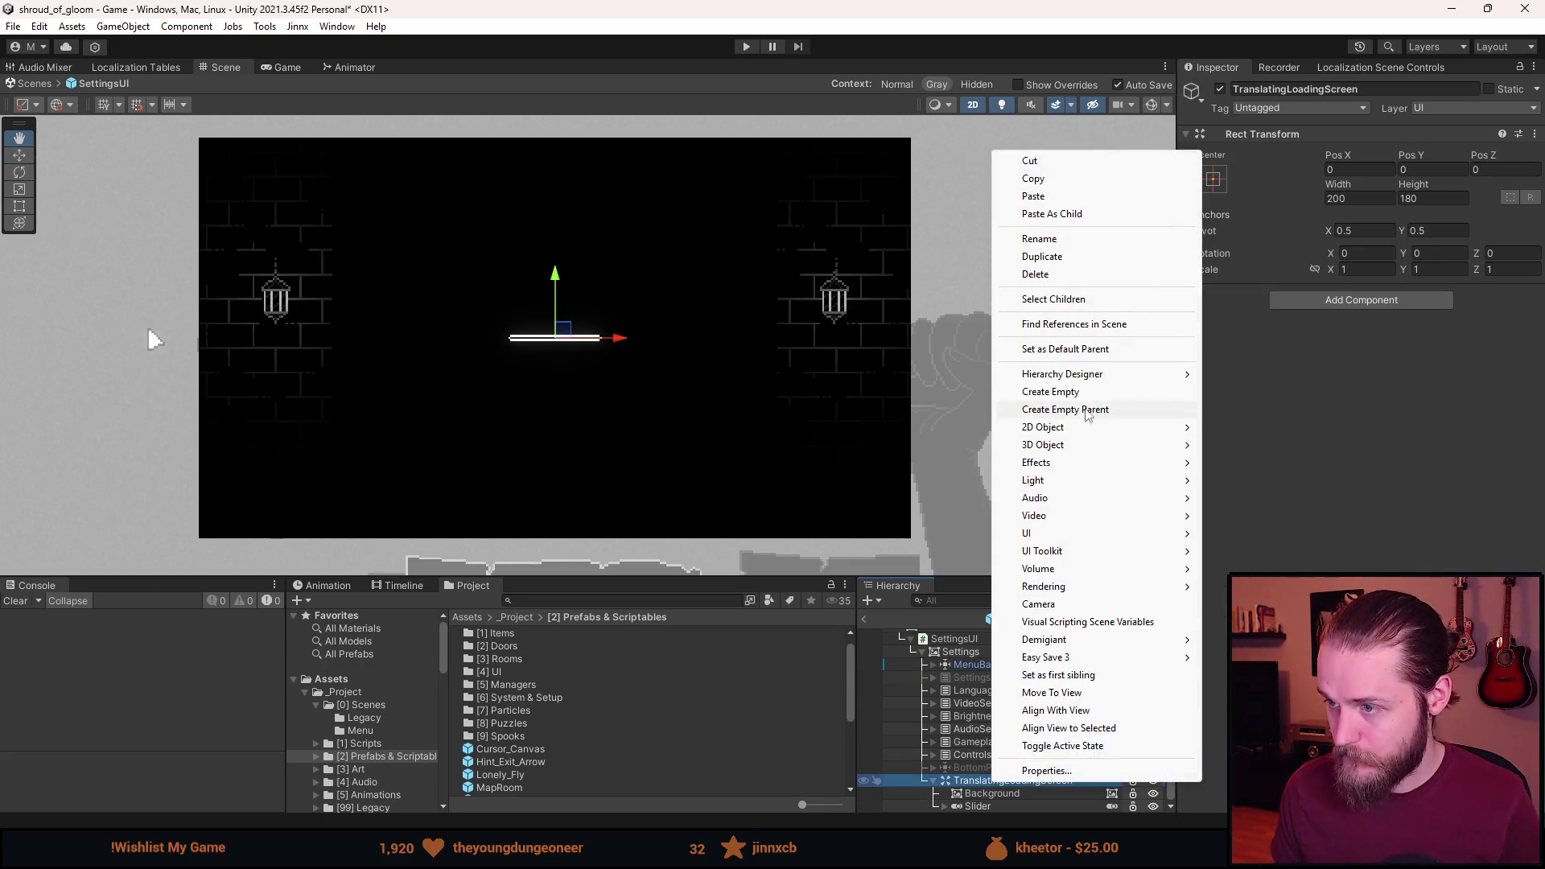
click(1051, 214)
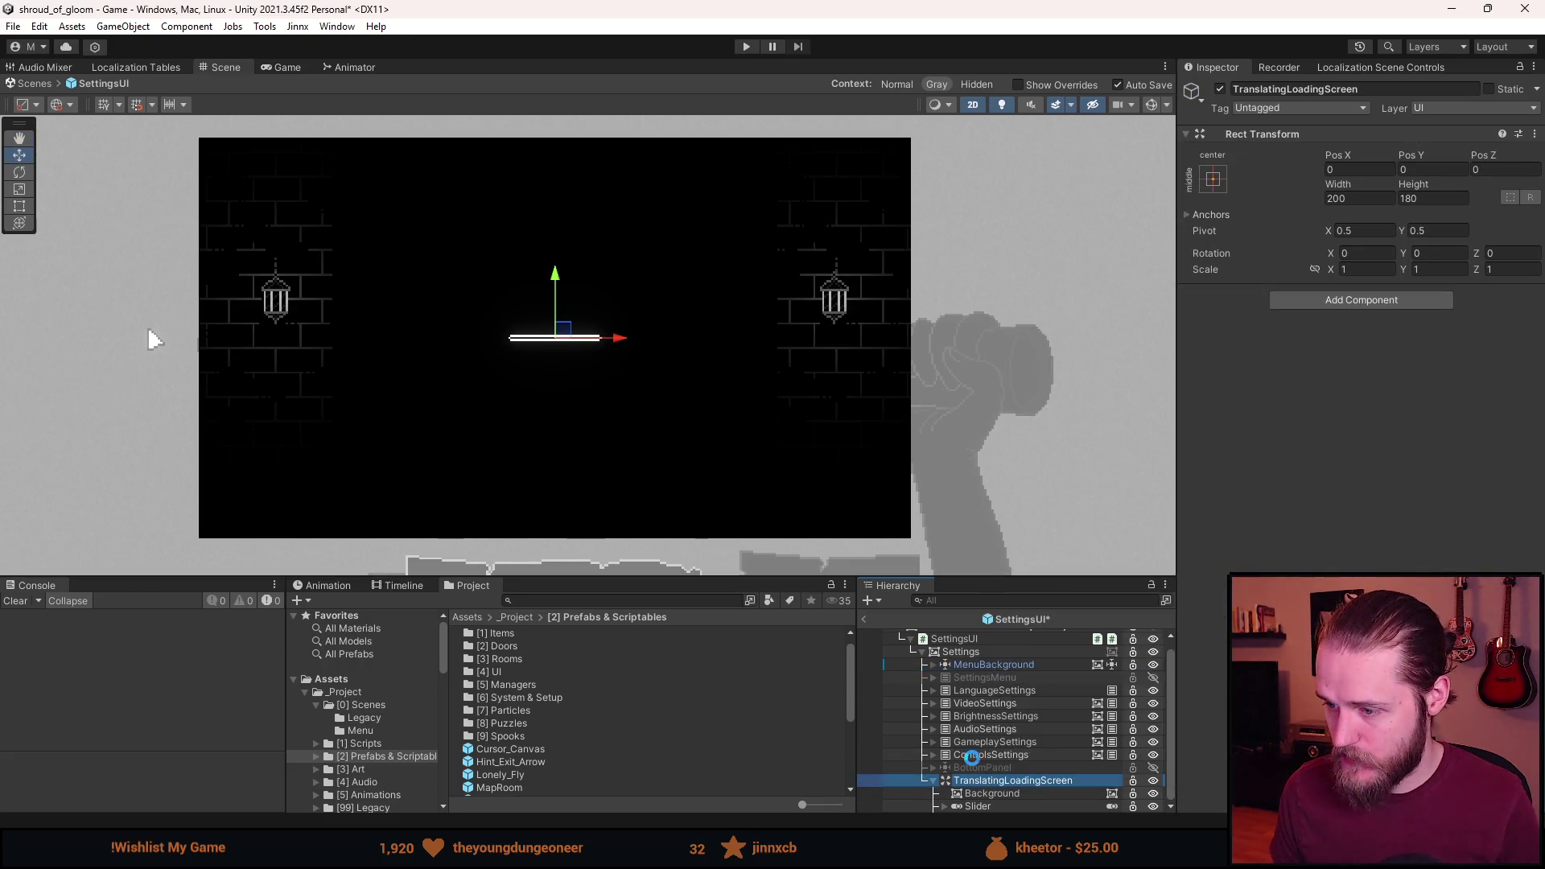
drag(999, 806, 997, 778)
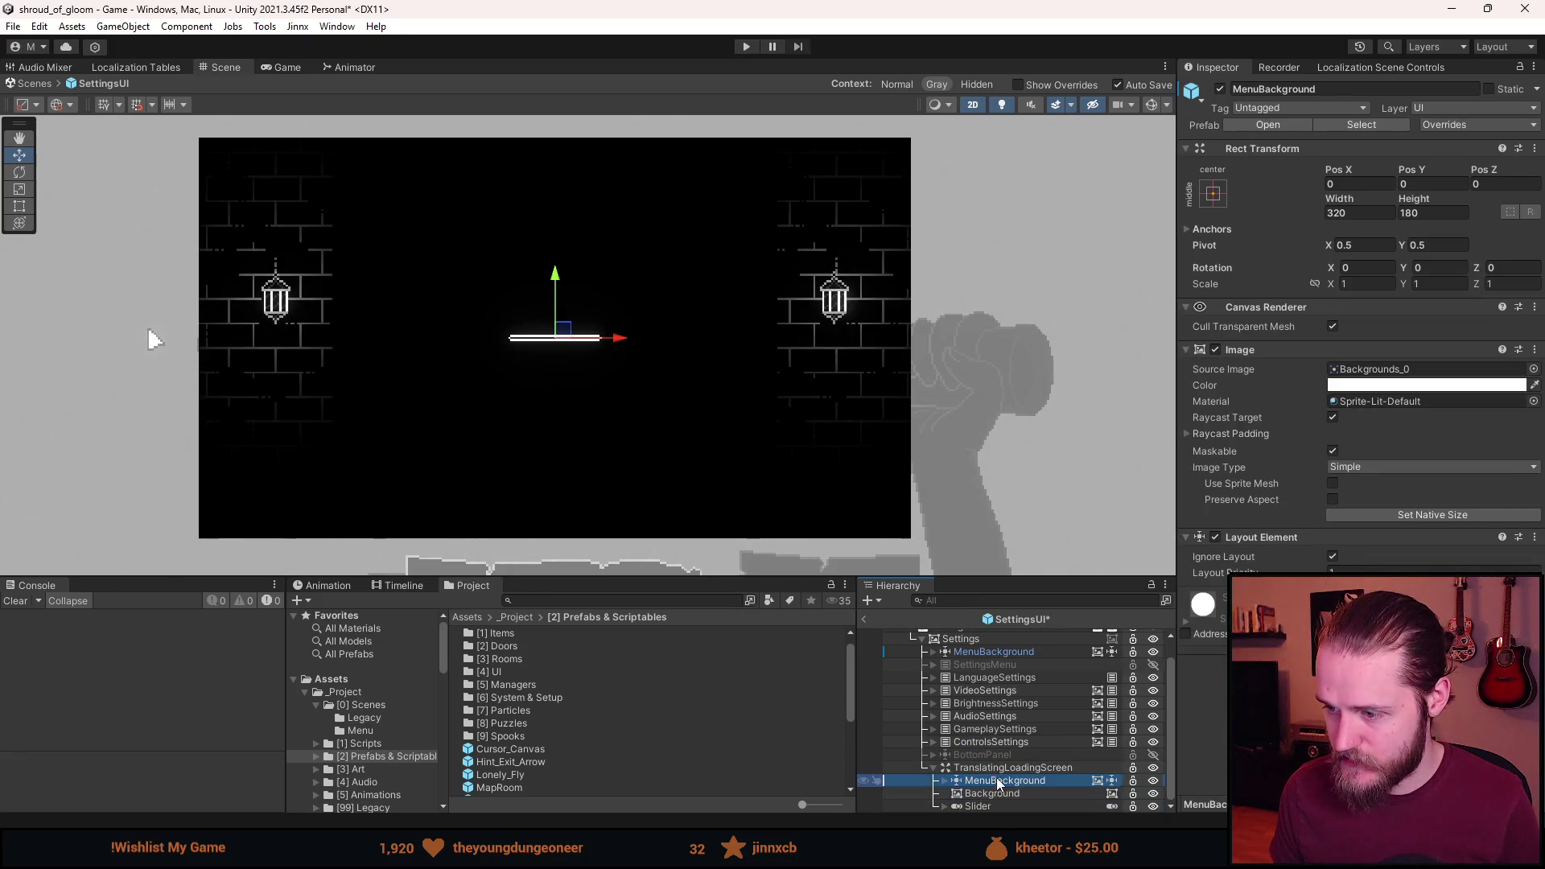
key(Up)
key(Up)
Switch off both lantern Light children inside the pasted MenuBackground.
click(947, 782)
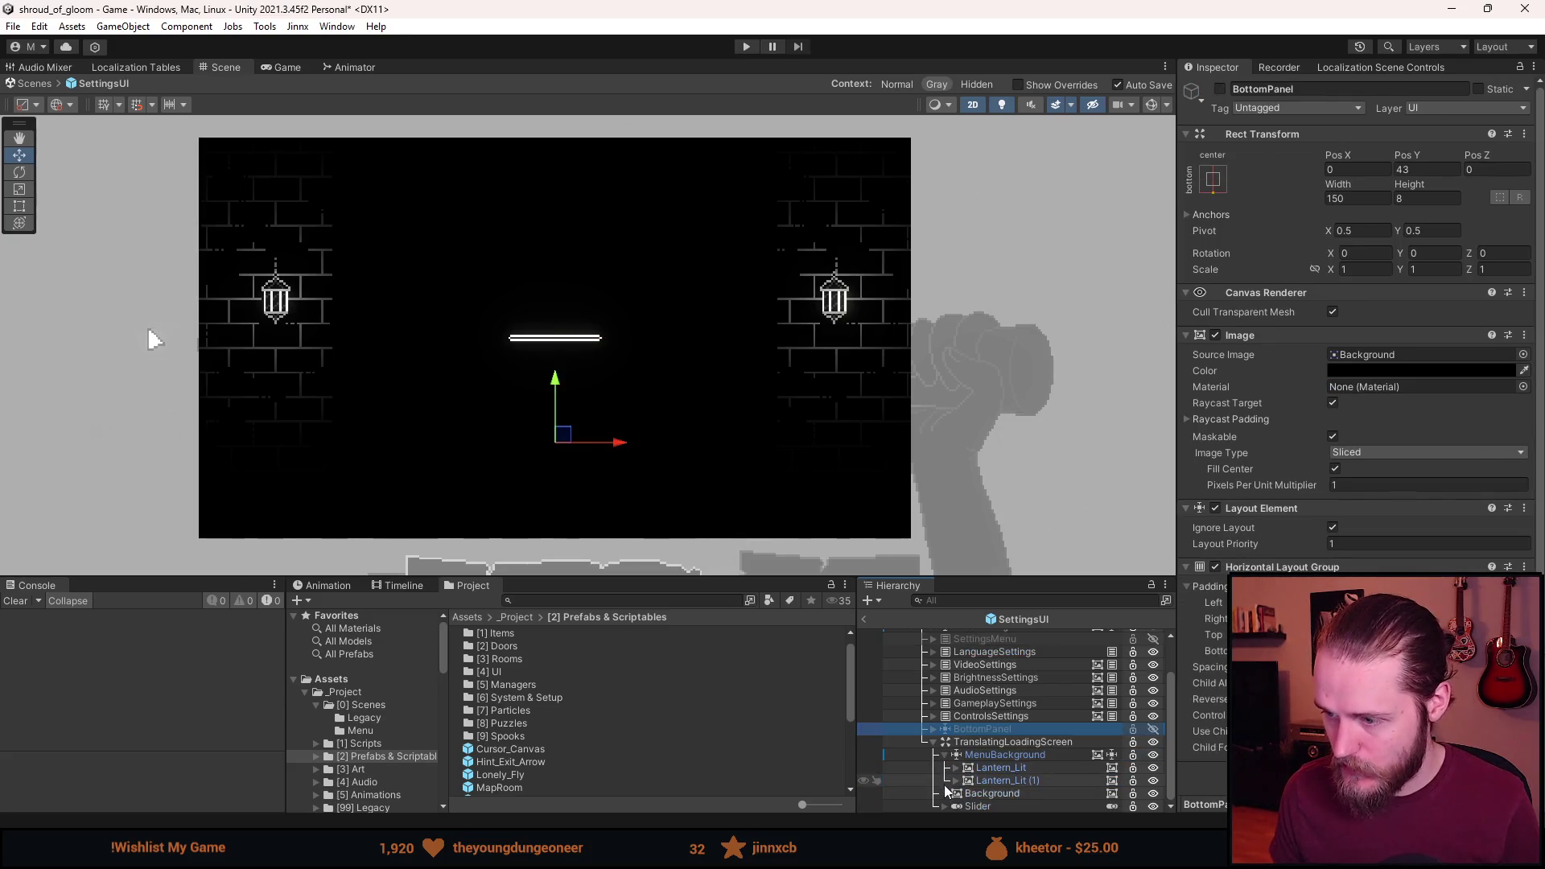
click(998, 781)
click(956, 780)
click(956, 767)
click(998, 781)
ctrl+click(998, 806)
click(1220, 89)
Collapse the lanterns and deactivate the loading screen's old Background object.
click(956, 768)
click(956, 780)
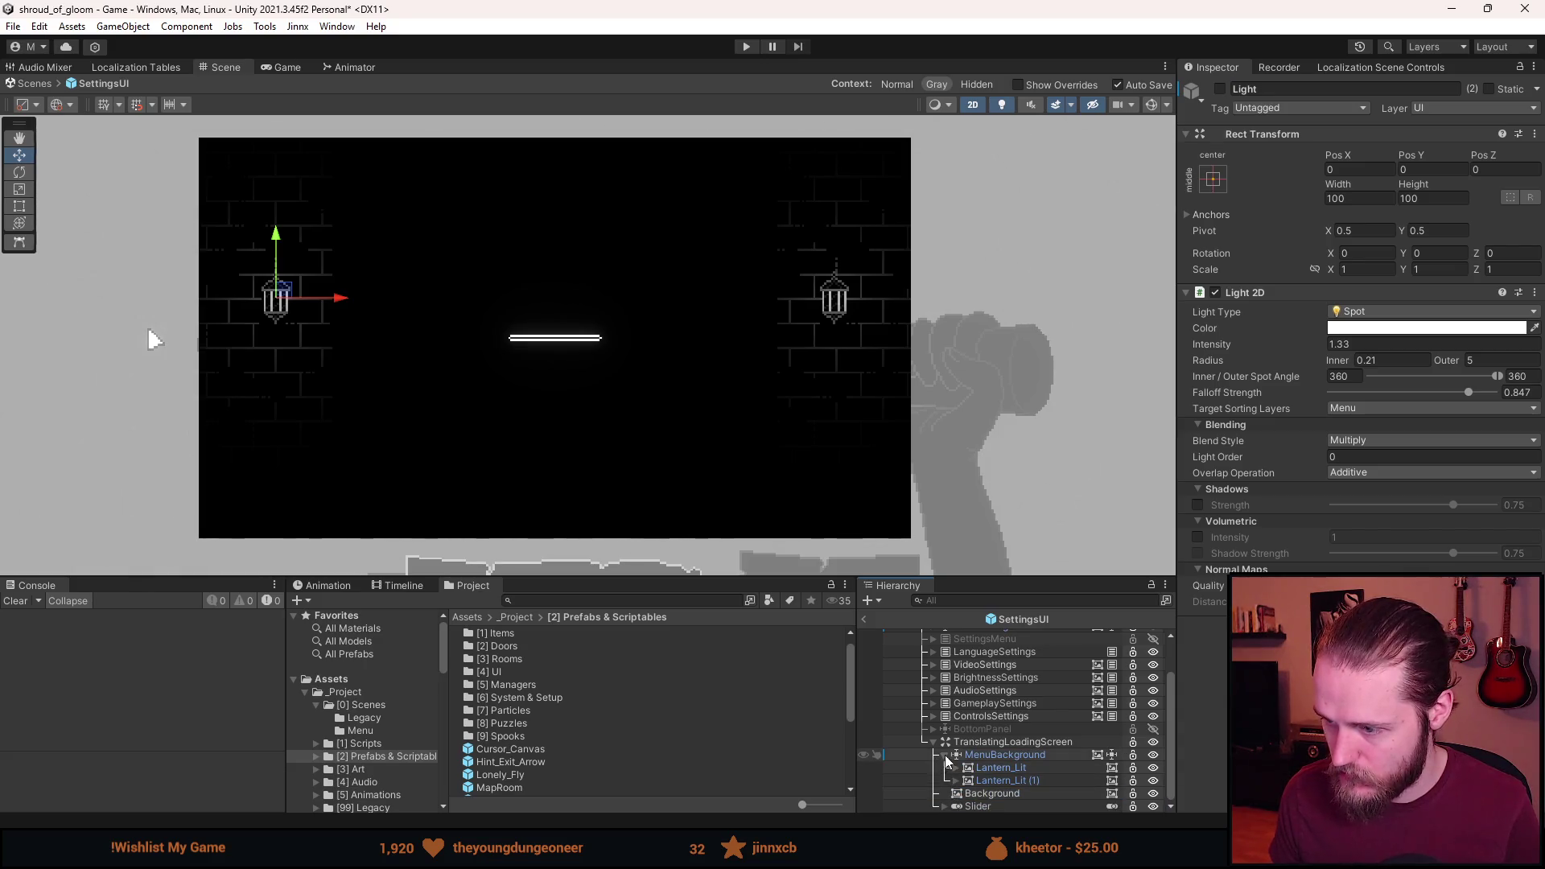
click(946, 756)
click(991, 794)
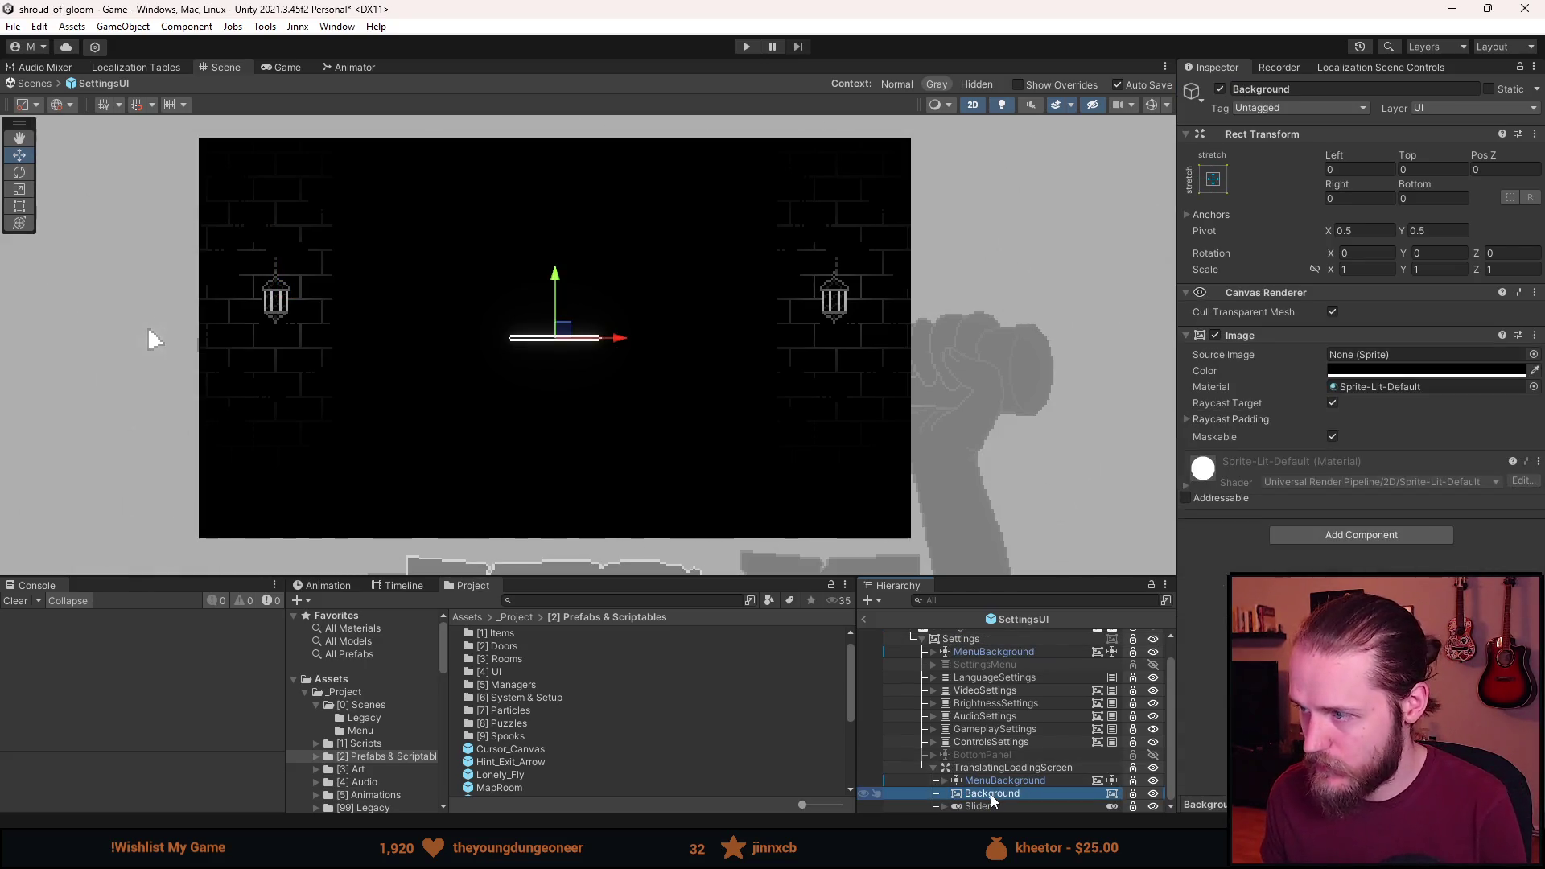
key(alt+shift+a)
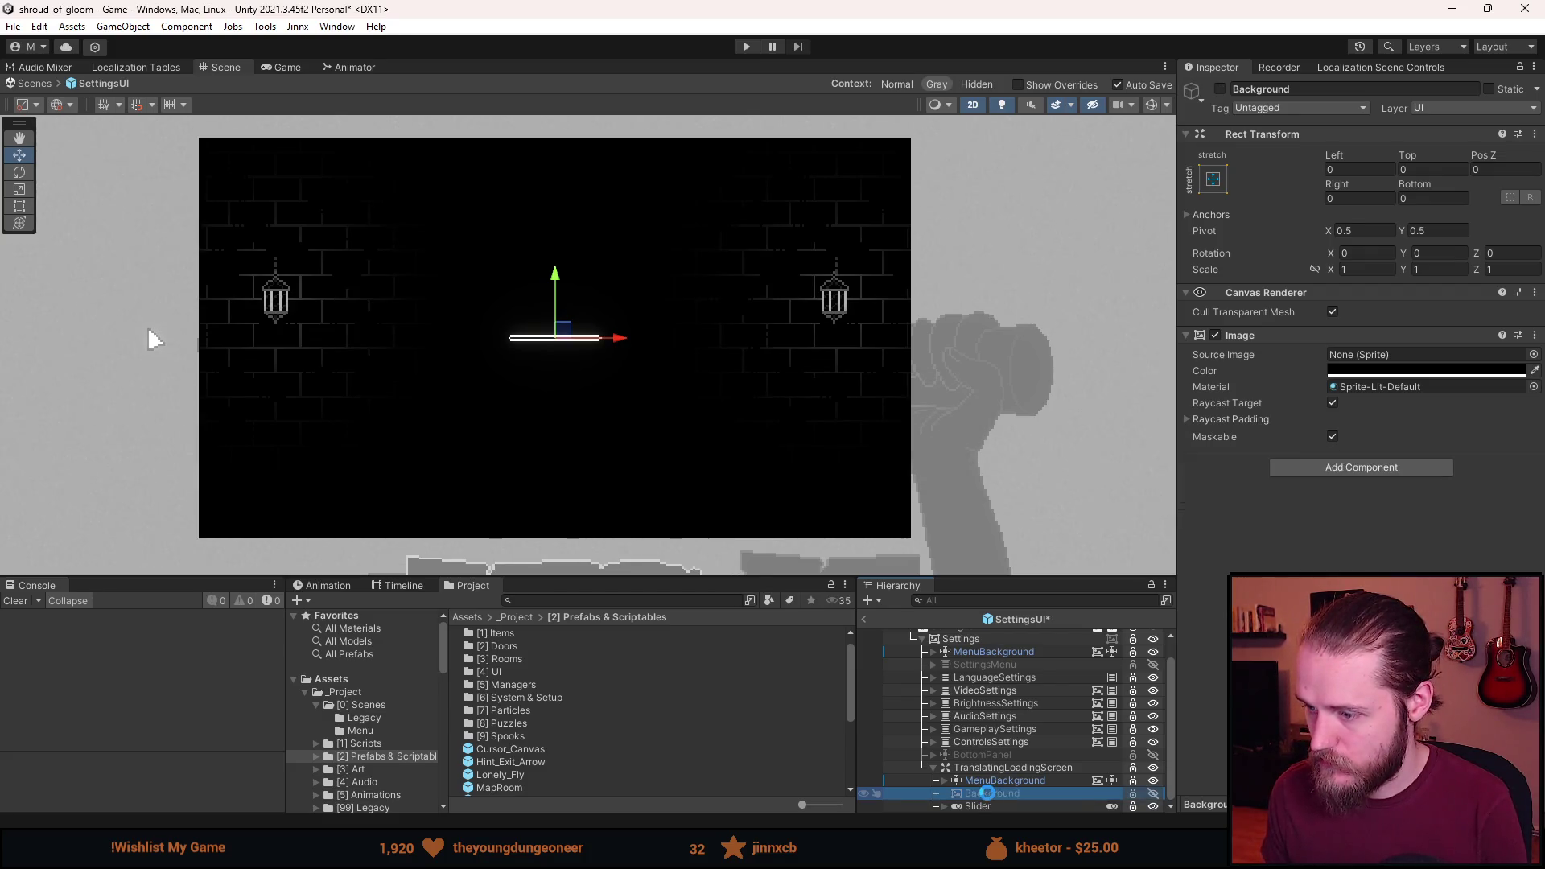
click(933, 767)
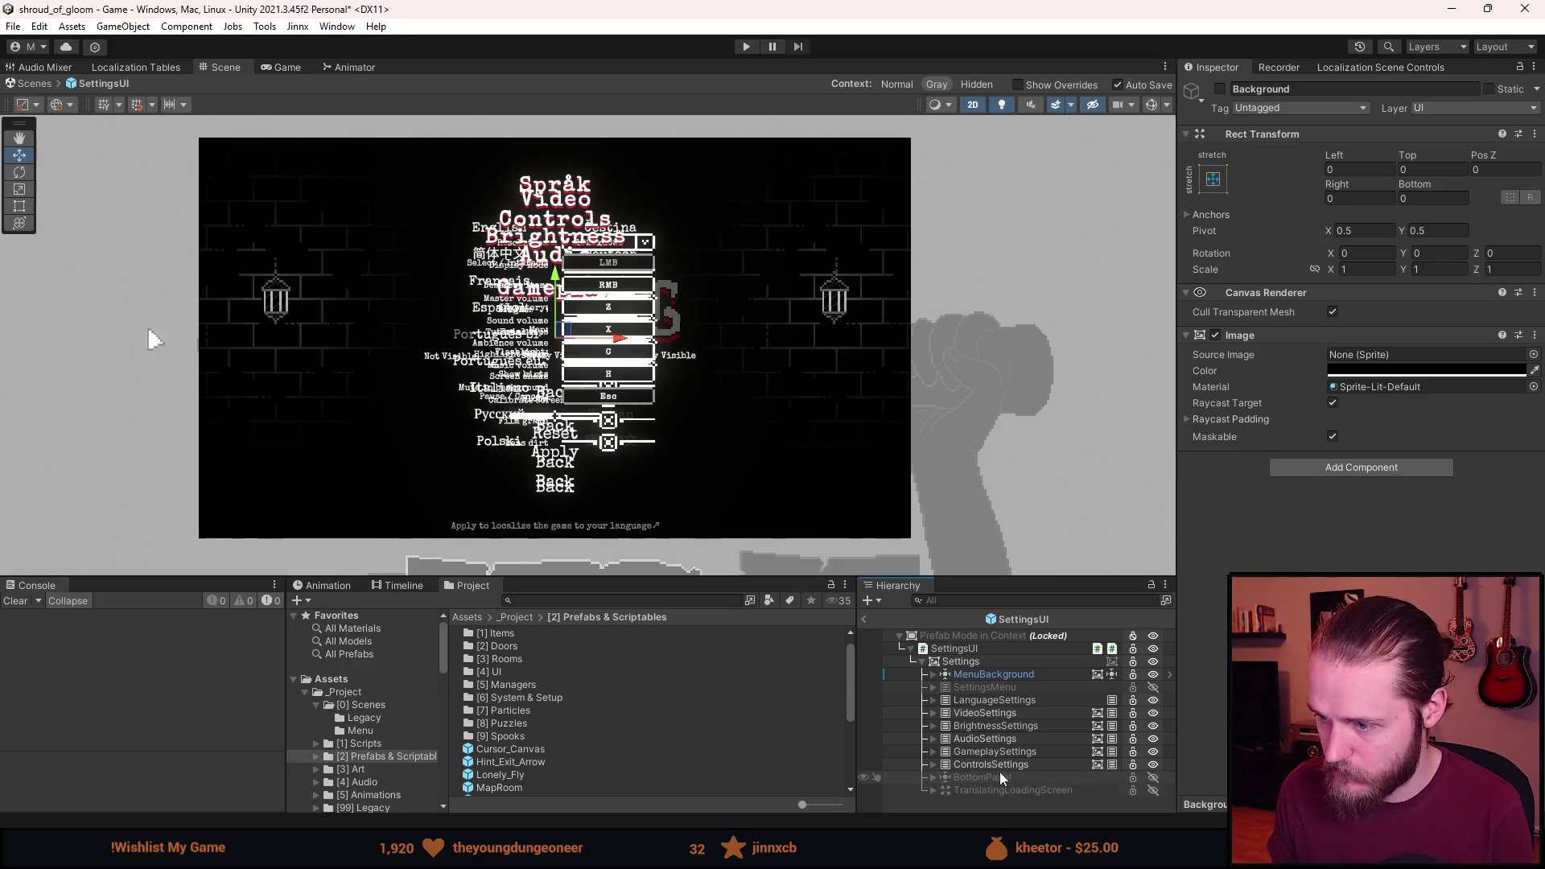
Deactivate the six submenus from LanguageSettings to ControlsSettings and activate SettingsMenu.
click(988, 763)
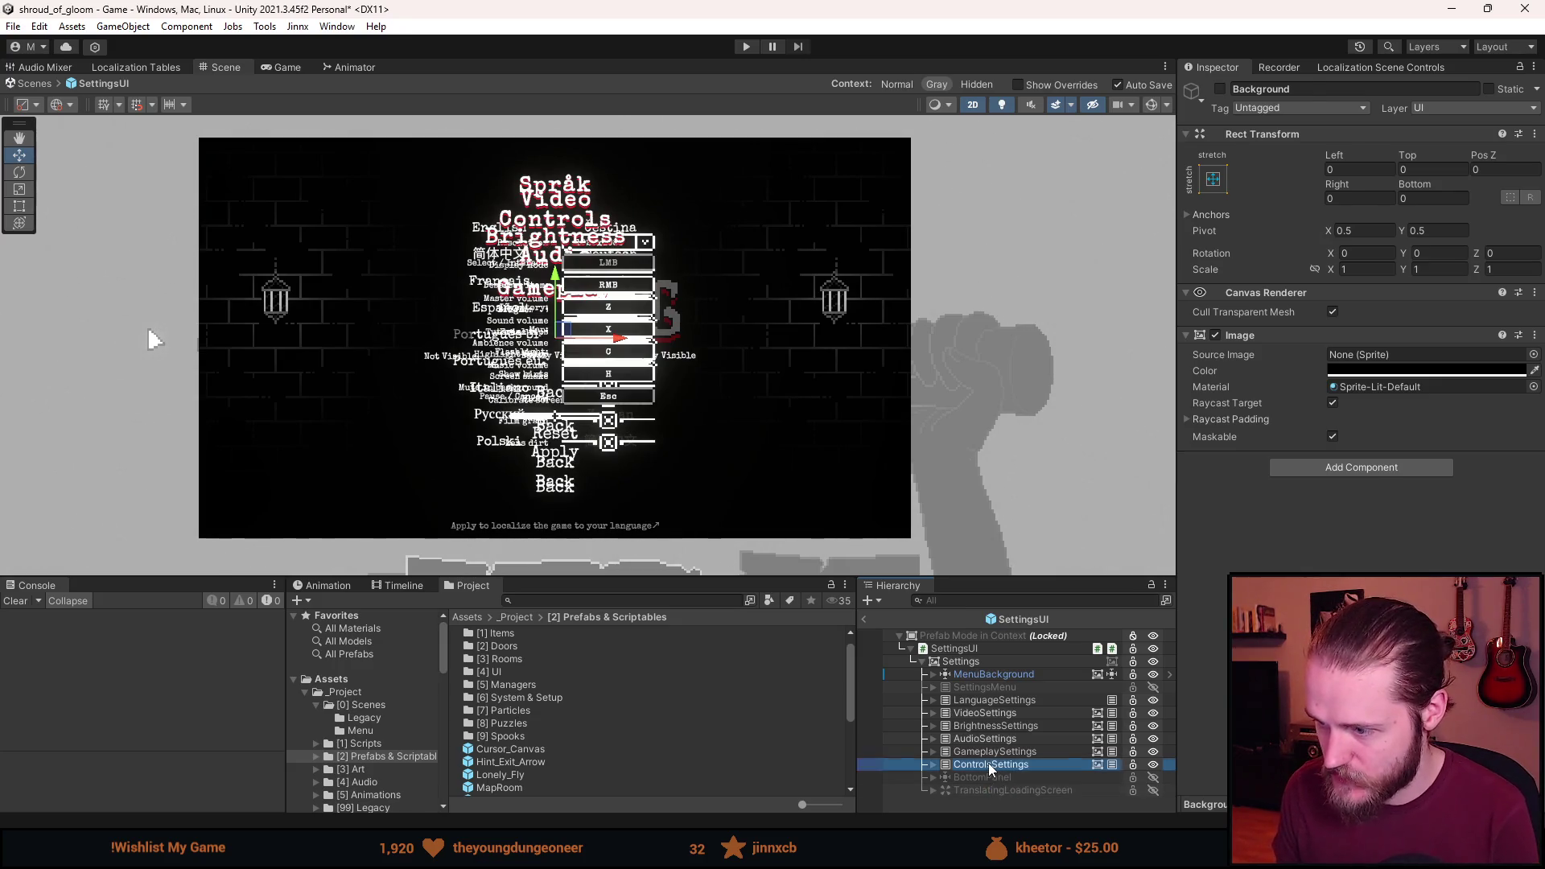
shift+click(998, 702)
key(alt+shift+a)
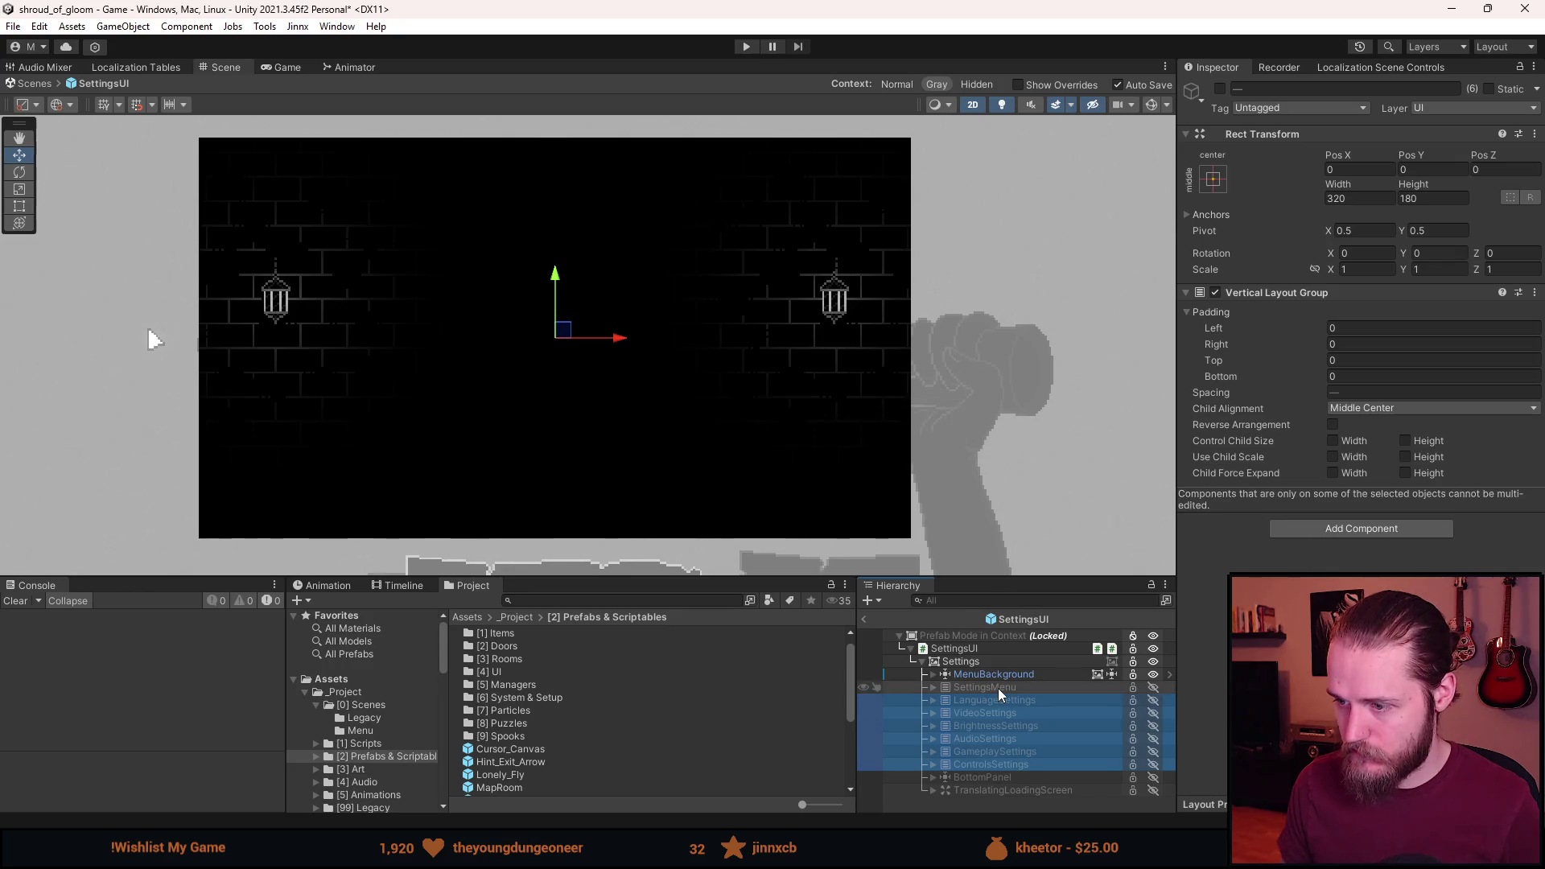
click(997, 688)
key(alt+shift+a)
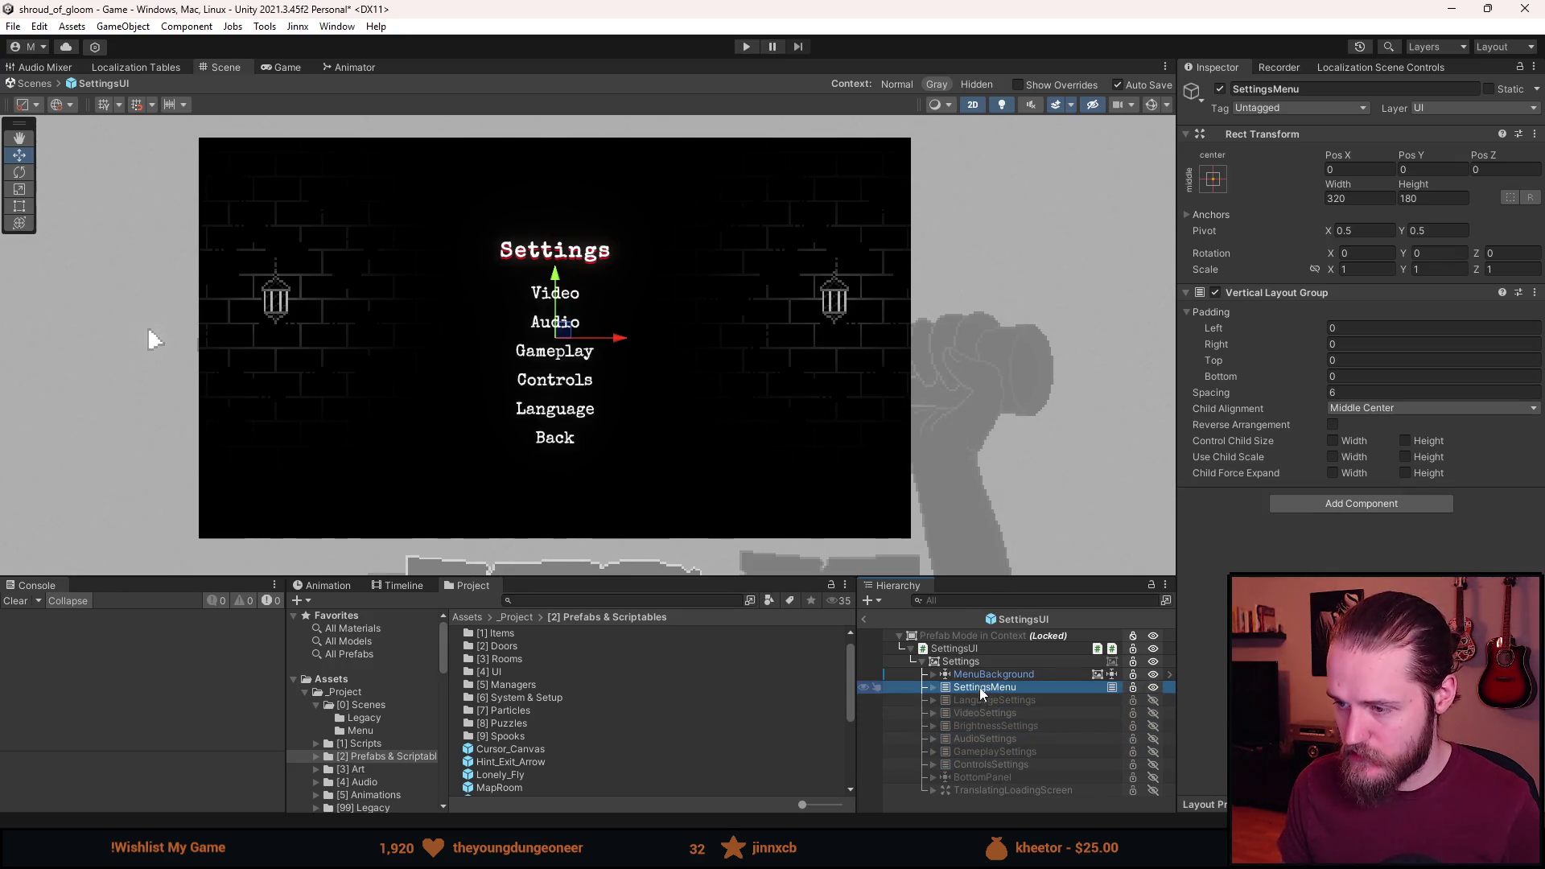
Deactivate the Settings panel and leave prefab editing for the scene.
click(958, 662)
key(alt+shift+a)
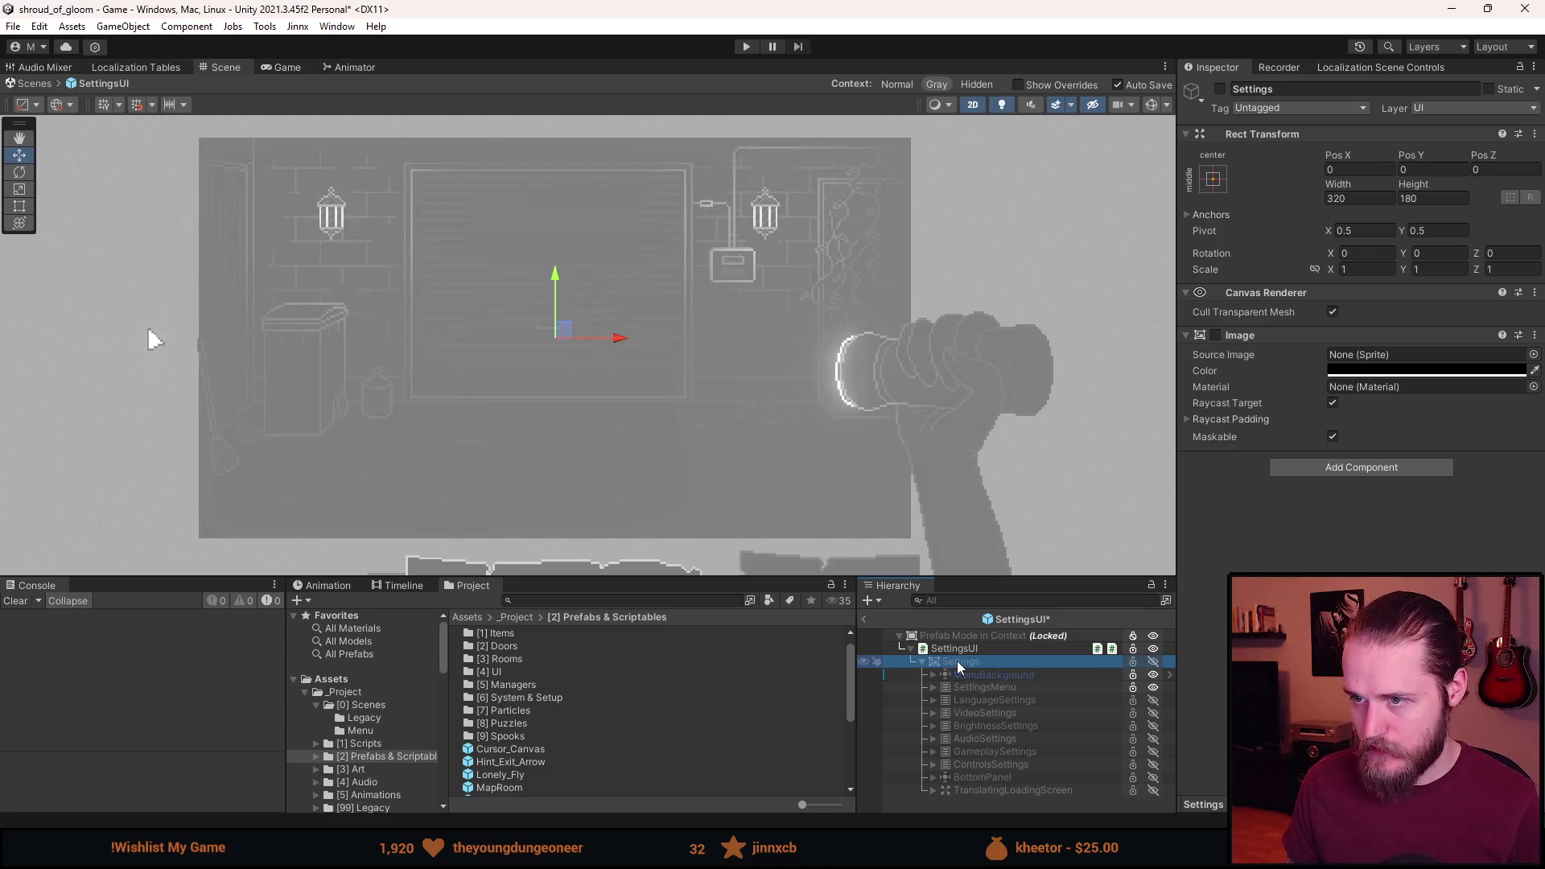
click(864, 620)
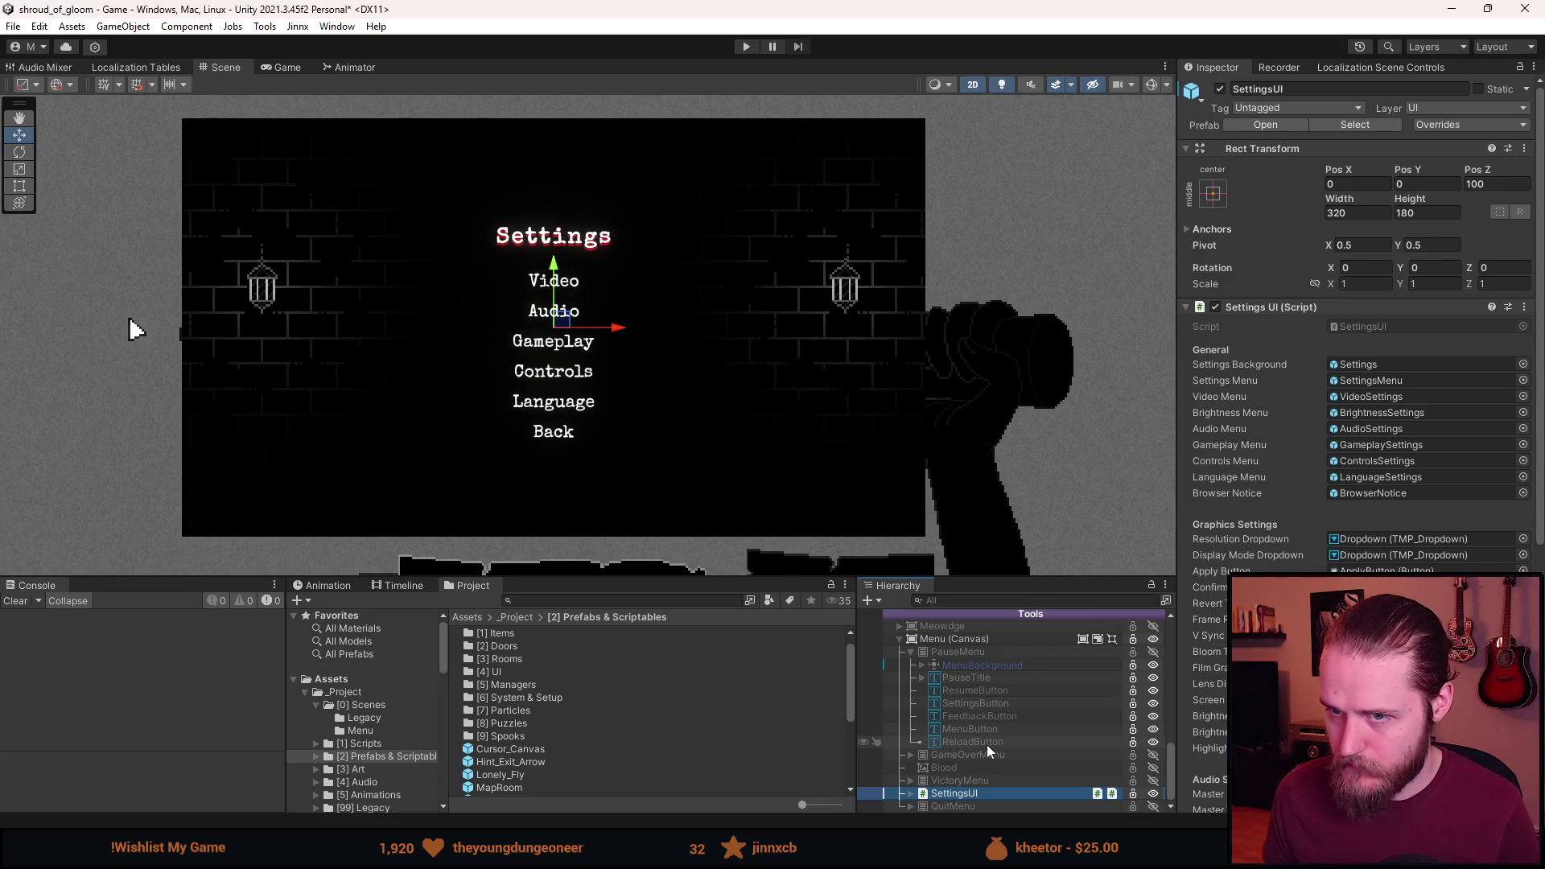
Expand SettingsUI and hide the Settings menu graphics.
click(909, 795)
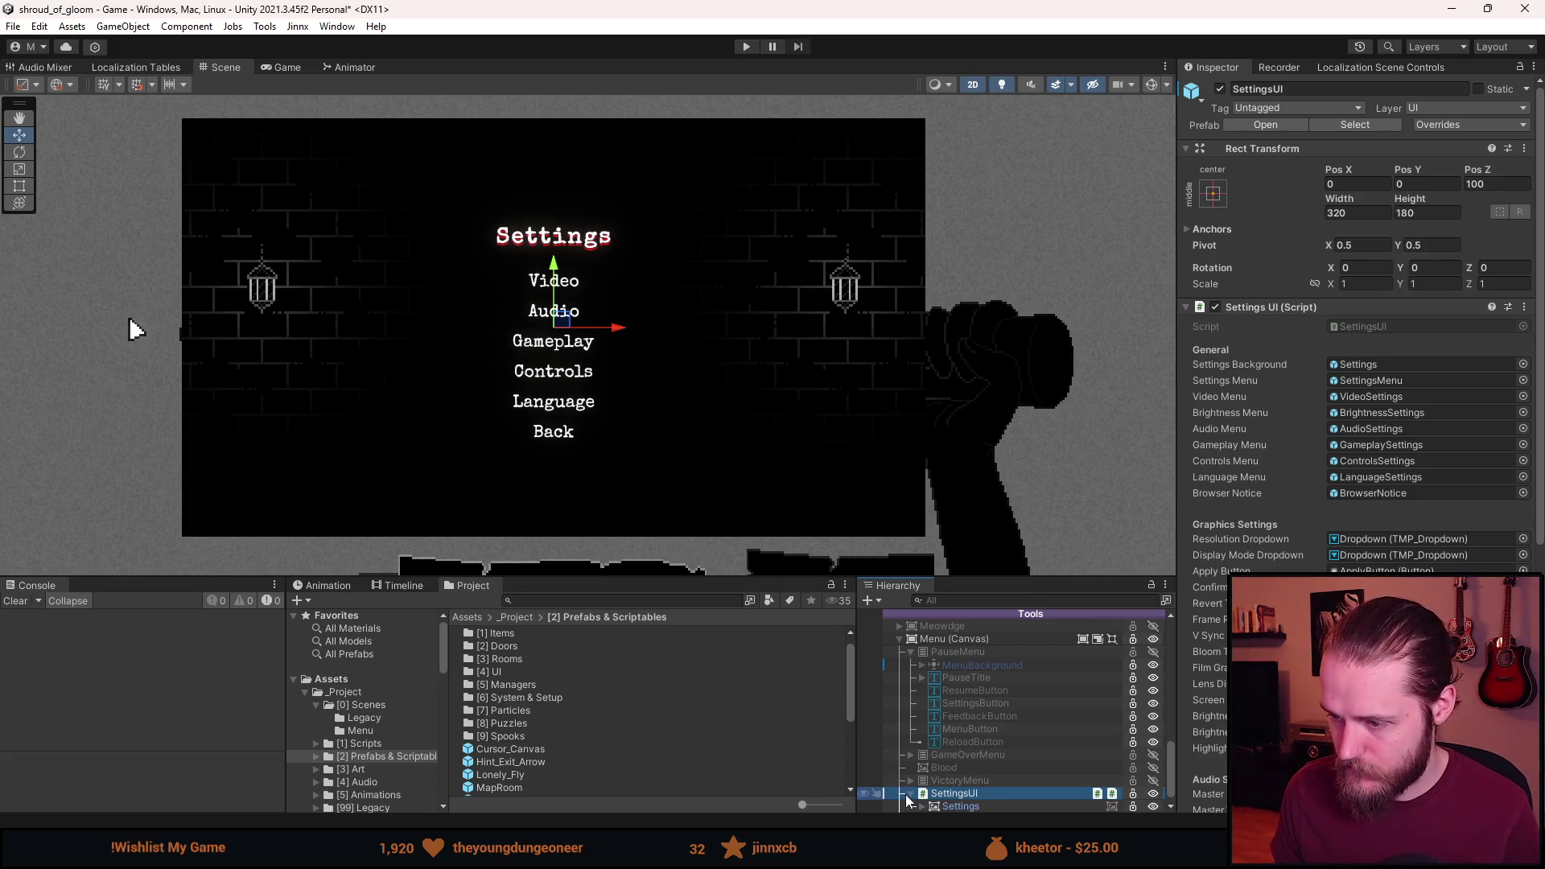
scroll(909, 801, down, 1)
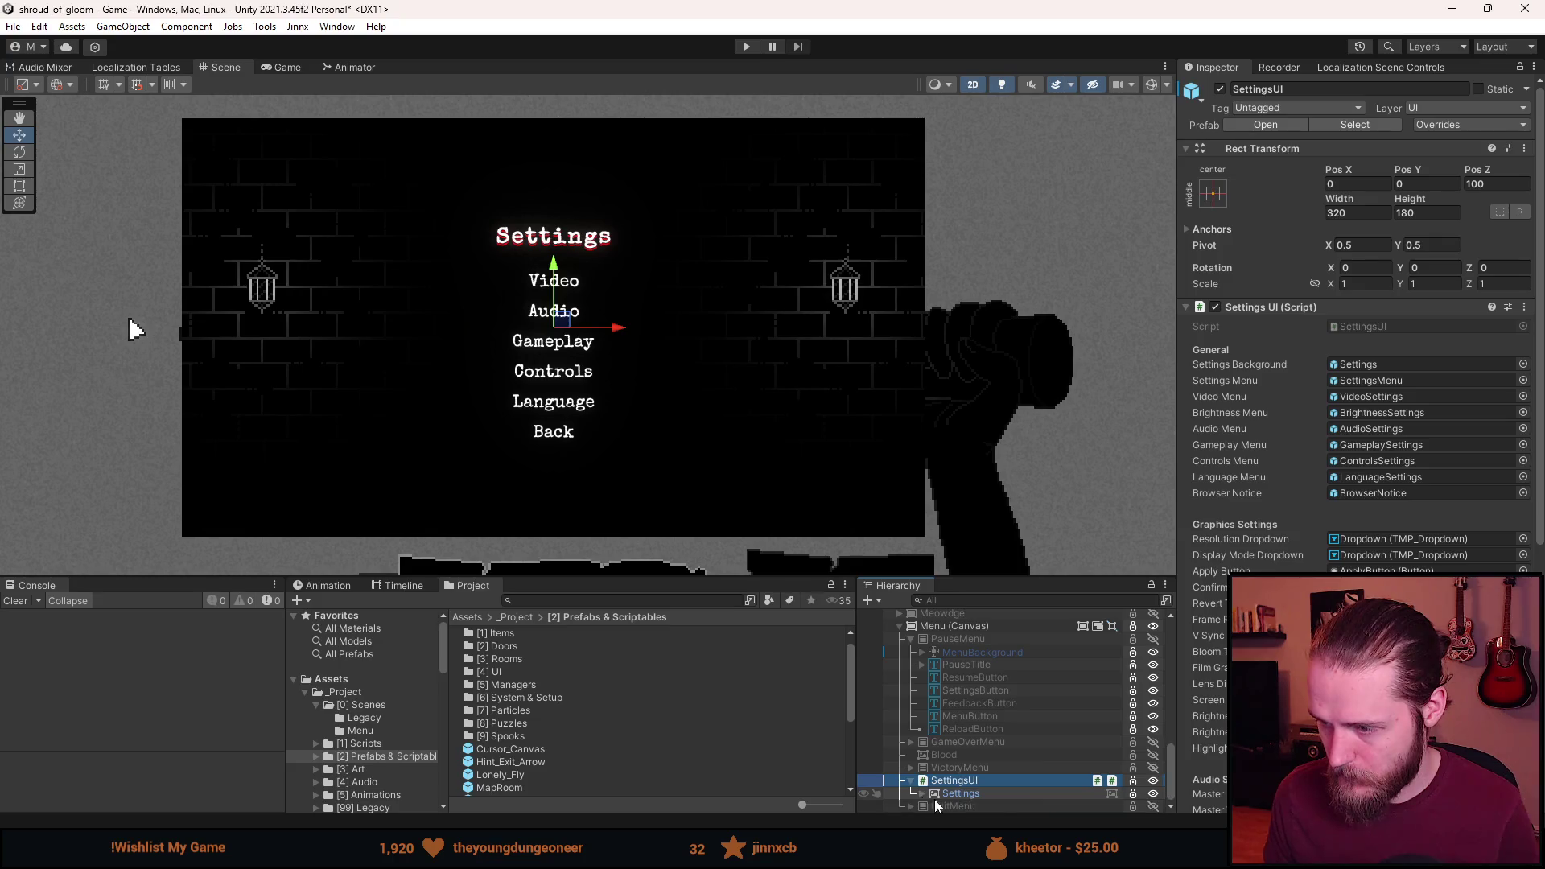
key(h)
key(Left)
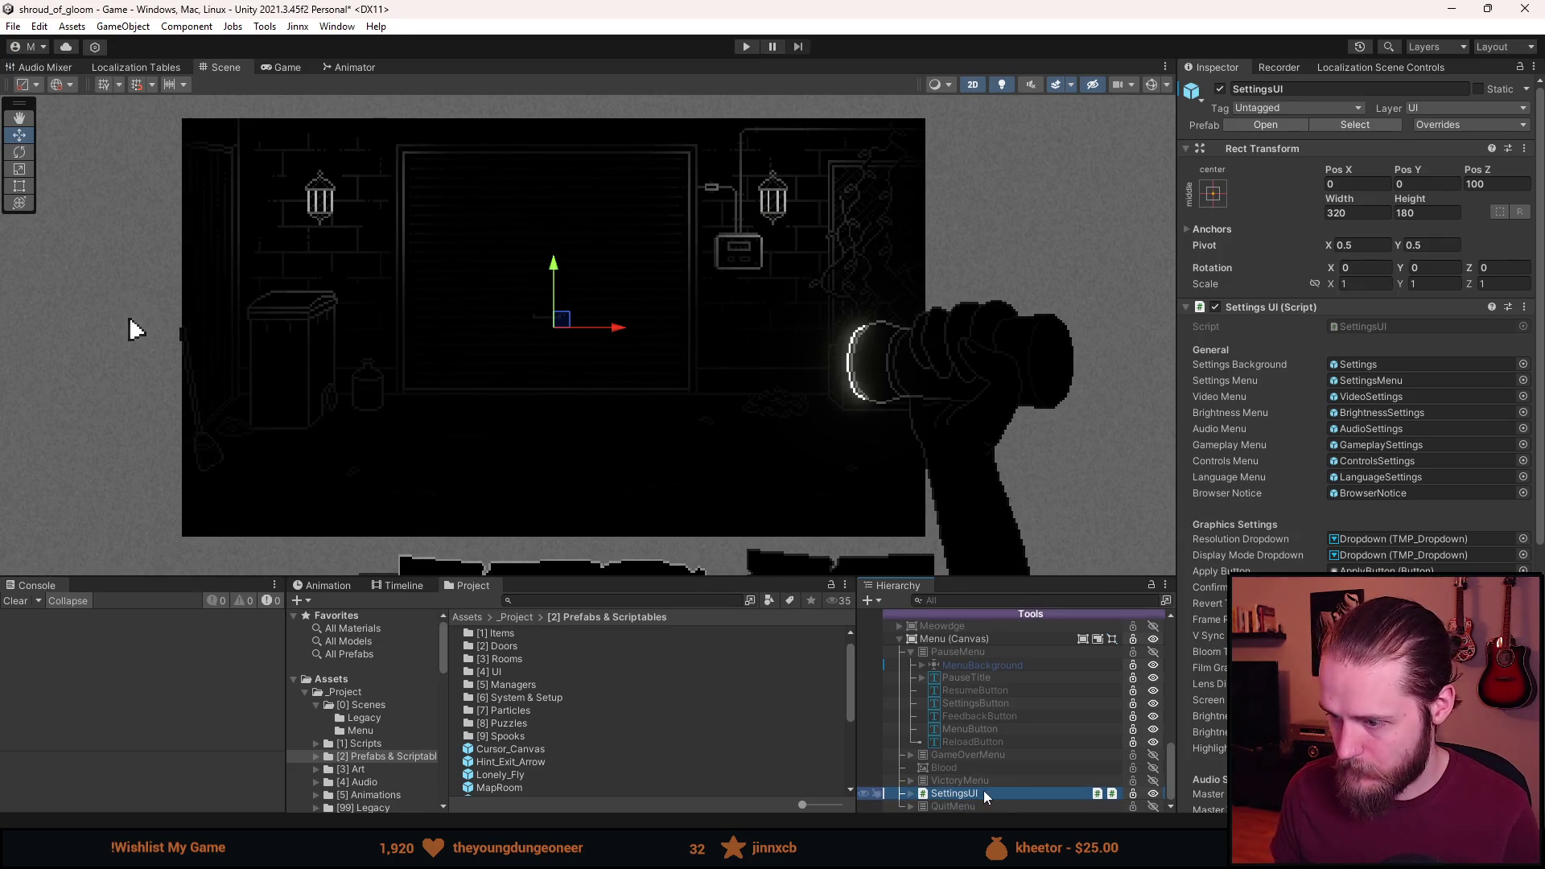
Activate QuitMenu and paste MenuBackground as its first child.
click(960, 811)
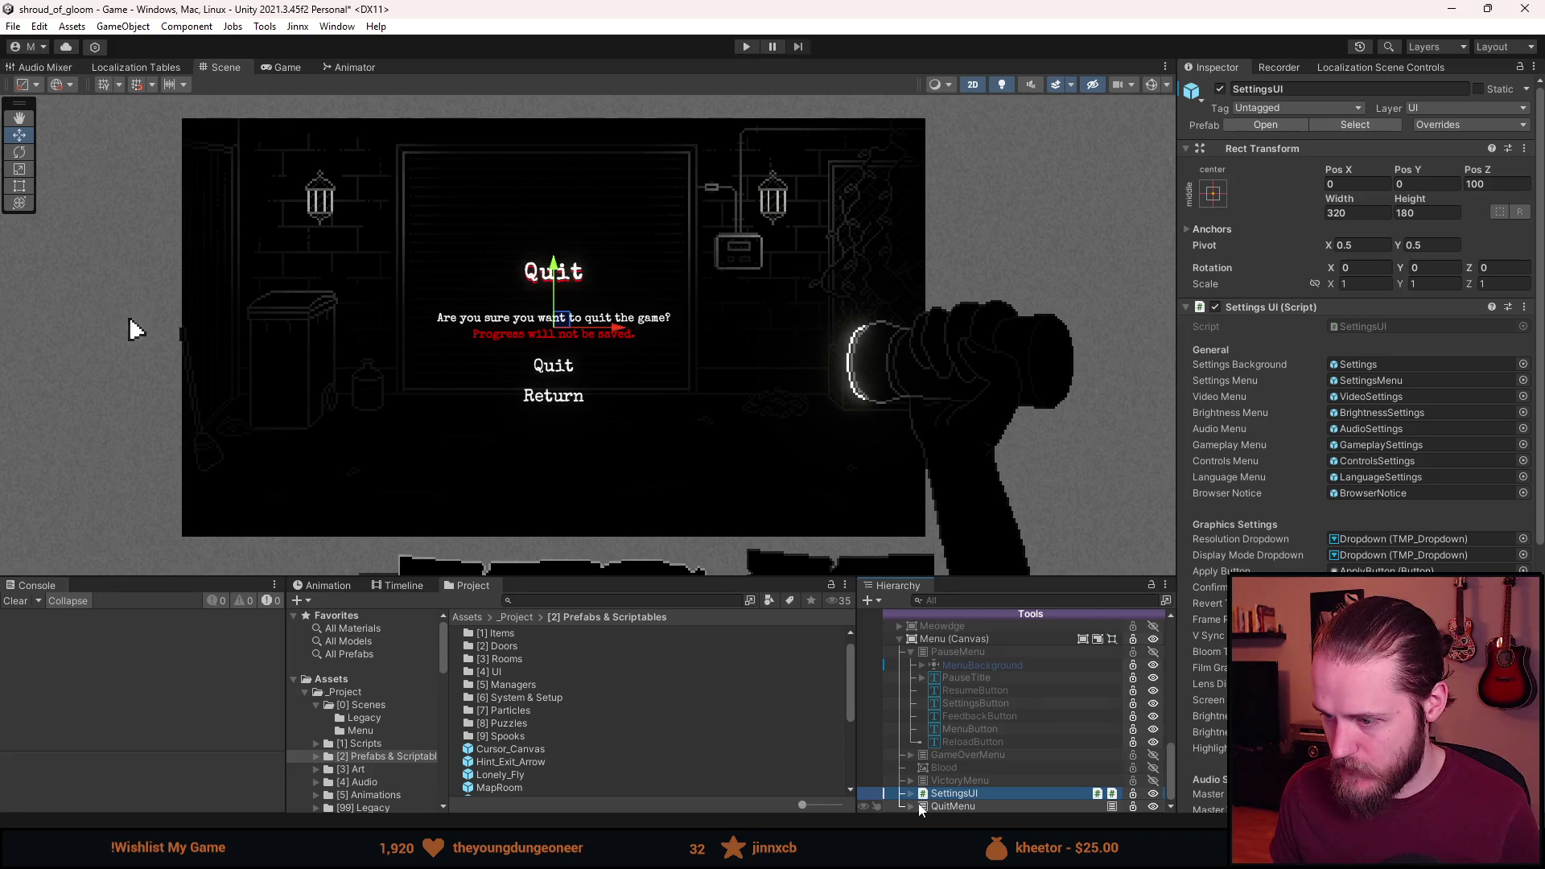
right_click(955, 806)
click(1046, 223)
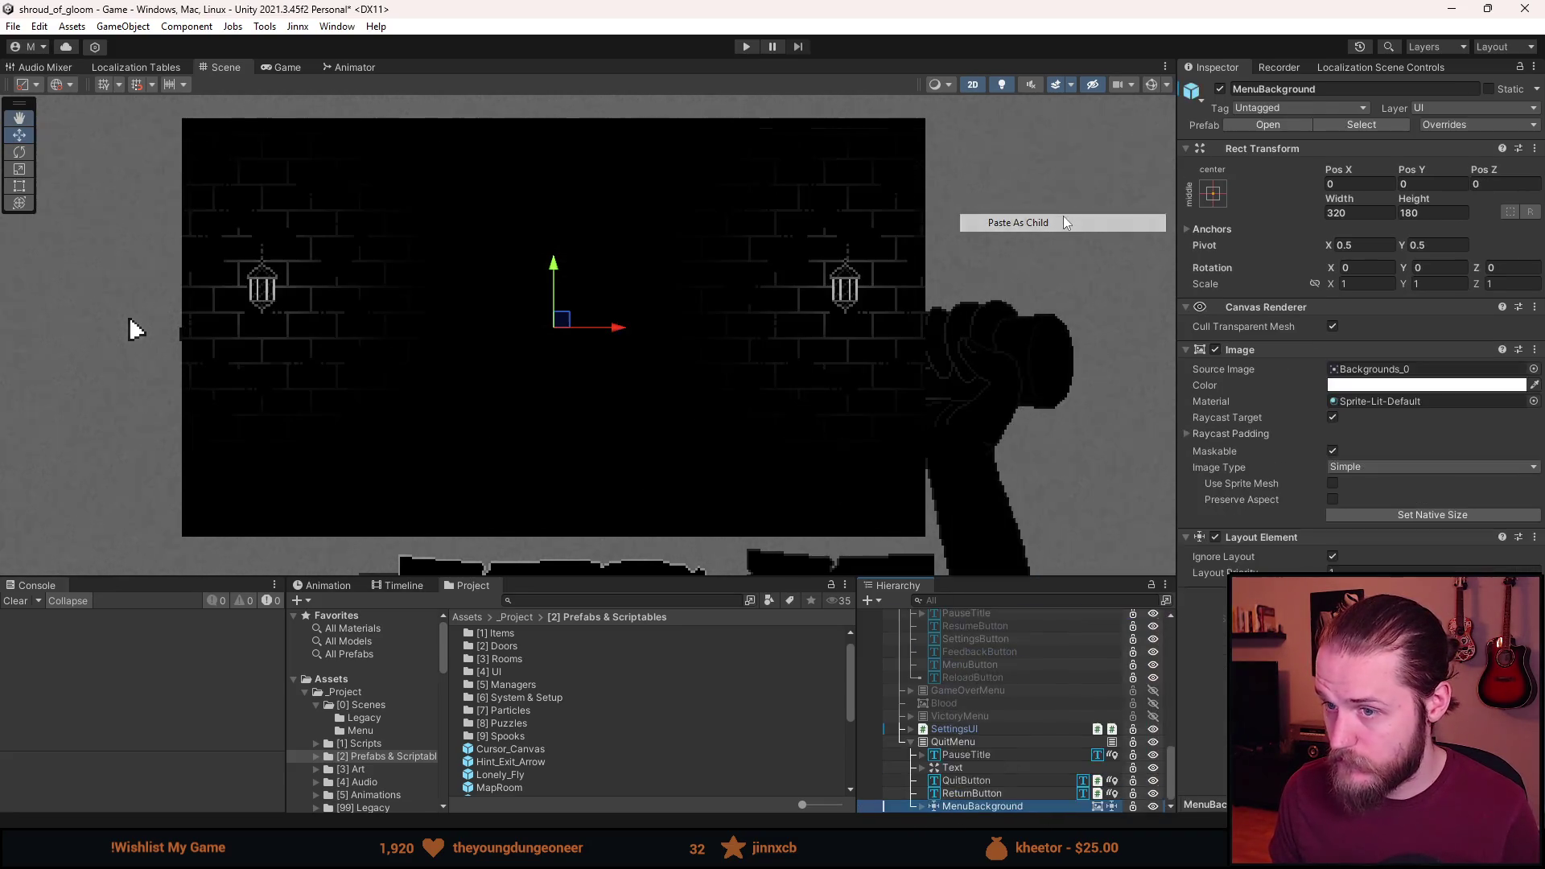
drag(1001, 808, 994, 757)
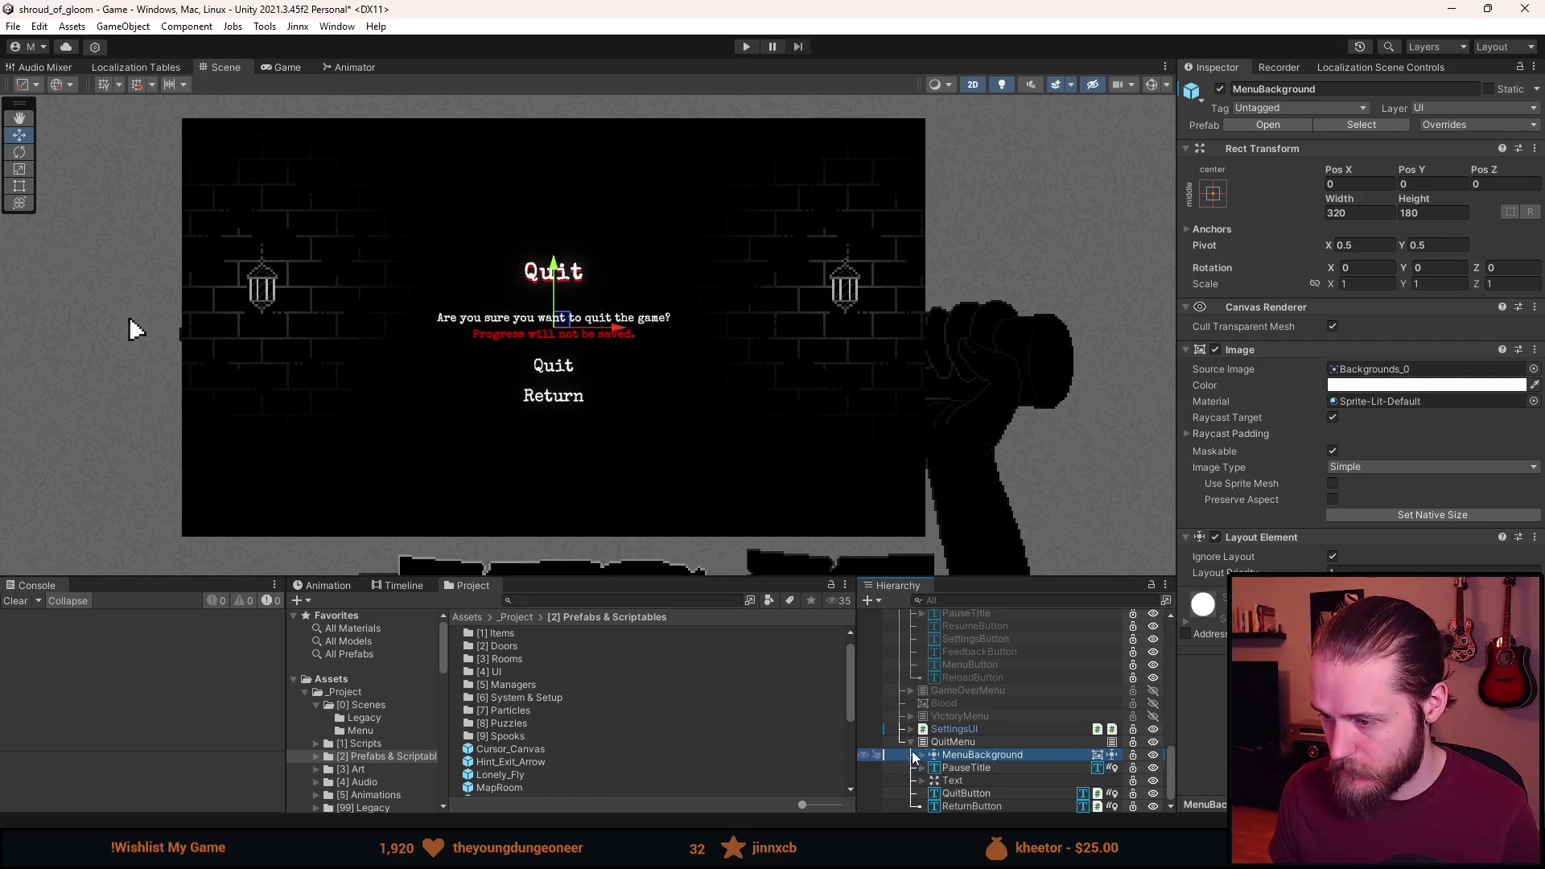
Deactivate QuitMenu again and save the scene.
scroll(960, 766, up, 2)
key(shift+a)
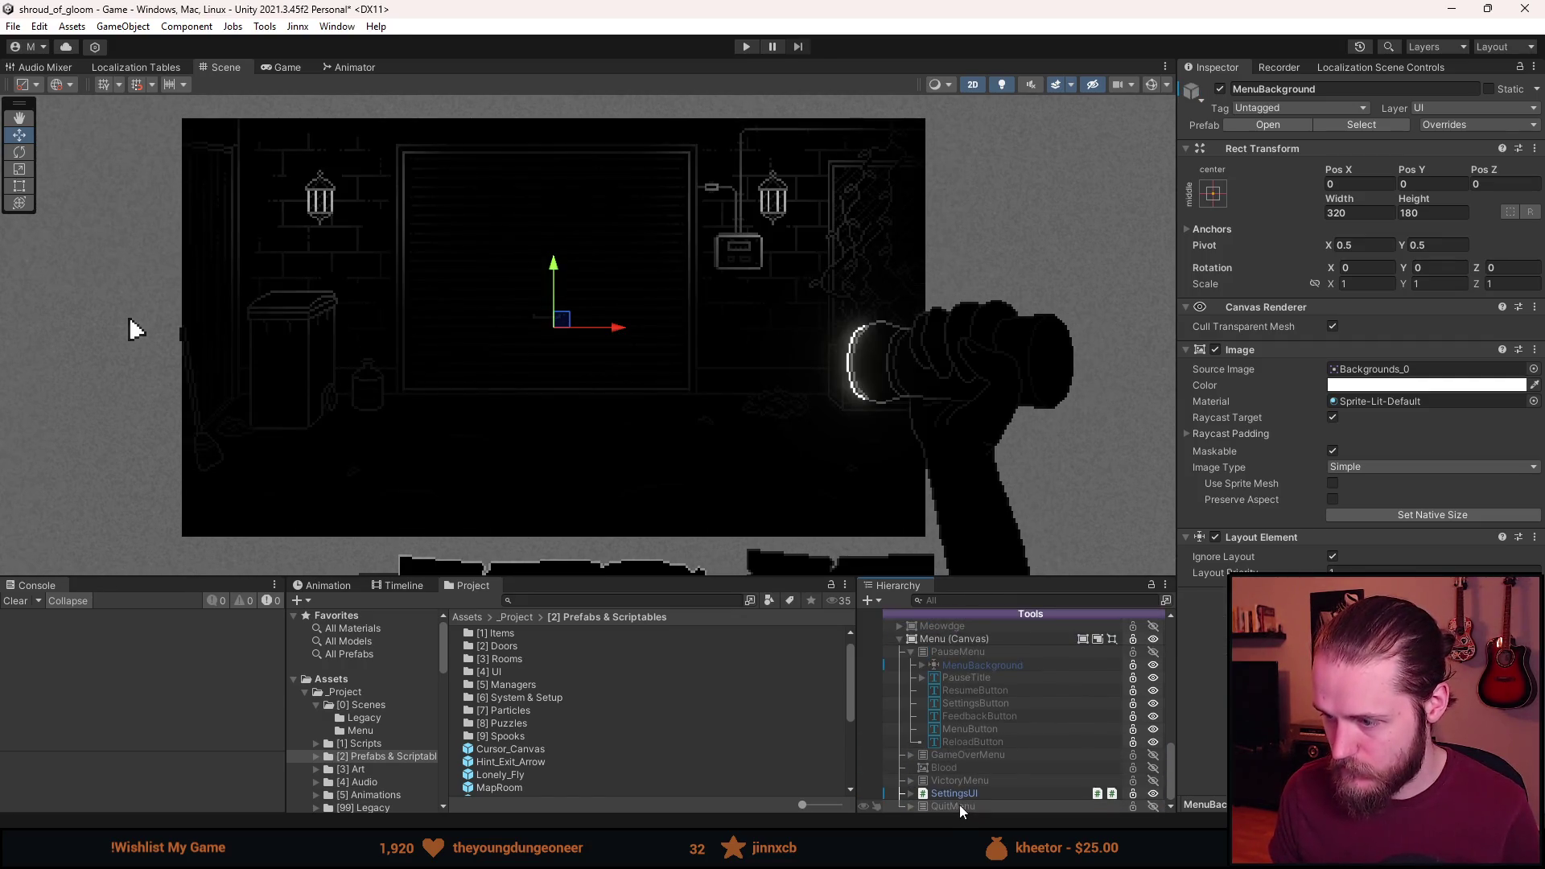
scroll(965, 684, up, 2)
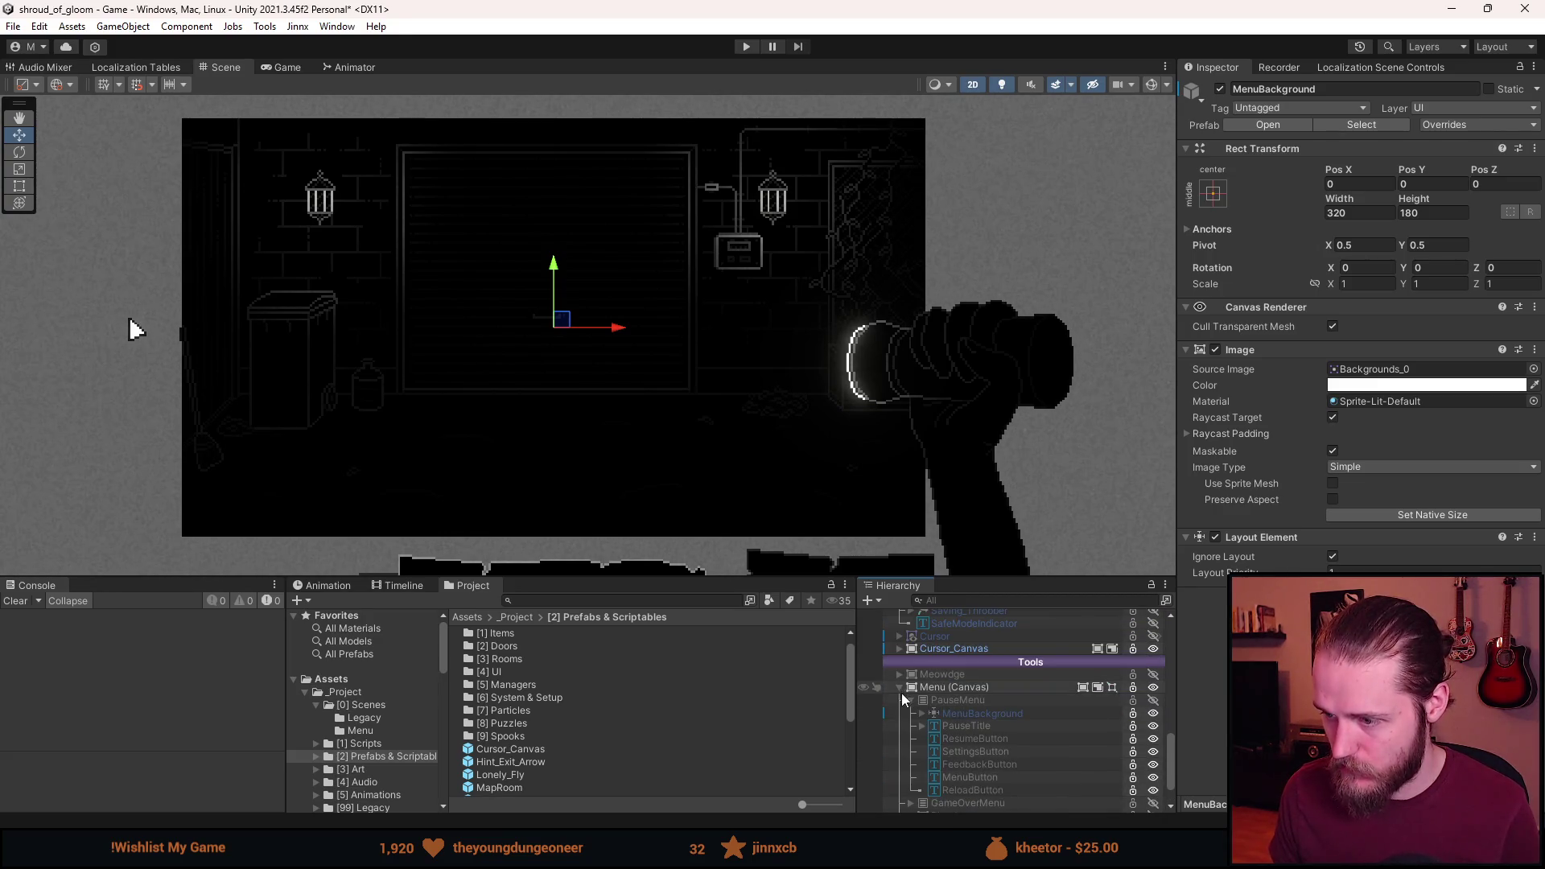
key(ctrl+s)
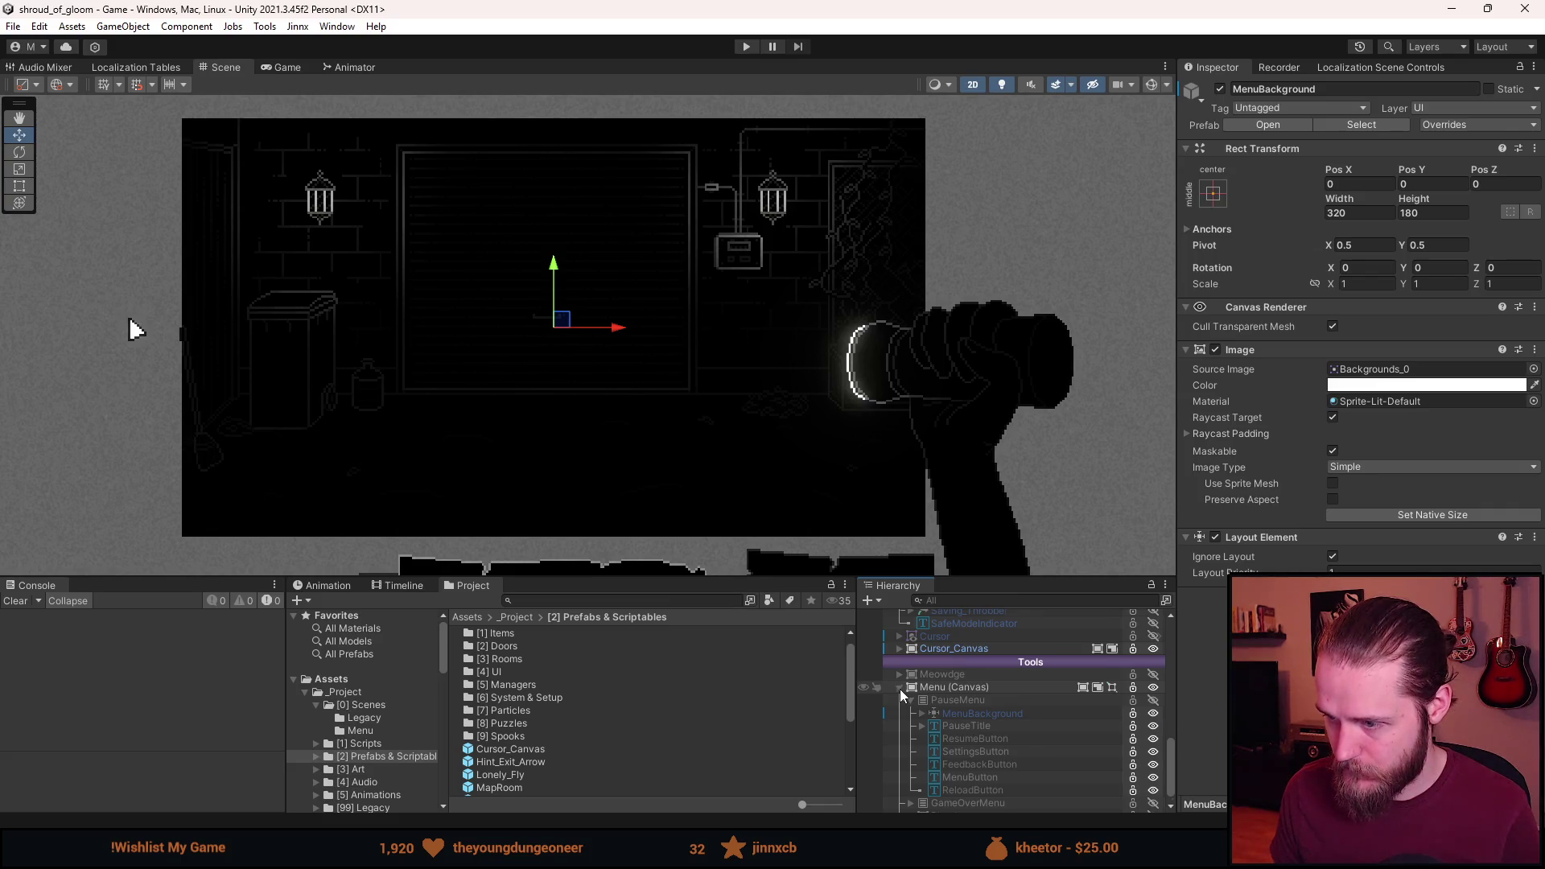
Move Menu (Canvas) above Cursor_Canvas and expand Cursor_Canvas's children.
click(900, 689)
drag(955, 807, 955, 763)
click(956, 781)
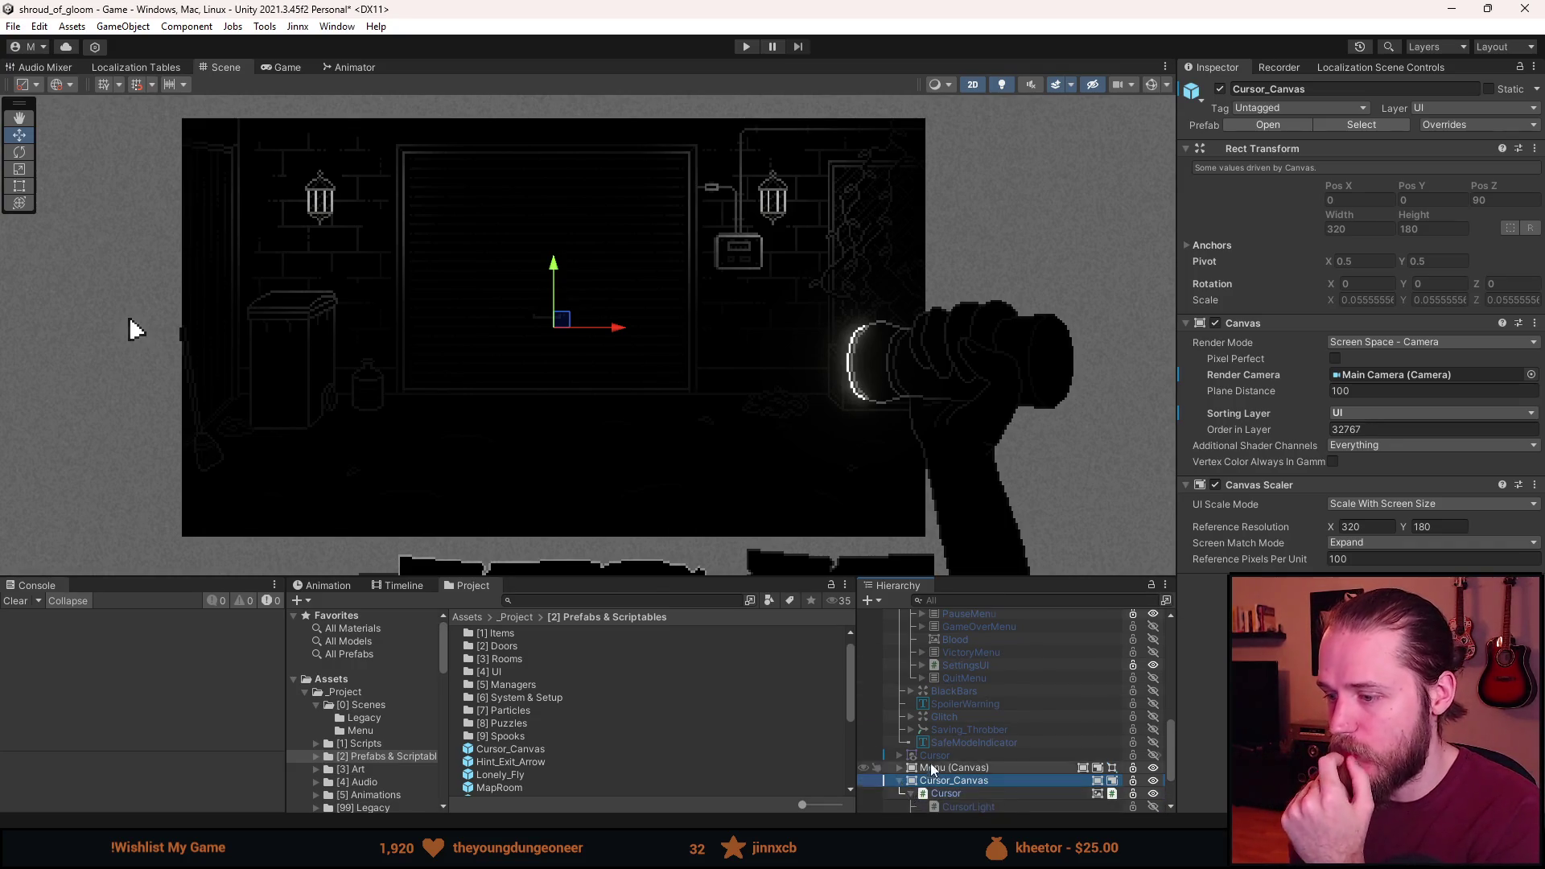
click(900, 781)
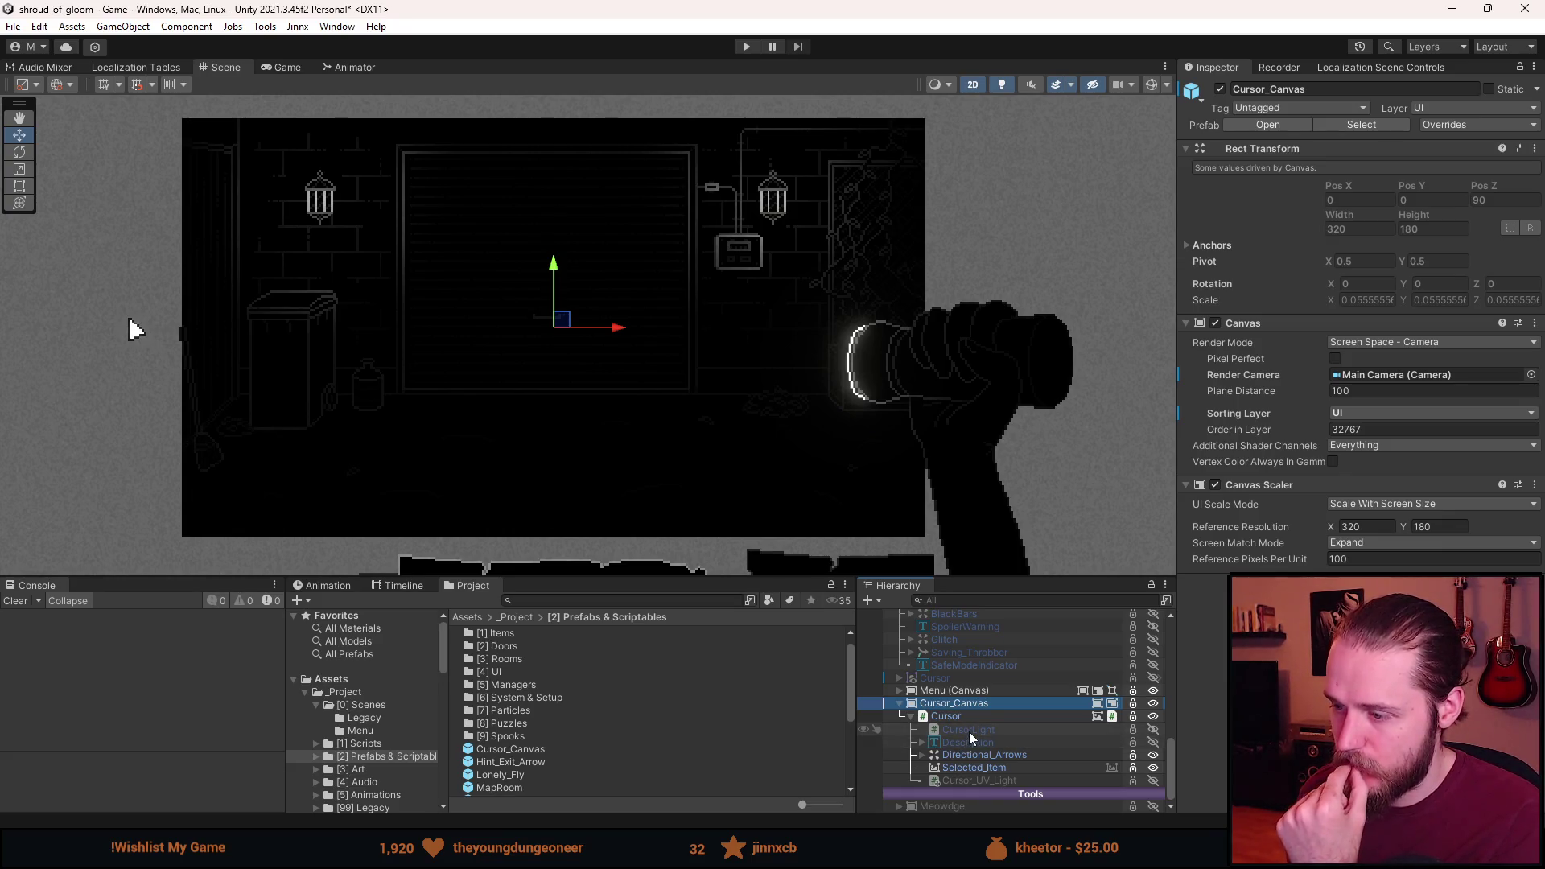
Check the cursor light's target sorting layers, then add a new sorting layer via Cursor_Canvas.
click(970, 733)
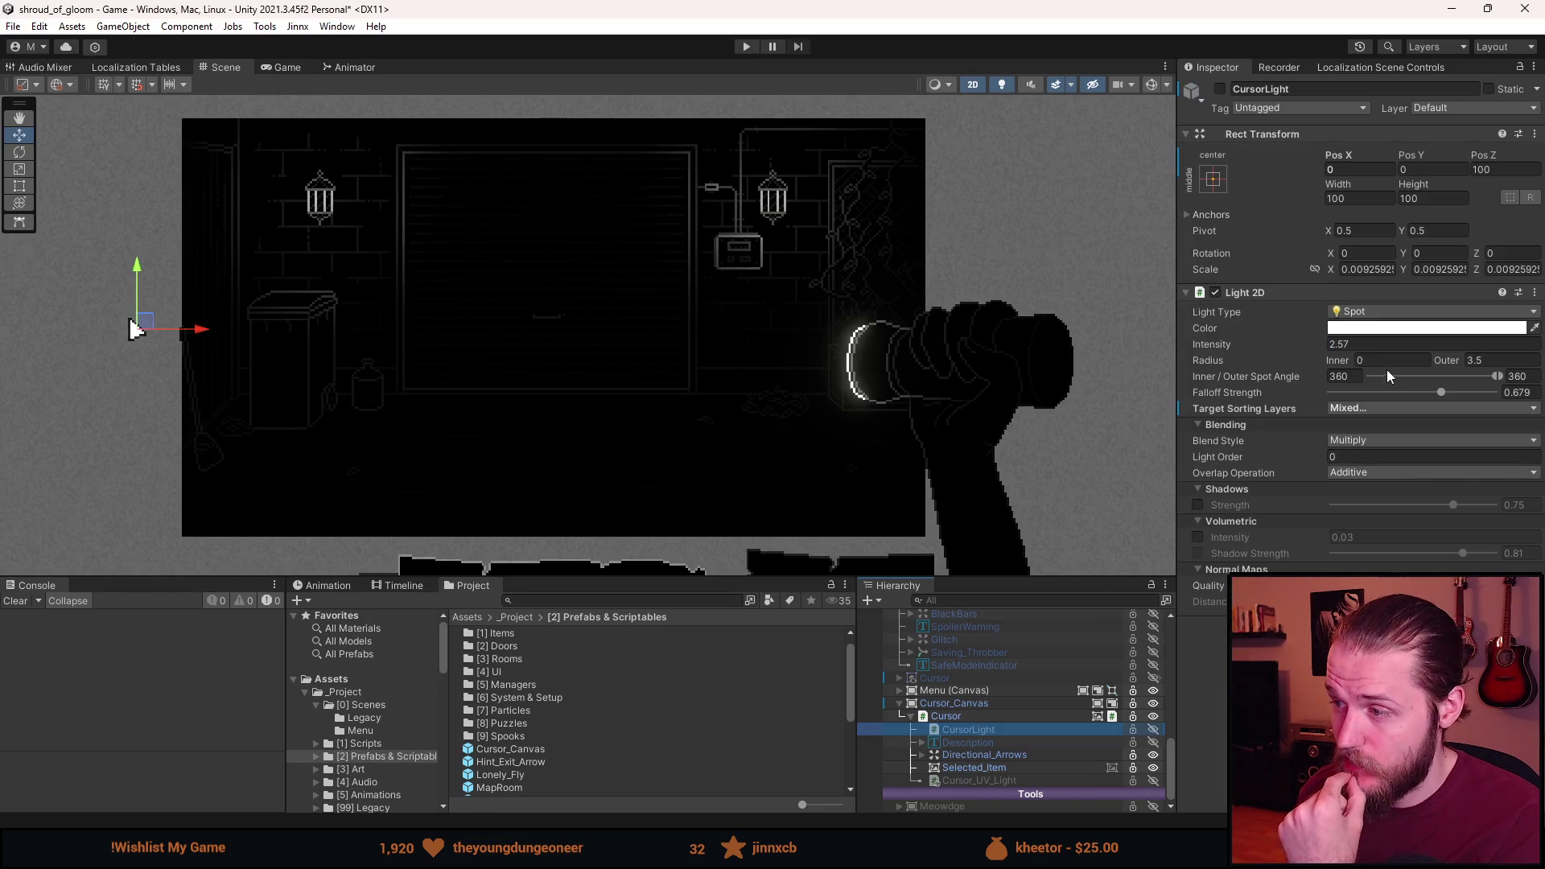
click(1334, 411)
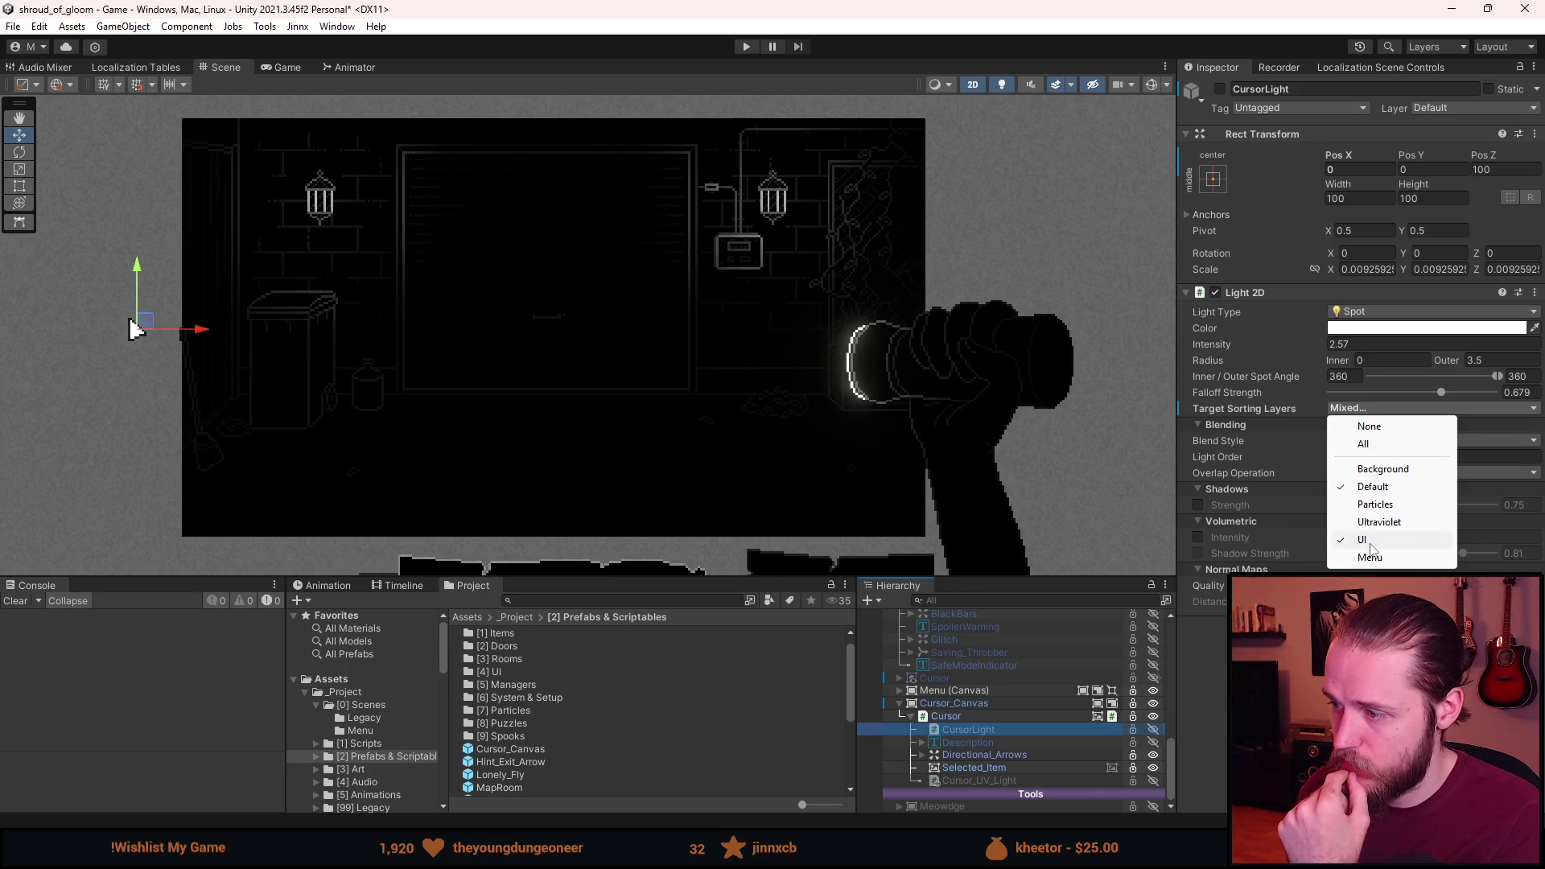
click(968, 703)
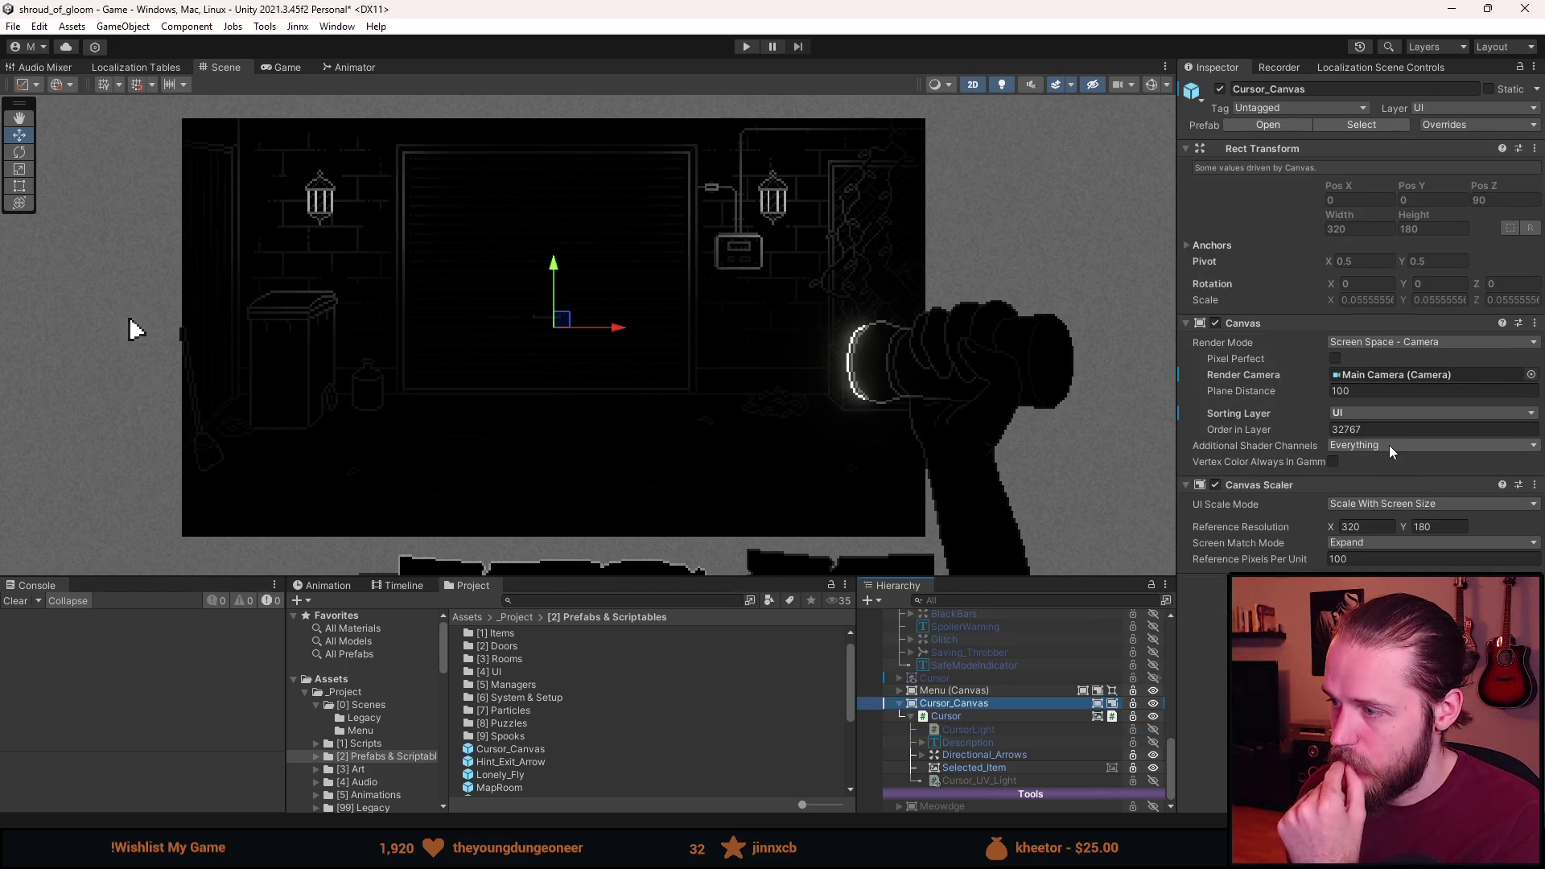
click(1368, 412)
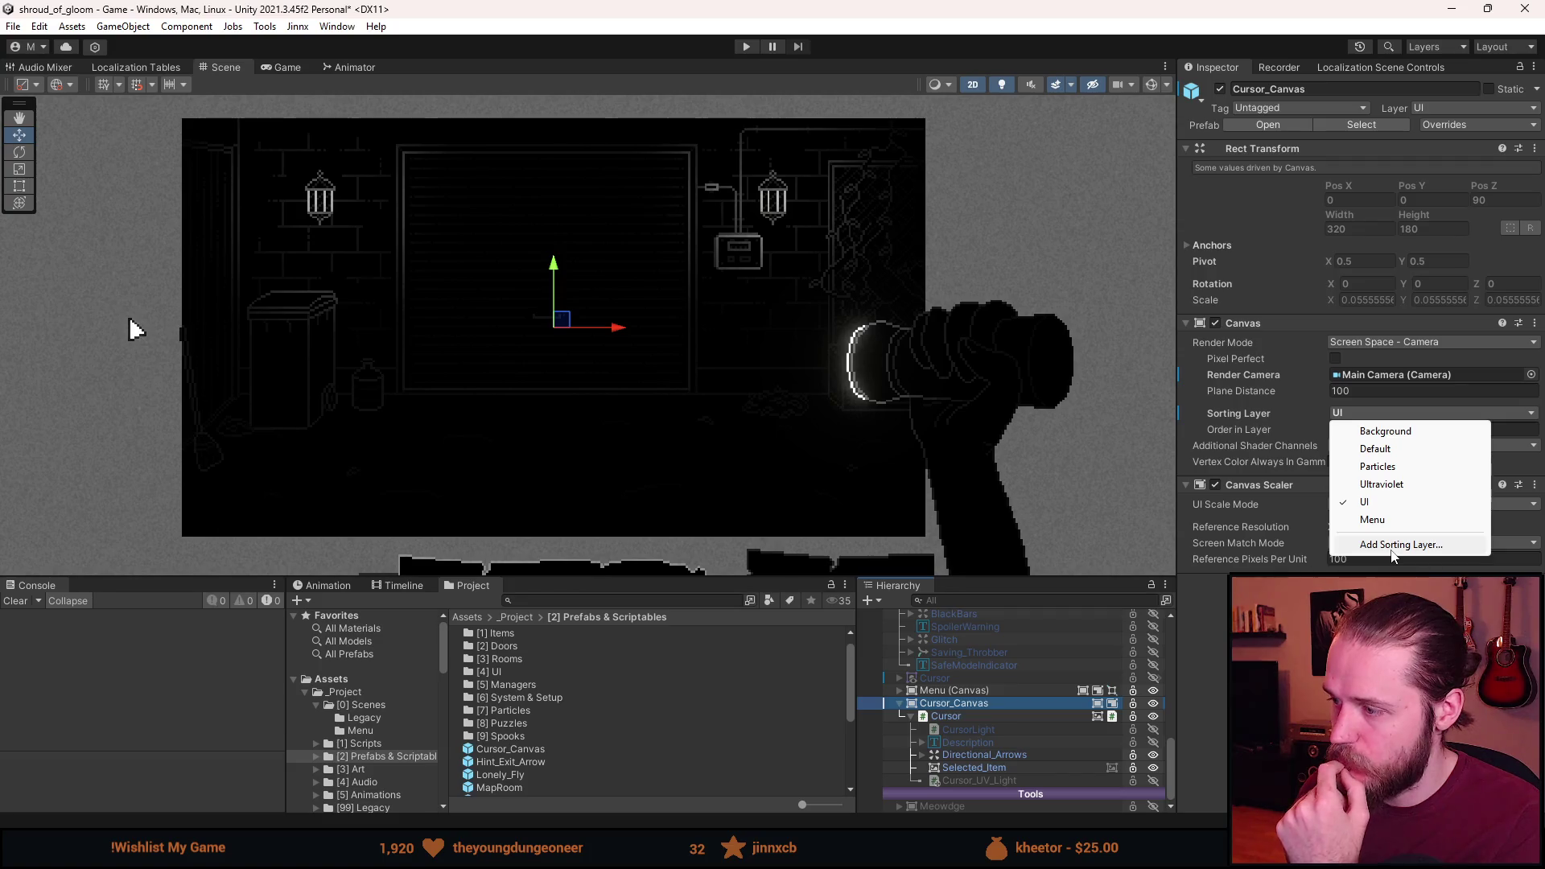
click(1392, 546)
click(1500, 288)
Rename the new sorting Layer 6 to 'Cursor' and return to Cursor_Canvas.
click(1409, 268)
text(Canvas)
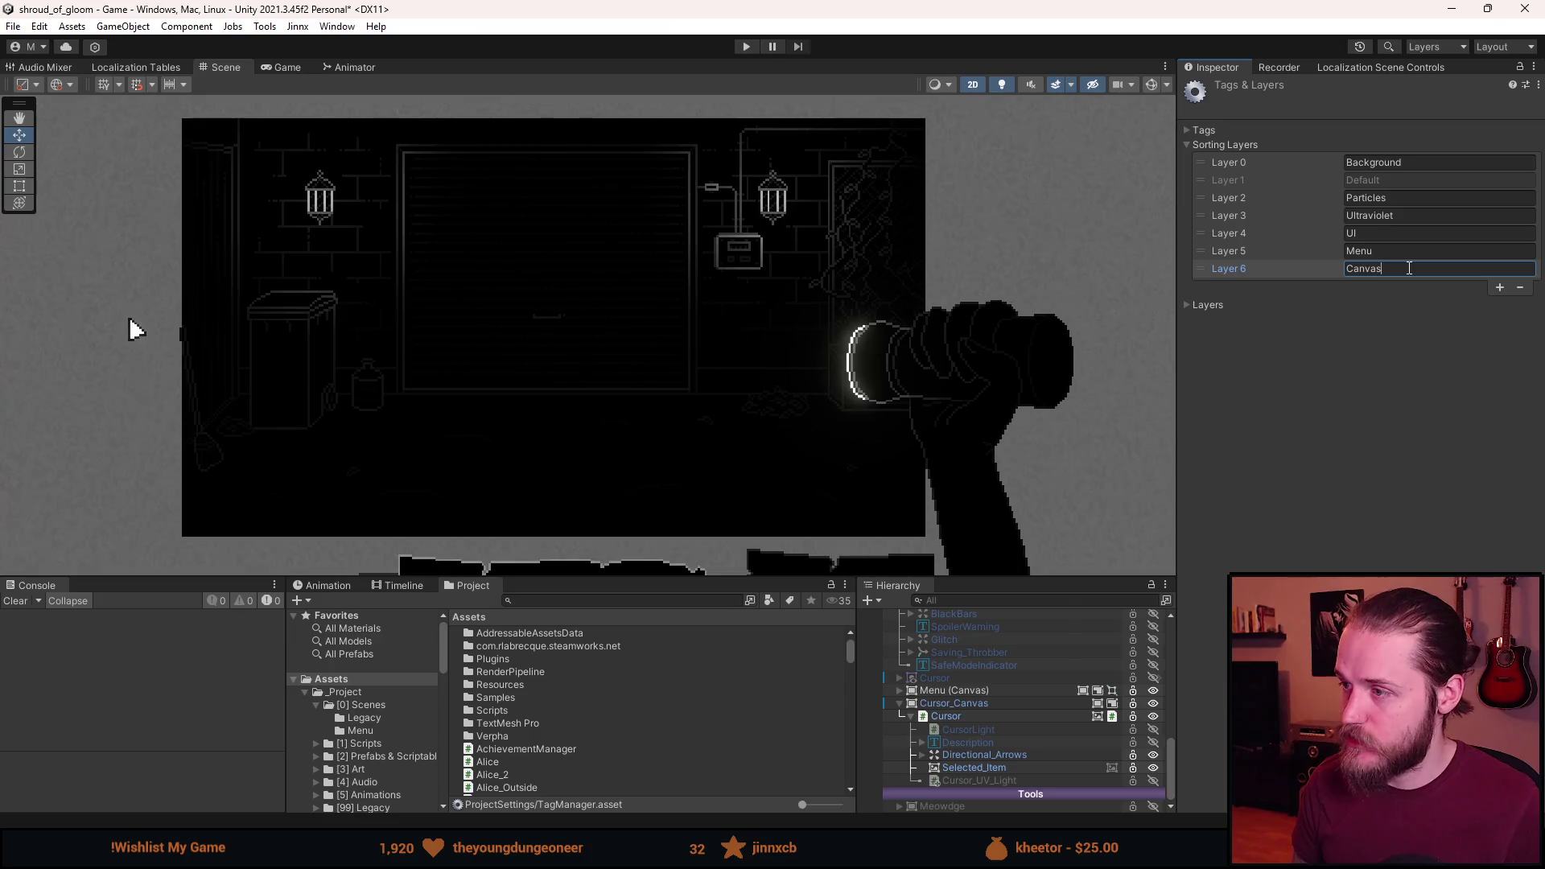
double_click(1374, 269)
key(BackSpace)
text(Cursor)
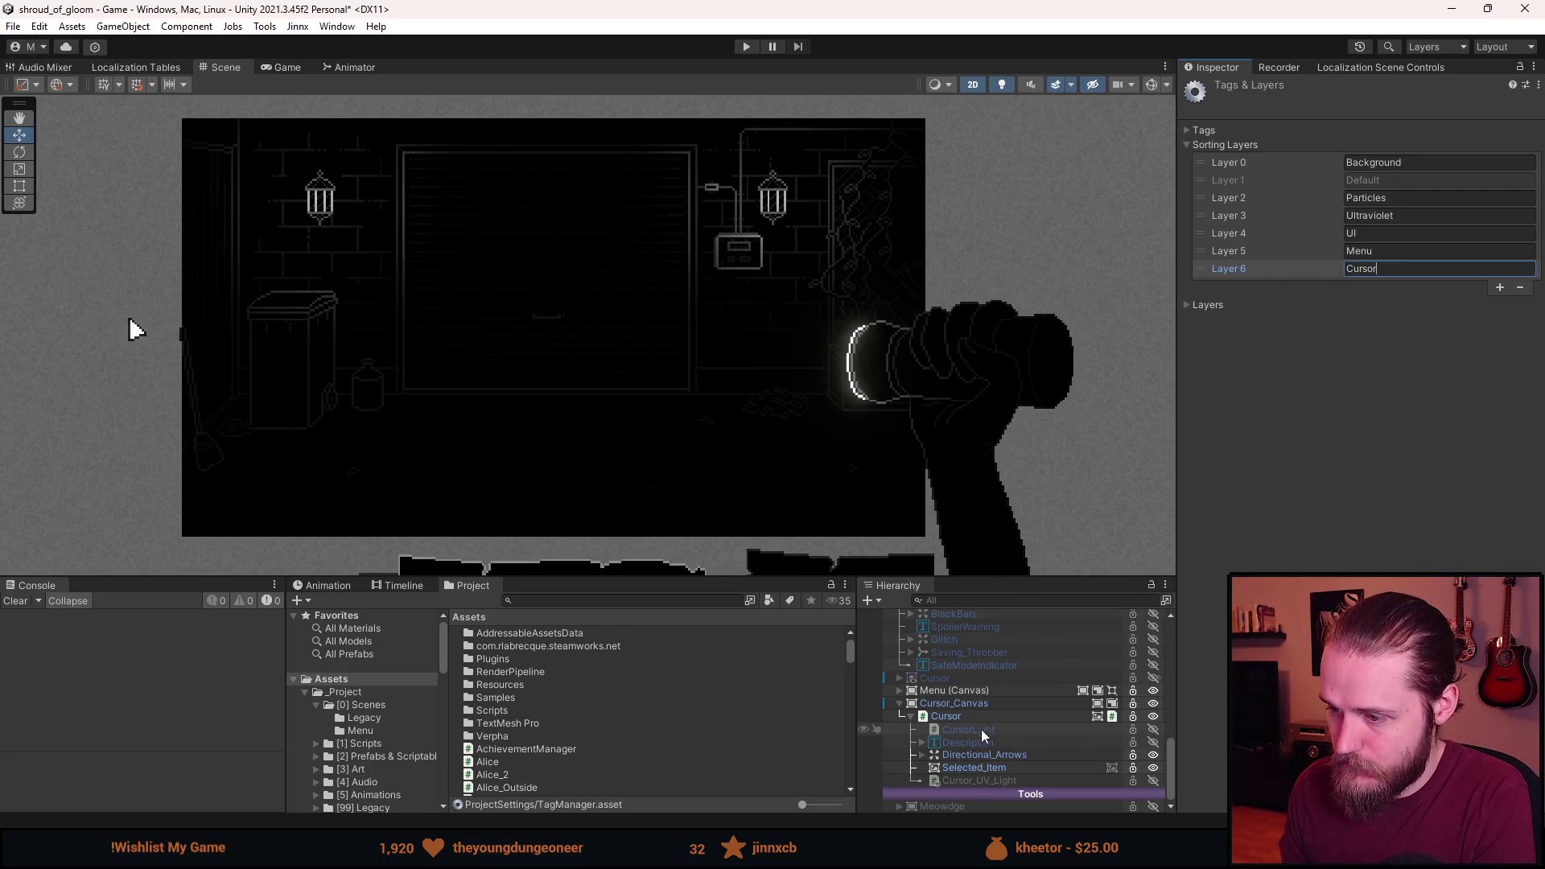
click(970, 704)
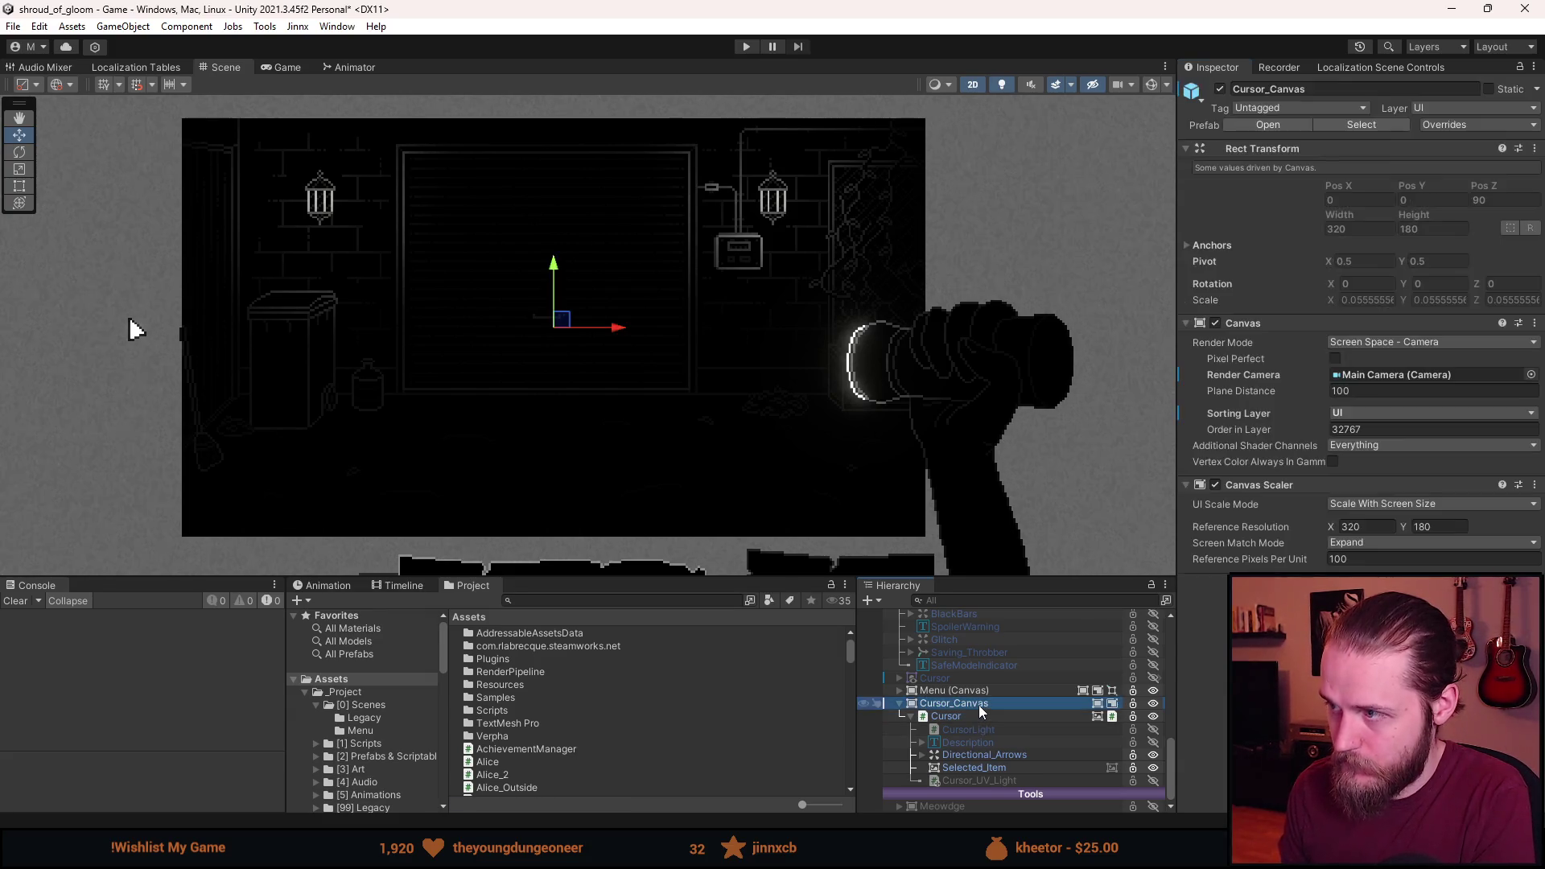
Set Cursor_Canvas's sorting layer to Cursor, then collapse it and expand Menu (Canvas).
click(1356, 413)
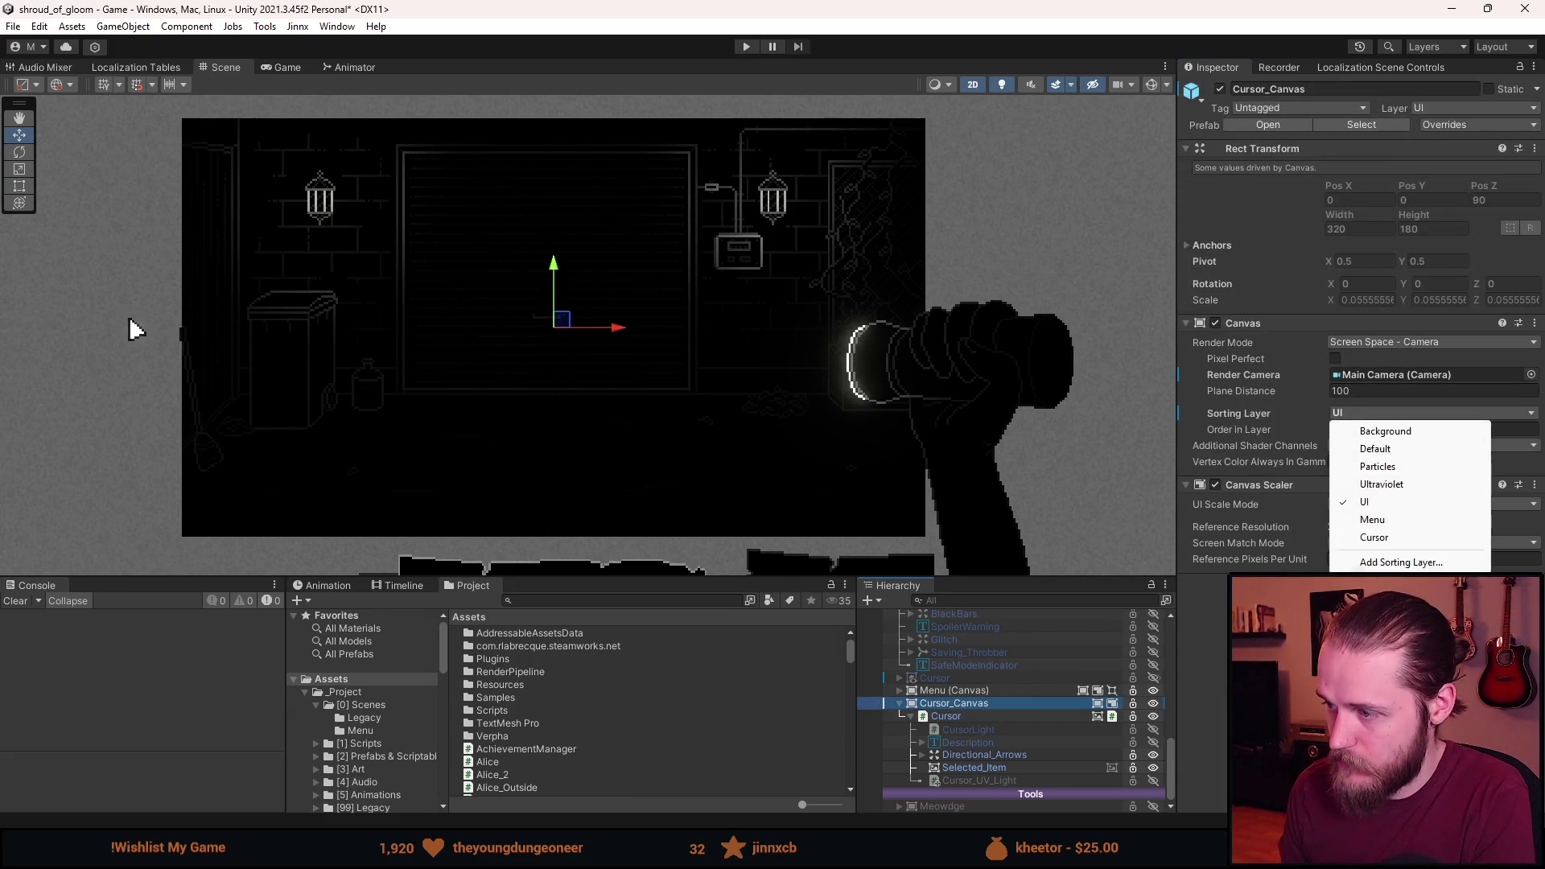
click(1397, 539)
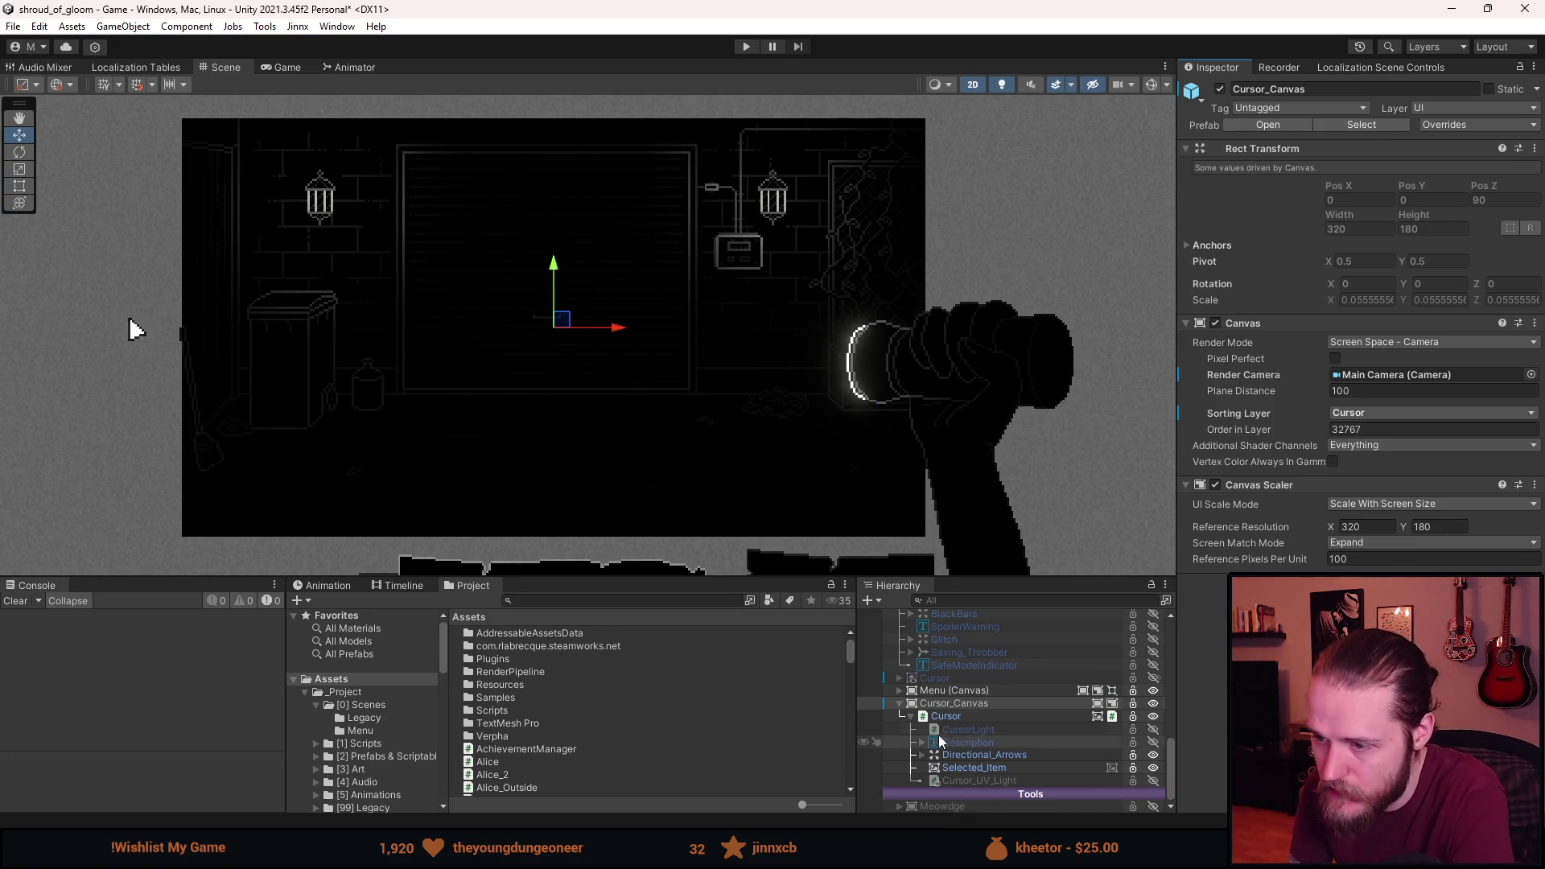
click(900, 703)
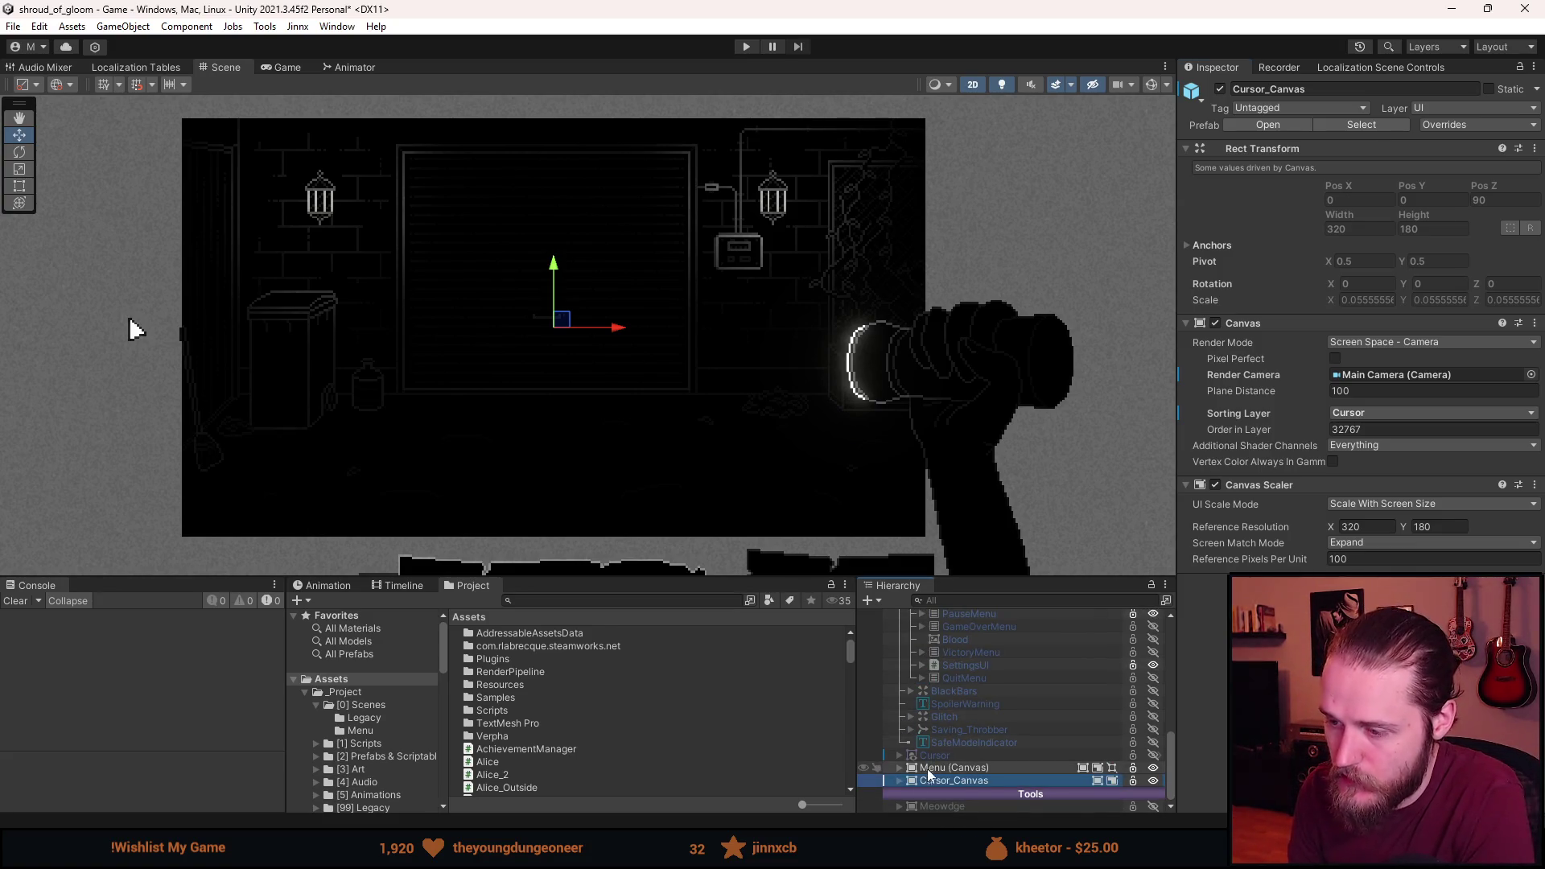
click(899, 768)
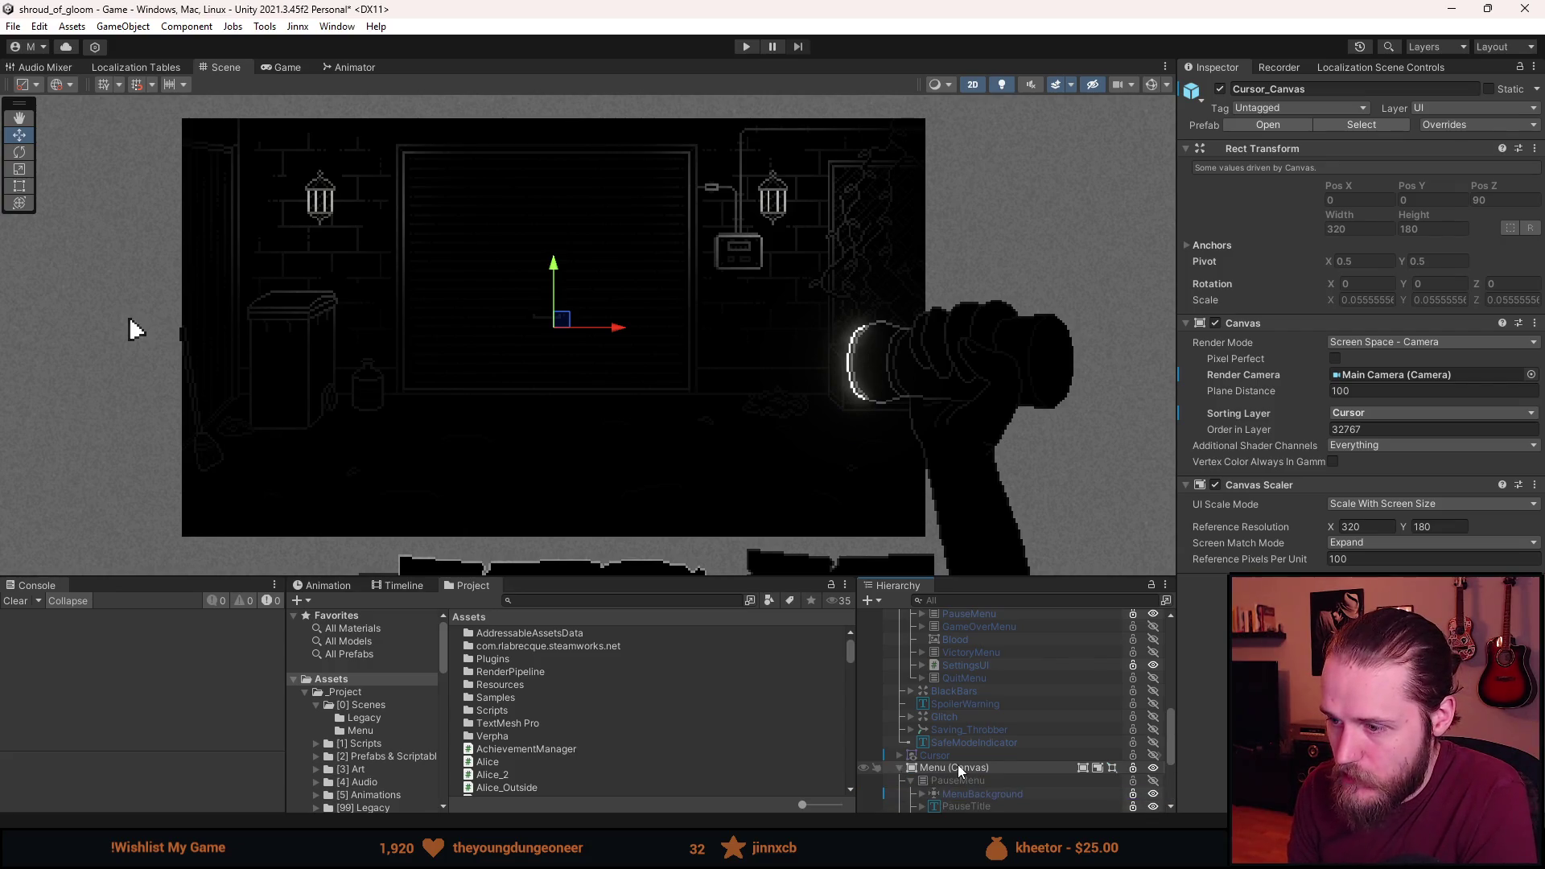
Select UIManagers and assign PauseMenu and QuitMenu to their menu references.
scroll(959, 771, up, 3)
click(912, 697)
scroll(966, 717, up, 4)
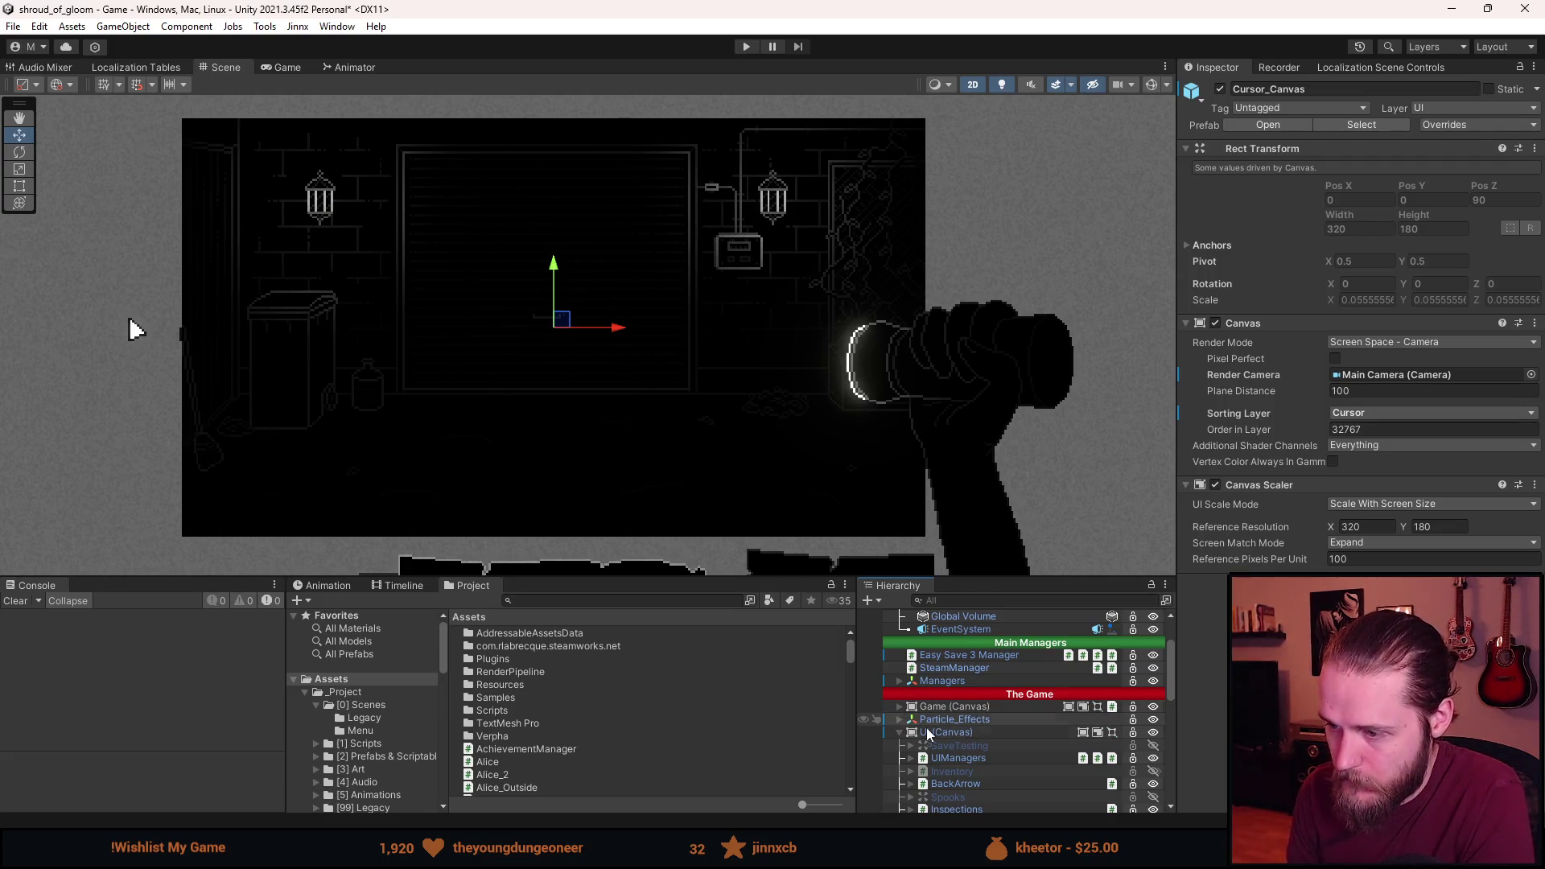
click(985, 760)
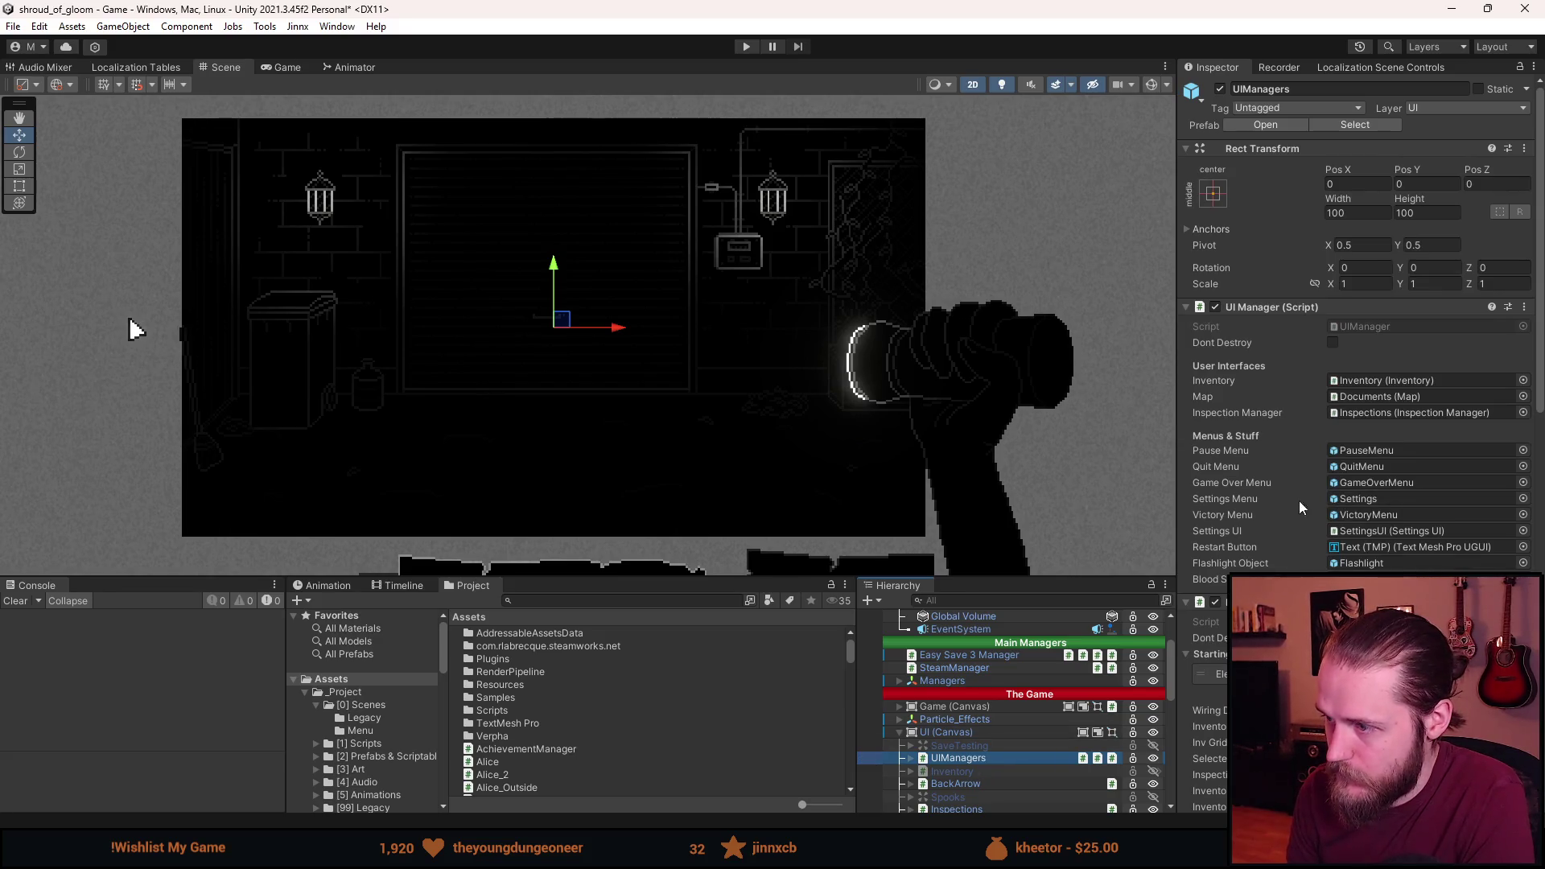
scroll(1024, 775, down, 8)
scroll(1021, 748, down, 3)
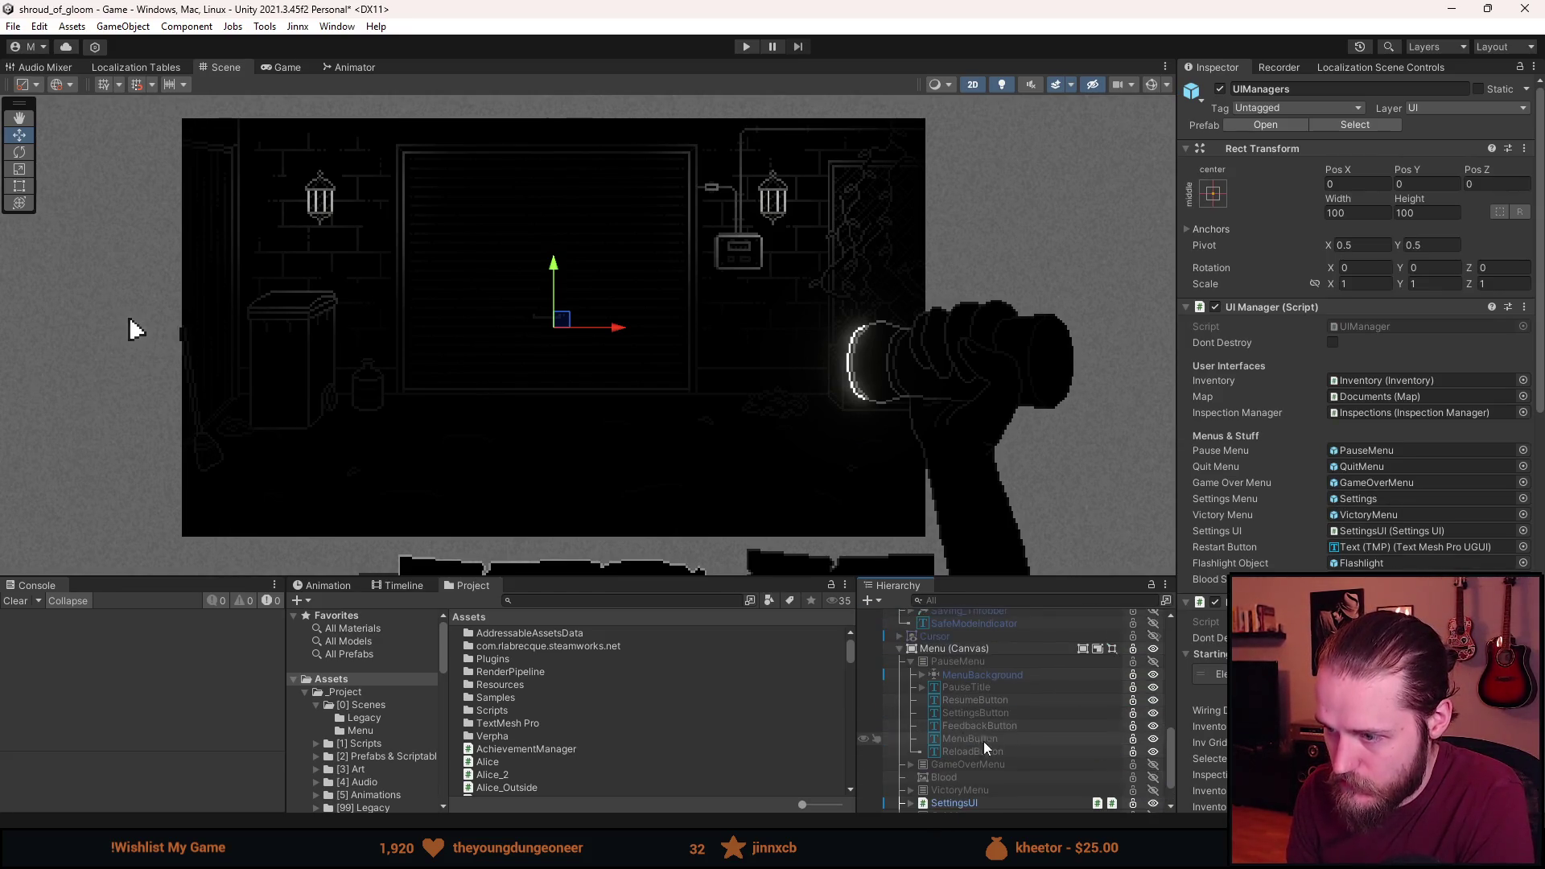
click(911, 662)
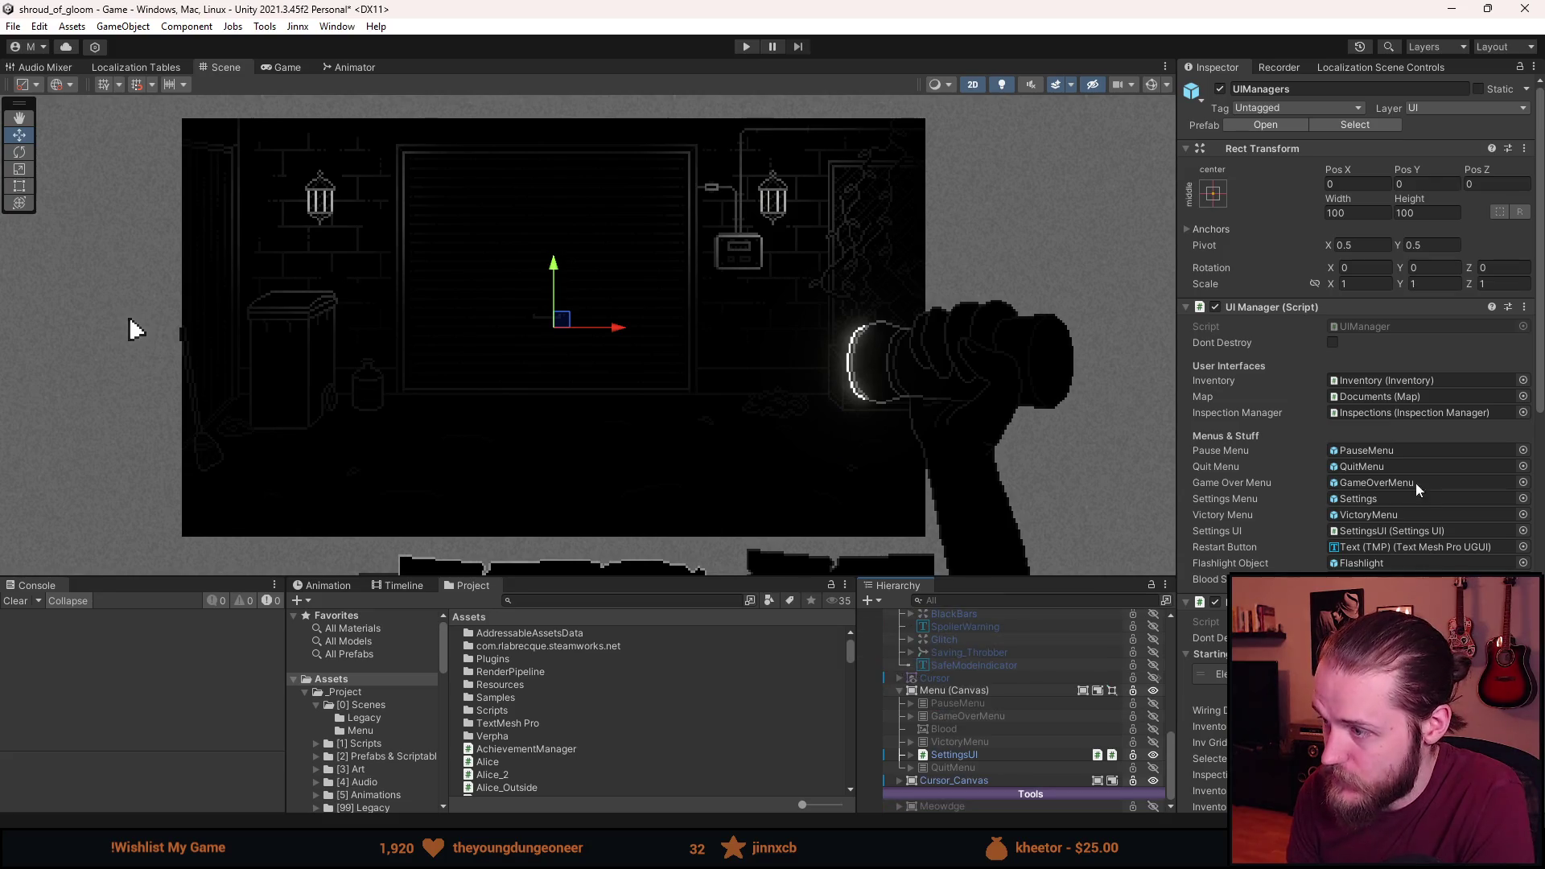
mouse_move(974, 705)
mouse_down()
mouse_move(1368, 519)
mouse_move(1381, 452)
mouse_up()
mouse_move(1005, 767)
mouse_down()
mouse_move(1003, 753)
mouse_move(1358, 468)
mouse_up()
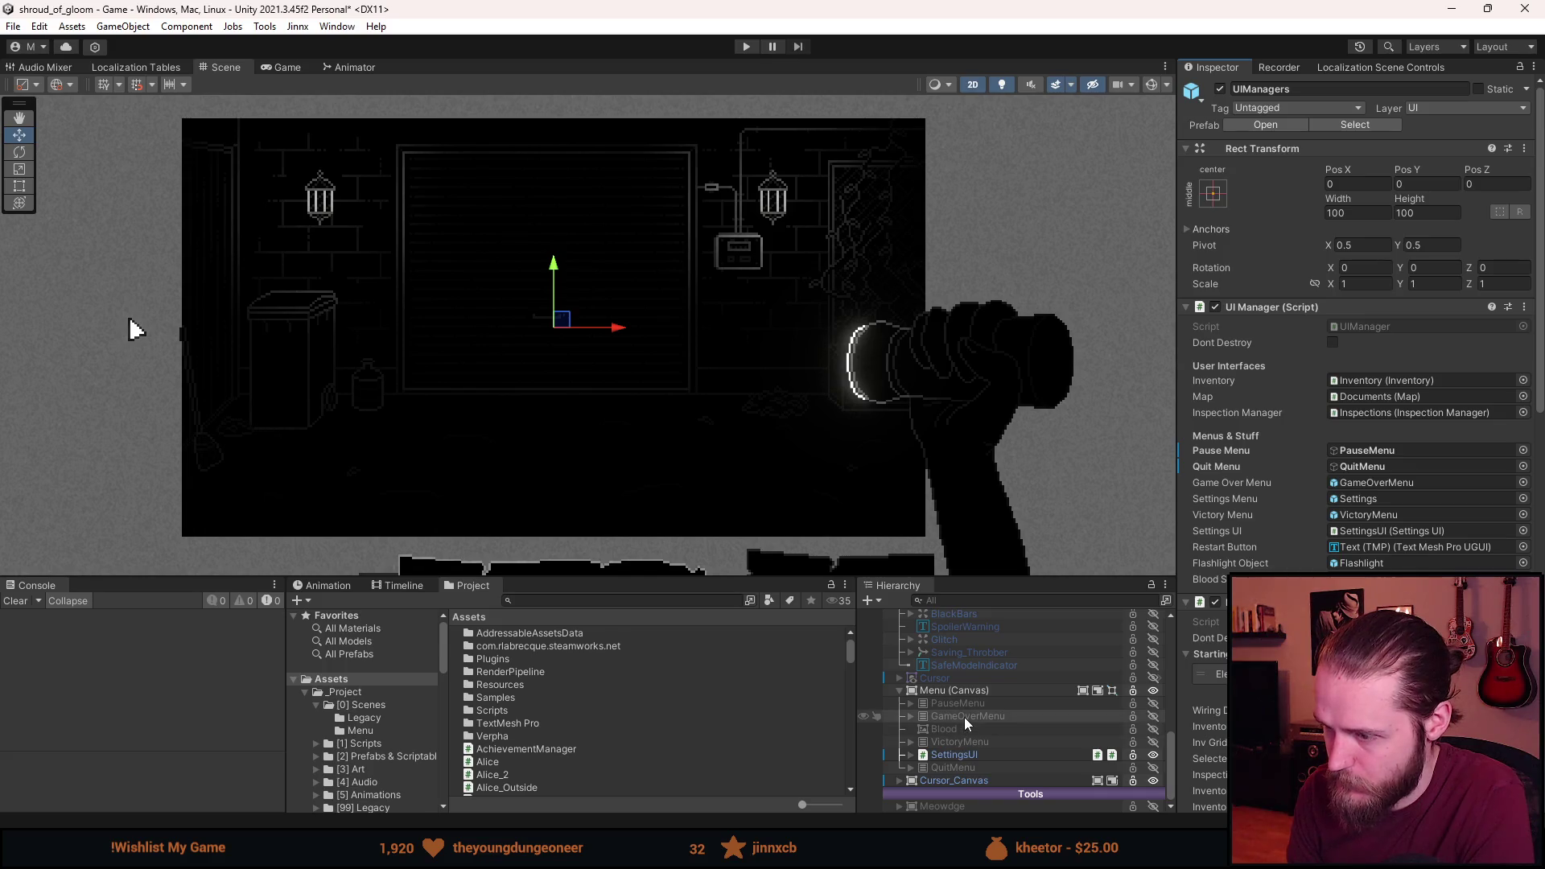
Assign GameOverMenu, Settings, VictoryMenu and SettingsUI to the matching UIManagers fields.
drag(965, 722, 1368, 483)
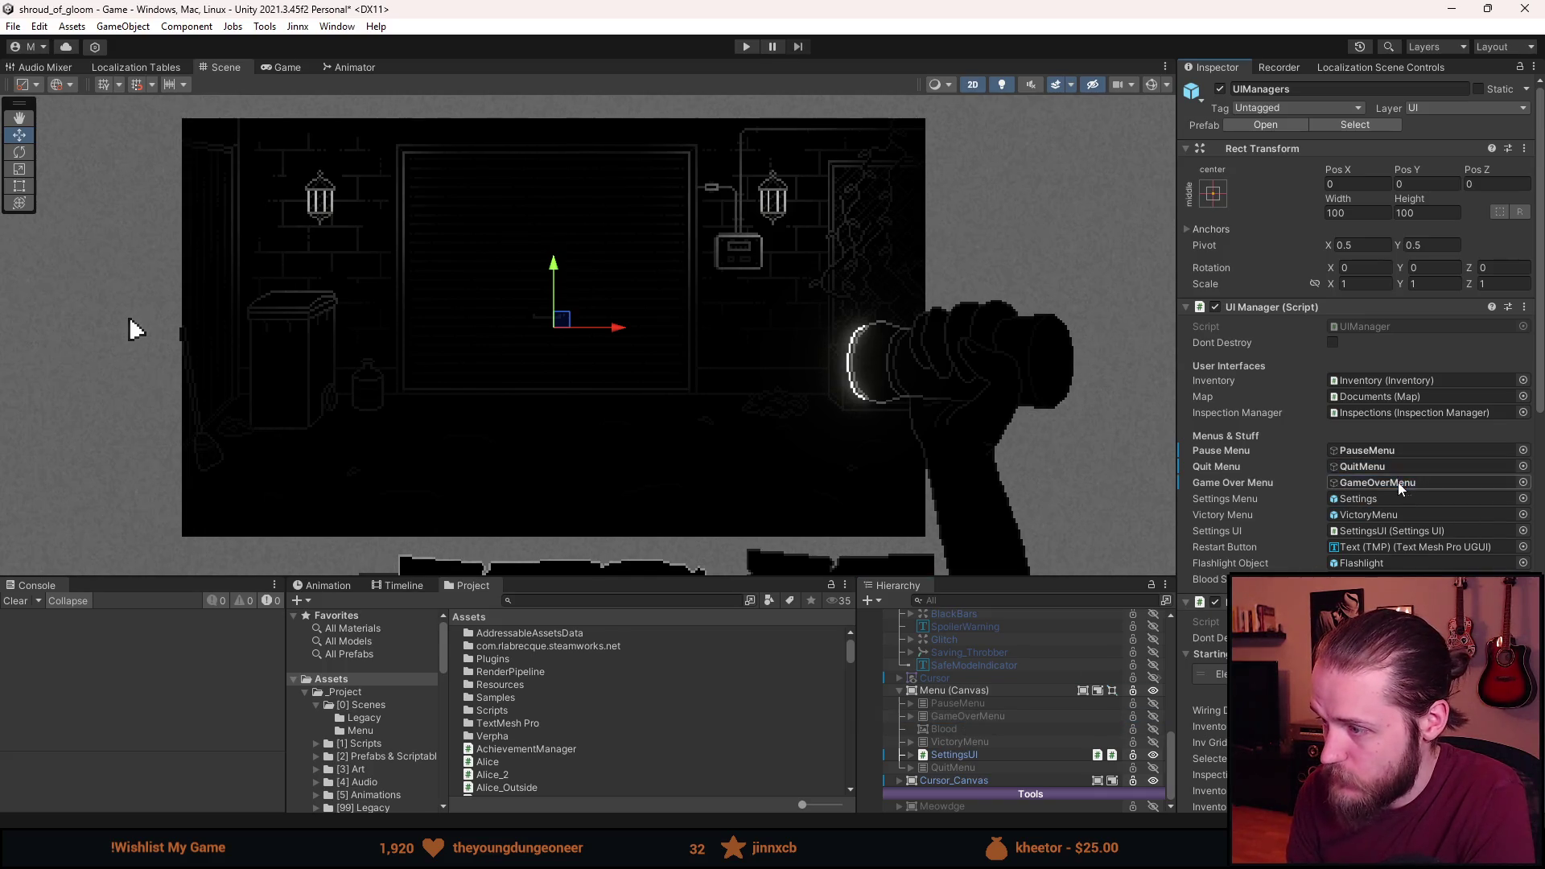
click(910, 755)
mouse_move(960, 767)
mouse_down()
mouse_move(1342, 521)
mouse_move(1342, 499)
mouse_up()
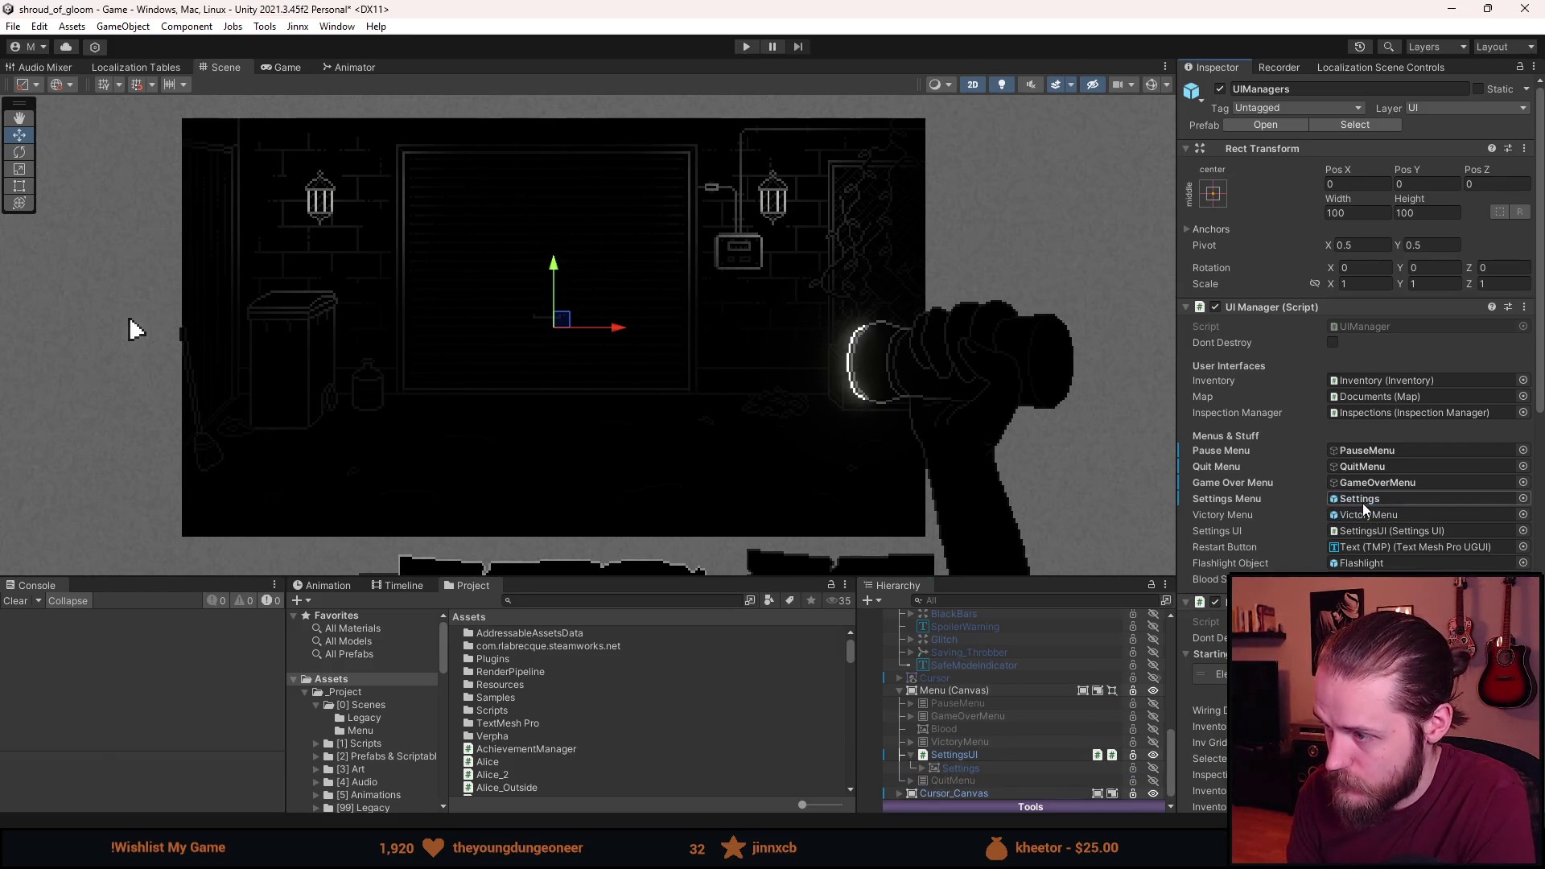
drag(959, 742, 1368, 515)
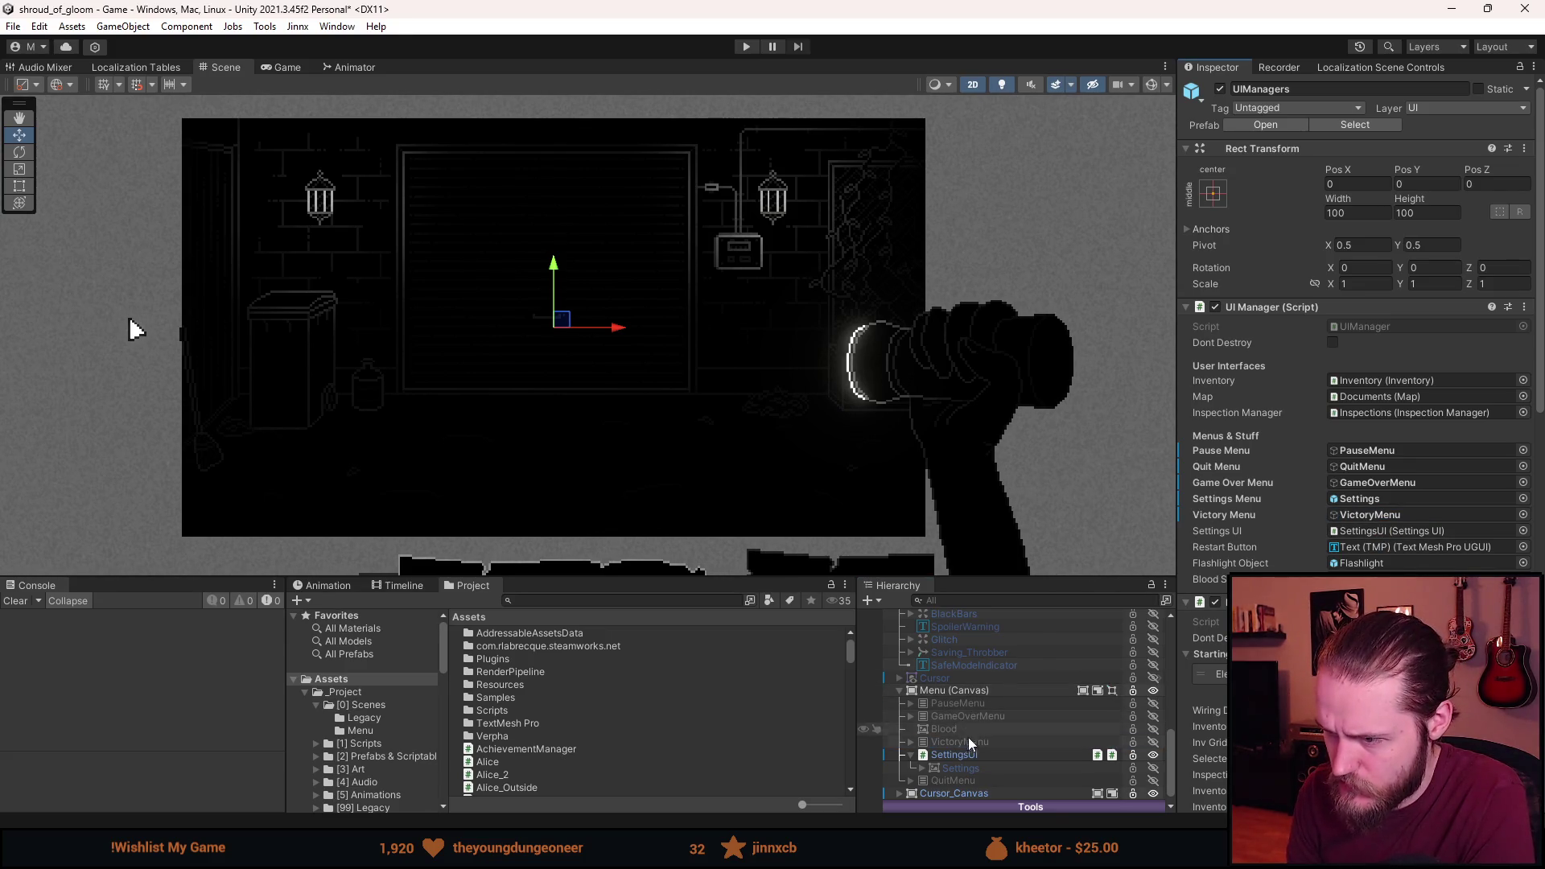
drag(954, 754, 1376, 533)
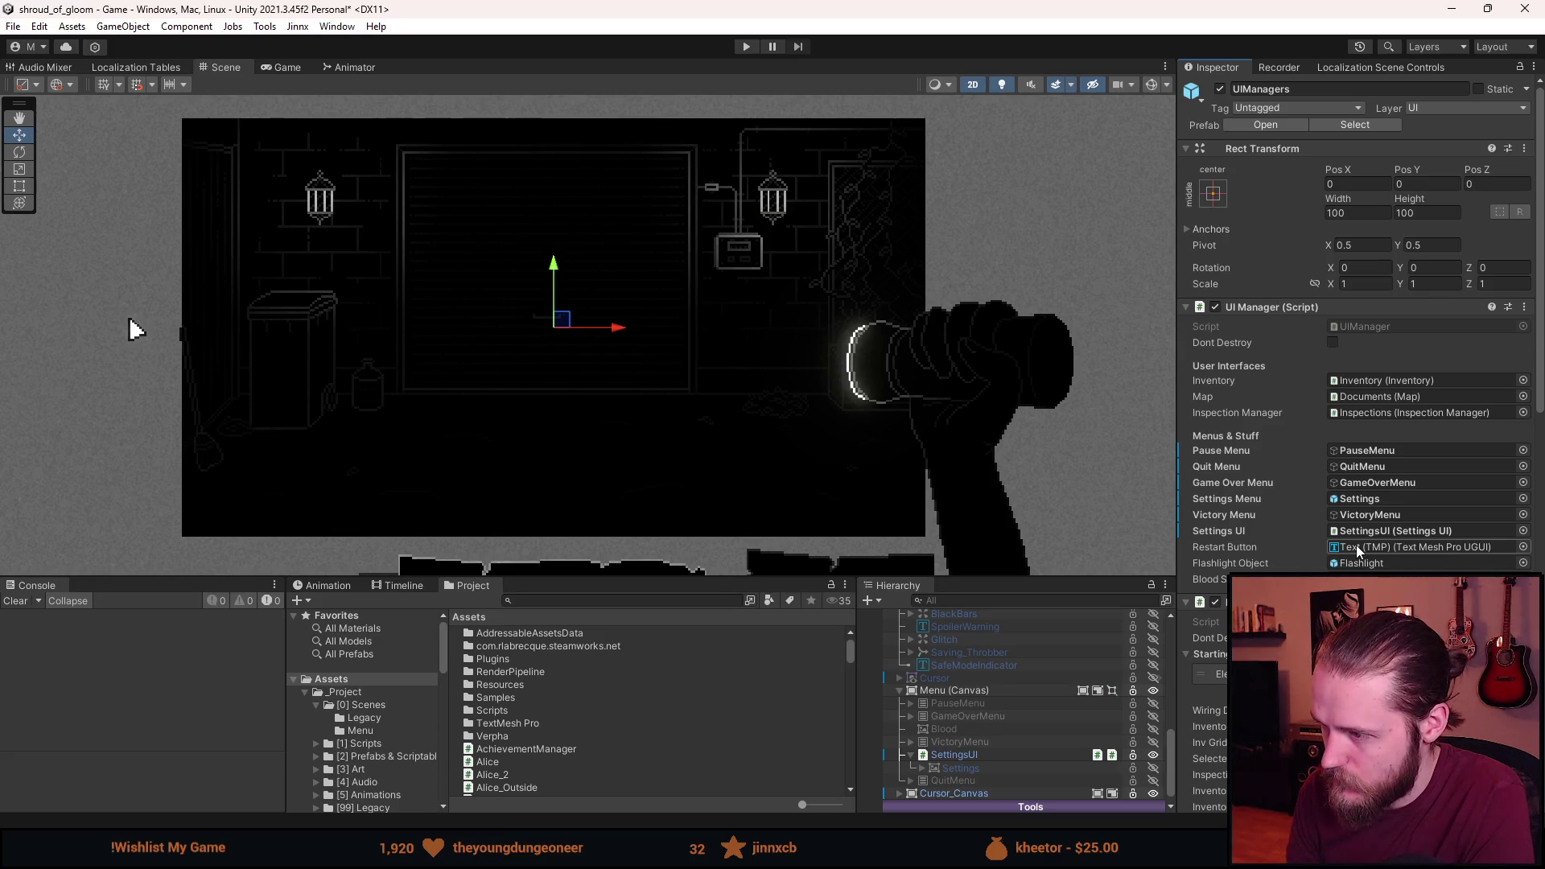
click(1358, 548)
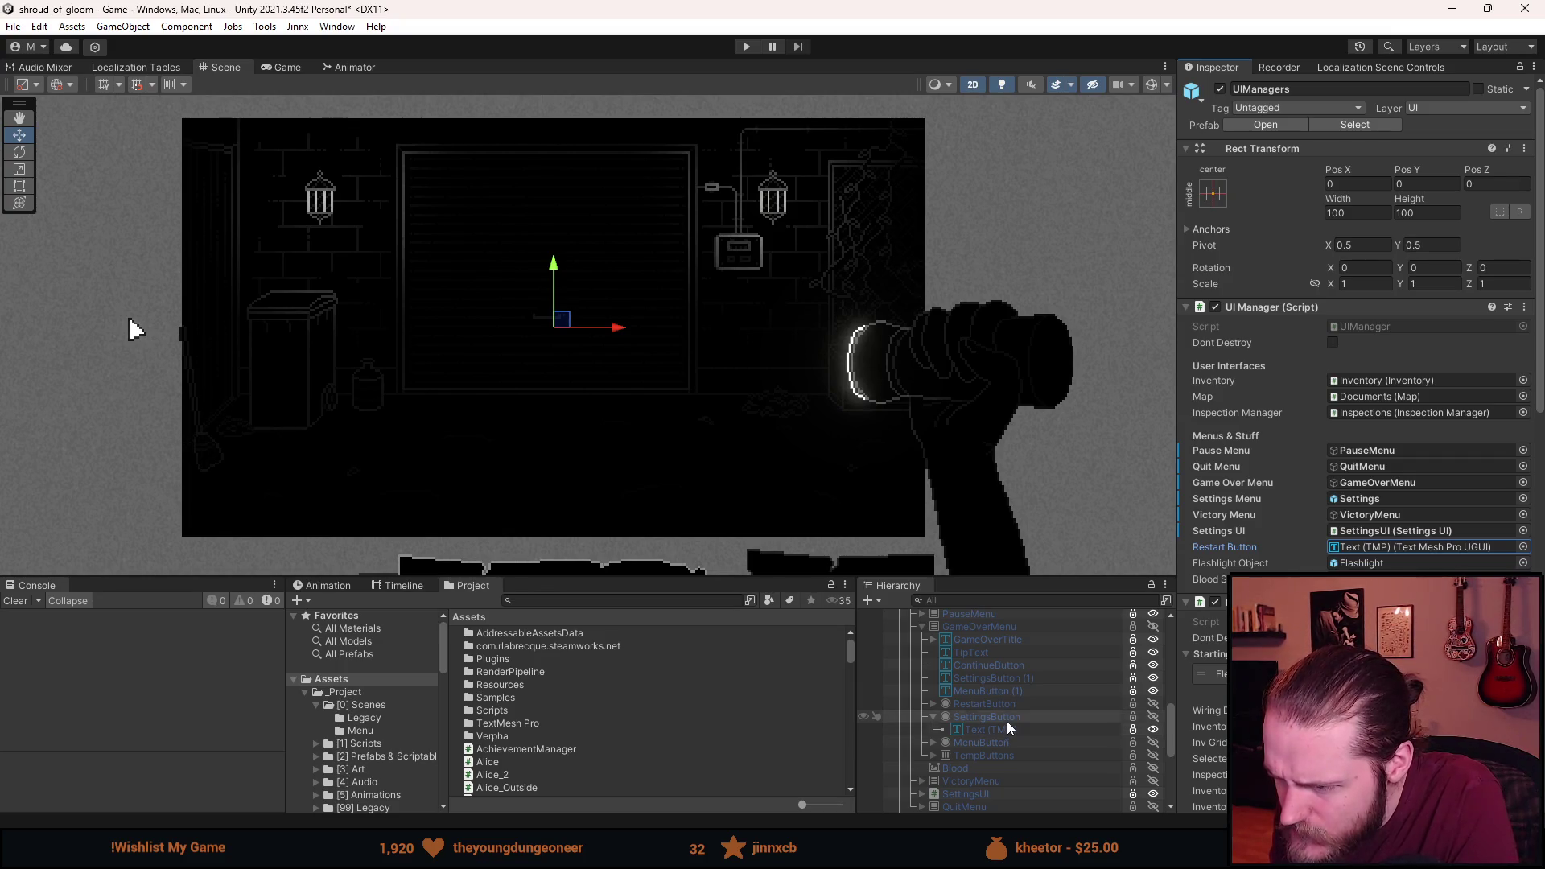
Select GameOverMenu and toggle the Menus group to preview the You Died screen.
click(1000, 628)
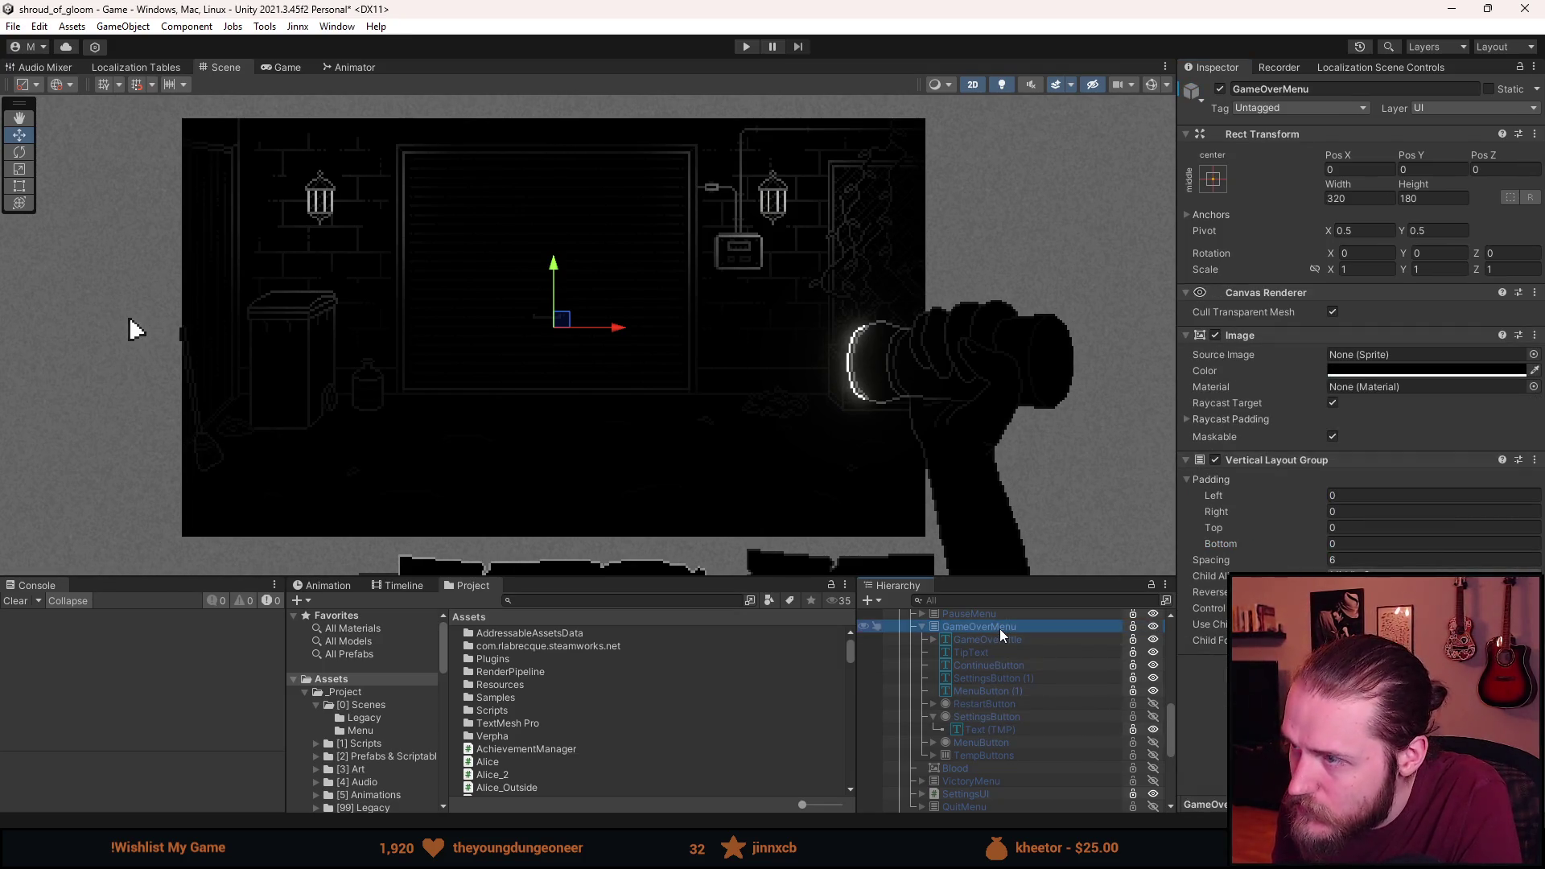
scroll(1000, 632, up, 3)
click(990, 651)
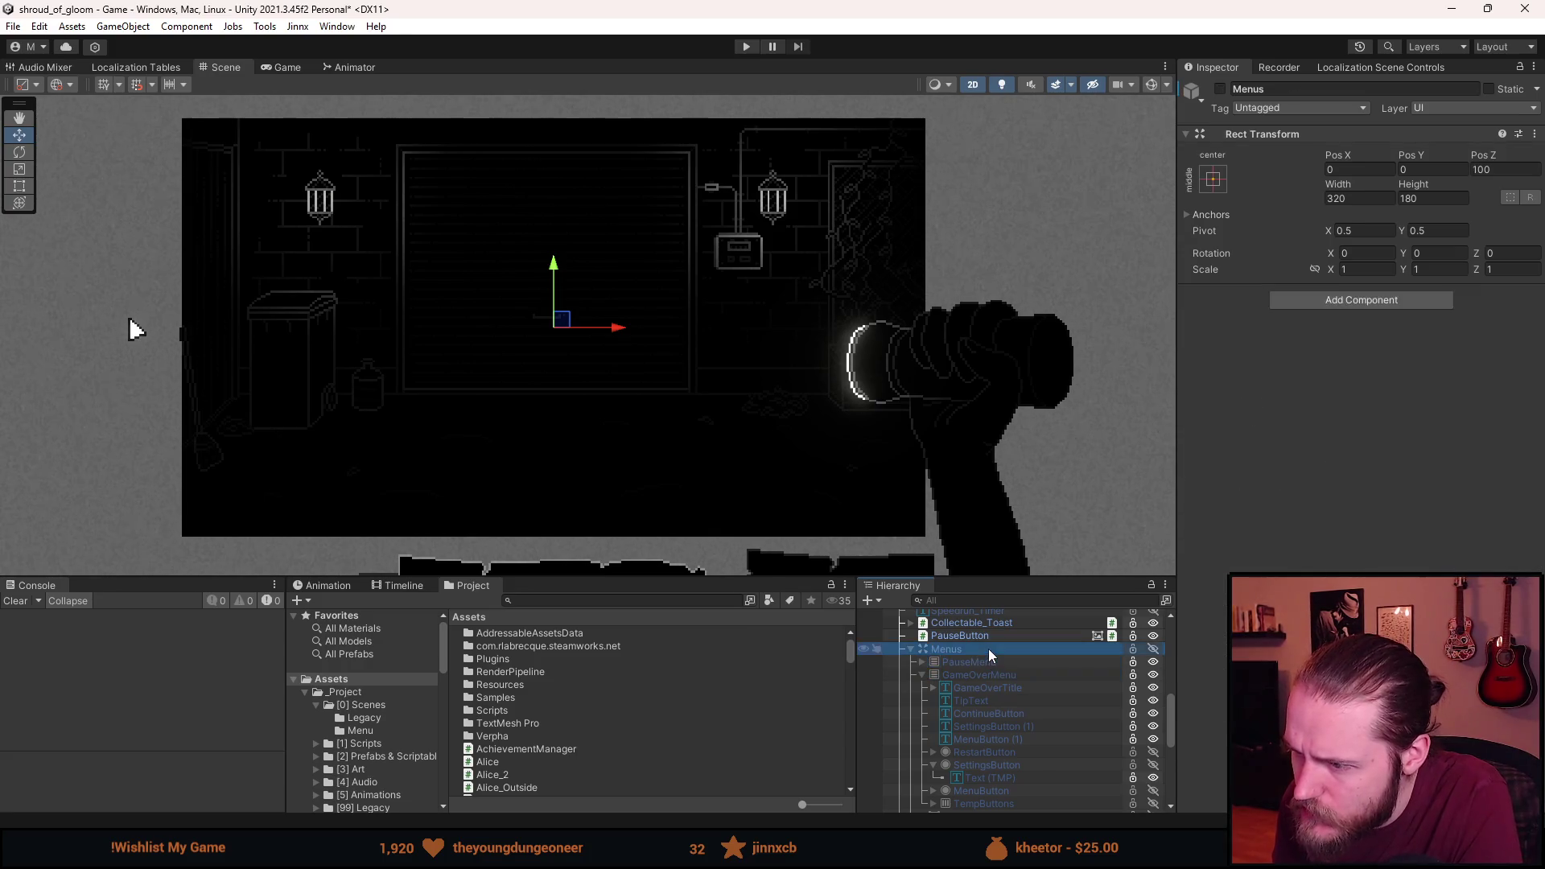
key(alt+shift+a)
Return to UIManagers and ping the Restart Button's referenced object again.
scroll(988, 690, up, 6)
scroll(988, 690, up, 6)
click(985, 661)
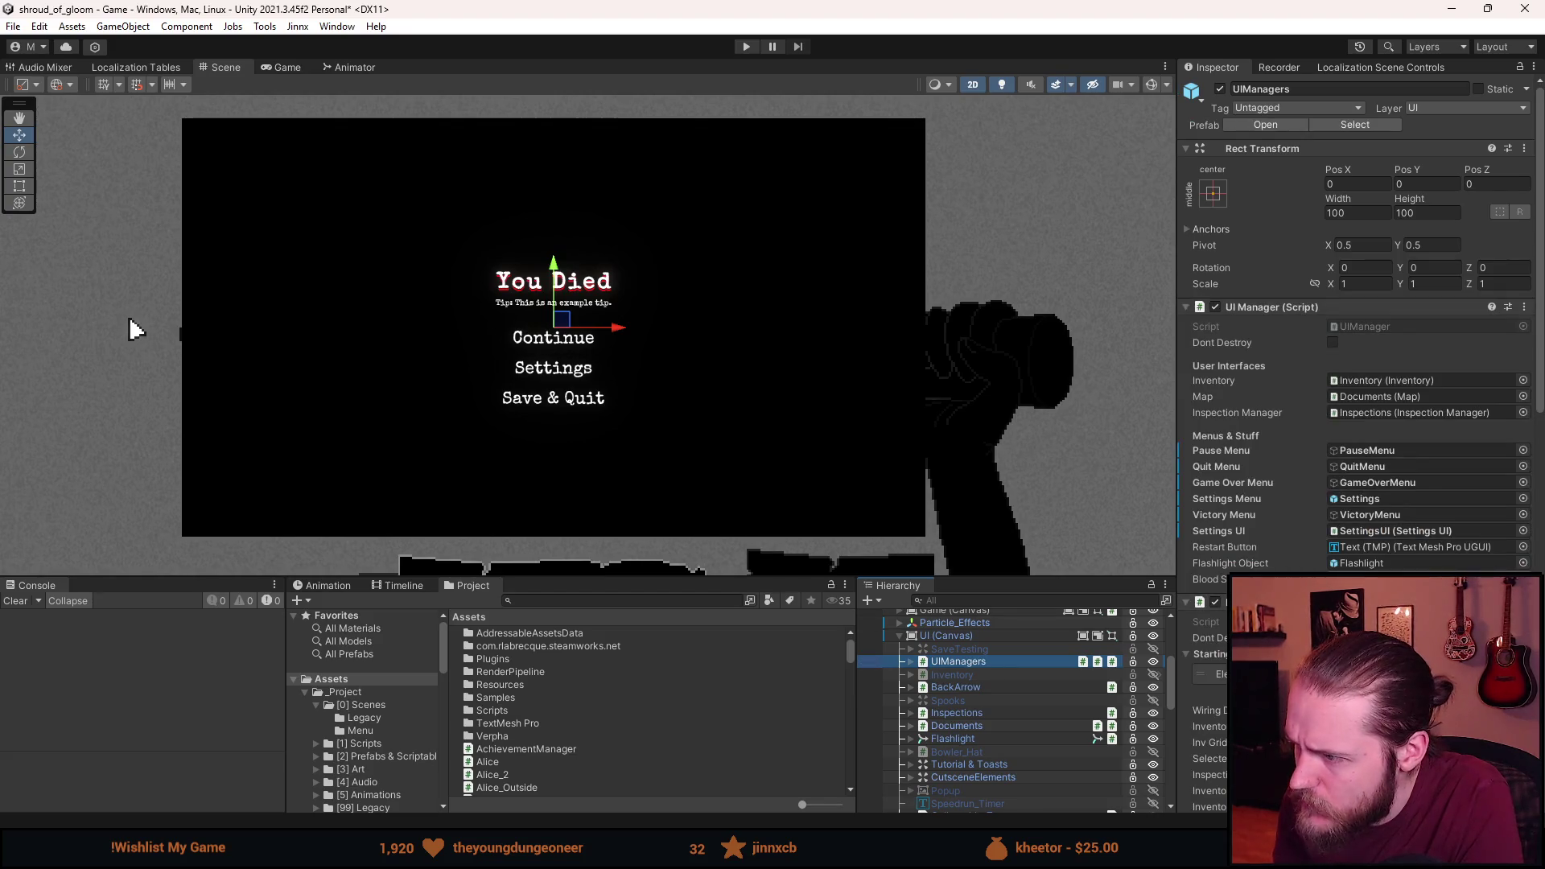
click(1373, 548)
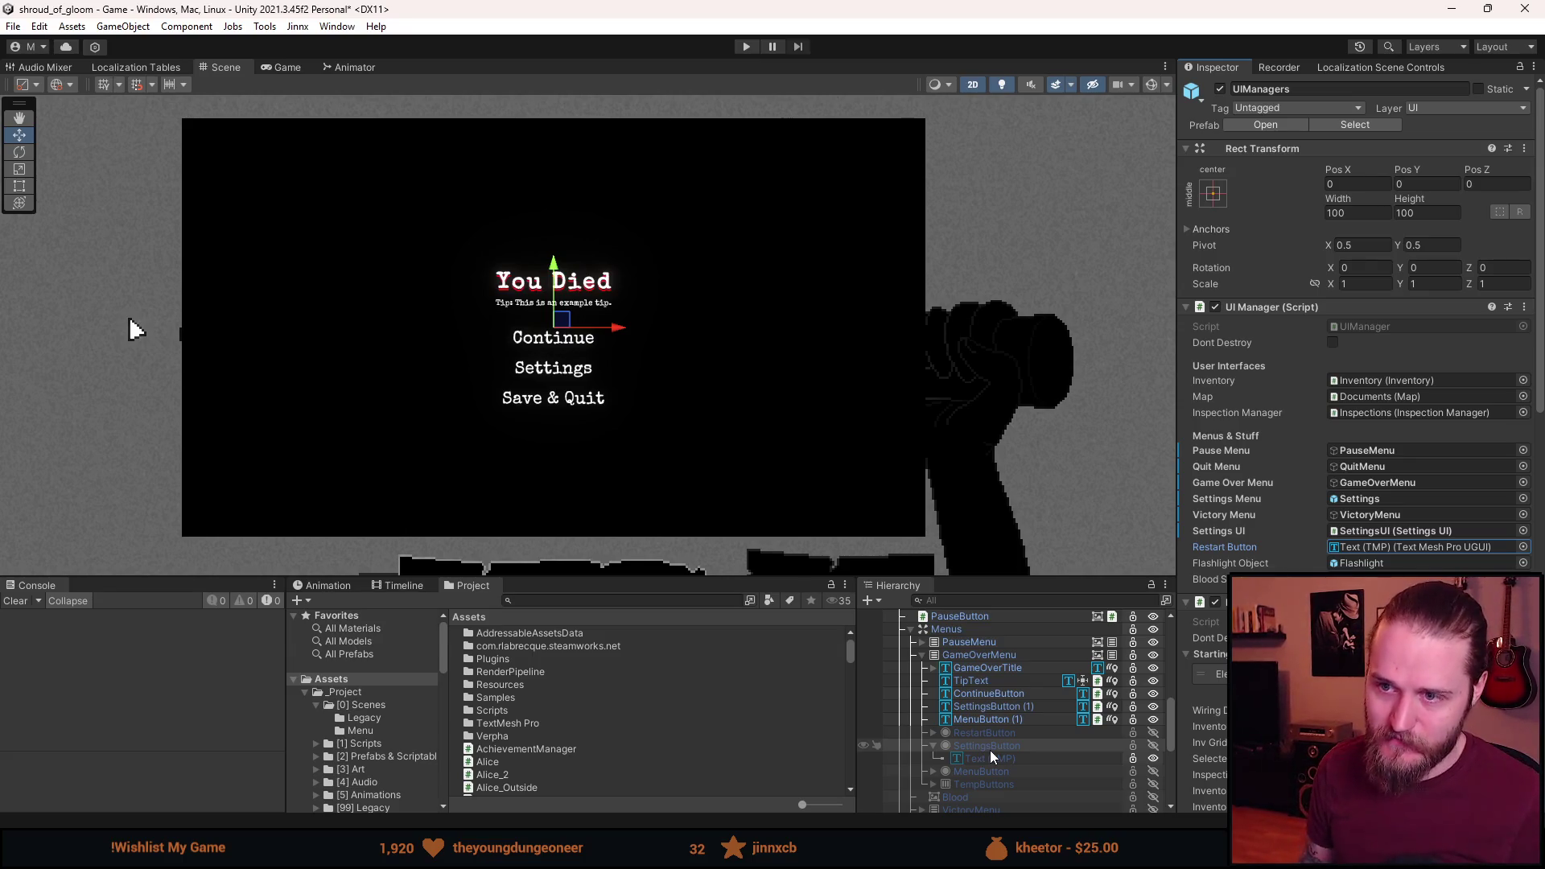
scroll(991, 754, up, 3)
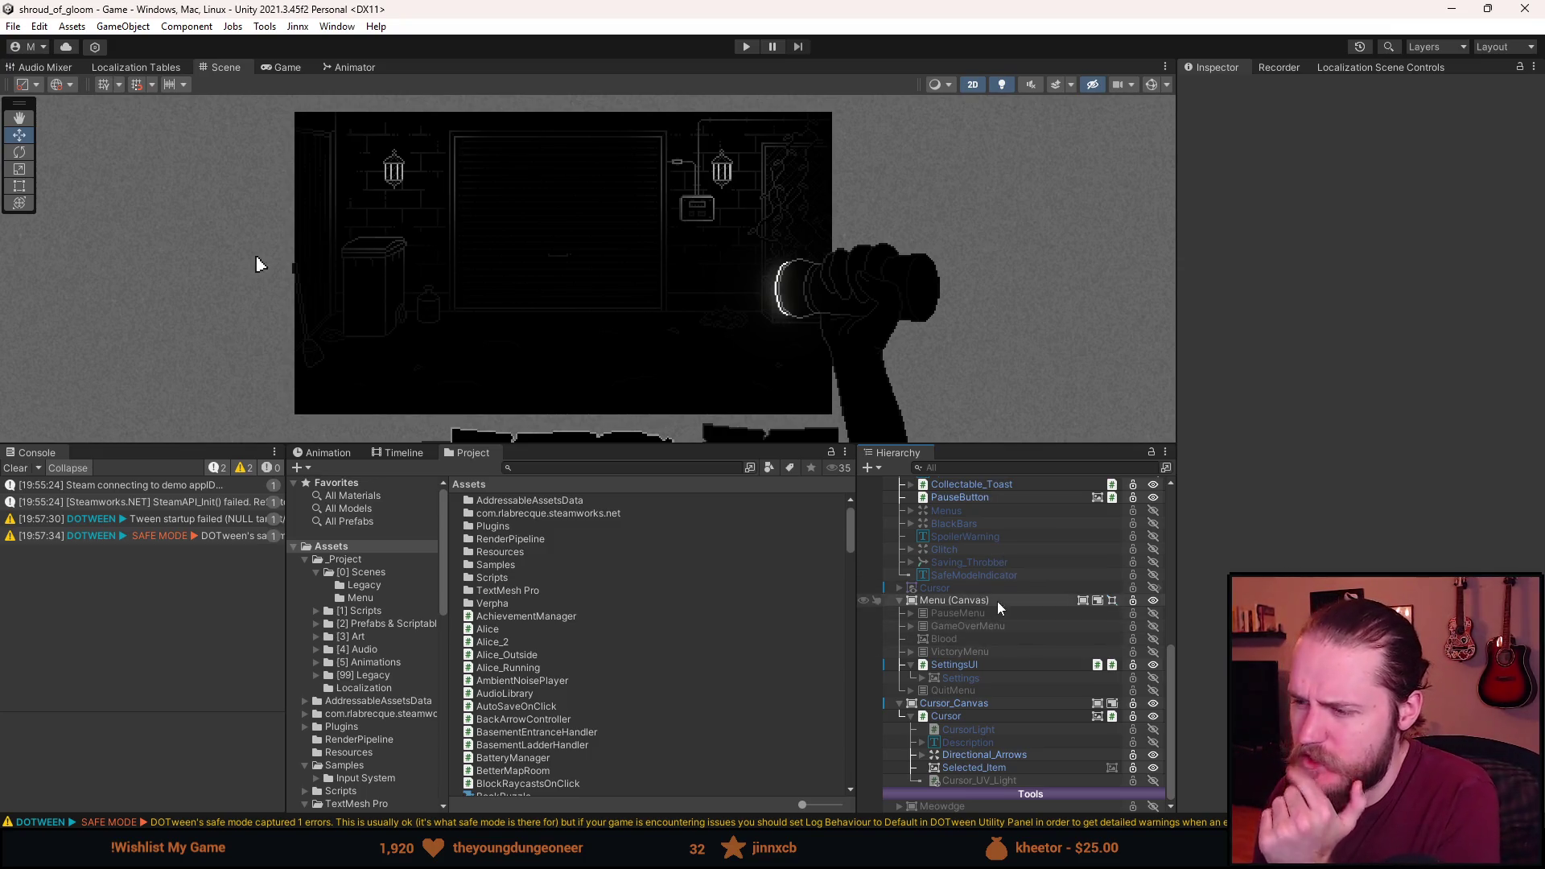
Expand SettingsUI's Settings and MenuBackground to reveal both lantern Light children.
click(959, 665)
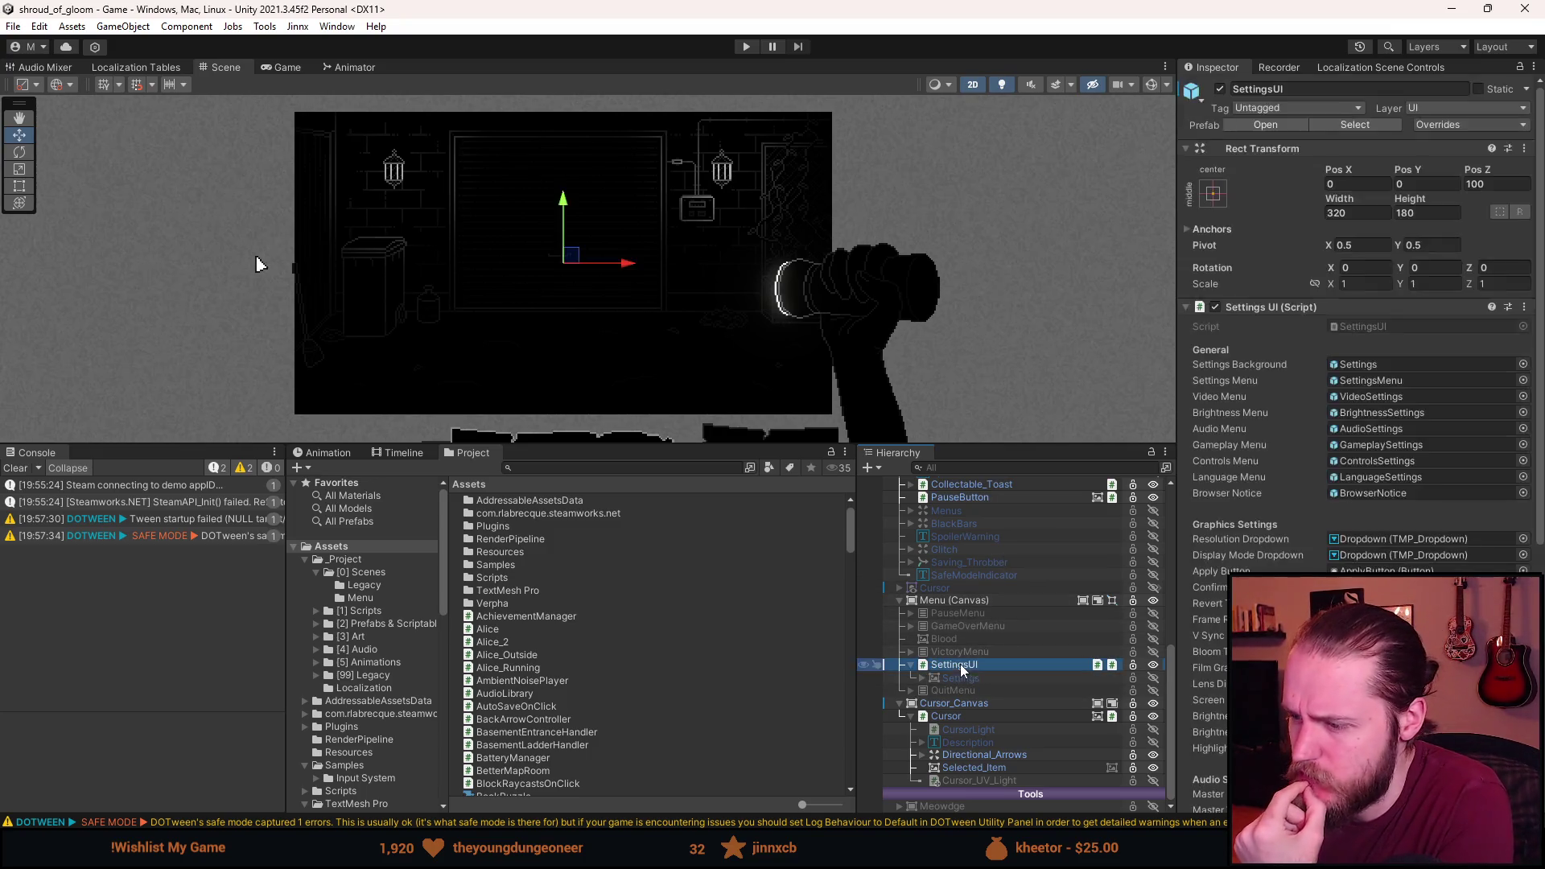
click(922, 679)
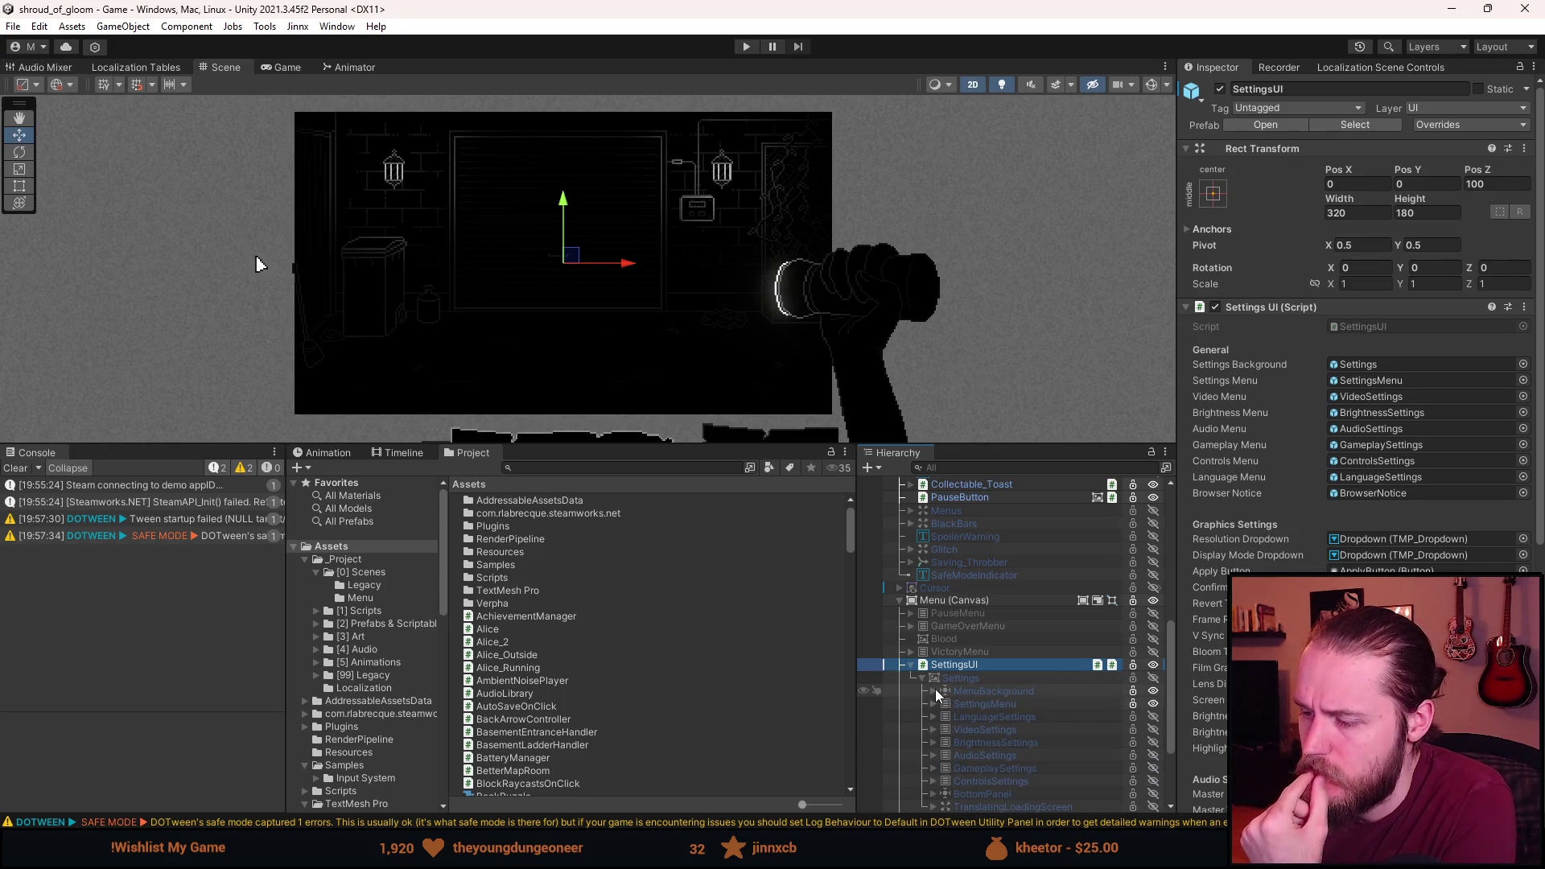
click(934, 690)
click(943, 704)
click(942, 730)
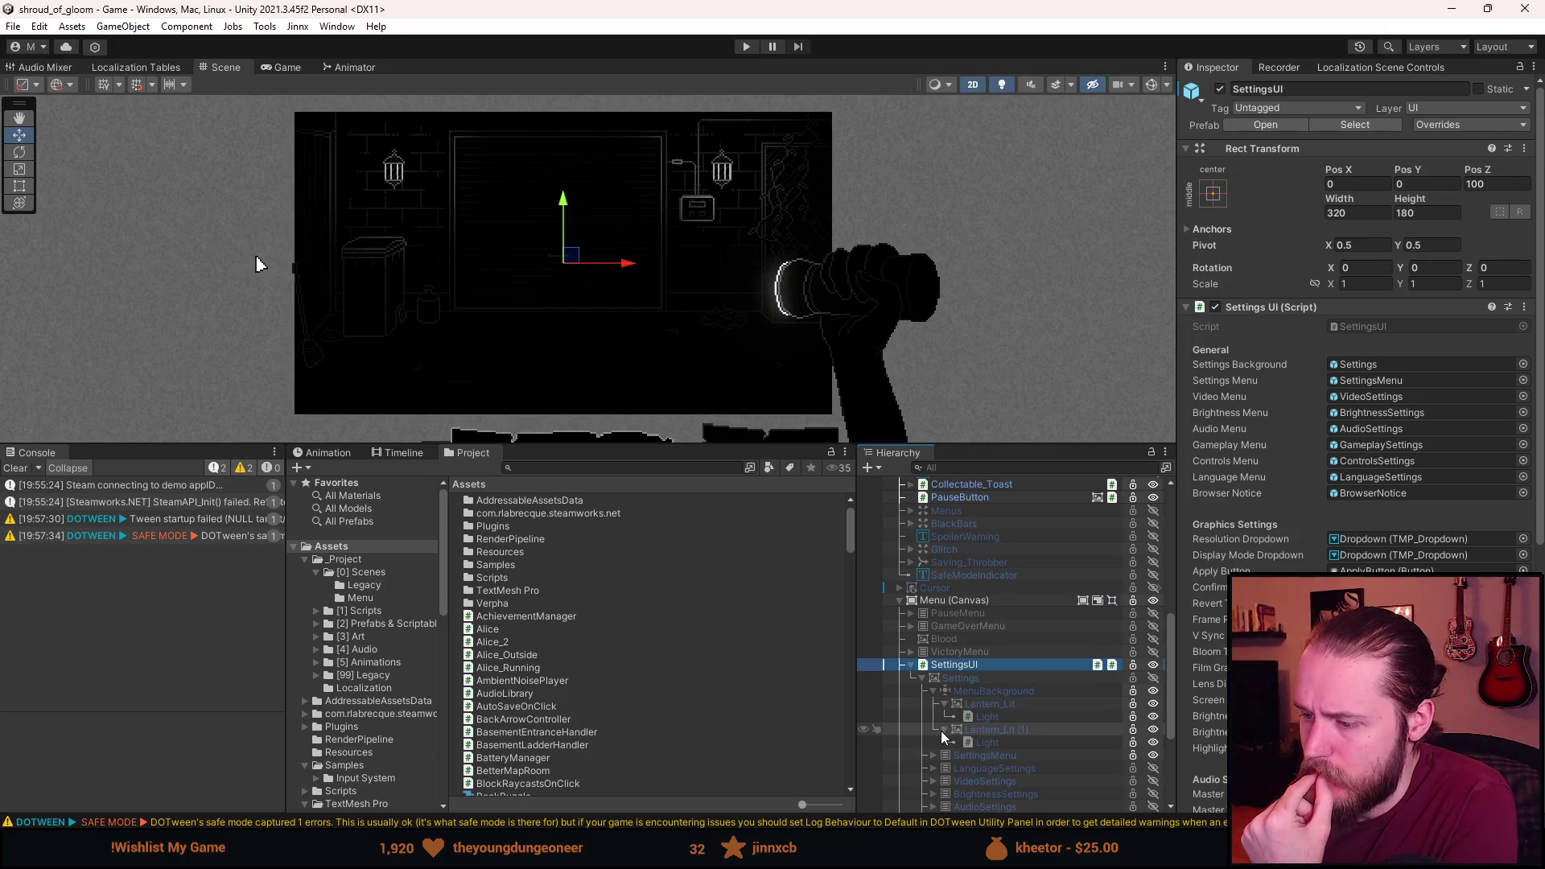
click(985, 716)
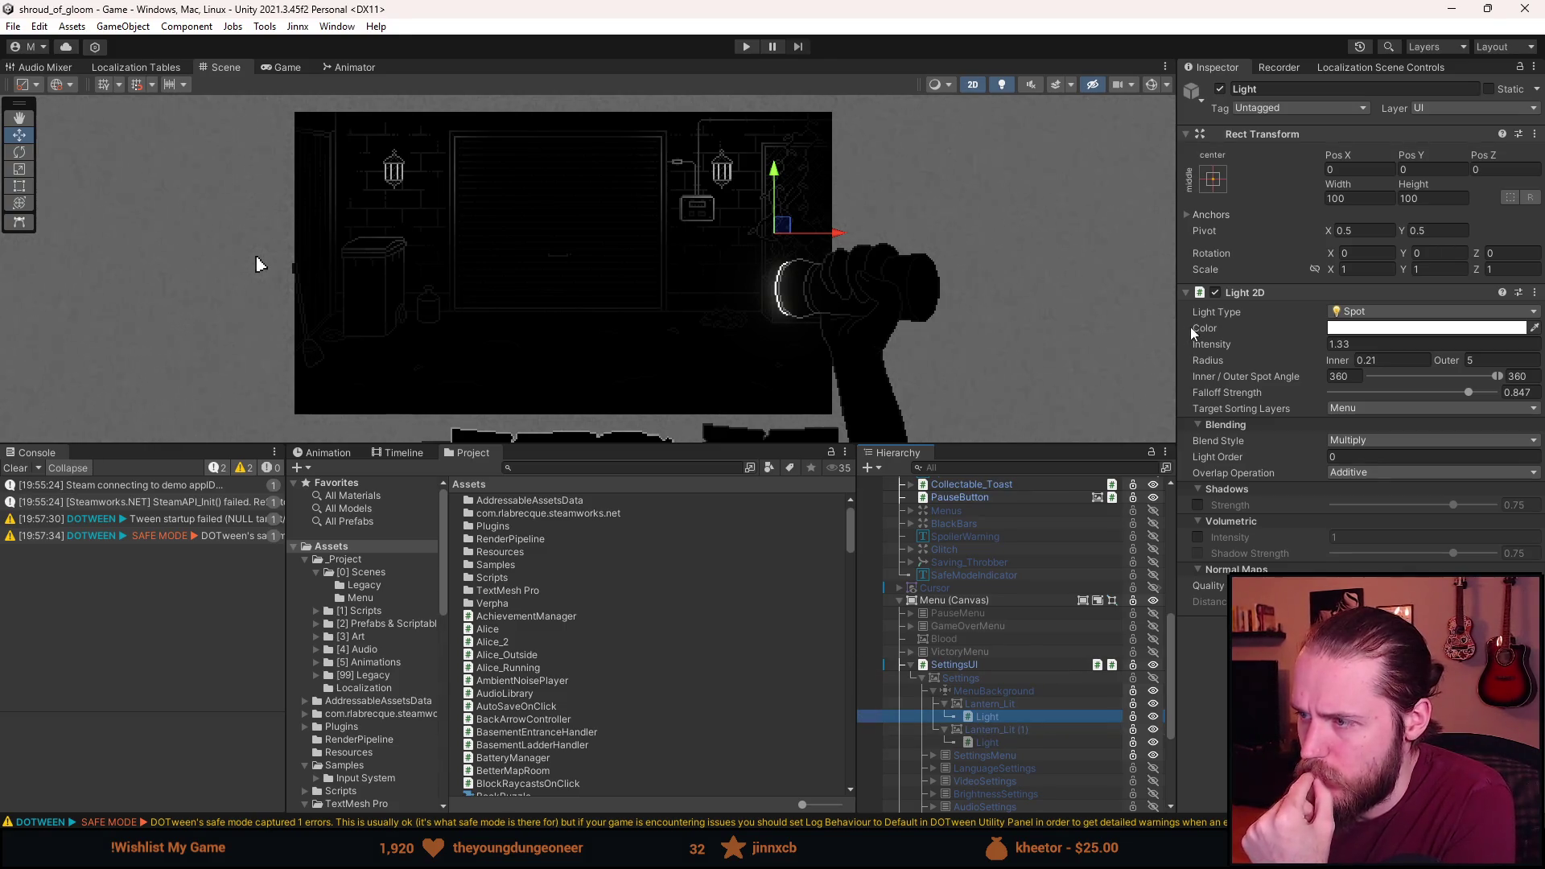
Deactivate the second lantern's Light, then run the game and pause it.
click(983, 742)
click(1220, 89)
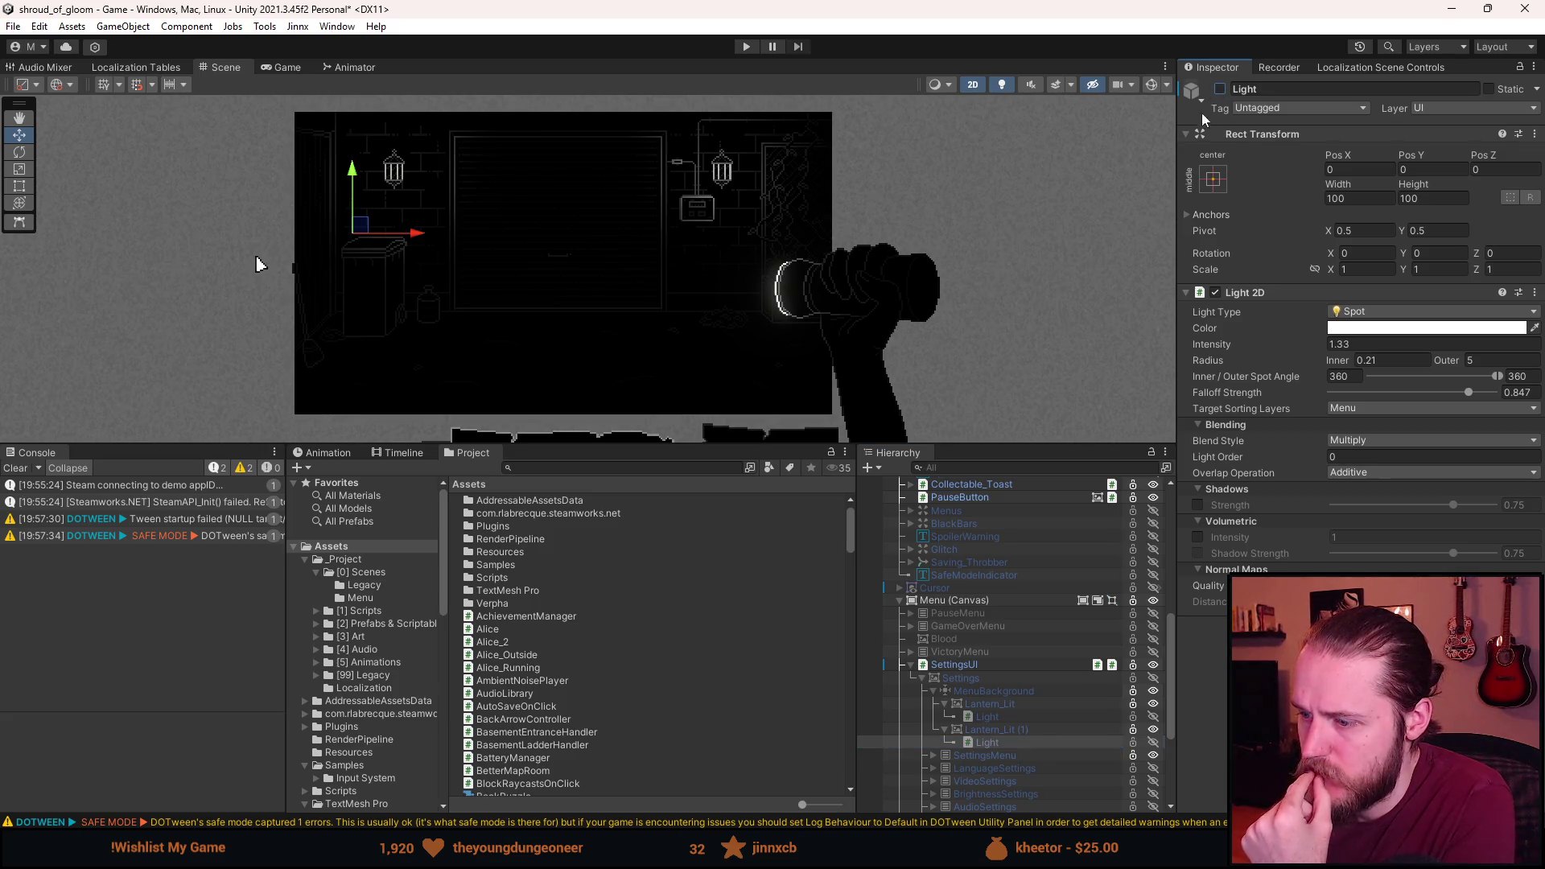
click(745, 50)
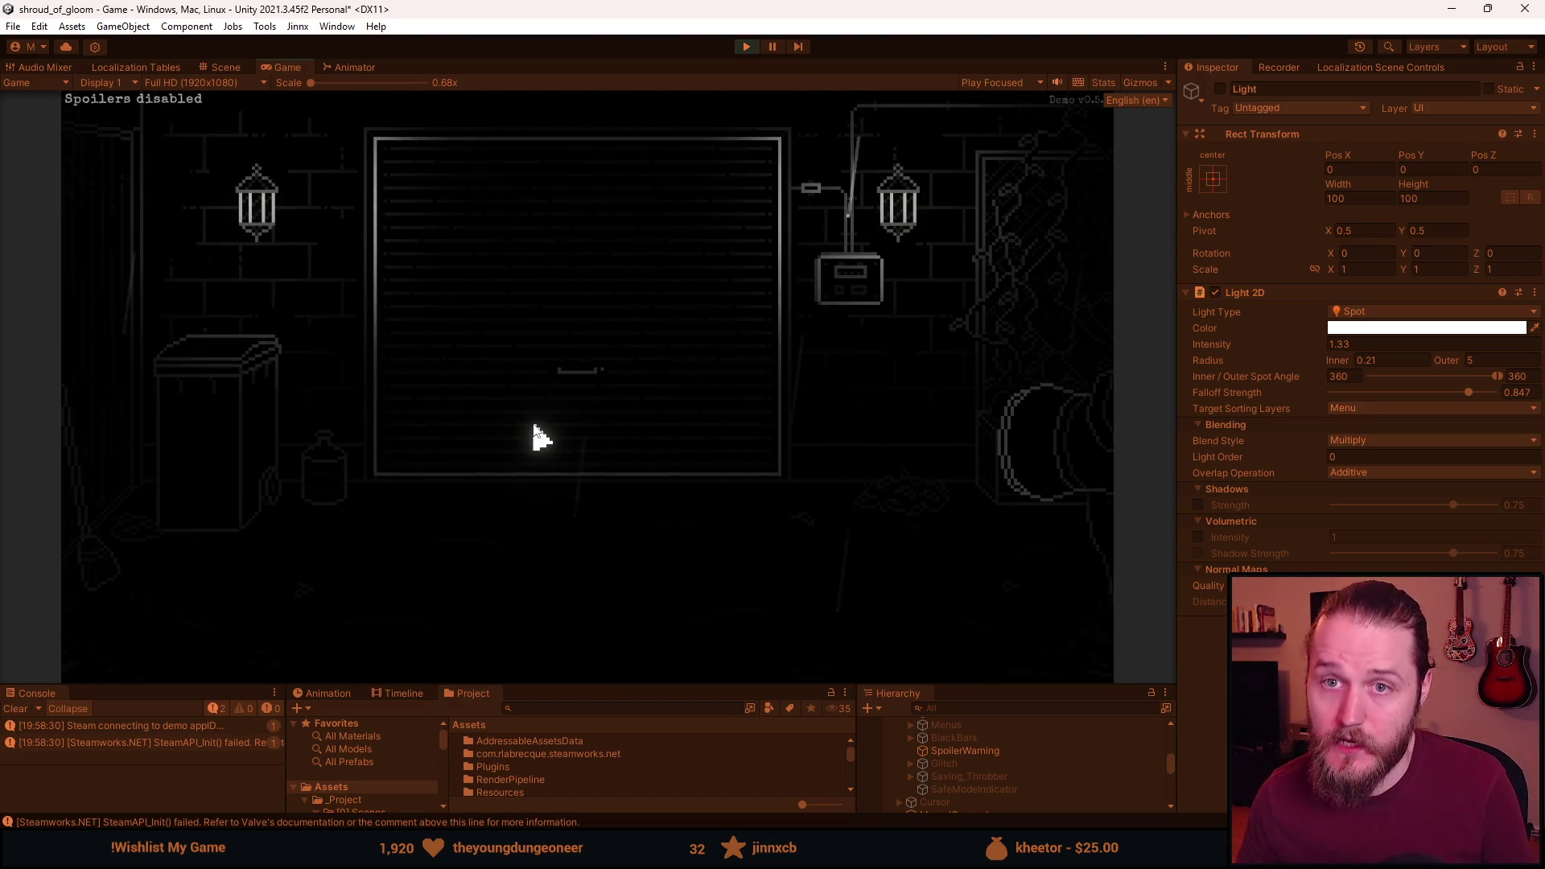
key(Escape)
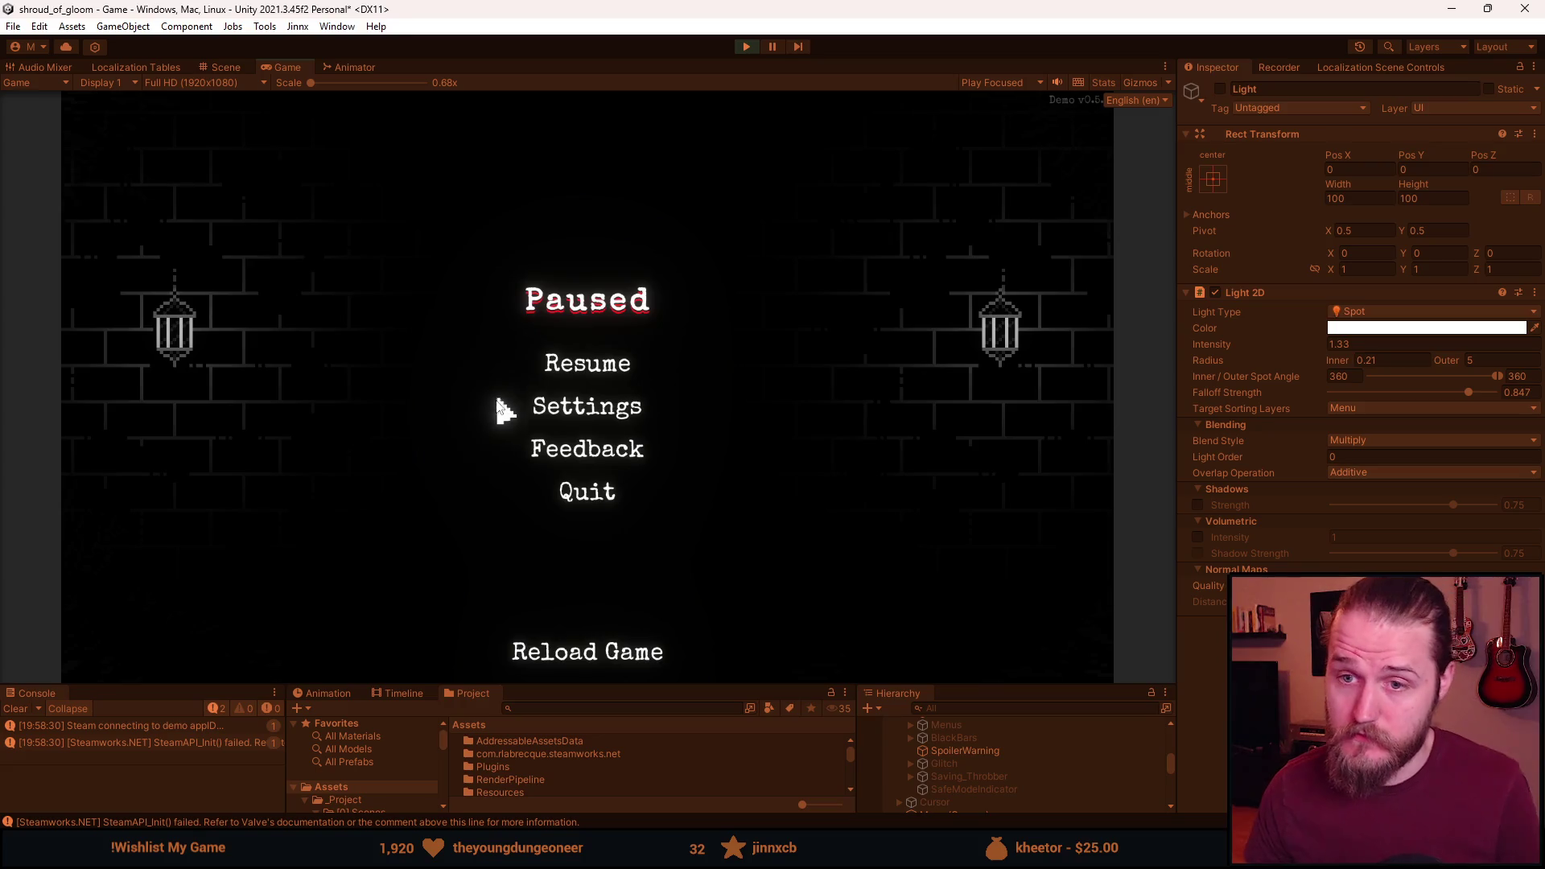
Pause the running game, enter Settings, and pick a language from the Language list.
key(Escape)
key(Escape)
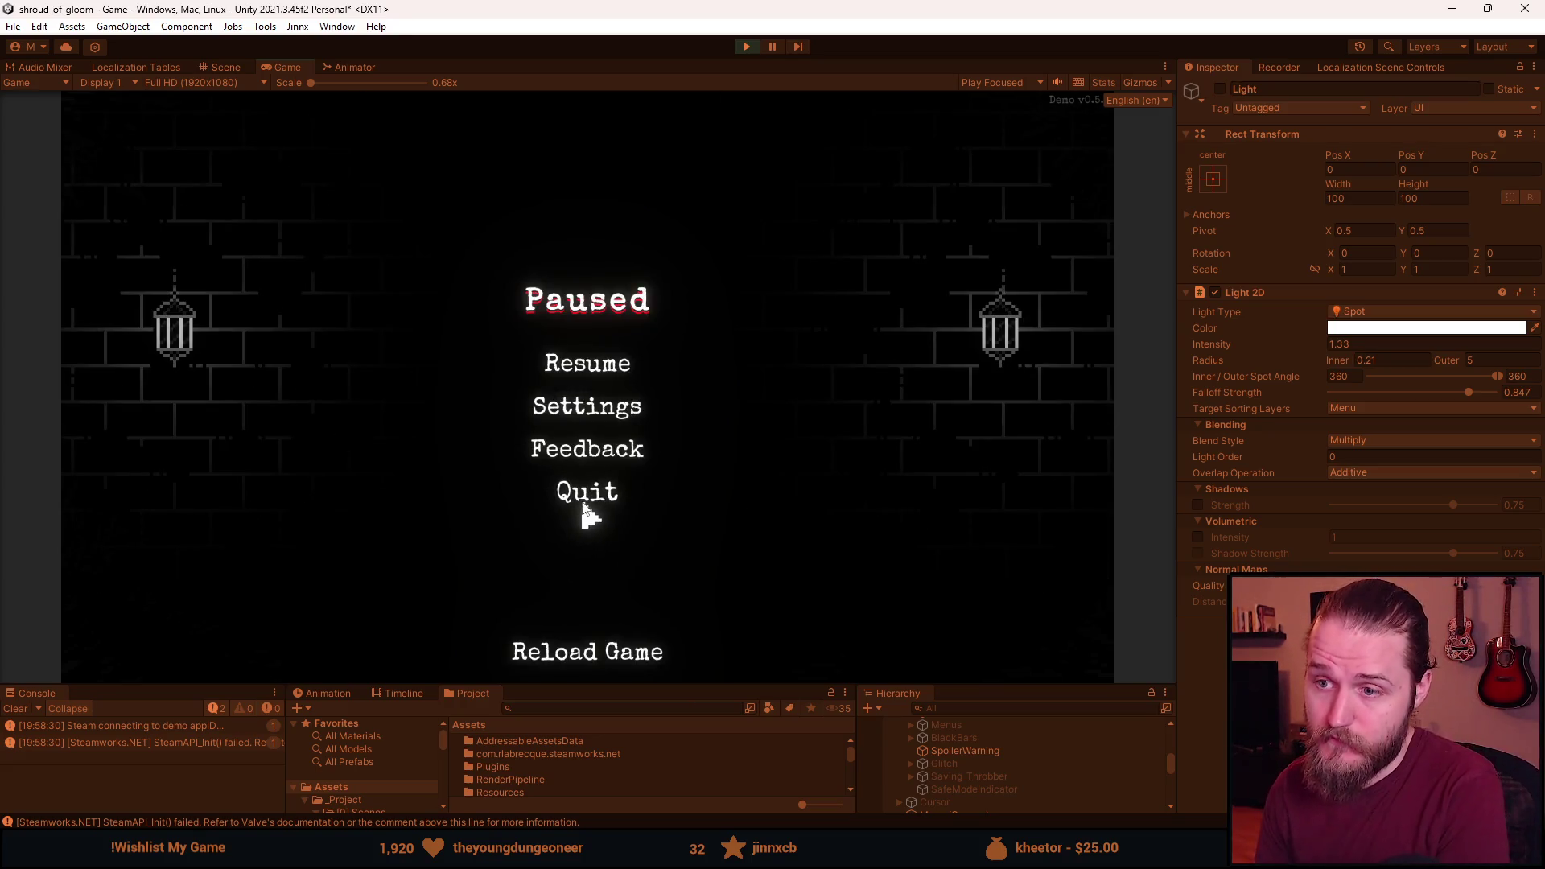
click(586, 409)
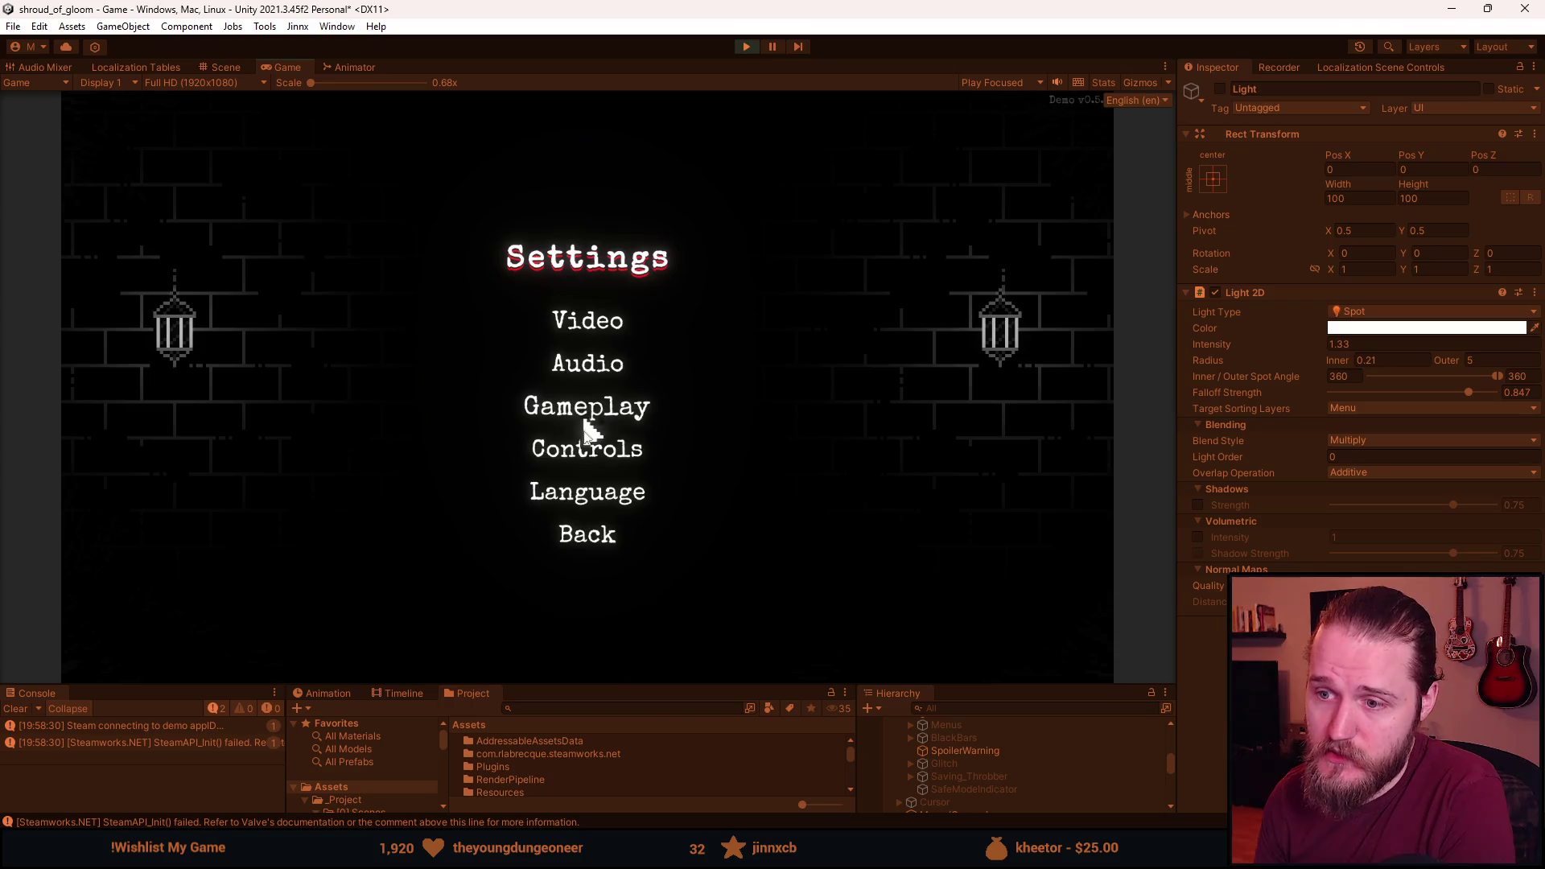
click(590, 540)
click(588, 412)
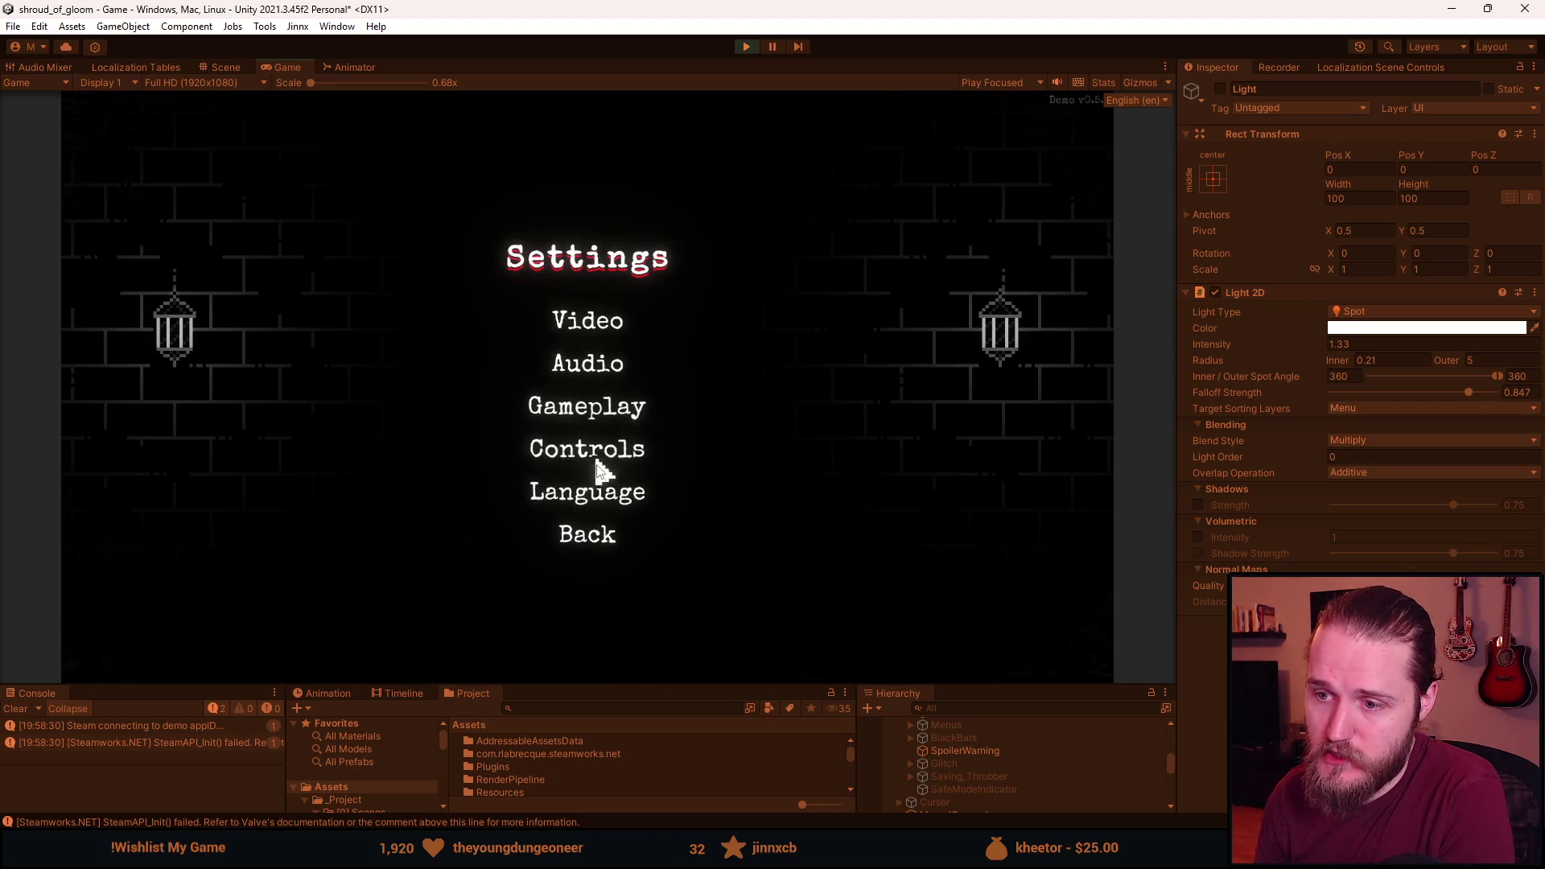
click(603, 511)
click(517, 229)
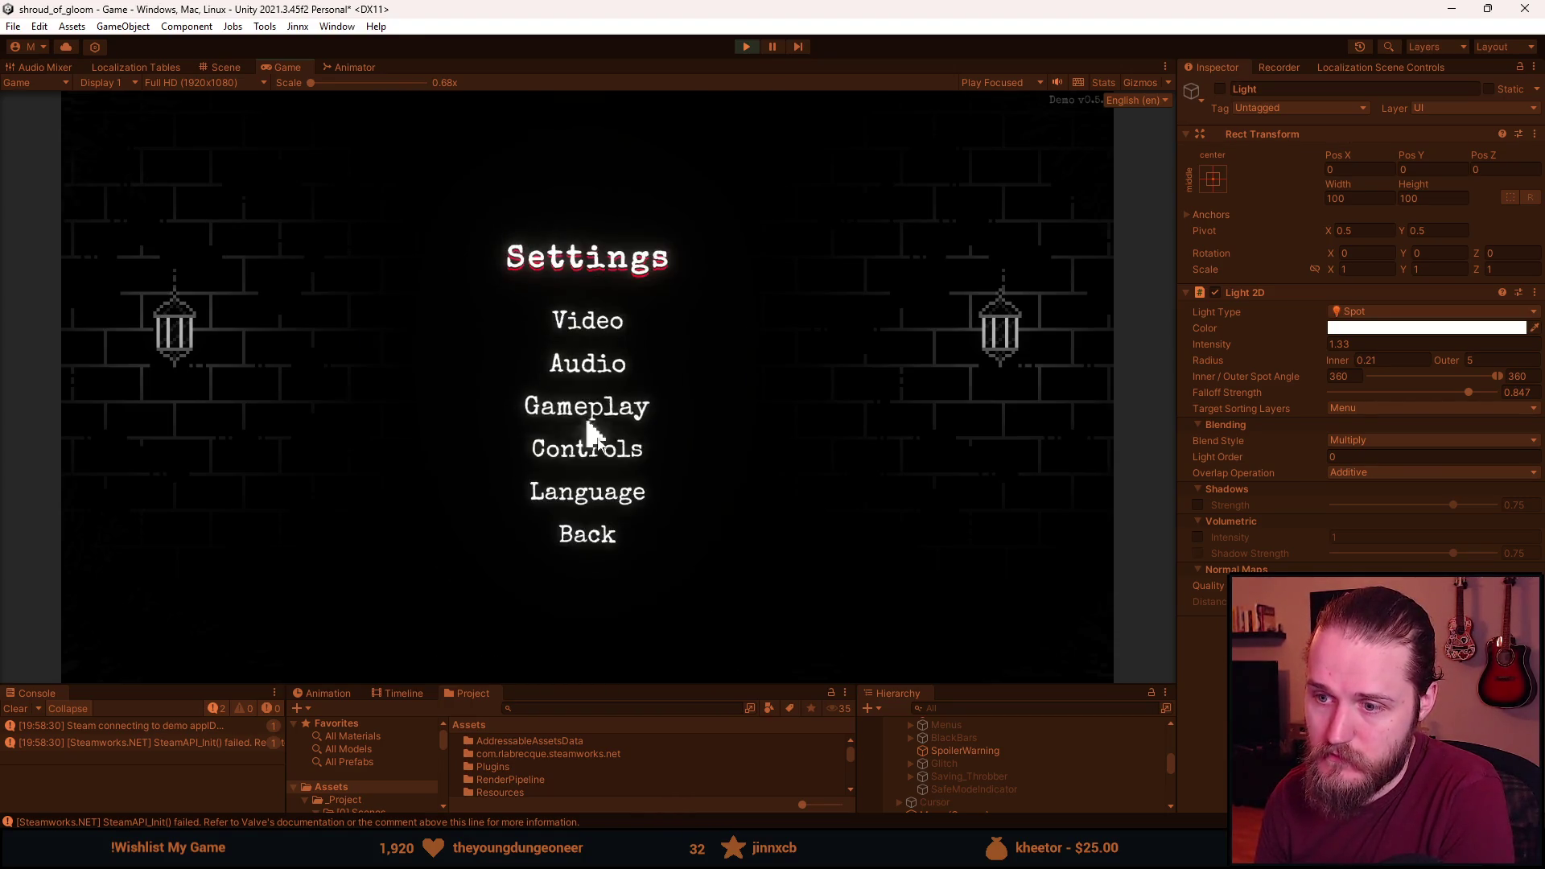
Check the Controls, Gameplay and Audio settings screens, returning to Settings each time.
click(593, 452)
click(597, 563)
click(577, 408)
click(591, 467)
click(587, 369)
click(596, 516)
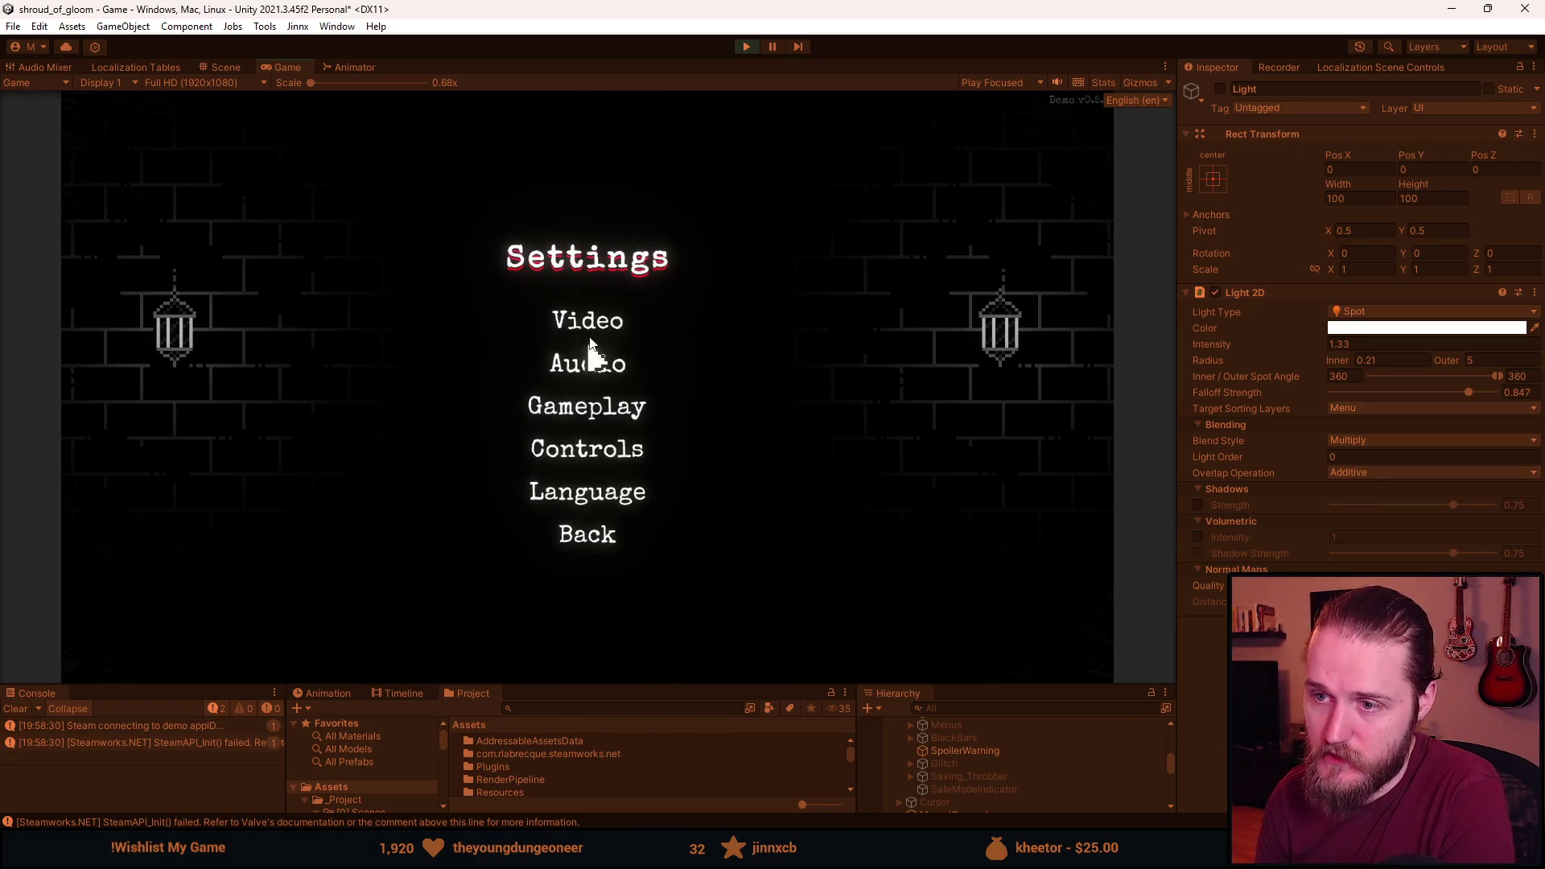
View Video and brightness calibration, back out to the Paused menu, then bring up the Quit confirmation.
click(591, 322)
click(644, 346)
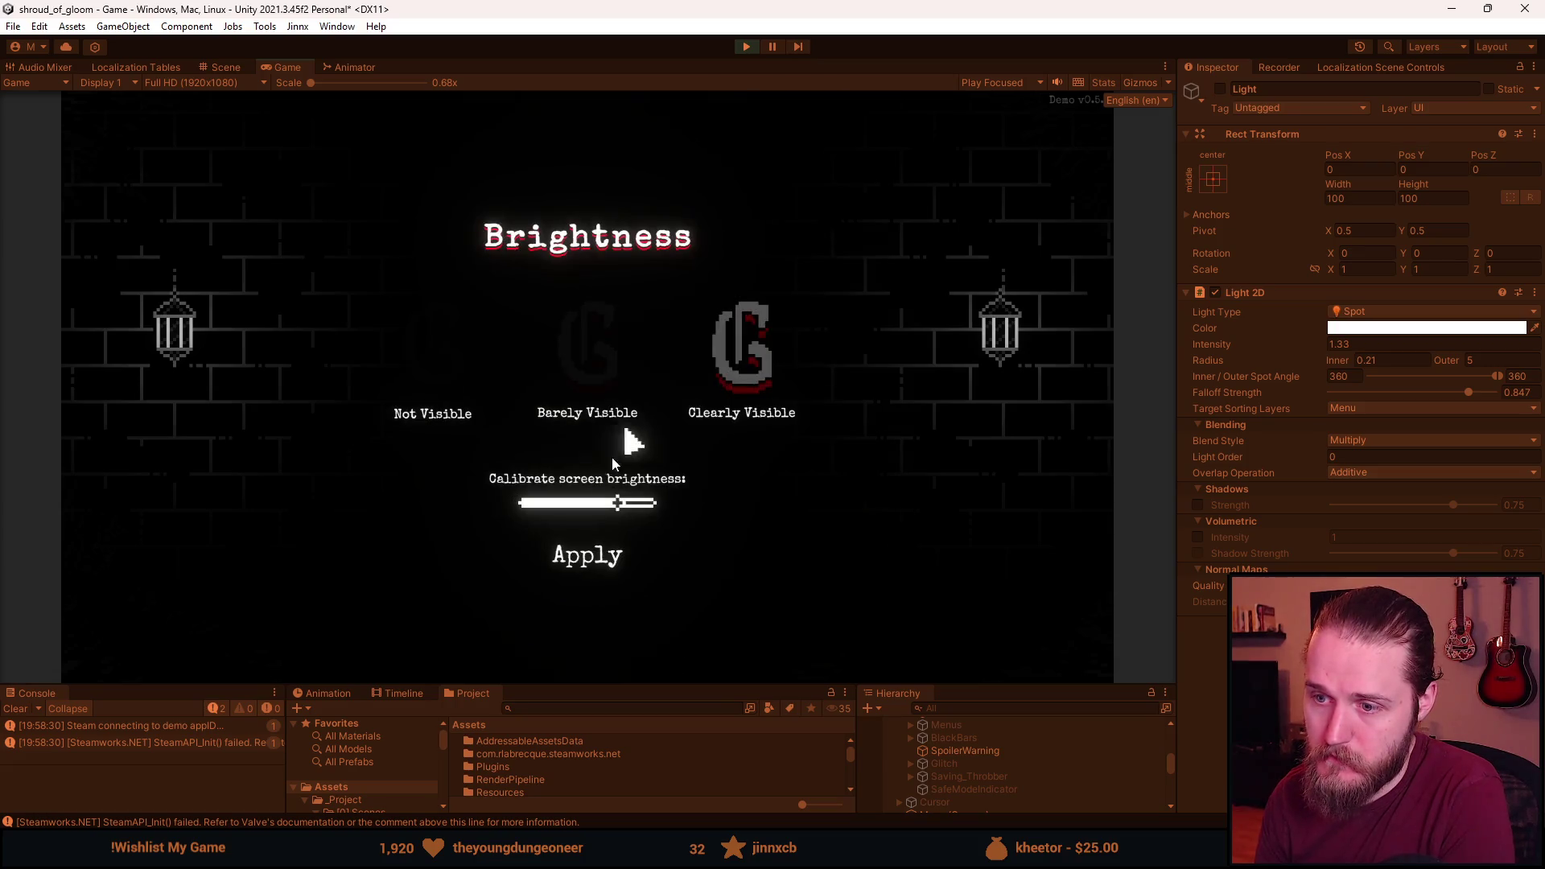
click(582, 555)
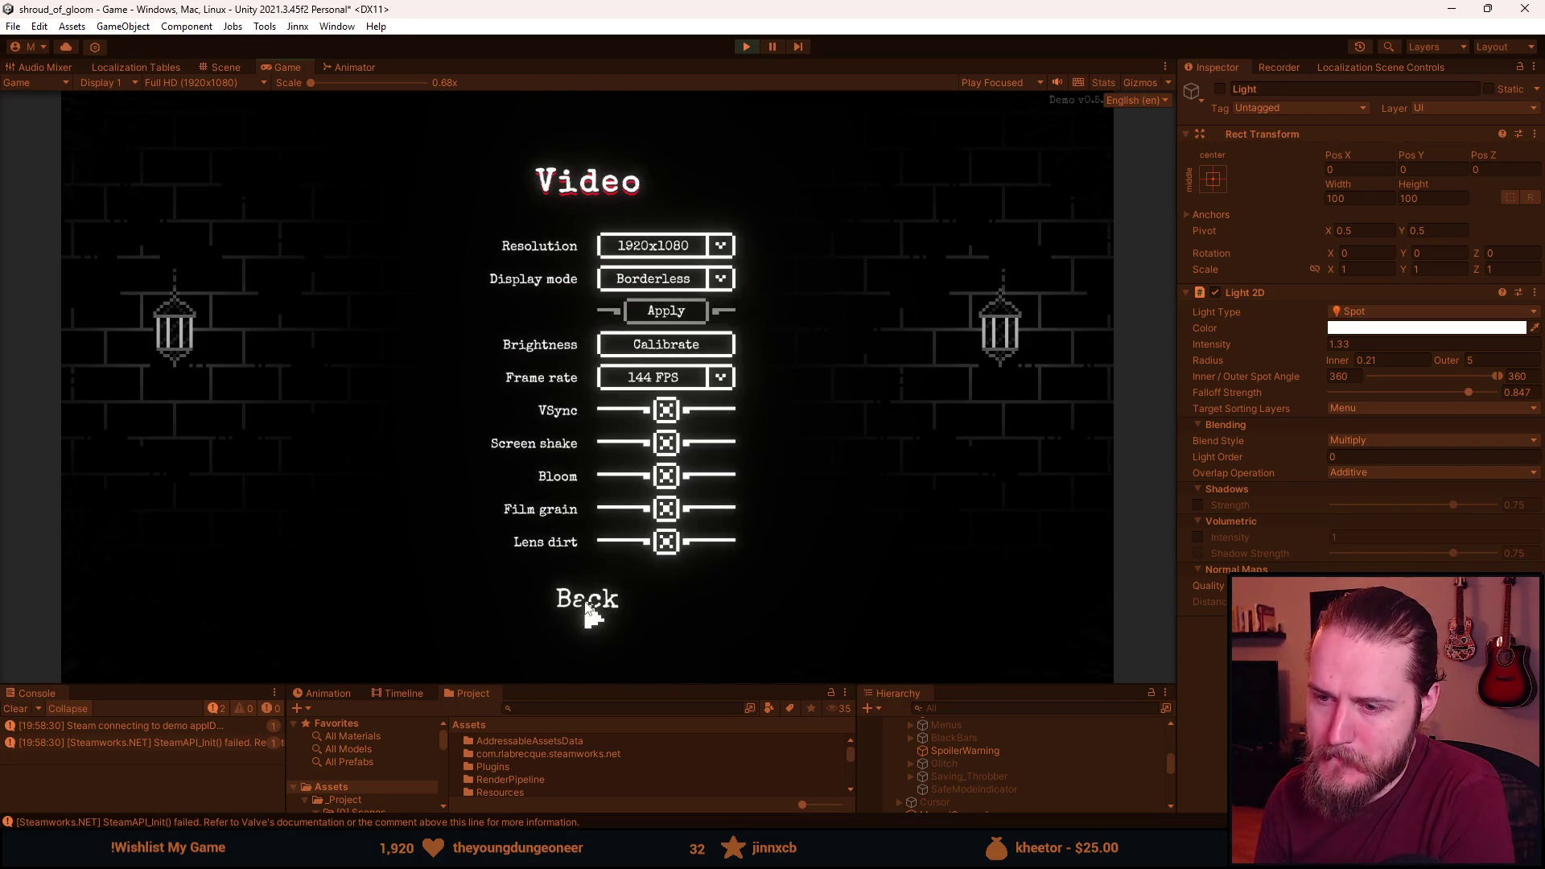
click(582, 596)
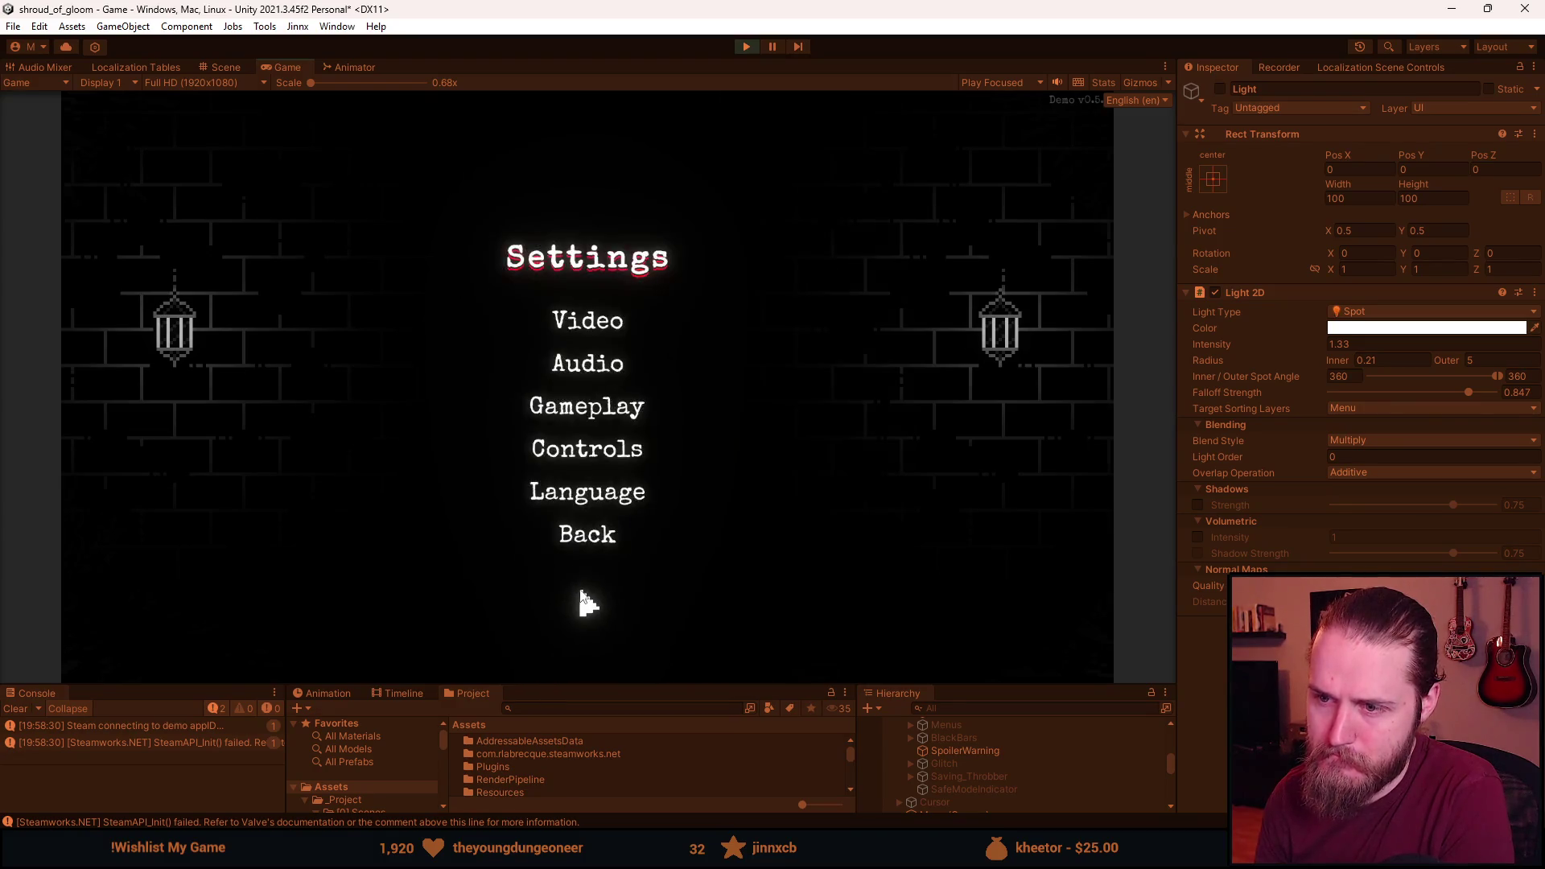
click(585, 533)
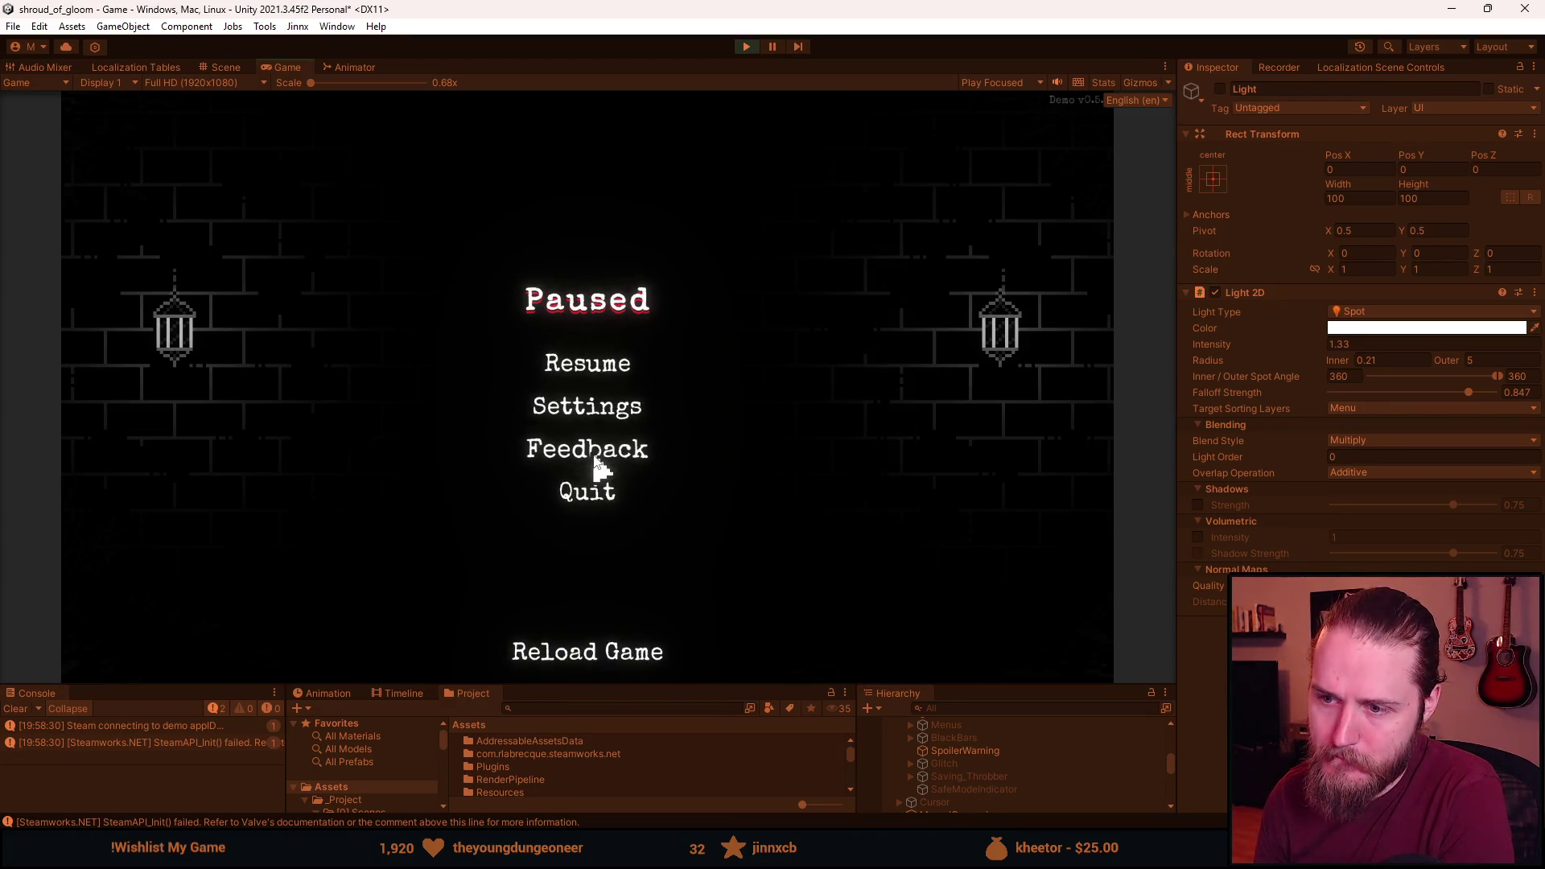
click(586, 491)
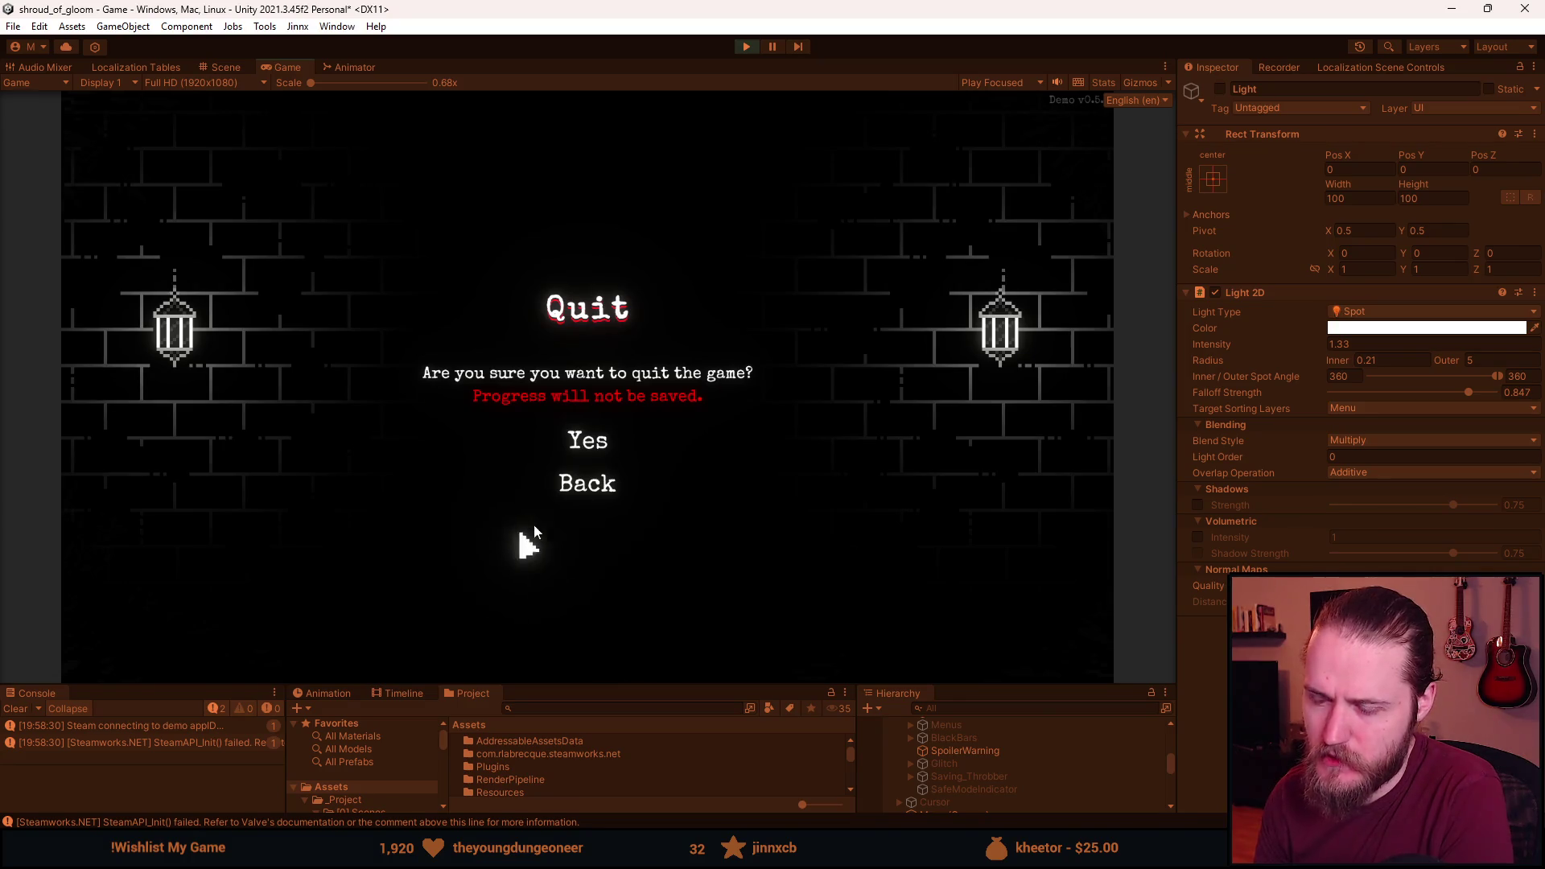
click(579, 492)
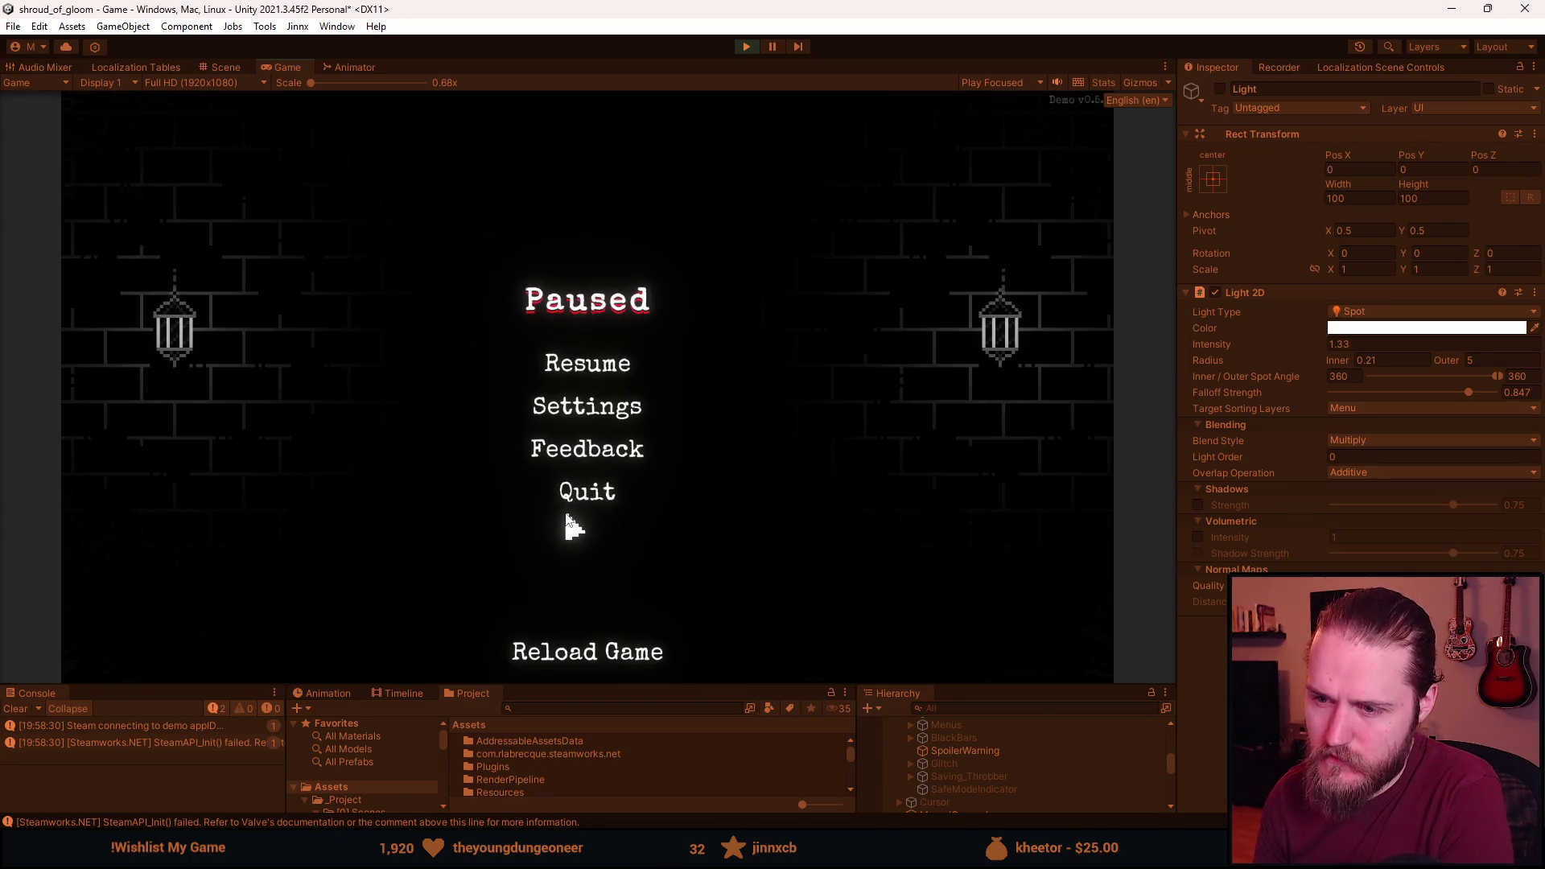
click(591, 500)
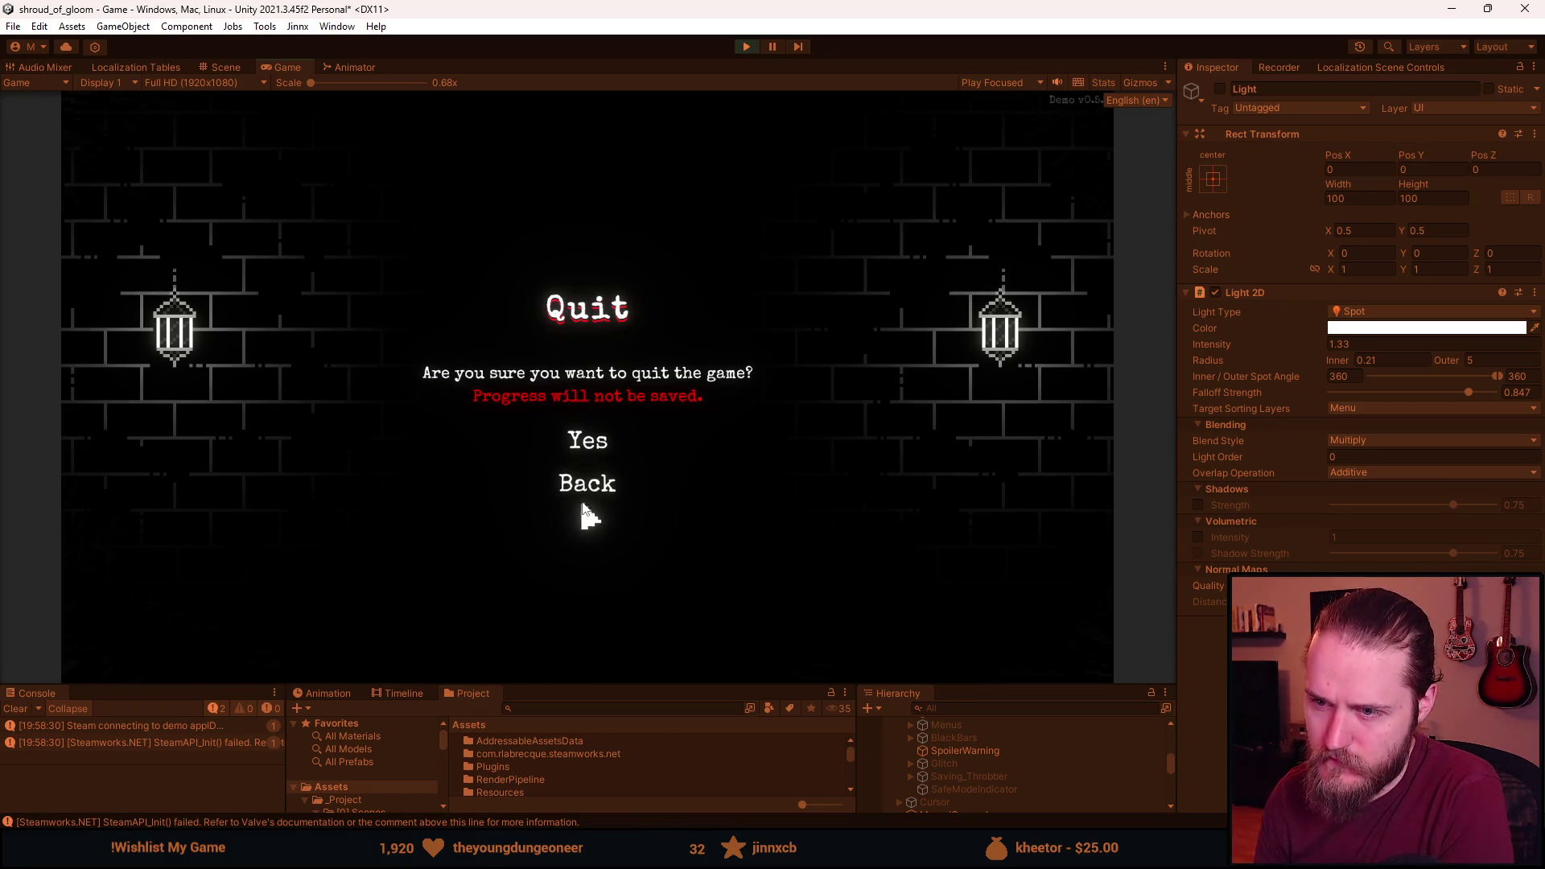
click(586, 487)
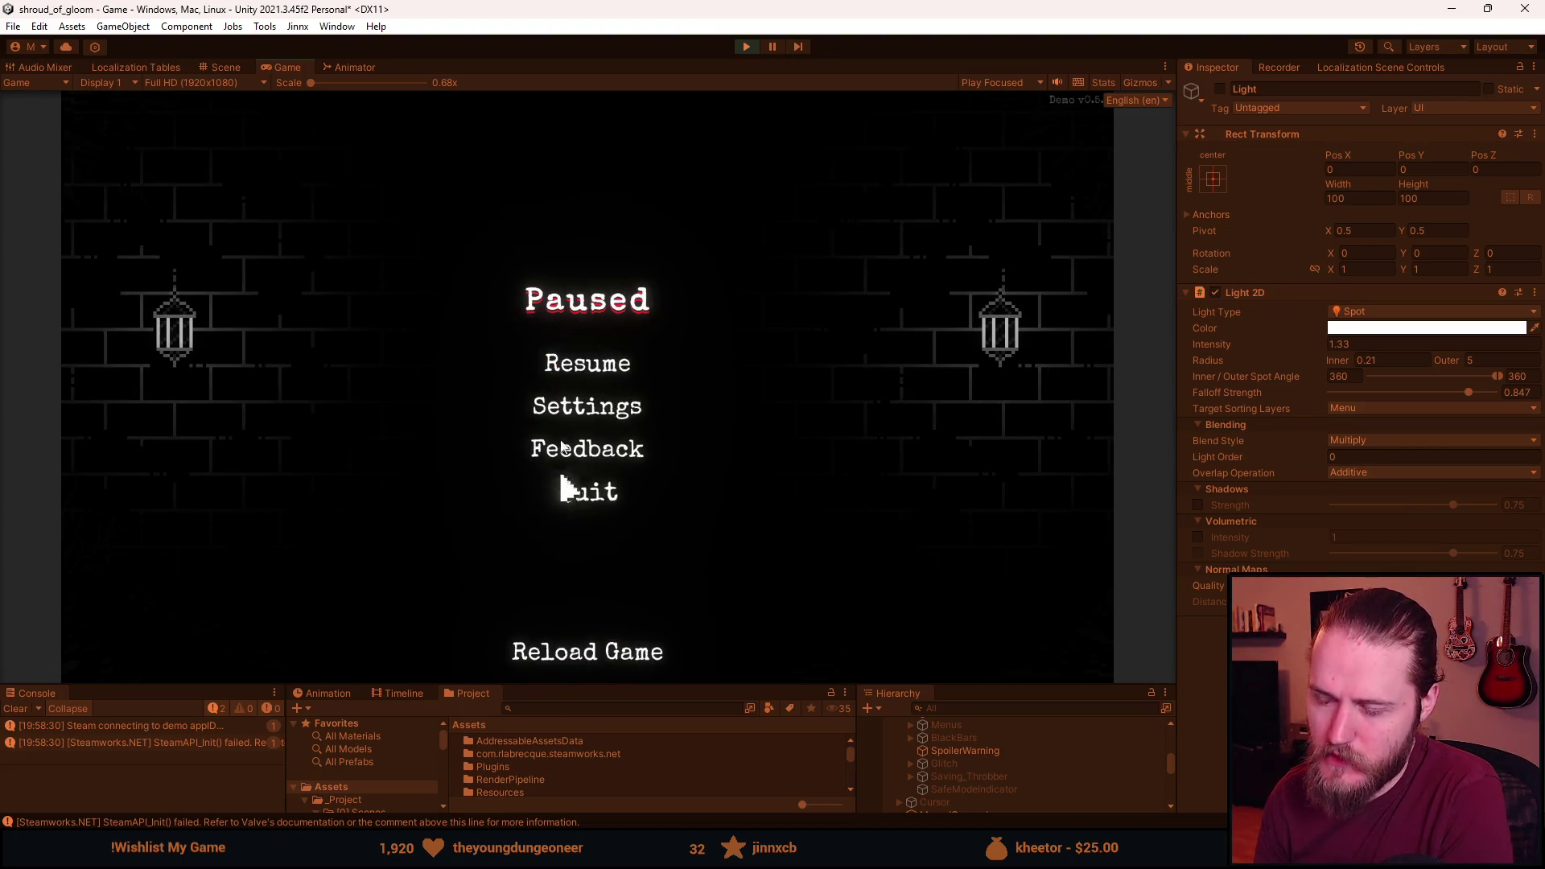
click(567, 488)
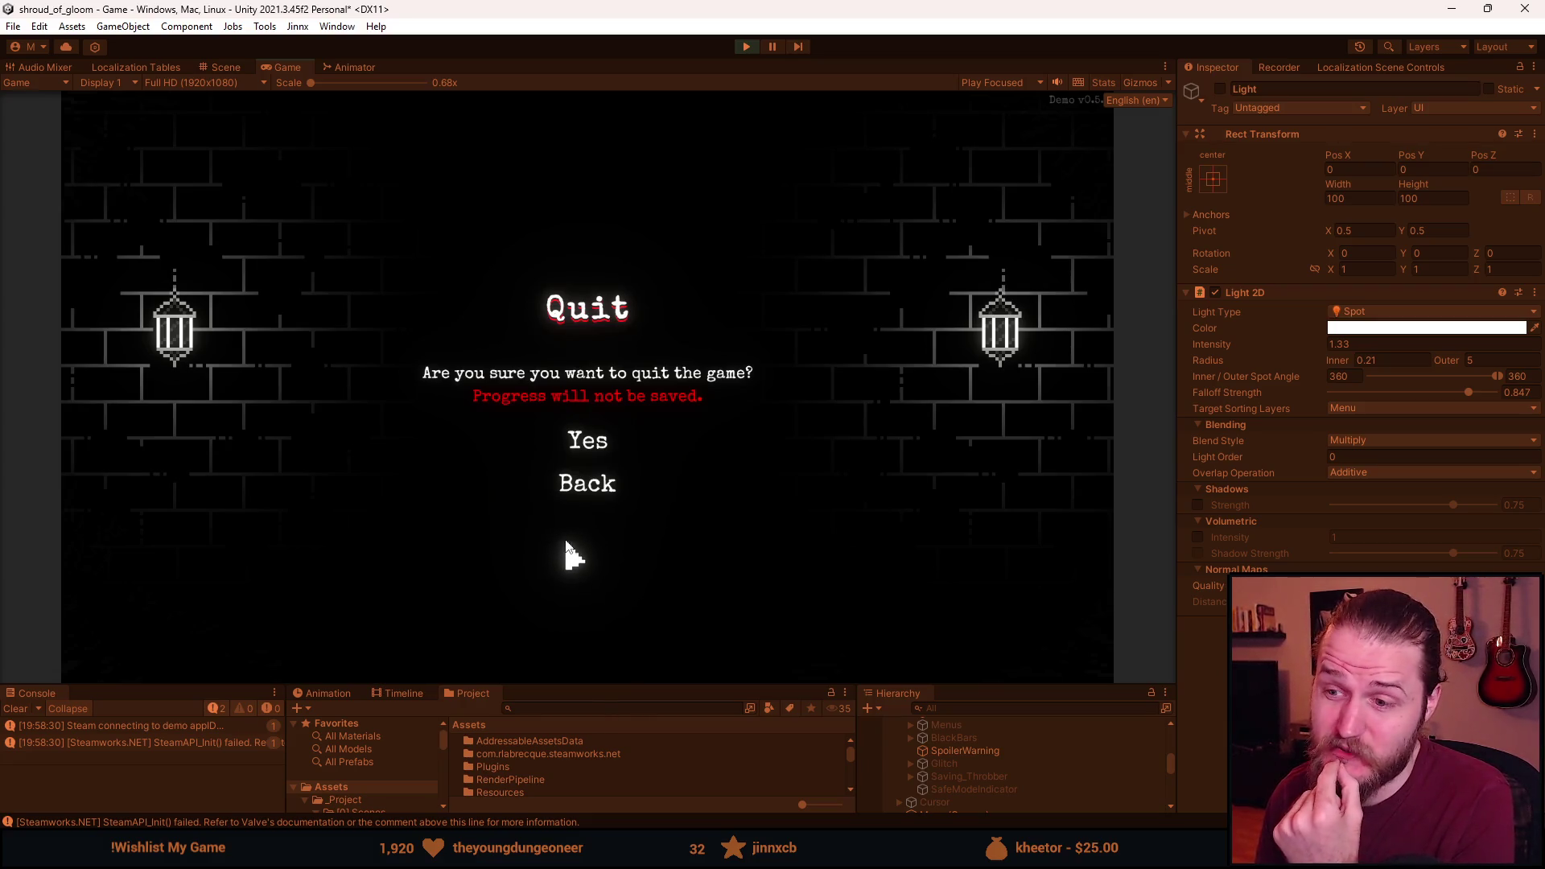
click(578, 490)
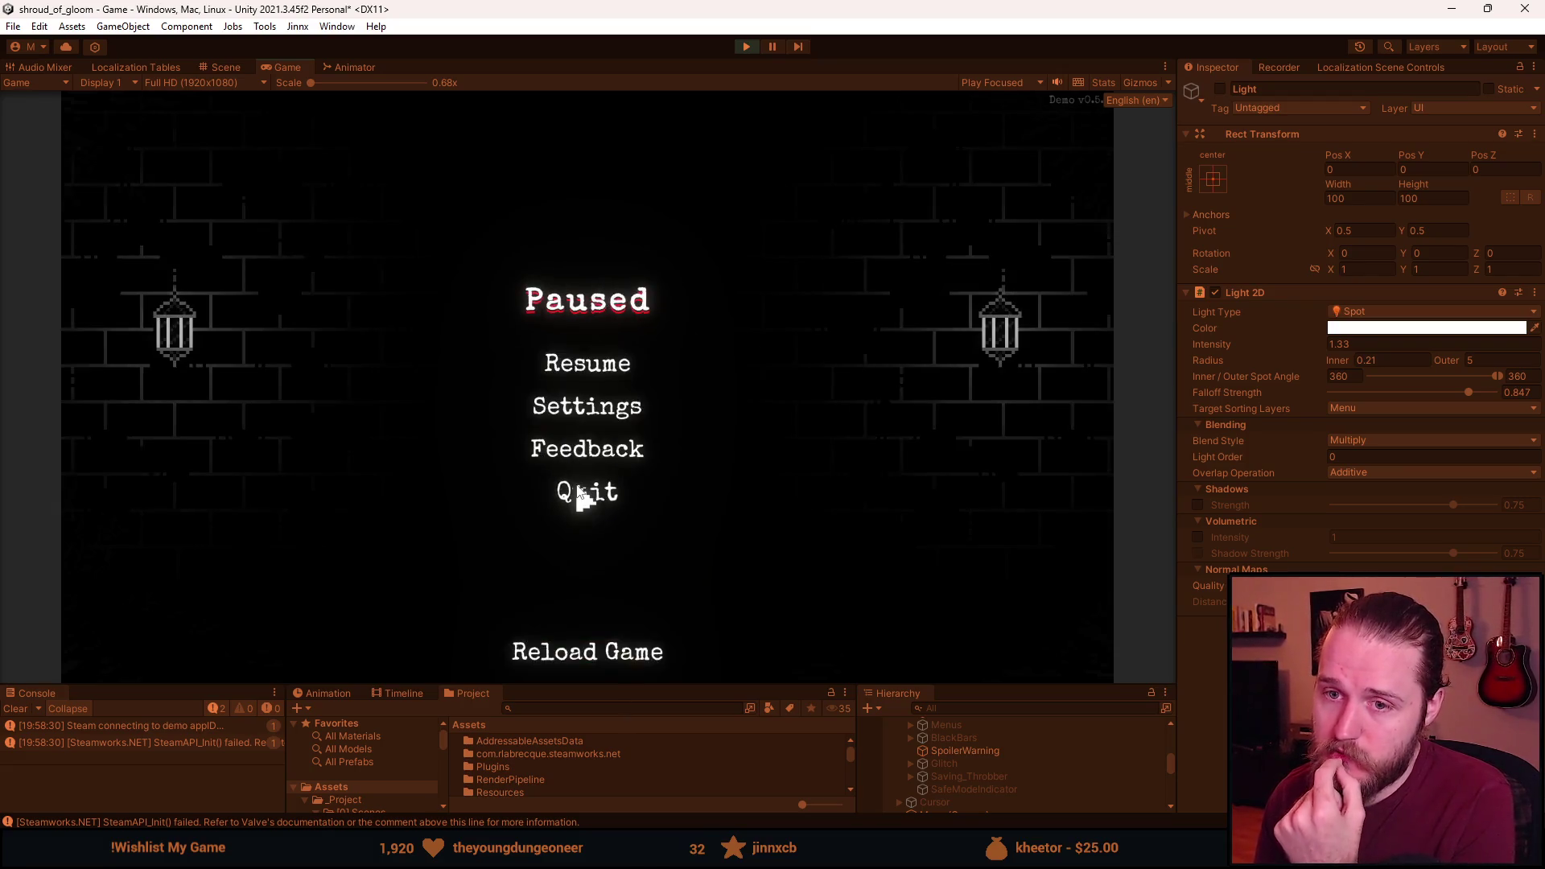
click(577, 497)
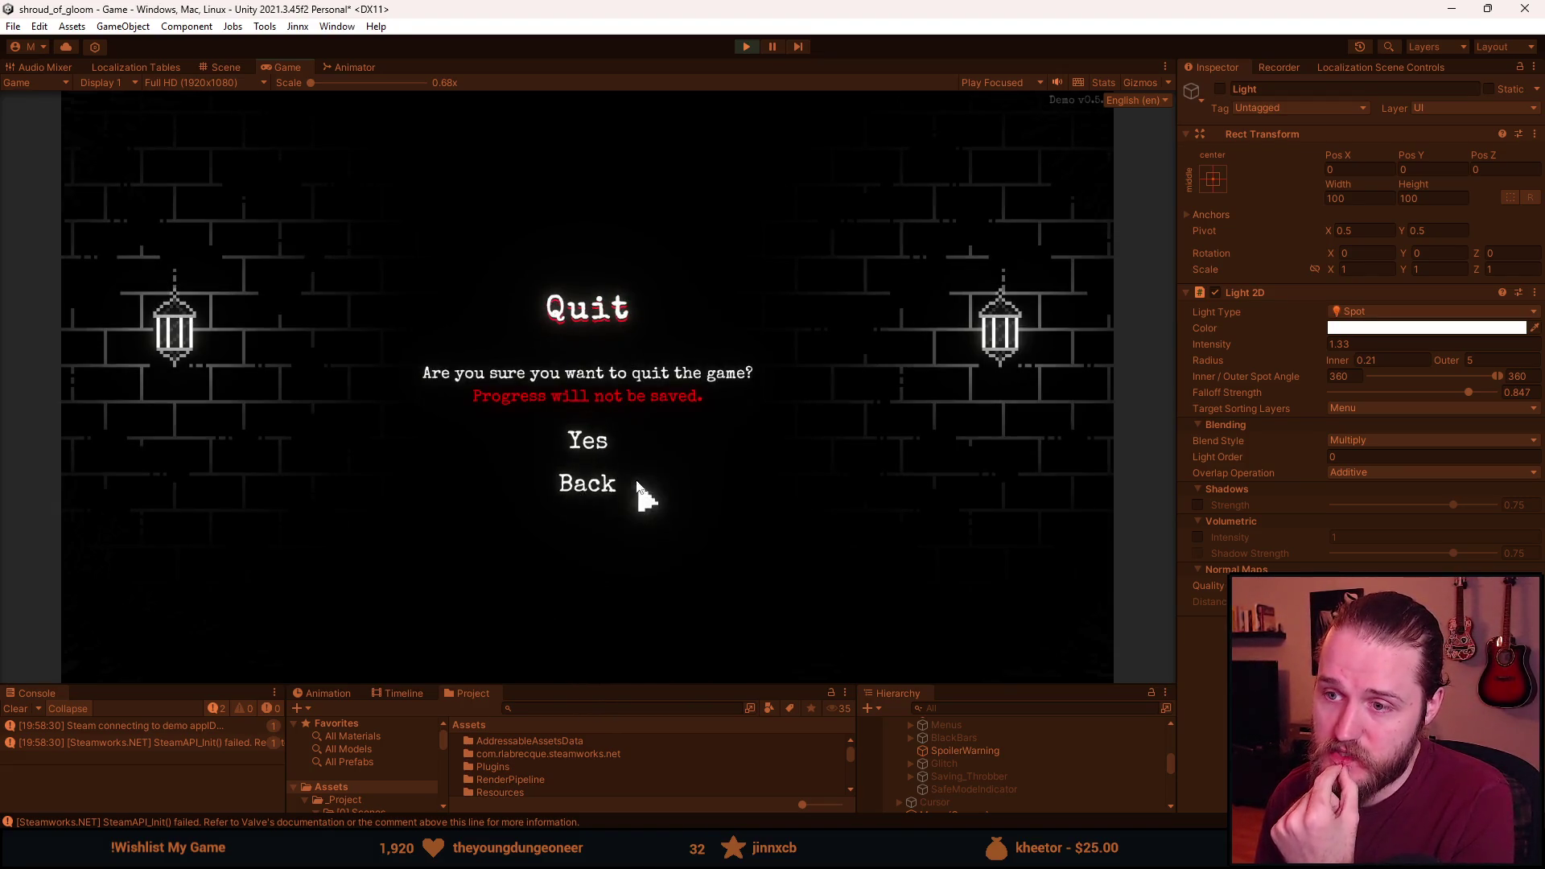
click(597, 488)
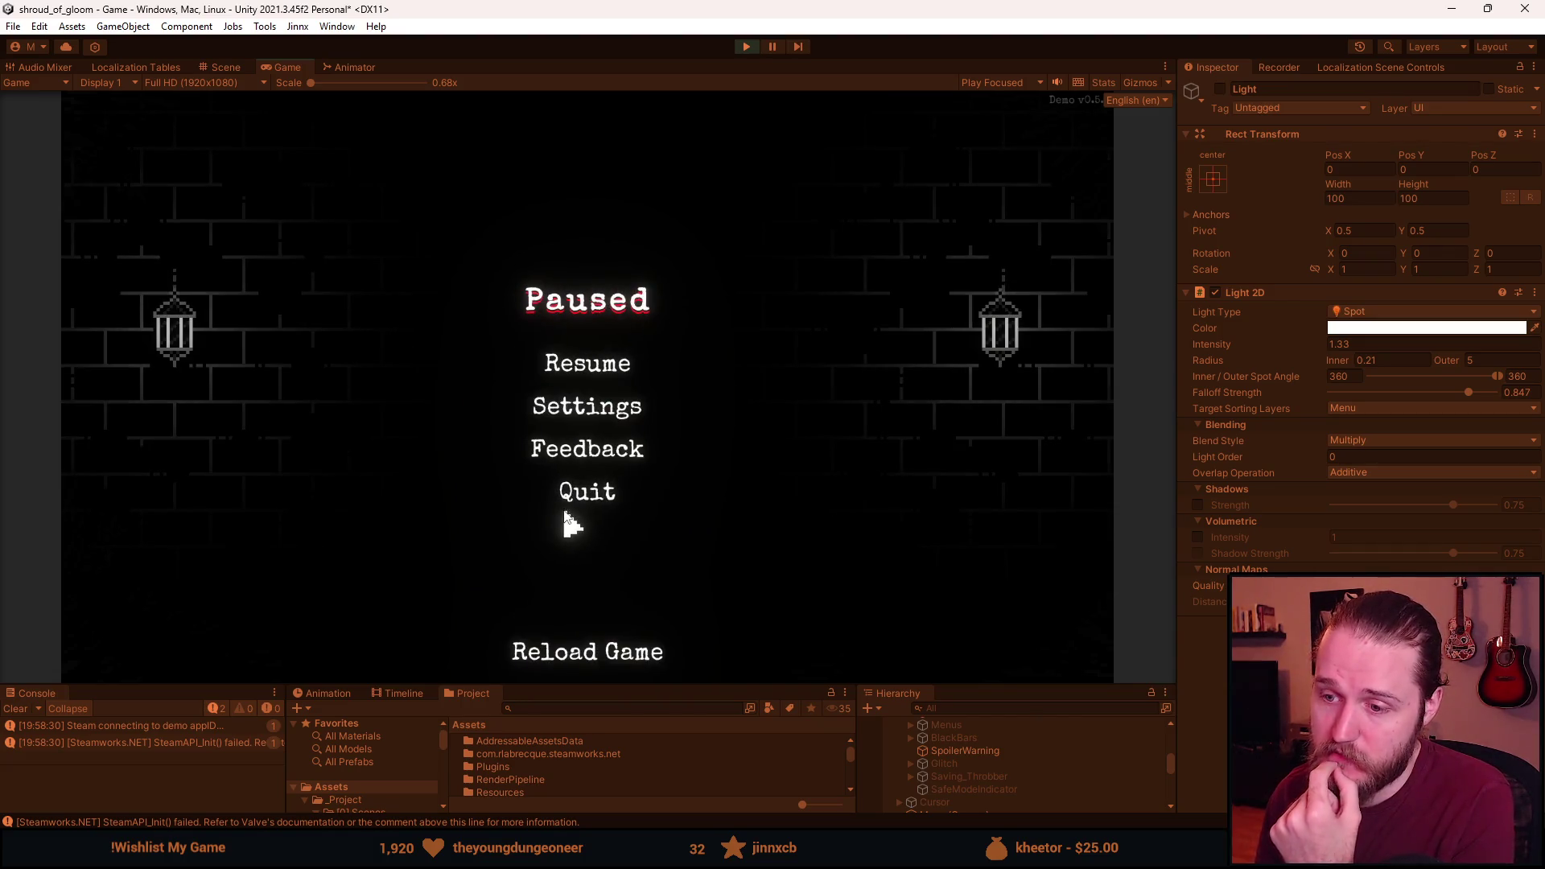
click(596, 419)
click(588, 533)
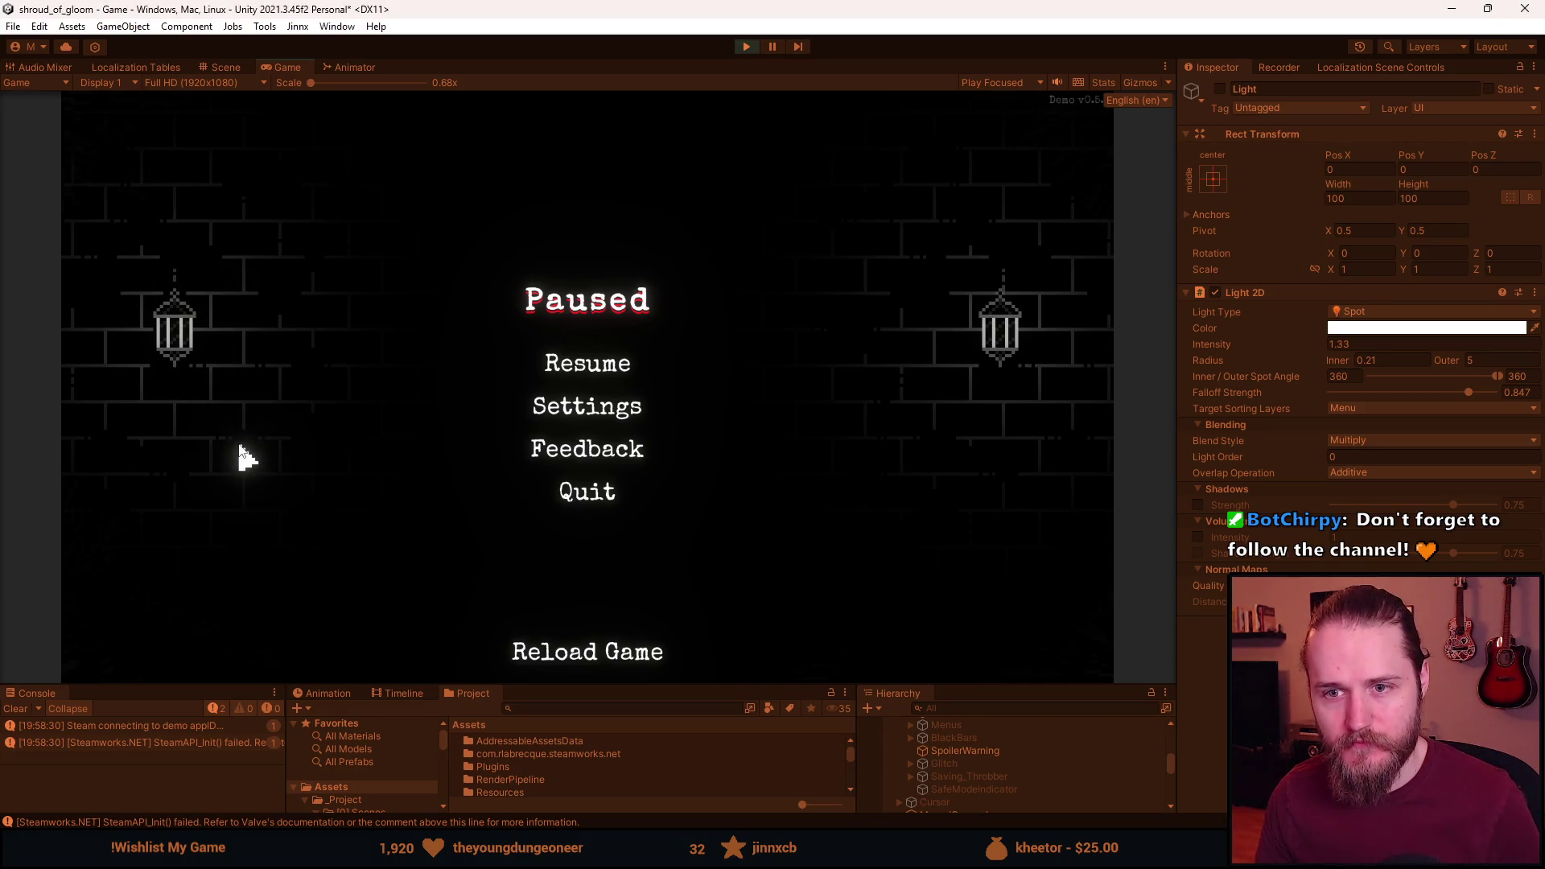
key(alt+Tab)
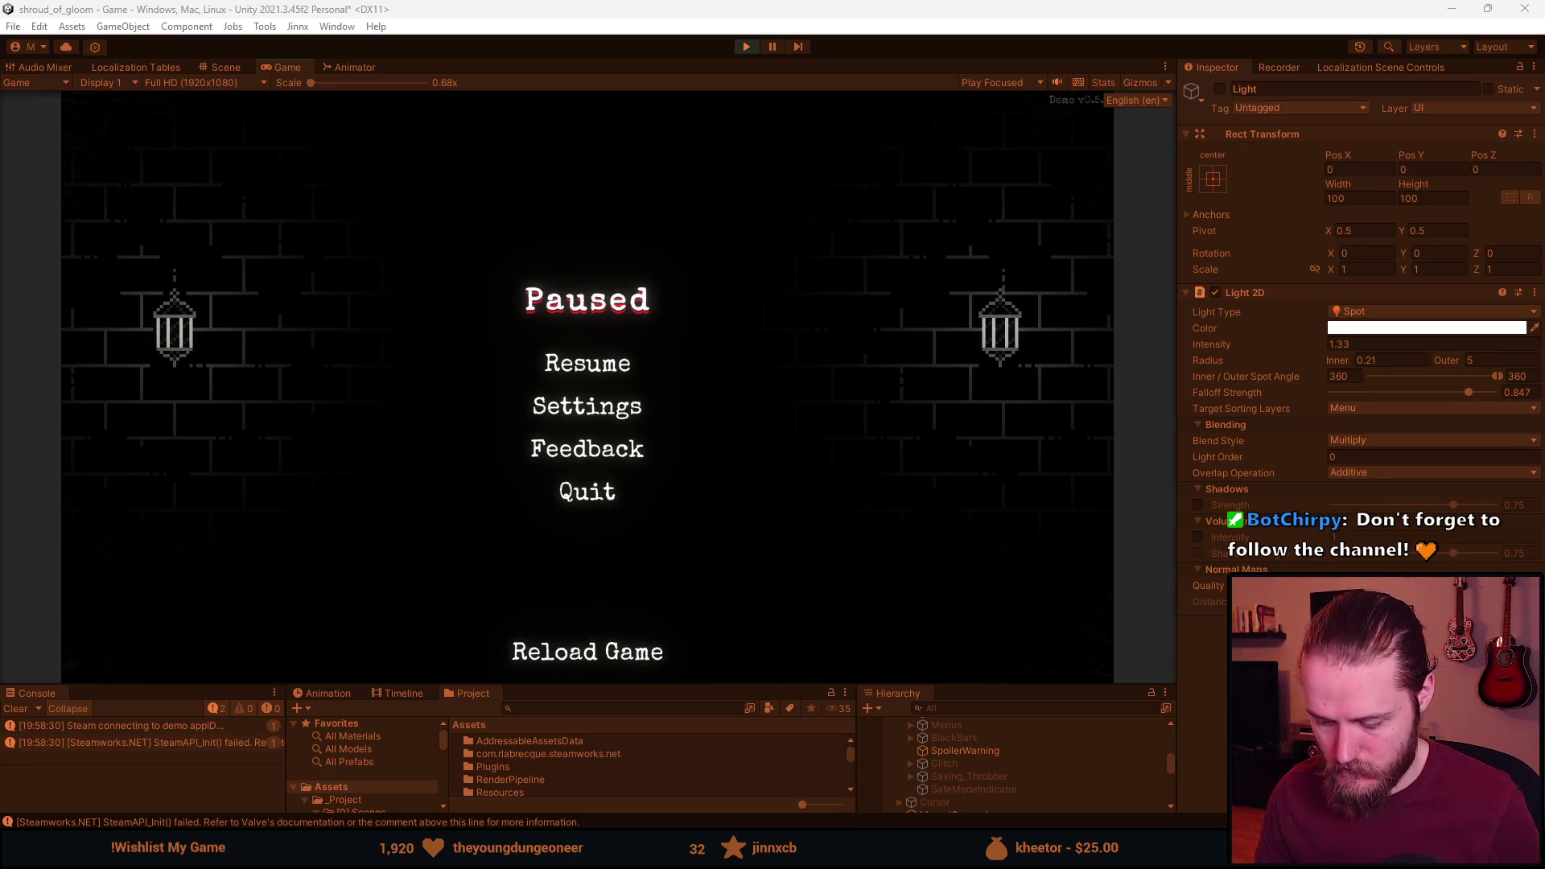
click(241, 354)
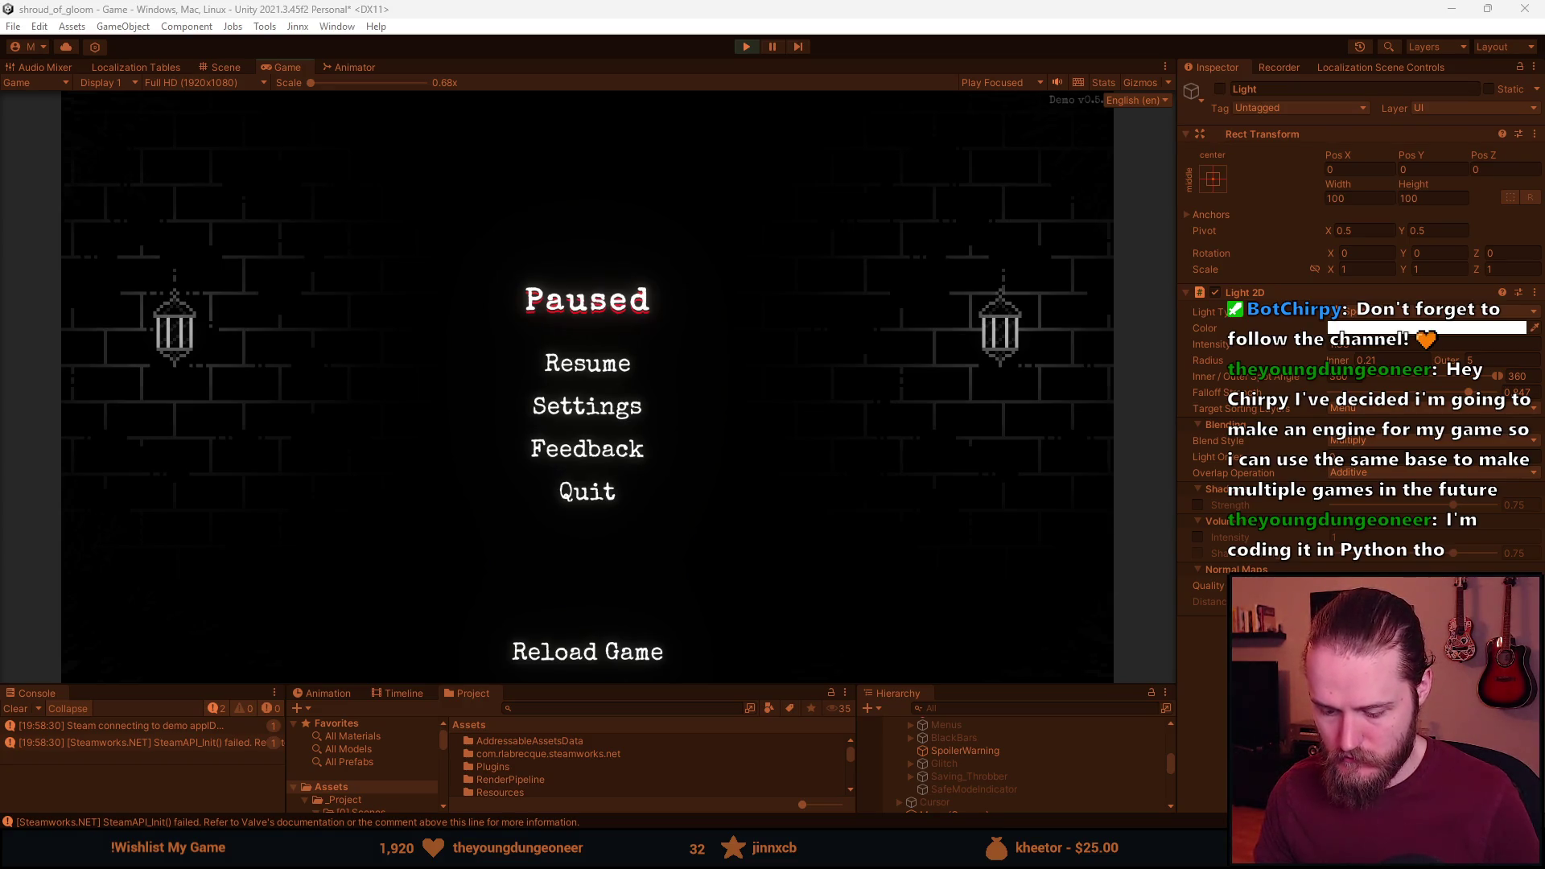
click(389, 674)
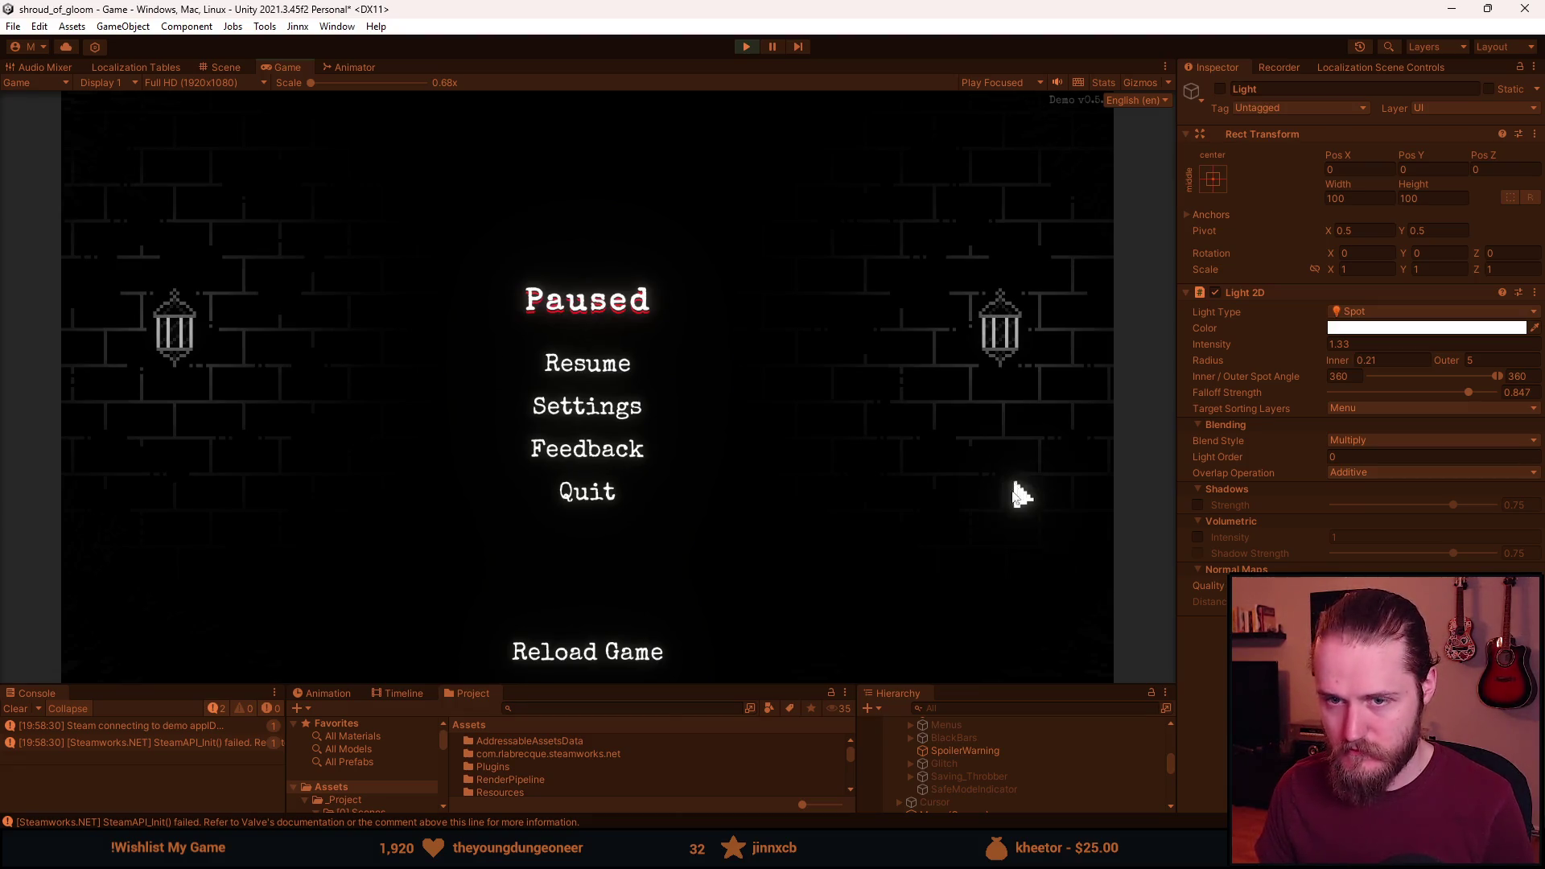
Deactivate the first lantern's Light object with Alt+Shift+A and refocus the Game view.
key(alt+shift+a)
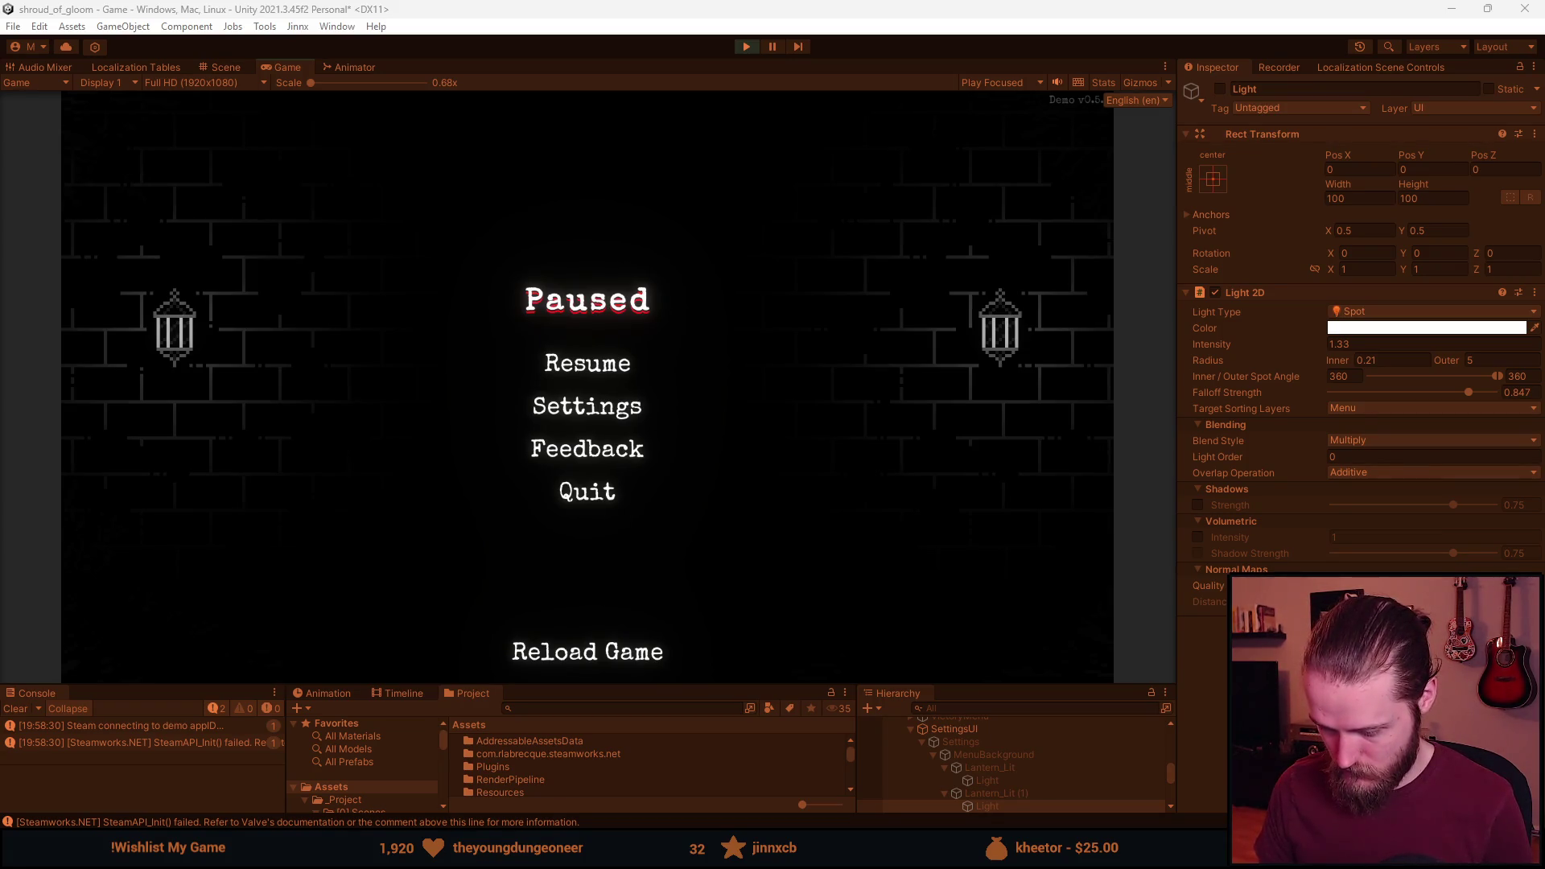
click(885, 383)
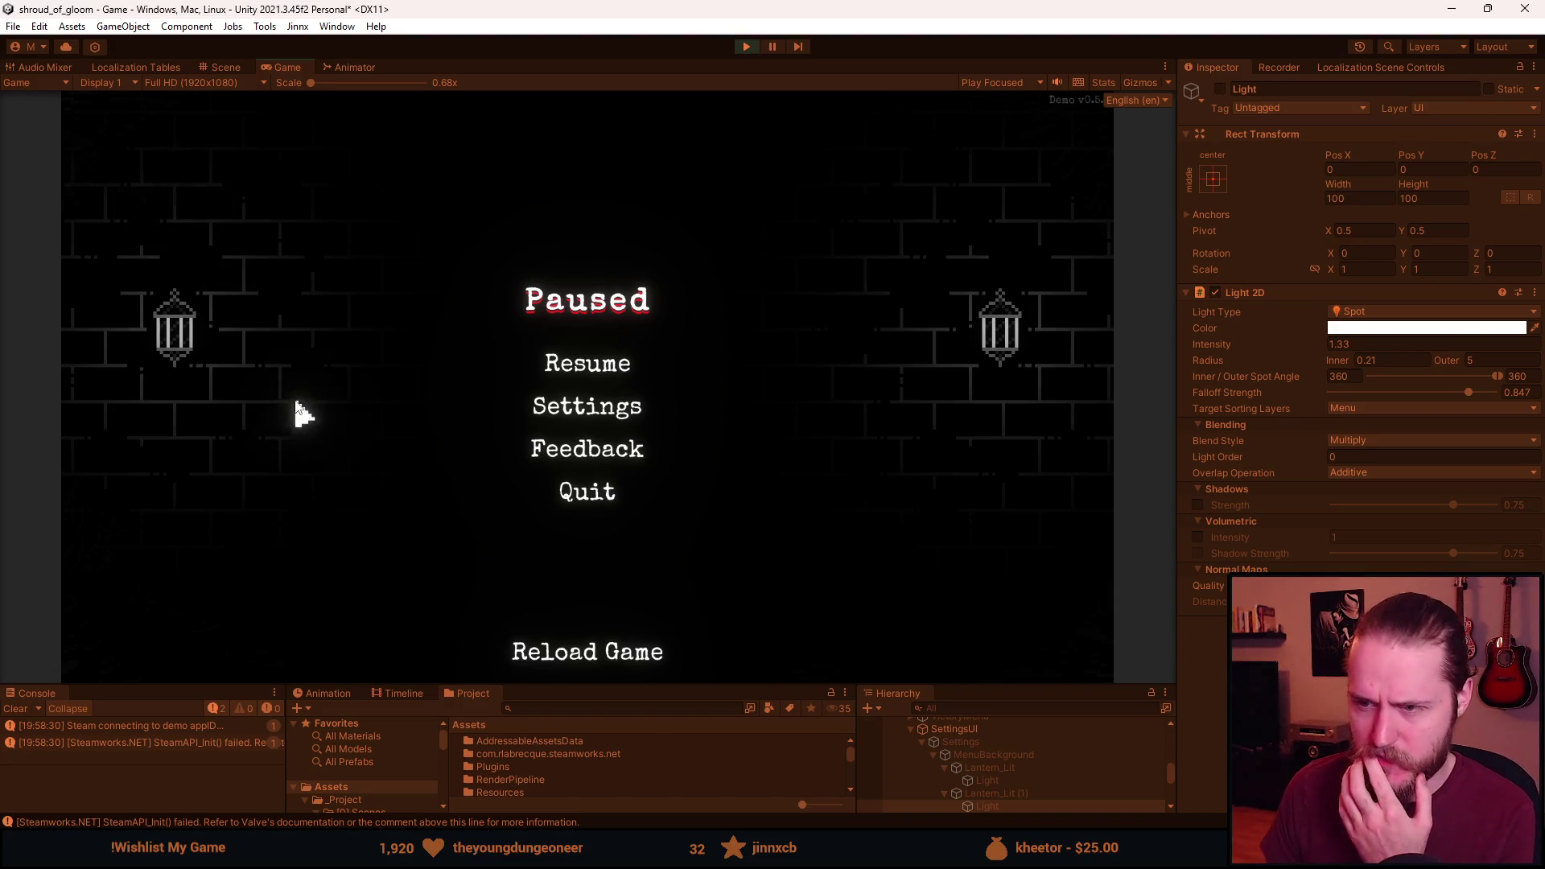
Check Settings and cancel the quit prompt, resume gameplay, then stop play mode.
click(569, 424)
click(602, 534)
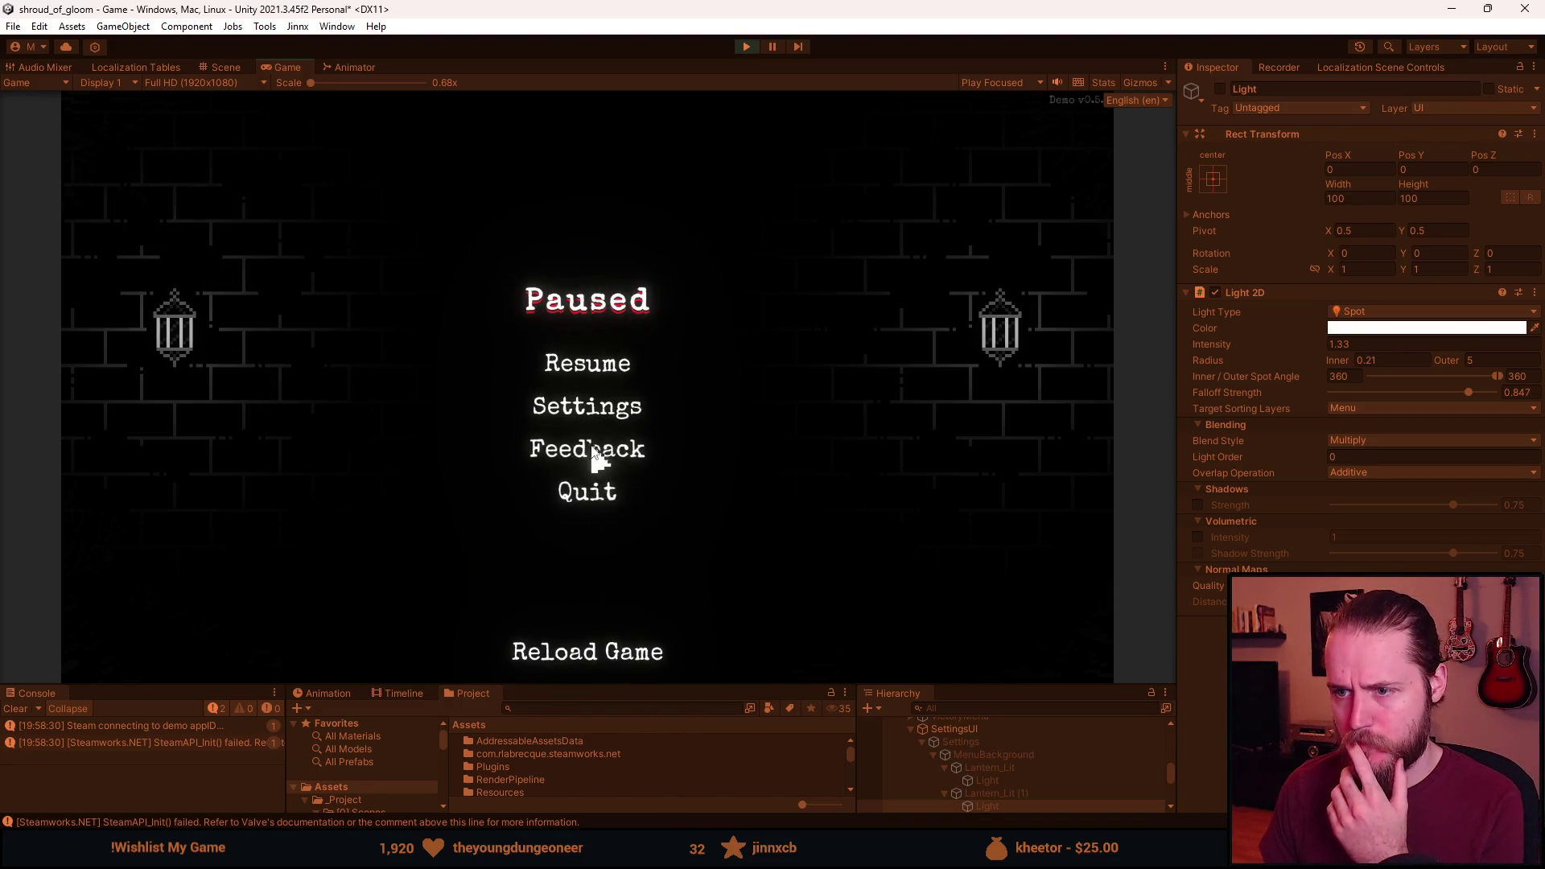
click(587, 493)
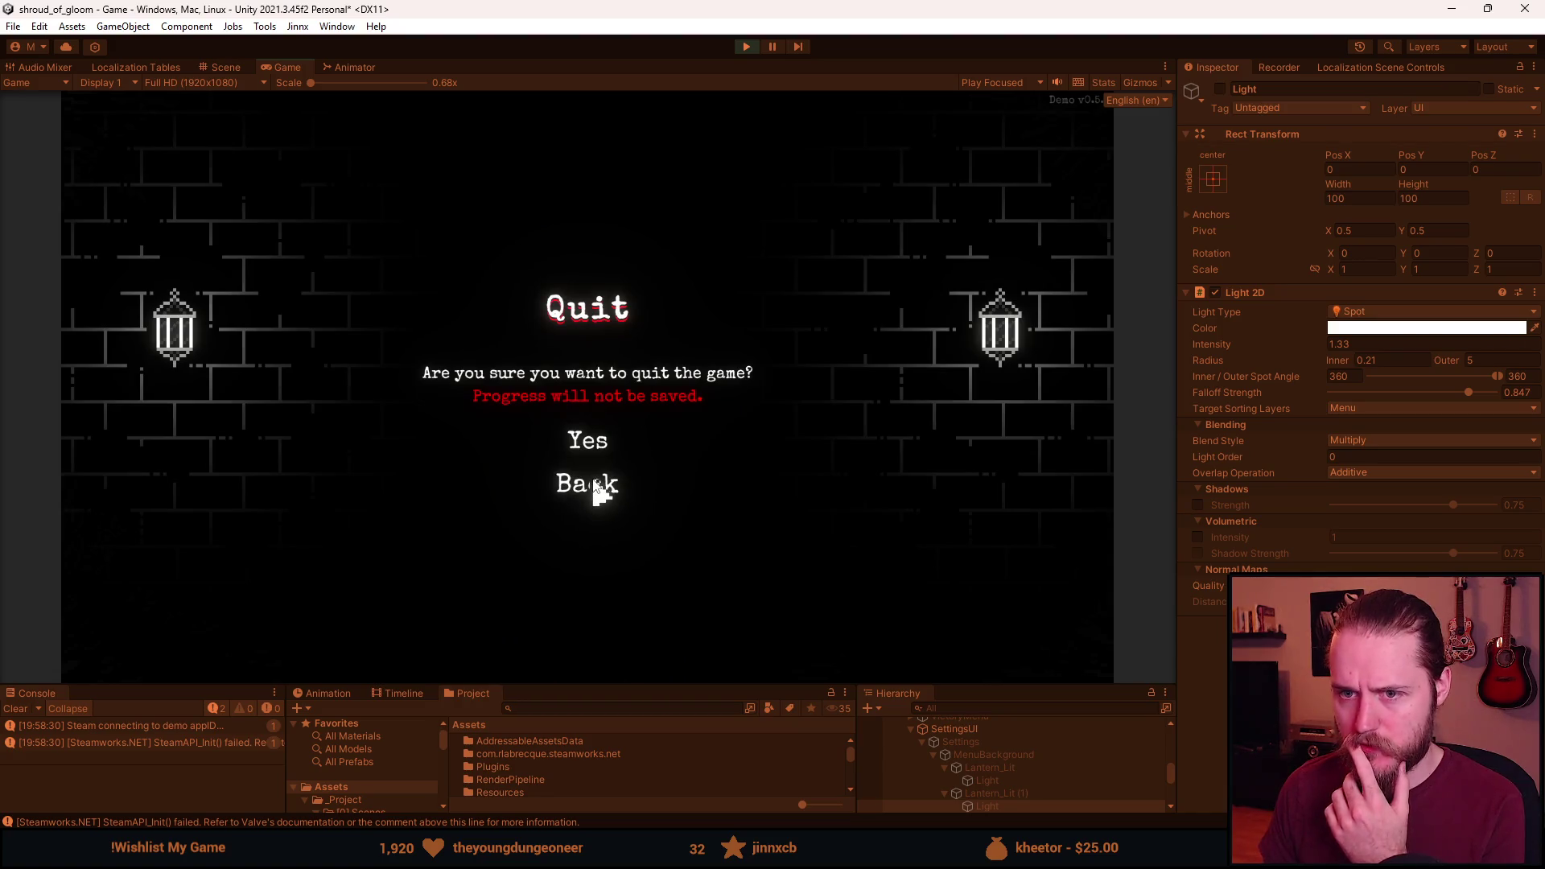
click(596, 492)
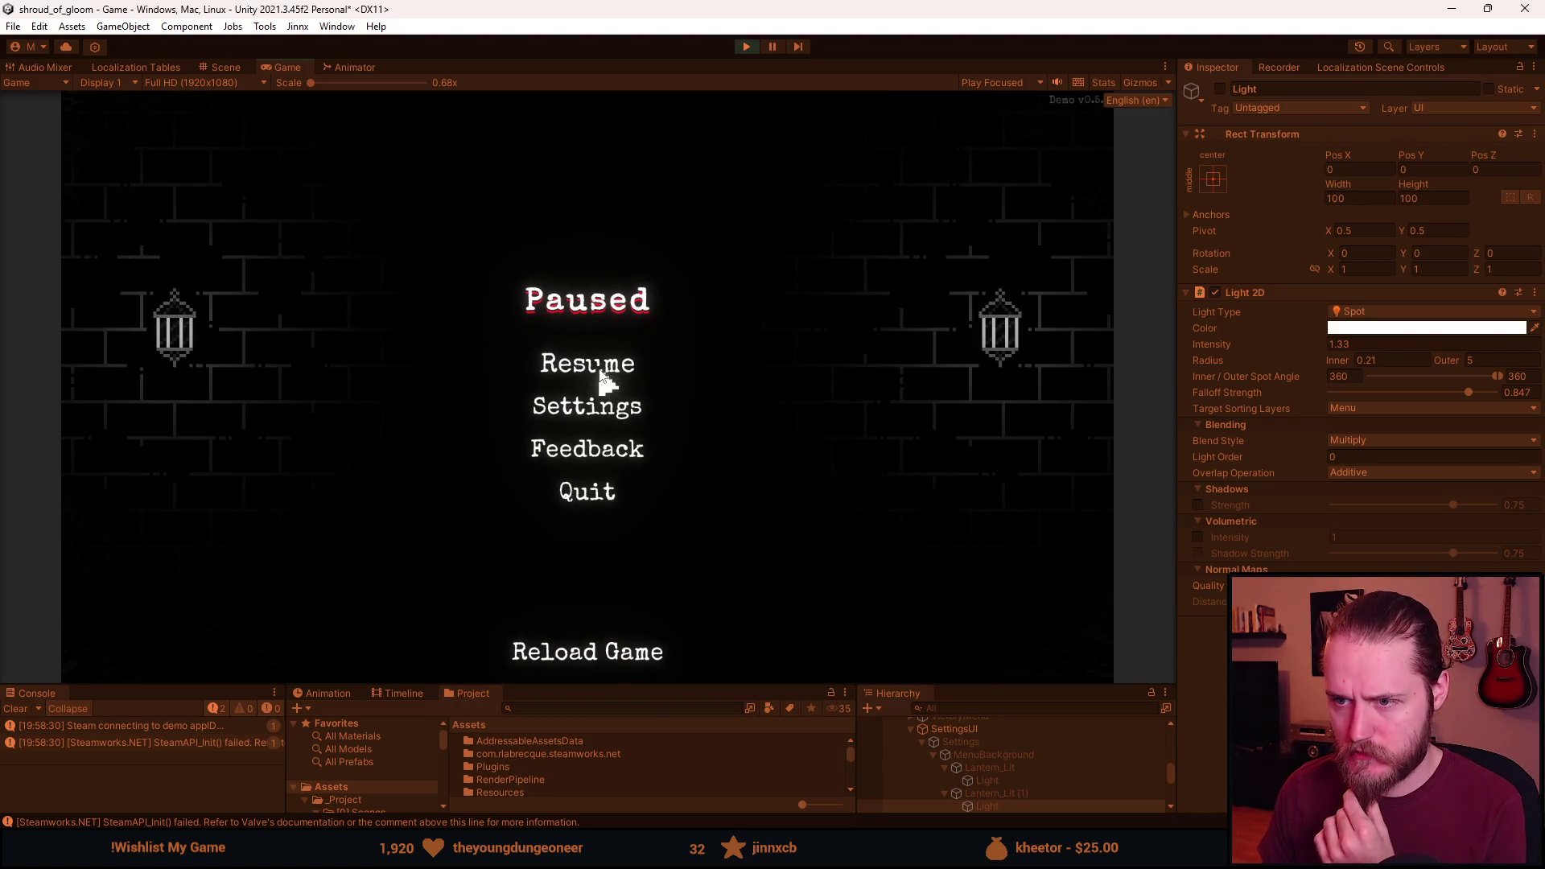
click(599, 383)
click(748, 47)
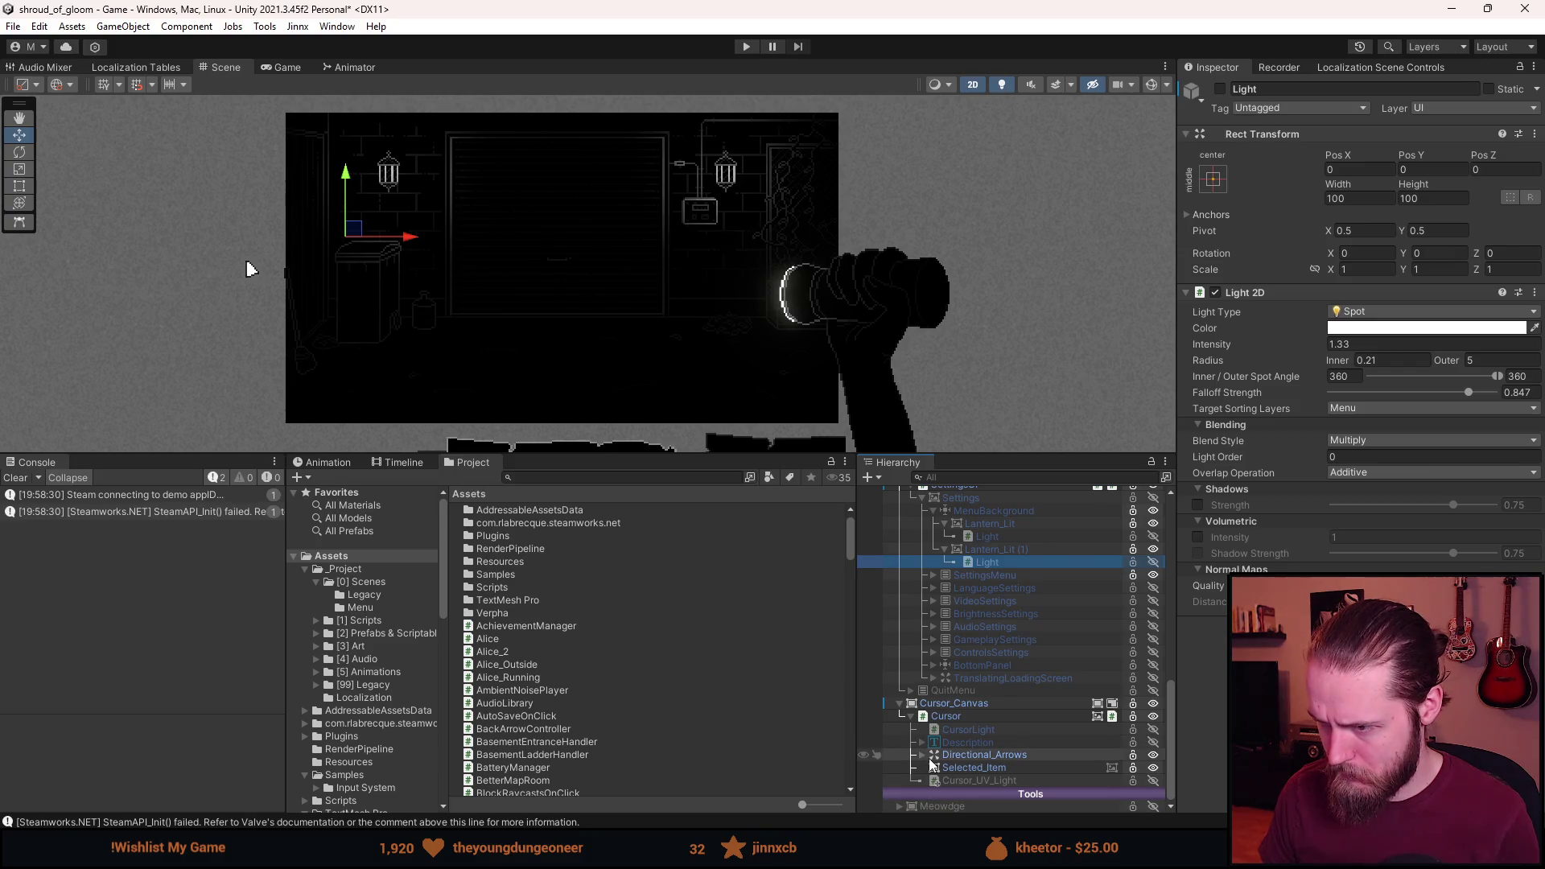
Expand QuitMenu > MenuBackground and select the Light children of both Lantern_Lit objects.
click(965, 691)
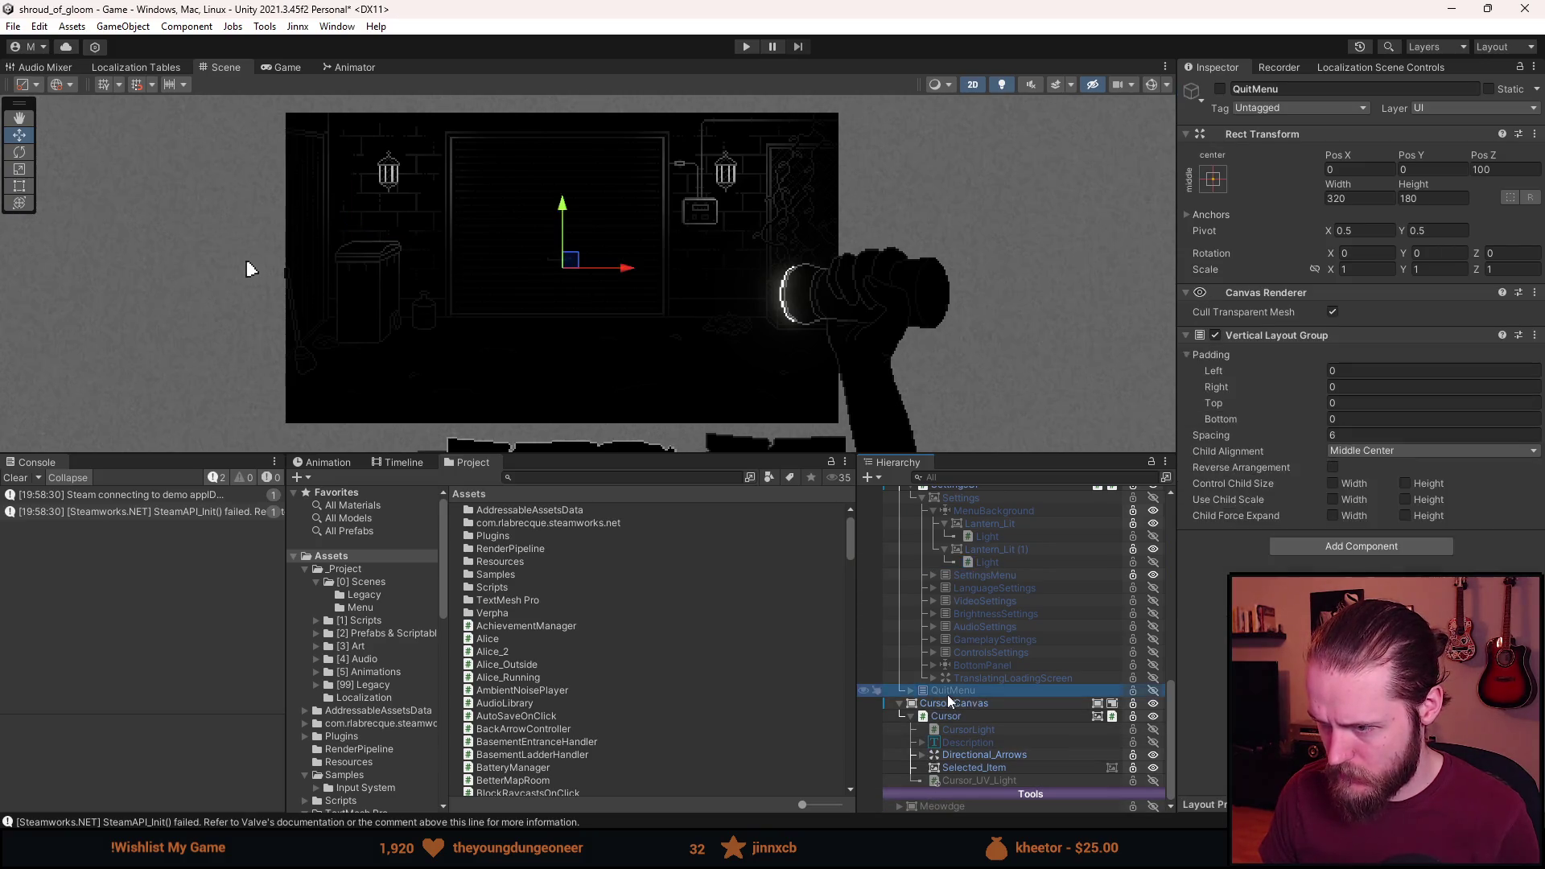
click(911, 691)
click(940, 703)
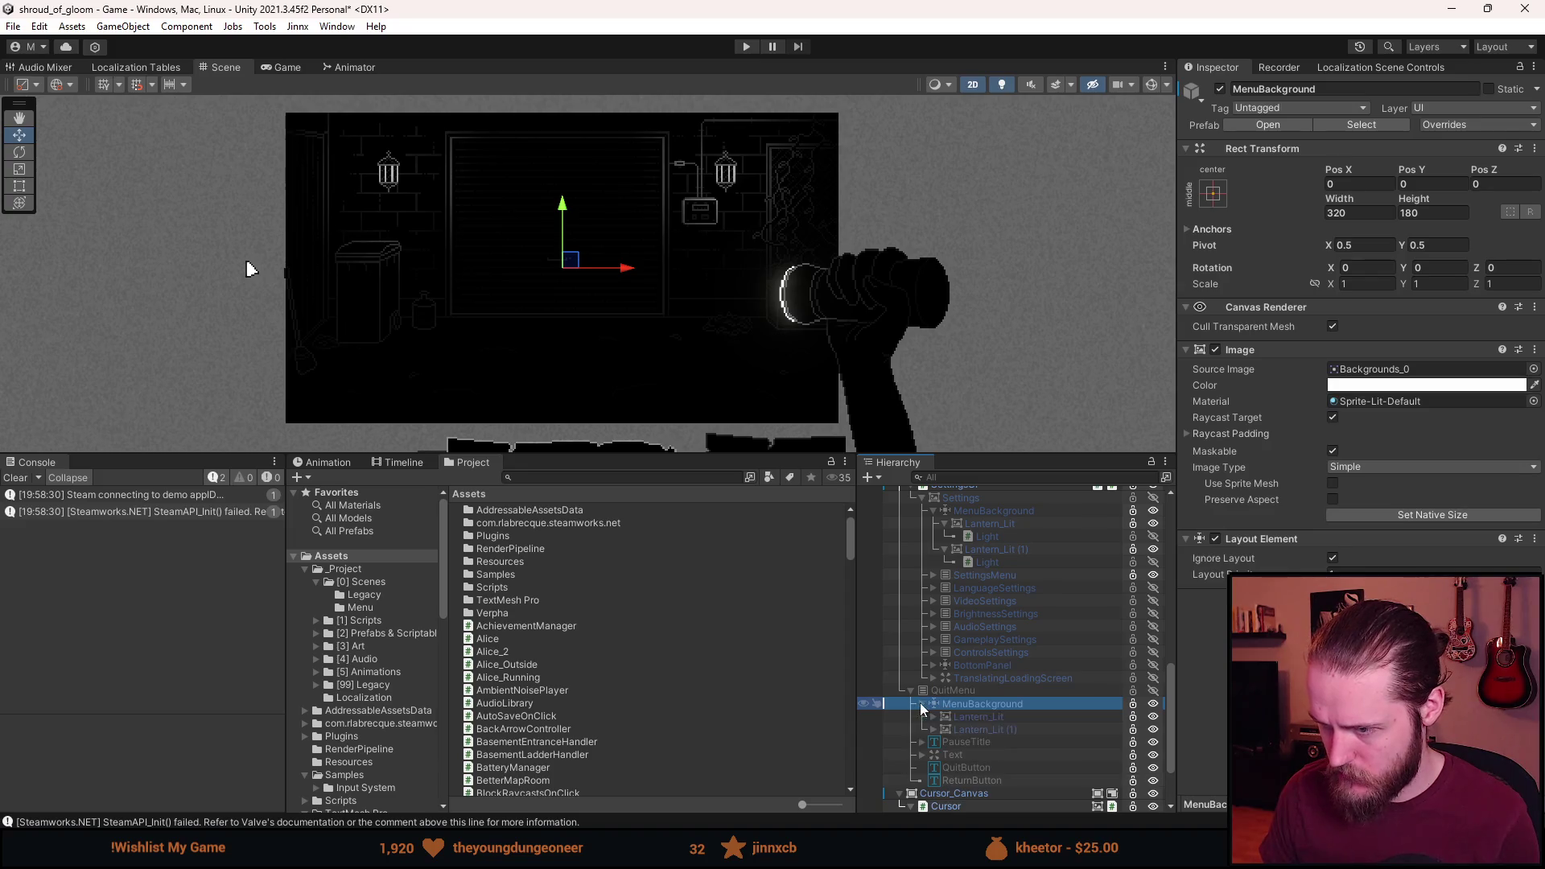
click(934, 717)
click(933, 742)
click(980, 756)
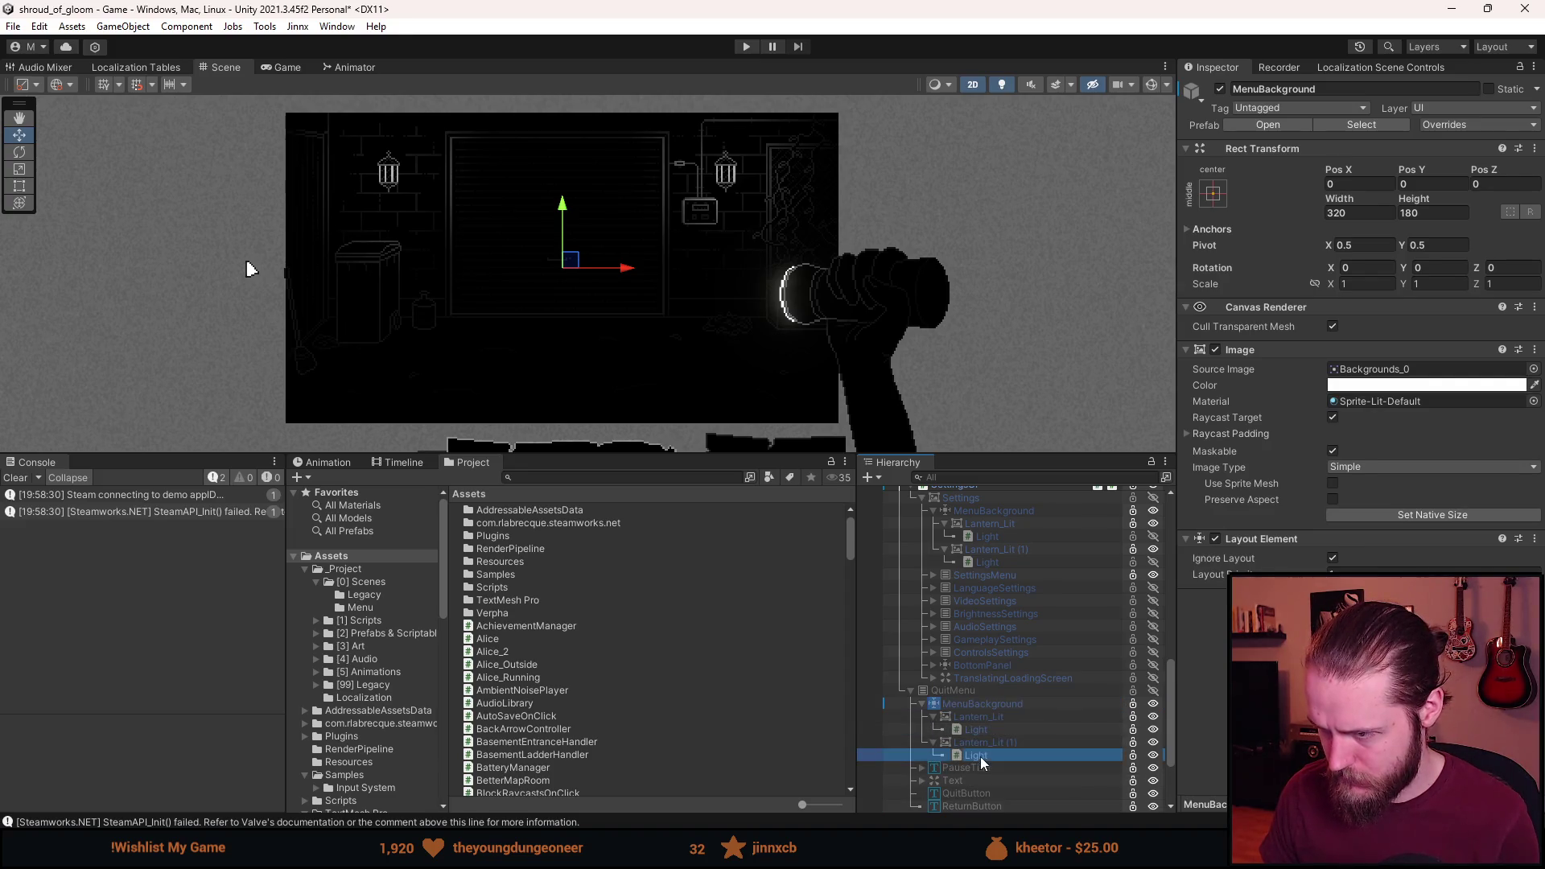
ctrl+click(978, 729)
Switch both selected Lights inactive, collapse QuitMenu and save the scene.
click(1220, 89)
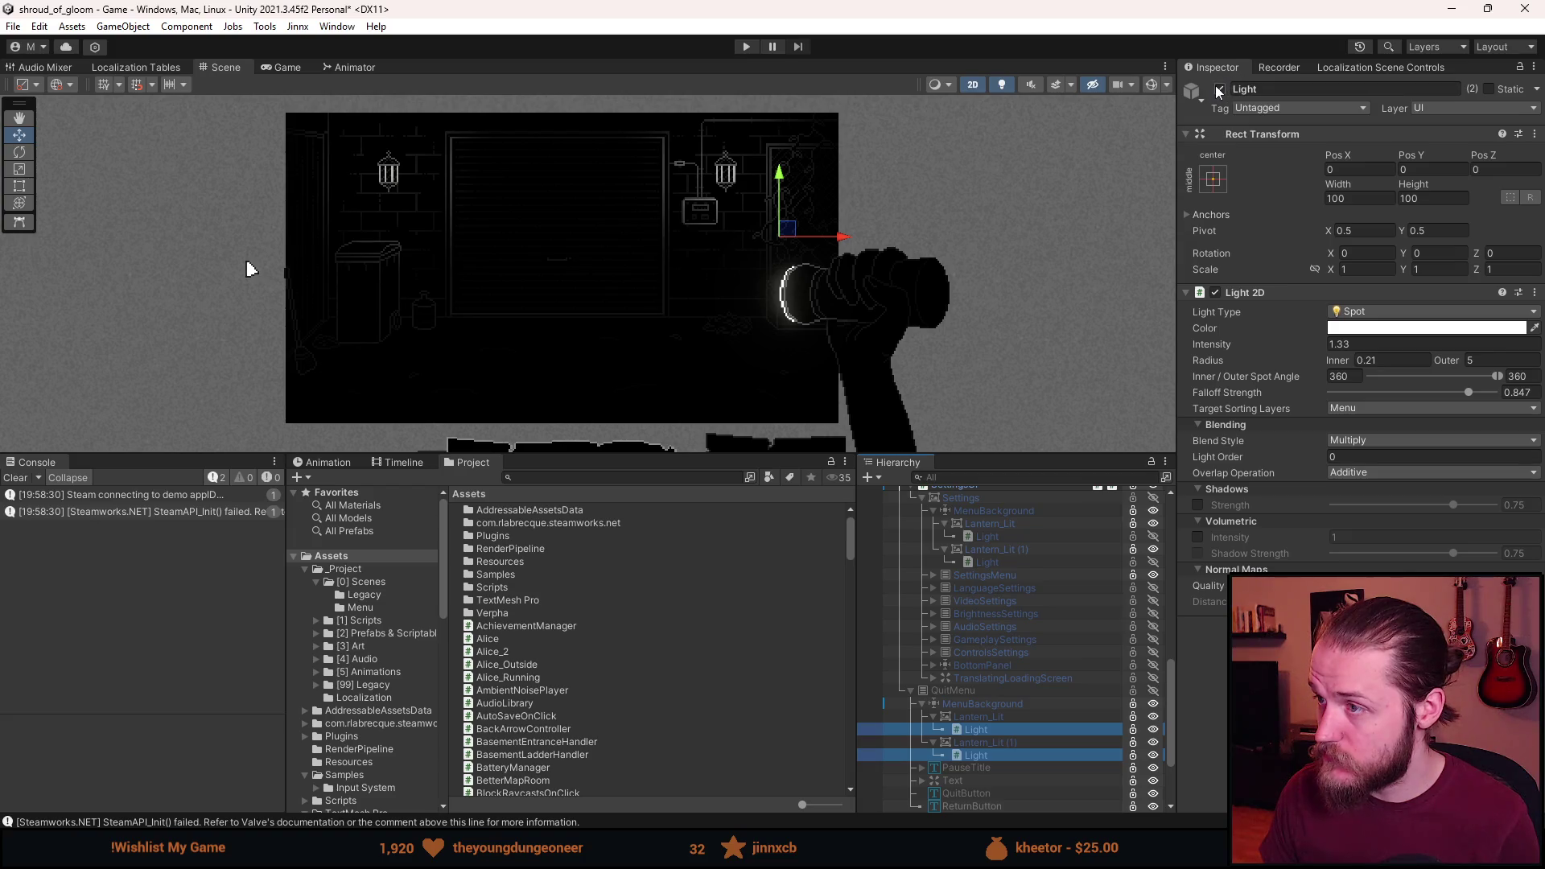
click(912, 691)
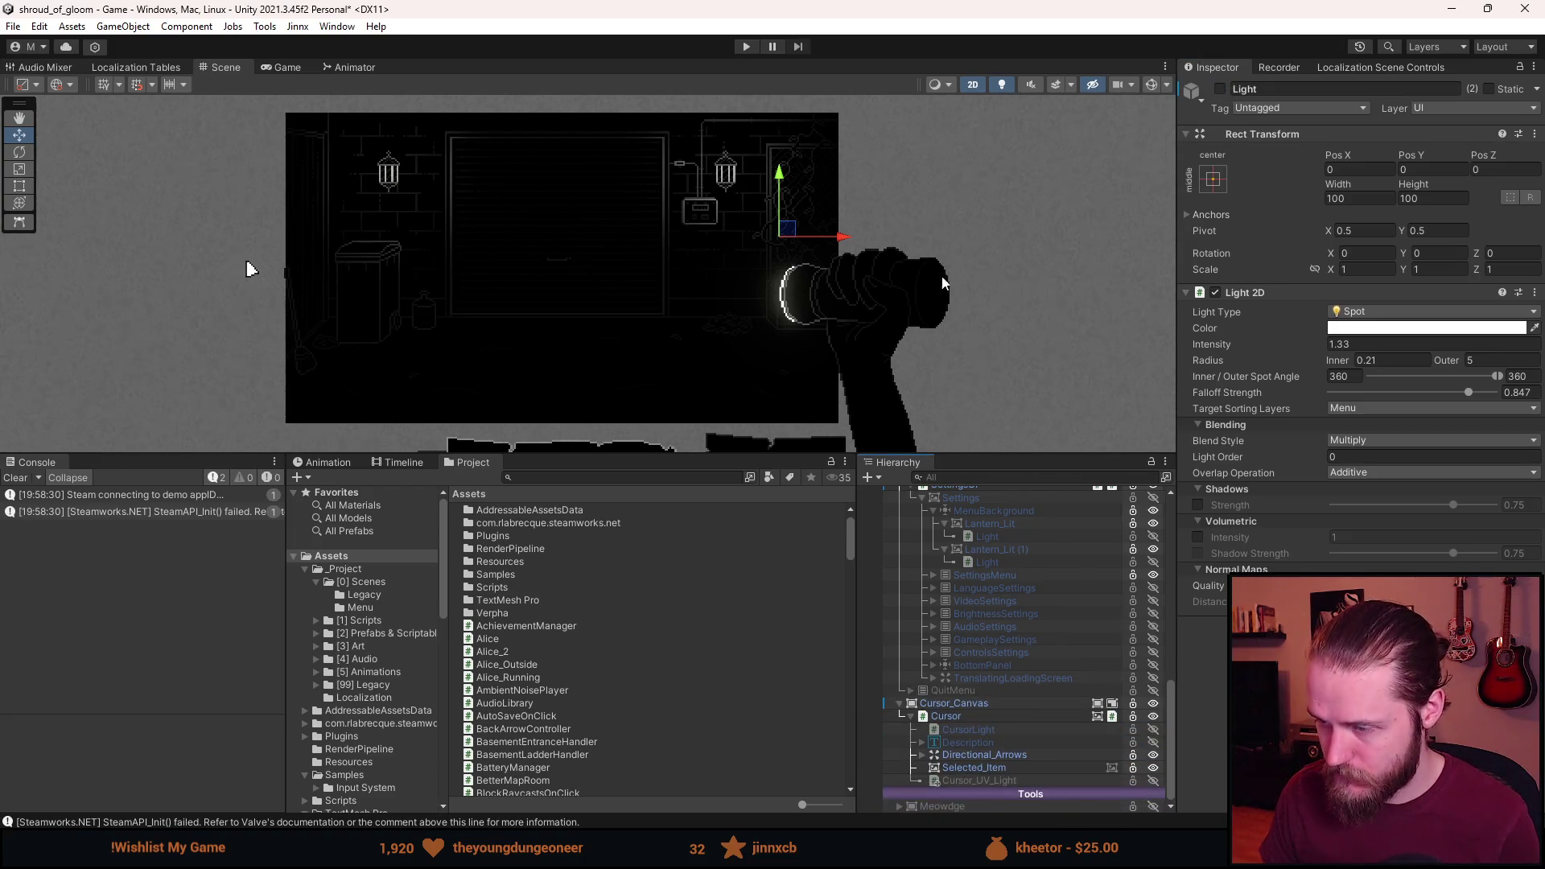
key(ctrl+s)
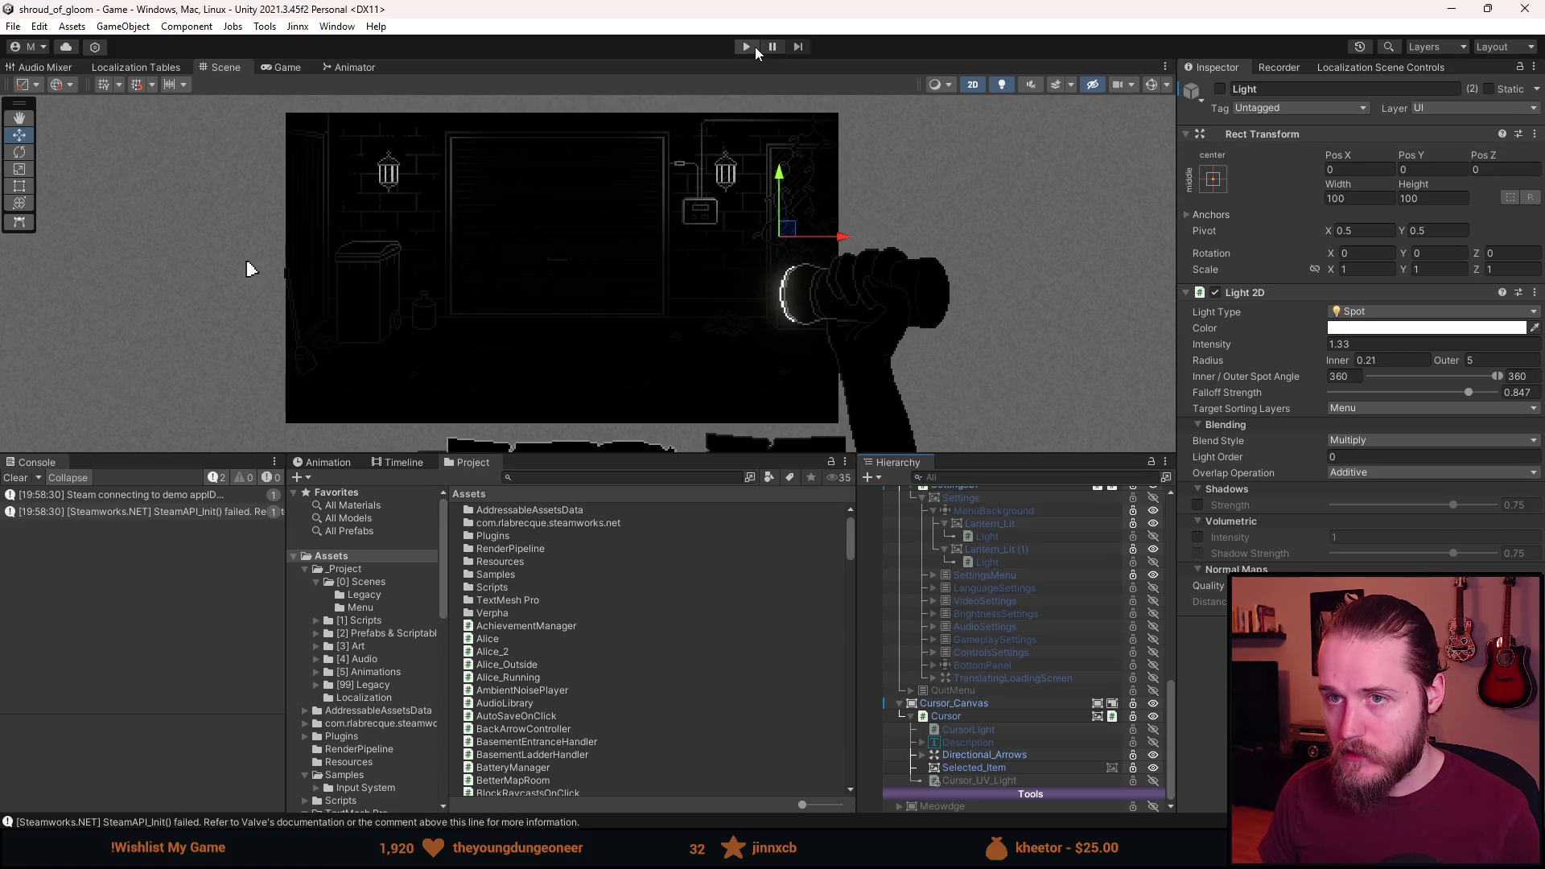
Start play mode, toggle the pause menu several times with Escape, then open Settings.
click(755, 47)
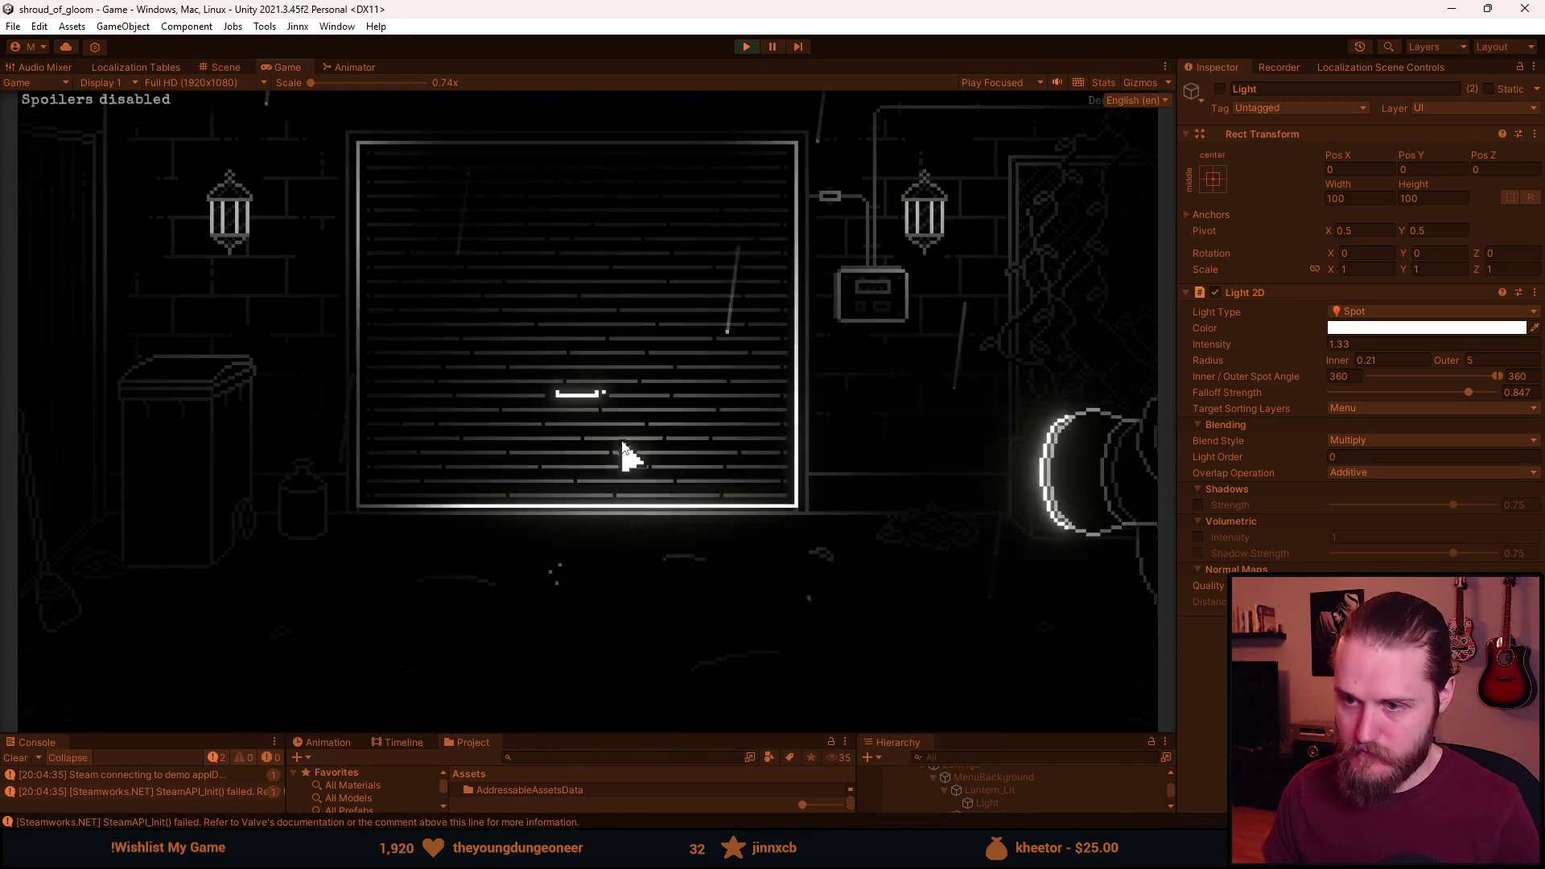
key(Escape)
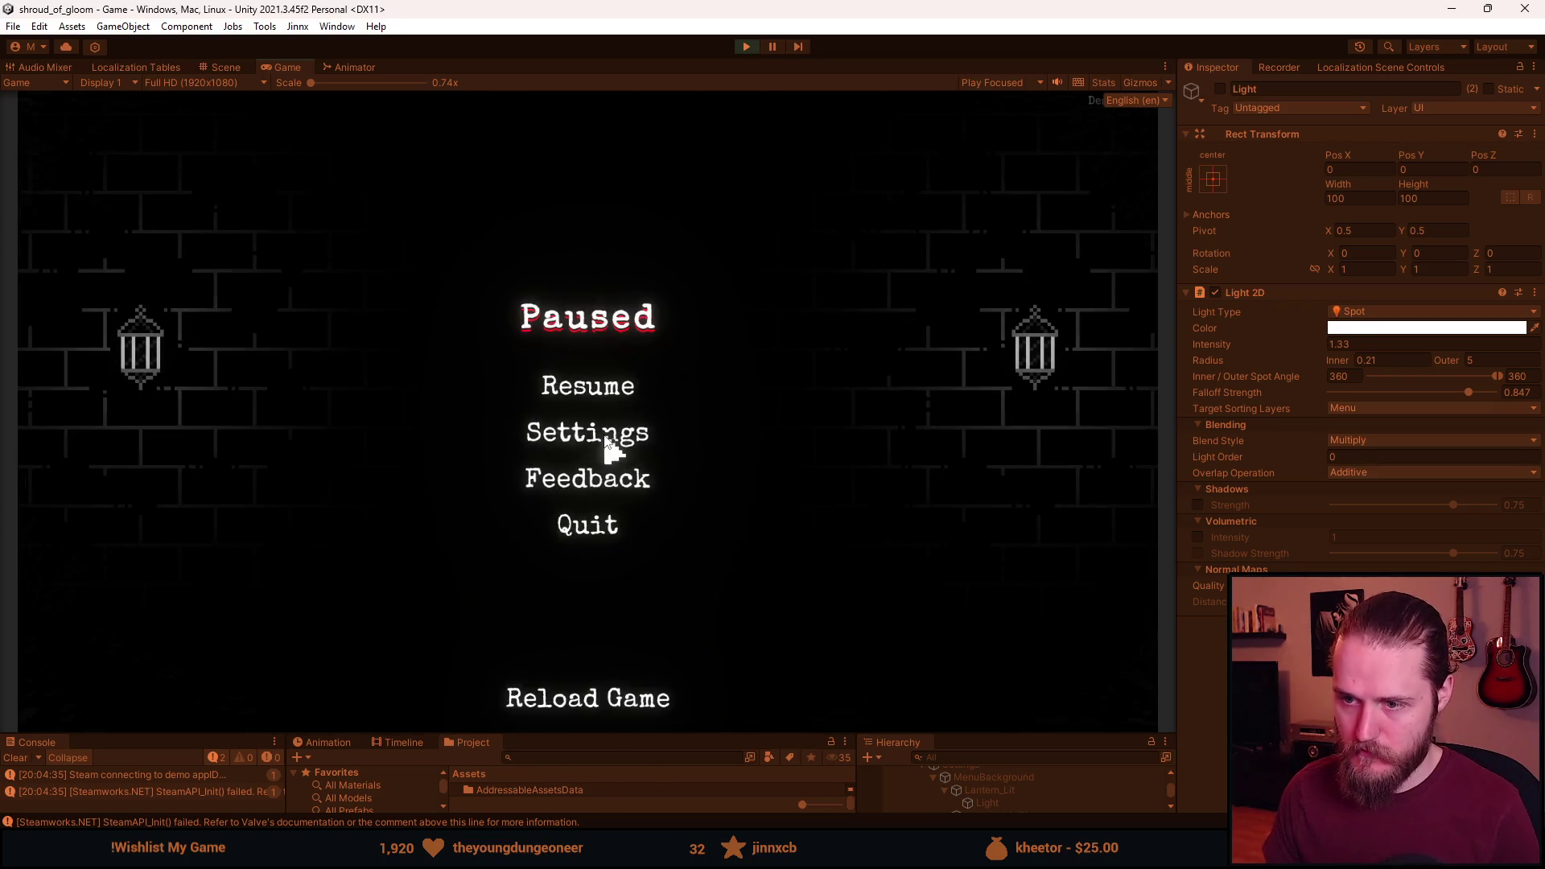
click(586, 533)
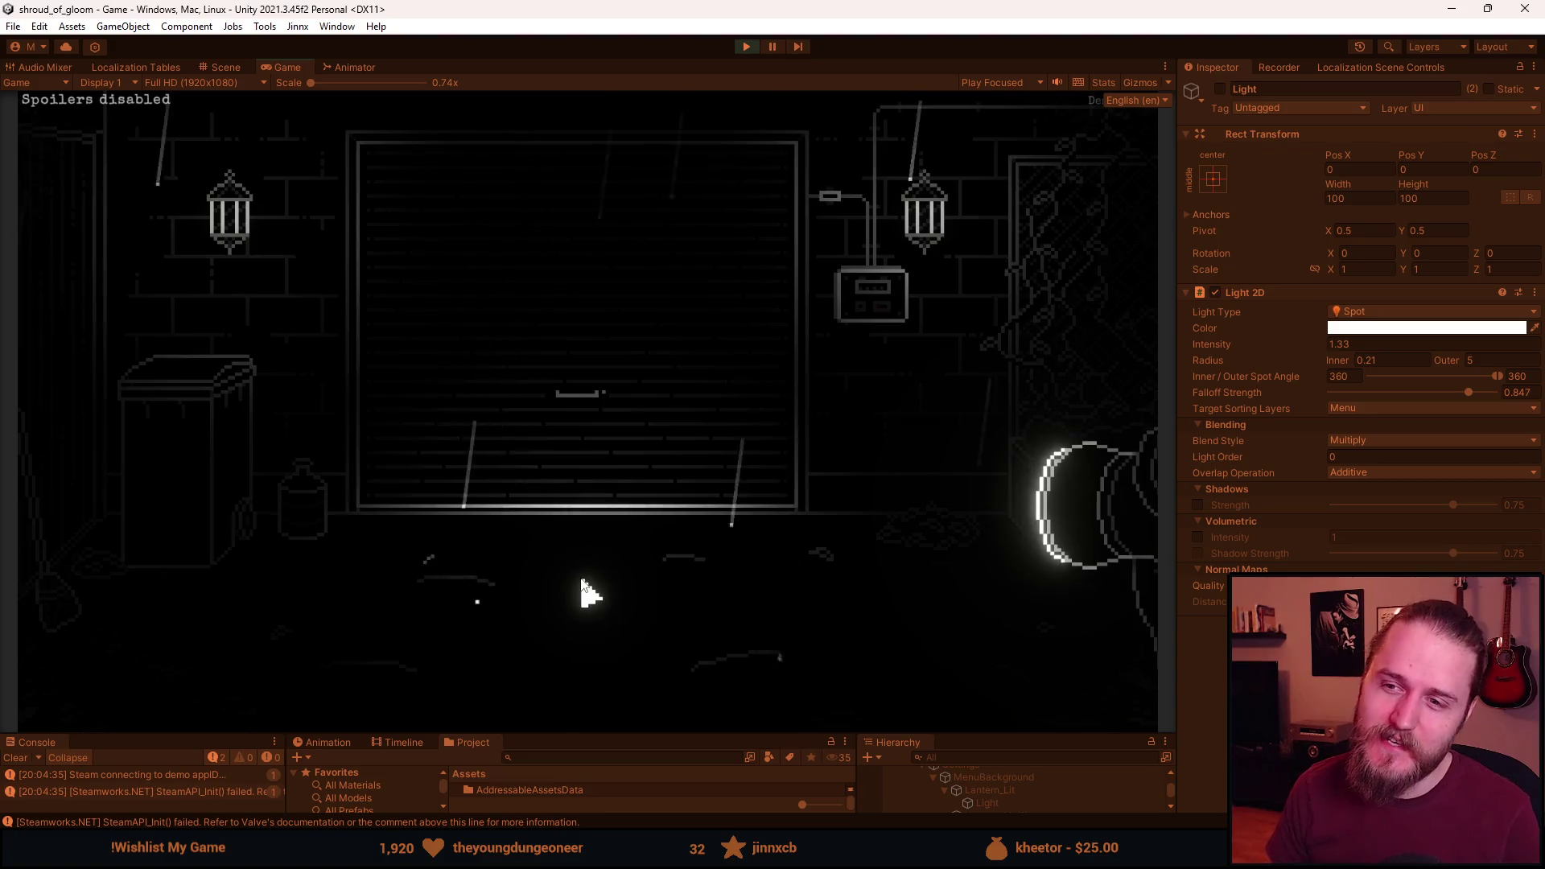
key(Escape)
key(Escape)
key(Escape)
key(Escape)
key(Escape)
key(Escape)
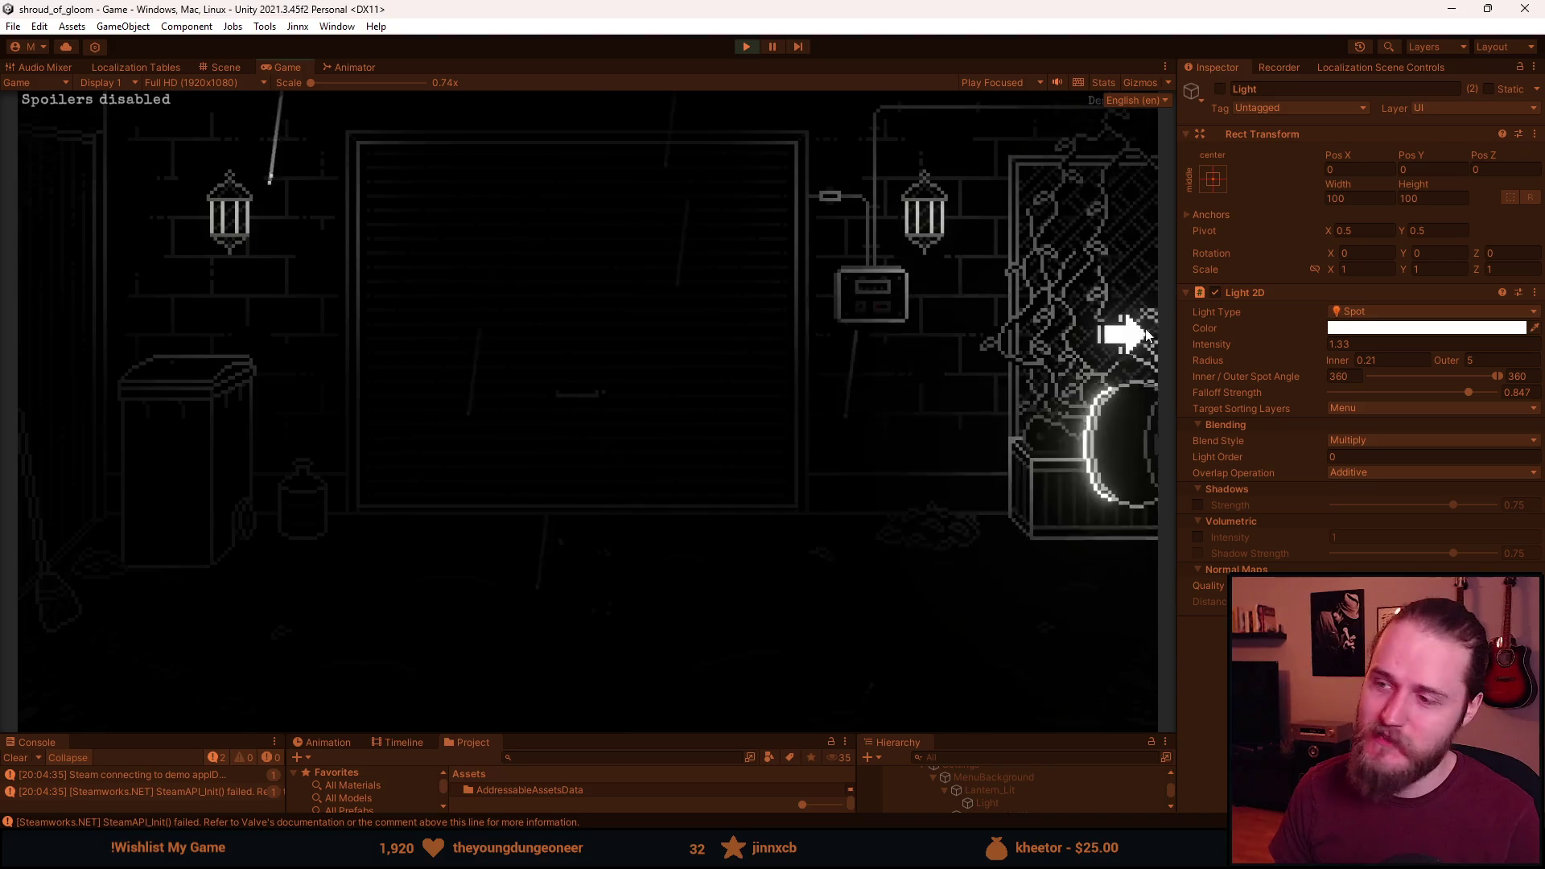
key(Escape)
key(Escape)
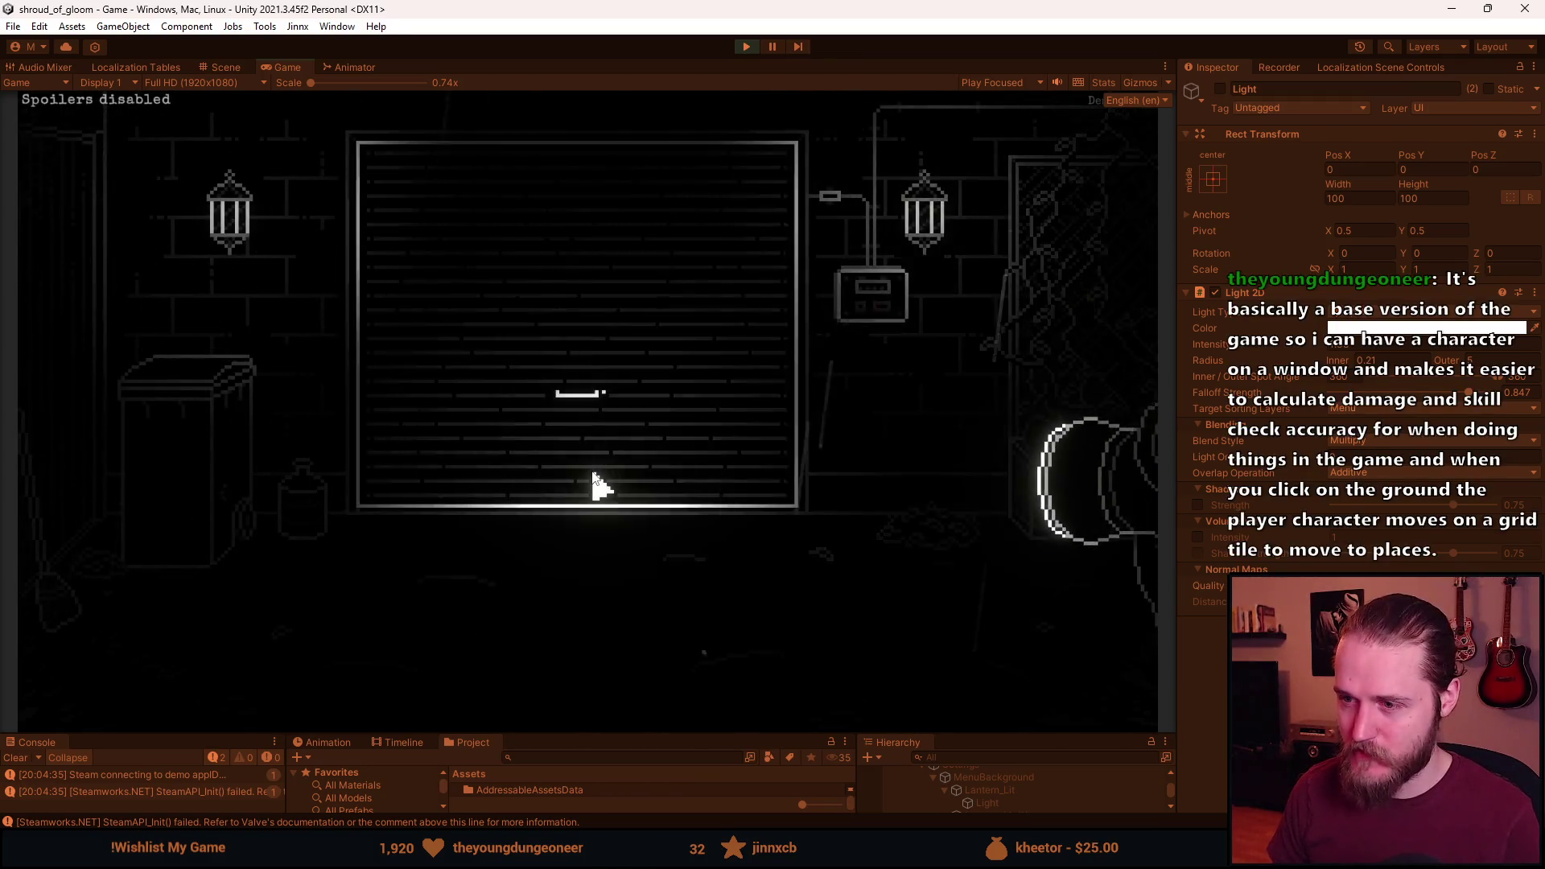
key(Escape)
click(605, 435)
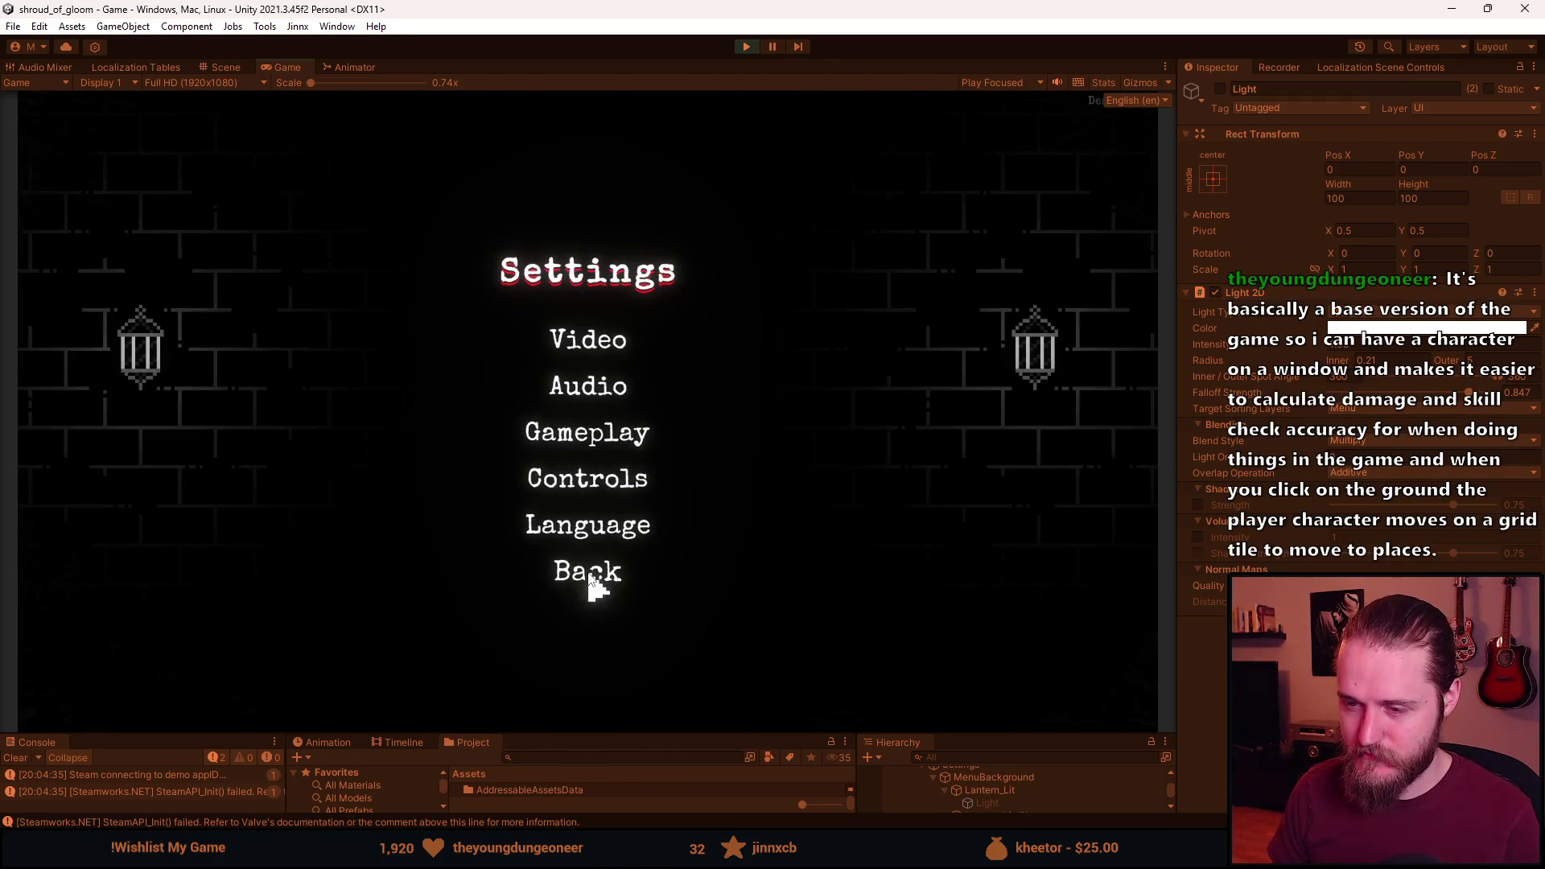
Browse the Language, Controls, Gameplay and Audio settings, returning to Settings after each.
click(588, 527)
click(573, 649)
click(588, 481)
click(584, 614)
click(587, 434)
click(594, 497)
click(596, 390)
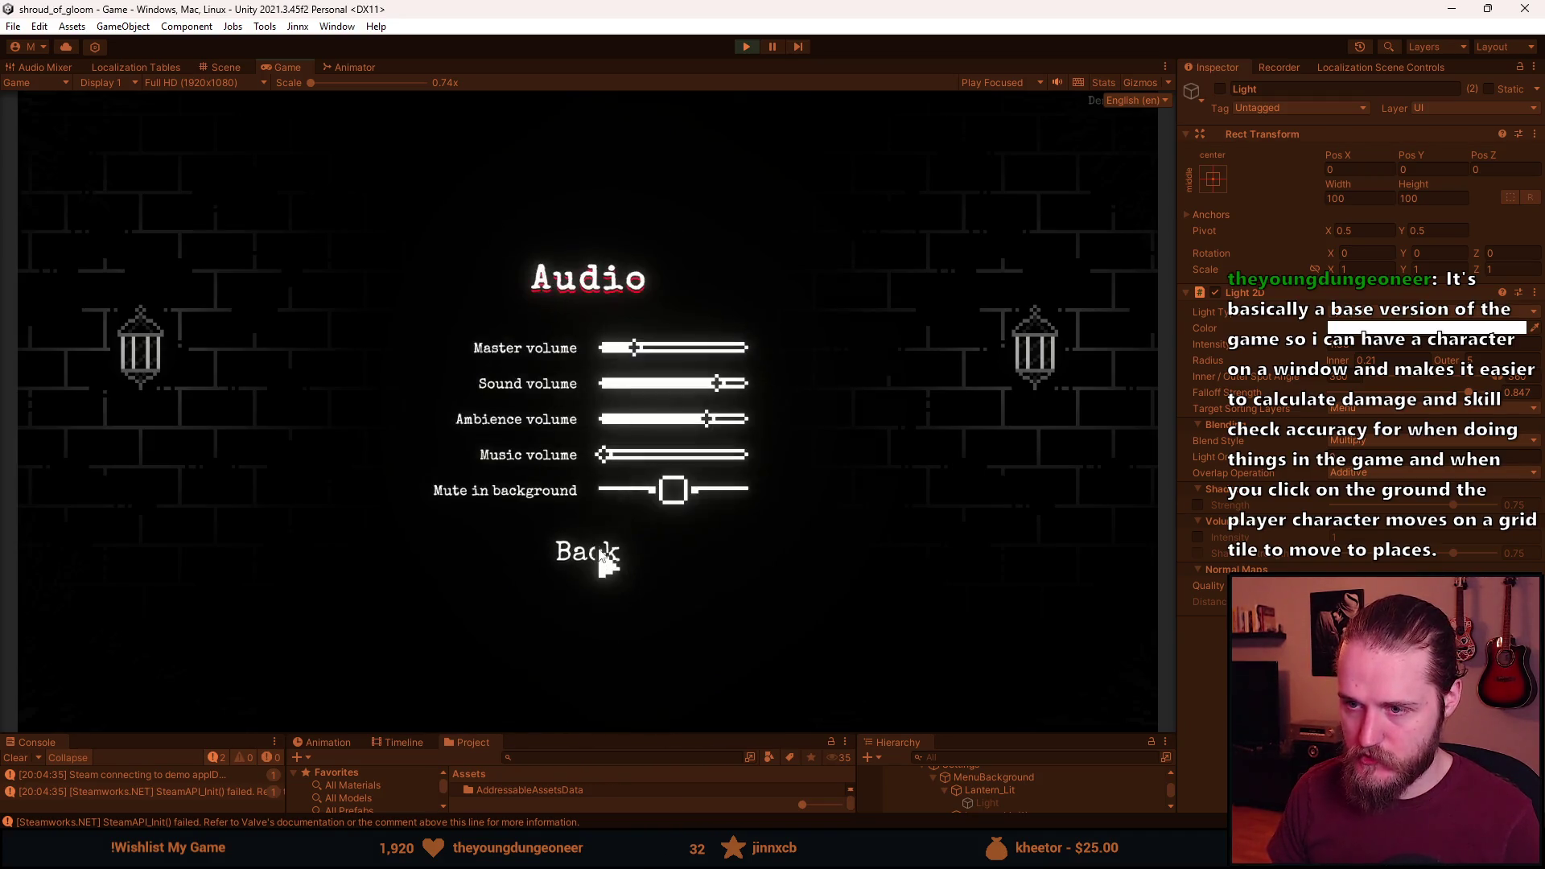
click(599, 551)
Check Video and brightness calibration, then the Quit confirmation twice and Settings from the Paused menu.
click(596, 336)
click(667, 378)
click(627, 590)
click(591, 642)
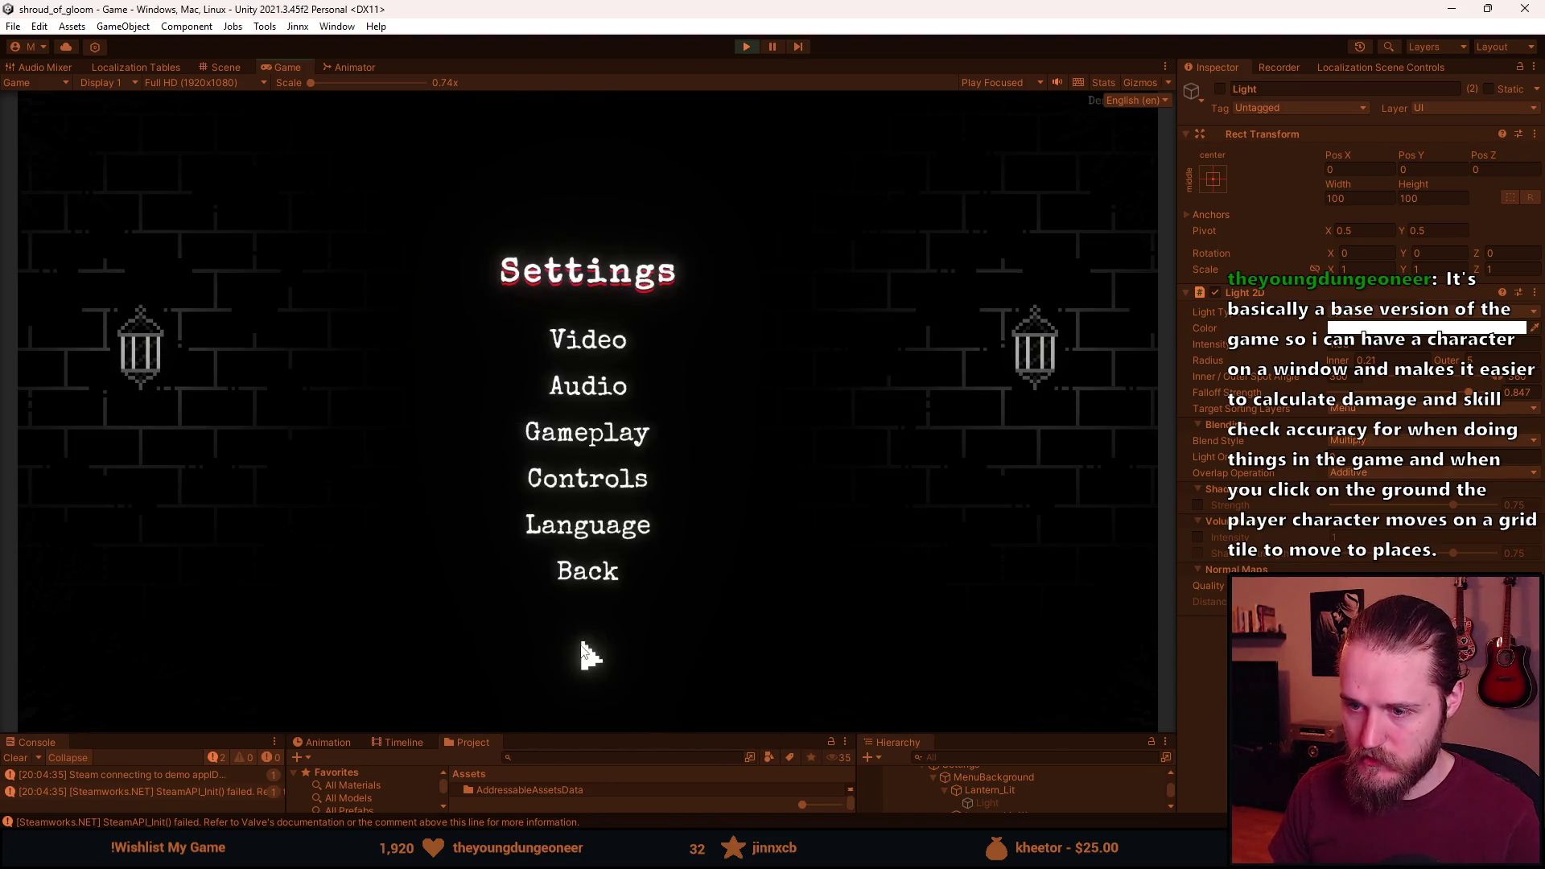
click(594, 572)
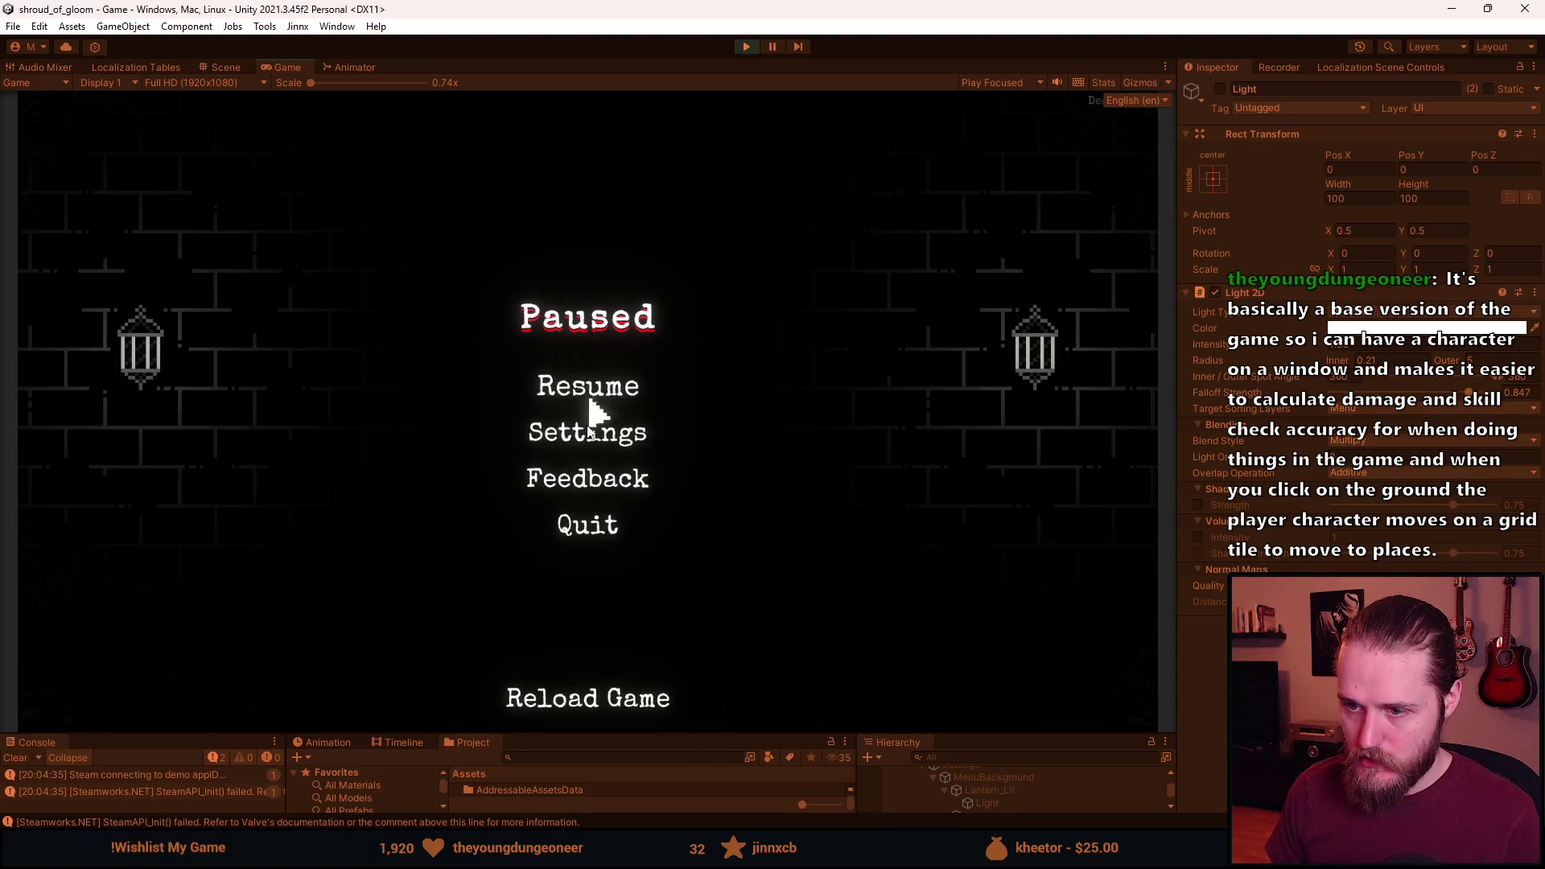
click(597, 530)
click(588, 523)
click(586, 524)
click(580, 520)
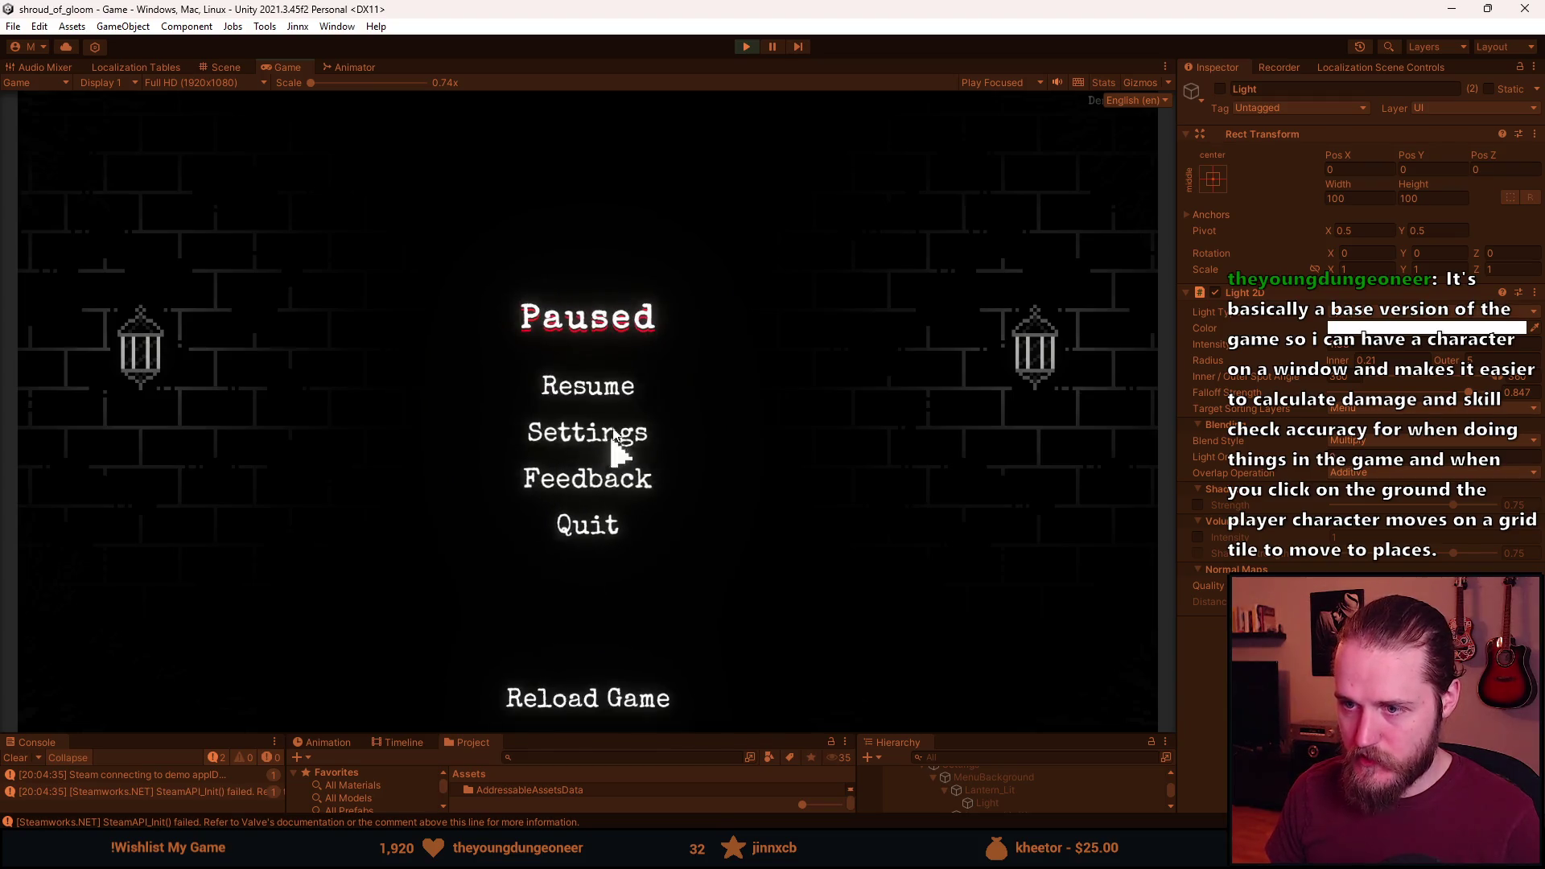
click(600, 428)
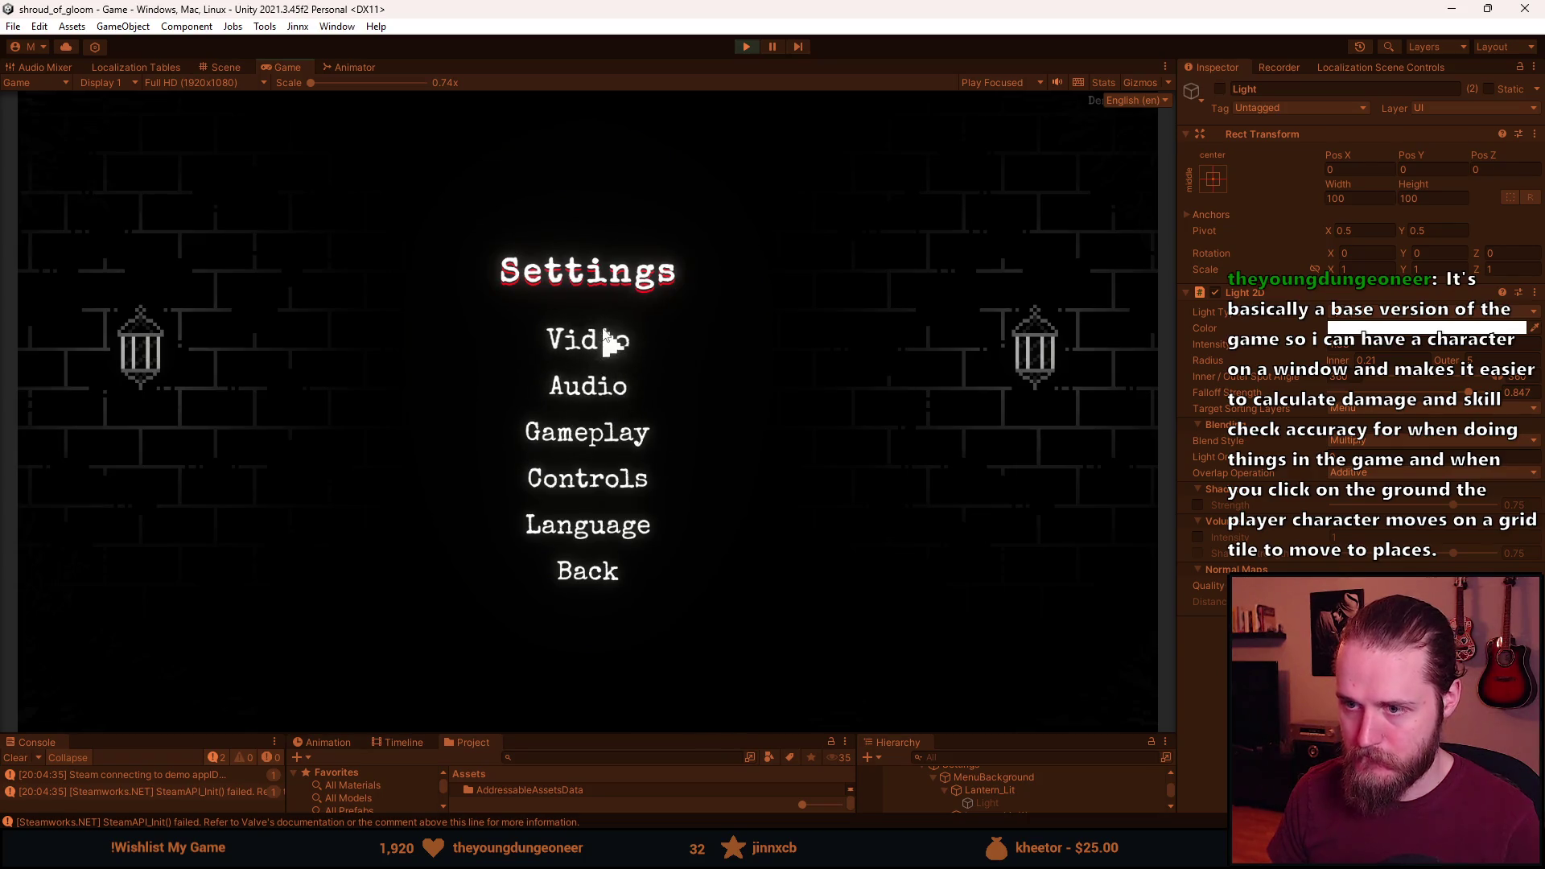
click(597, 573)
Toggle the pause menu on and off with Escape, then bring up the Developer & Testing Tools overlay with F1.
key(Escape)
key(Escape)
key(Escape)
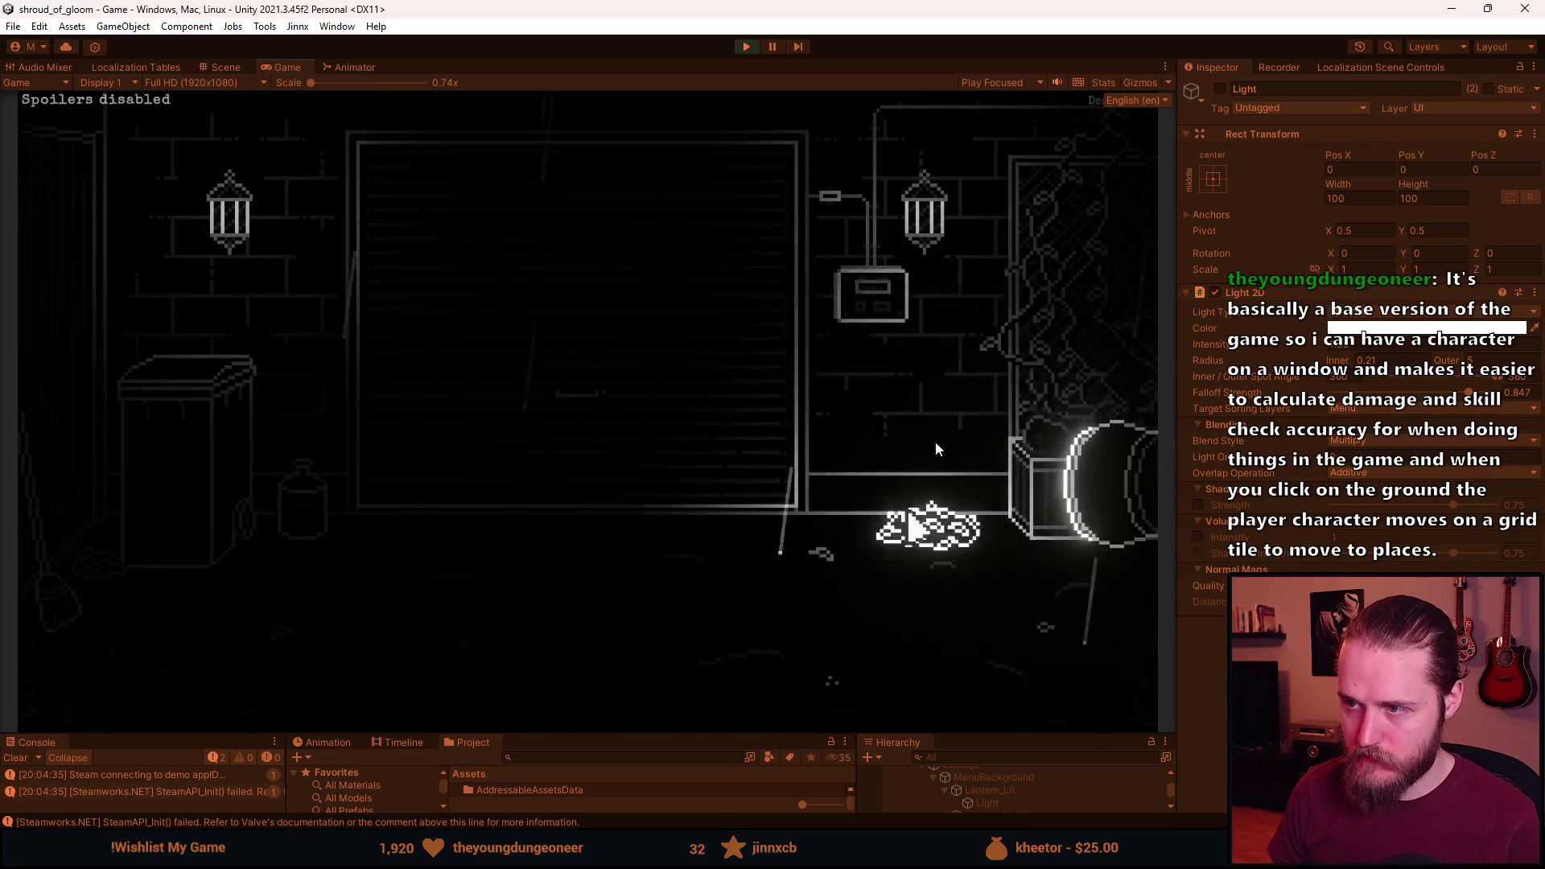
key(Escape)
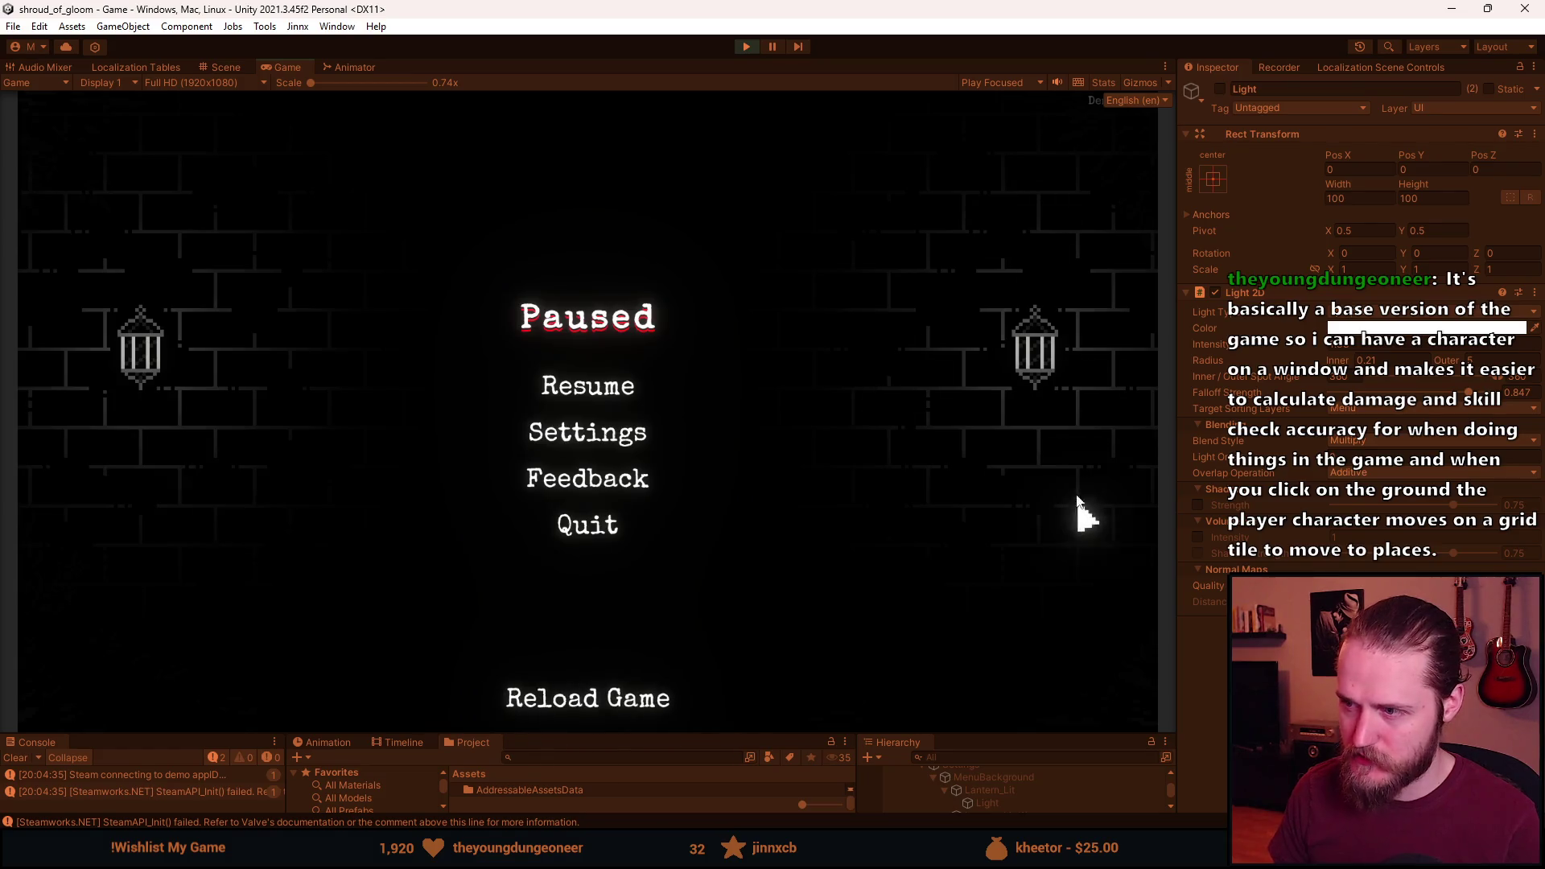
key(Escape)
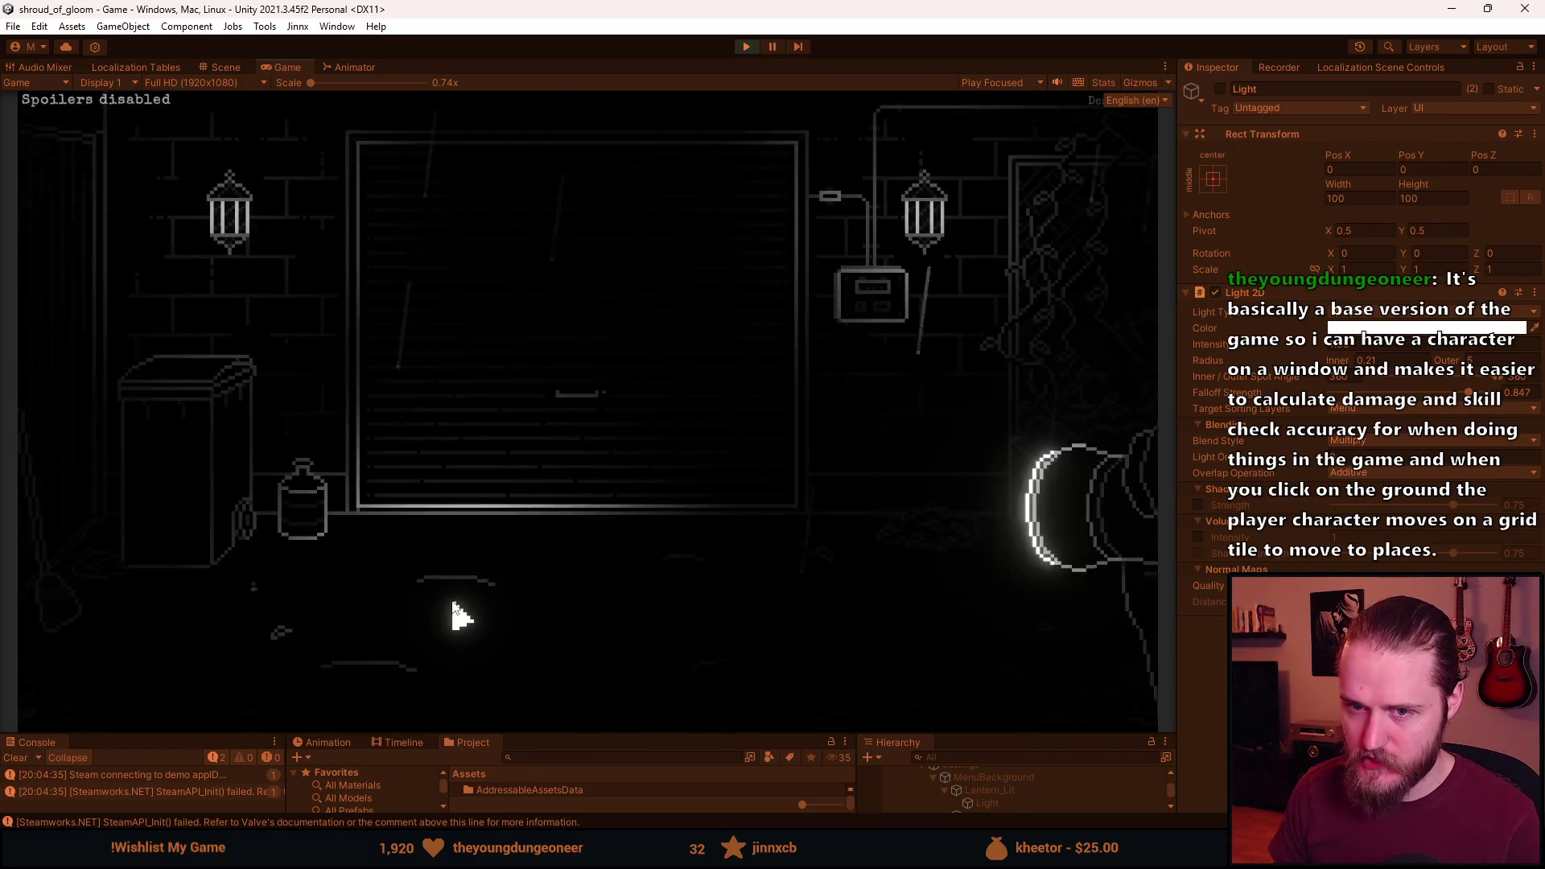
key(Escape)
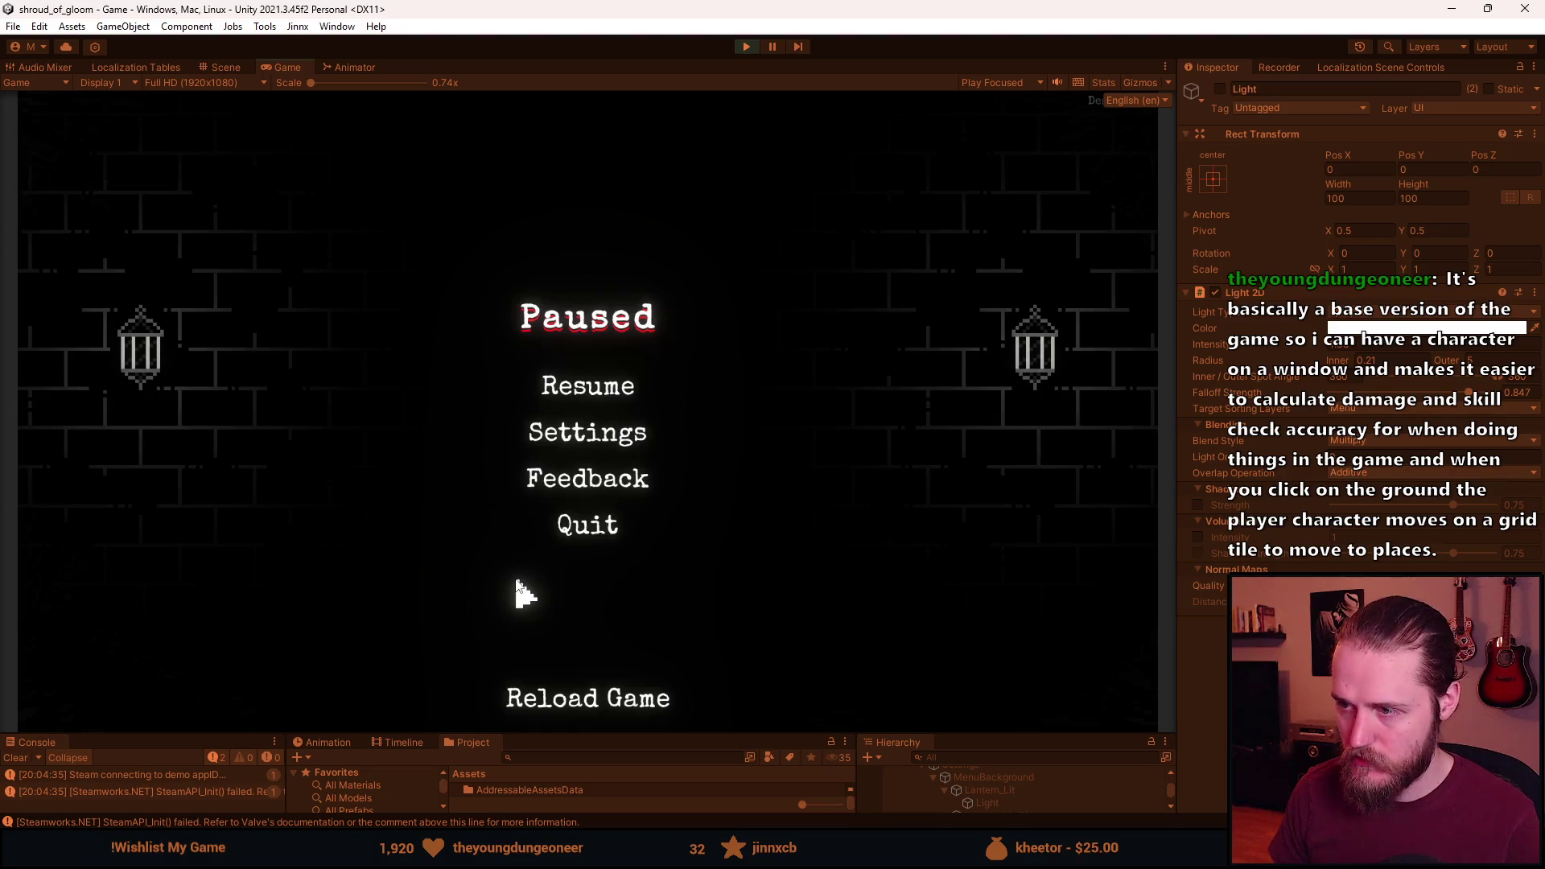
key(Escape)
key(Escape)
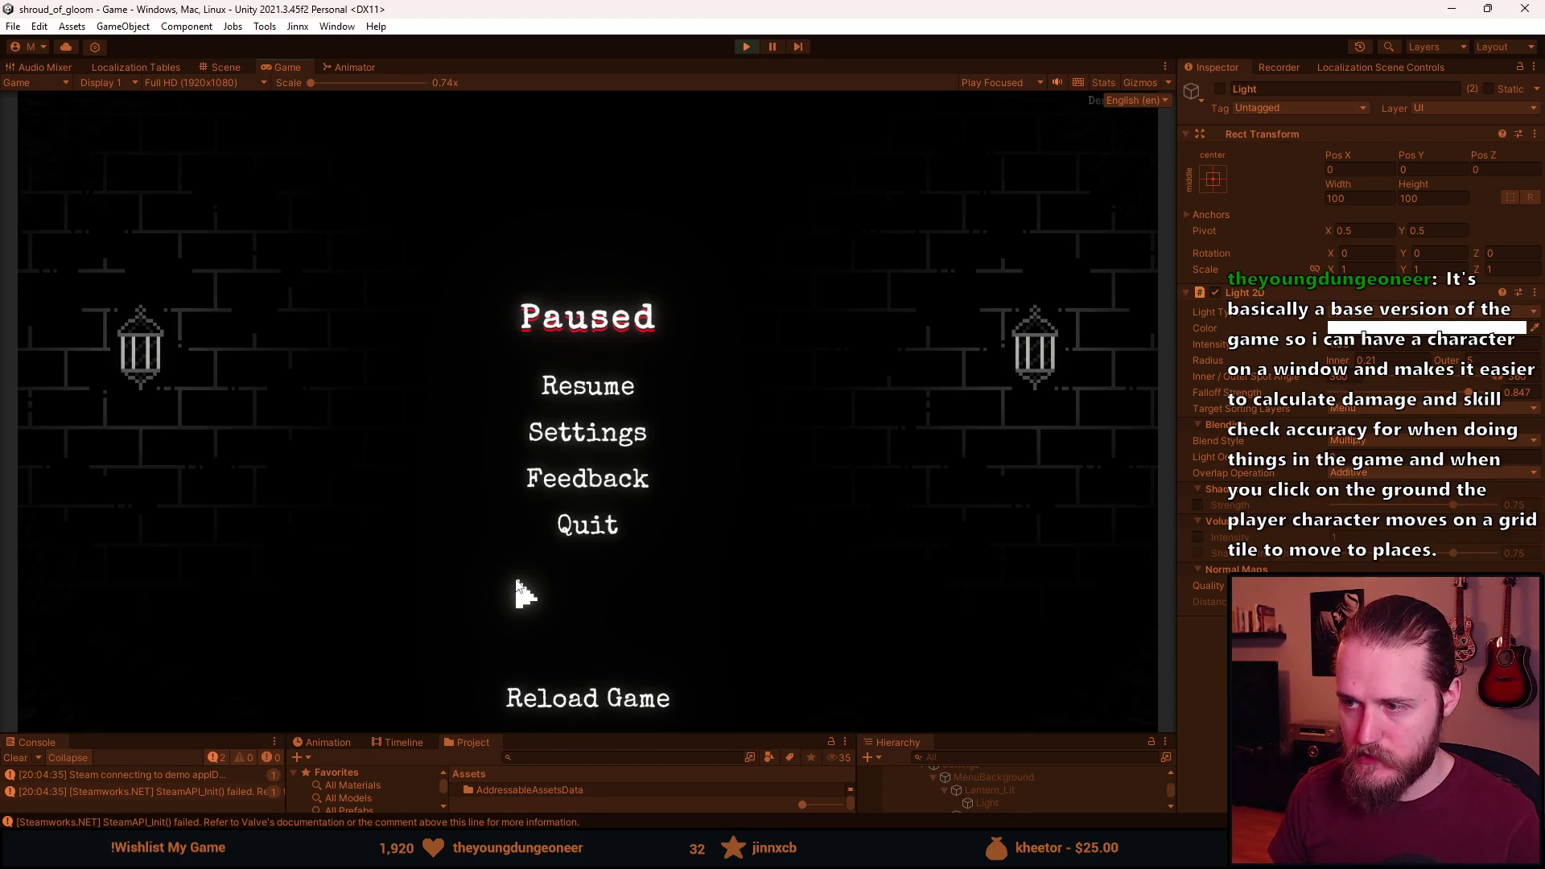
key(Escape)
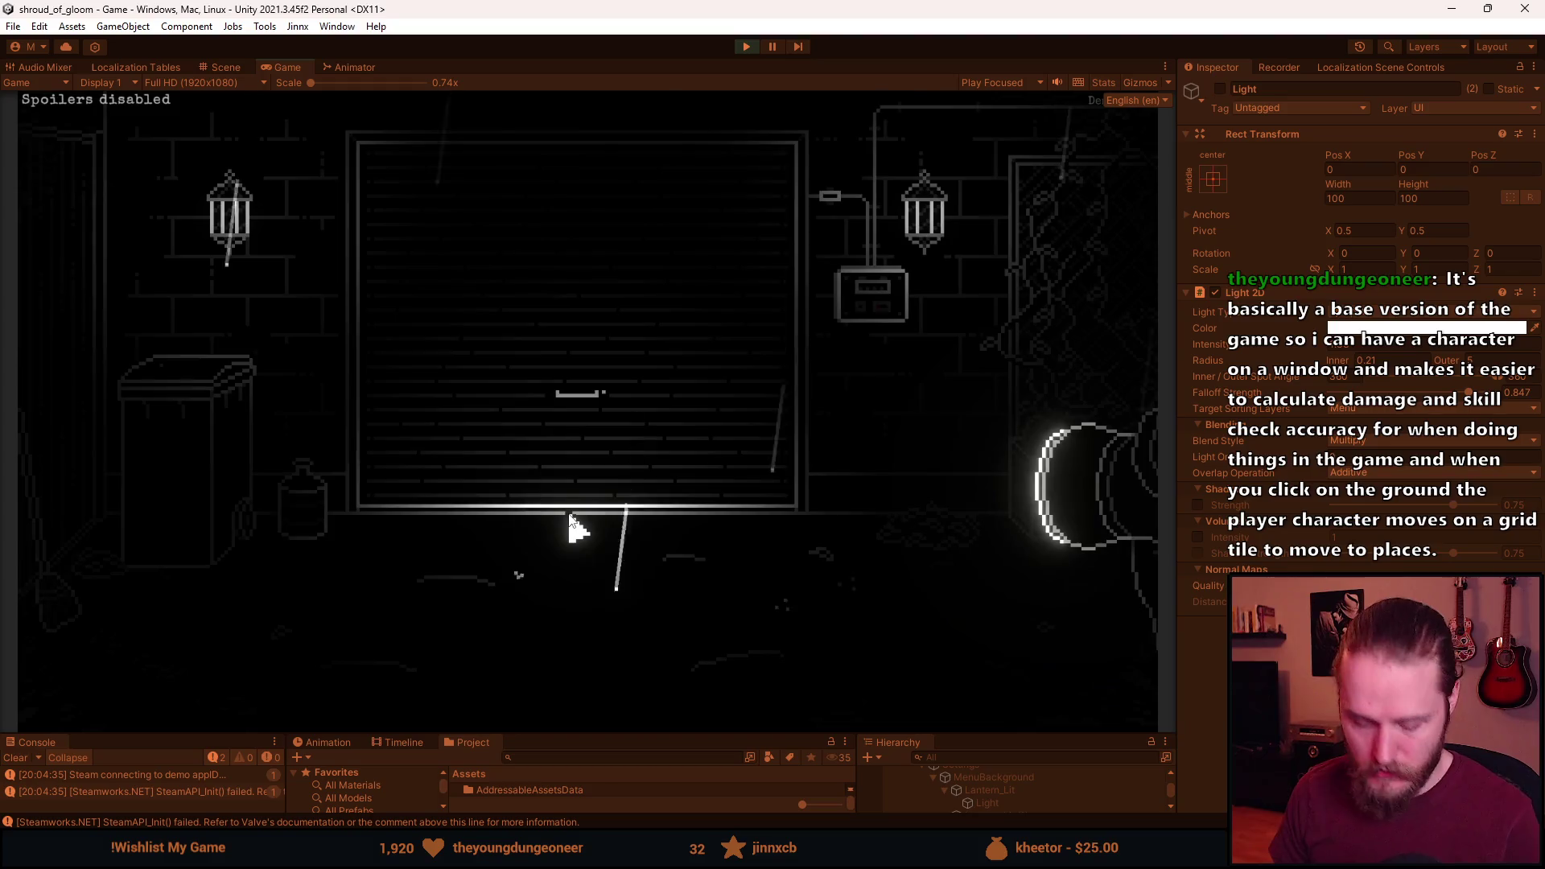
key(F1)
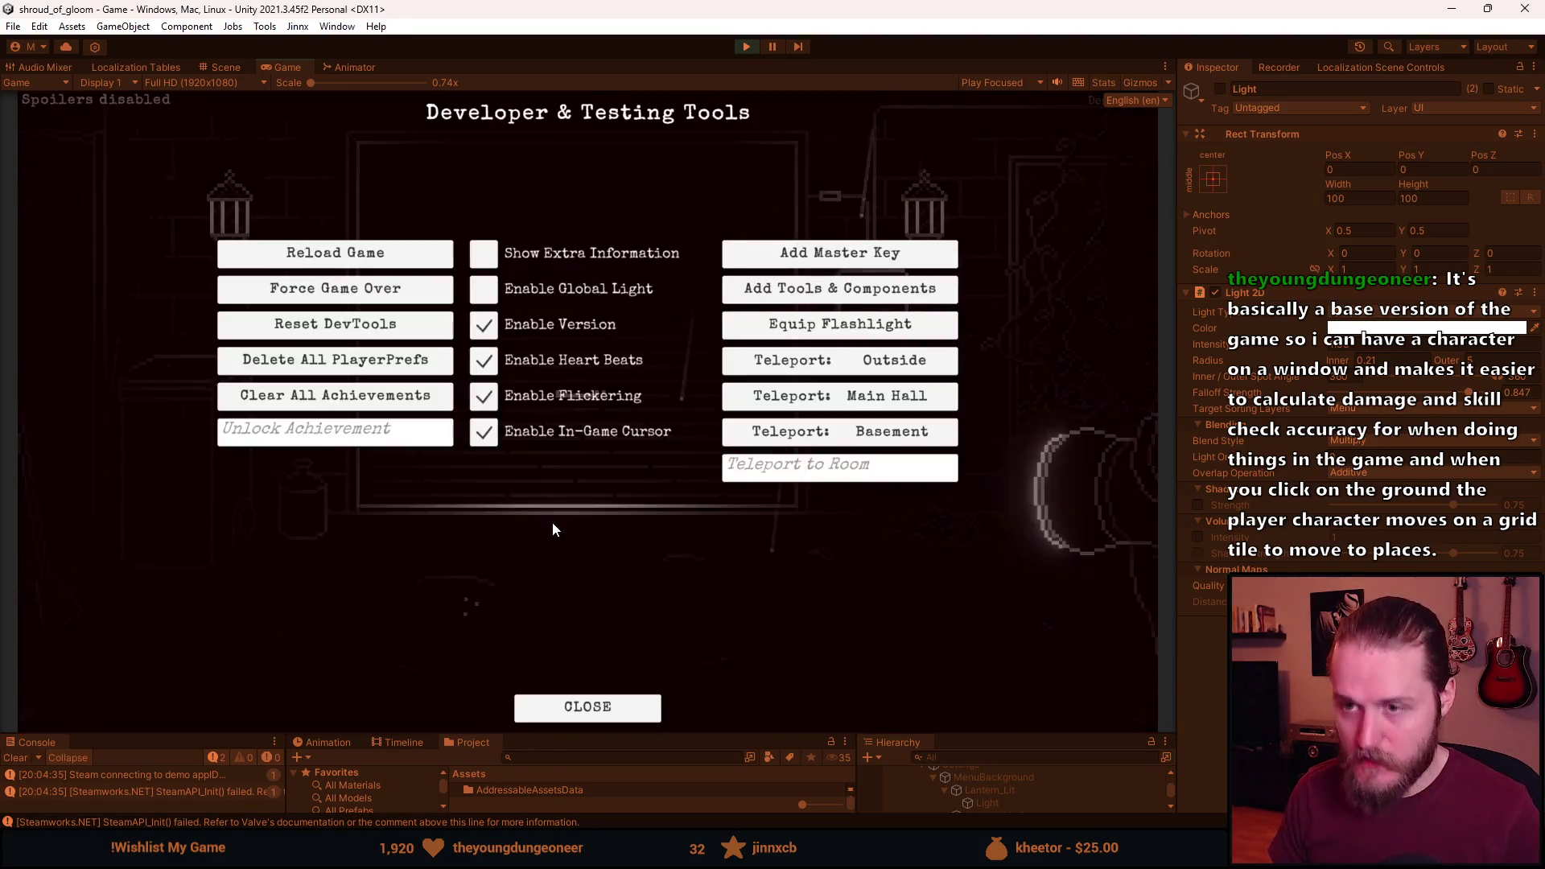
Force a game over and check Settings from the You Died screen twice.
click(402, 289)
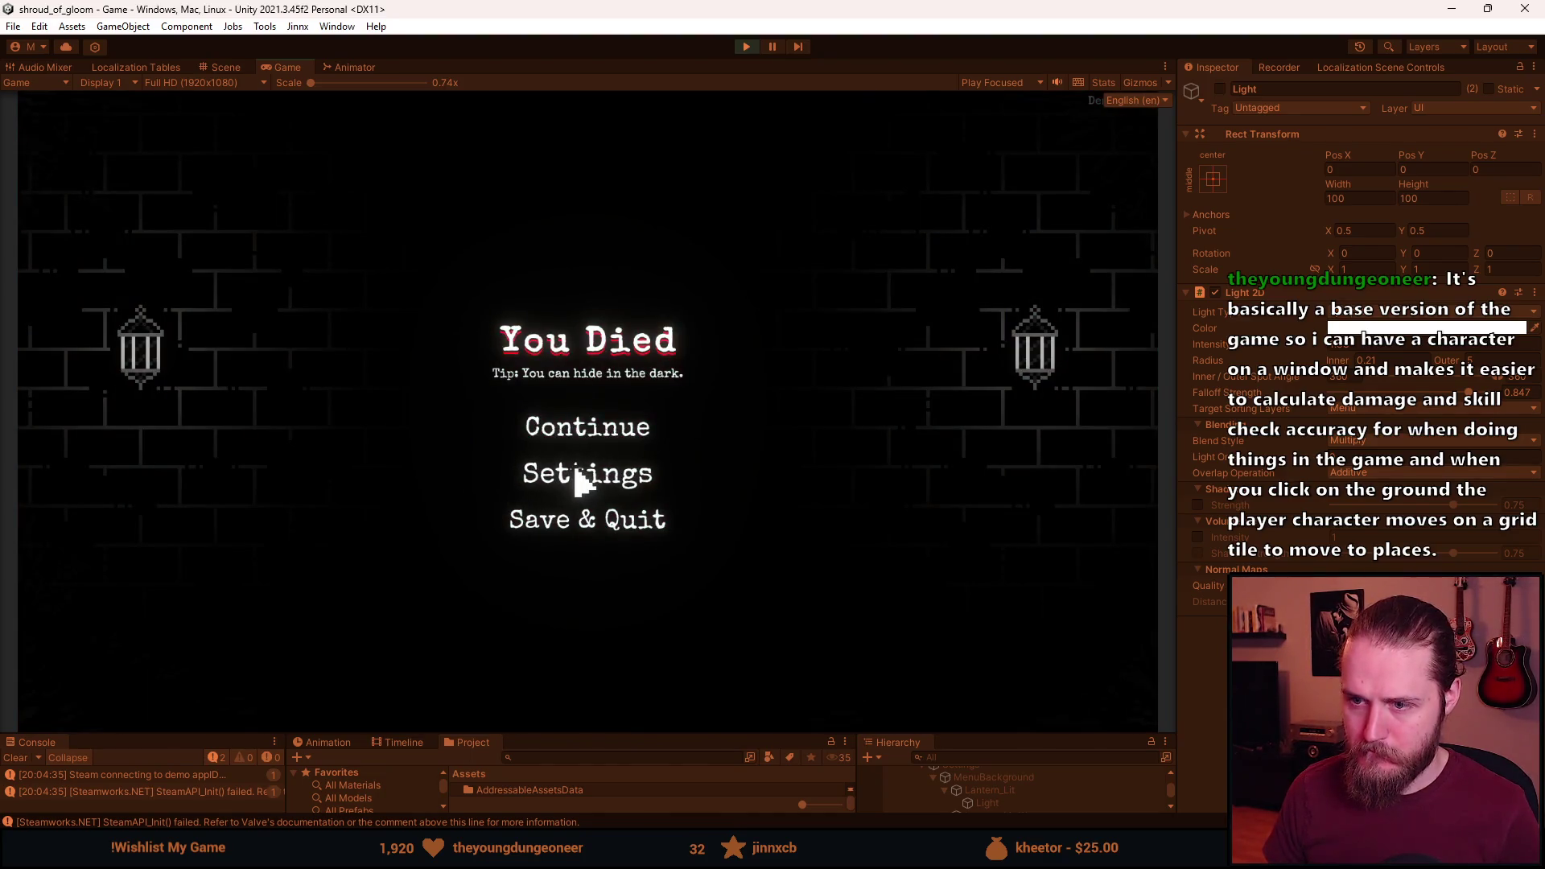
click(579, 483)
click(587, 571)
click(593, 491)
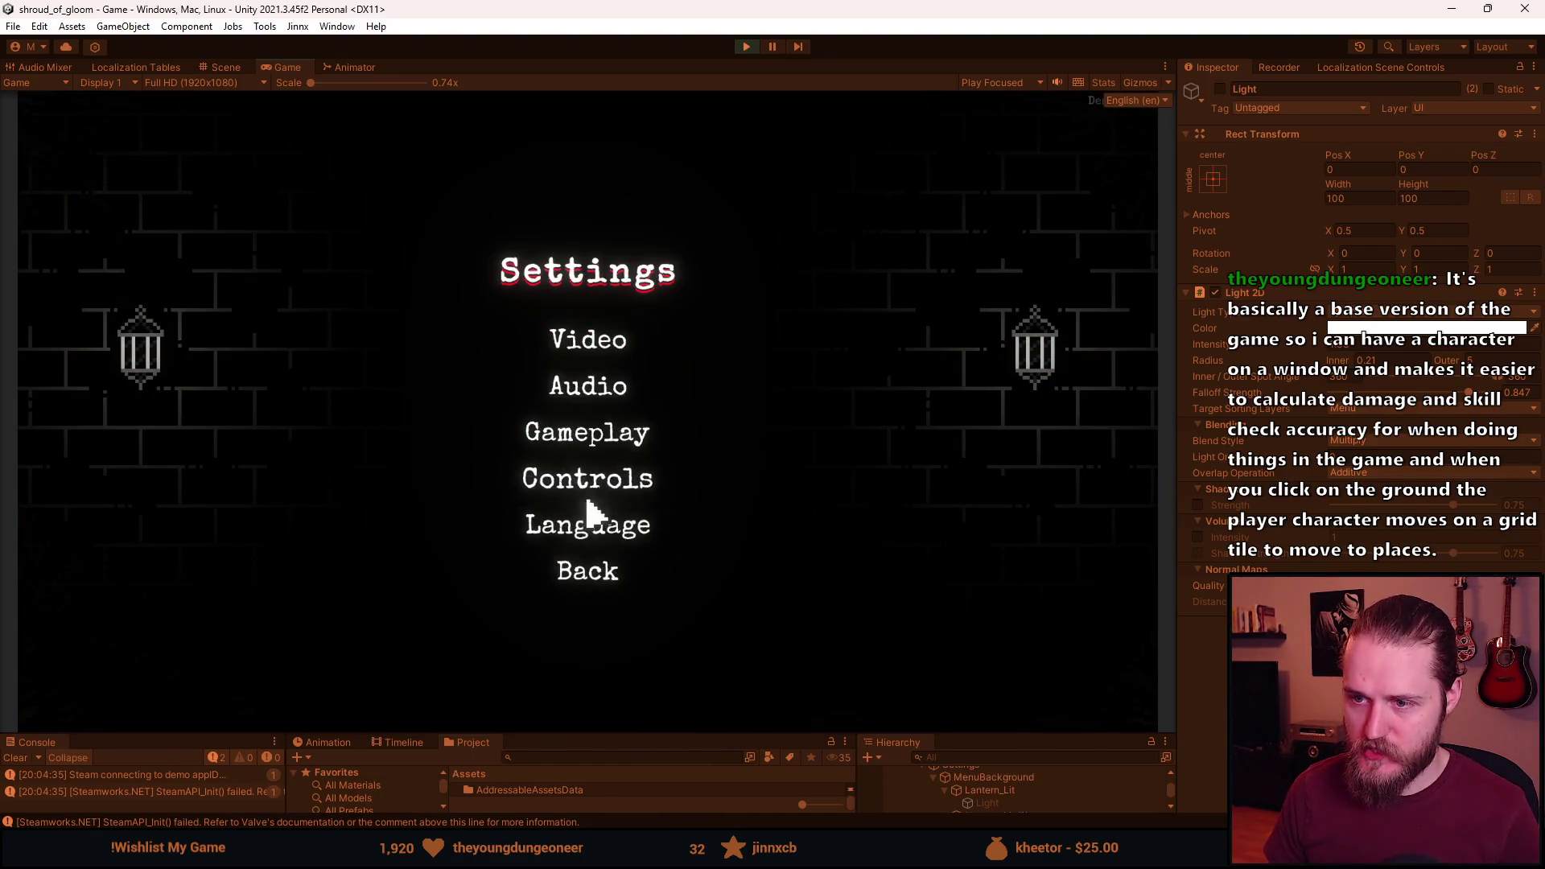
click(589, 576)
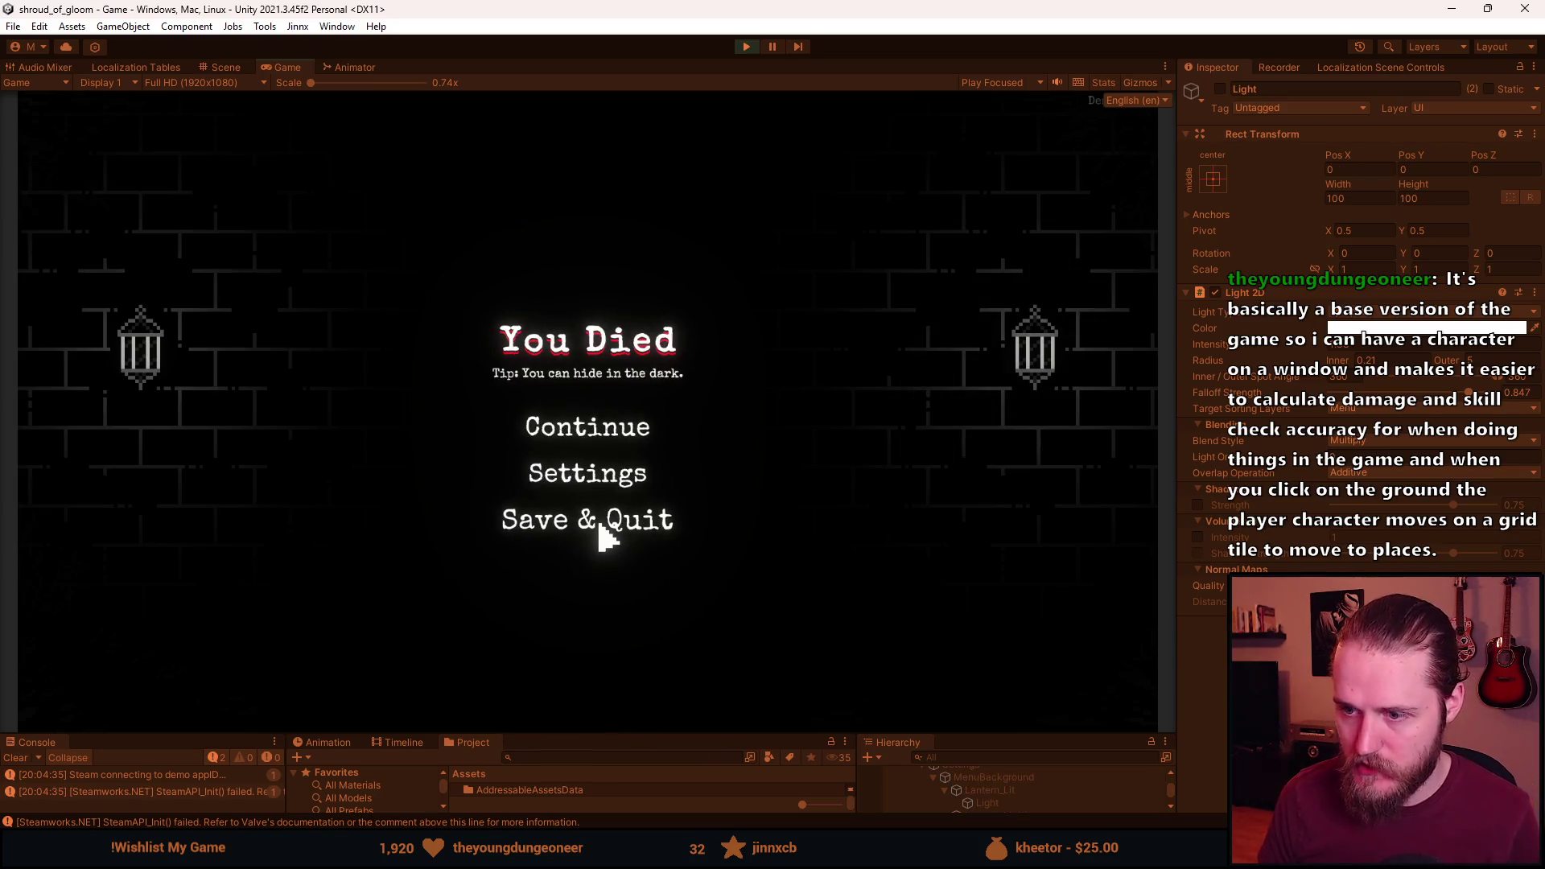
Continue from the death screen, pause the game, and enlarge the lower panels by dragging the splitter up.
click(595, 441)
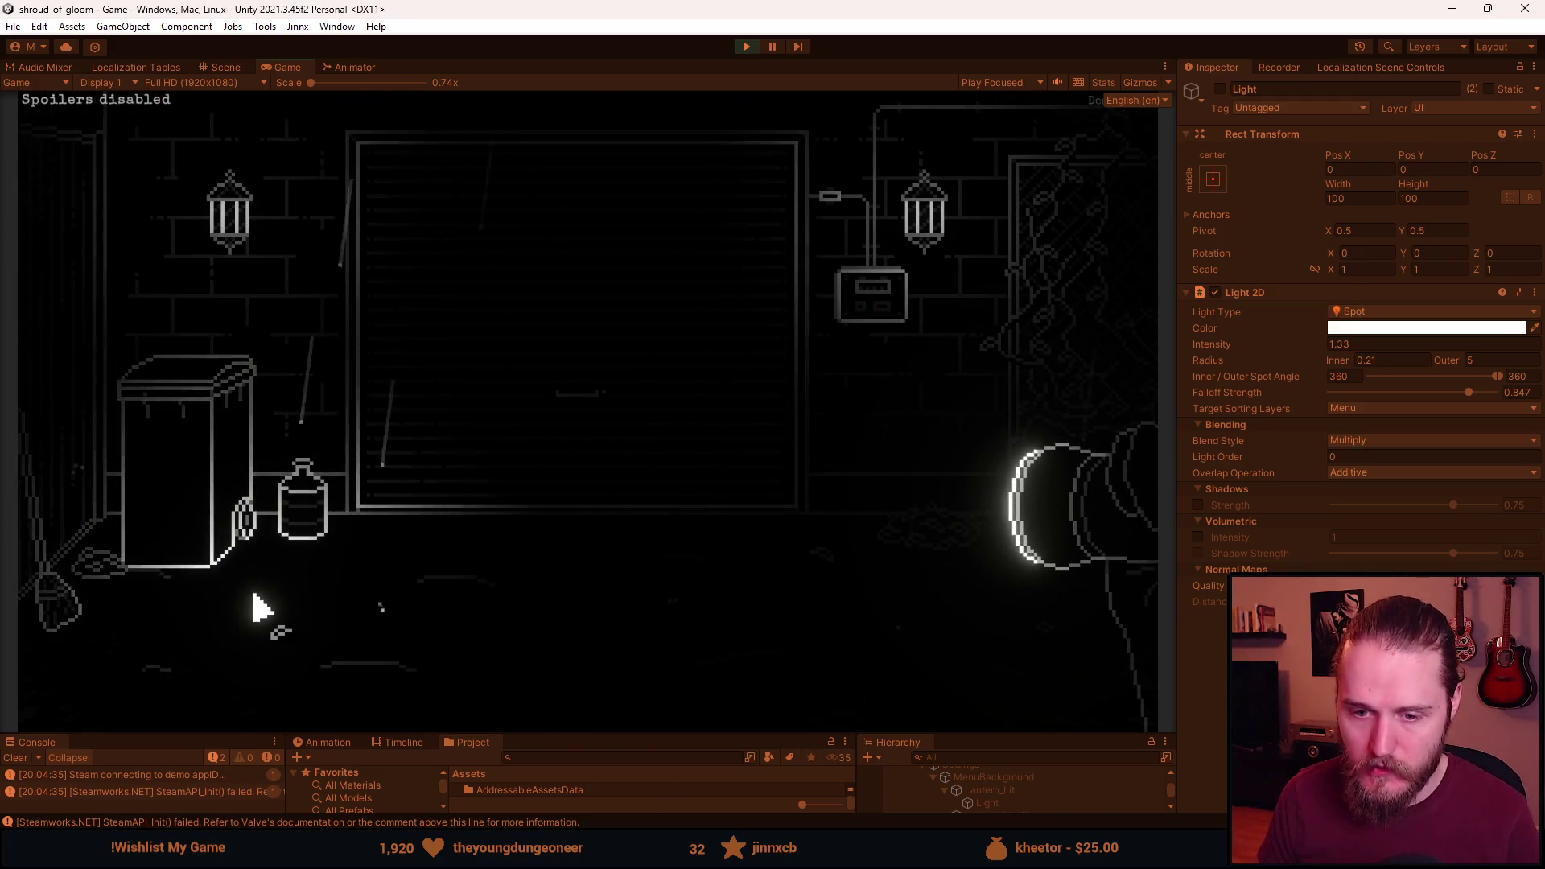
key(Escape)
drag(618, 733, 621, 519)
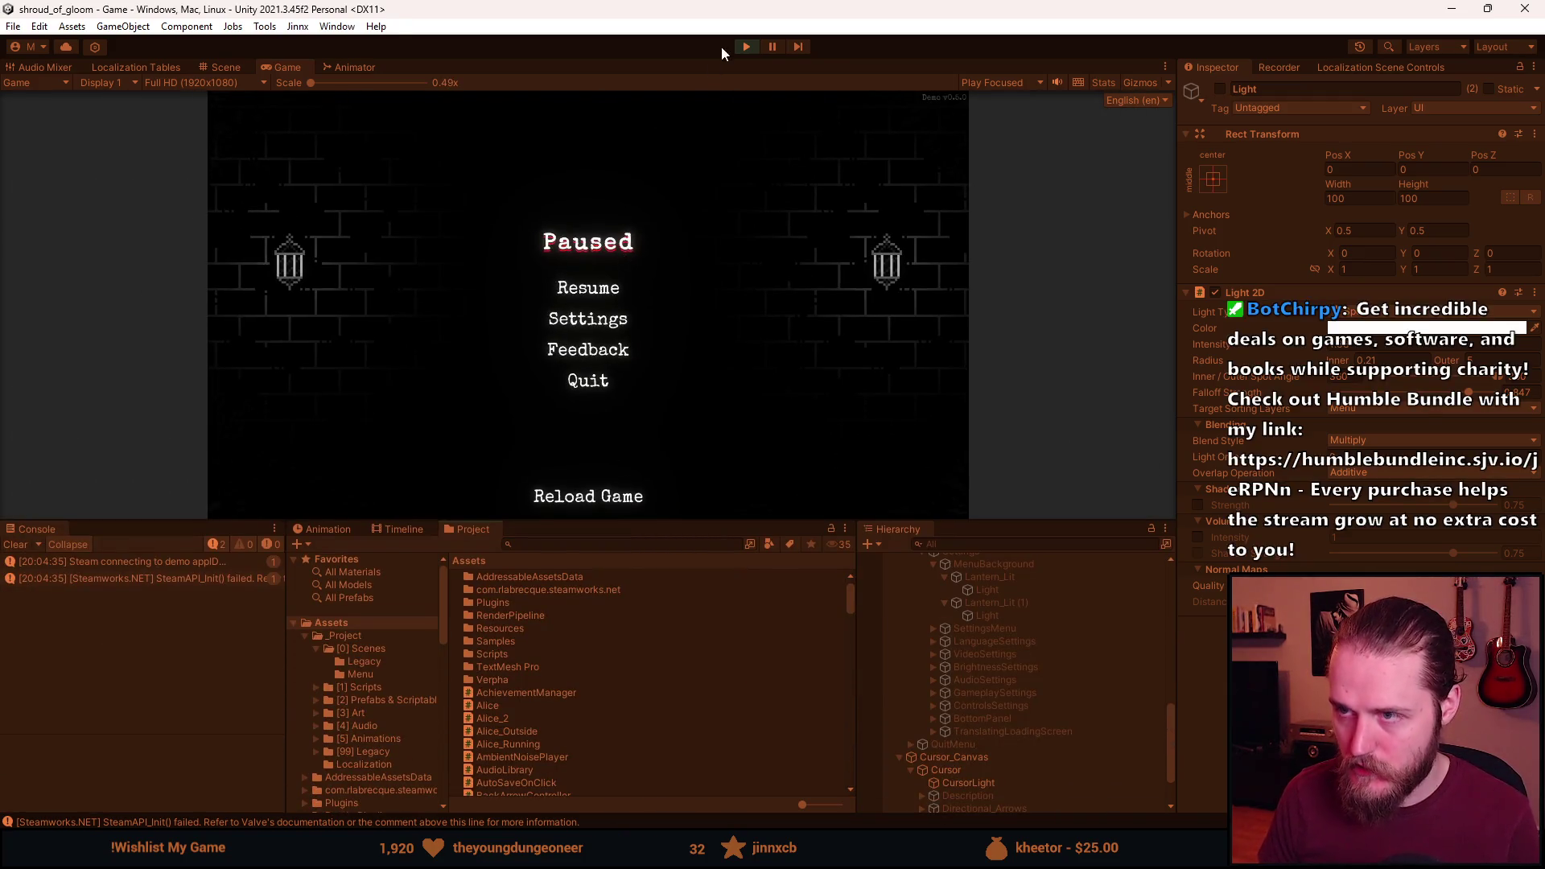
Stop play mode with Ctrl+P and collapse the SettingsUI branch in the Hierarchy.
key(ctrl+p)
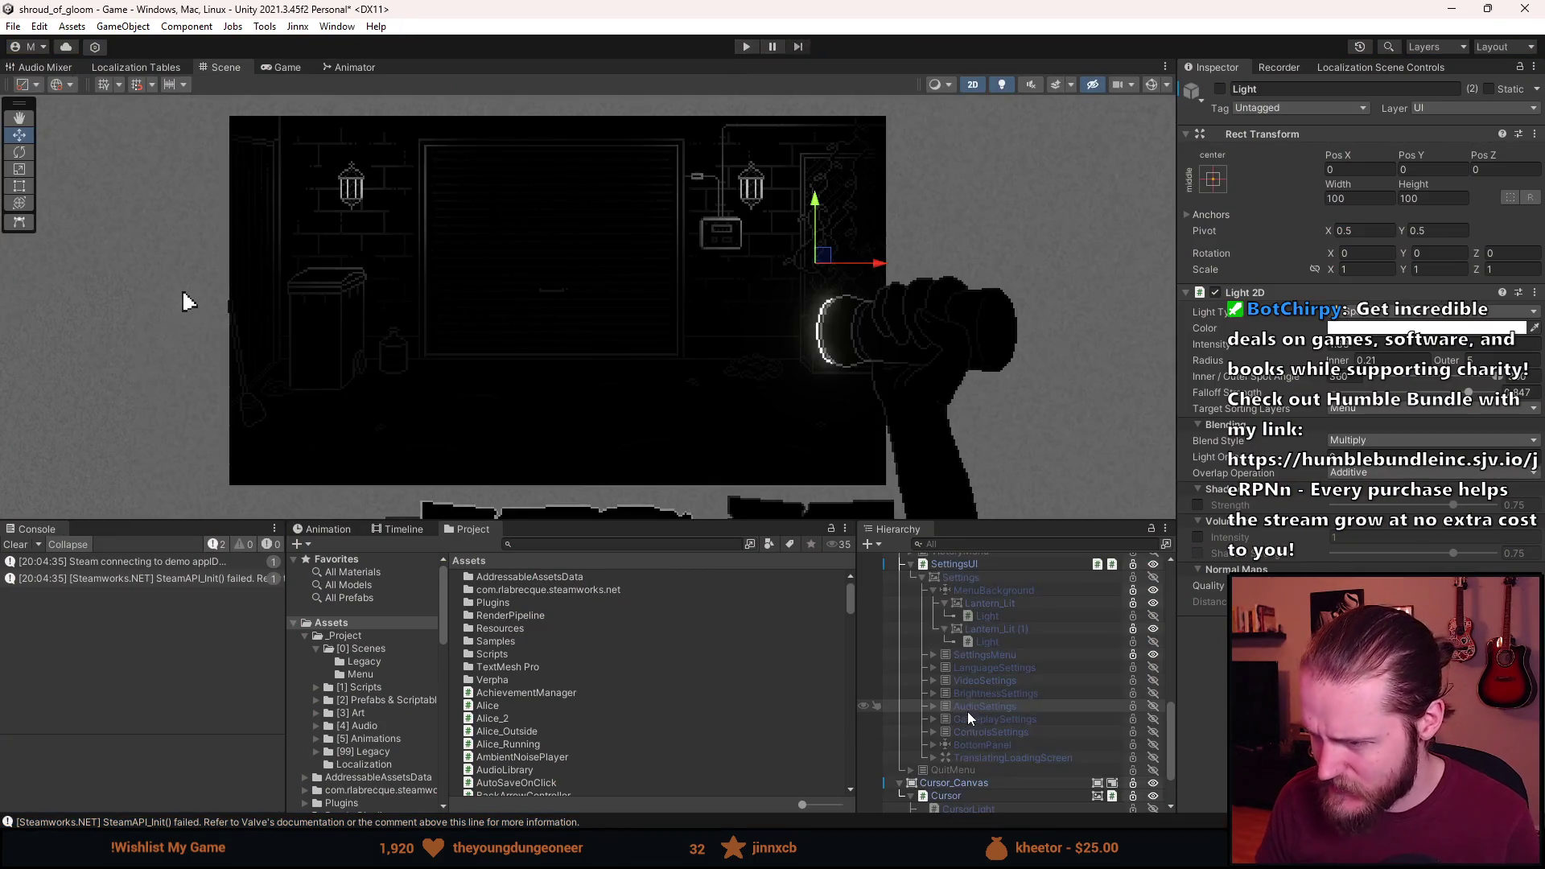
click(910, 564)
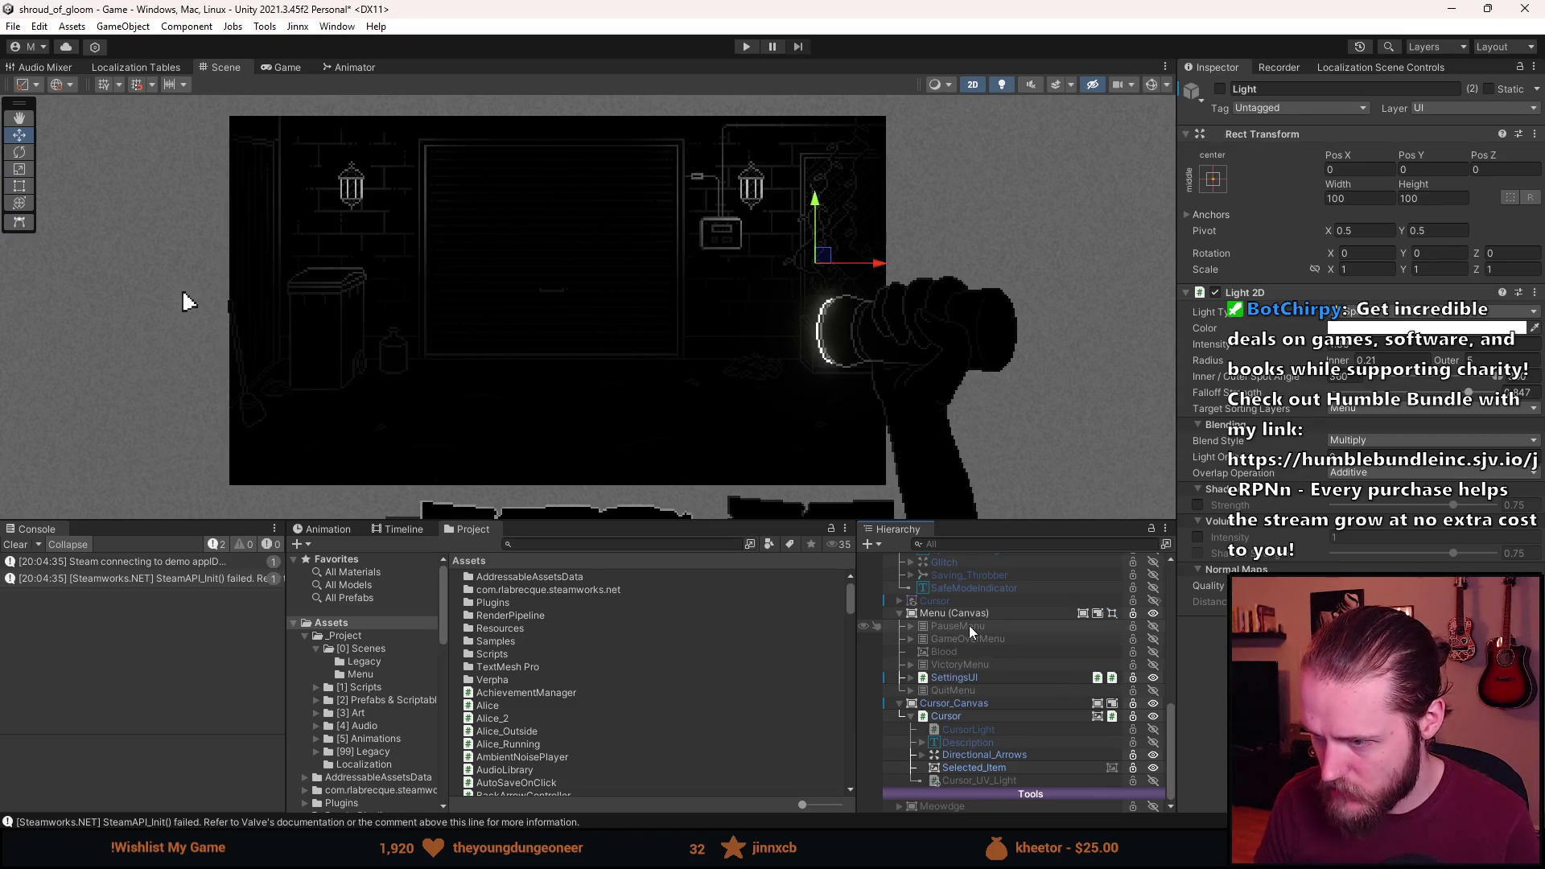
scroll(954, 726, up, 3)
scroll(953, 724, up, 3)
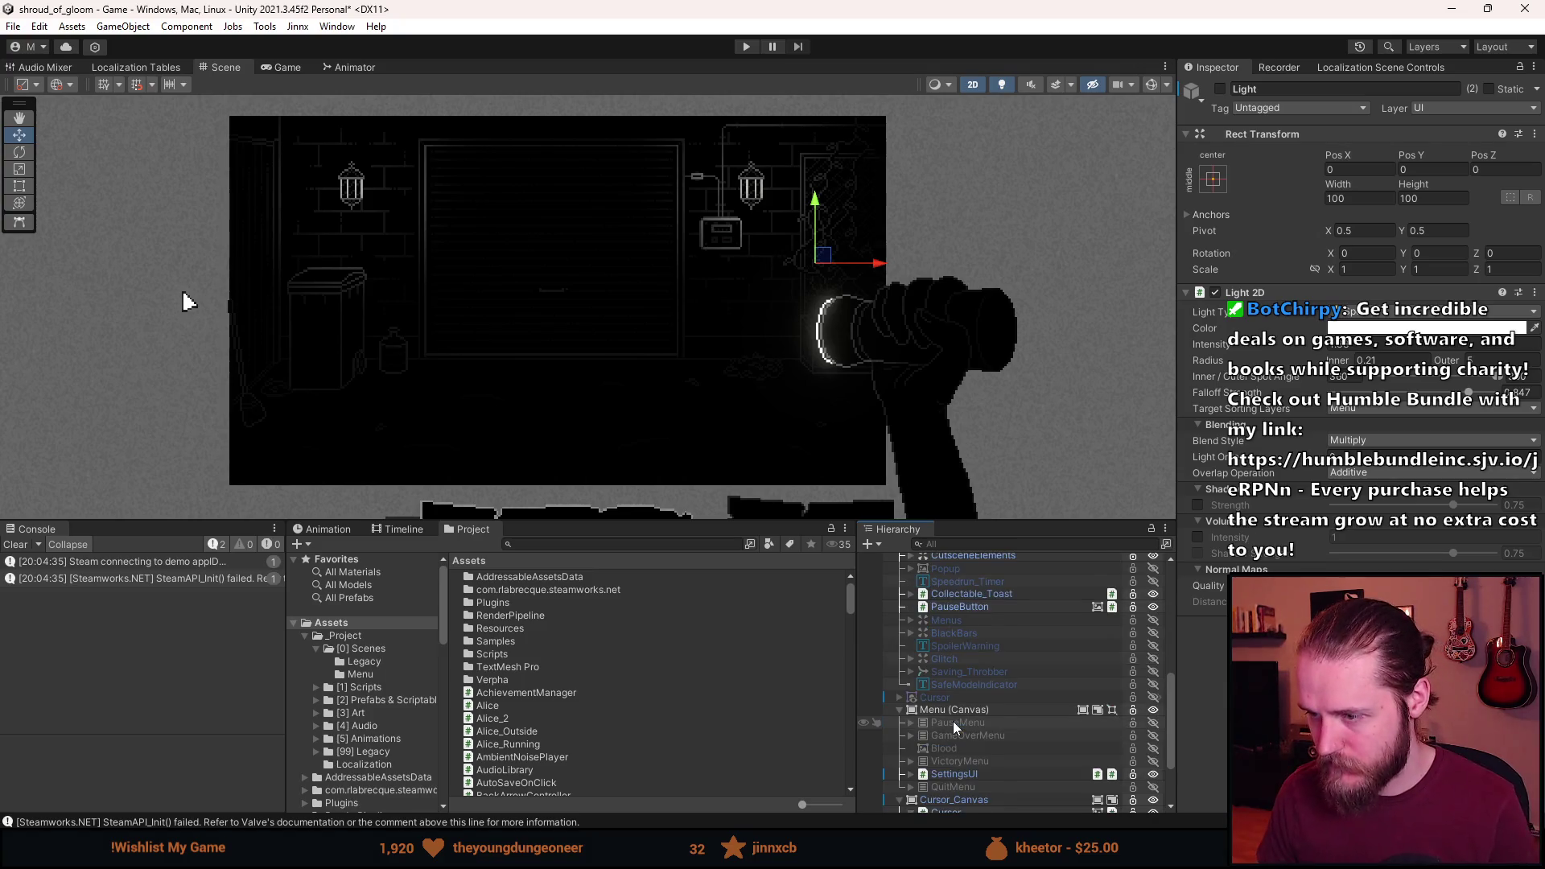
scroll(953, 721, up, 3)
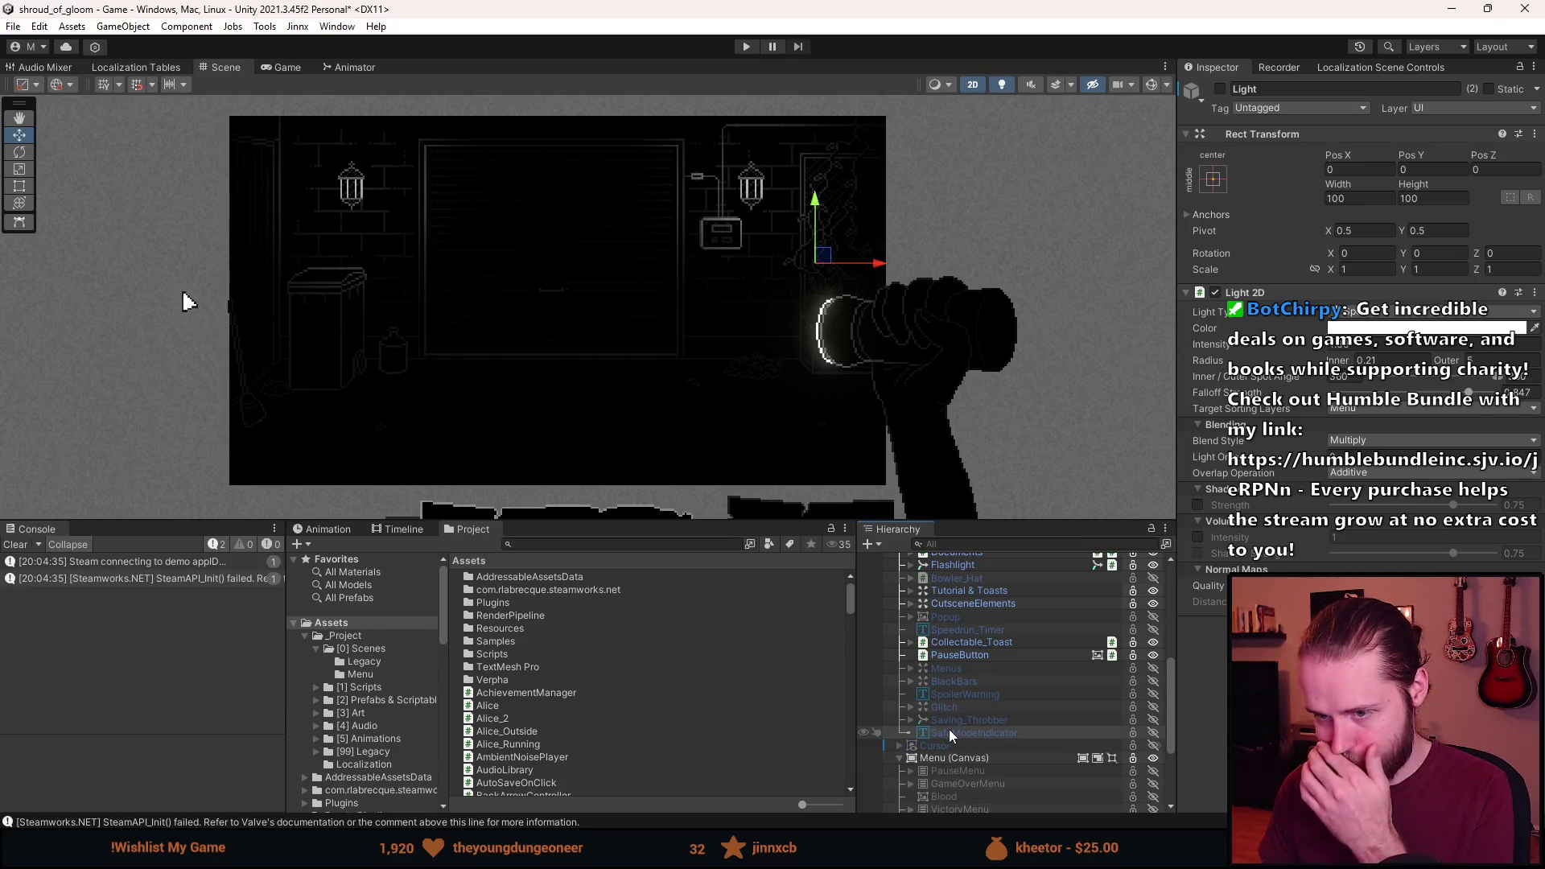
scroll(950, 733, down, 6)
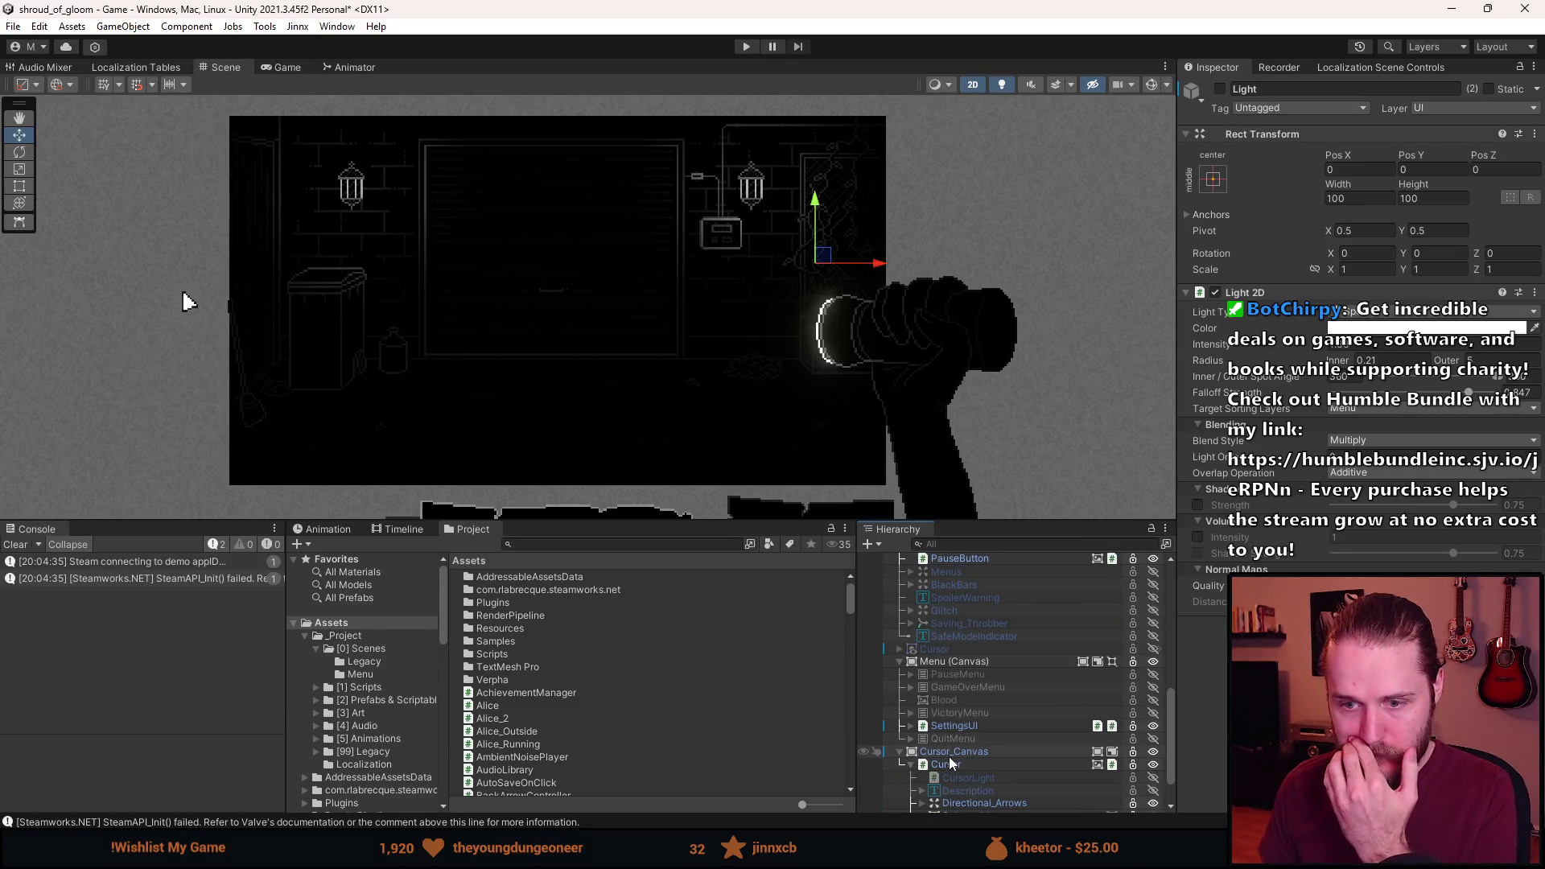
scroll(949, 760, down, 3)
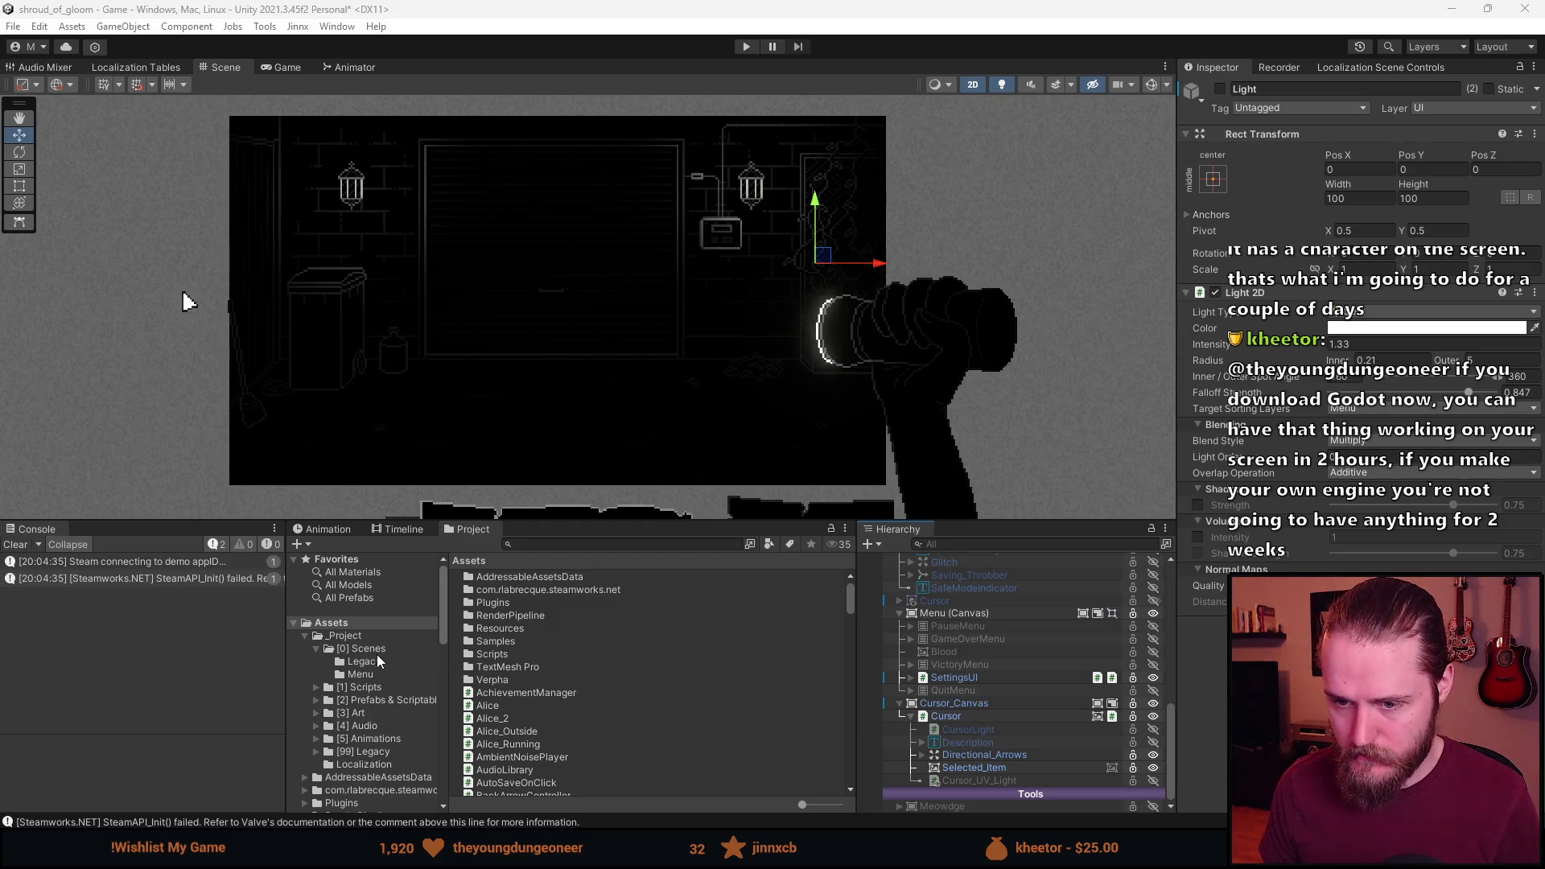
Select the [2] Prefabs & Scriptables folder in the Project window's folder tree.
click(371, 701)
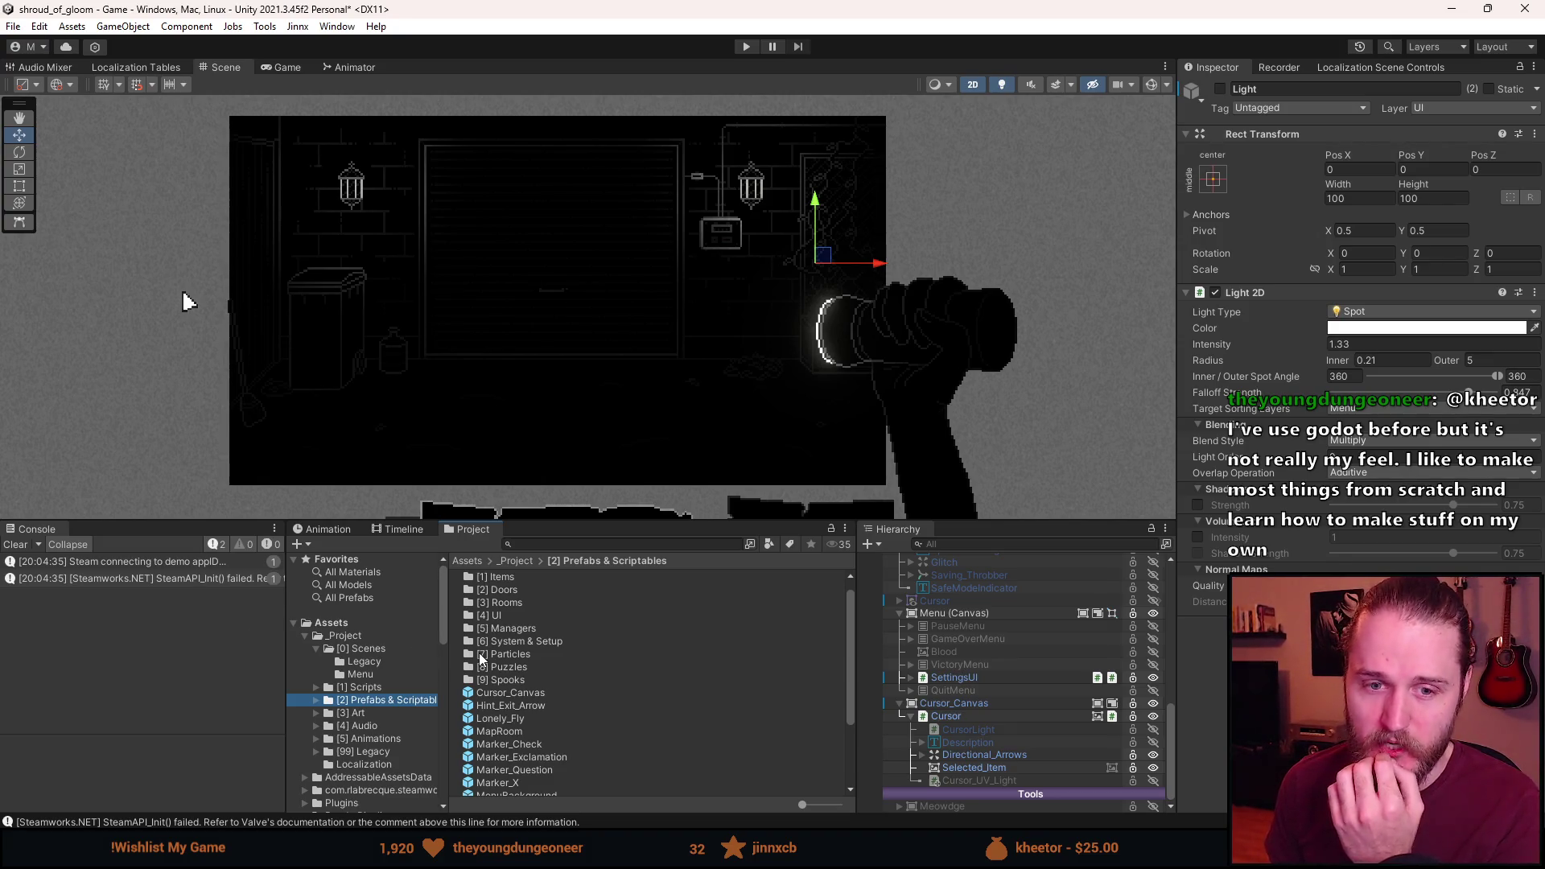
Clear the old Steam errors from the Console, then switch the Scene view to unlit rendering.
scroll(512, 654, down, 3)
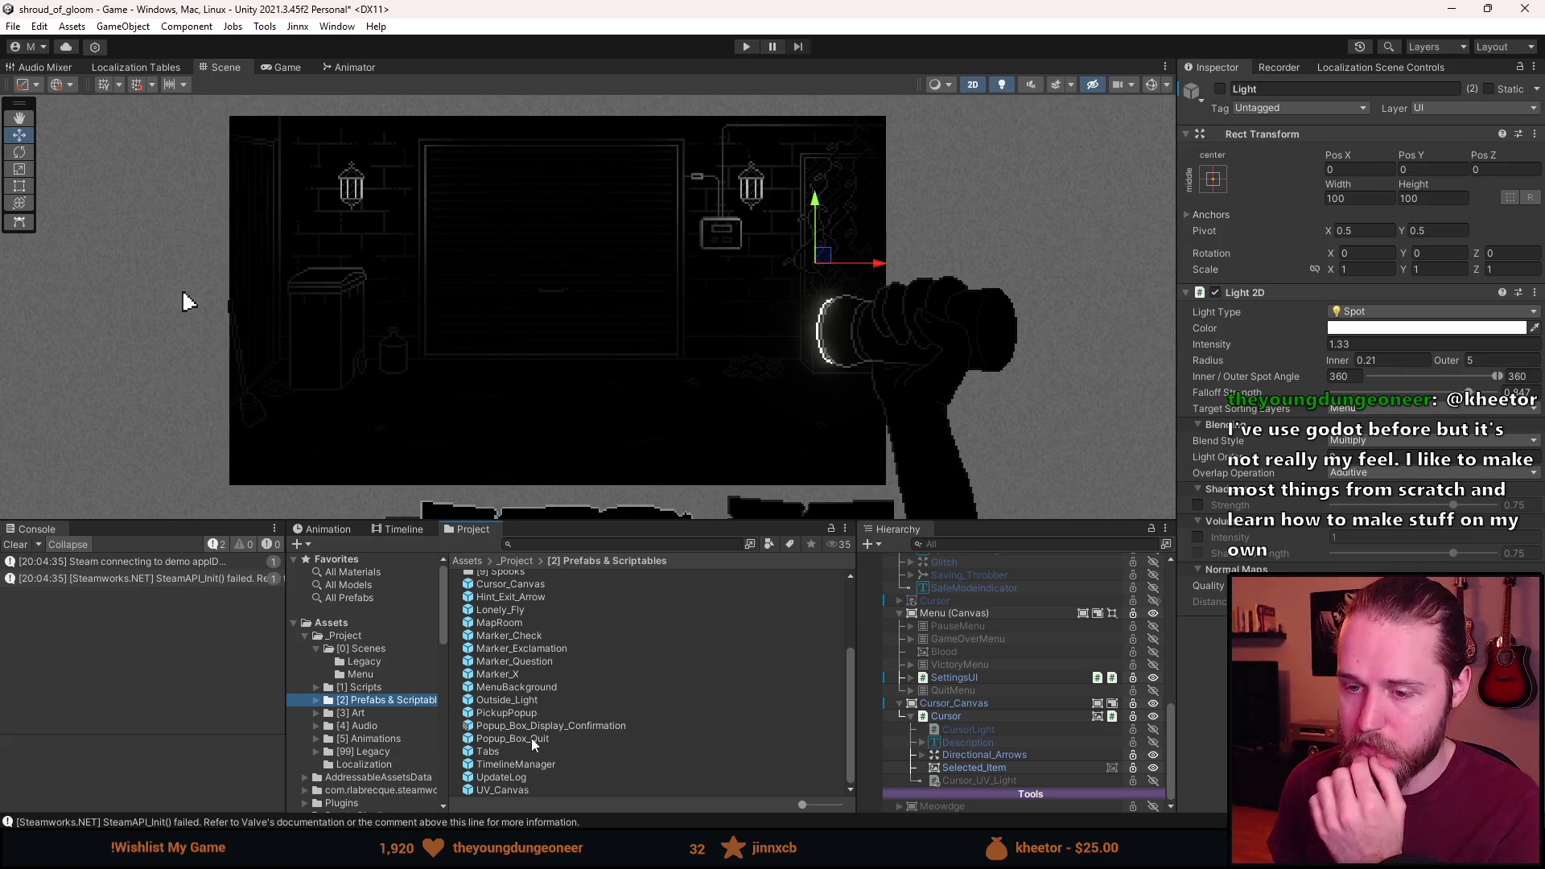
scroll(531, 738, up, 3)
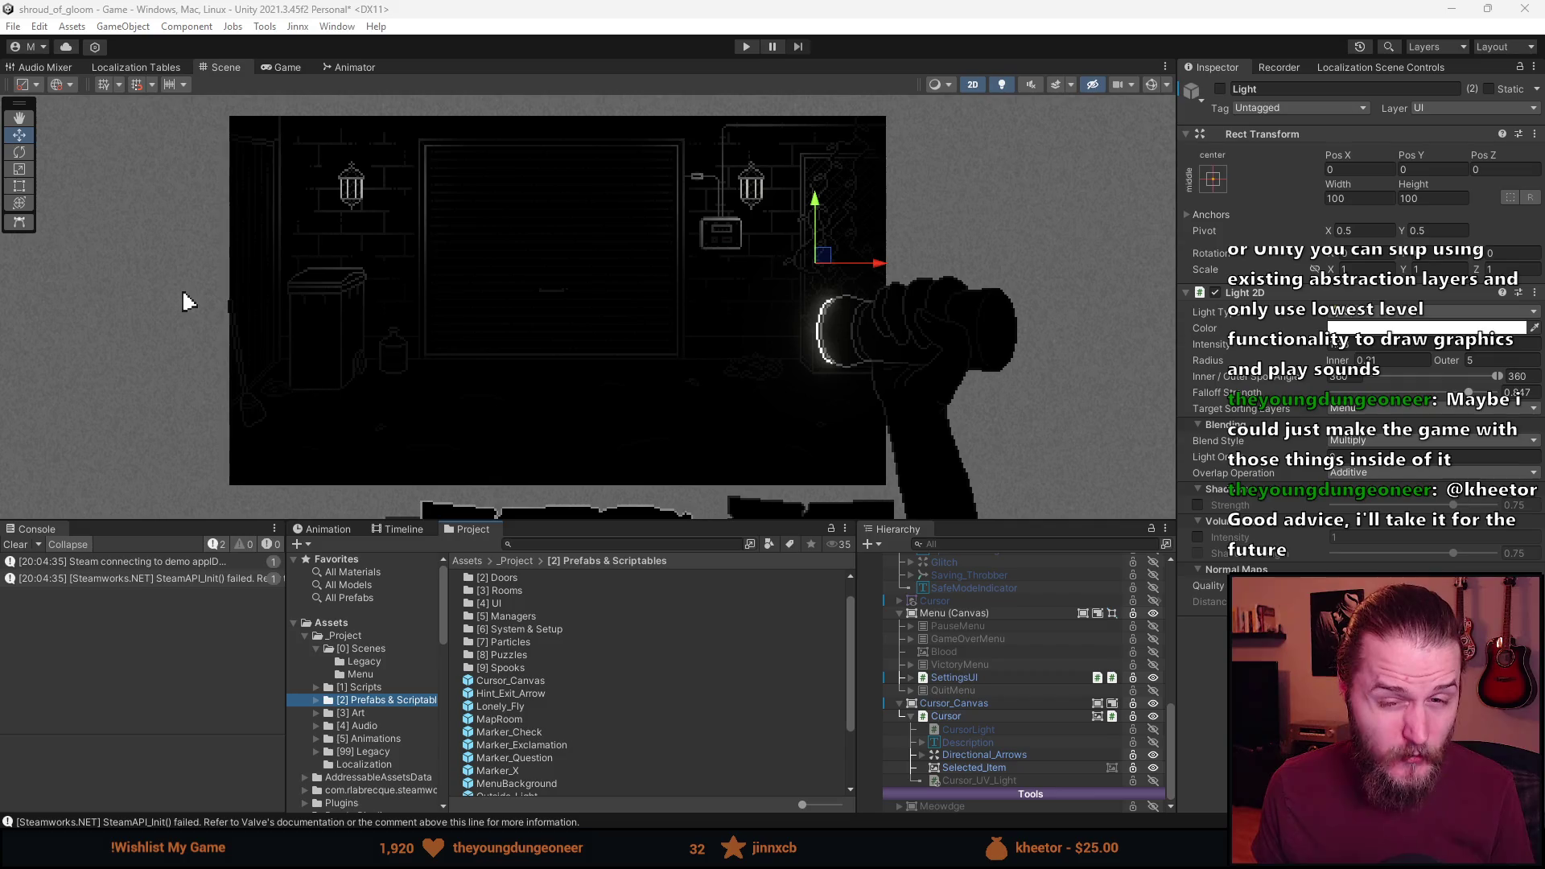
click(12, 545)
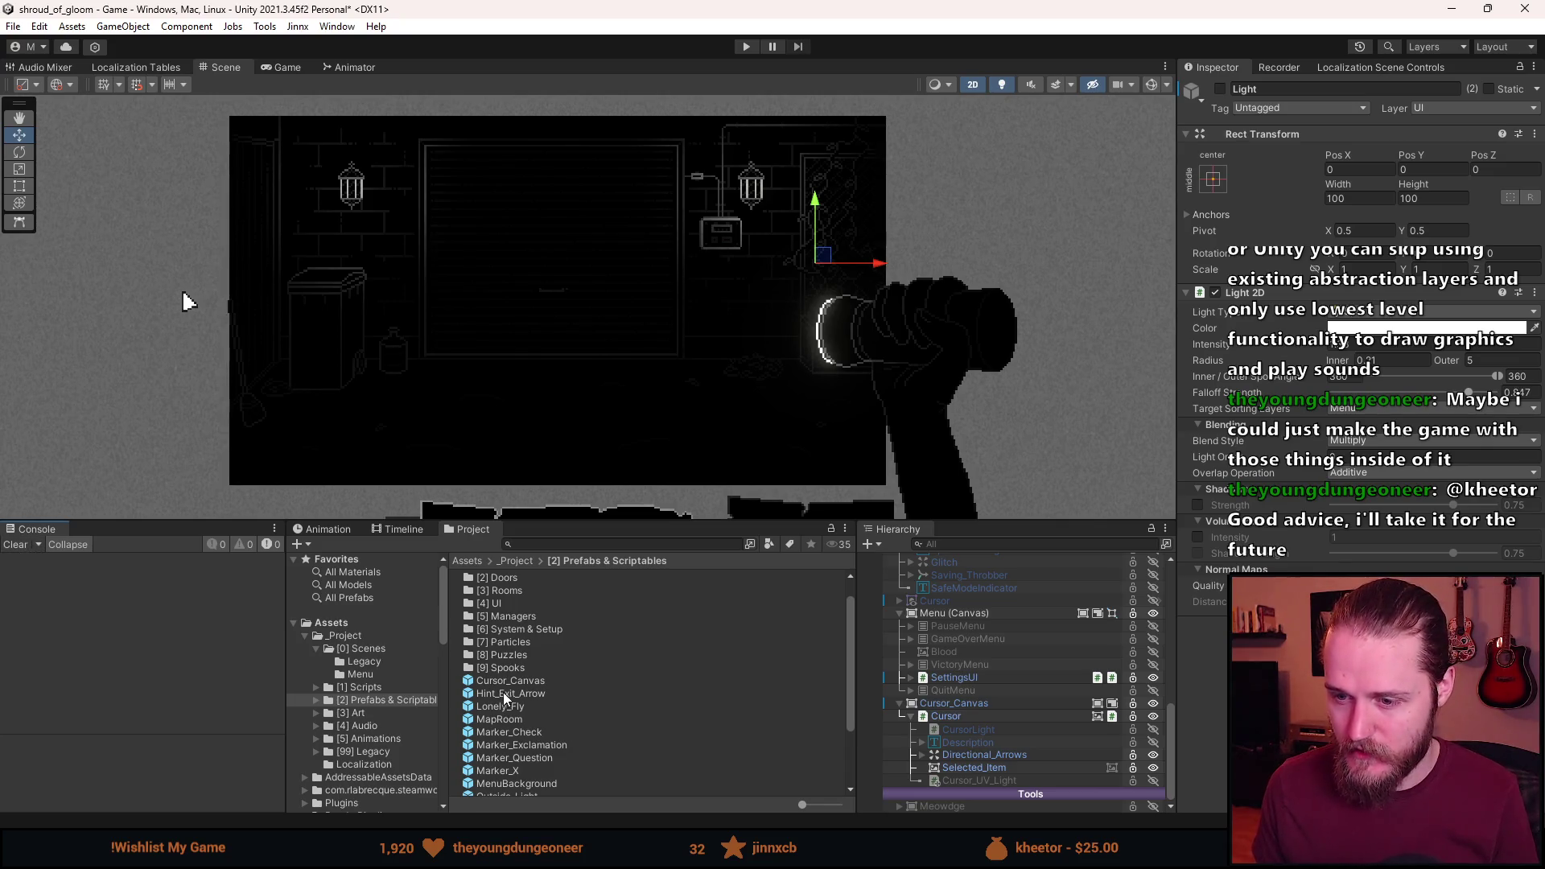
scroll(534, 721, down, 3)
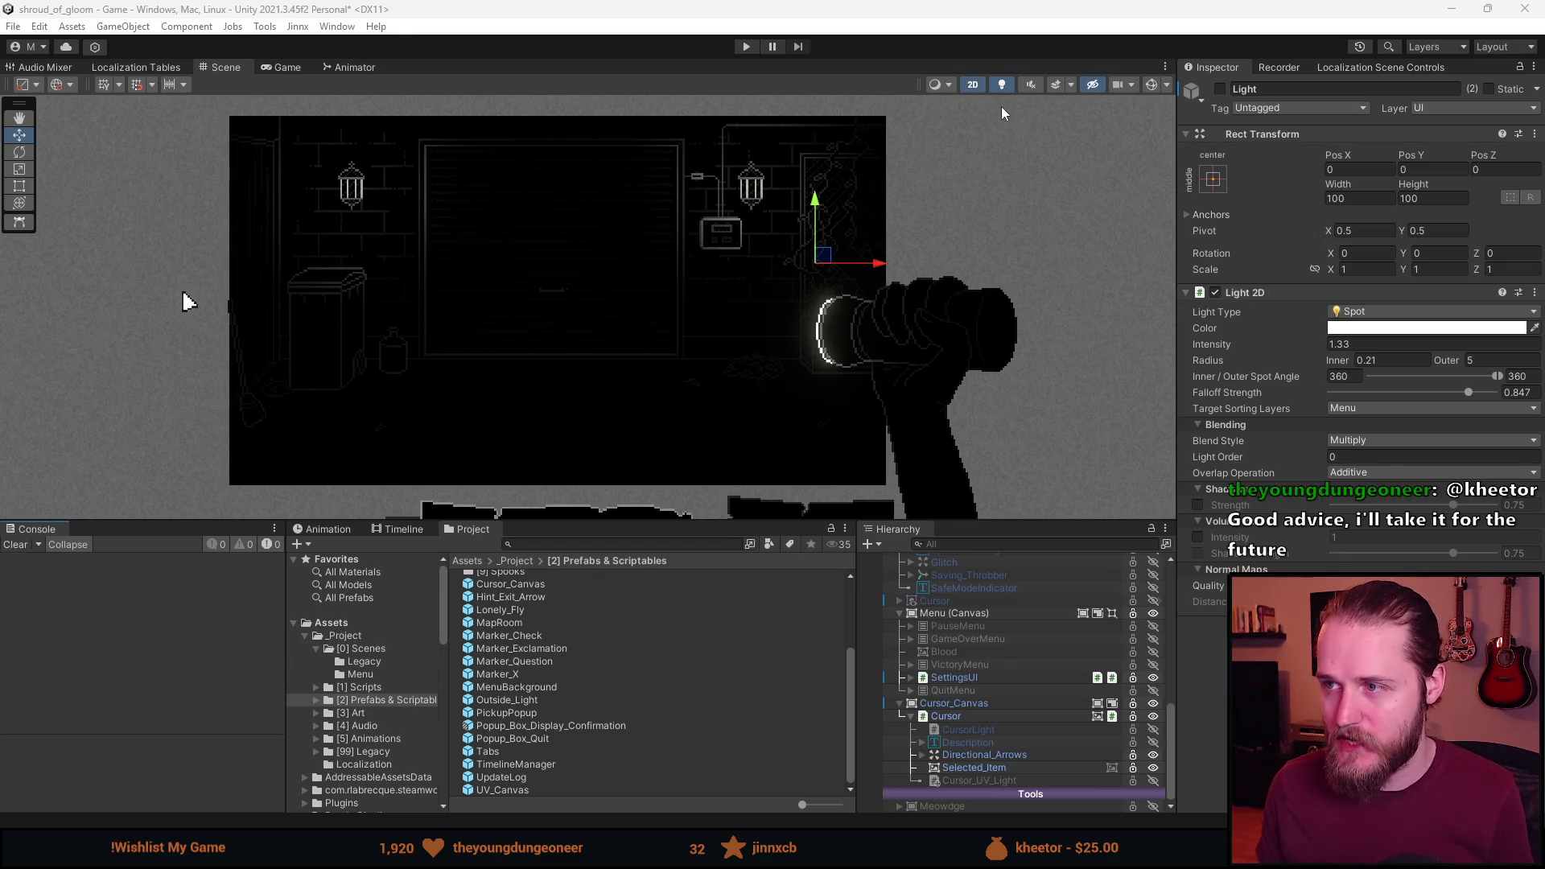
click(1001, 83)
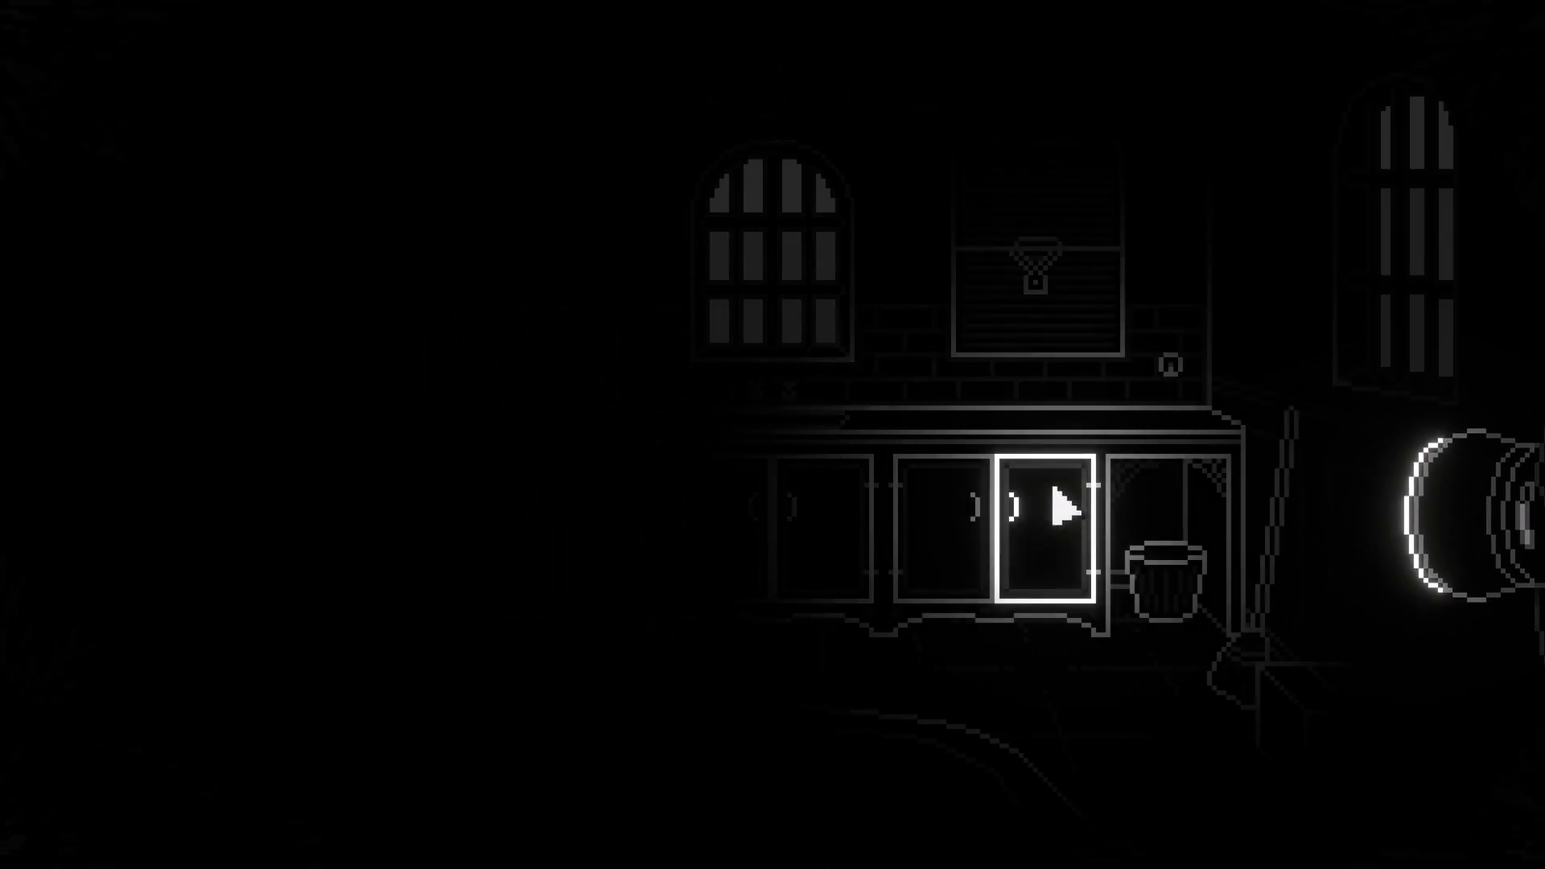
Turn off Scene view lighting so the whole alley background drawing is visible.
click(1056, 490)
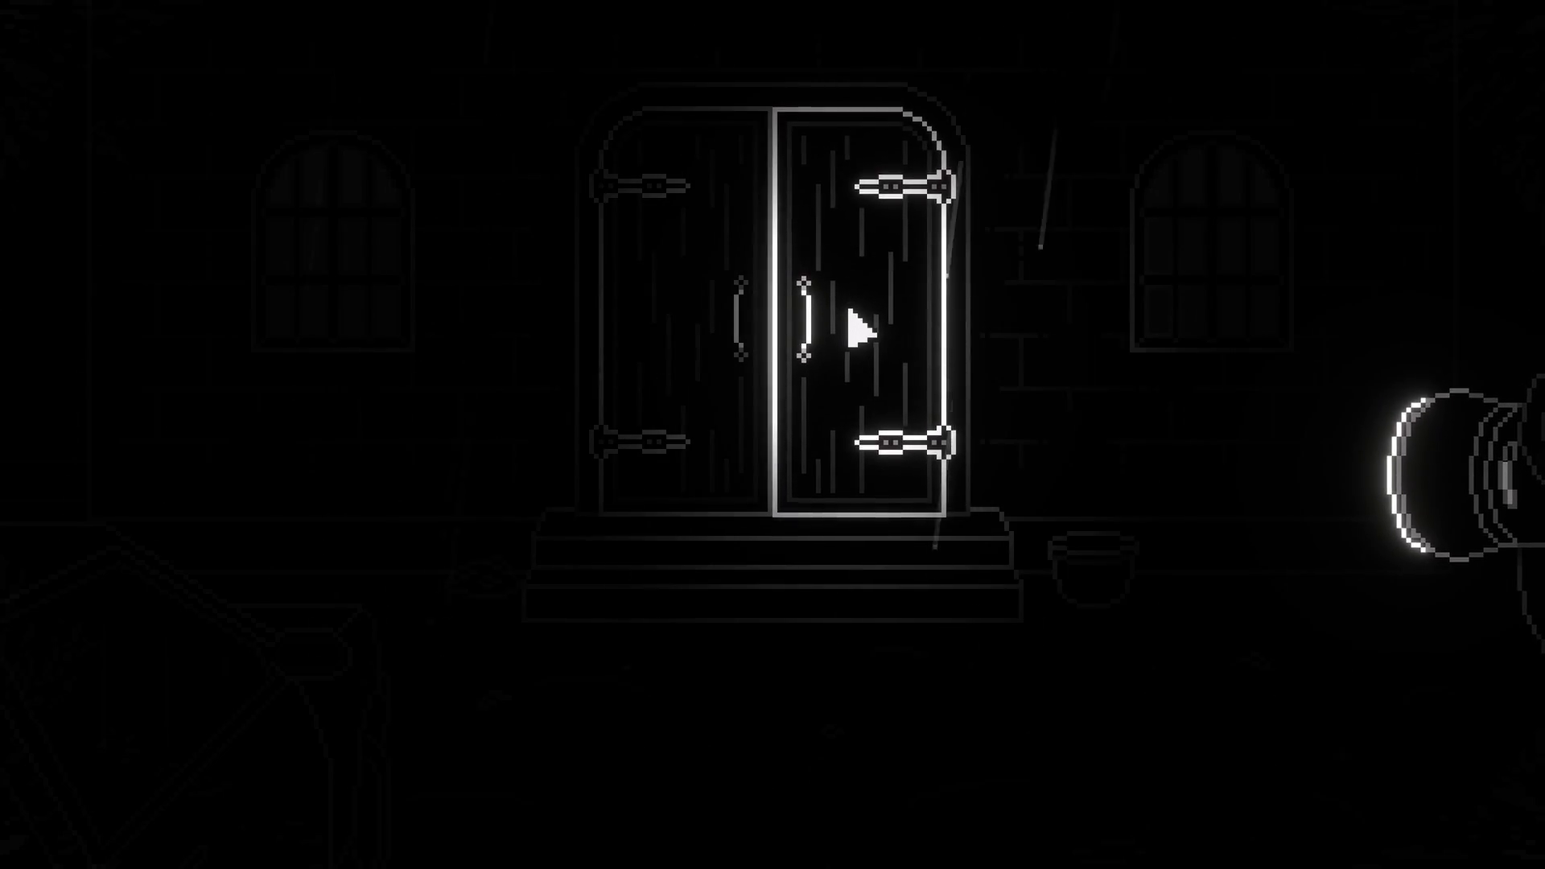
Leave the trailer video and return to Unity's Scene view of the unlit alley with garage door and lanterns.
click(842, 328)
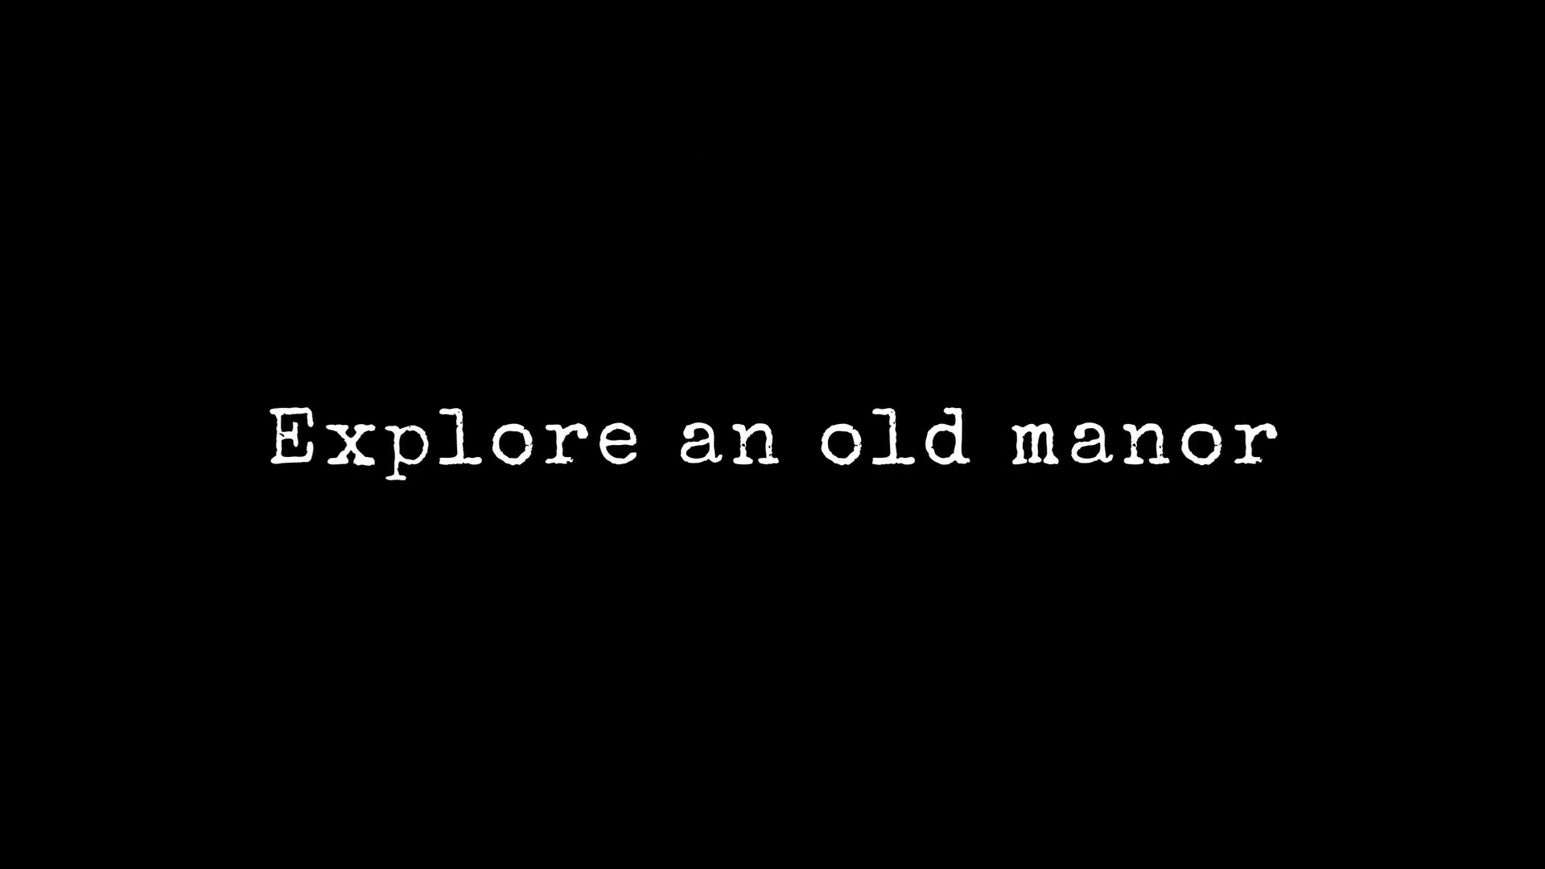
click(510, 527)
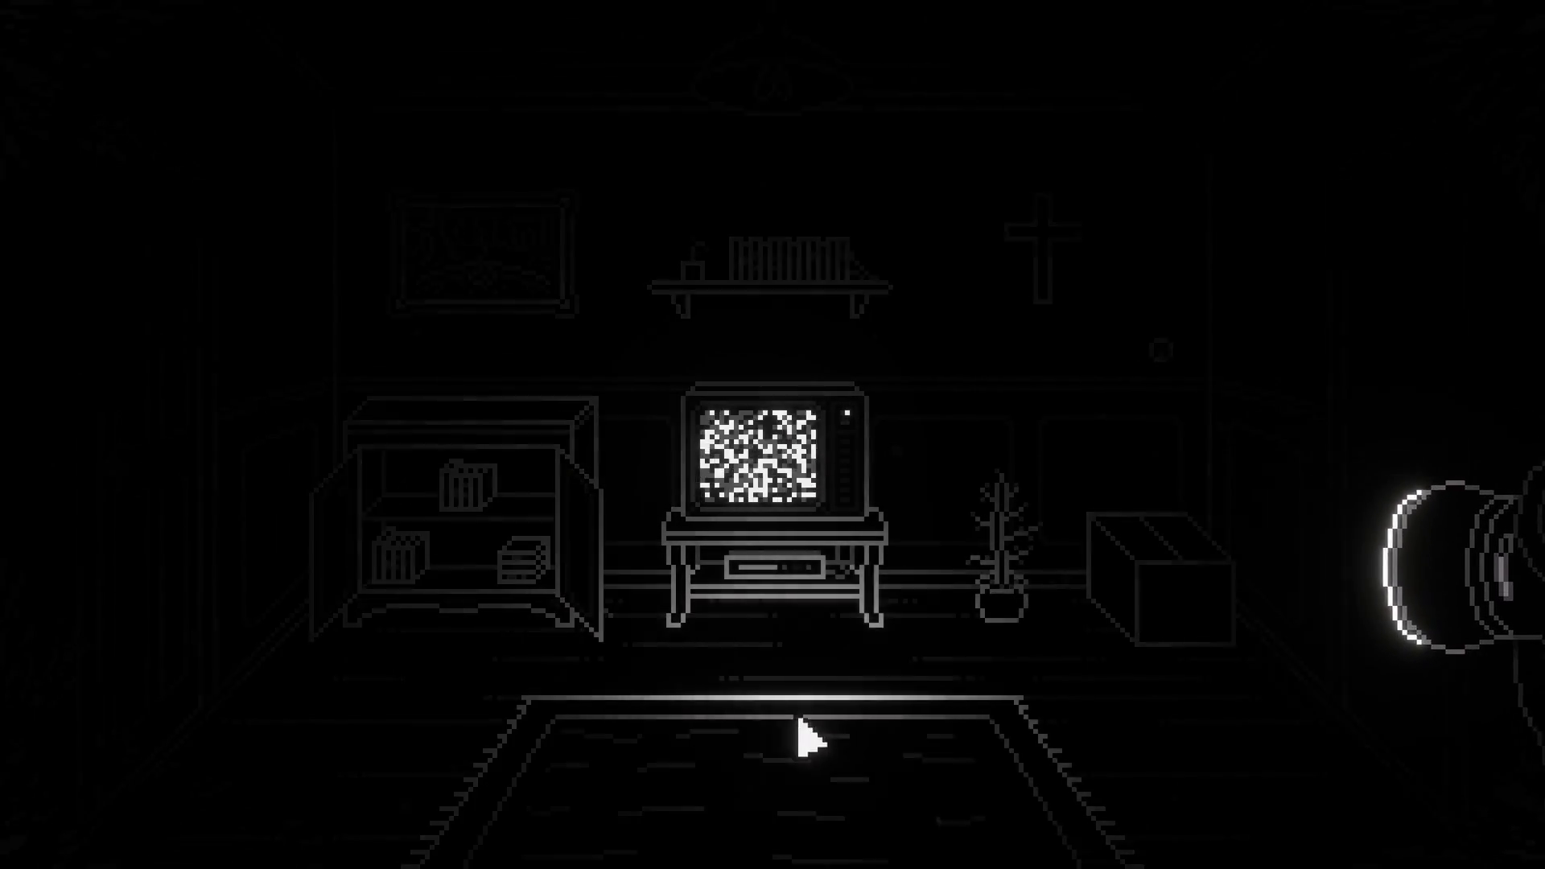
click(1139, 563)
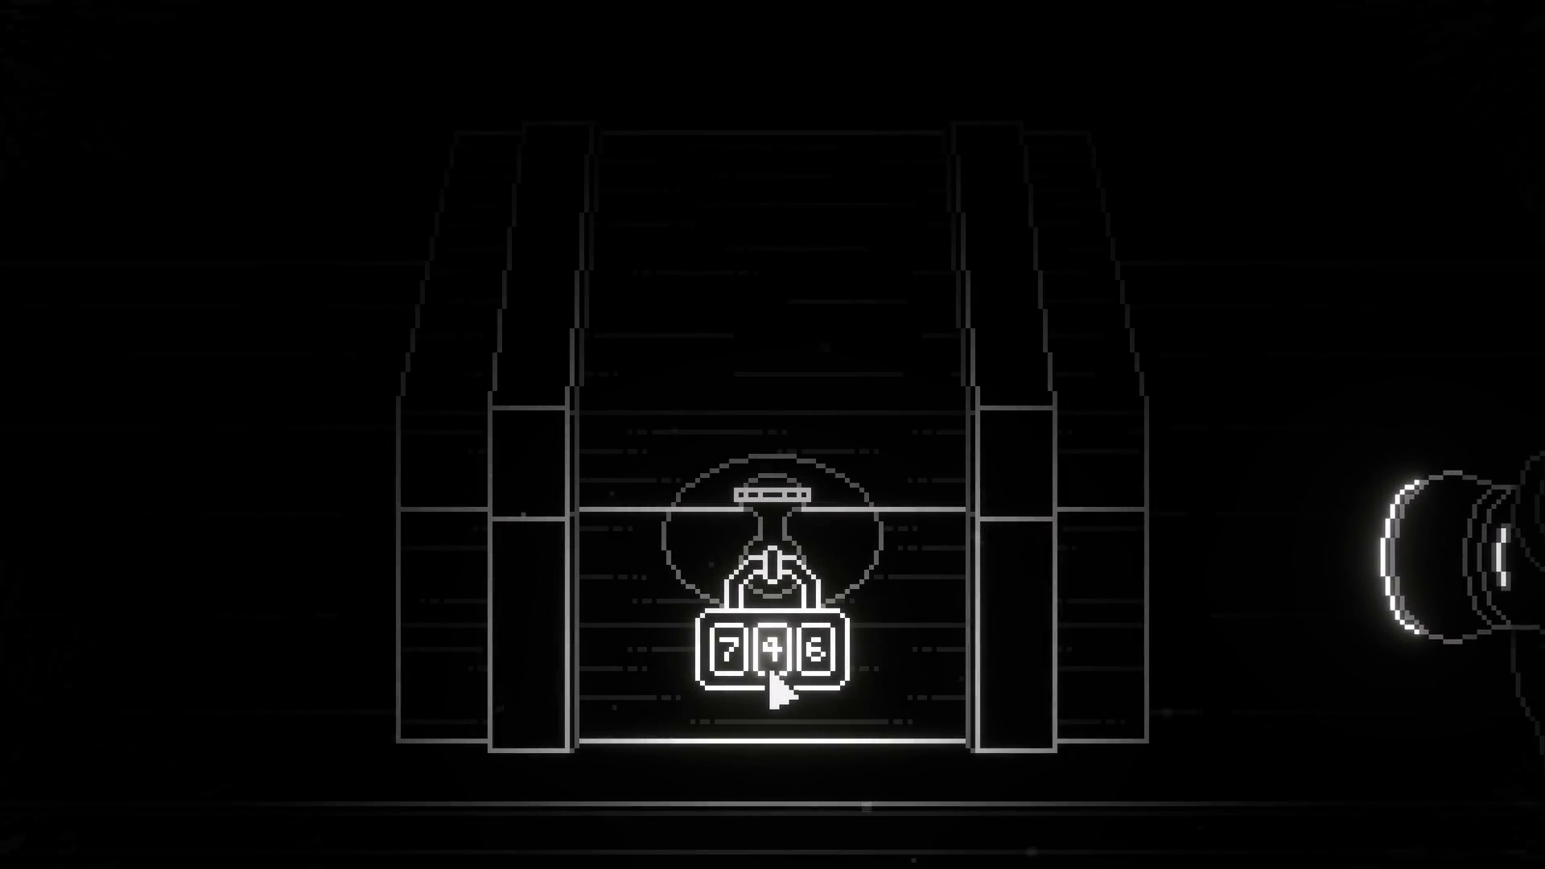
click(771, 676)
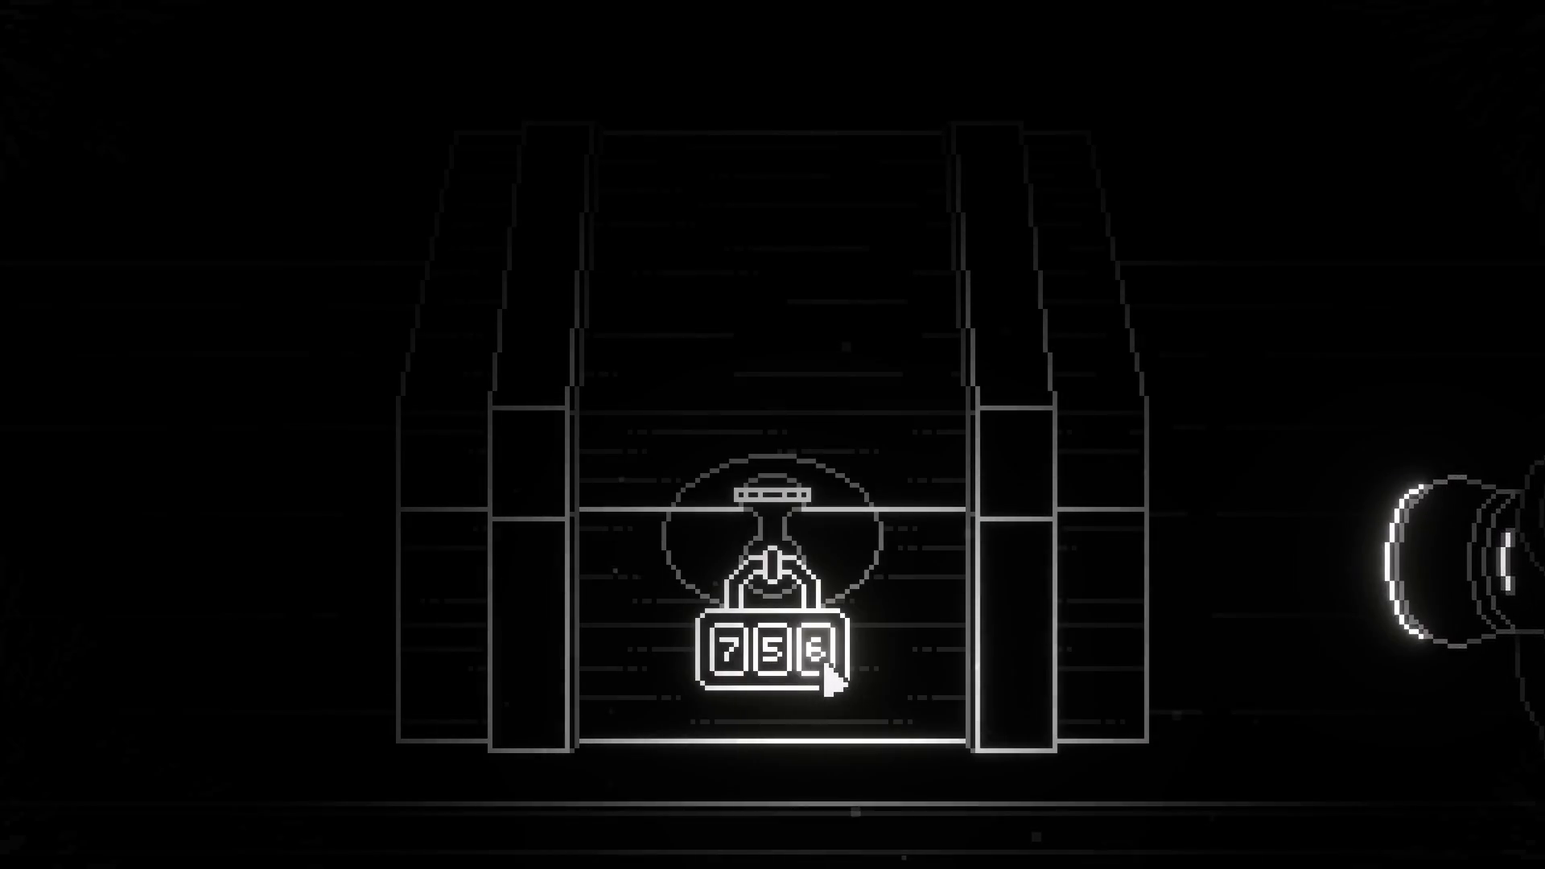
click(540, 233)
click(1006, 668)
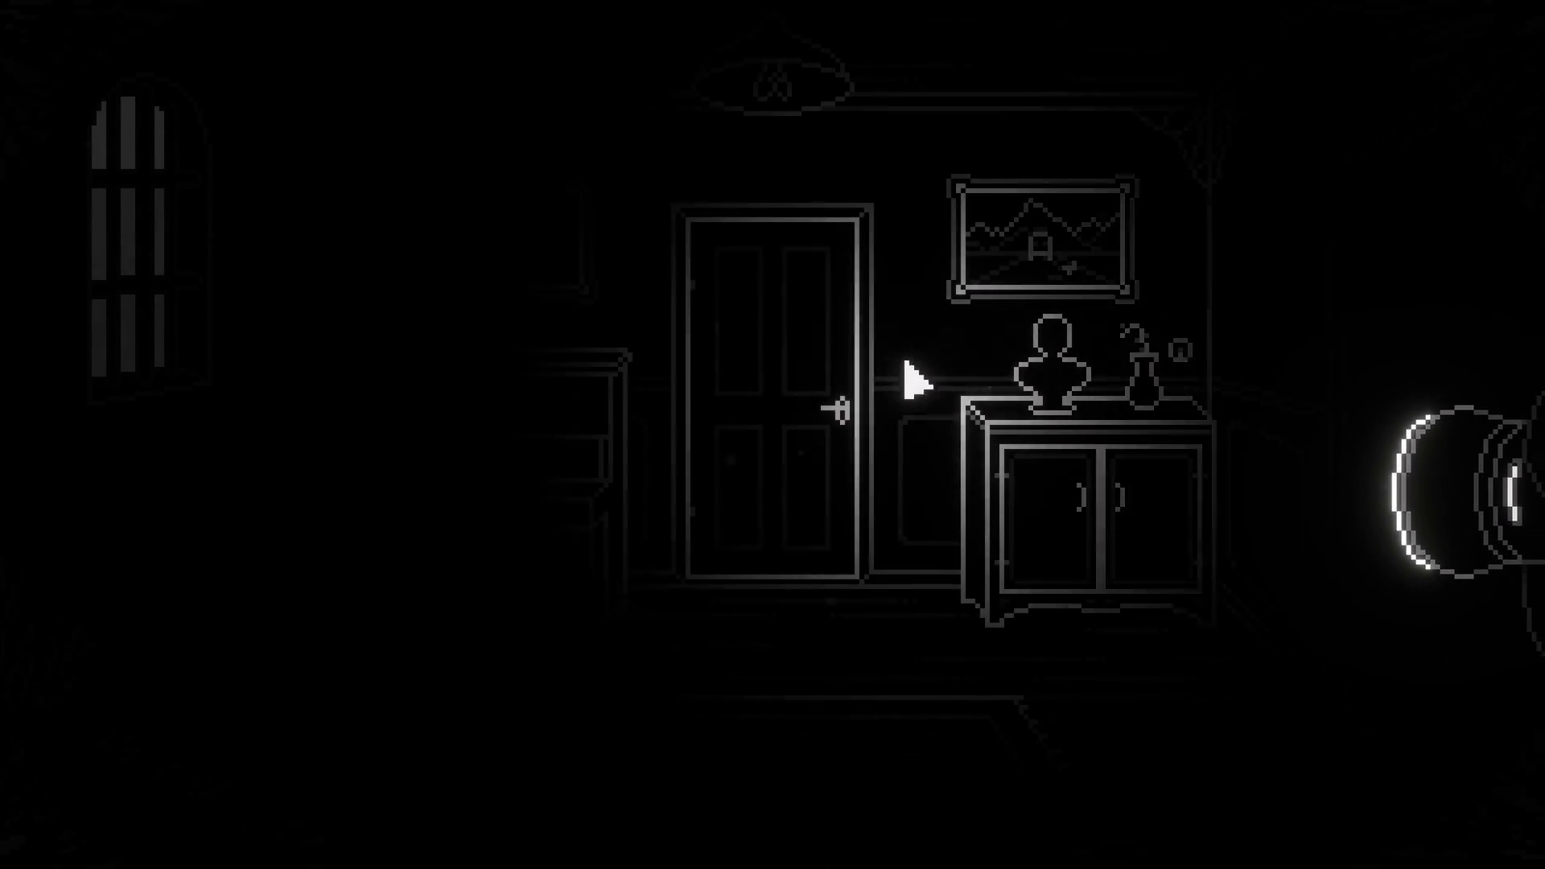
click(518, 328)
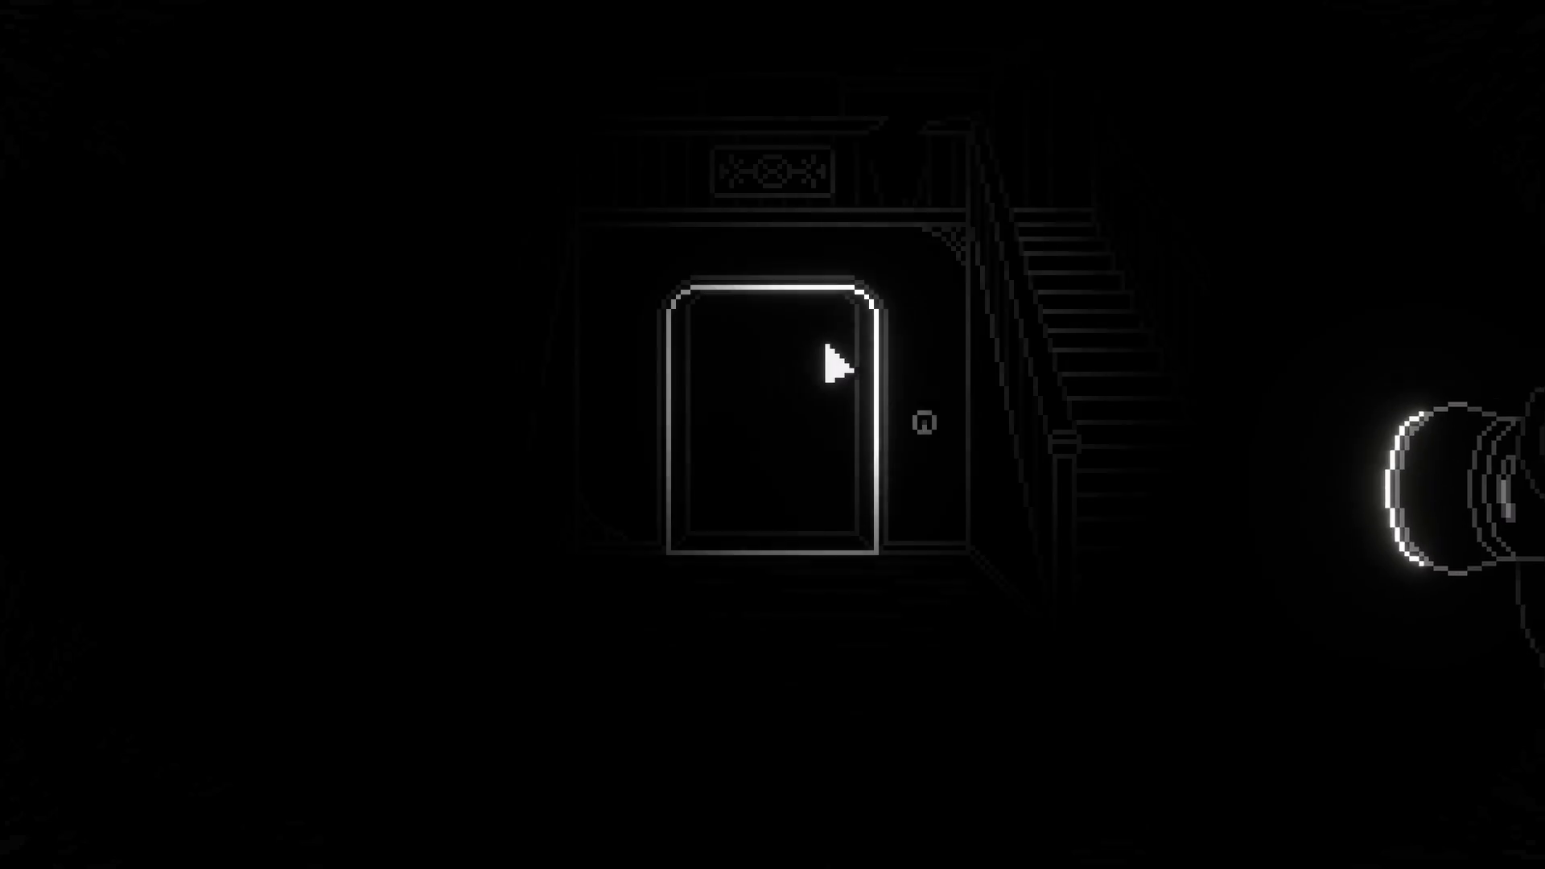
click(835, 362)
click(85, 393)
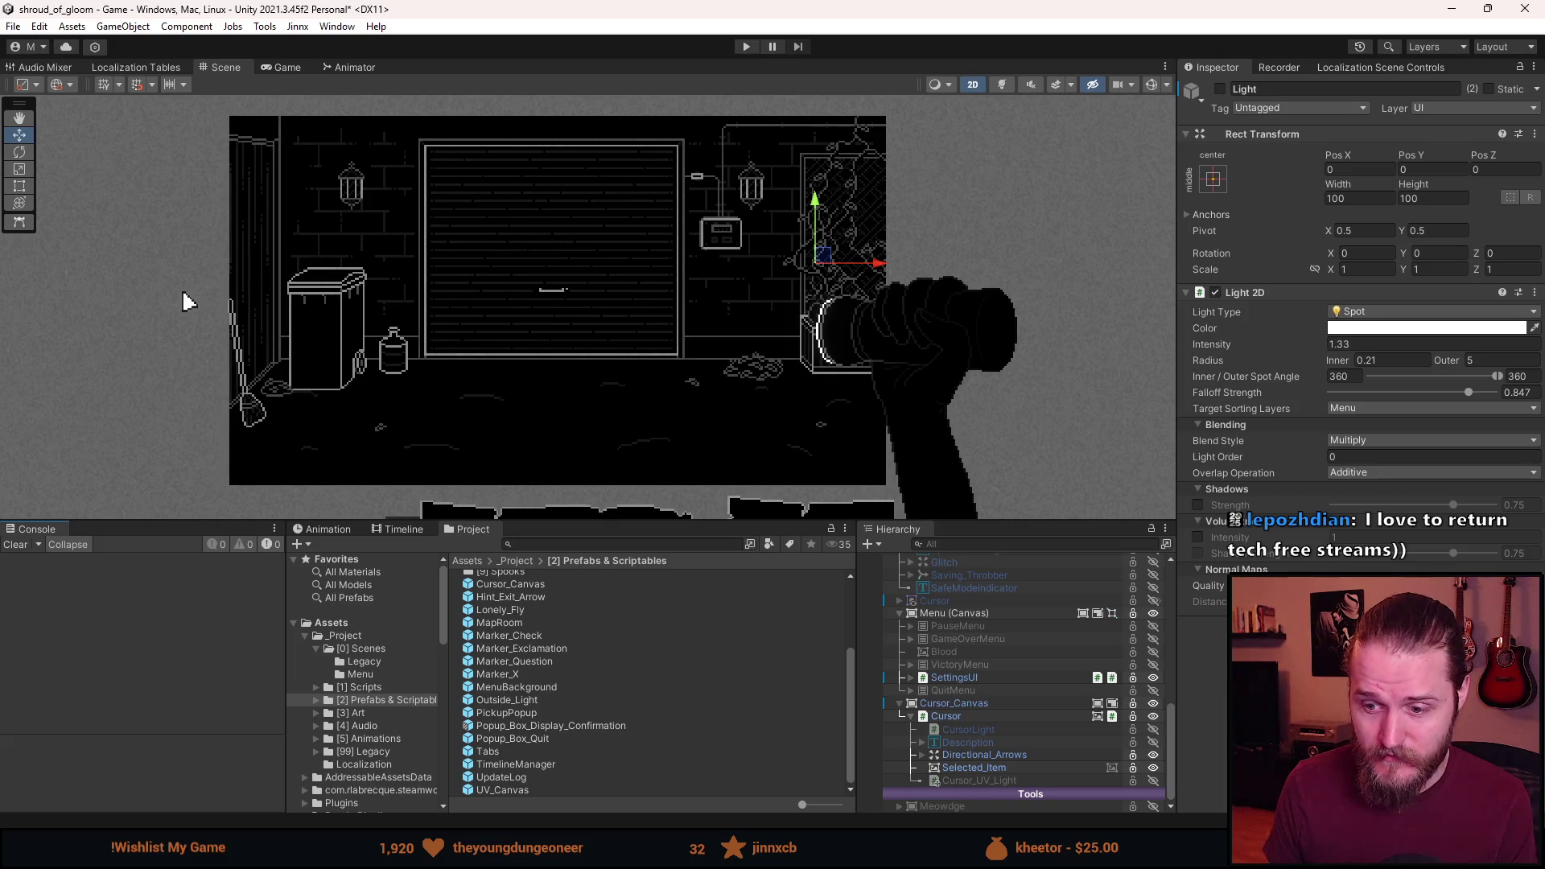
scroll(792, 521, down, 2)
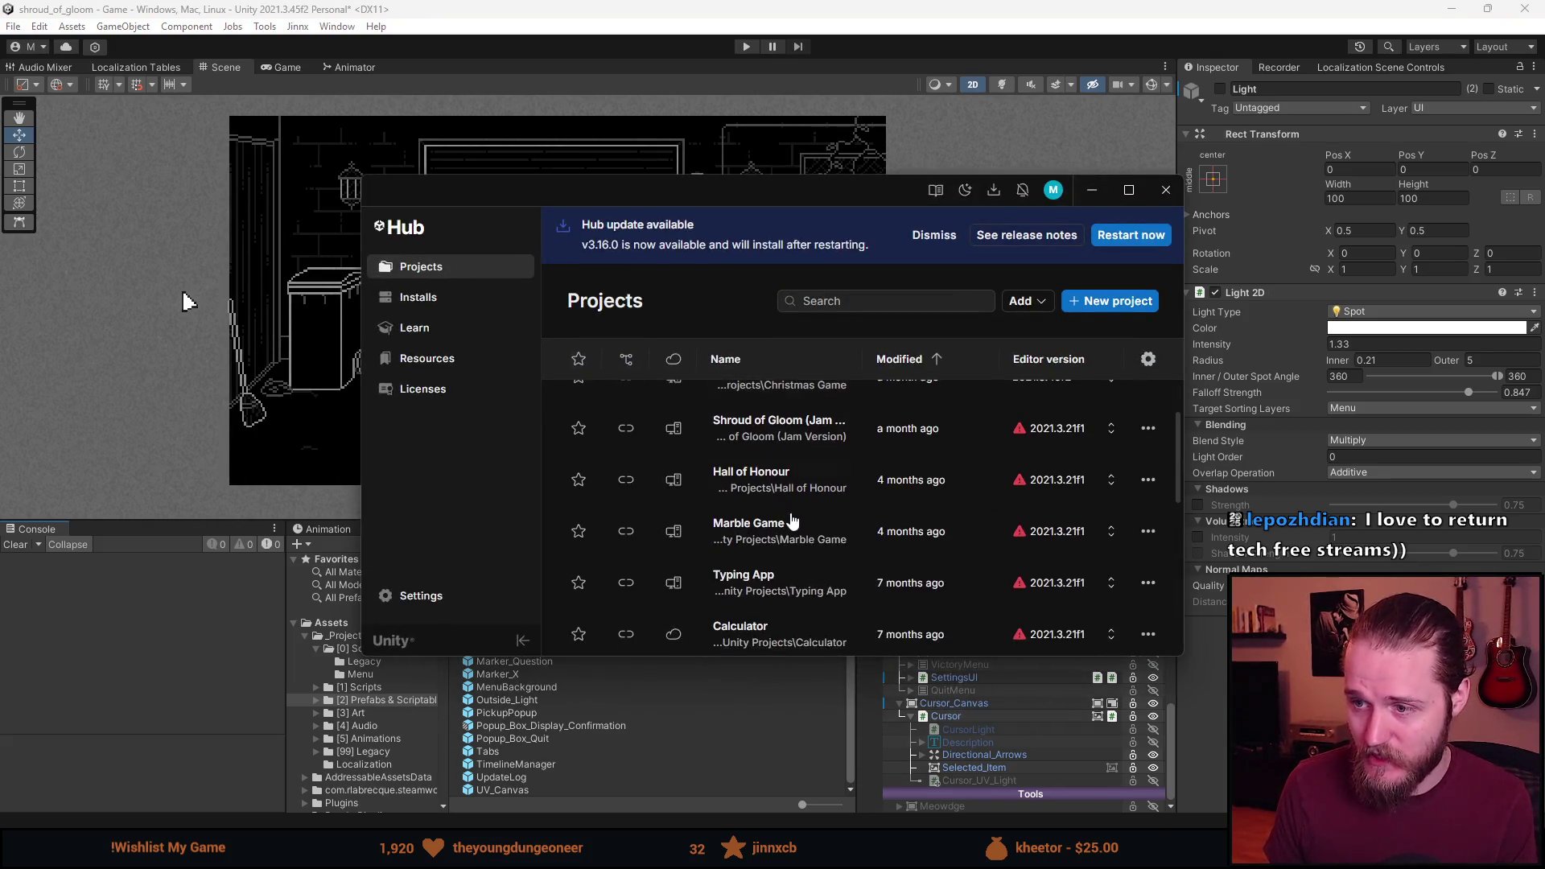
scroll(793, 521, down, 5)
scroll(789, 563, down, 3)
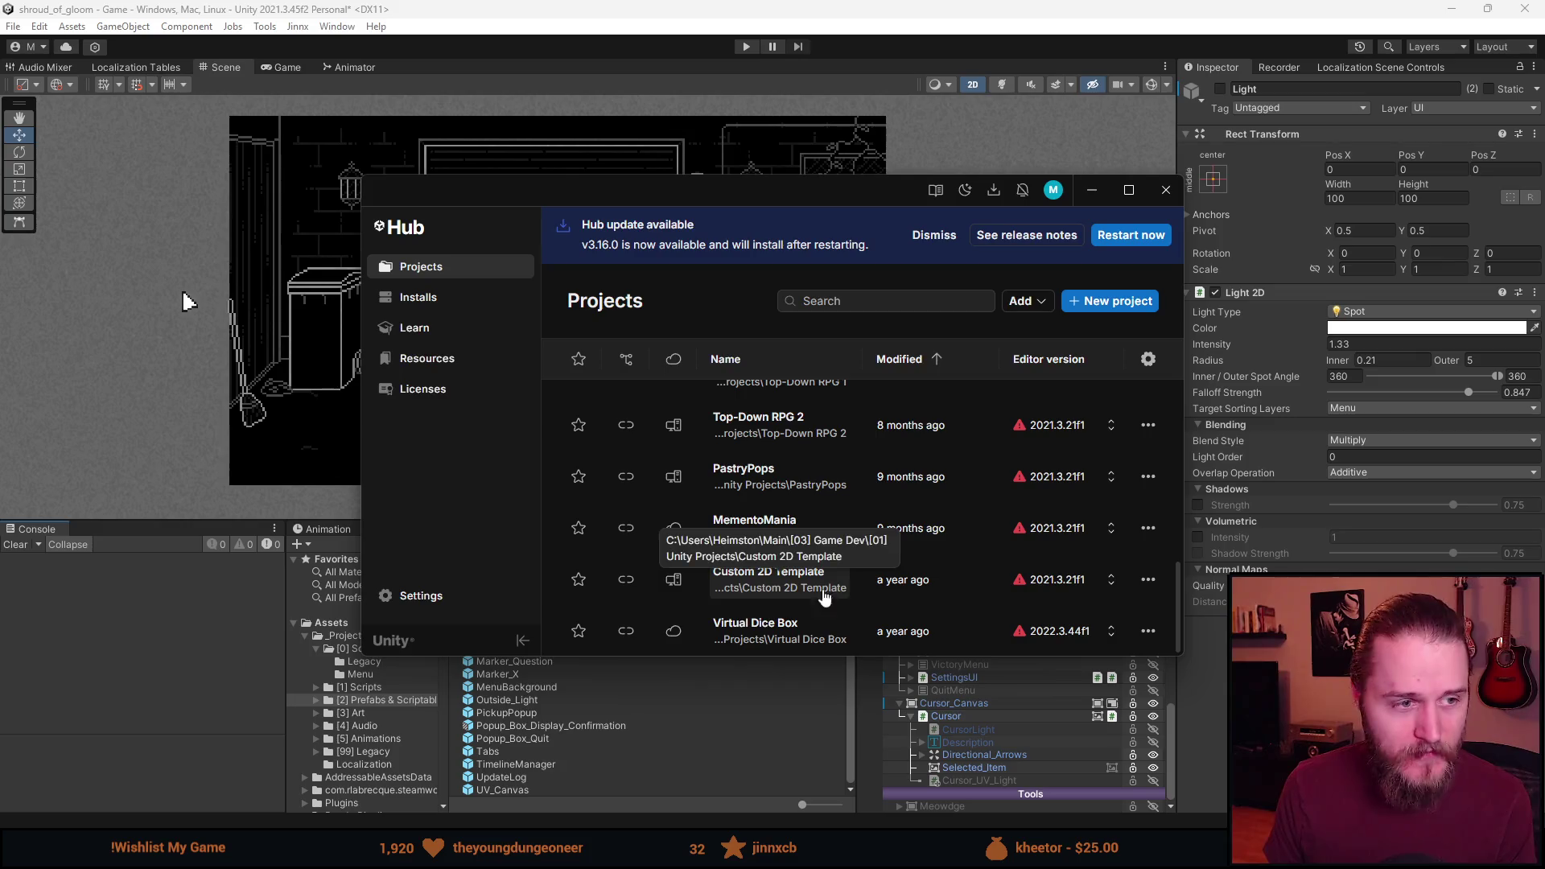
scroll(813, 593, up, 5)
scroll(803, 581, up, 3)
click(1090, 191)
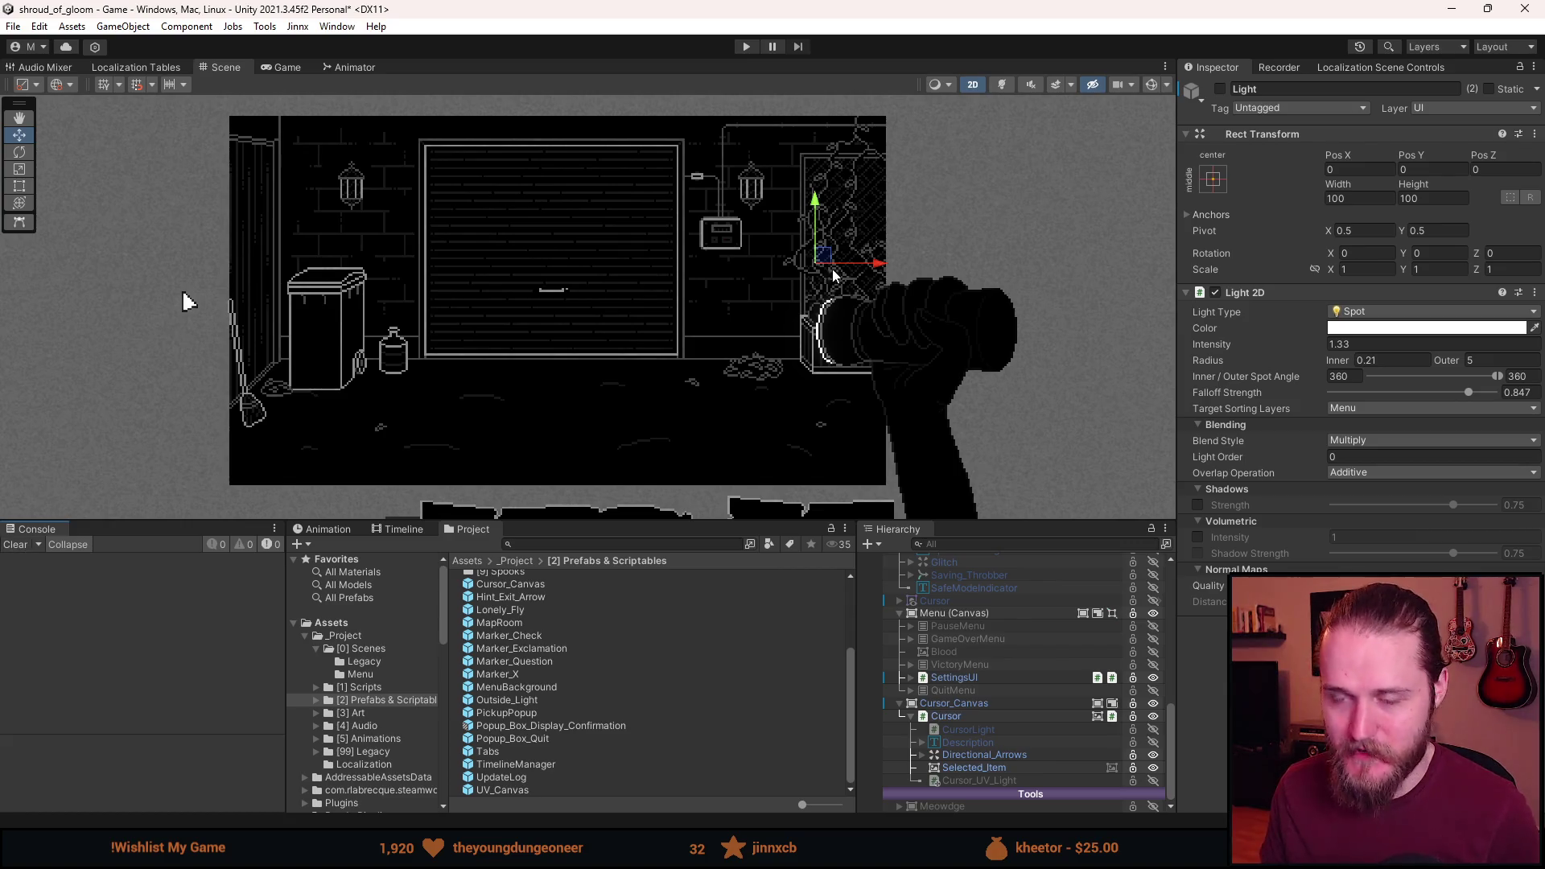
key(ctrl+s)
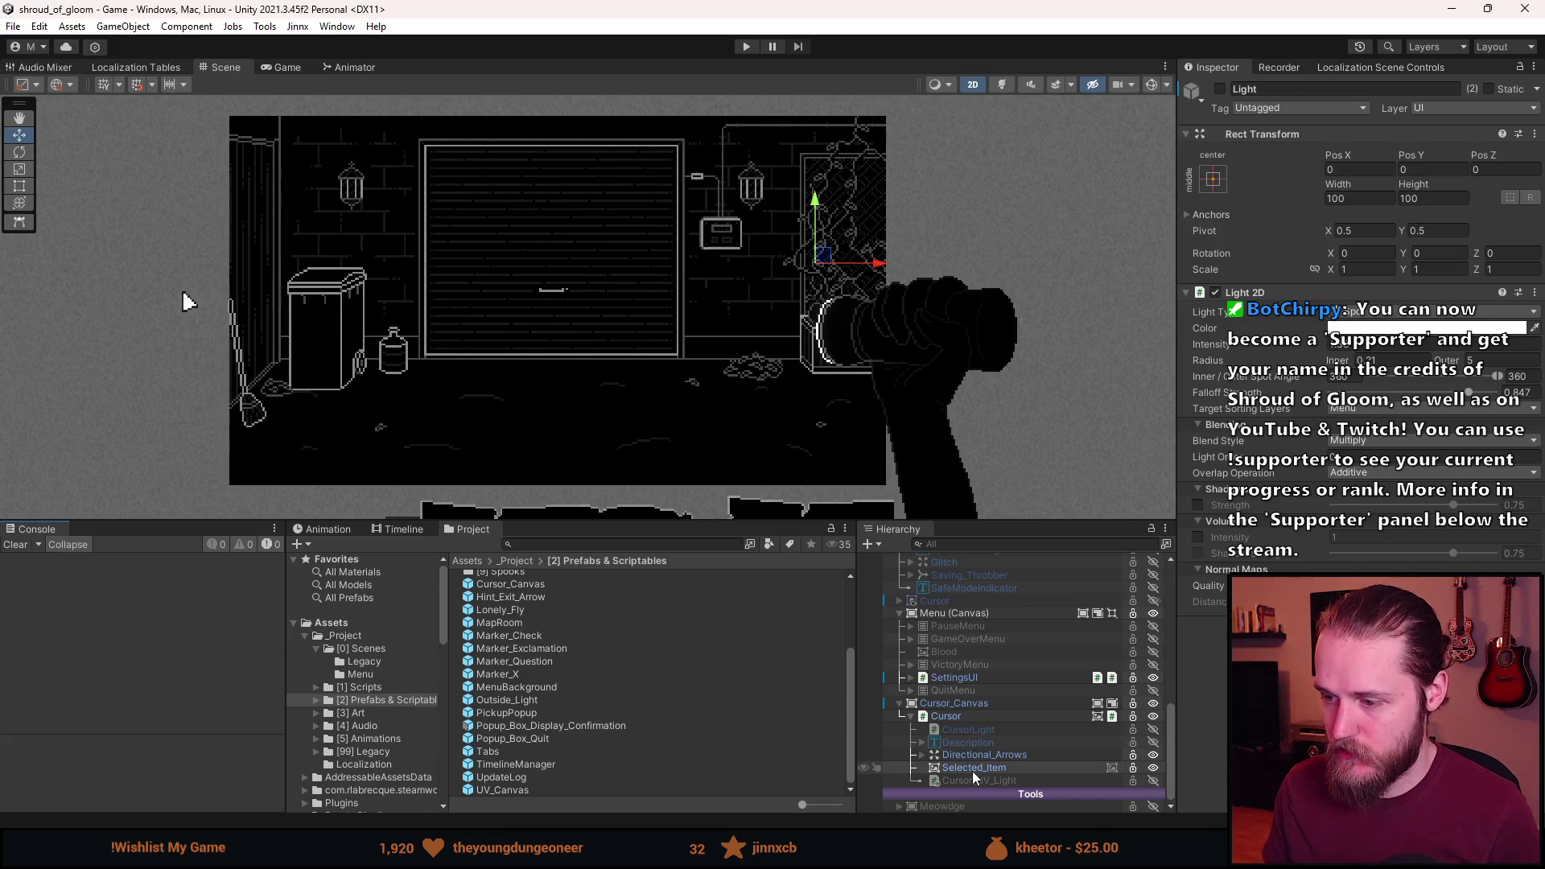
click(901, 704)
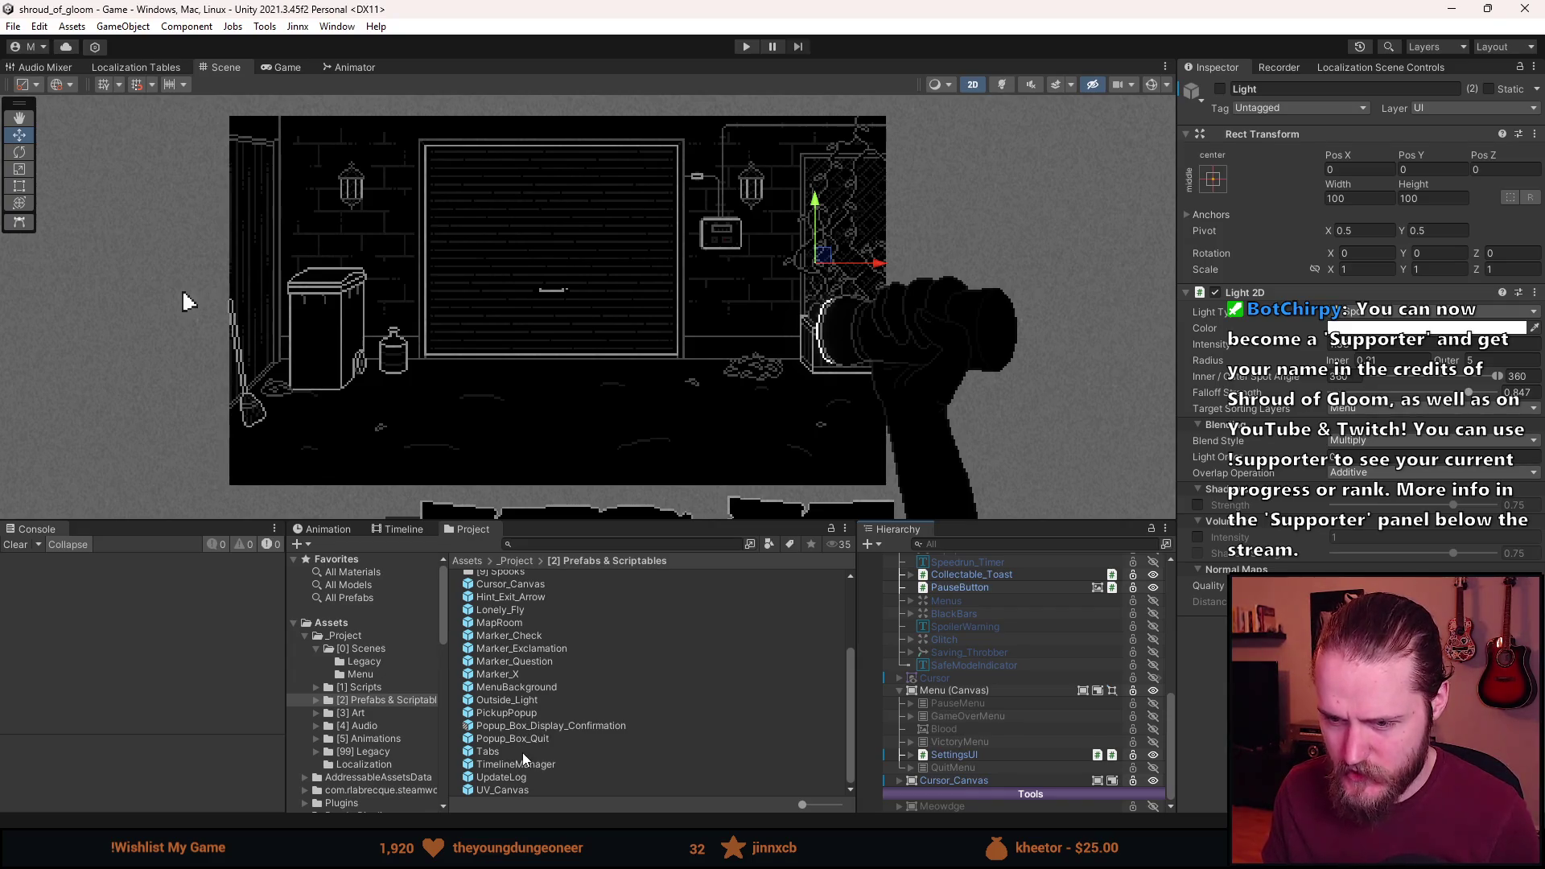
double_click(526, 689)
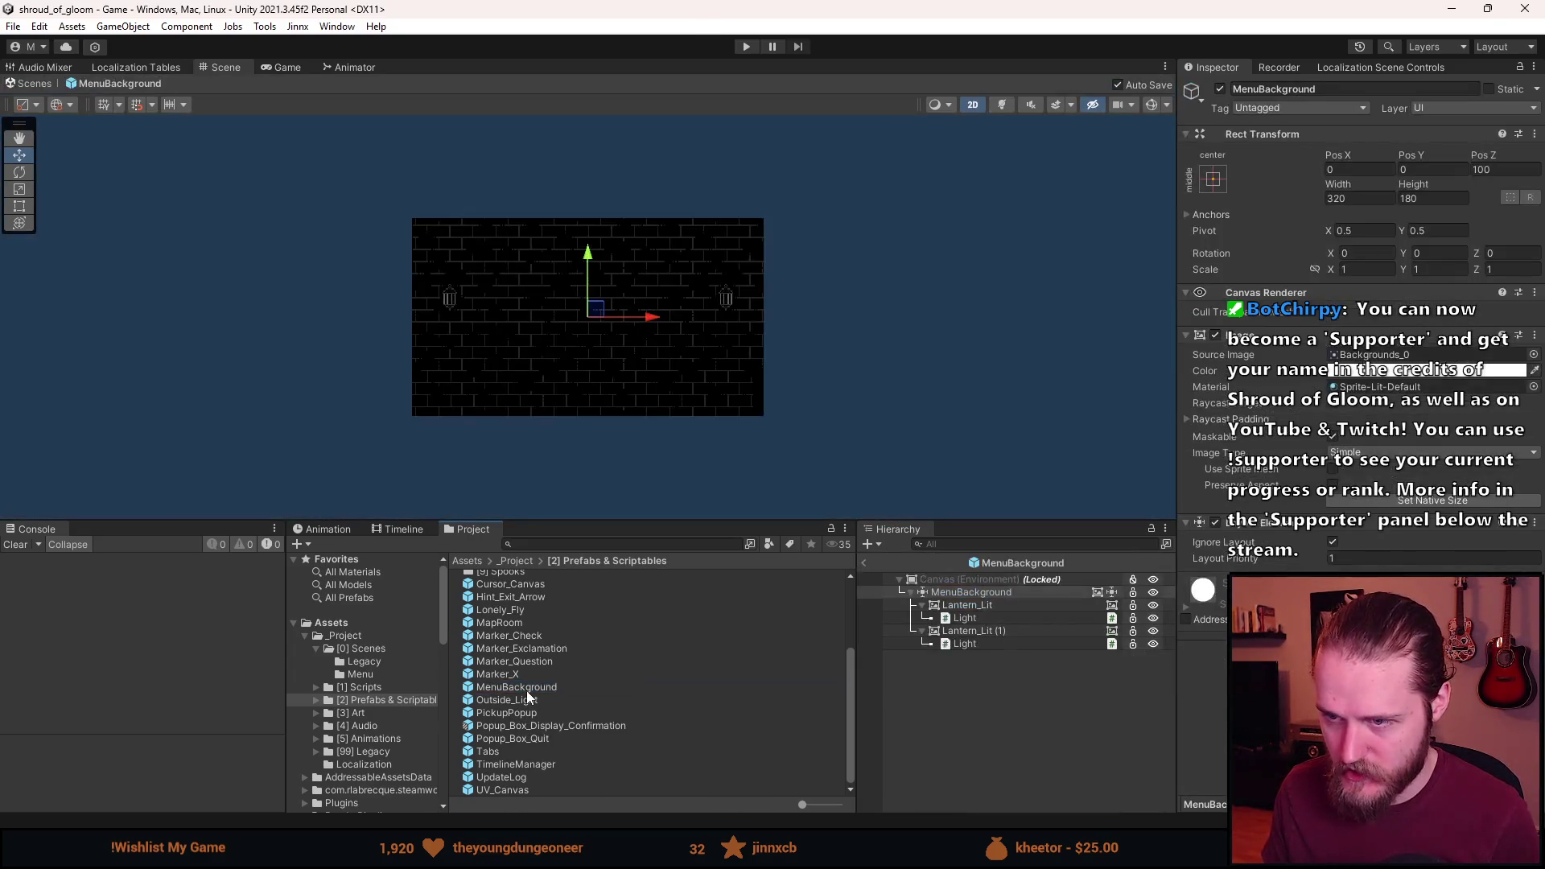
click(990, 620)
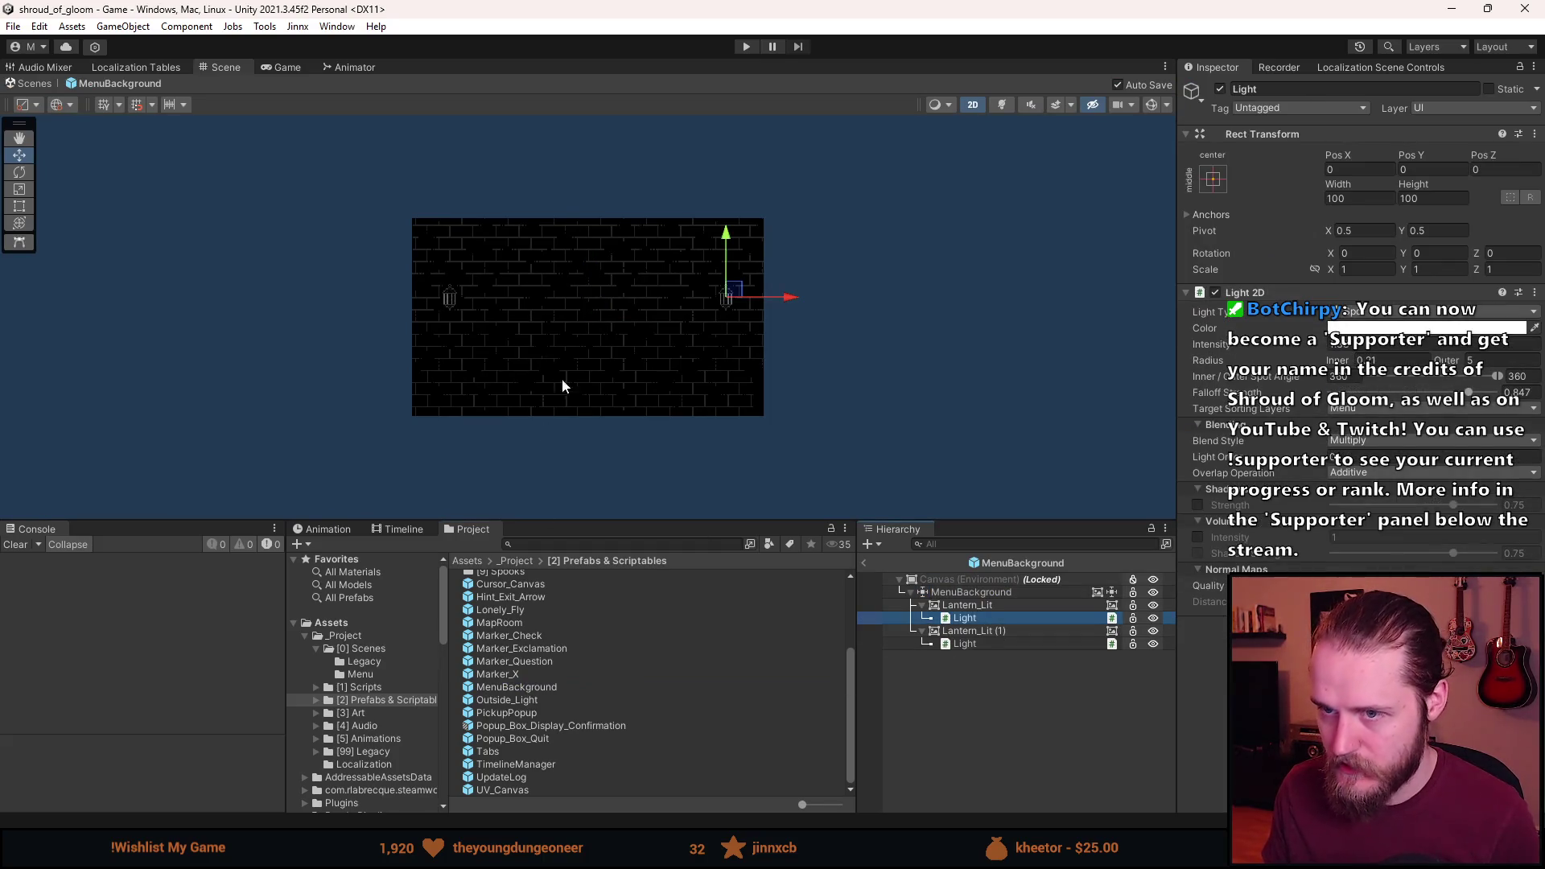
scroll(484, 298, up, 4)
scroll(531, 318, down, 1)
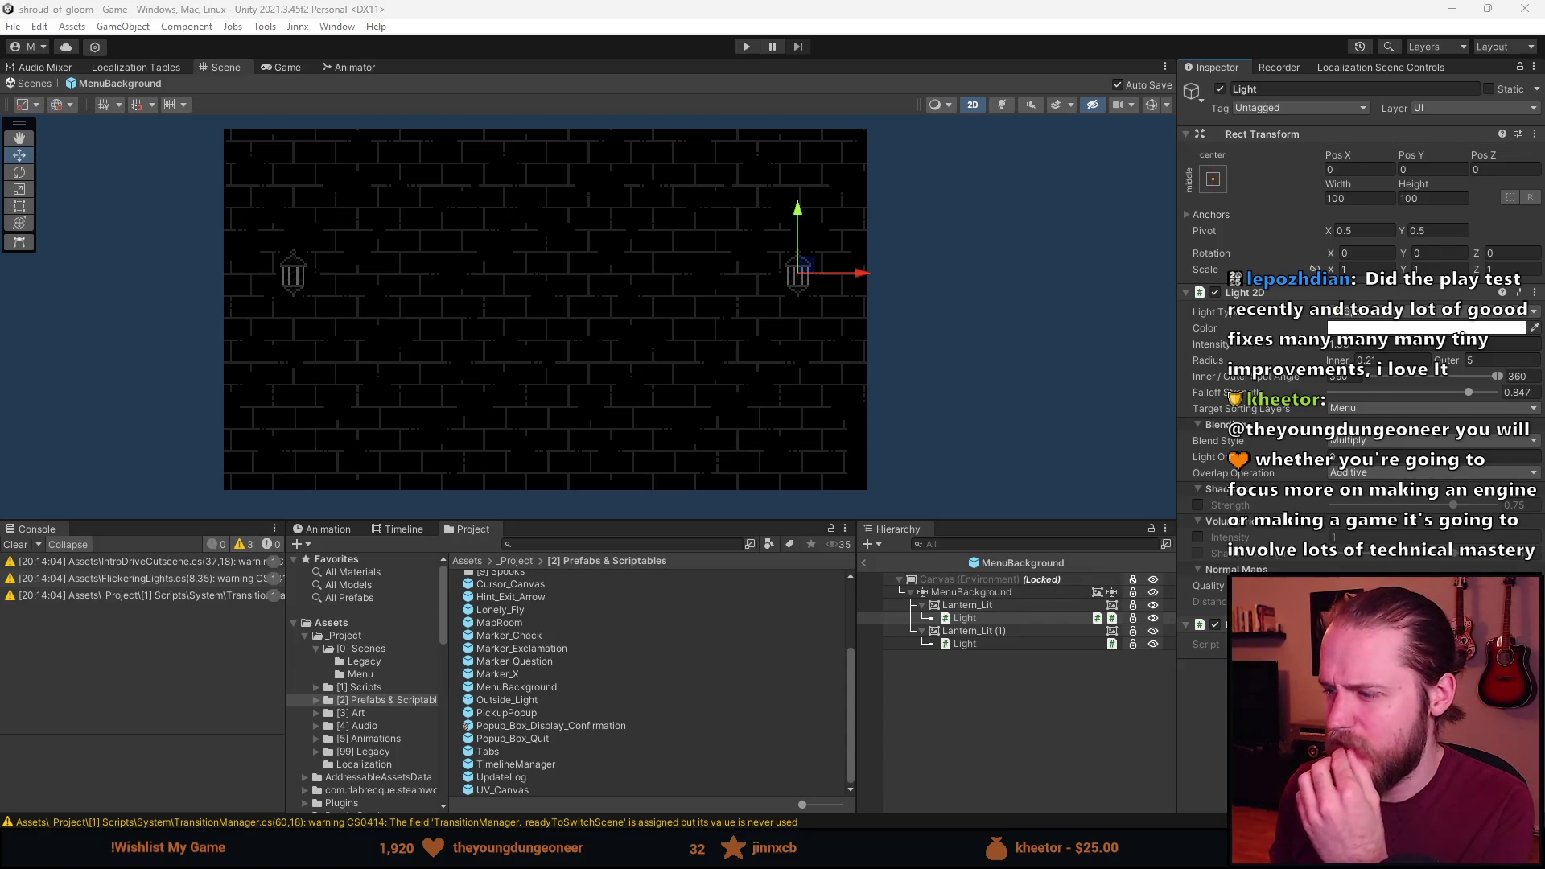
click(1328, 644)
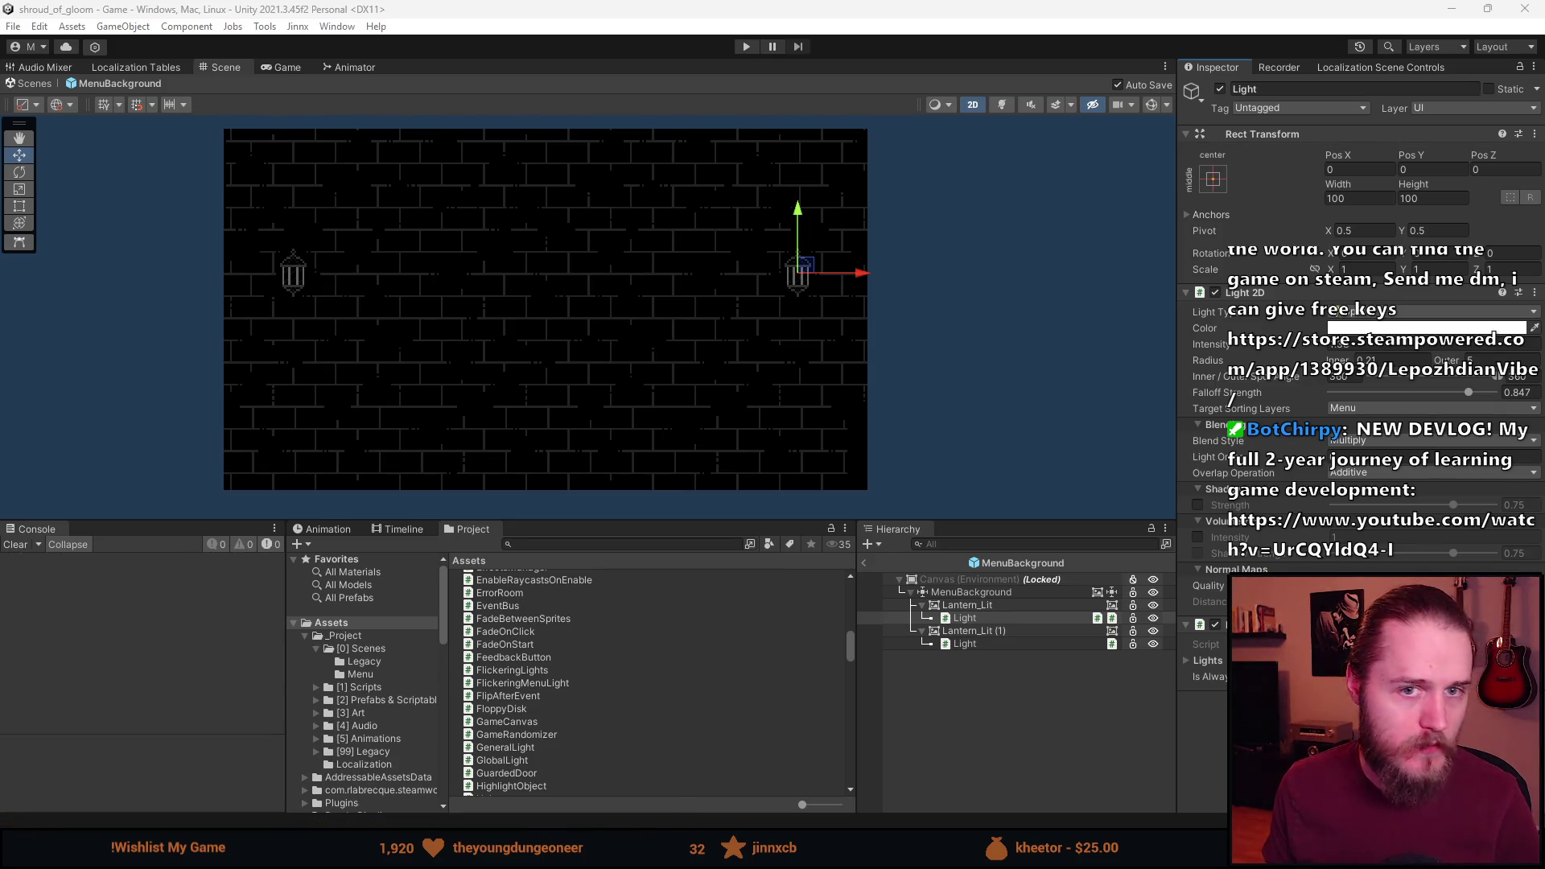
Bring up FlickeringMenuLight.cs in Visual Studio and scroll to the top of the file.
key(alt+Tab)
scroll(399, 559, up, 18)
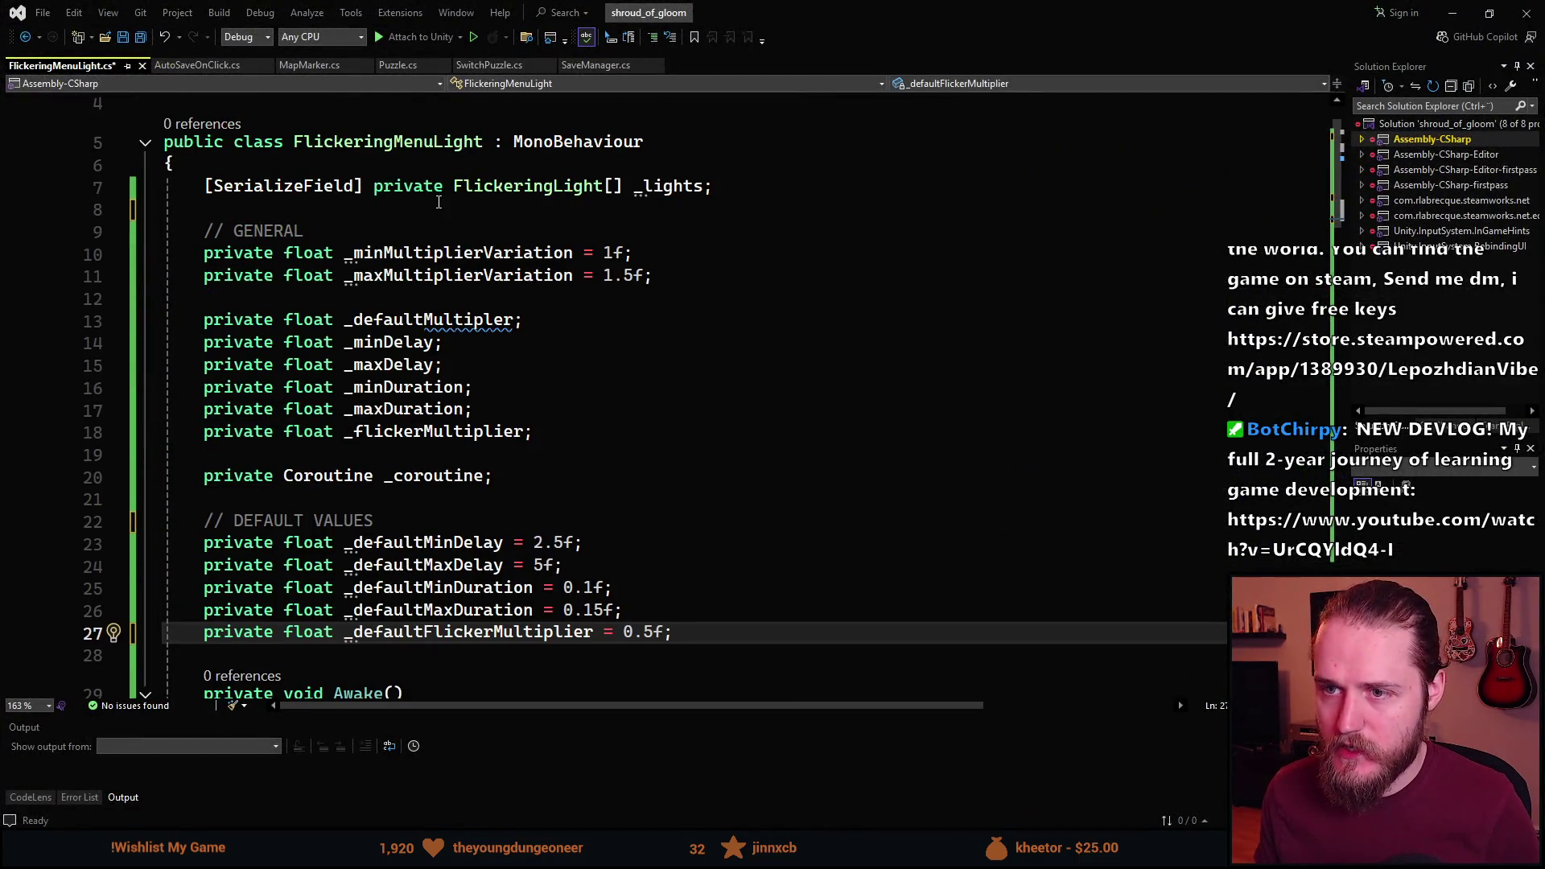
Rename the FlickeringMenuLight class to FlickeringMenuLights with Ctrl+R,R.
mouse_move(638, 188)
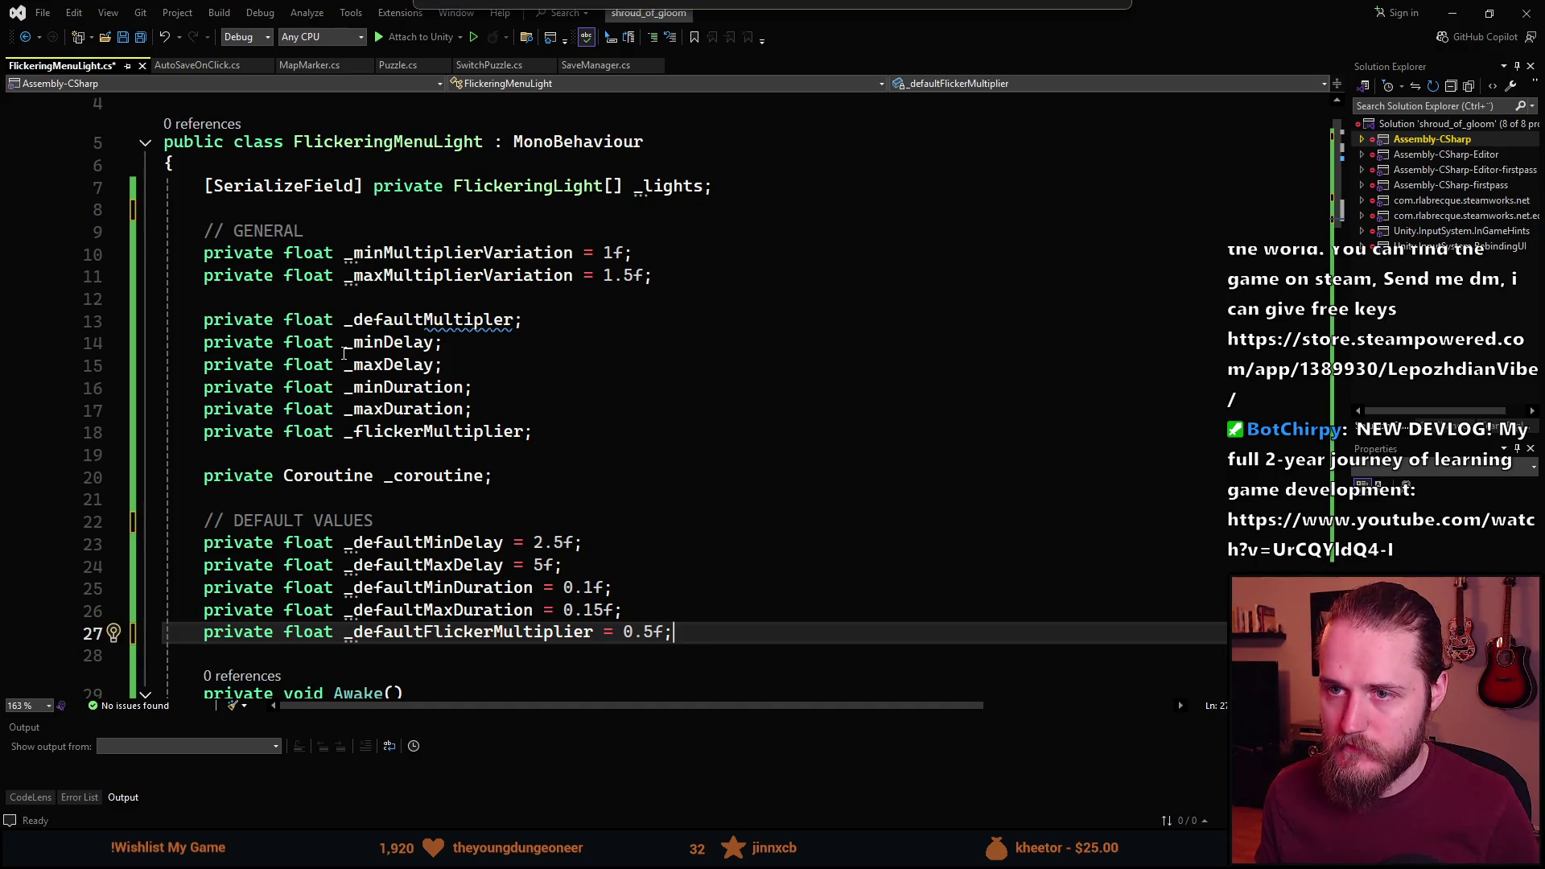
mouse_move(375, 326)
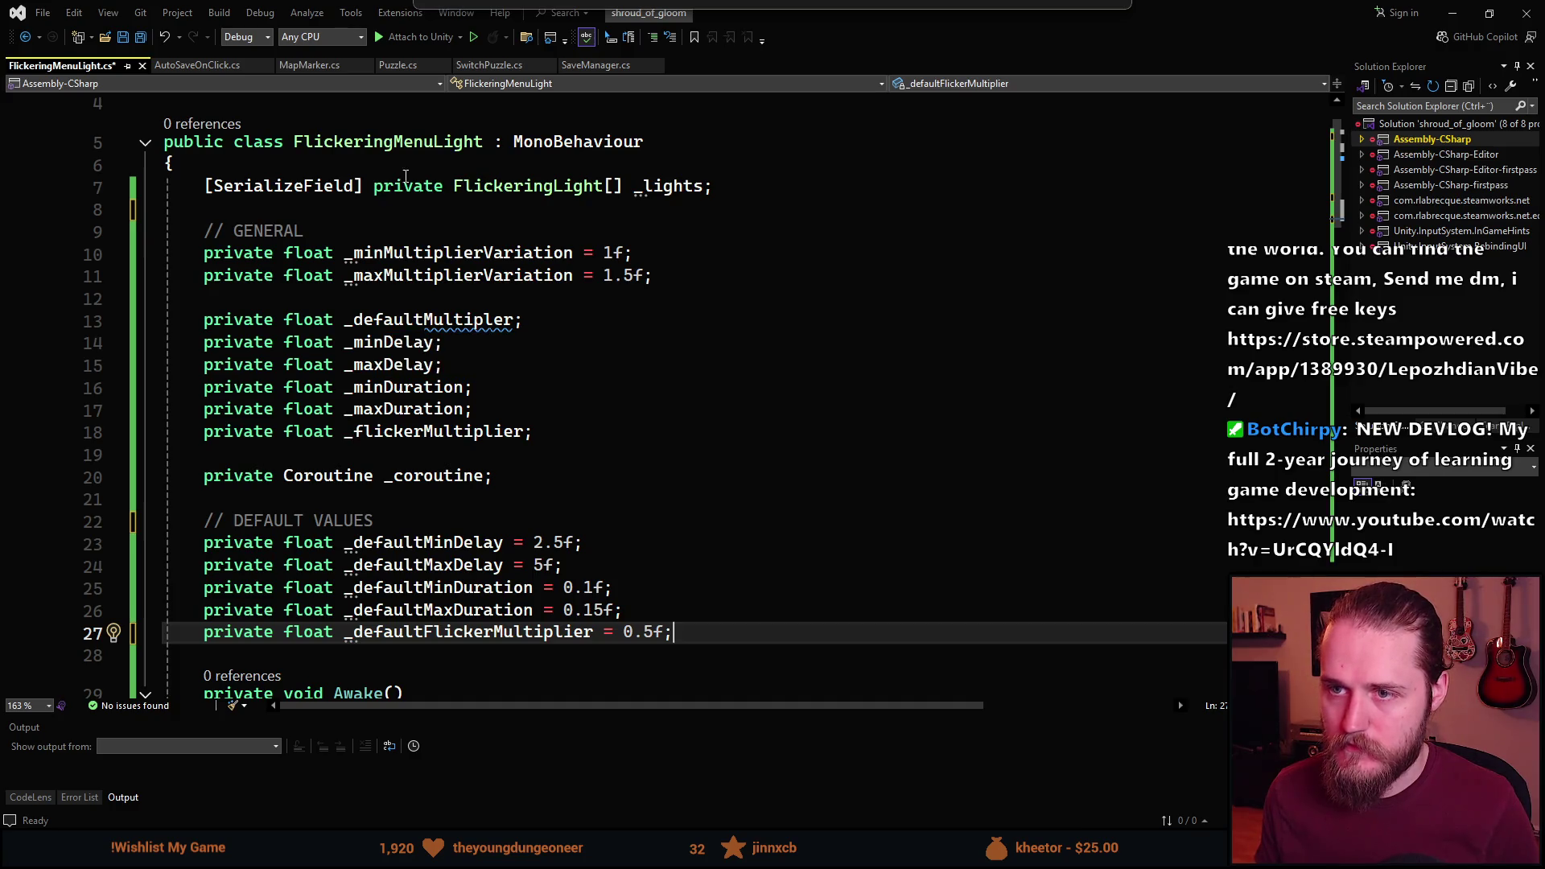
click(386, 142)
key(ctrl+r)
key(ctrl+r)
click(512, 178)
text(s)
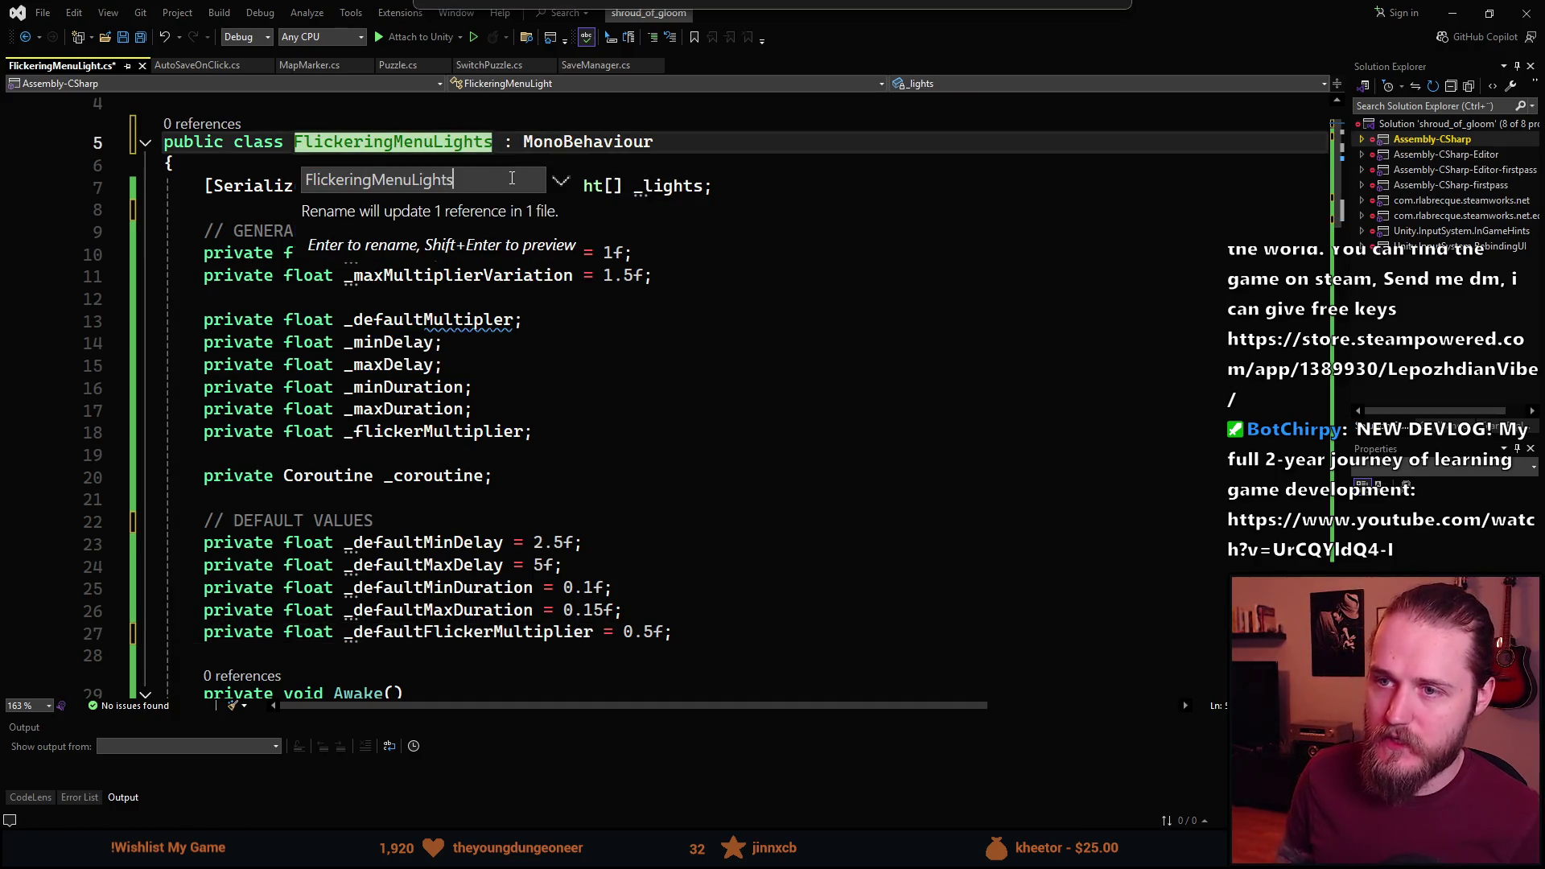
key(Return)
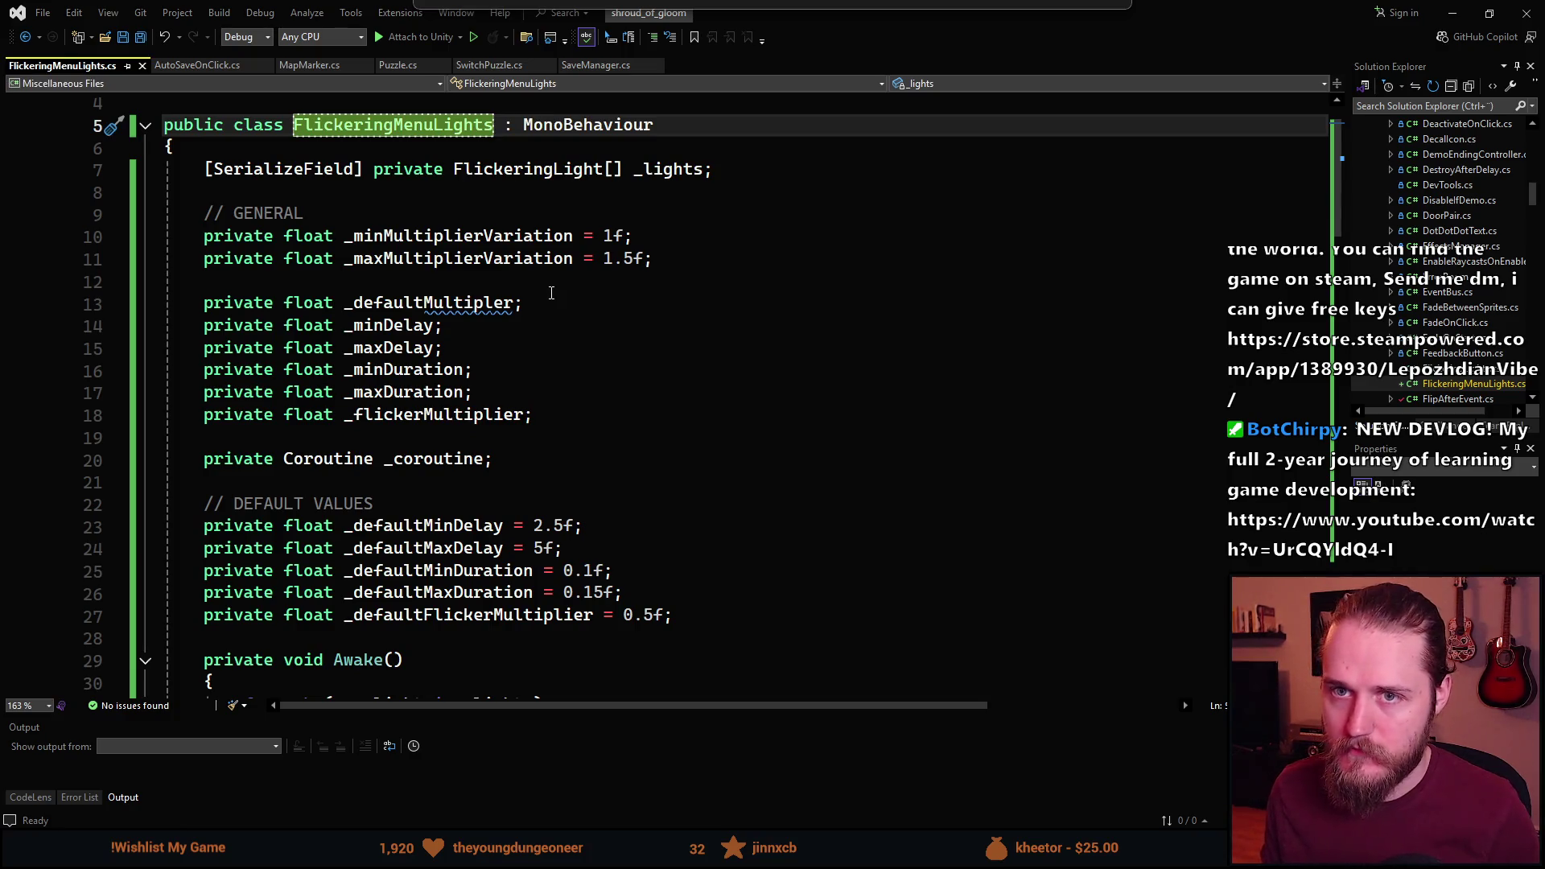
Scroll down through the script to the SetValues method and back up.
scroll(505, 419, down, 1)
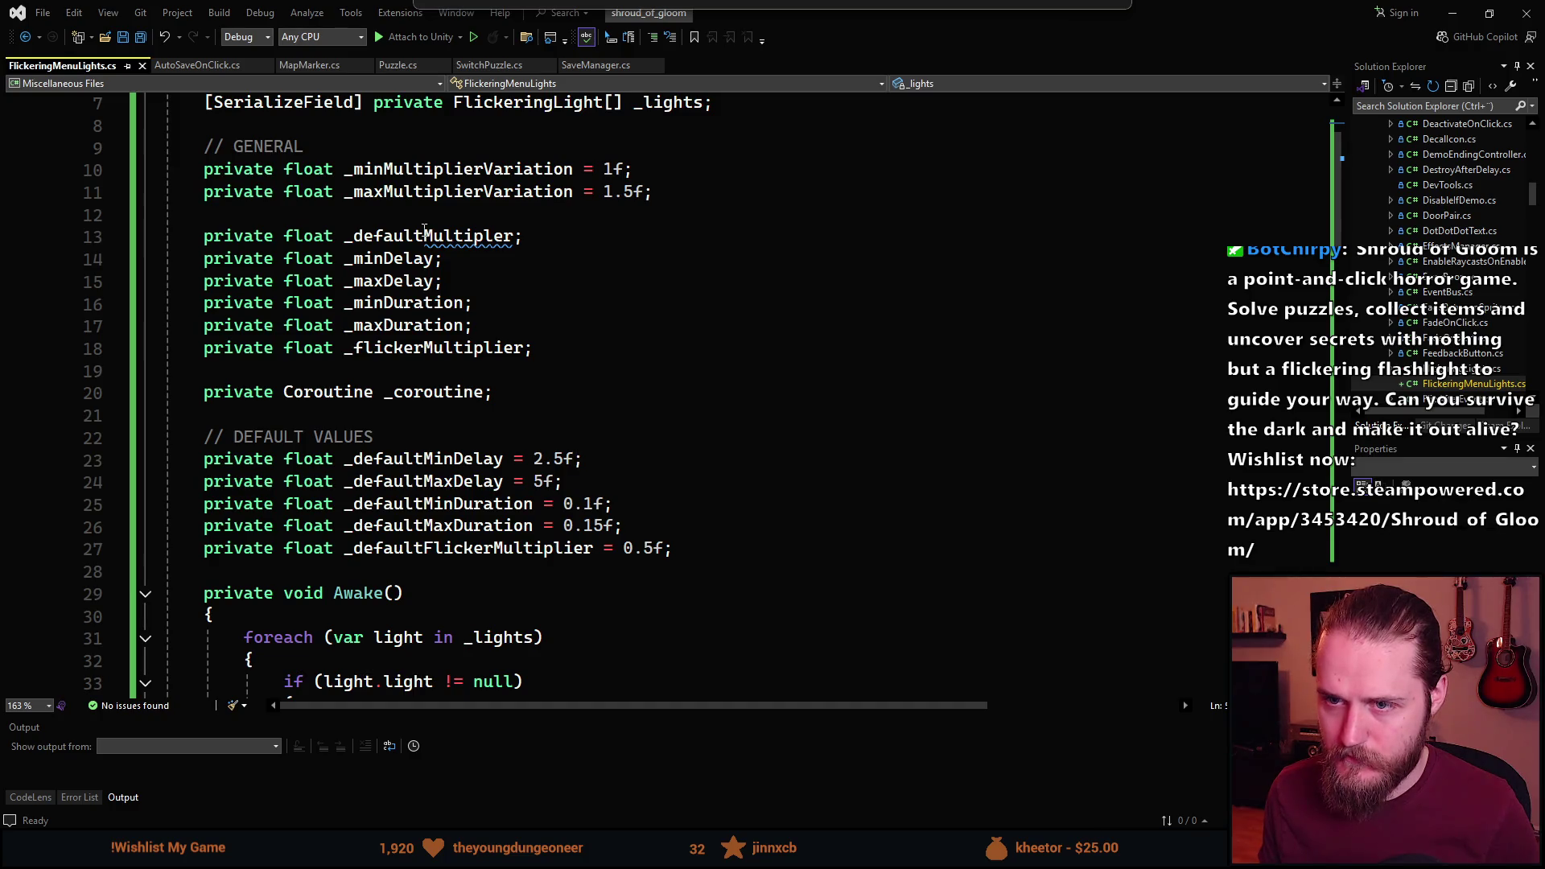
scroll(475, 408, down, 4)
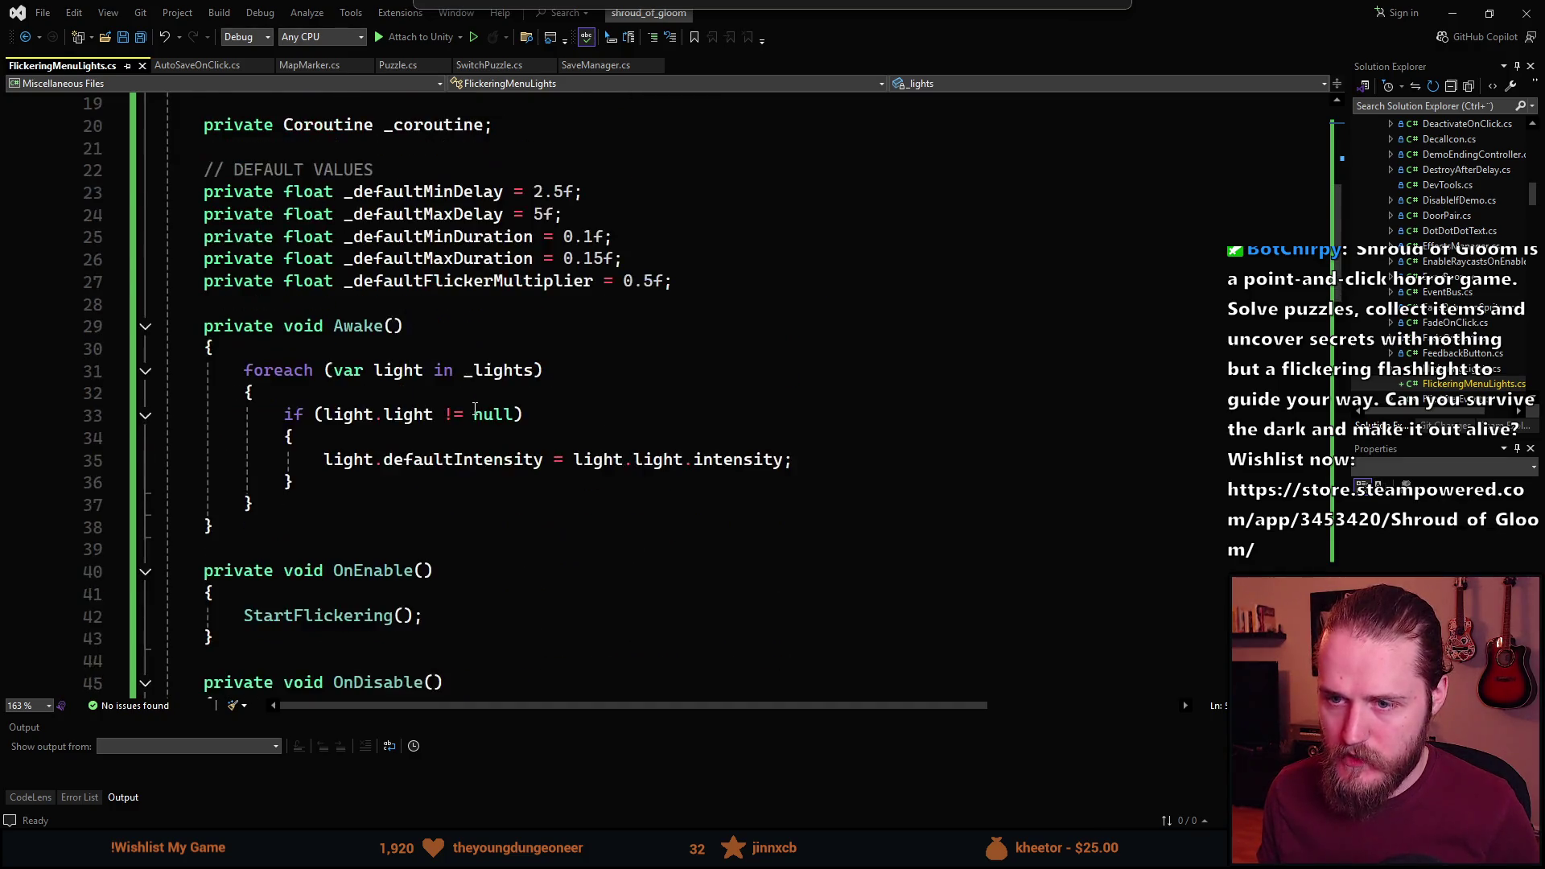
scroll(475, 408, down, 20)
scroll(441, 411, up, 6)
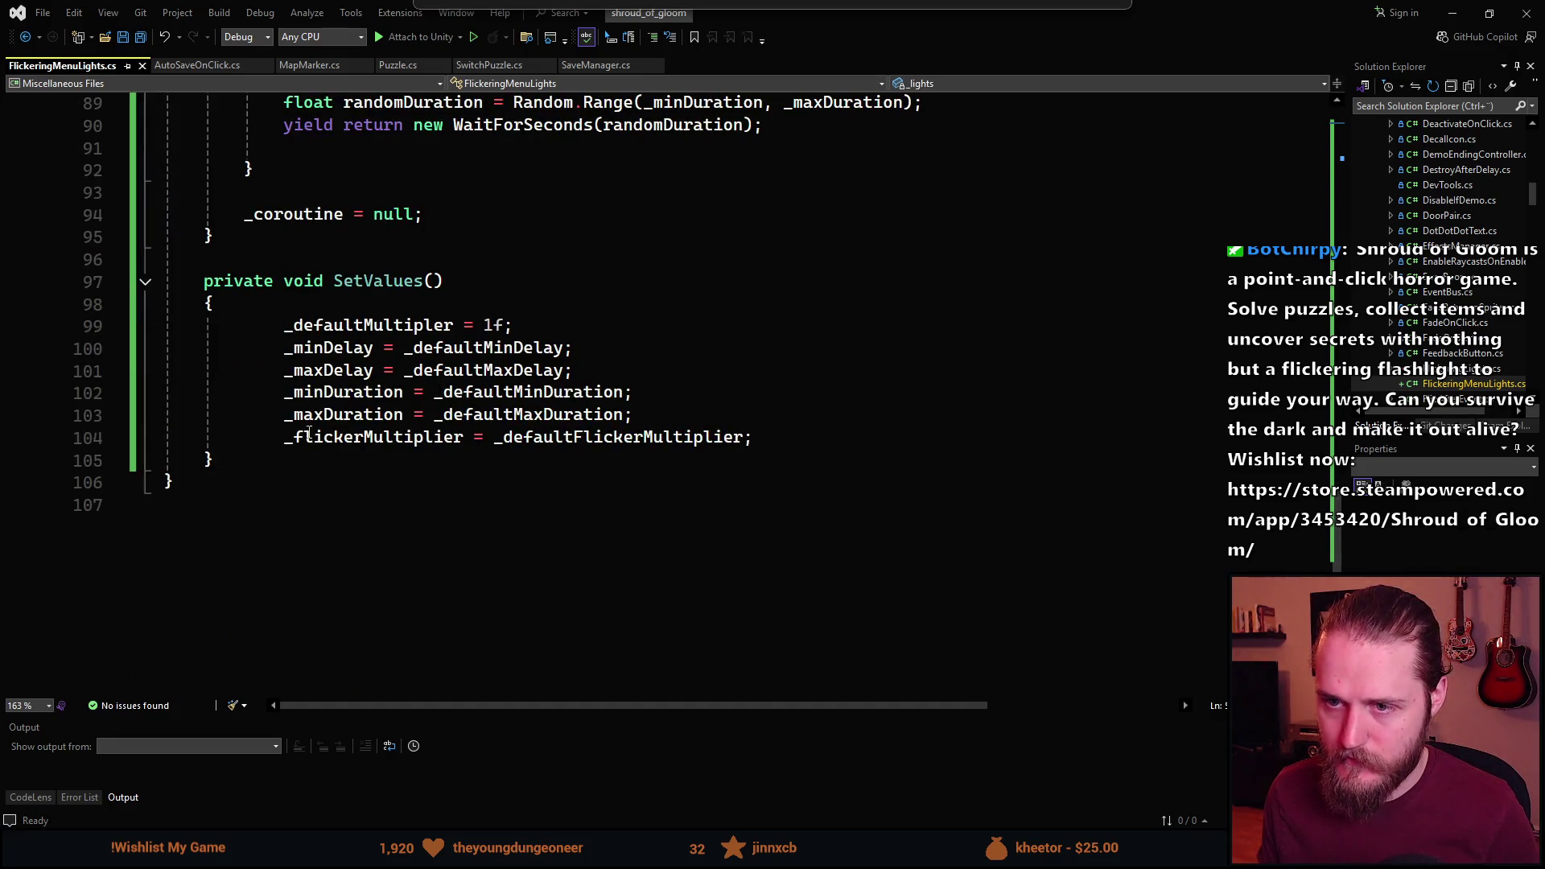
scroll(309, 433, up, 18)
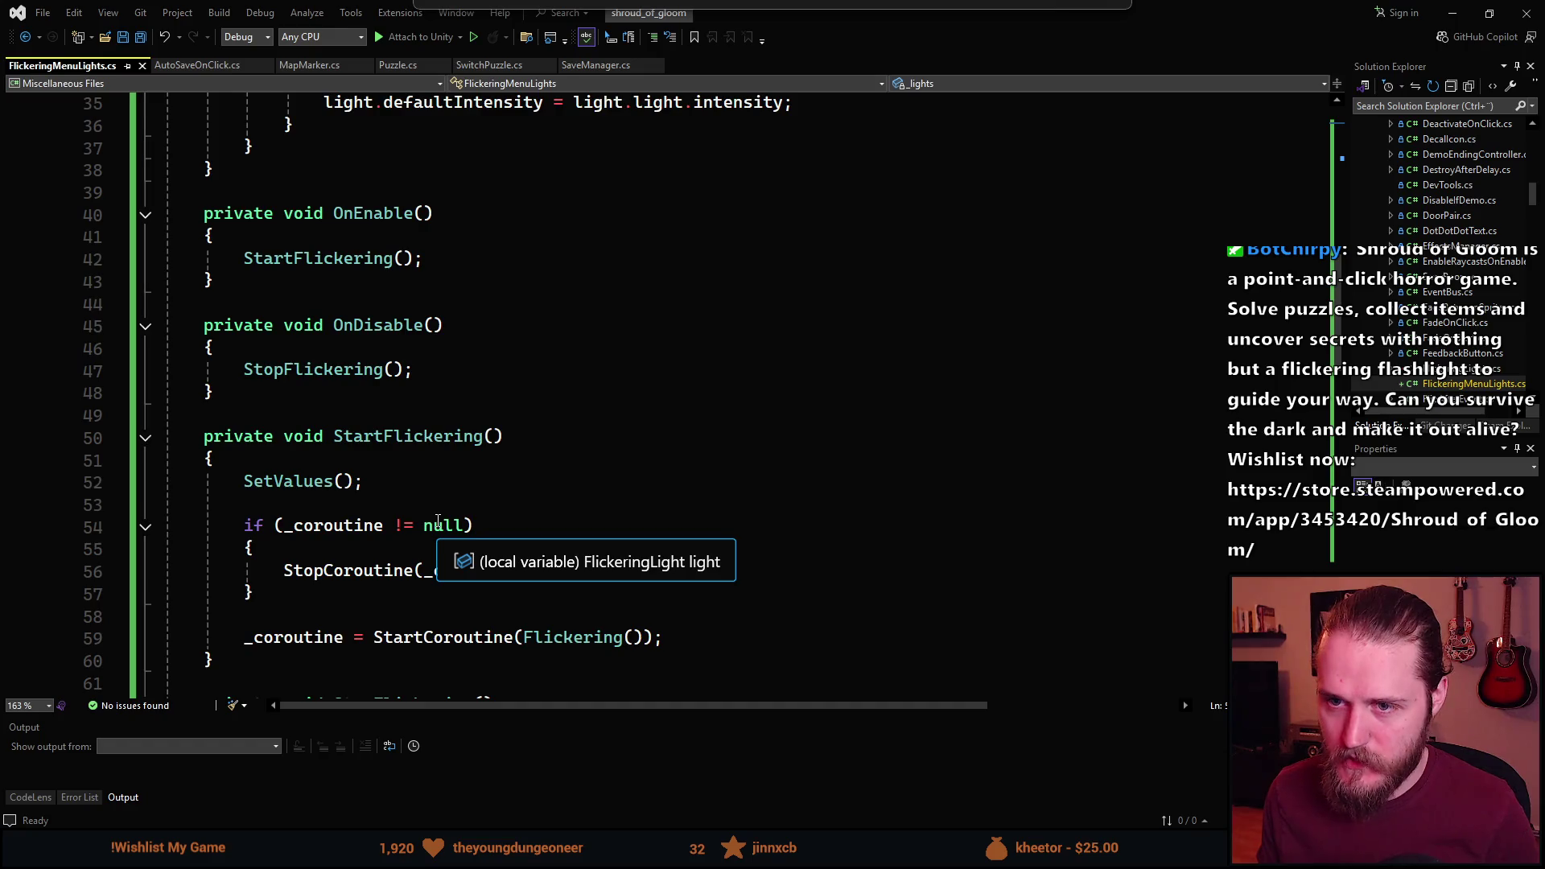
scroll(438, 520, up, 8)
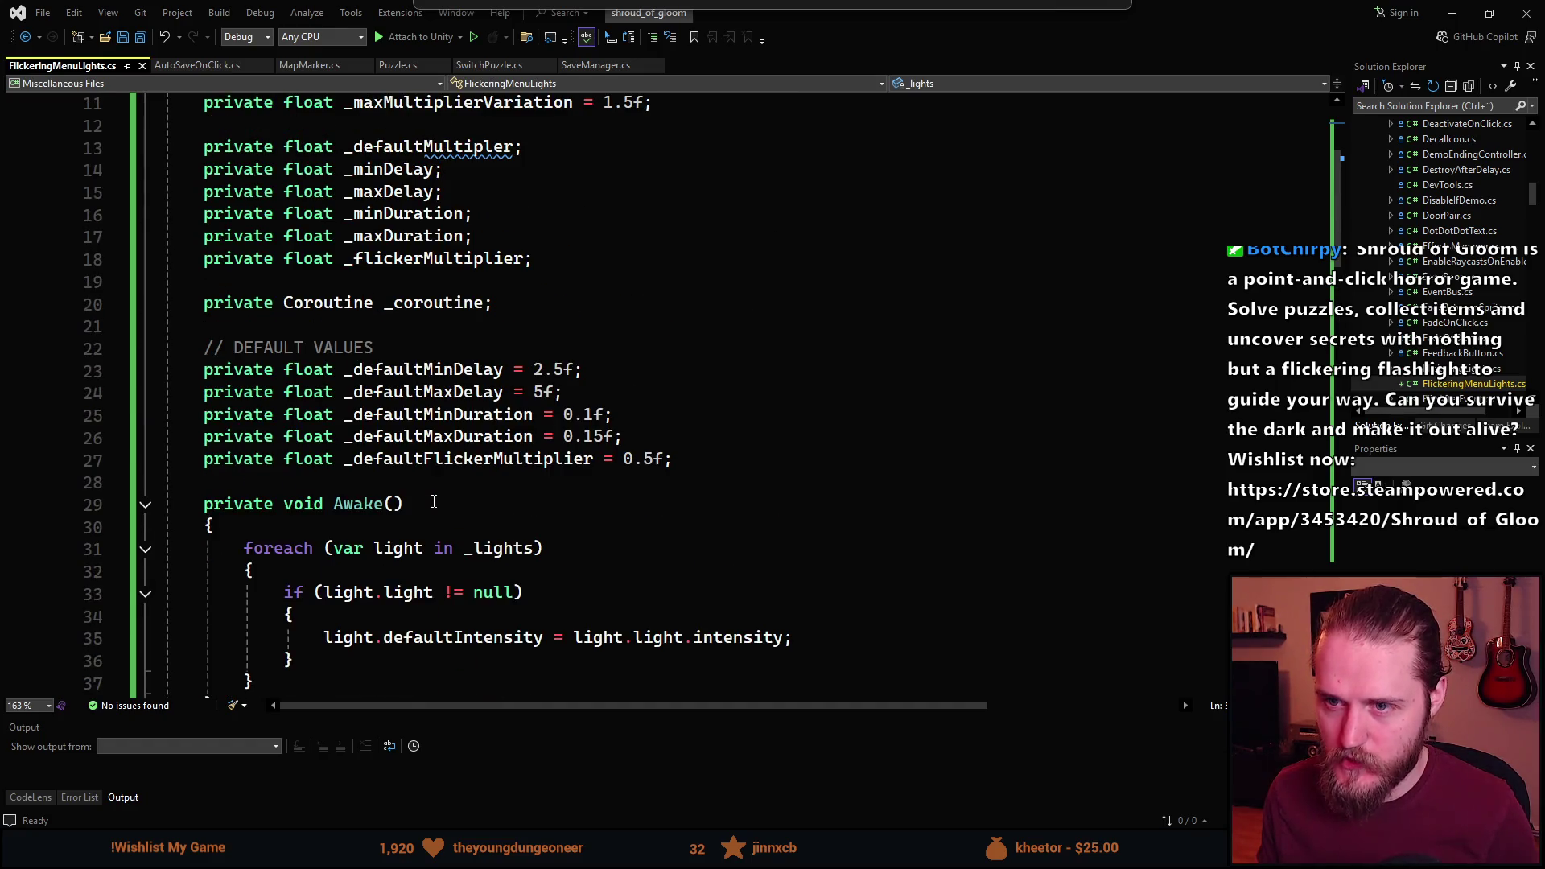
Initialize _minDelay to 2.5f and _maxDelay to 5f, matching their default fields.
scroll(432, 497, down, 8)
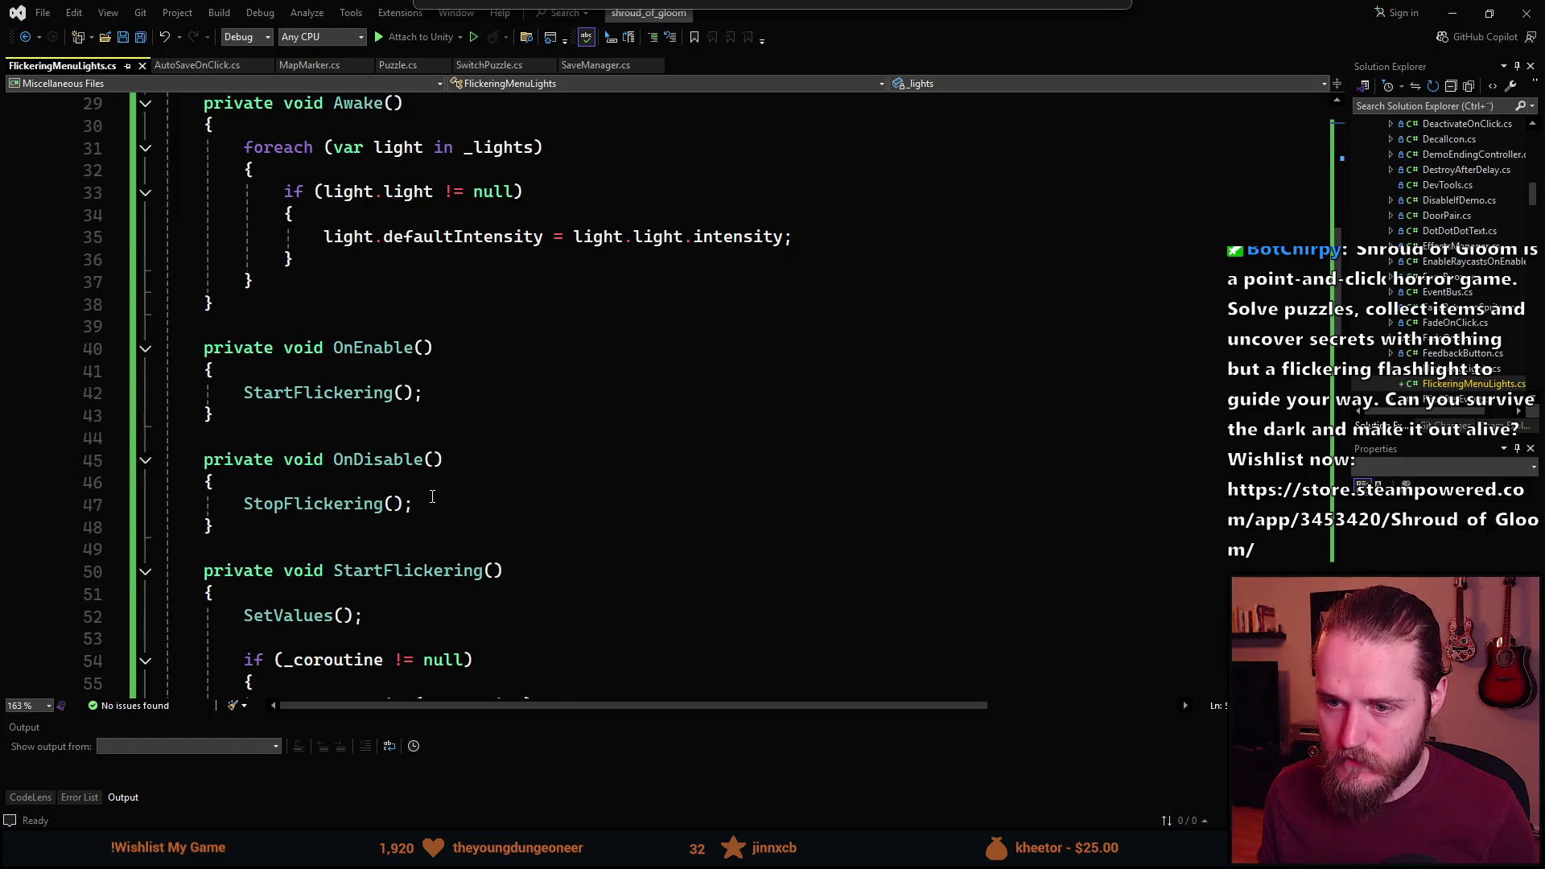
scroll(433, 497, up, 6)
scroll(432, 496, up, 2)
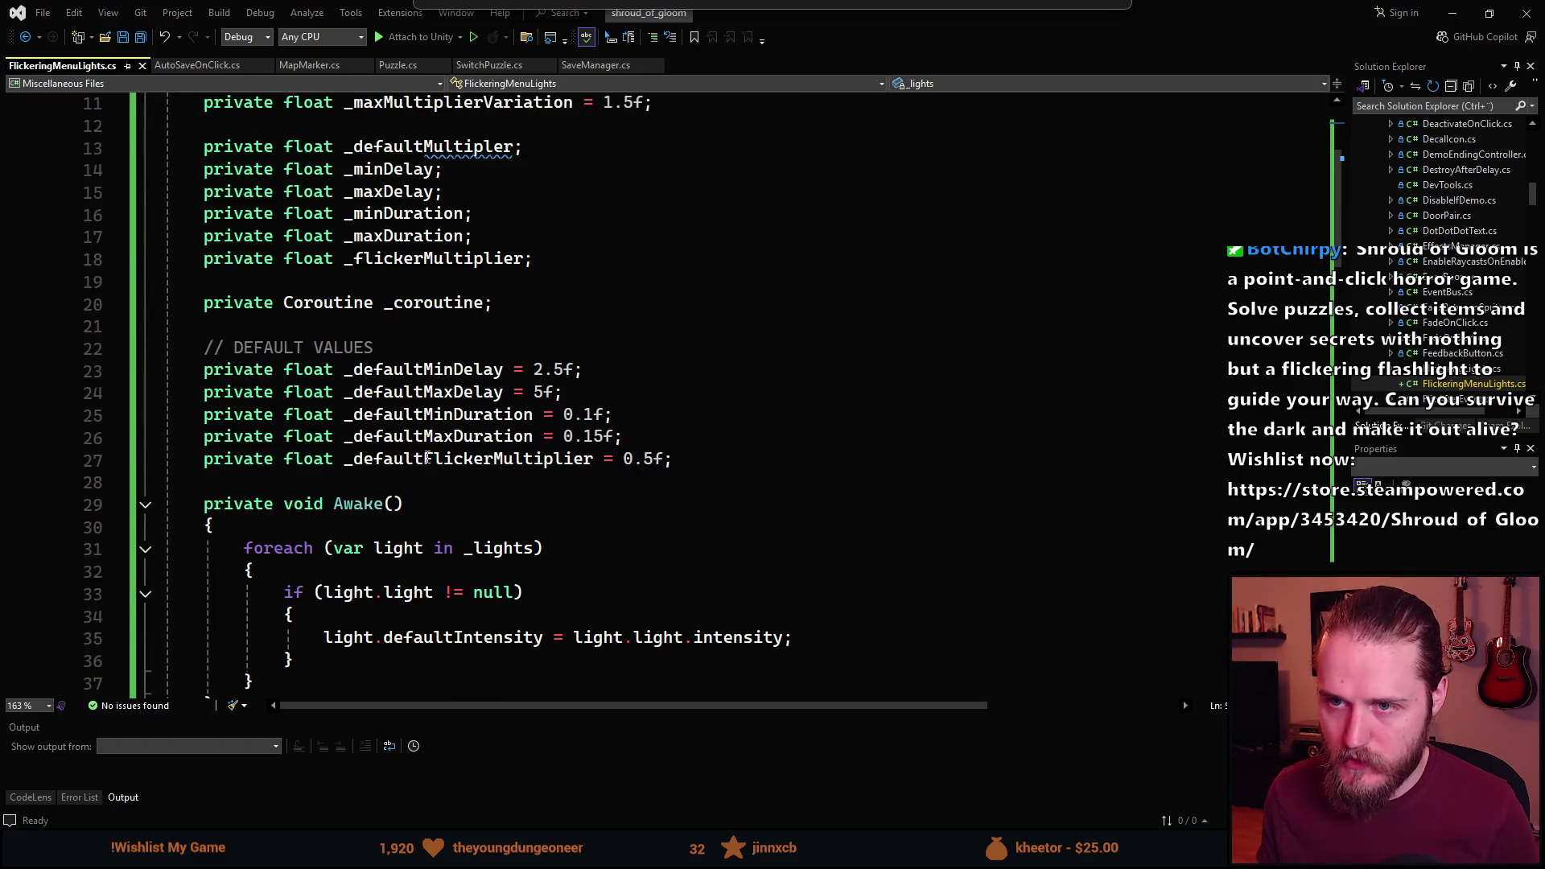
click(576, 366)
double_click(504, 369)
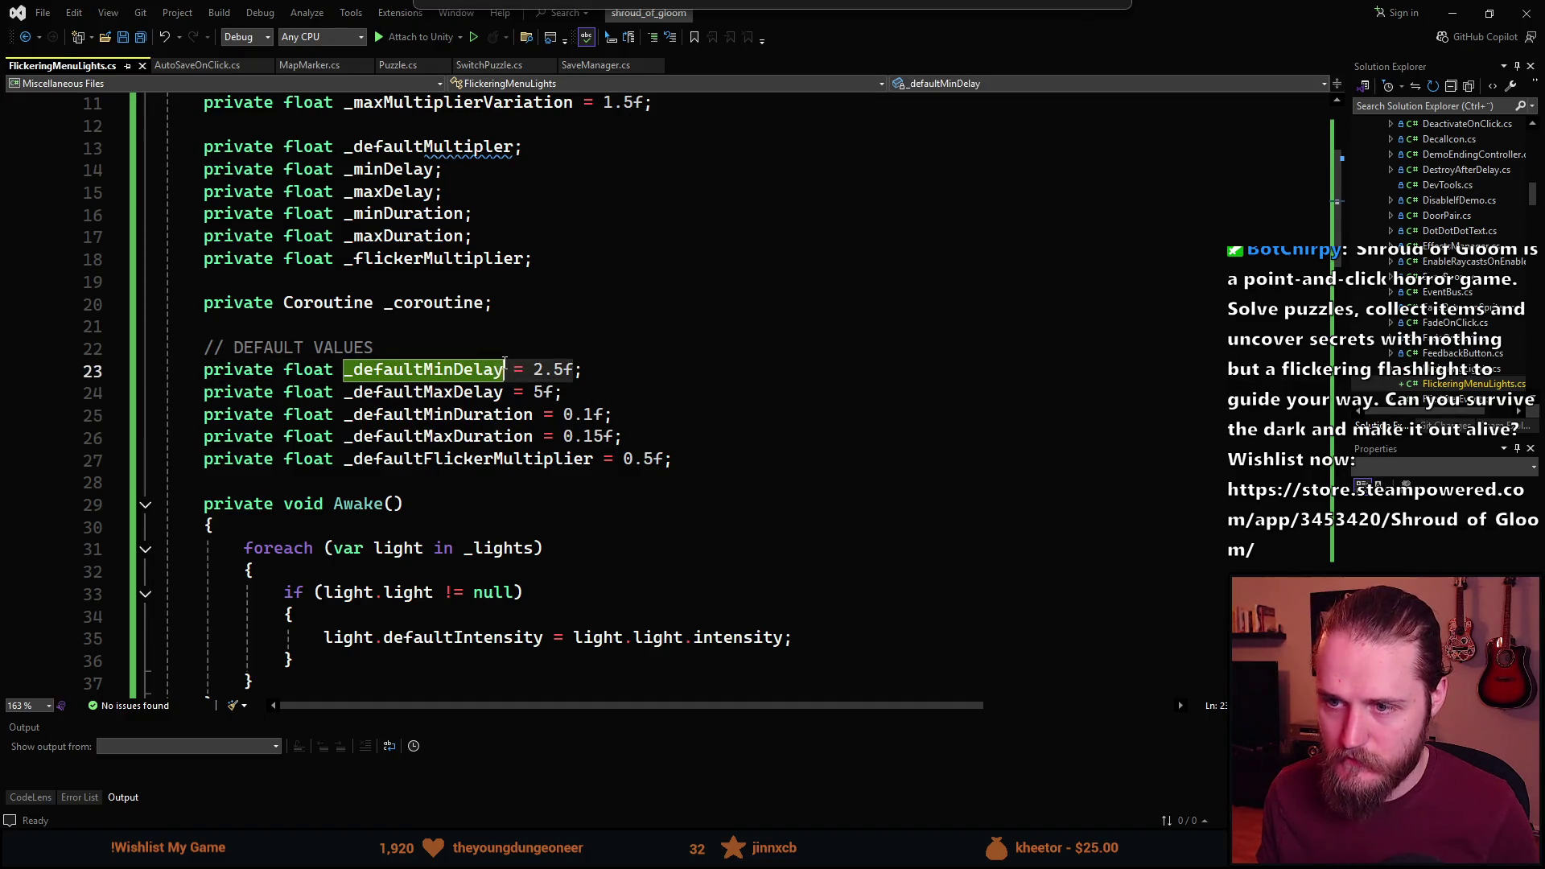
mouse_move(515, 145)
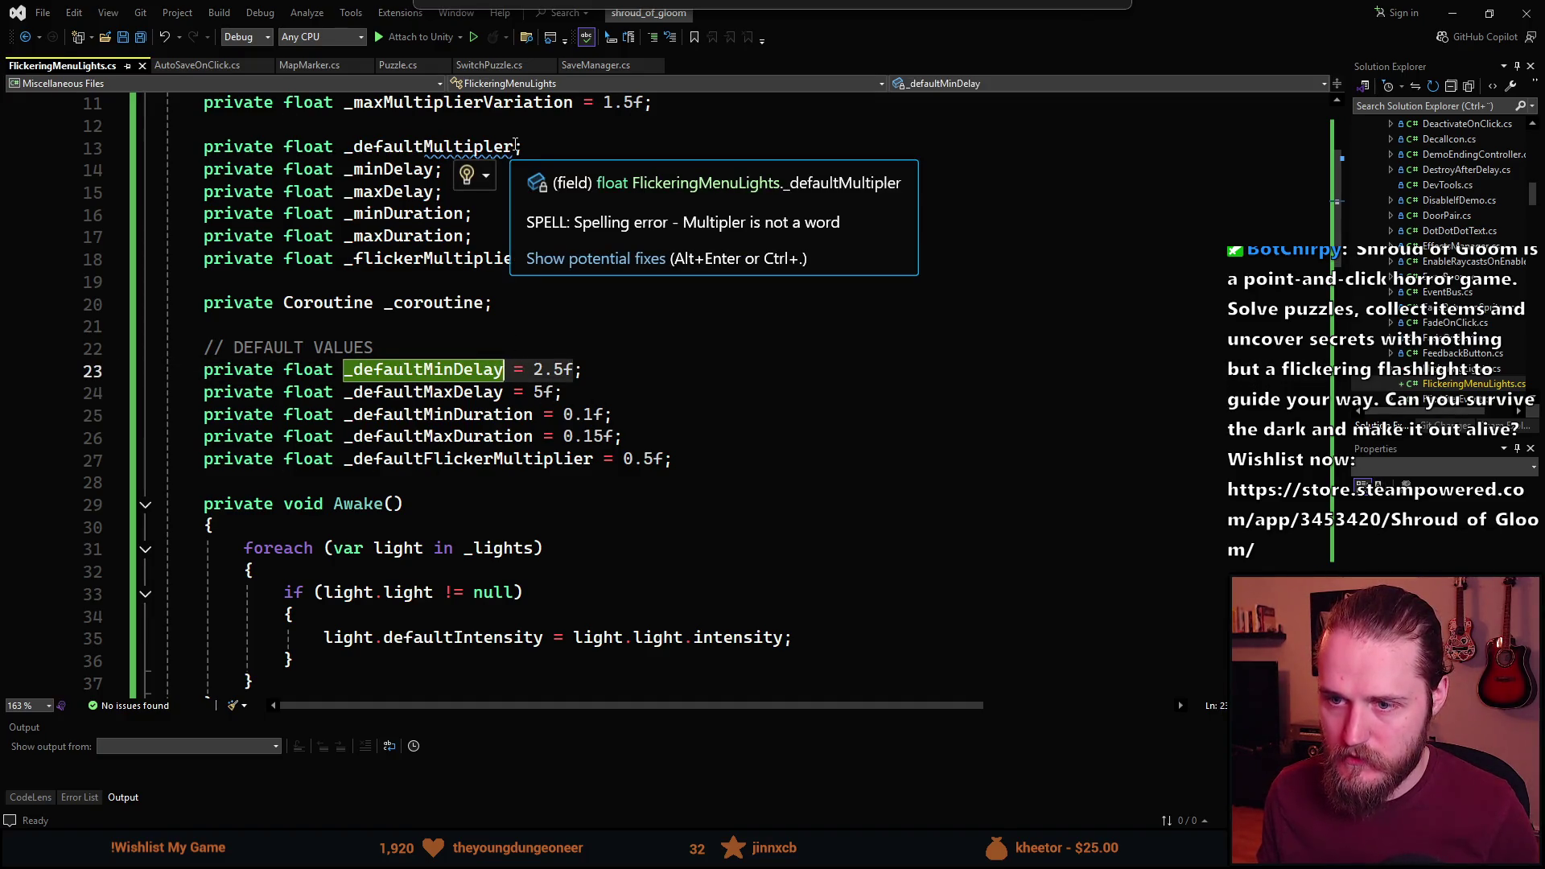
click(436, 169)
text(= 2.5f)
click(426, 392)
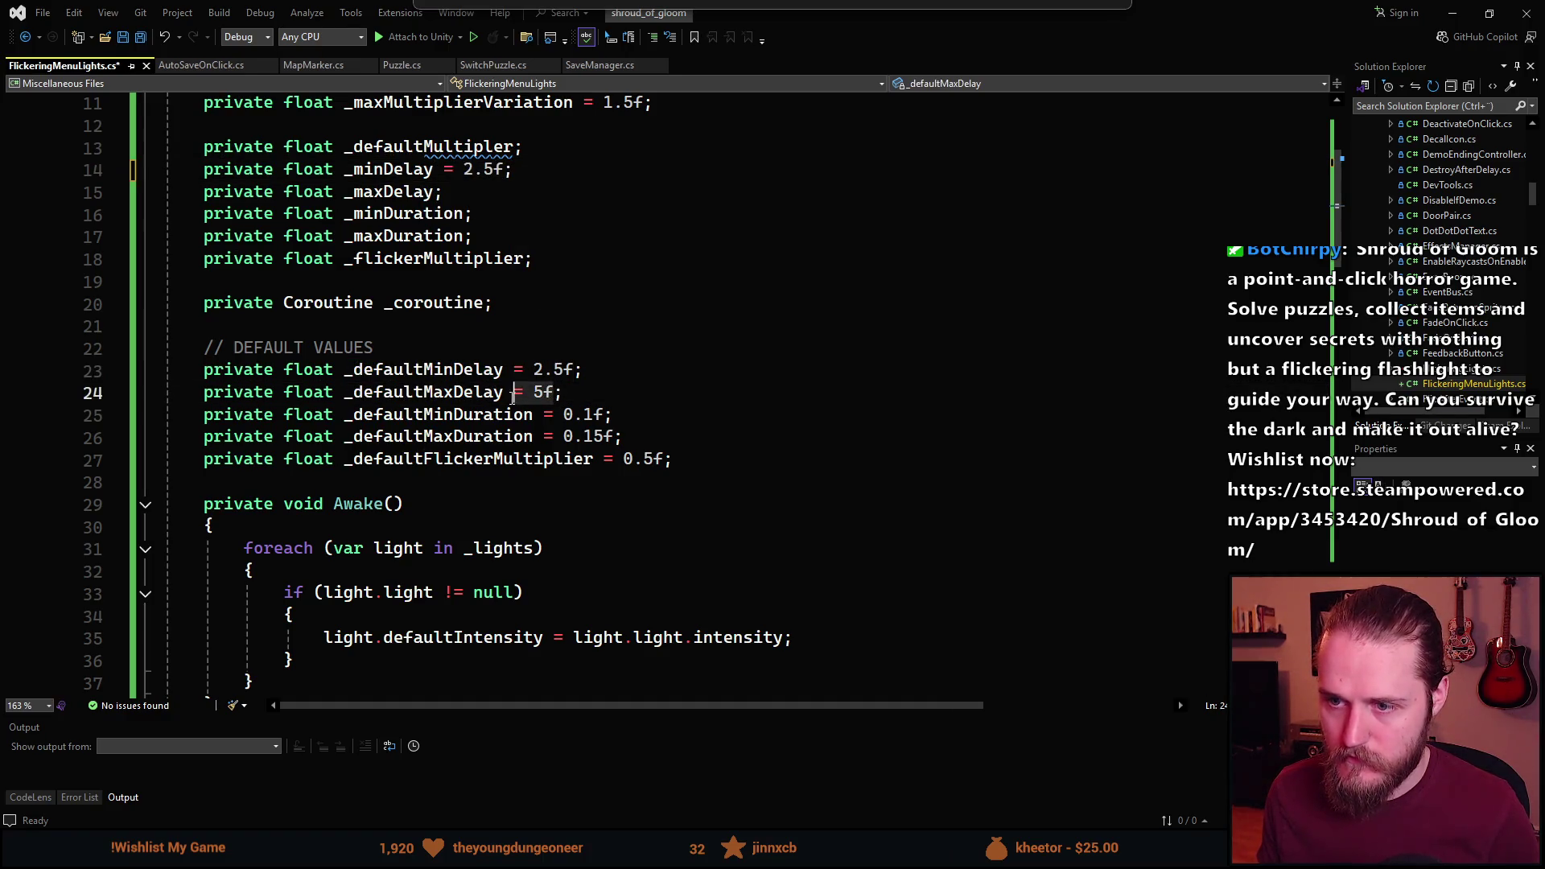
click(436, 187)
text(= 5f)
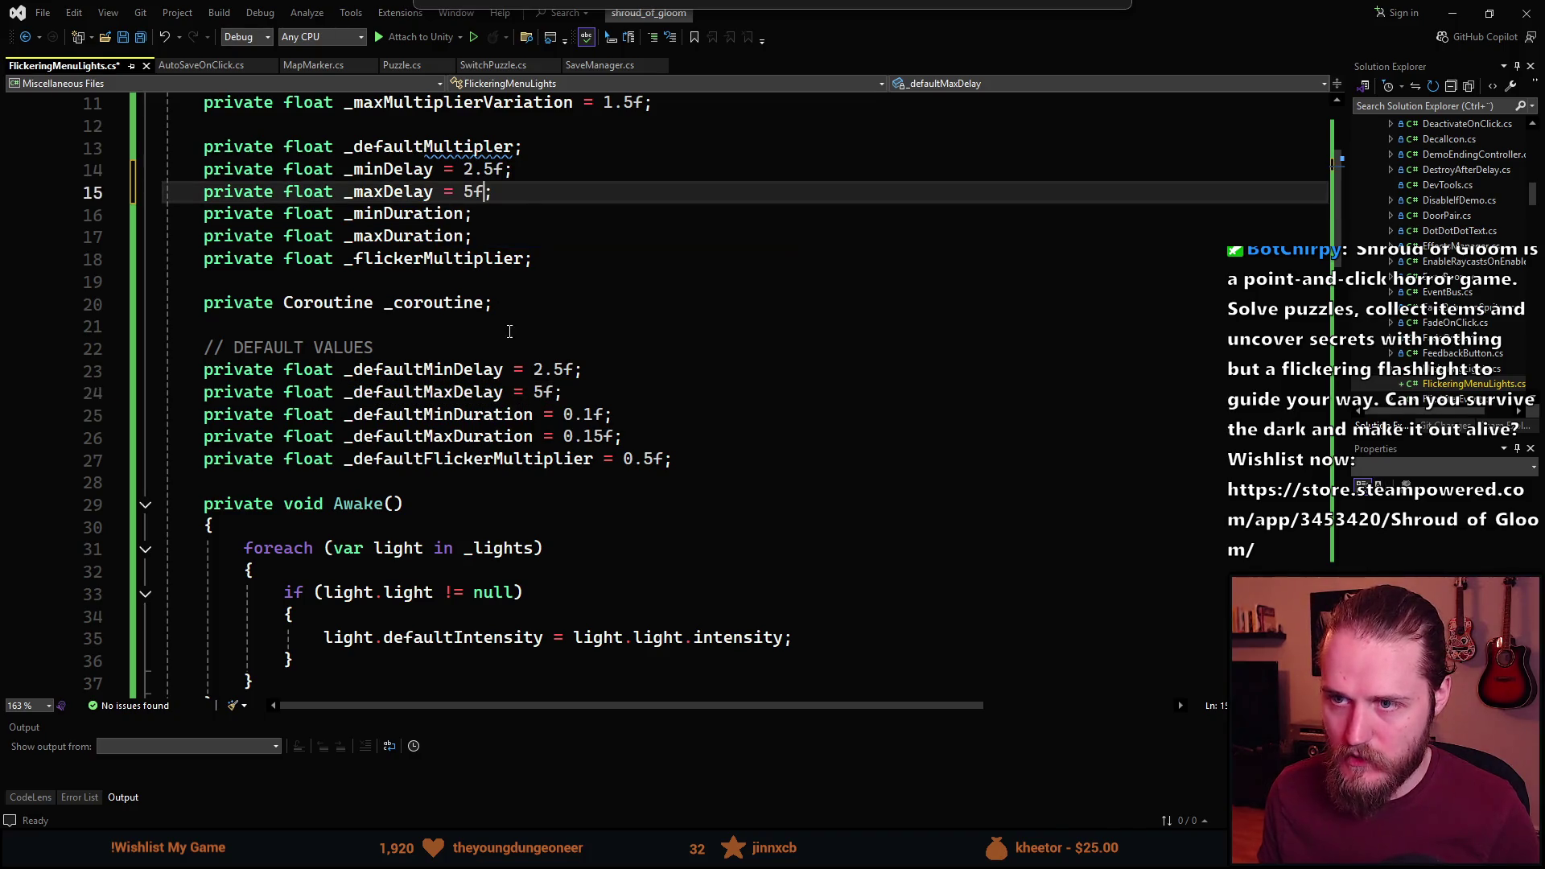
Initialize _minDuration to 0.1f and _maxDuration to 0.15f.
click(607, 415)
double_click(533, 415)
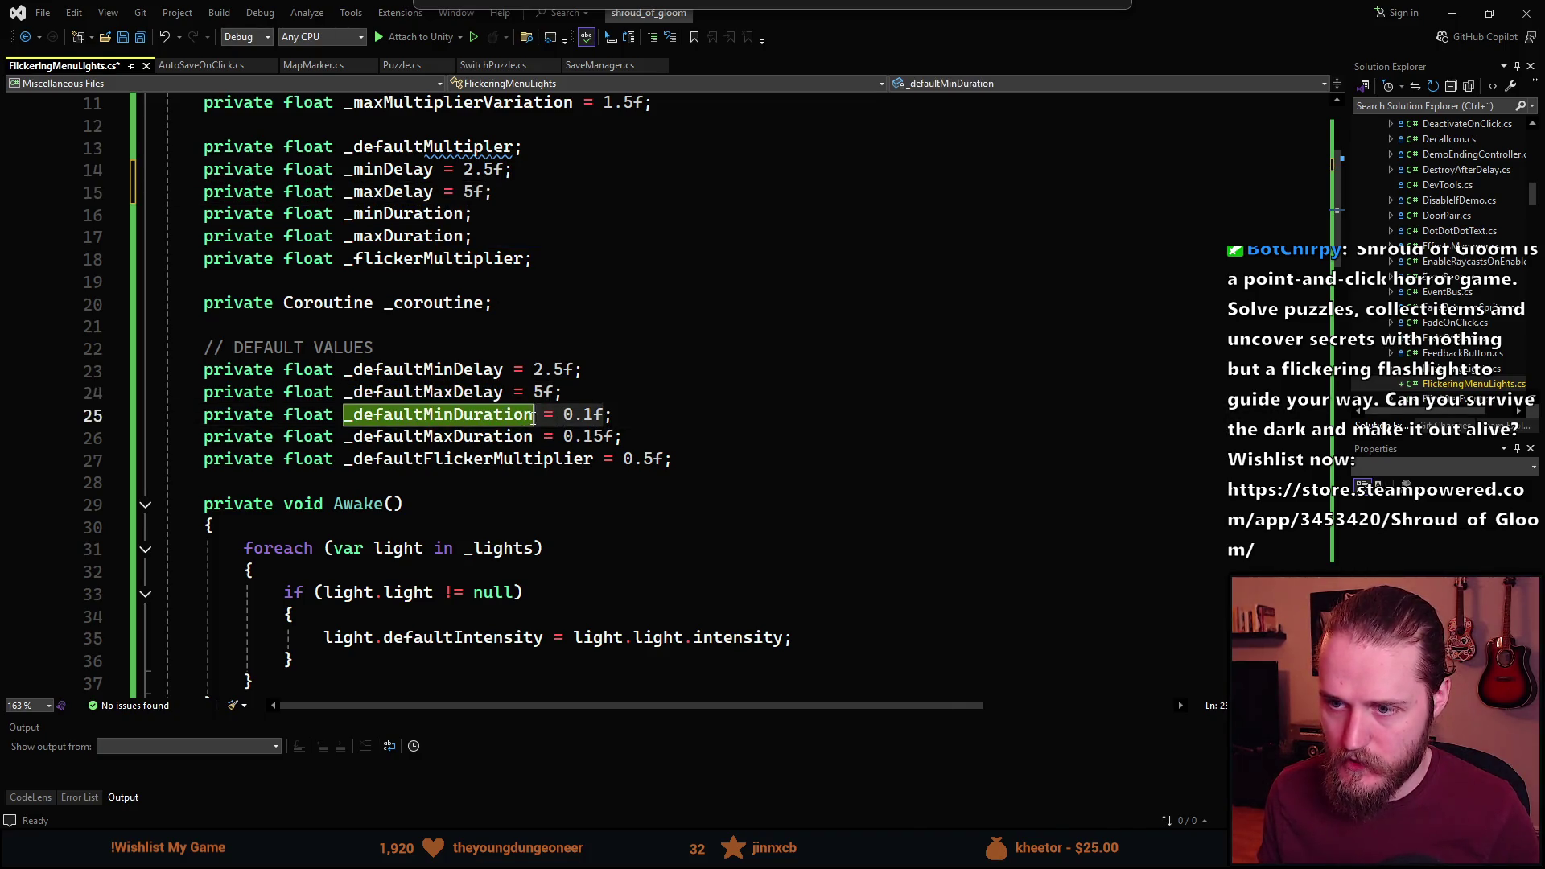
click(472, 213)
text(= 0.1f)
drag(614, 439, 544, 439)
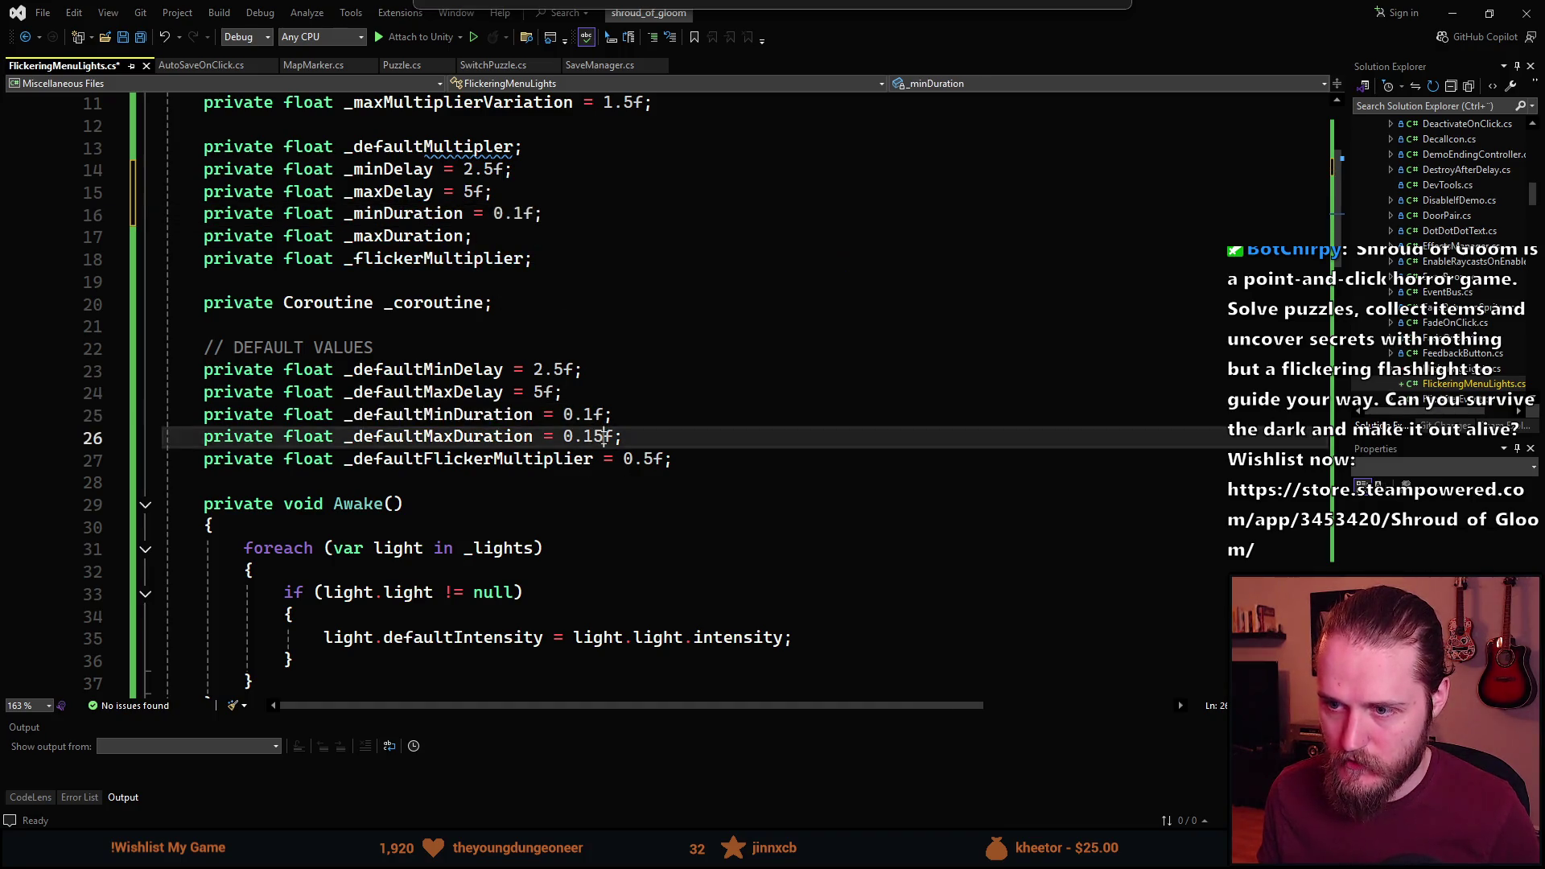
double_click(532, 439)
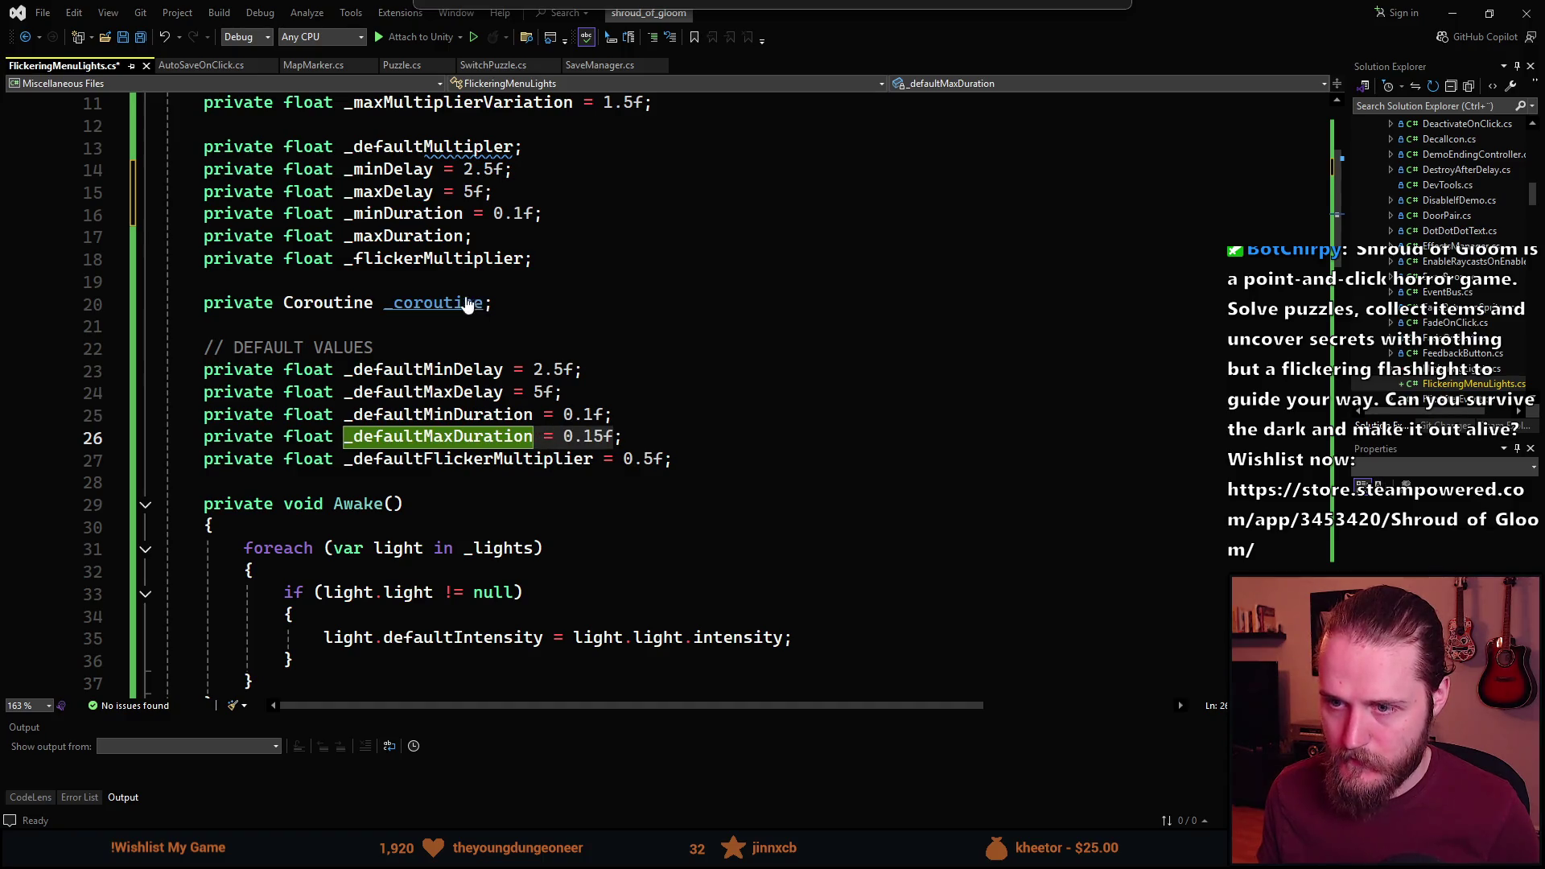
click(464, 237)
text(= 0.15f)
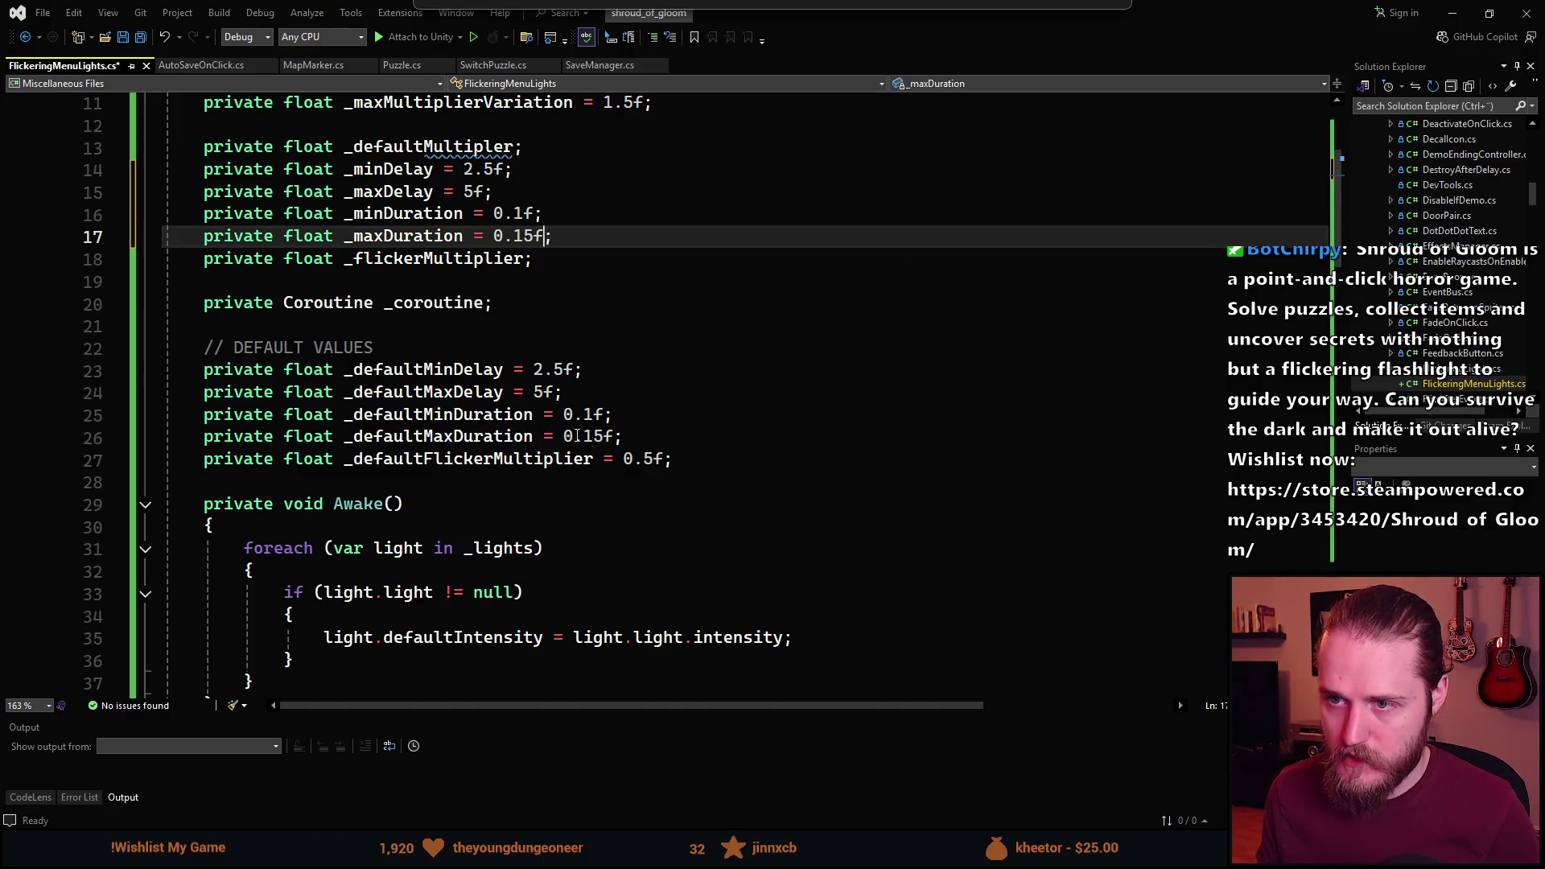
Initialize _flickerMultiplier to 0.5f.
click(656, 464)
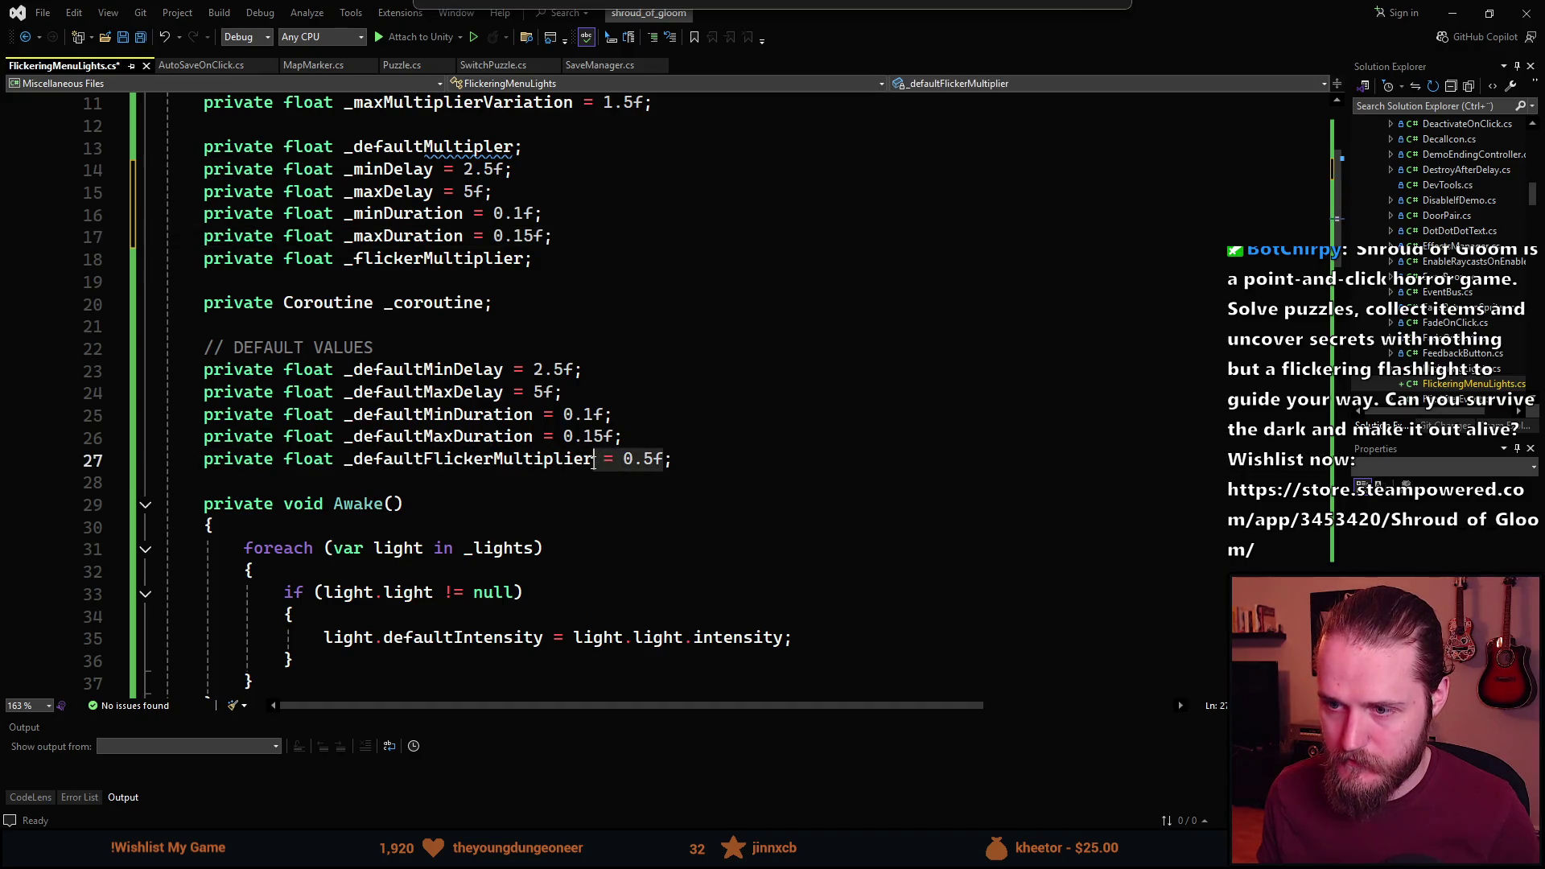
double_click(467, 459)
click(525, 259)
text(= 0.5f)
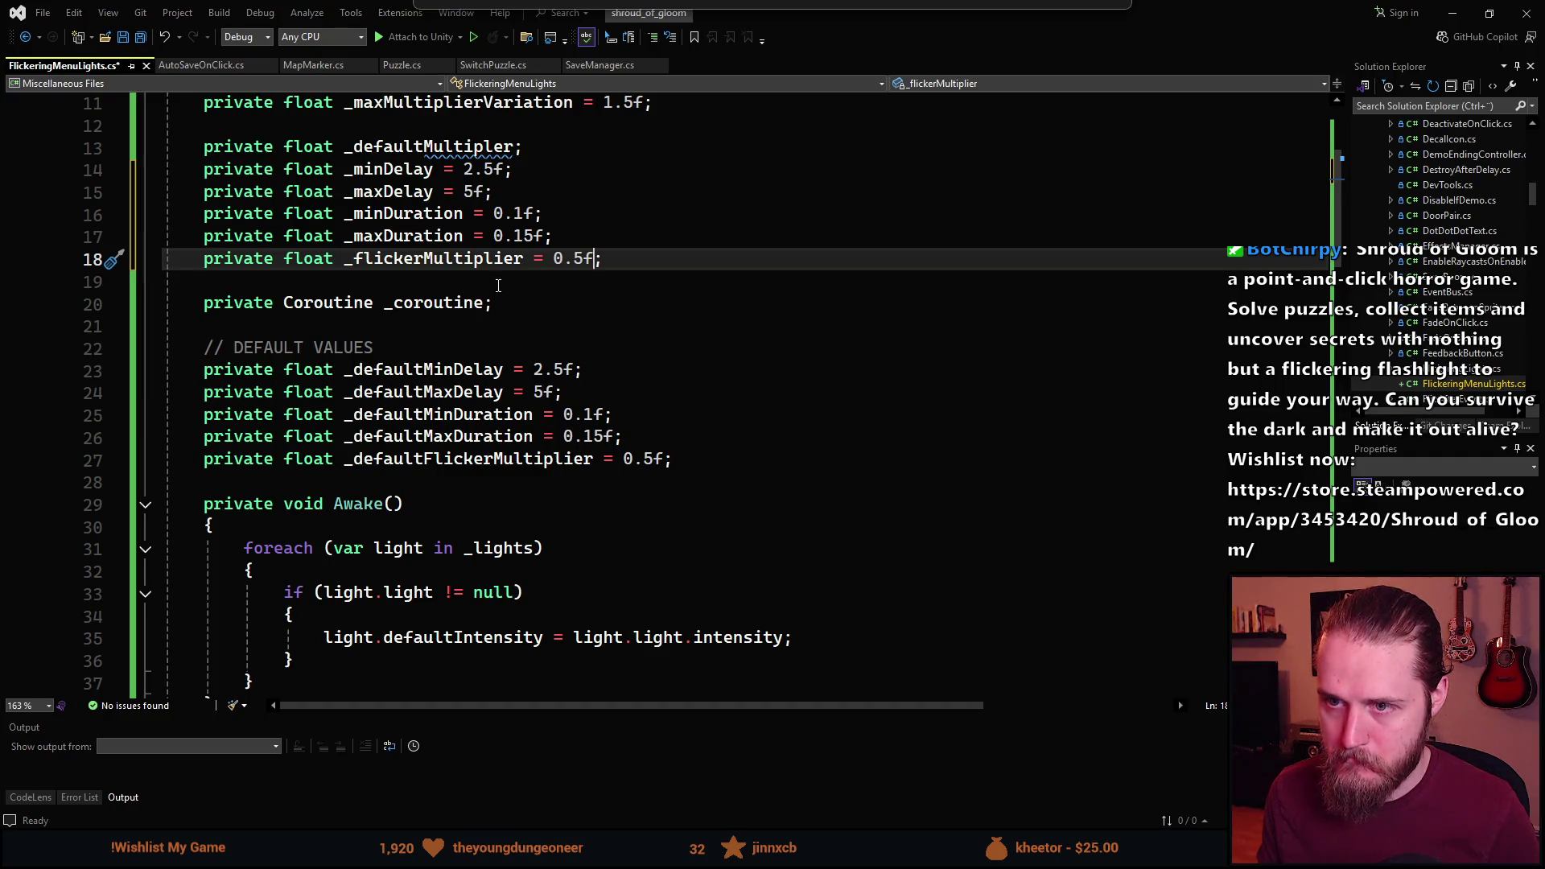
click(515, 147)
scroll(451, 183, down, 20)
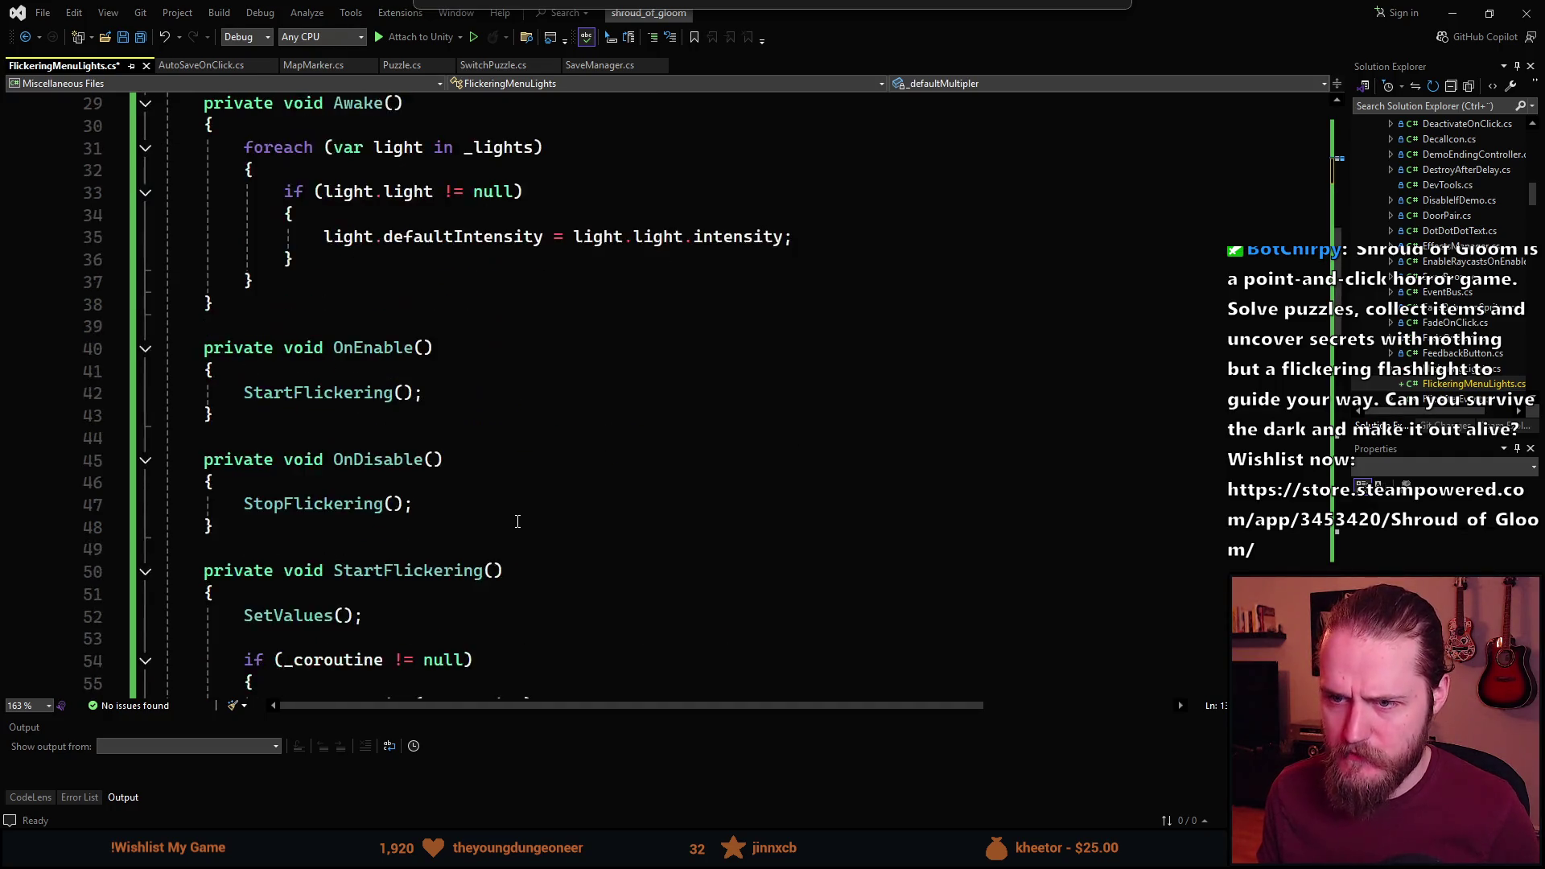
Delete the _defaultMultipler field and the DEFAULT VALUES block, then save.
scroll(487, 502, up, 9)
scroll(487, 502, up, 20)
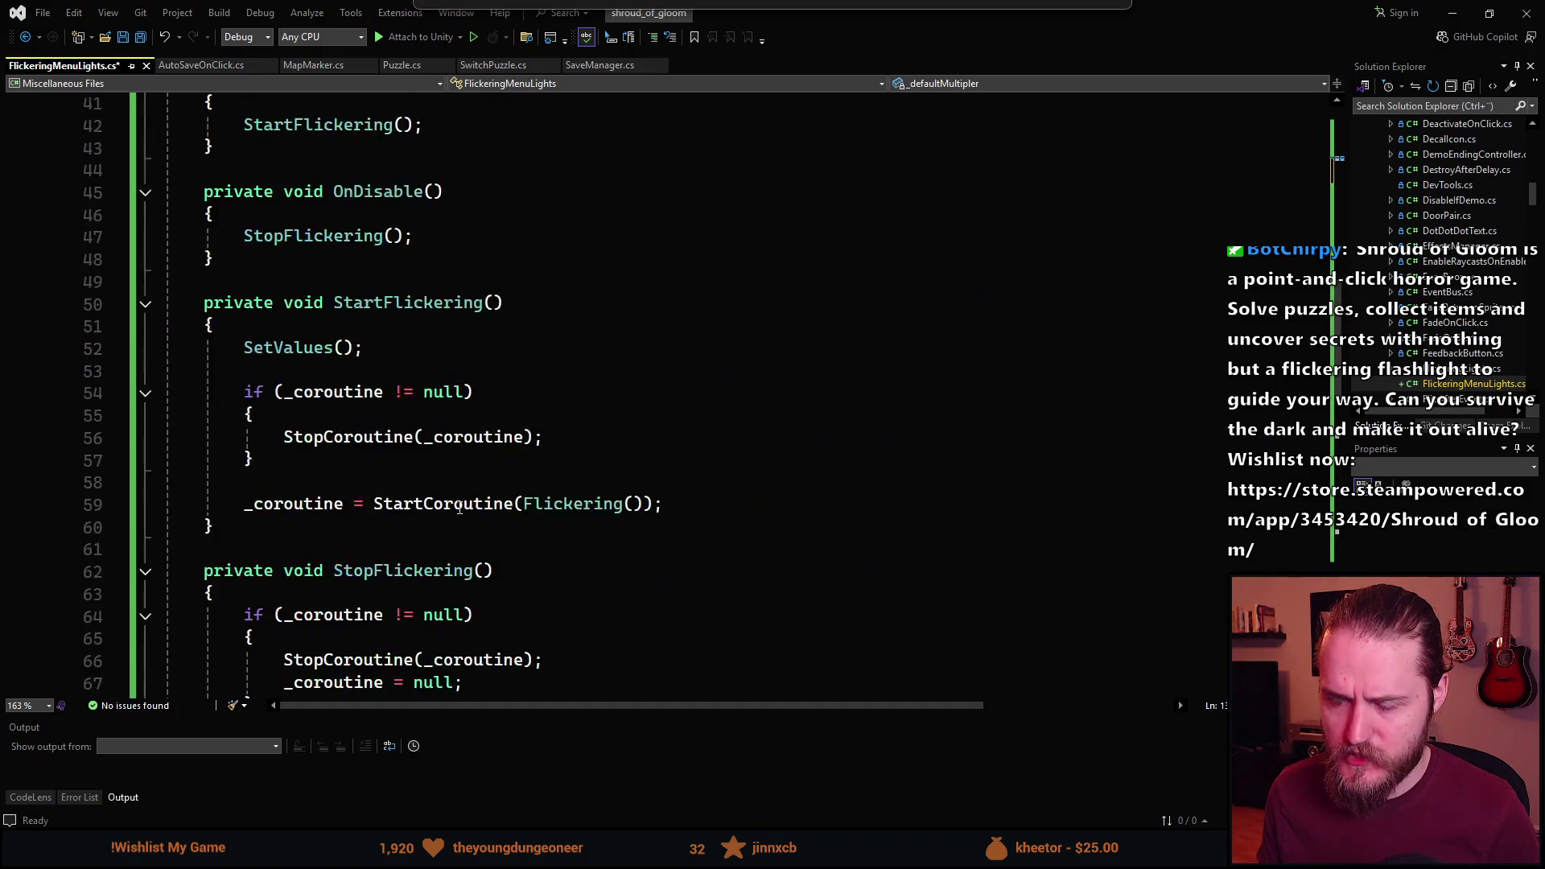
scroll(460, 508, down, 7)
scroll(460, 508, down, 14)
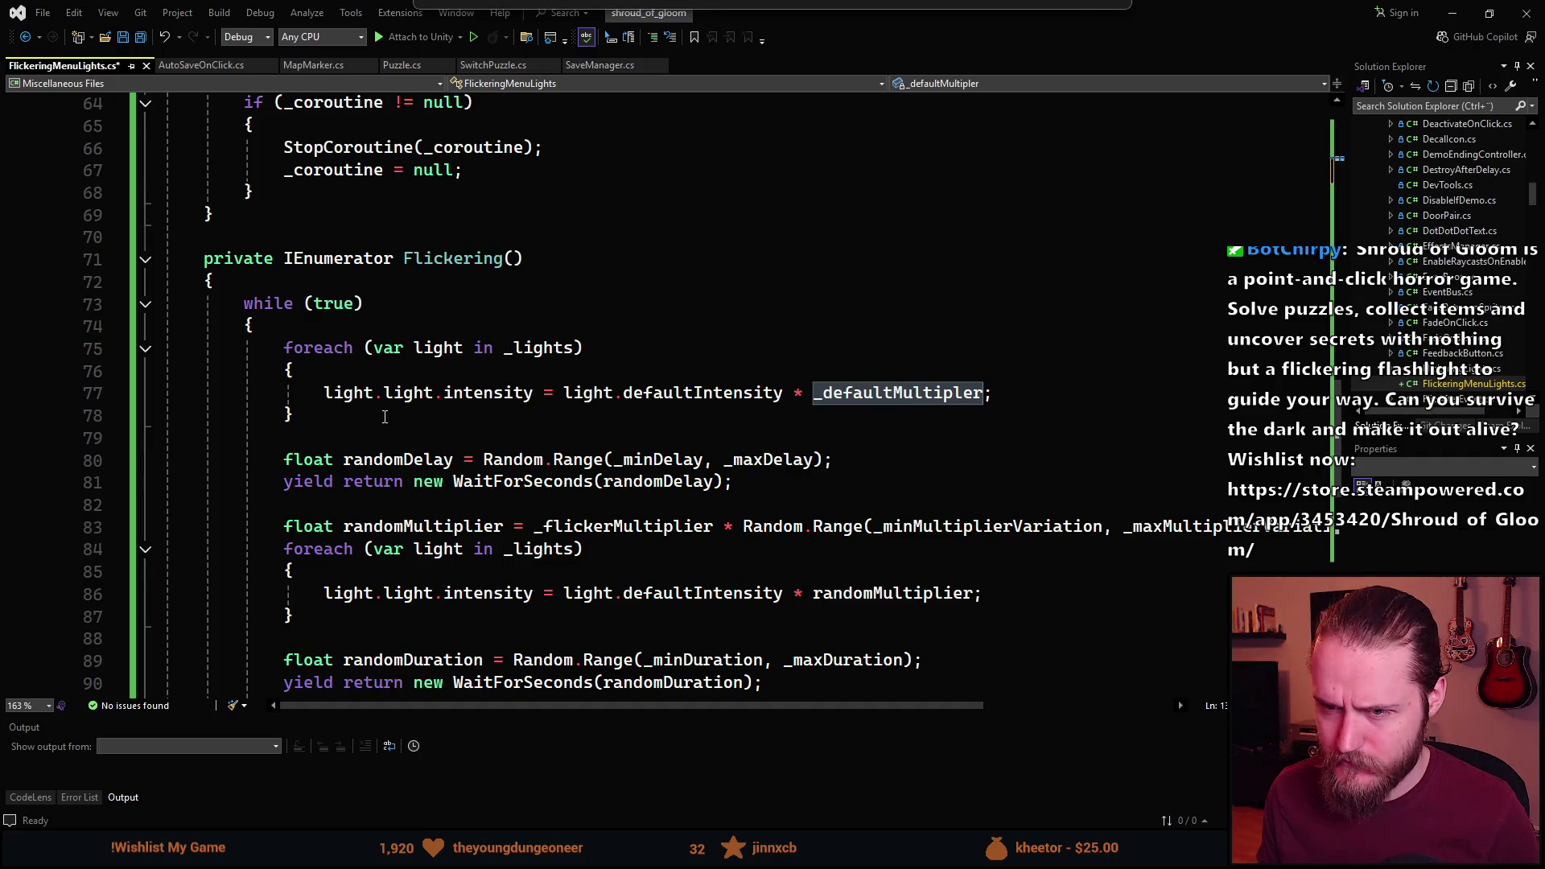
scroll(709, 430, up, 20)
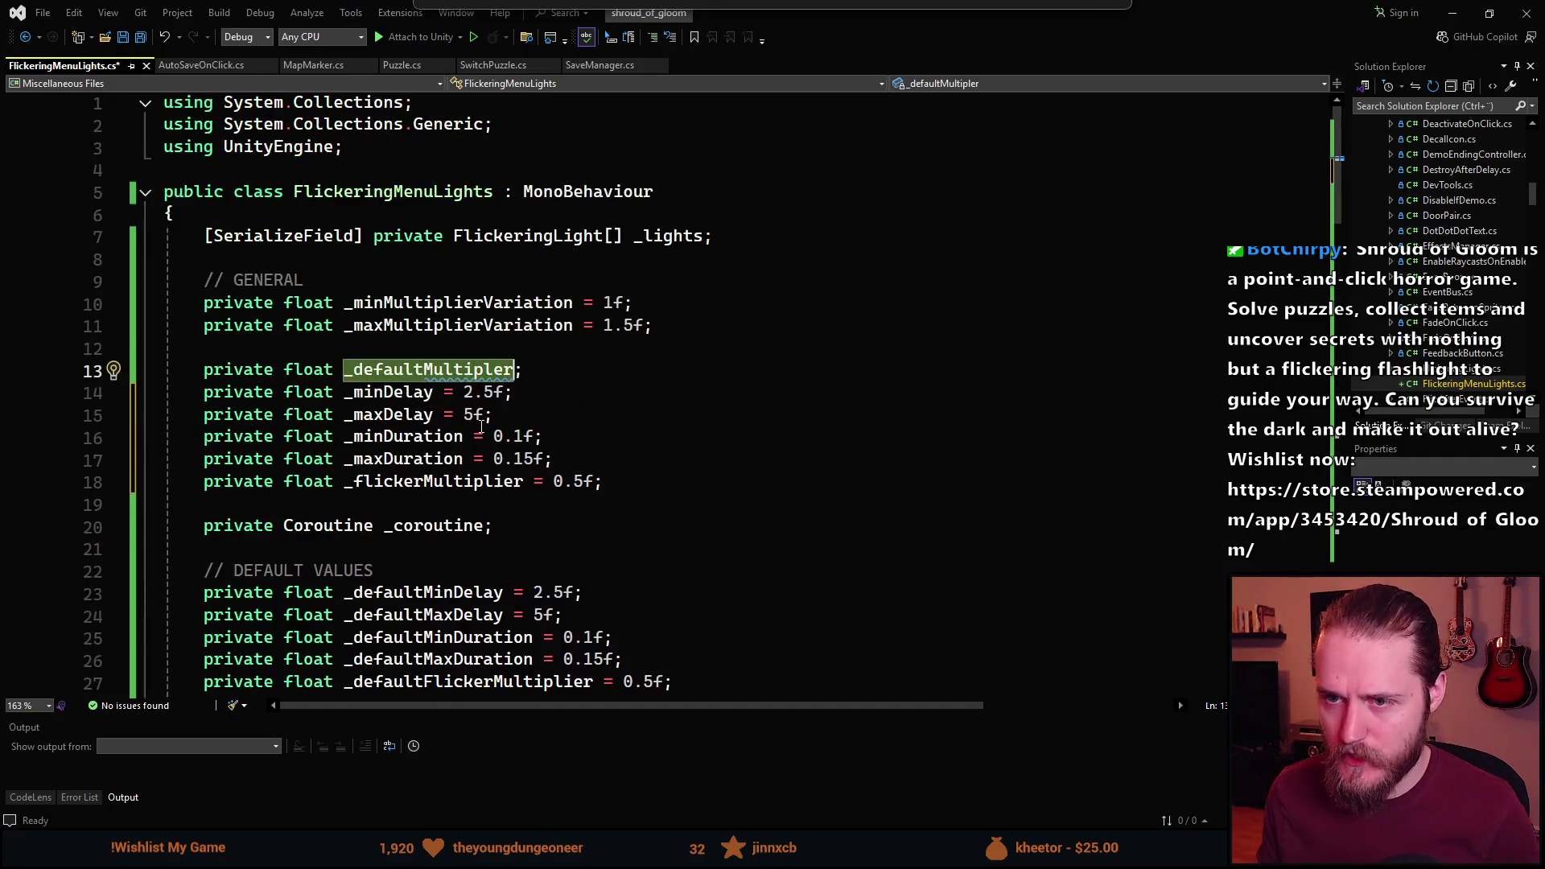
click(519, 371)
click(406, 371)
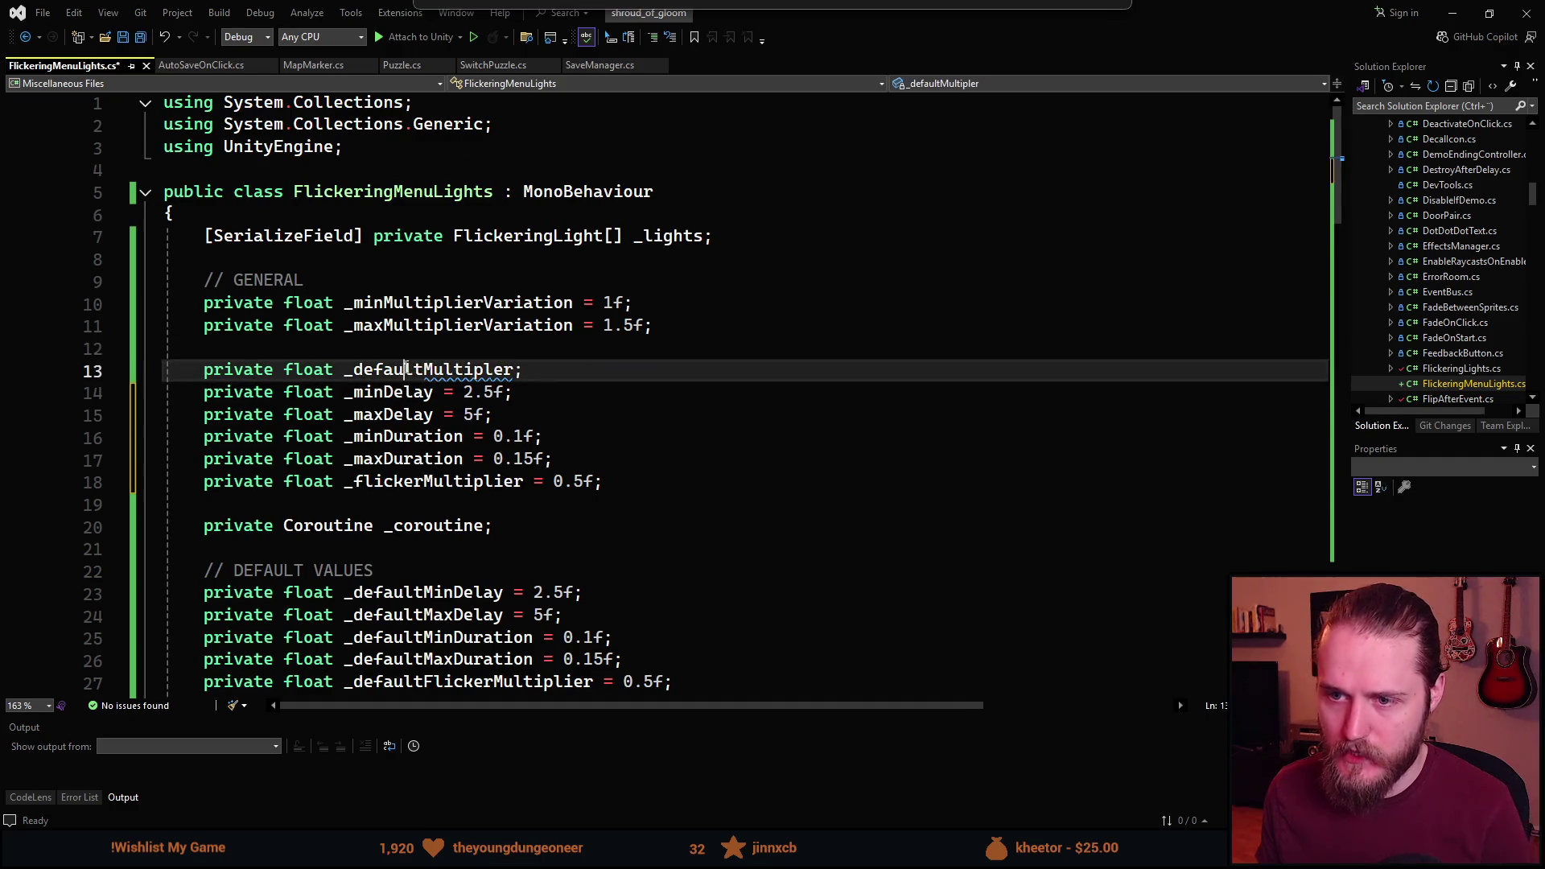
key(ctrl+x)
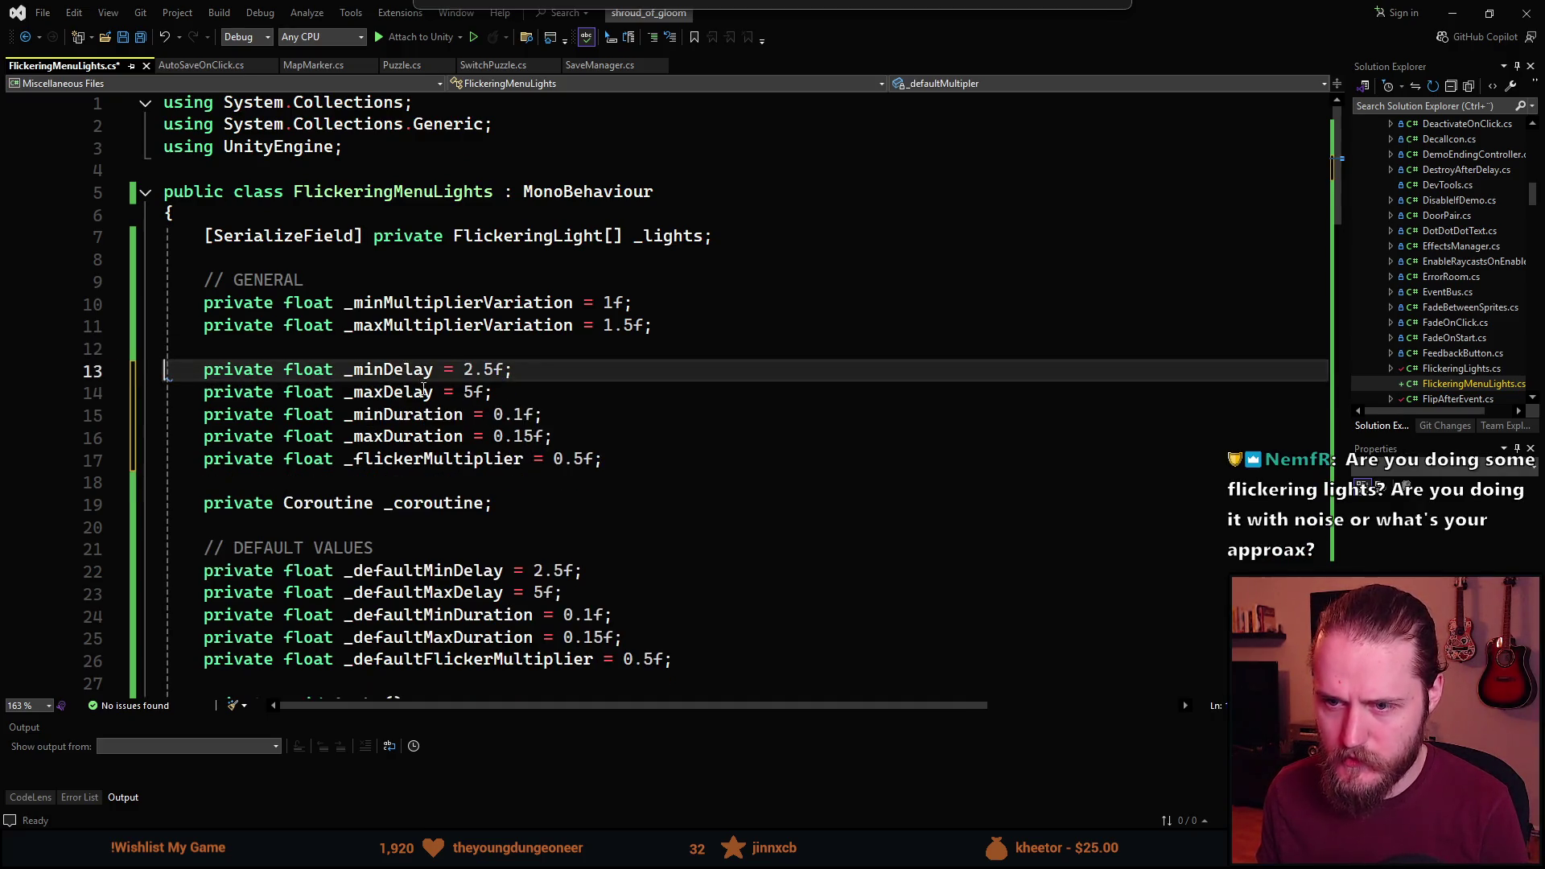
scroll(681, 549, down, 2)
drag(676, 527, 36, 421)
key(BackSpace)
key(BackSpace)
key(BackSpace)
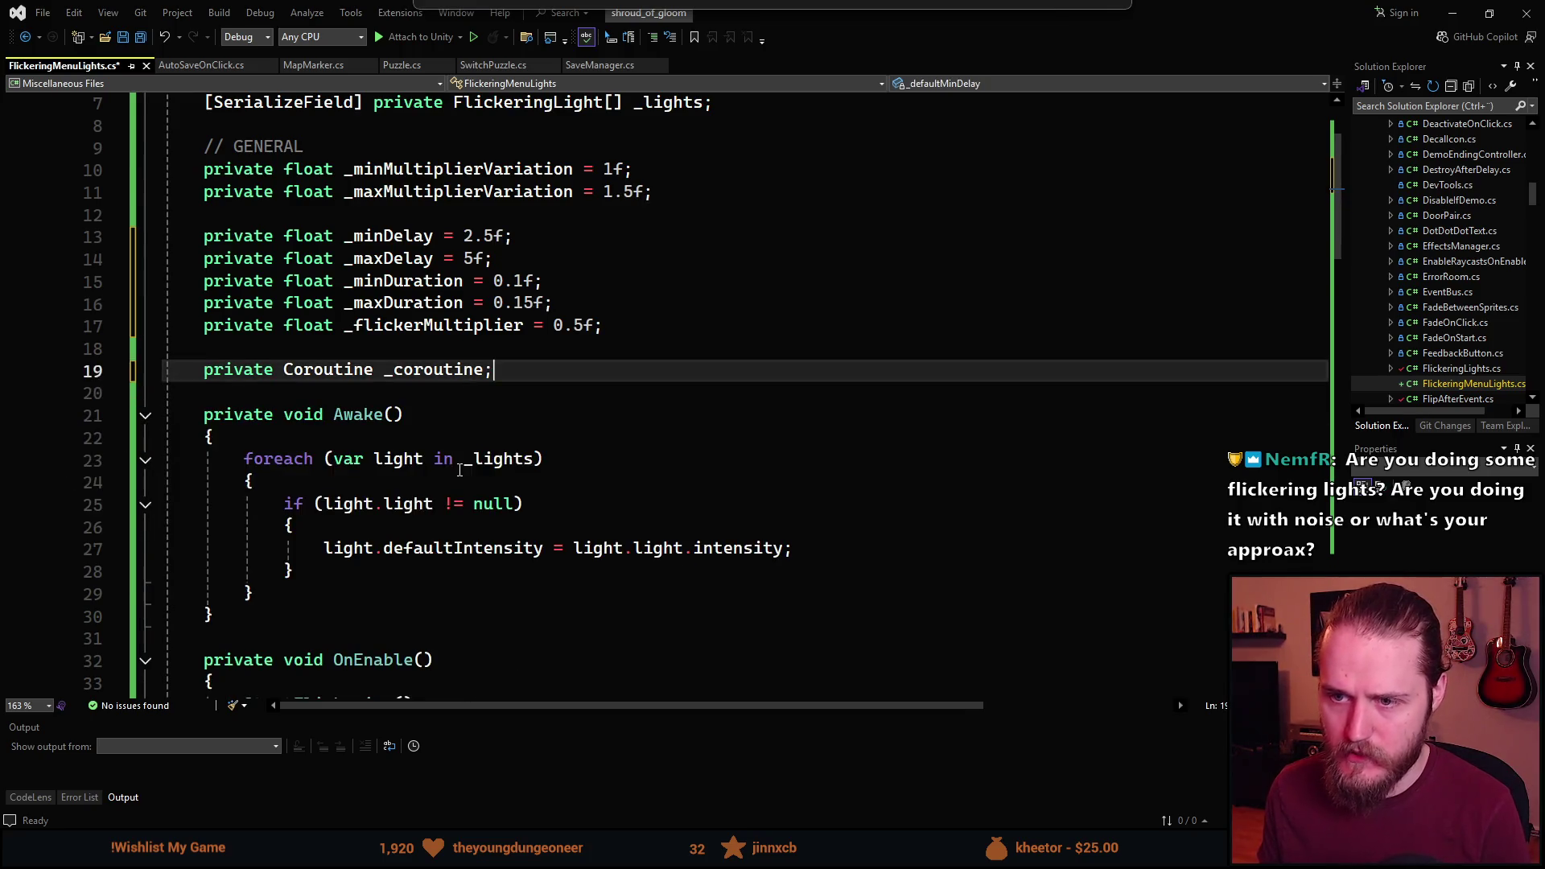
scroll(460, 477, up, 2)
key(ctrl+s)
Delete the whole SetValues method and save the script.
scroll(450, 483, down, 3)
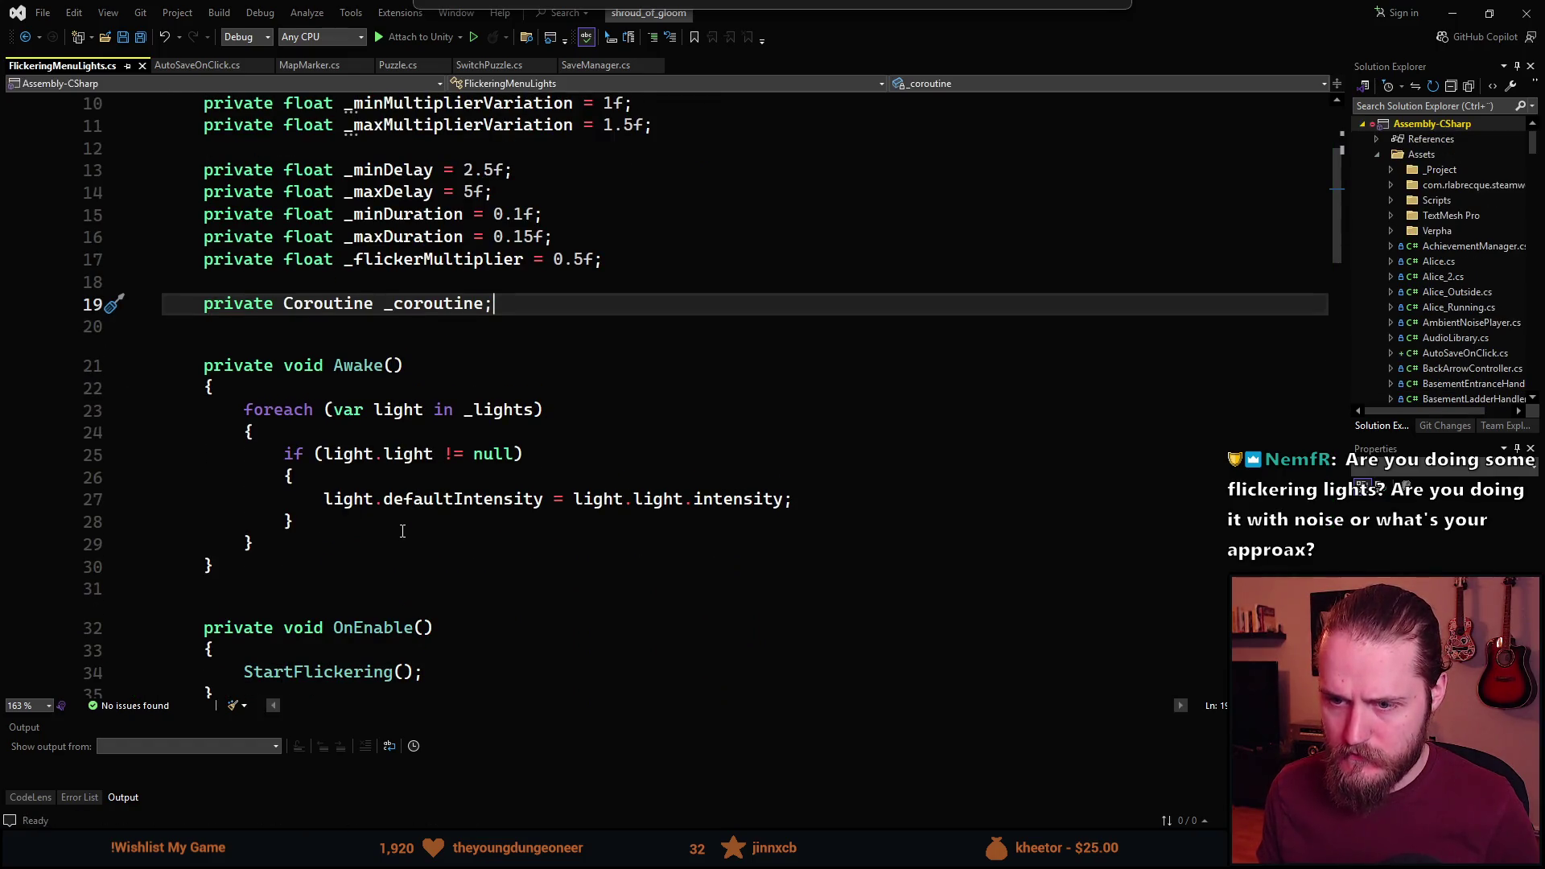
scroll(649, 491, down, 4)
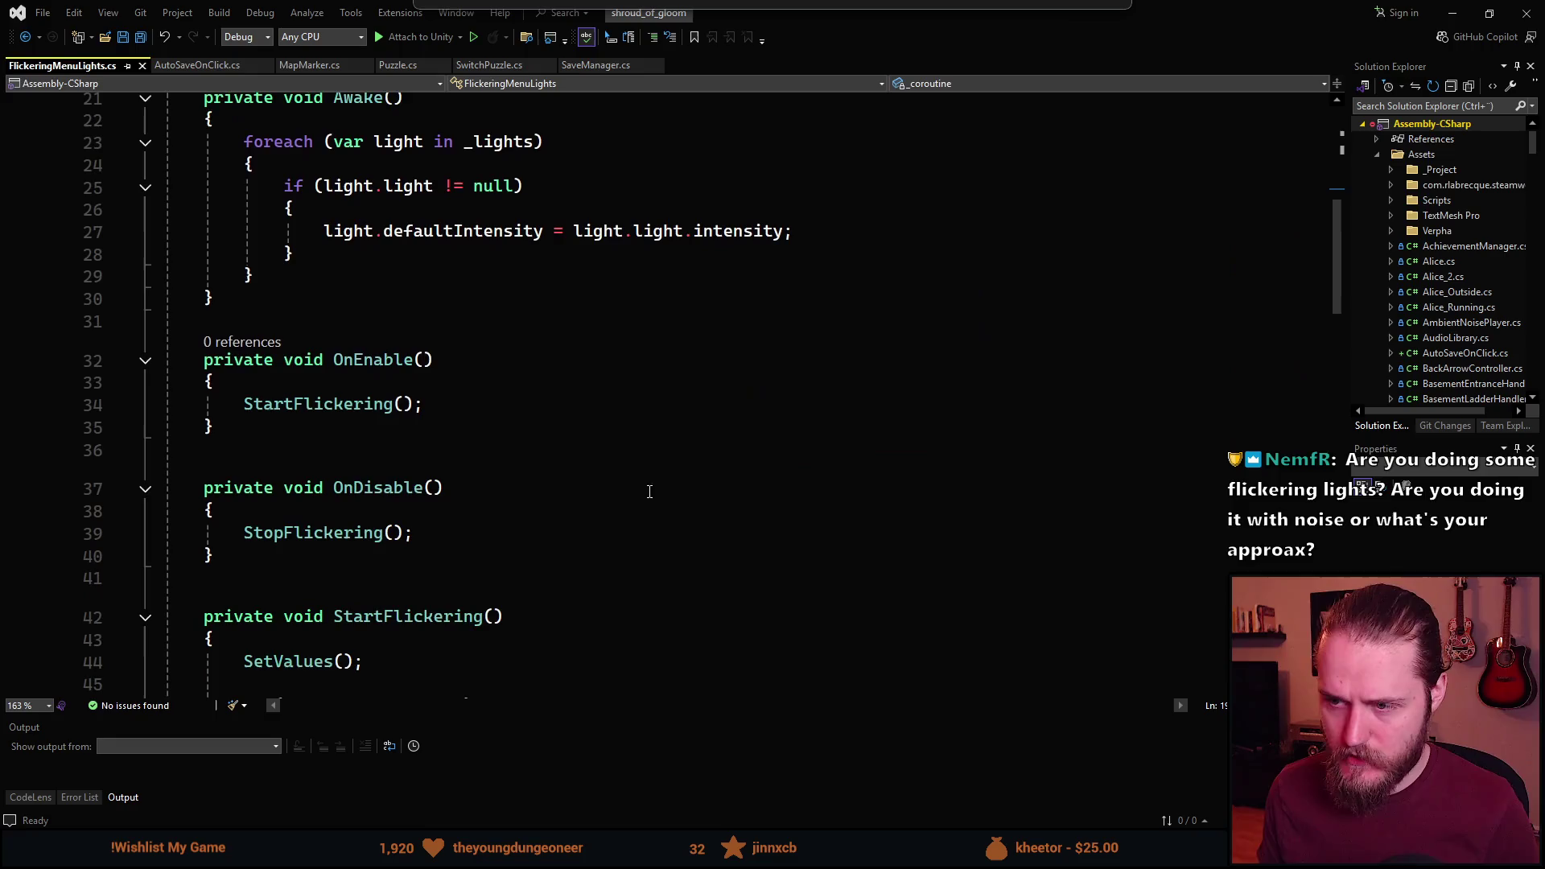
scroll(364, 390, up, 1)
scroll(358, 398, down, 3)
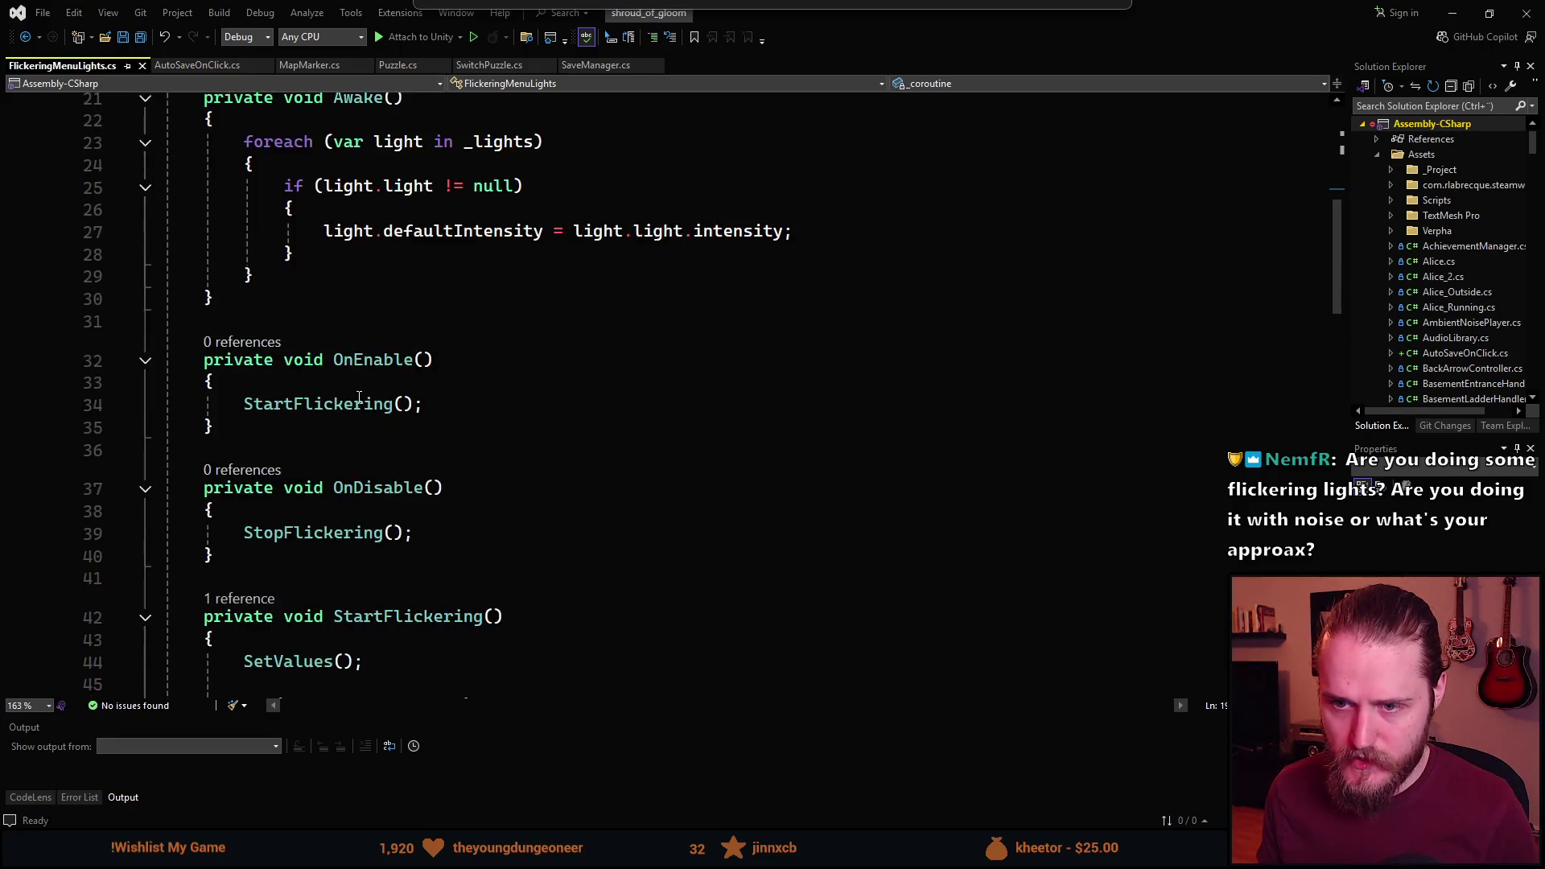
scroll(358, 305, down, 2)
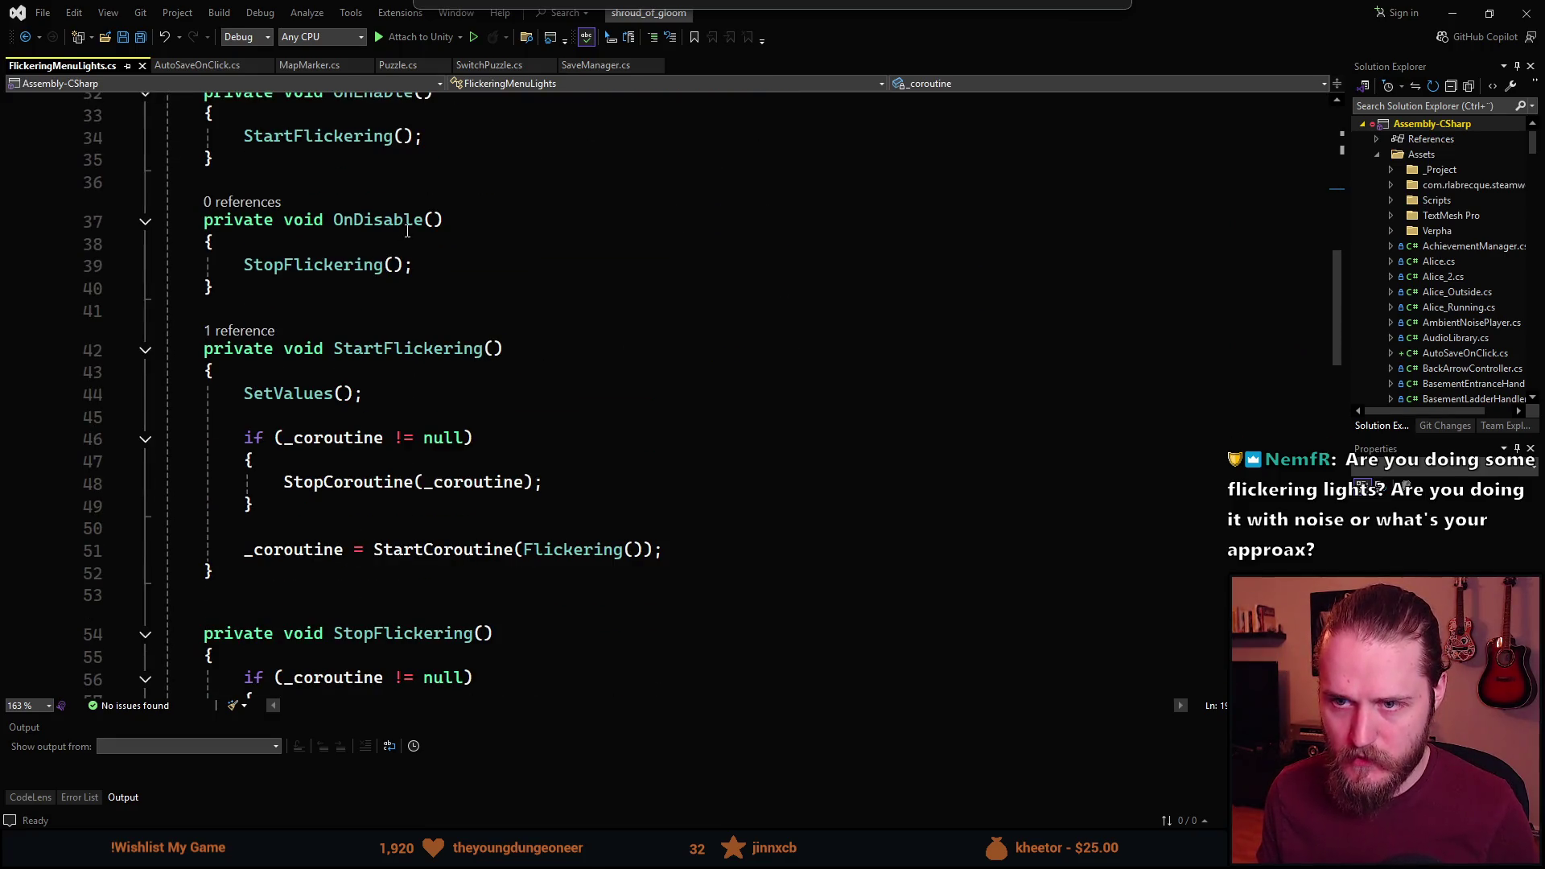
scroll(300, 296, down, 1)
scroll(421, 310, down, 2)
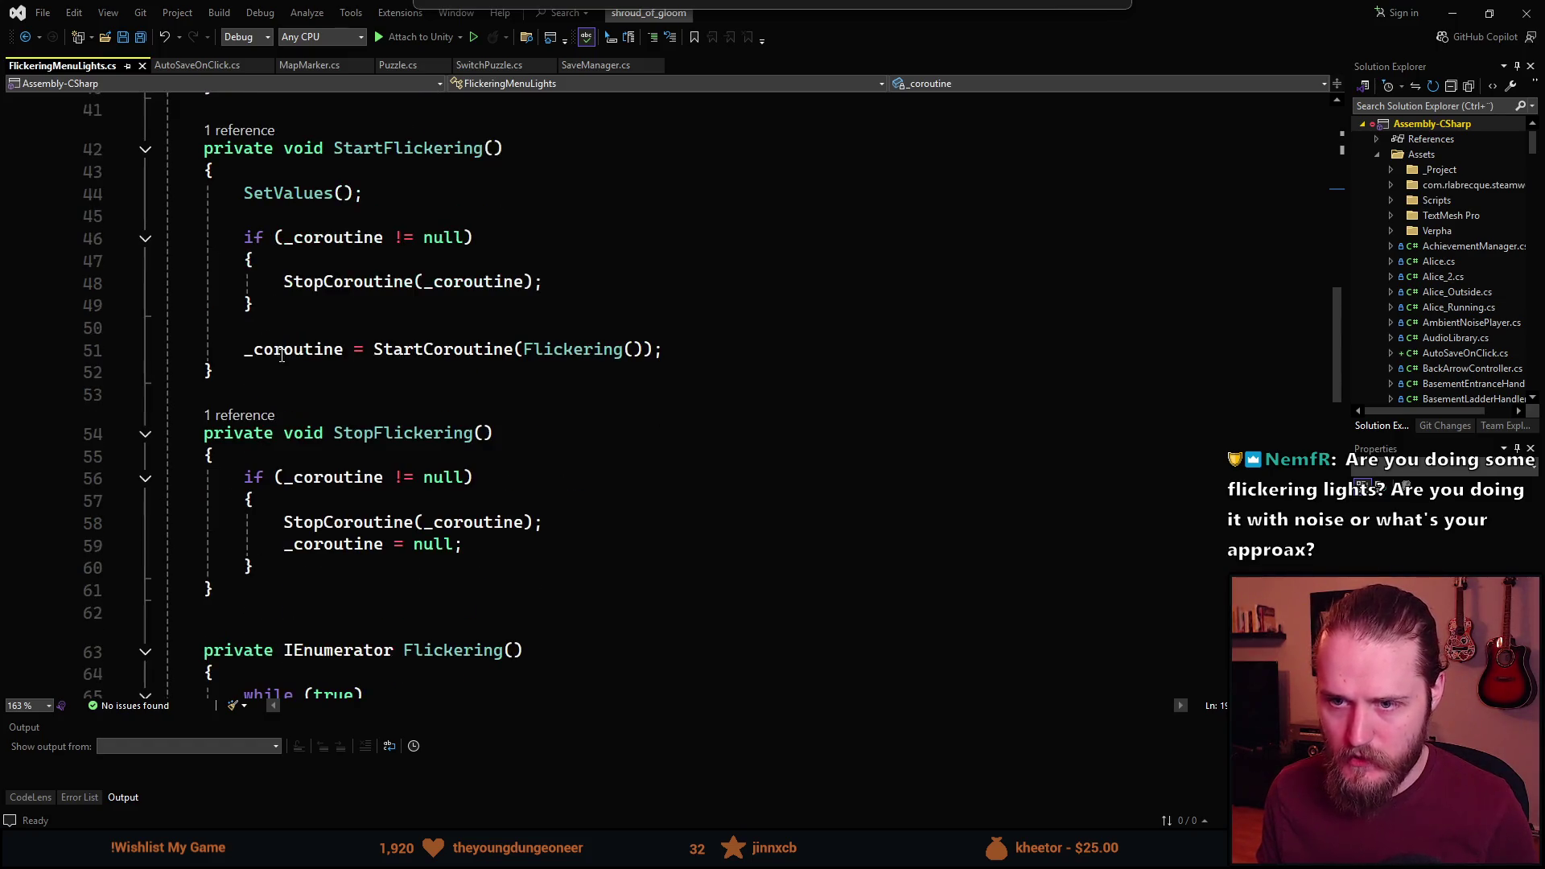
click(286, 193)
scroll(355, 479, down, 13)
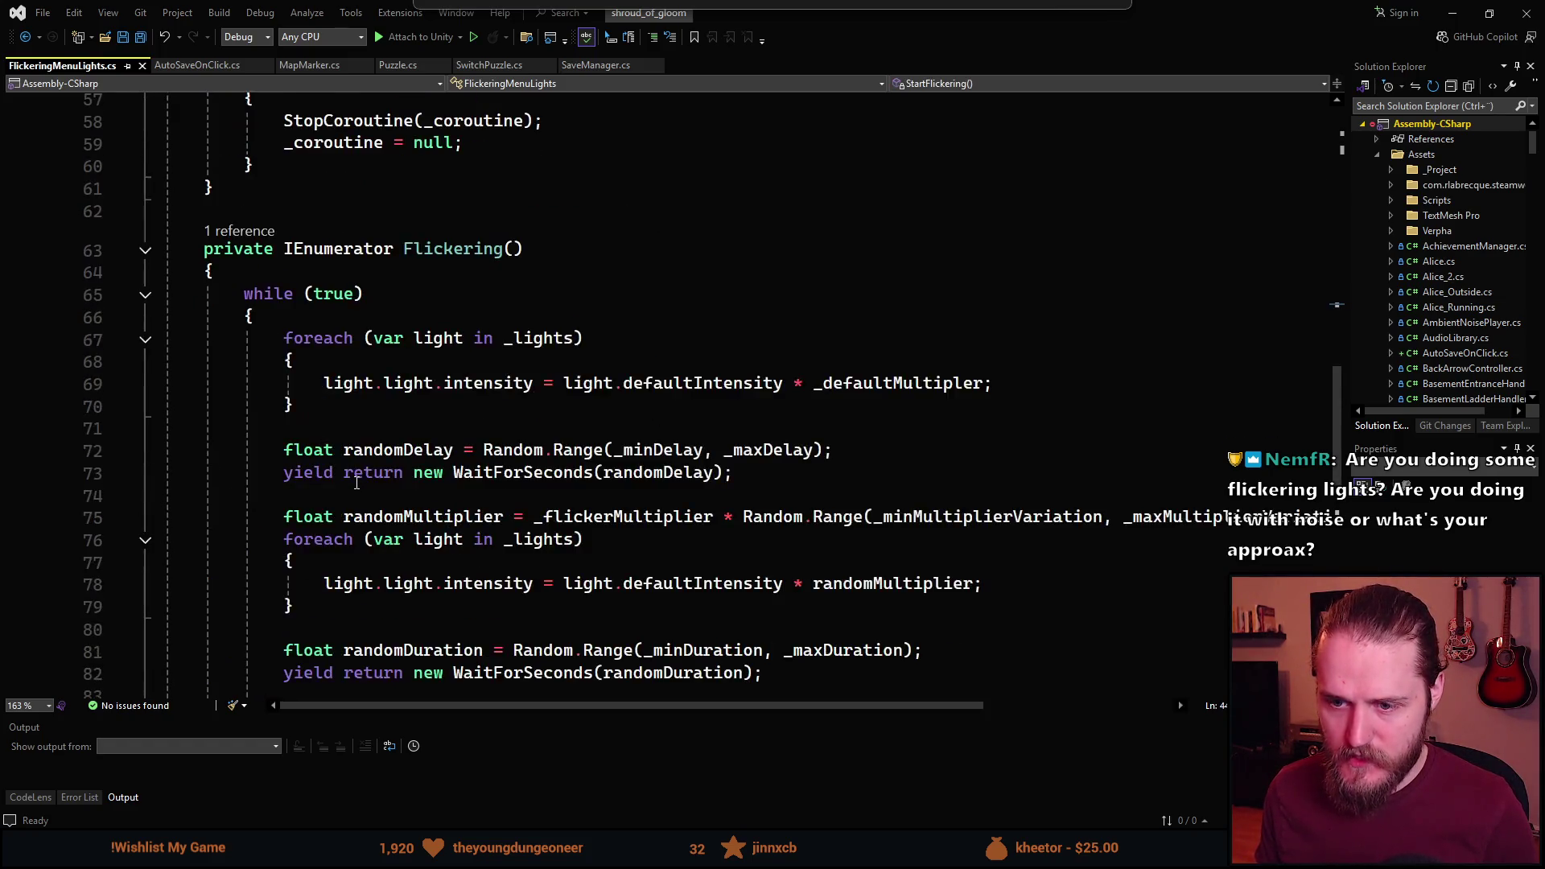
click(334, 491)
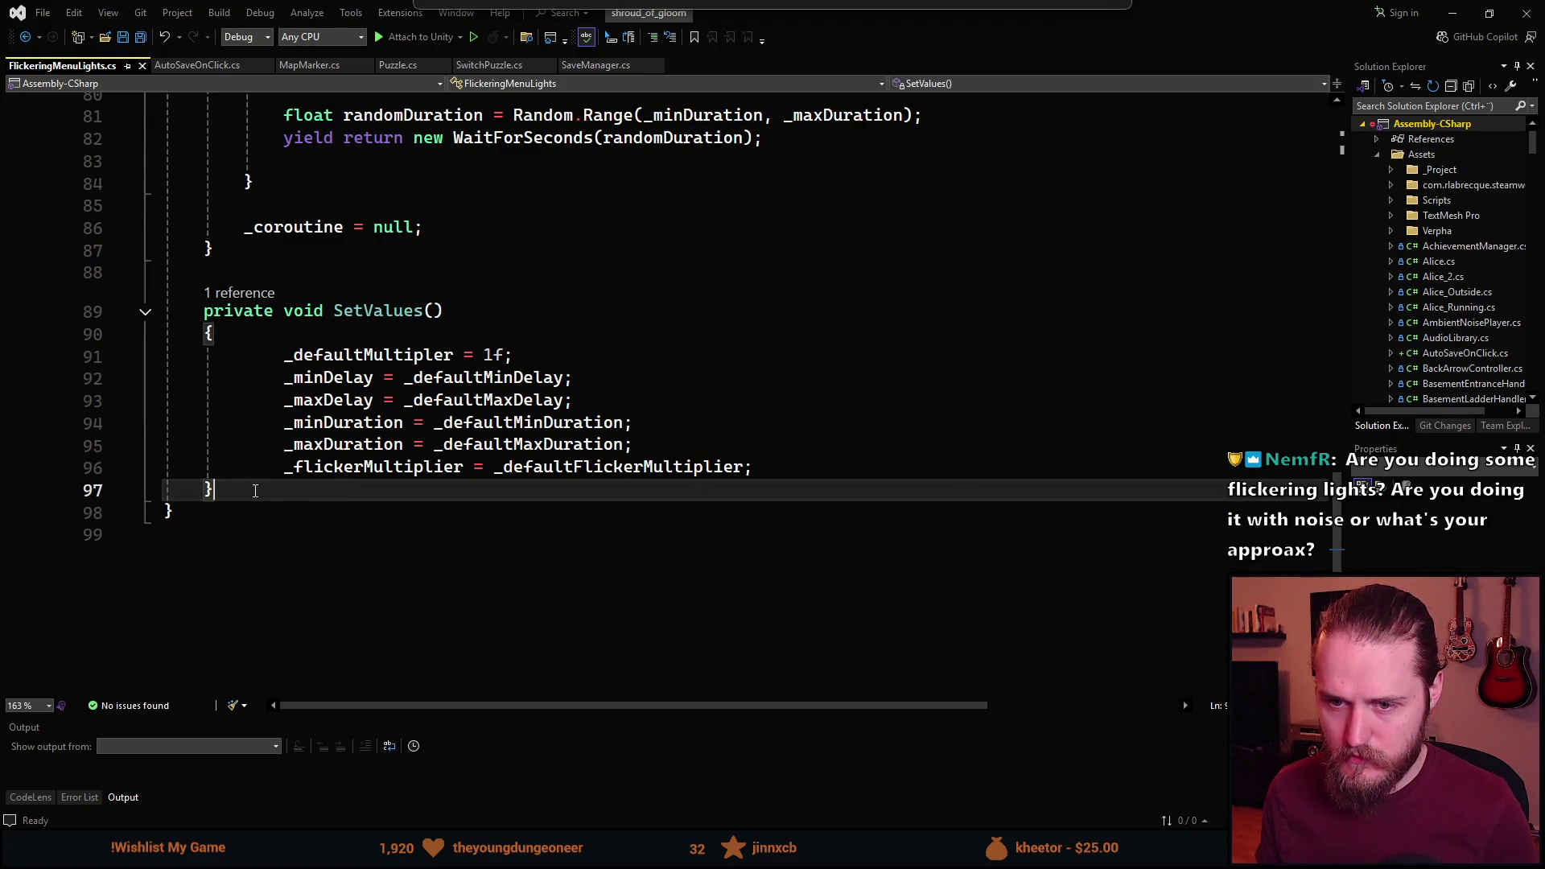
key(shift+Up)
key(shift+Up)
key(shift+Up)
key(BackSpace)
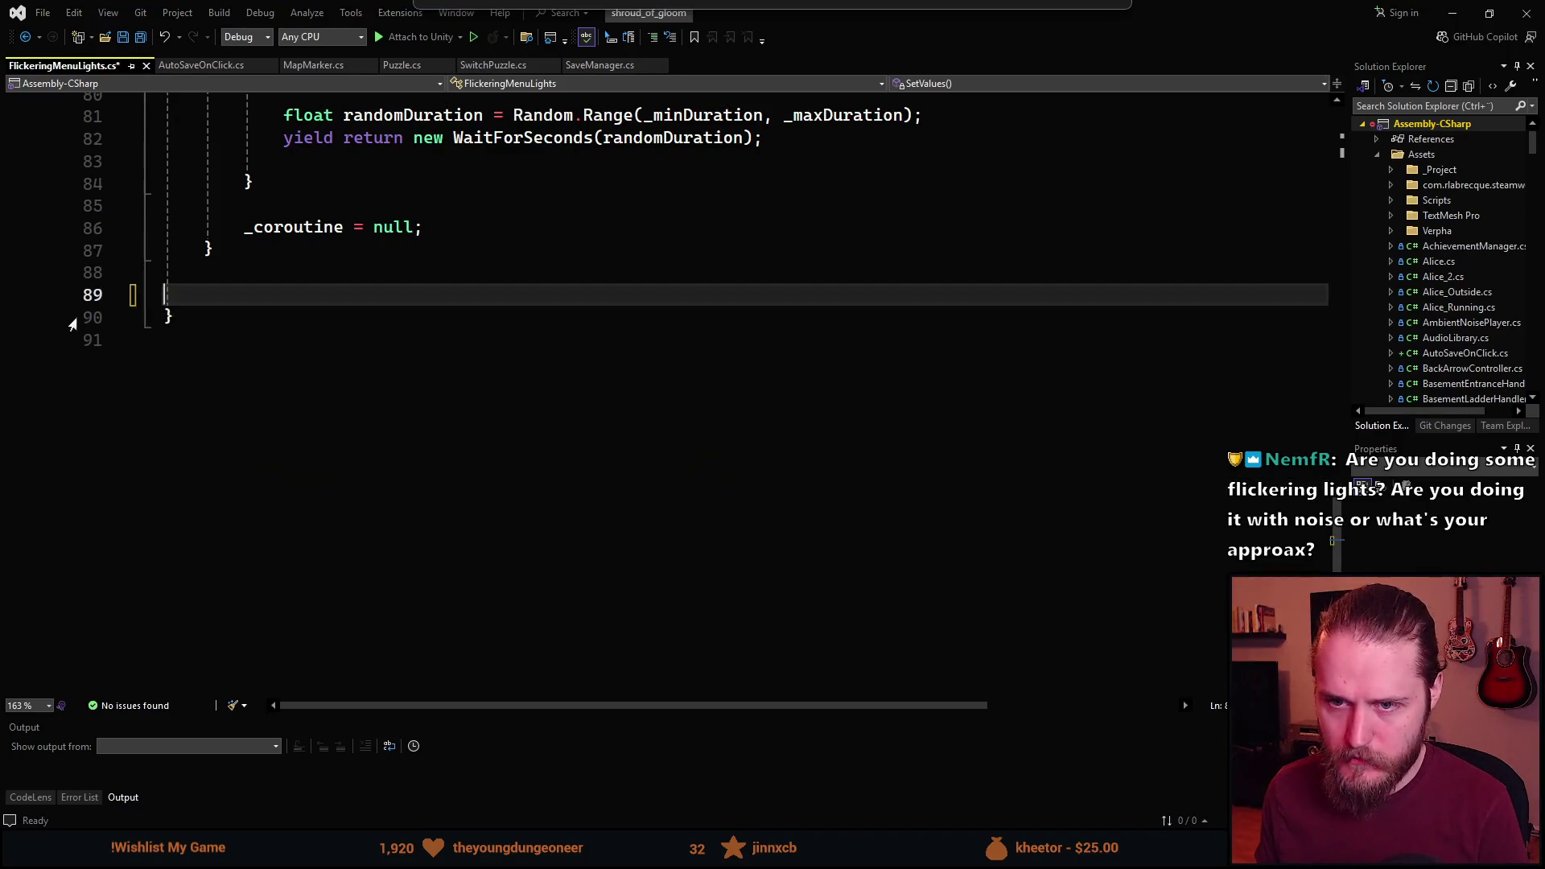
scroll(334, 395, up, 20)
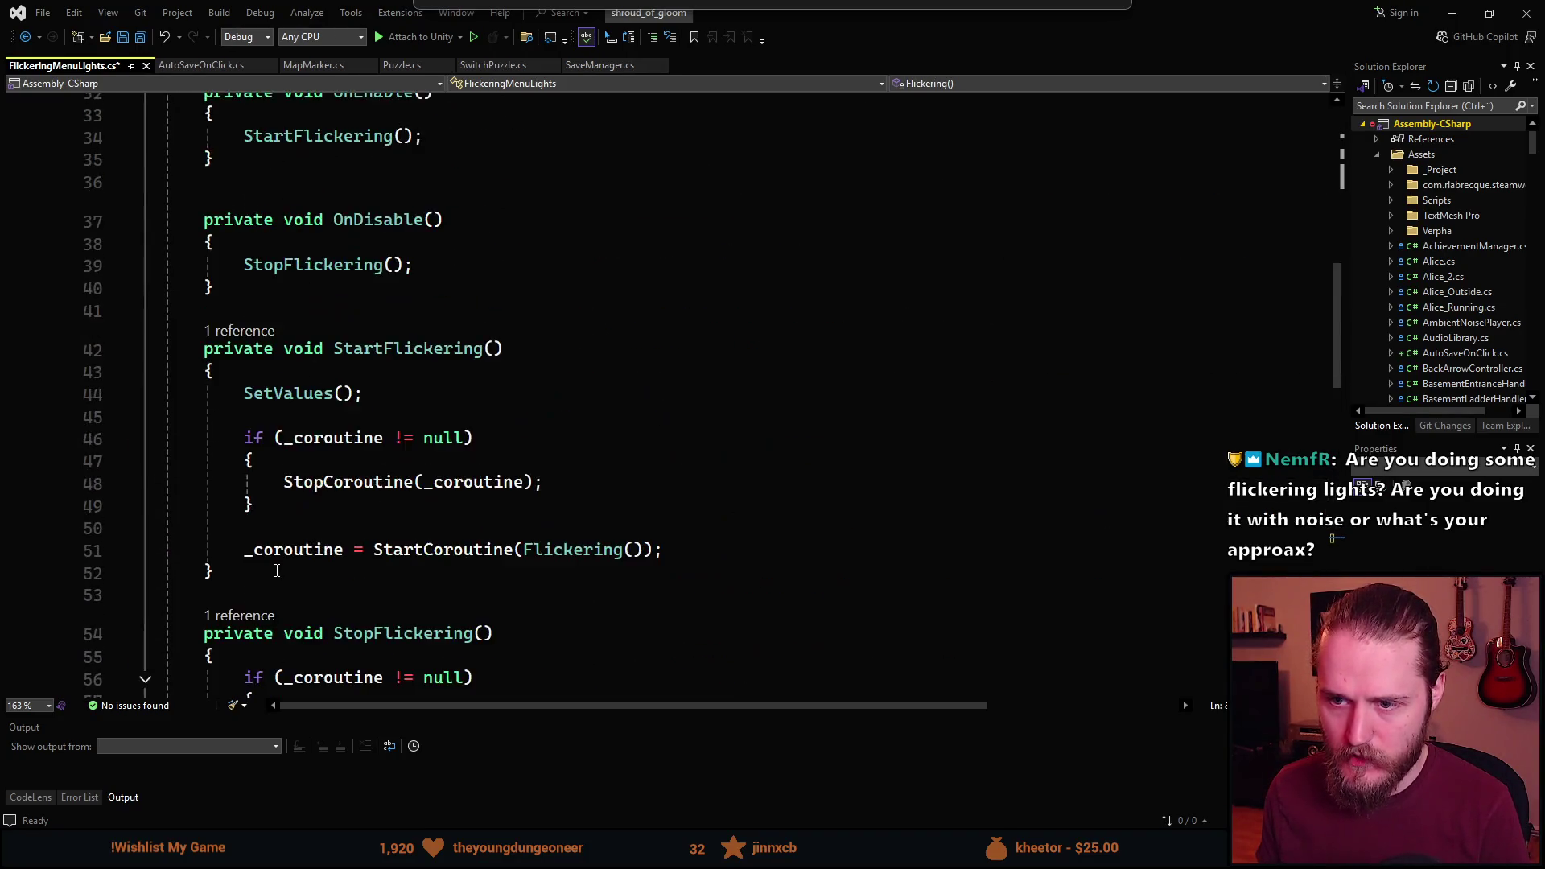
scroll(276, 570, up, 3)
key(ctrl+s)
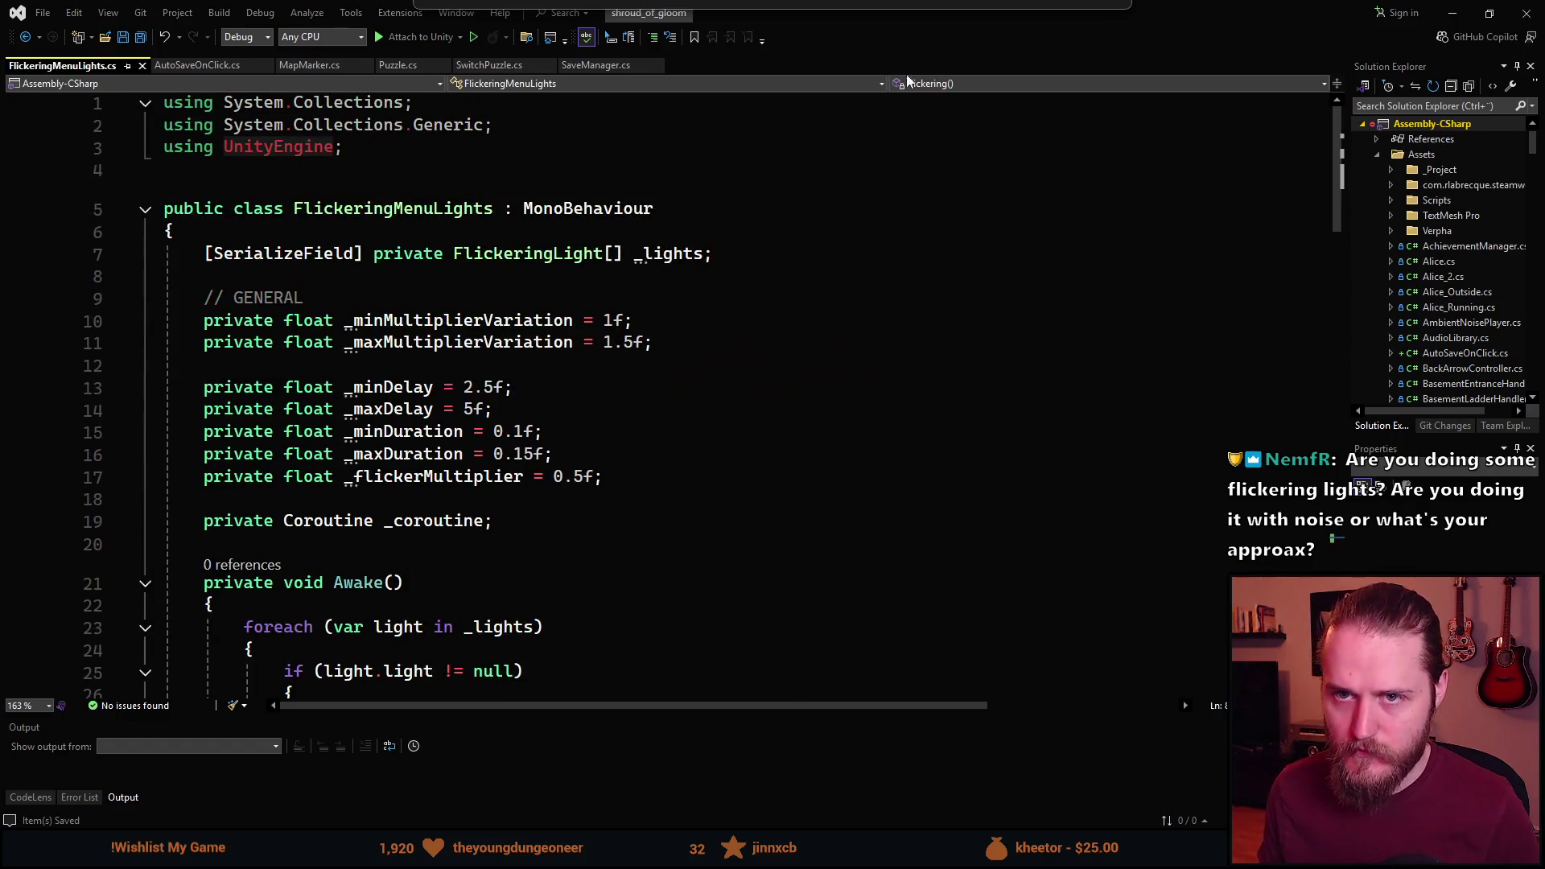
click(1527, 13)
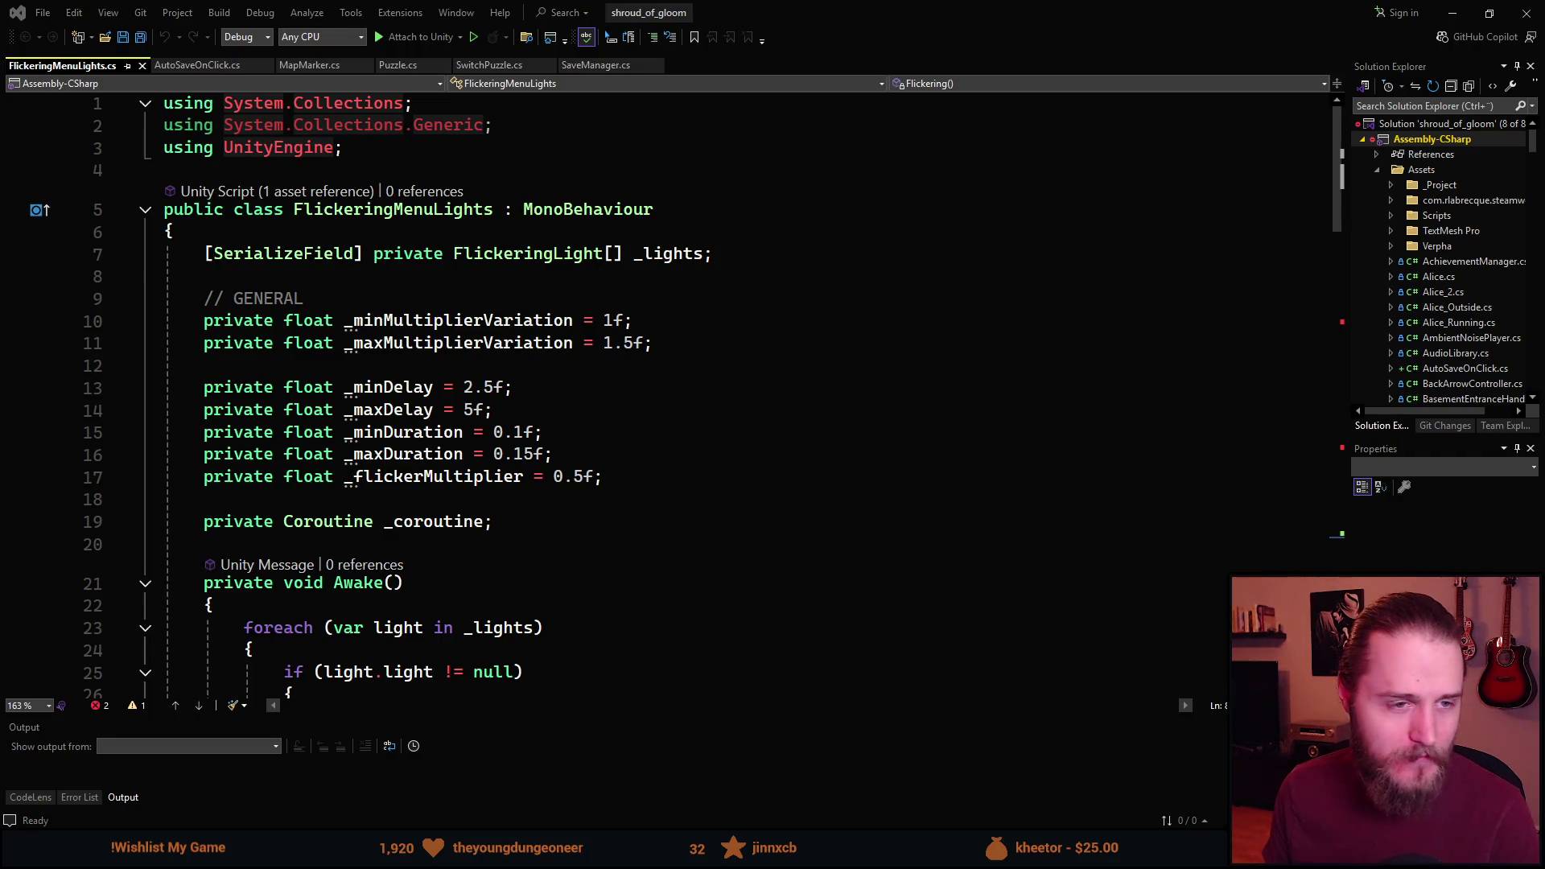
Switch from Visual Studio to the LepozhdianVibe Steam store page in the browser.
key(alt+Tab)
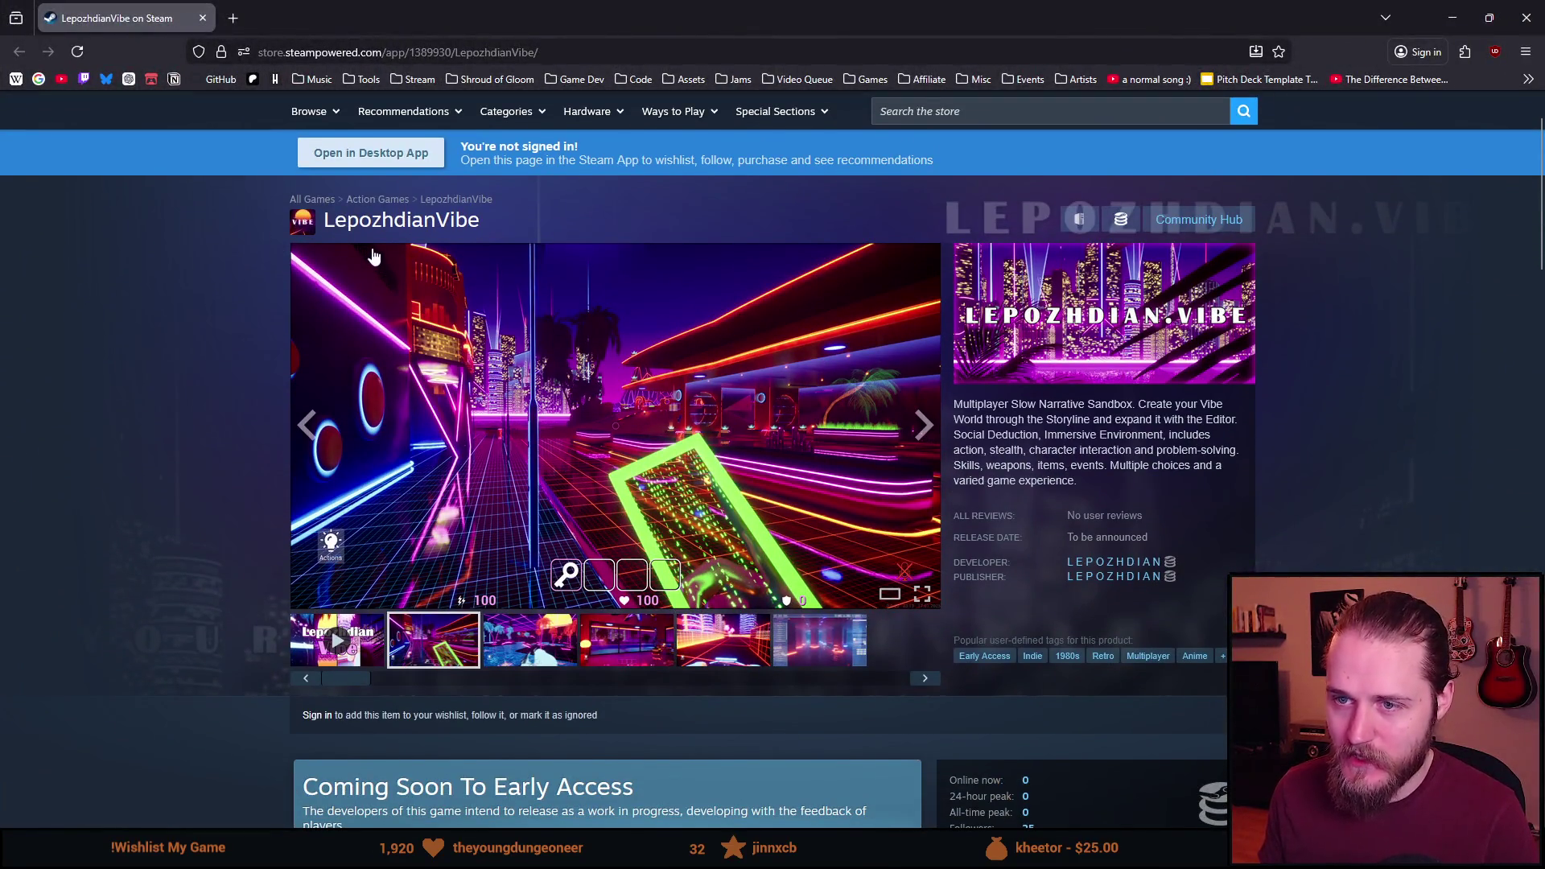
Scroll through the LepozhdianVibe Steam page and select the word 'Sandbox' in its description.
scroll(949, 378, down, 1)
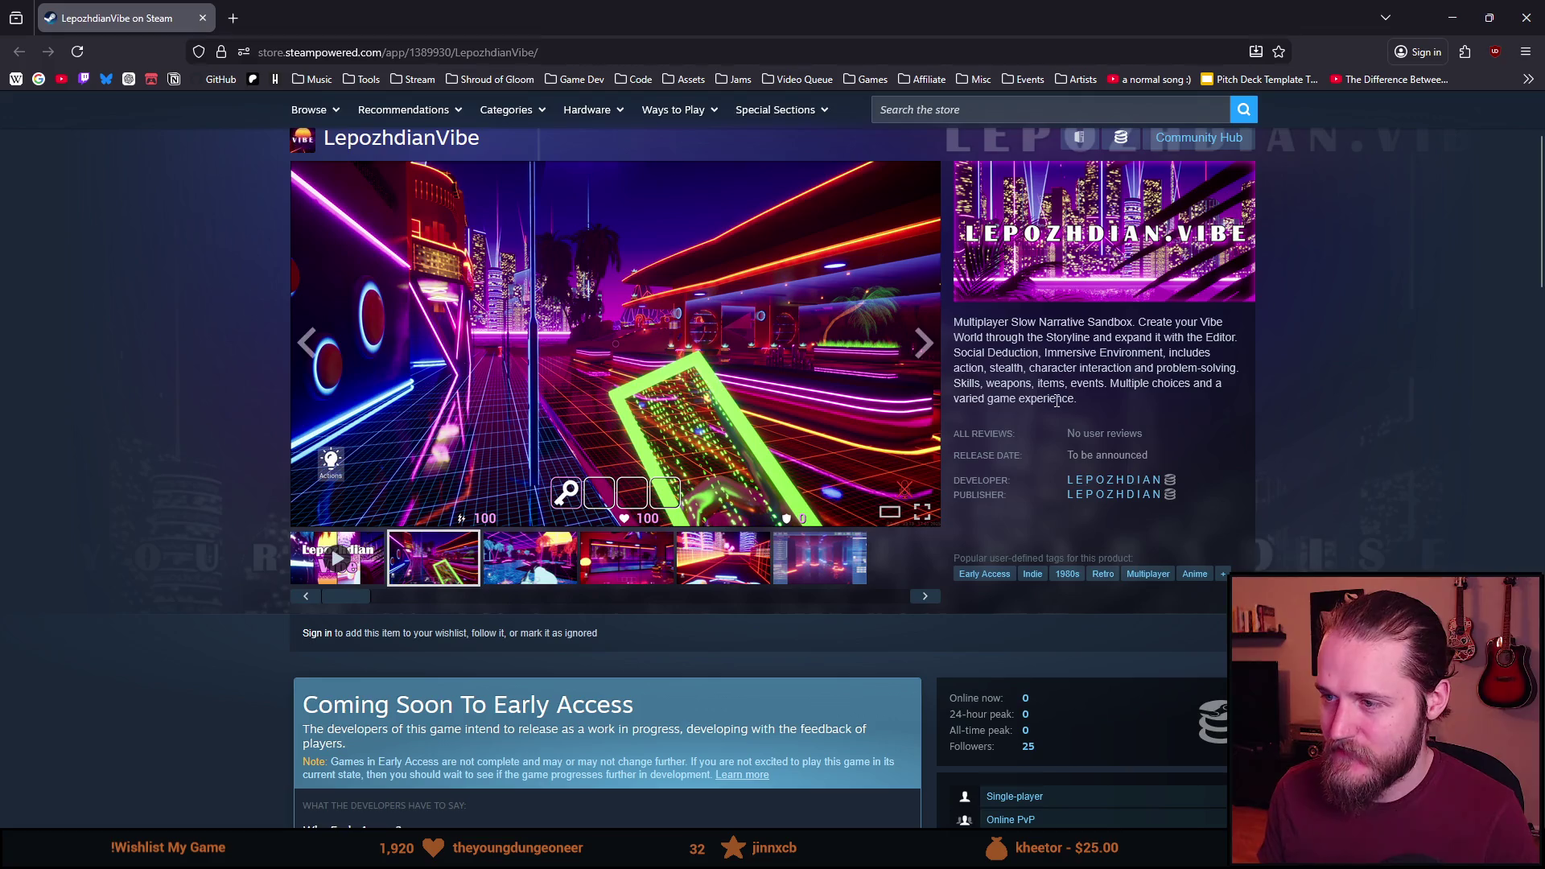
drag(1028, 323, 1047, 323)
double_click(1062, 322)
double_click(1110, 322)
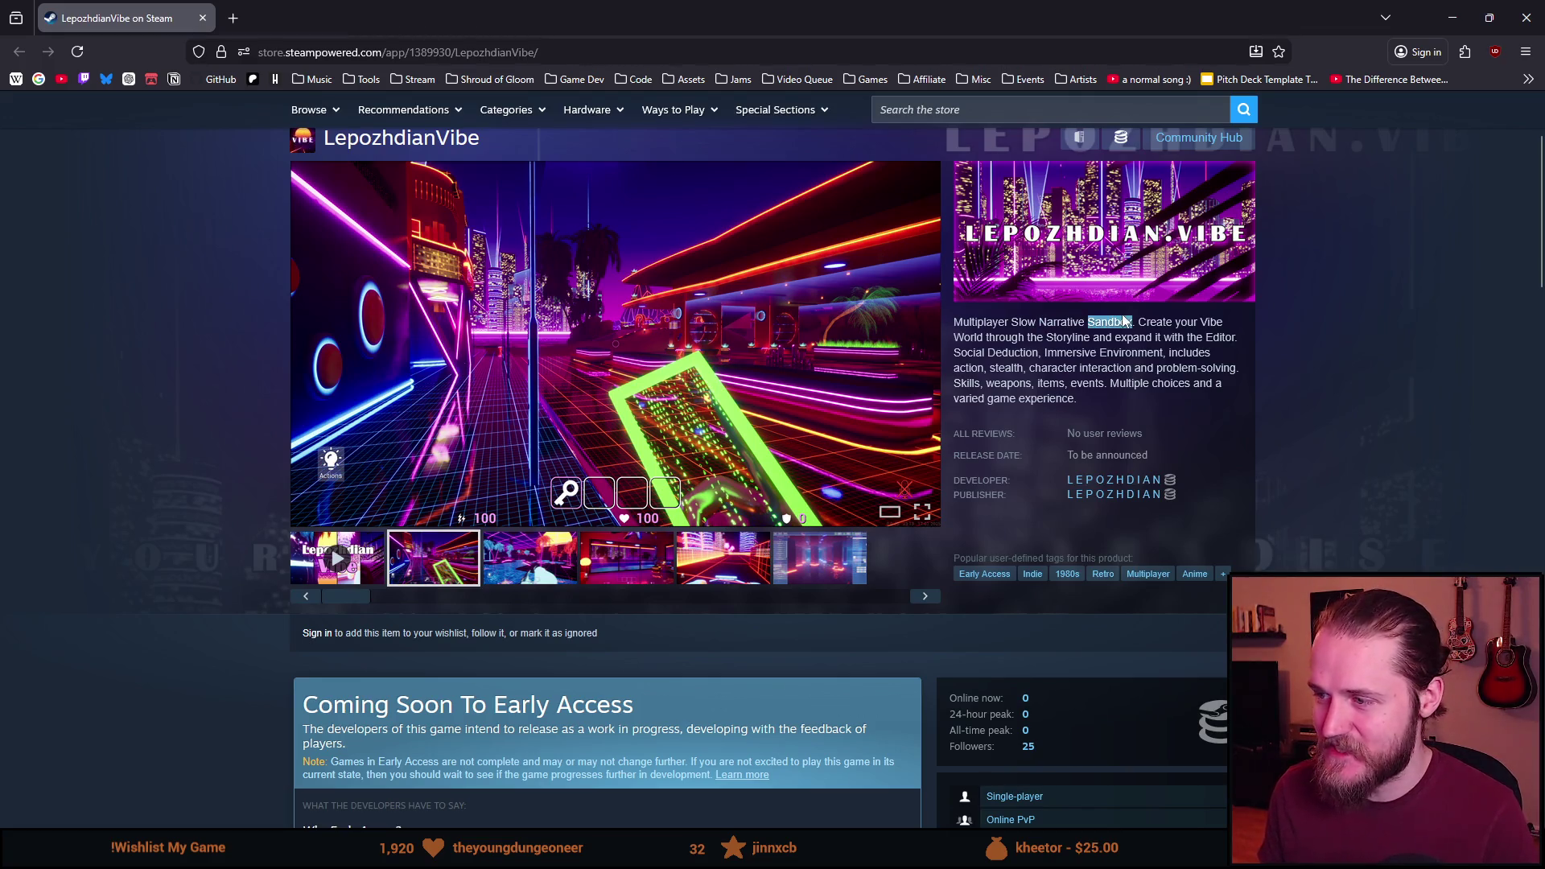
scroll(817, 436, down, 1)
scroll(817, 436, down, 18)
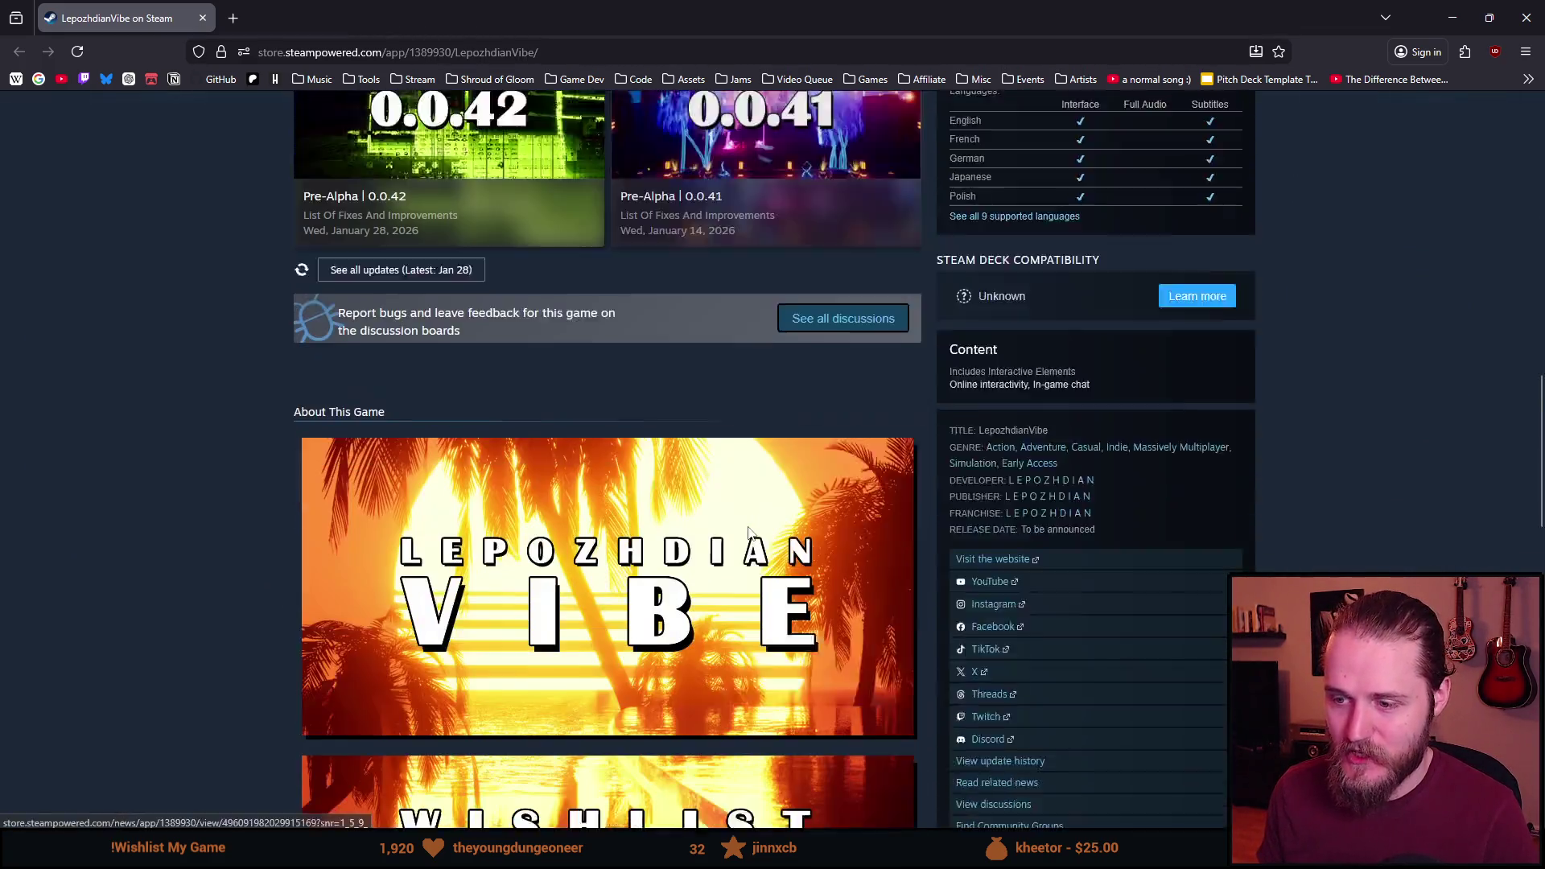
scroll(744, 528, up, 20)
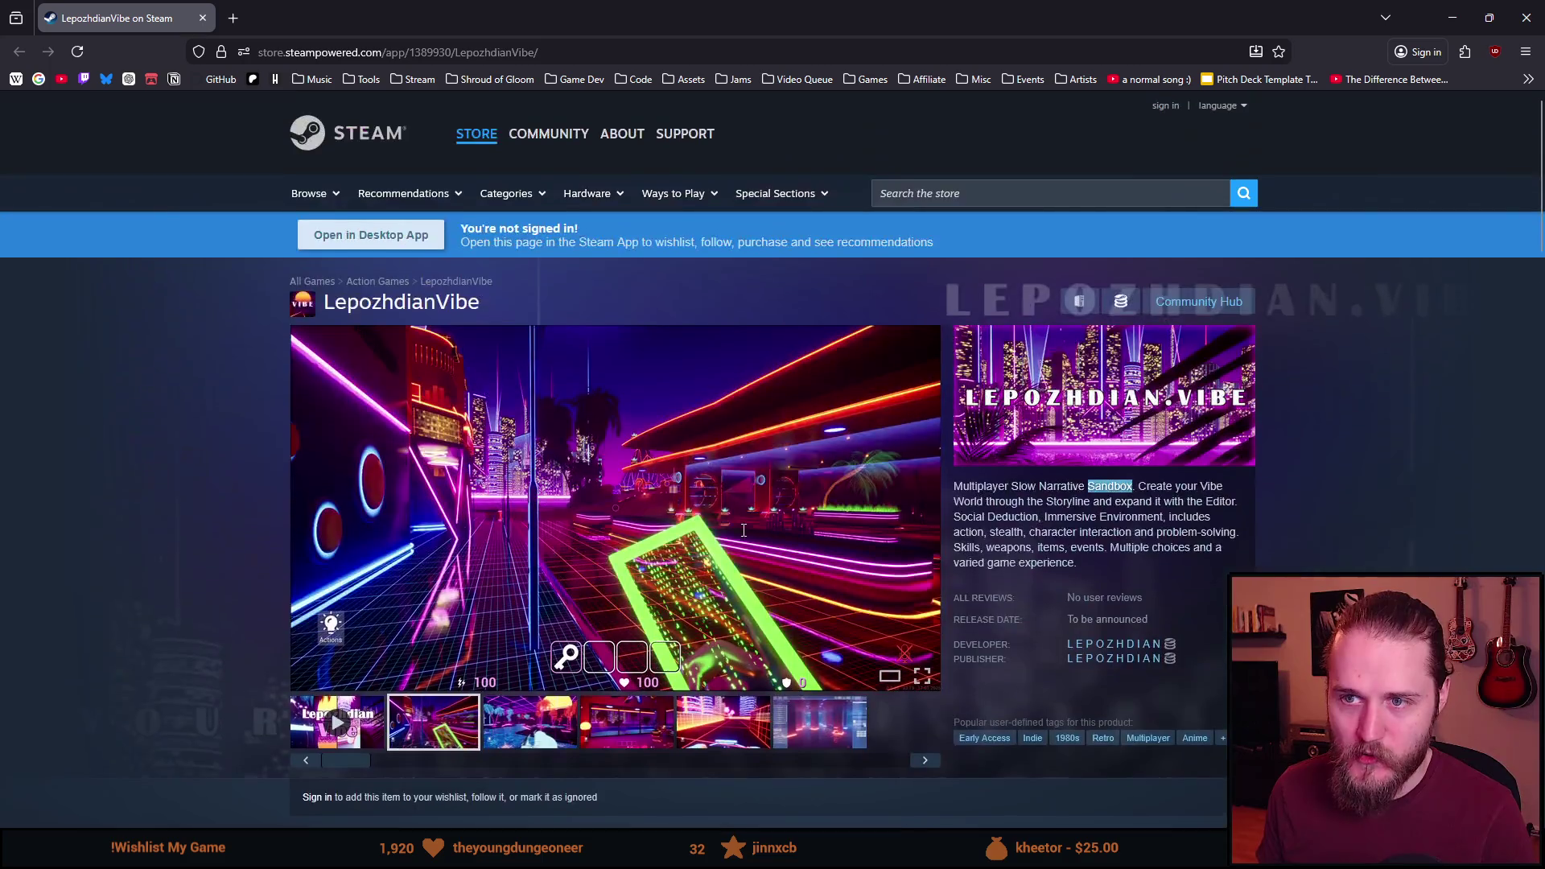
scroll(766, 550, up, 1)
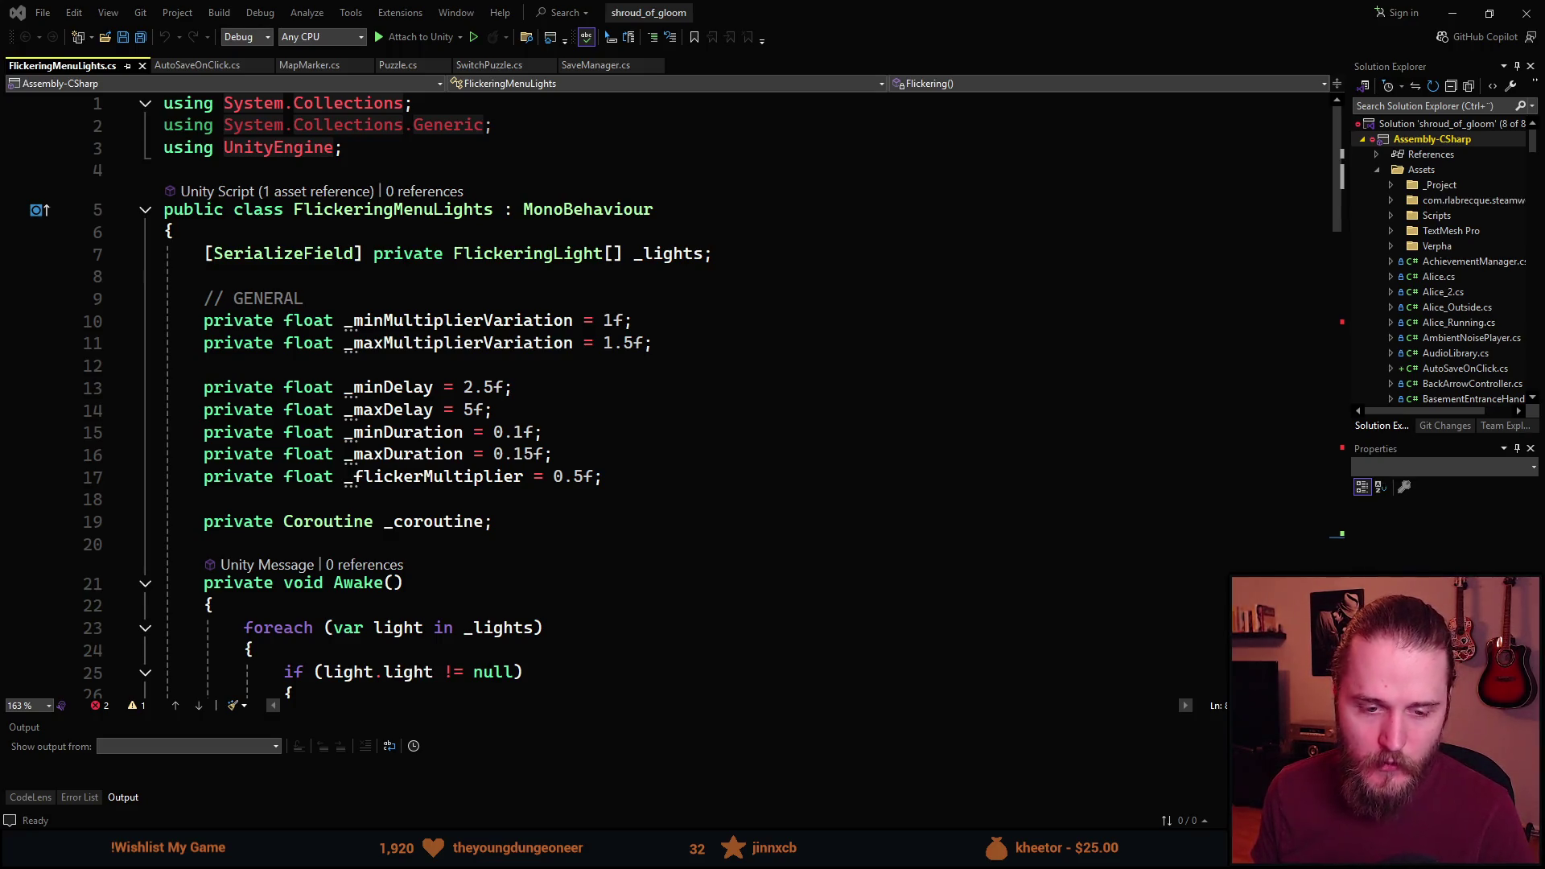
Scroll to the Flickering coroutine and highlight where randomDelay and randomMultiplier are used.
scroll(395, 397, down, 7)
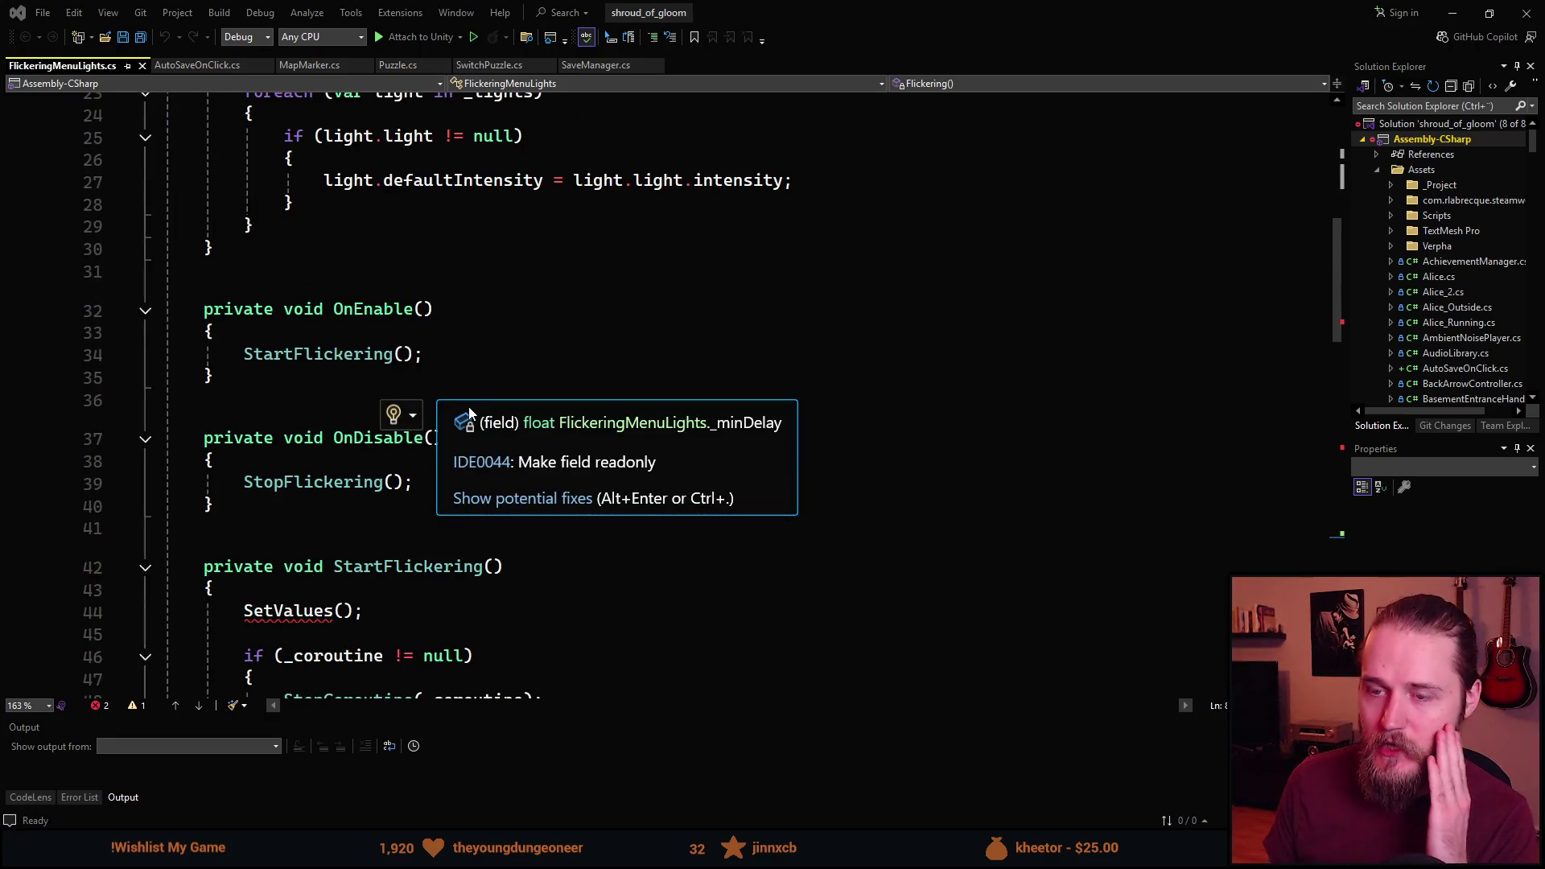
scroll(470, 413, down, 8)
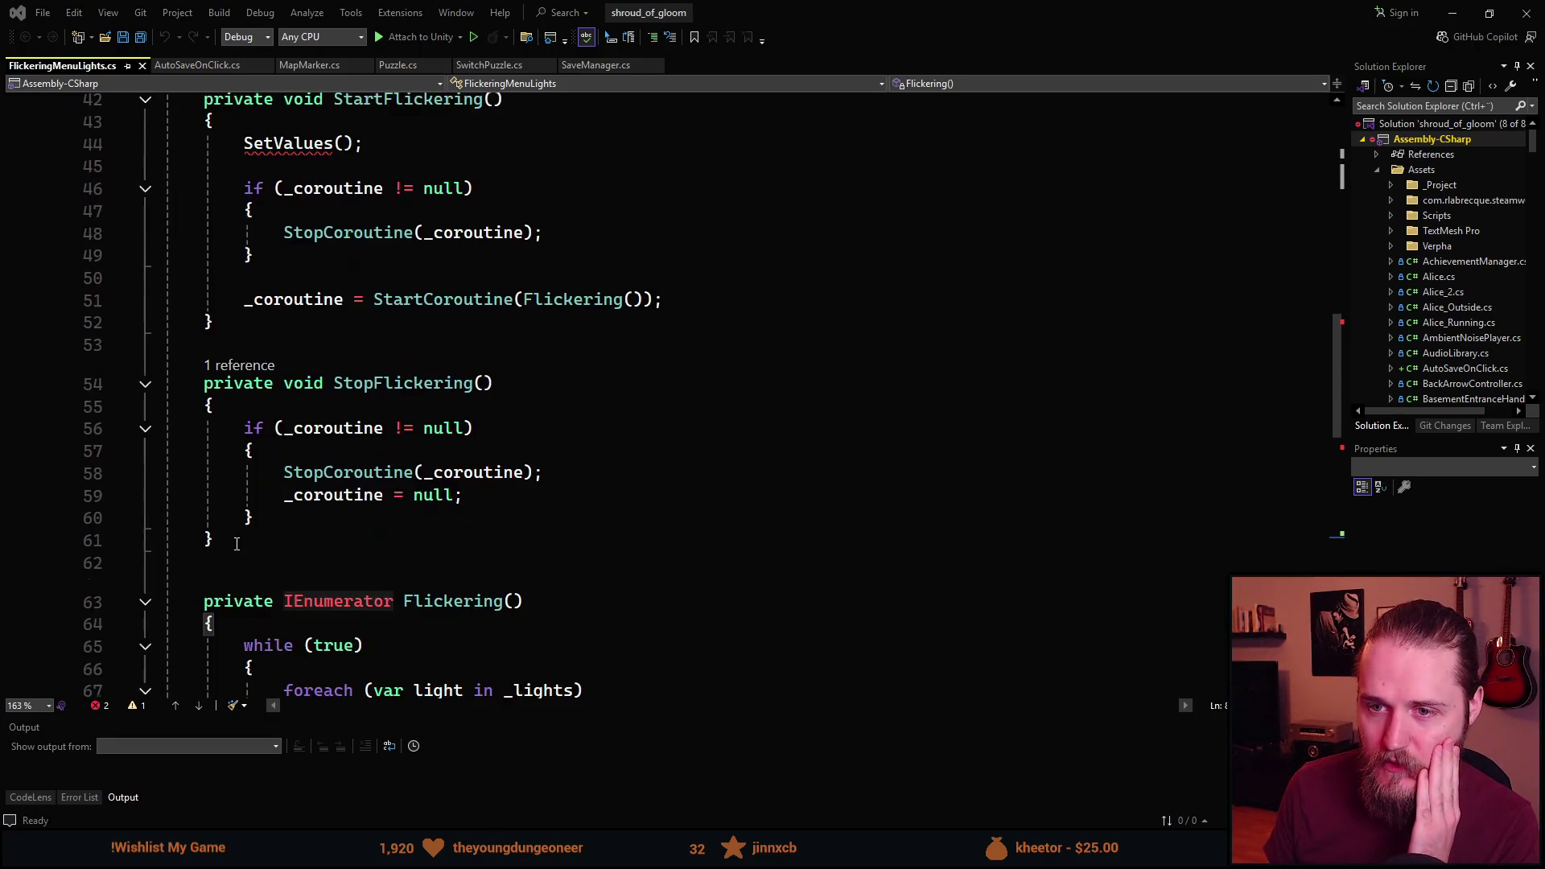
scroll(237, 544, down, 5)
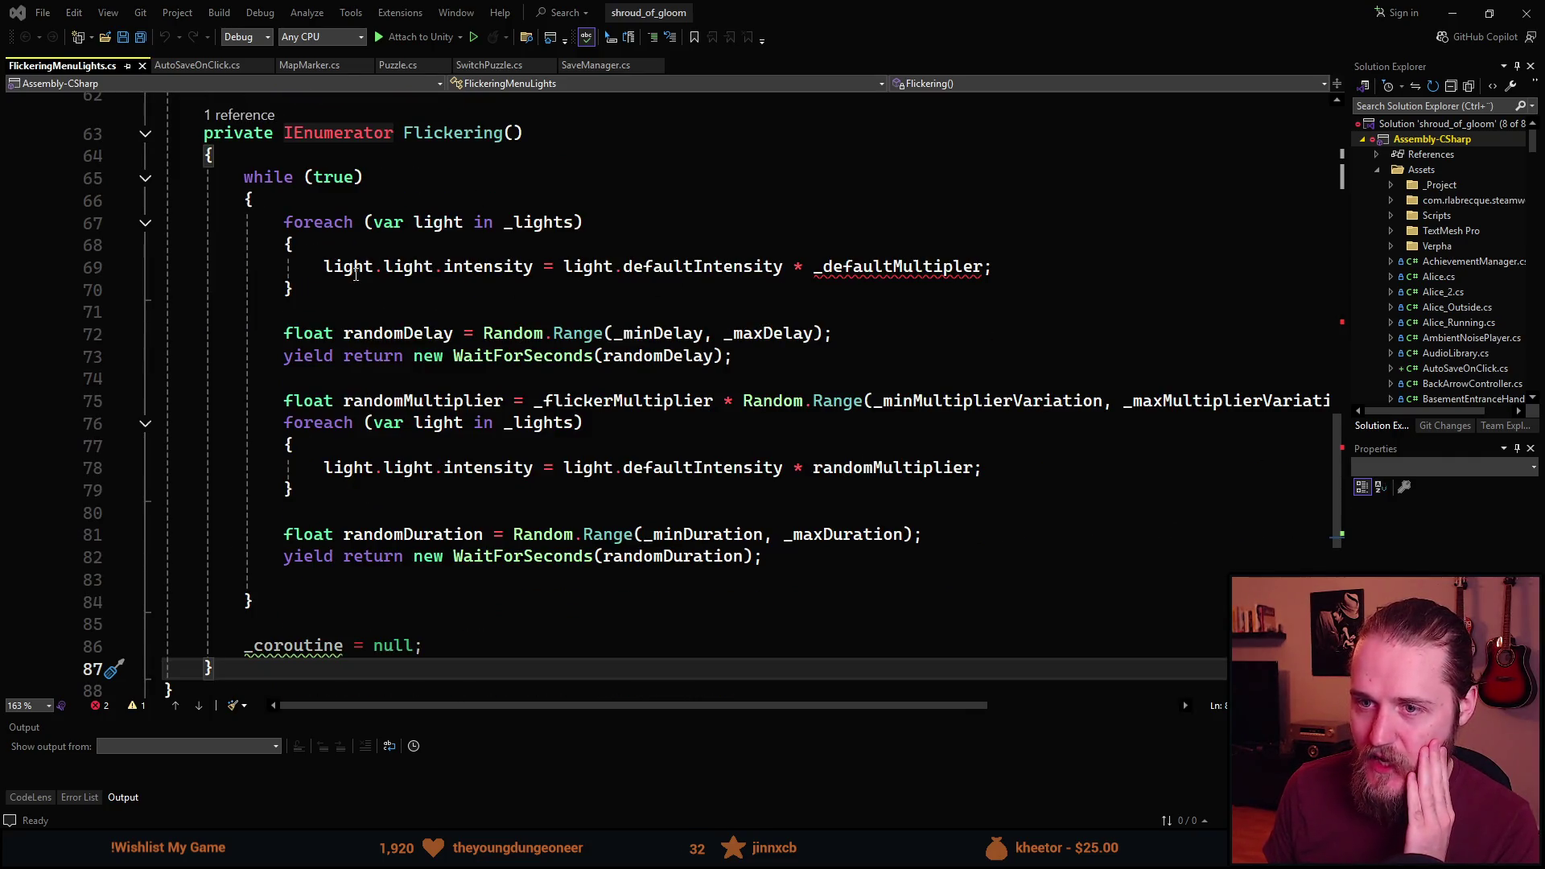
click(402, 331)
click(412, 401)
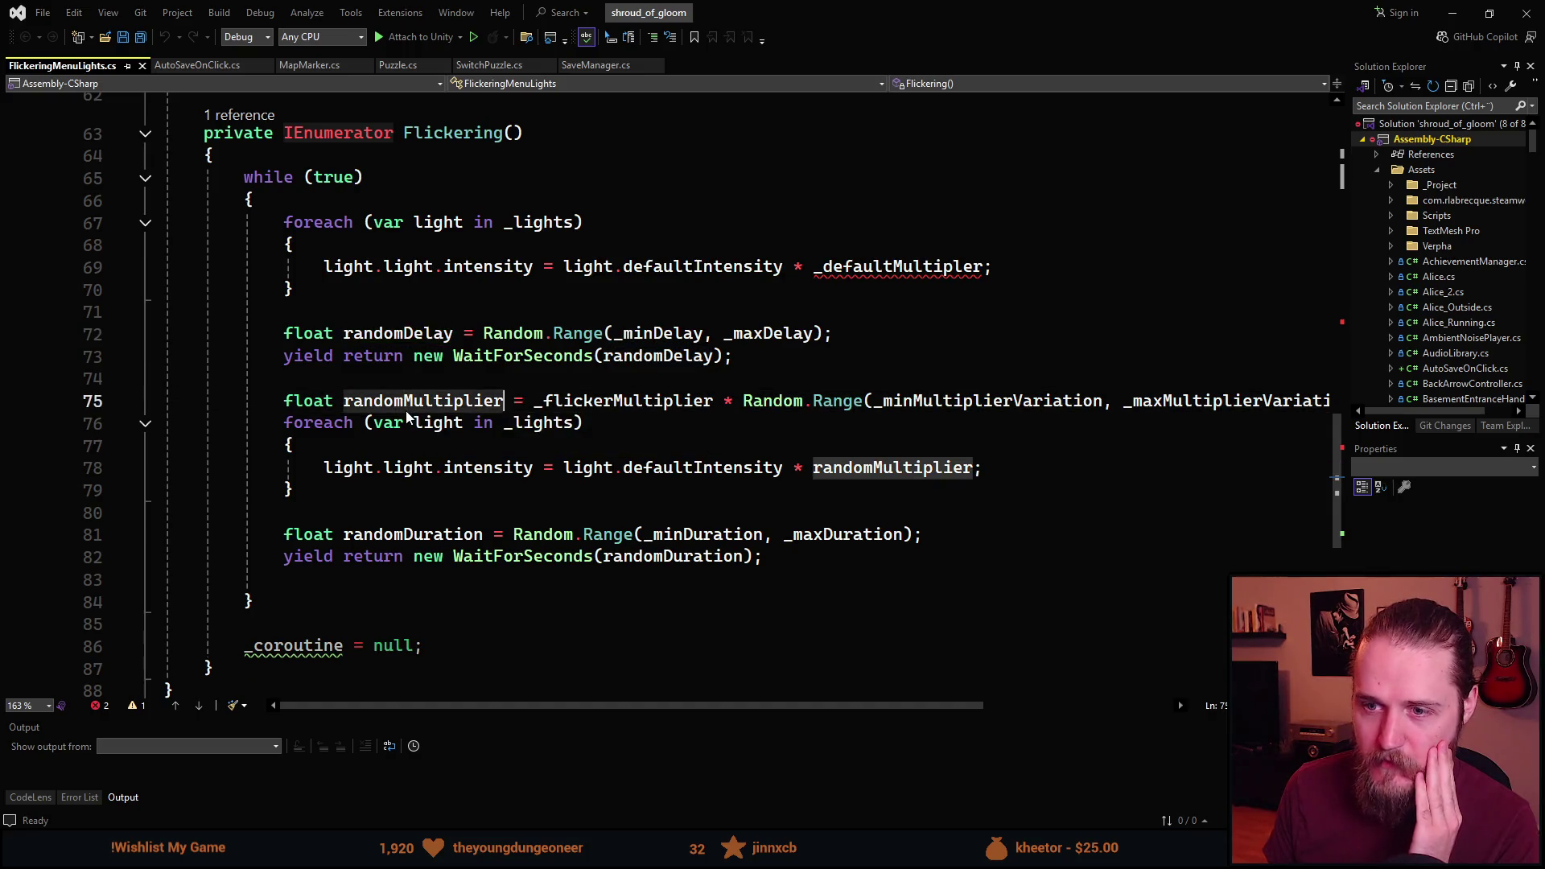
click(407, 334)
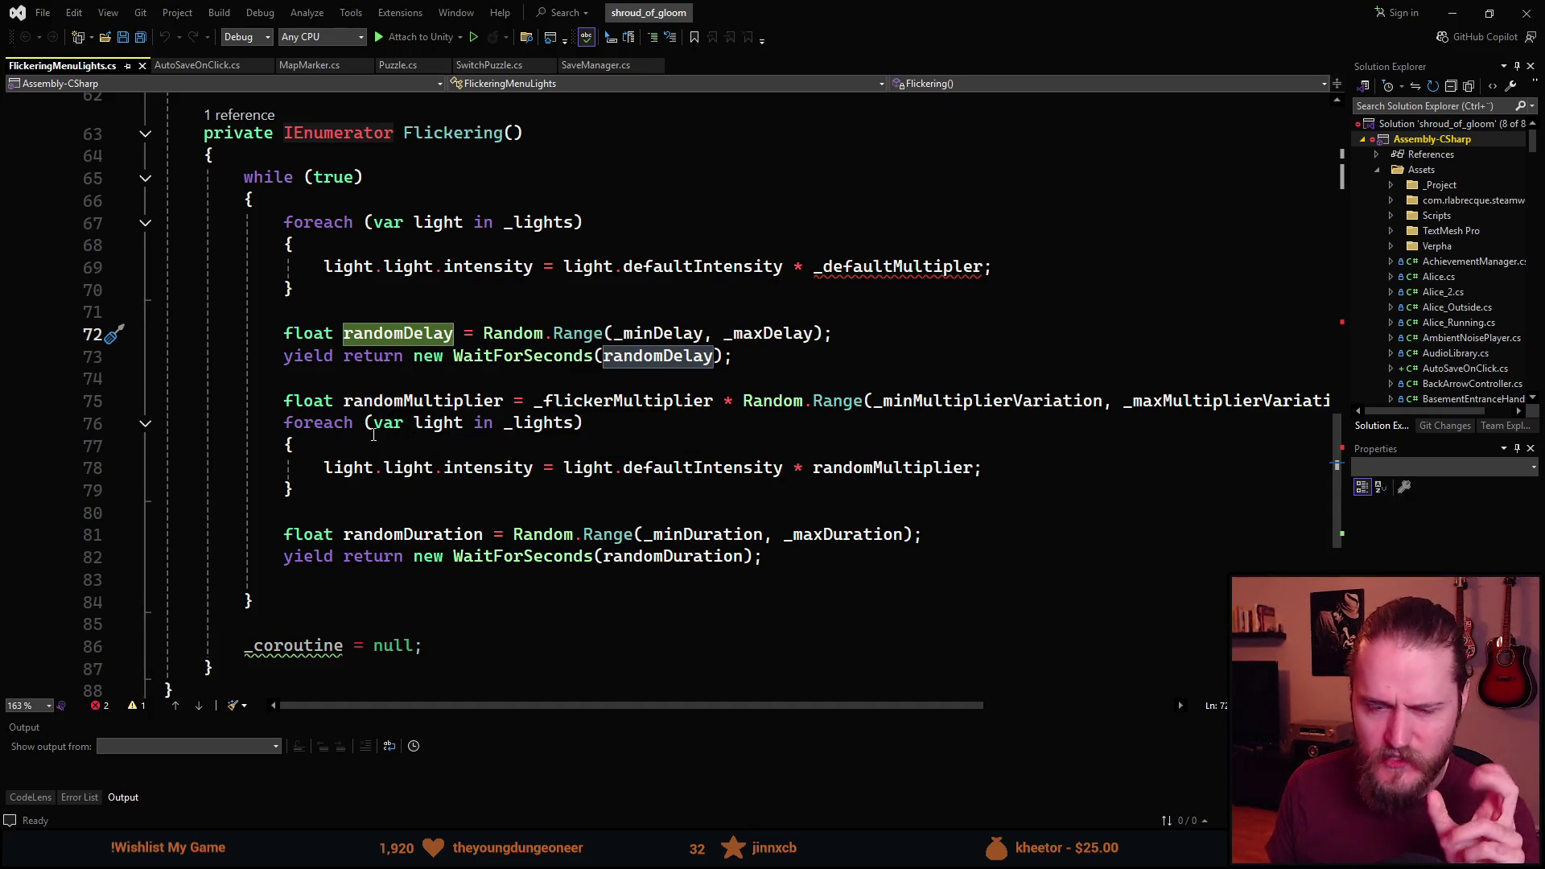
click(425, 401)
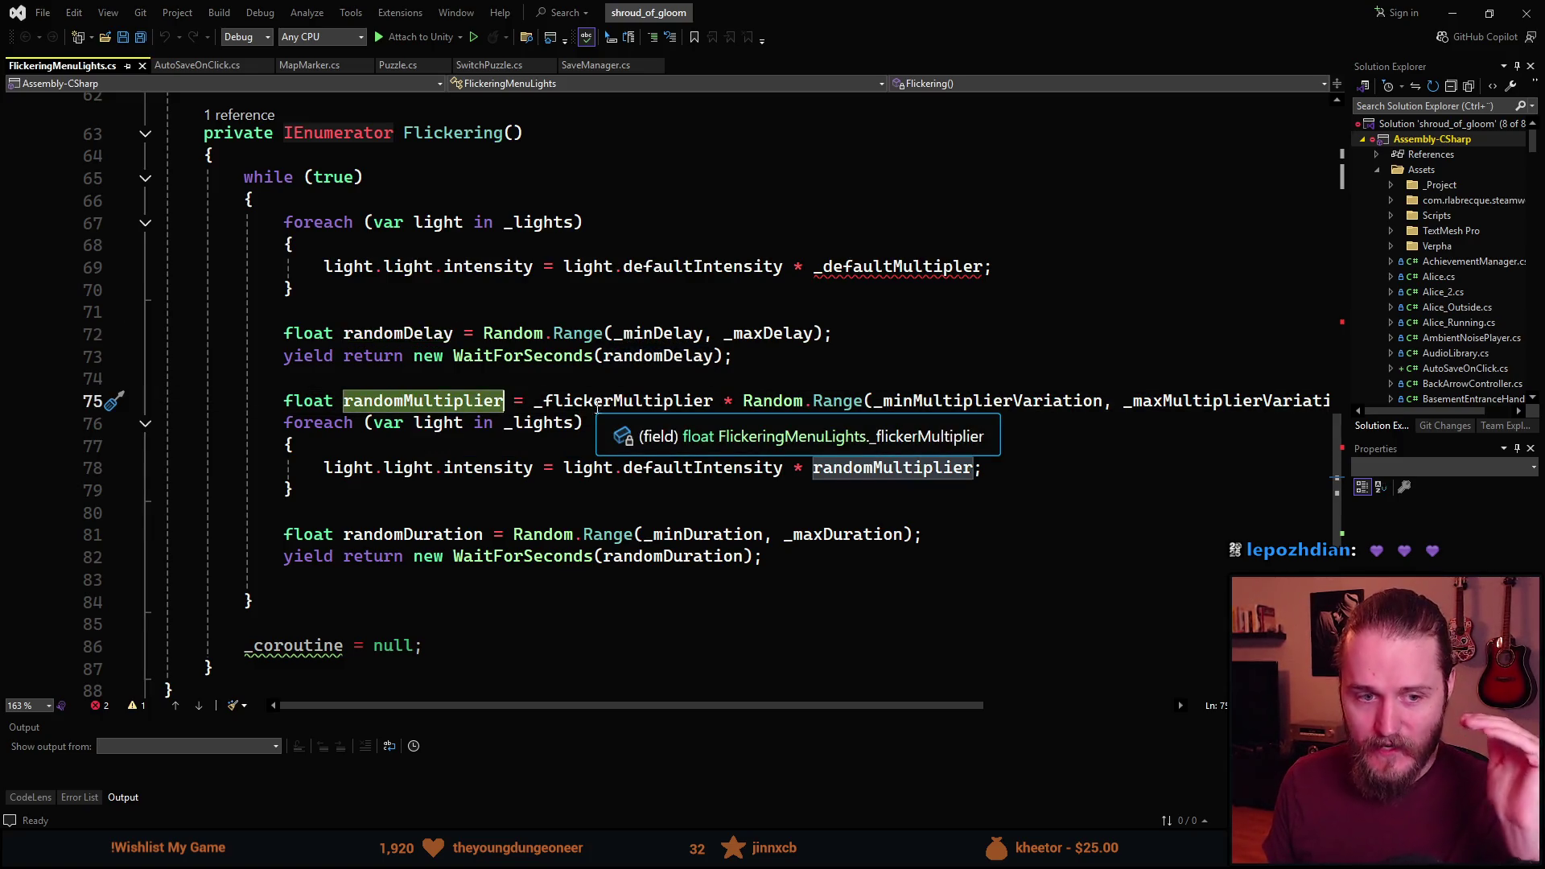
Highlight usages of _minMultiplierVariation, defaultIntensity, randomDuration and _minDuration, then scroll back to the top.
click(971, 400)
click(1202, 388)
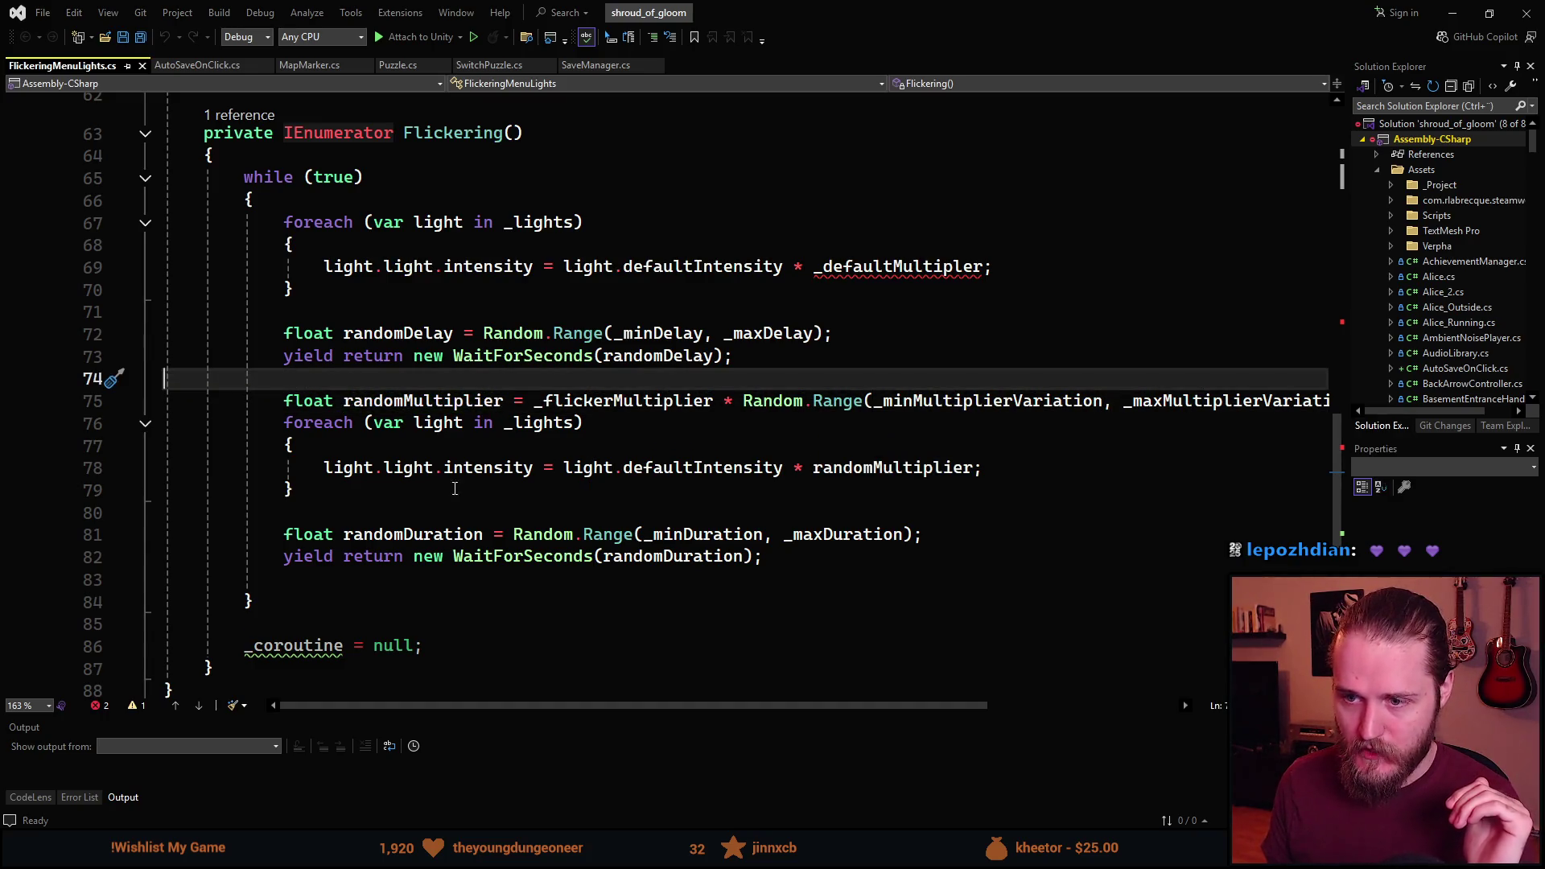
click(630, 474)
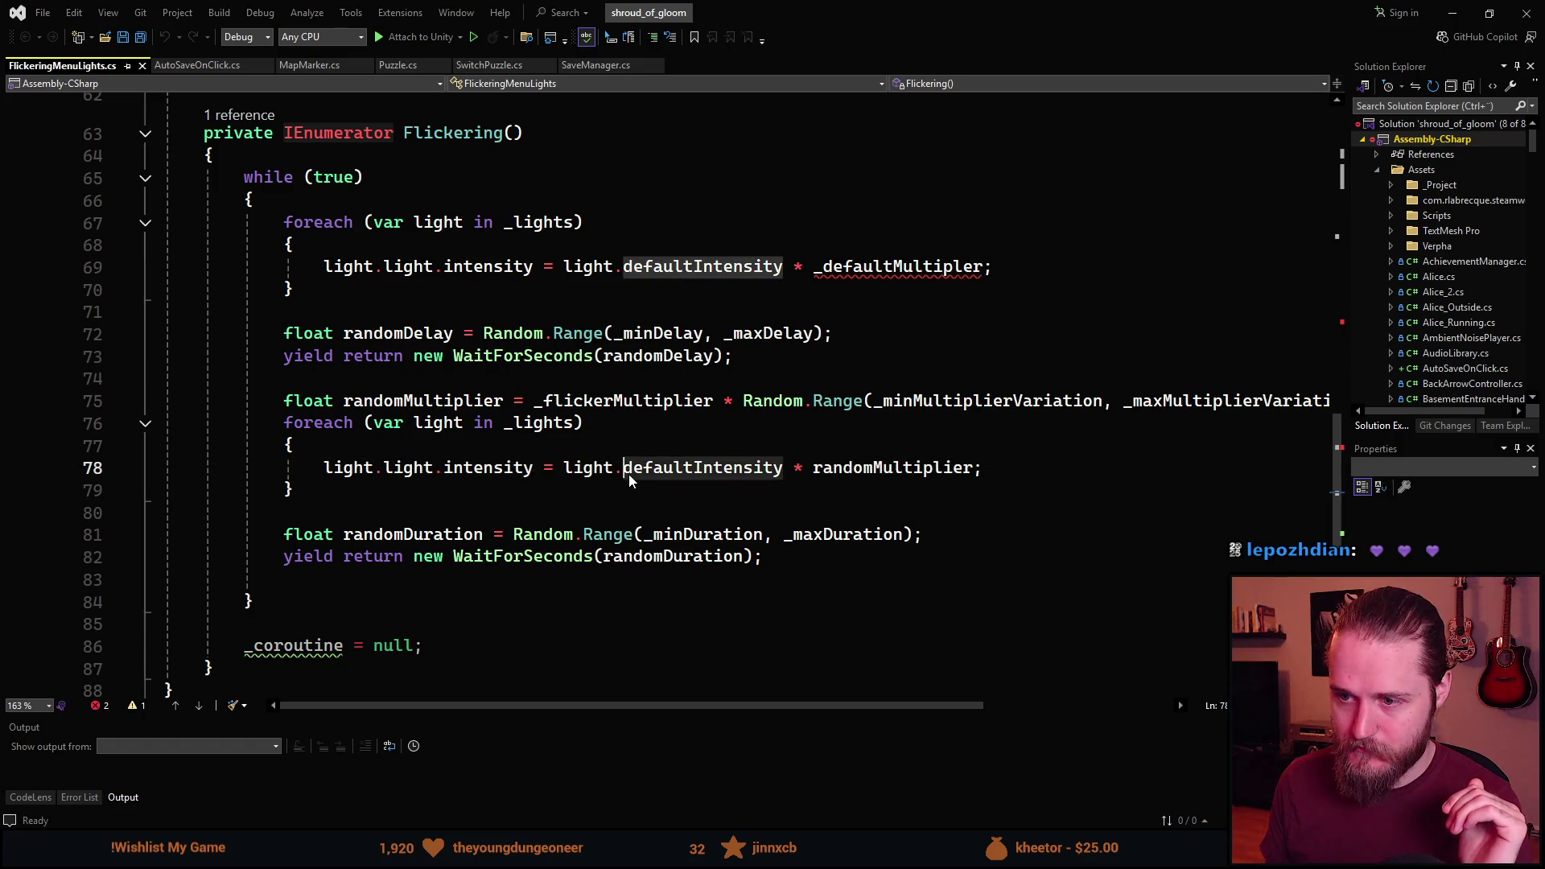
click(437, 535)
click(658, 534)
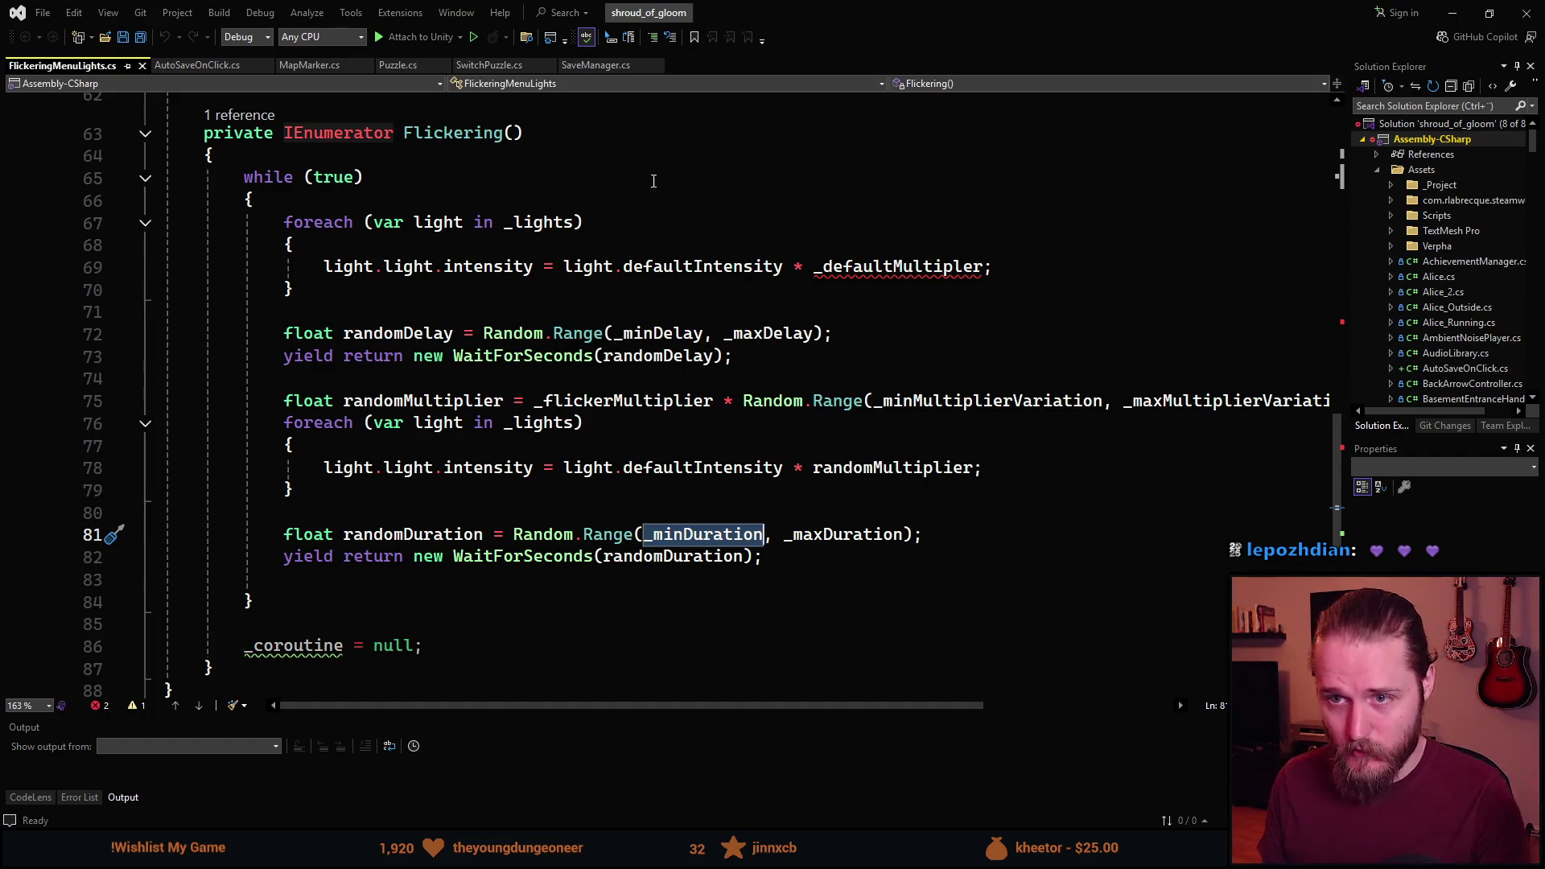
scroll(656, 548, up, 13)
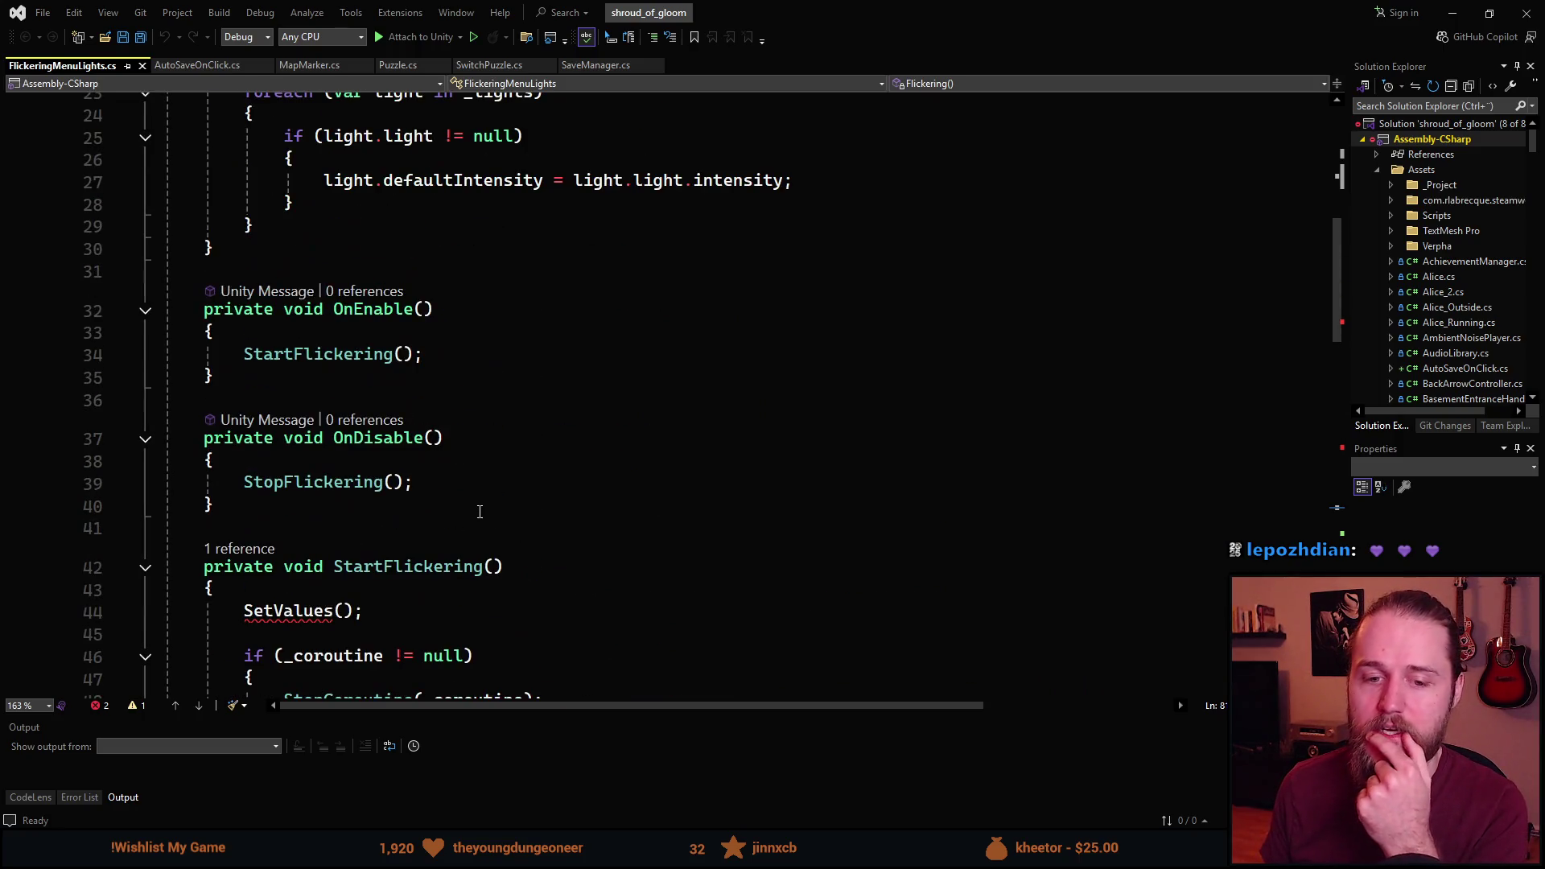
scroll(479, 511, up, 4)
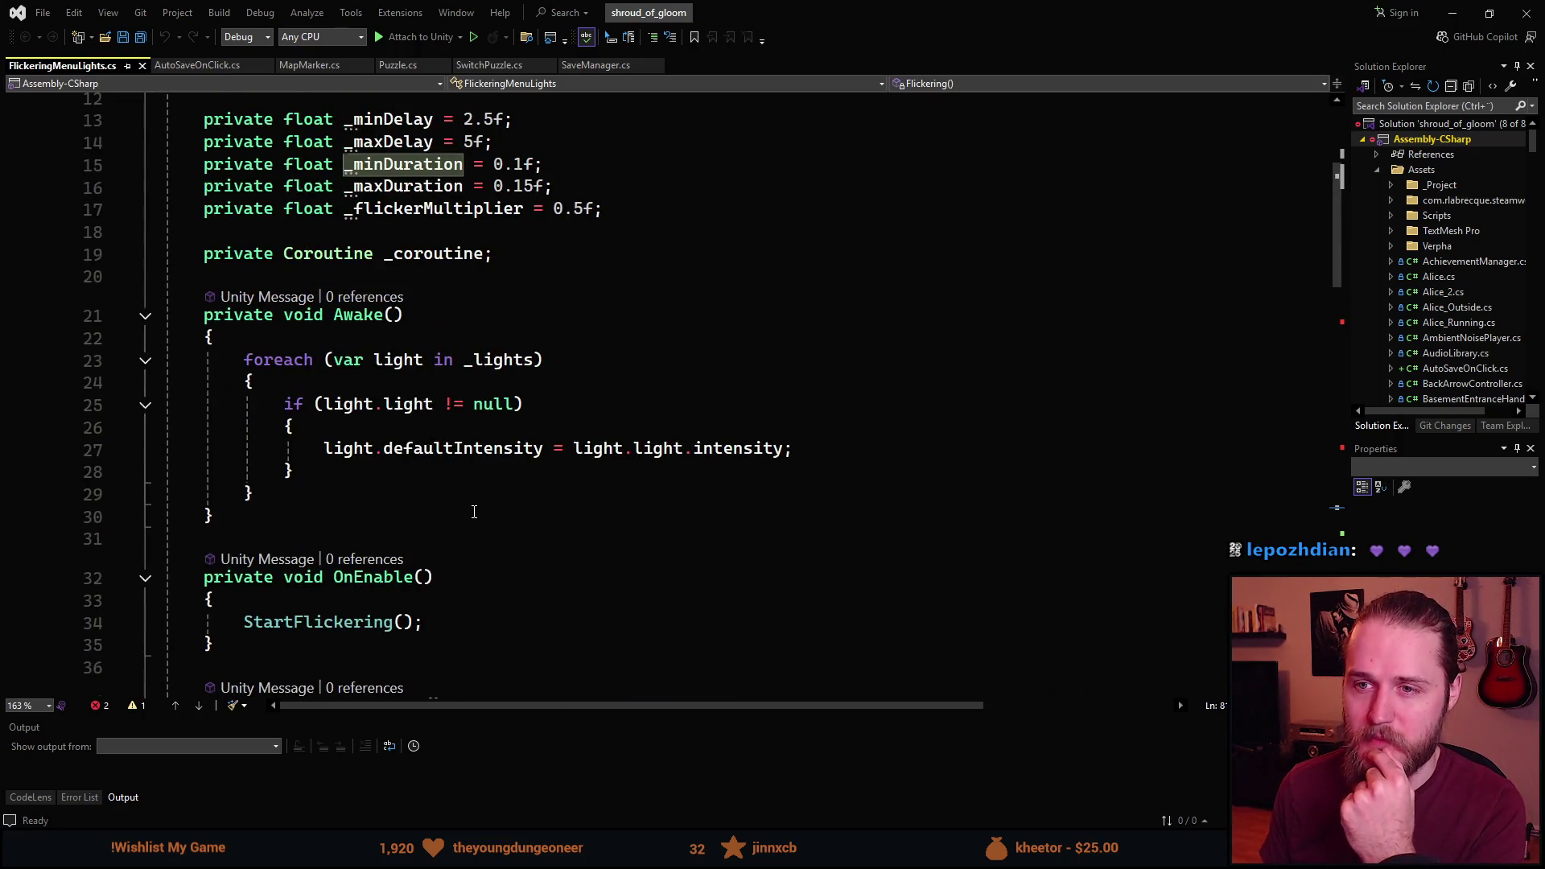
scroll(474, 512, up, 4)
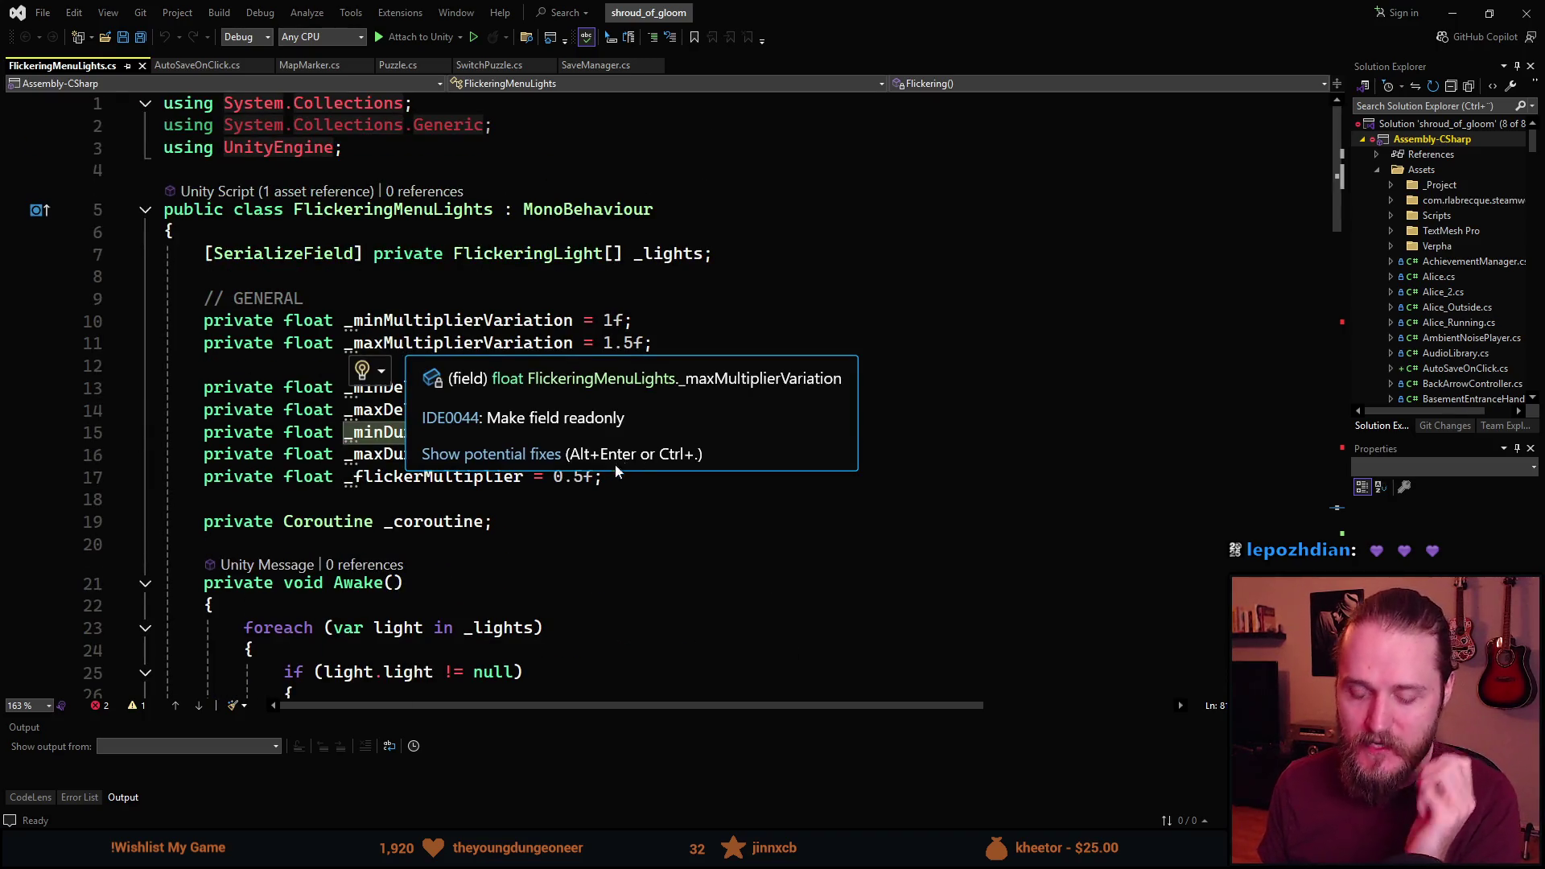
Remove the unused System.Collections.Generic using directive.
click(627, 342)
key(ctrl+s)
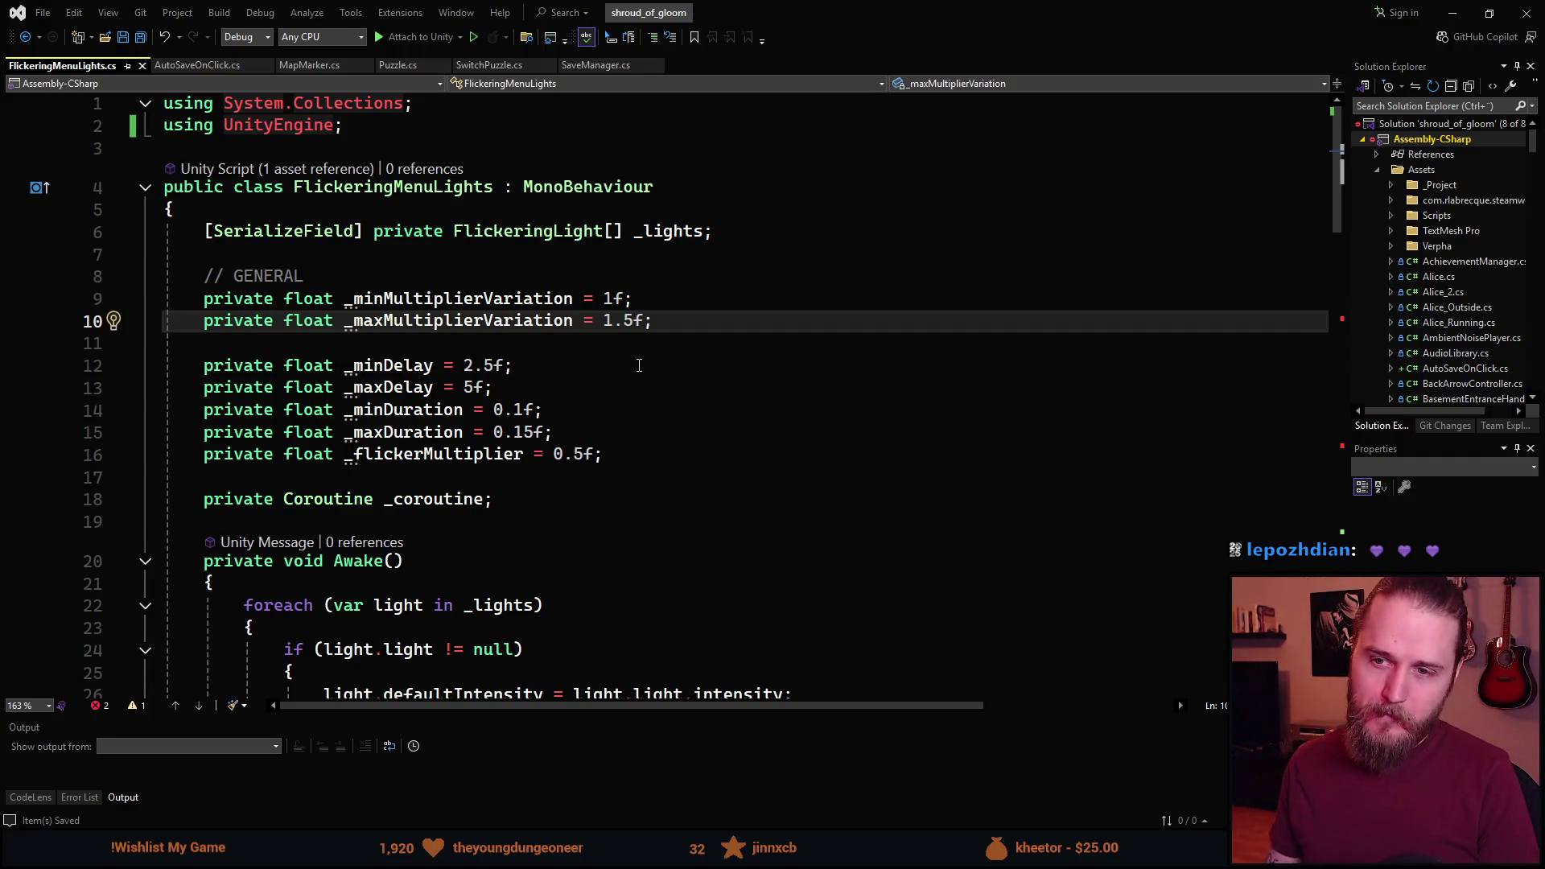
scroll(510, 412, down, 1)
scroll(508, 419, down, 15)
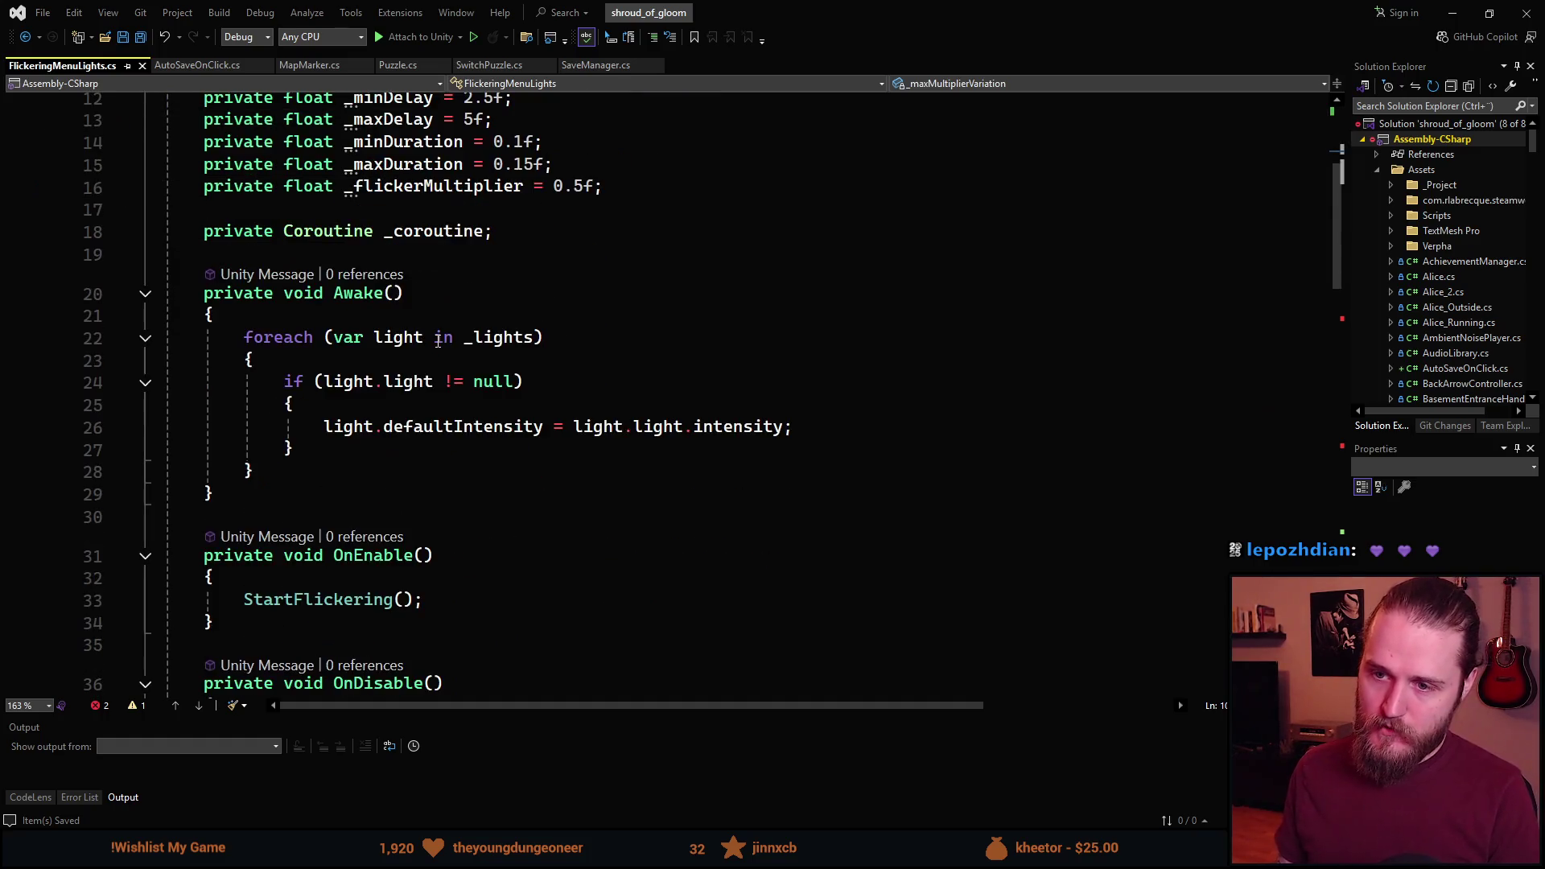
scroll(432, 359, up, 5)
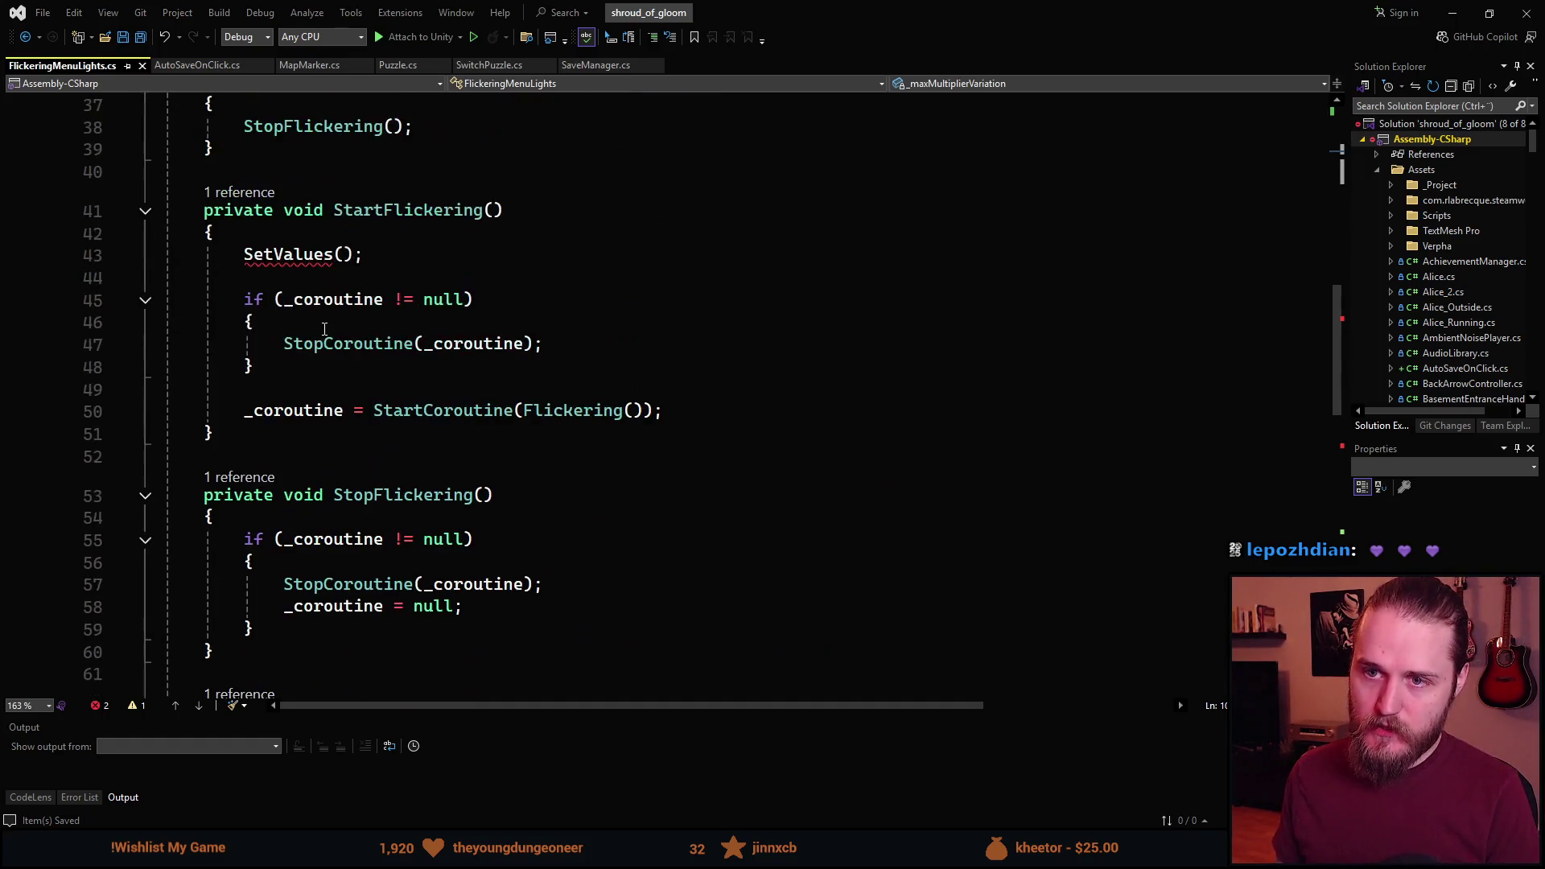
Delete the SetValues(); call and its blank line from StartFlickering, then review the field declarations.
triple_click(316, 248)
key(BackSpace)
key(Delete)
key(Delete)
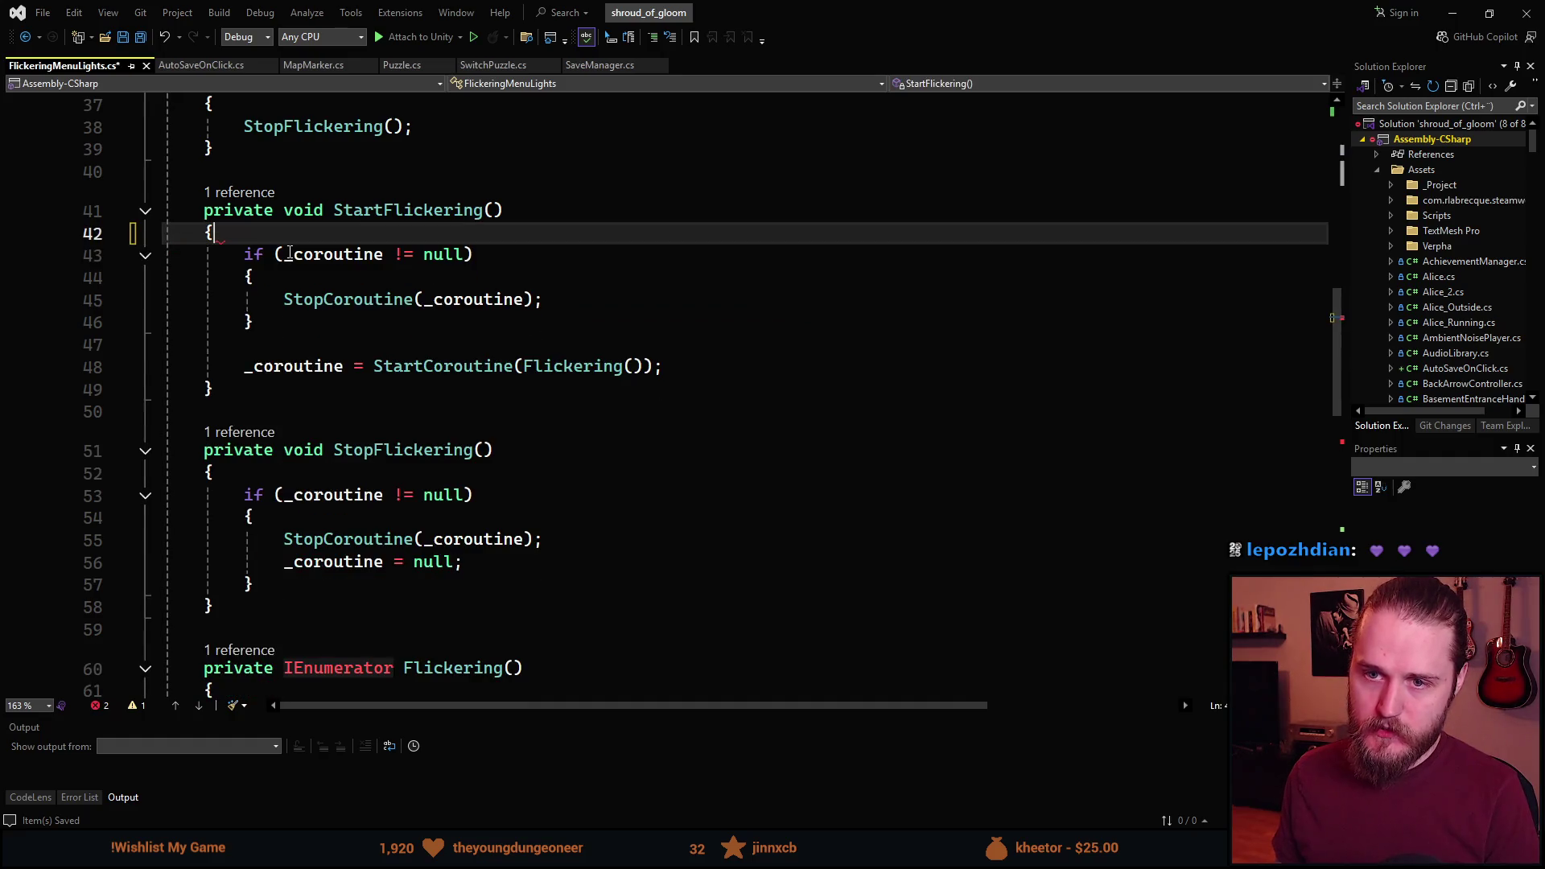
scroll(386, 358, down, 2)
scroll(386, 359, down, 3)
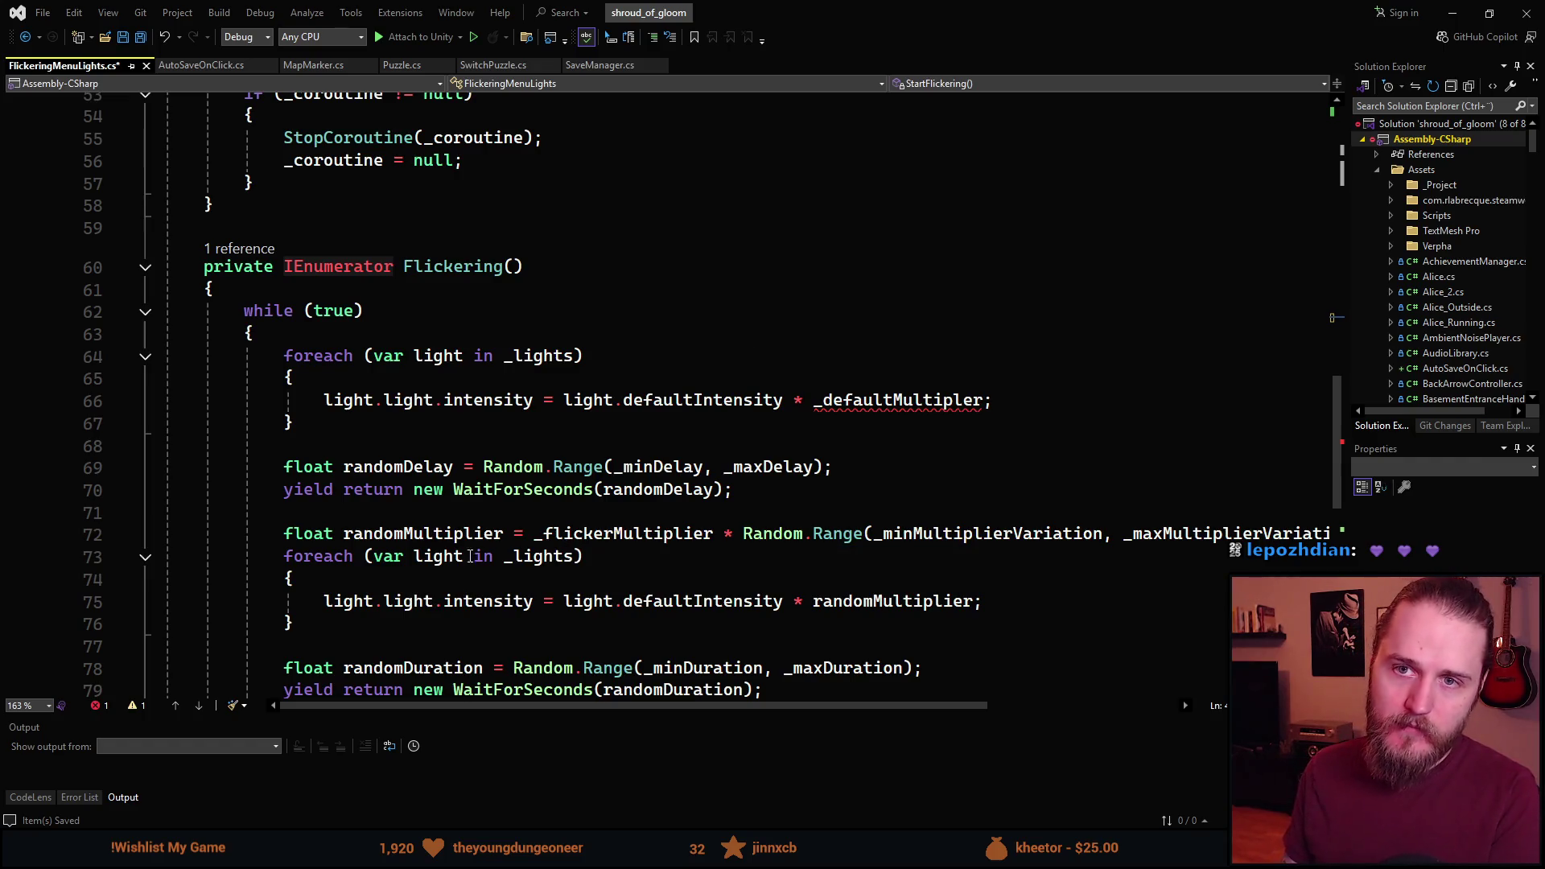
scroll(287, 491, up, 5)
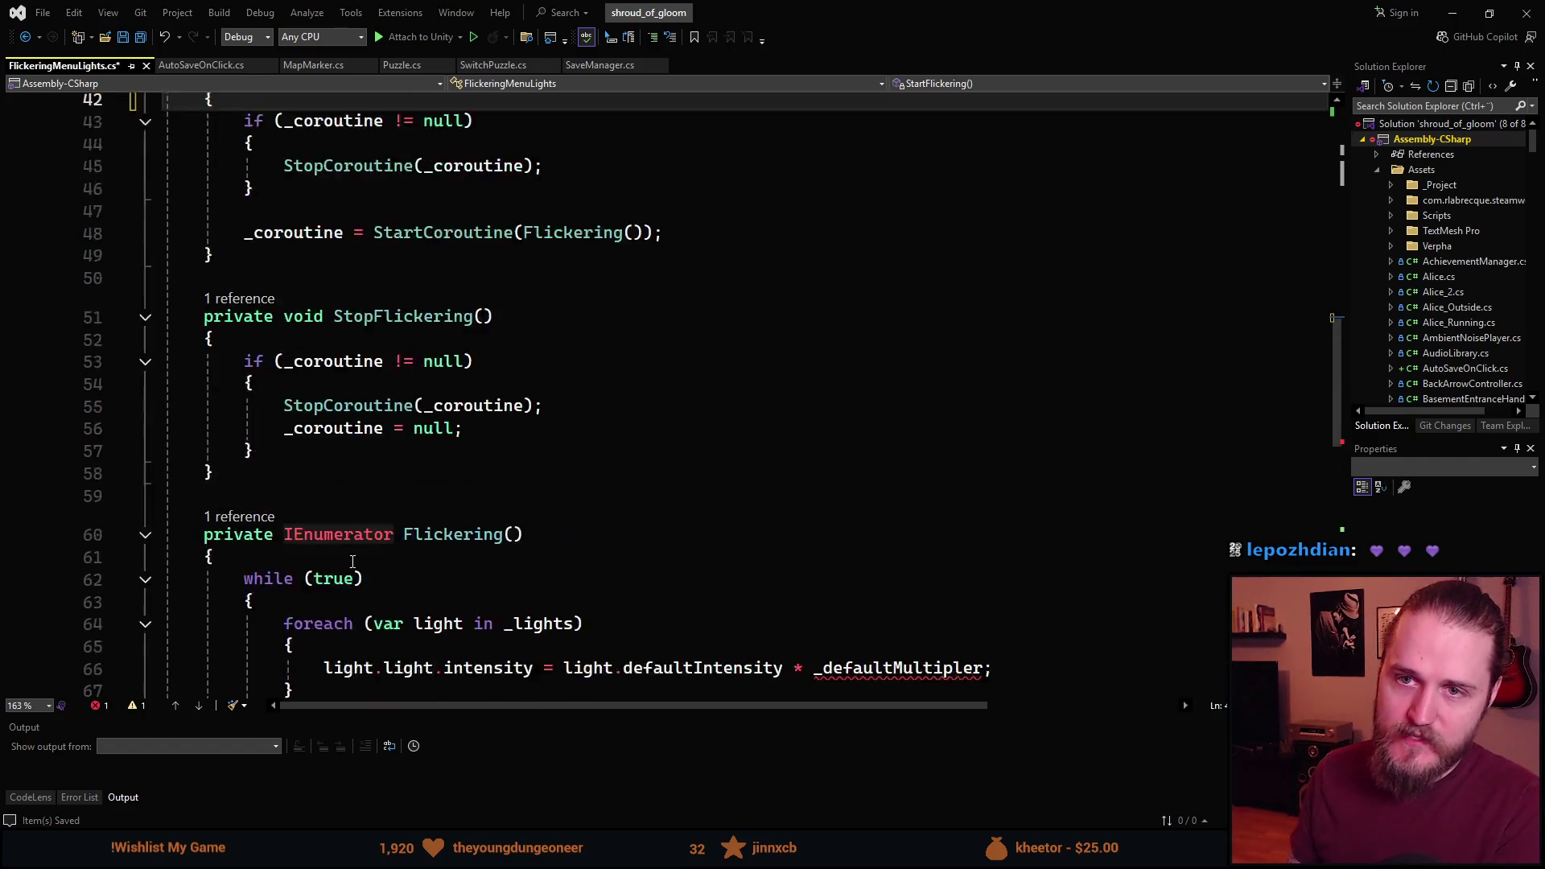
scroll(614, 217, up, 12)
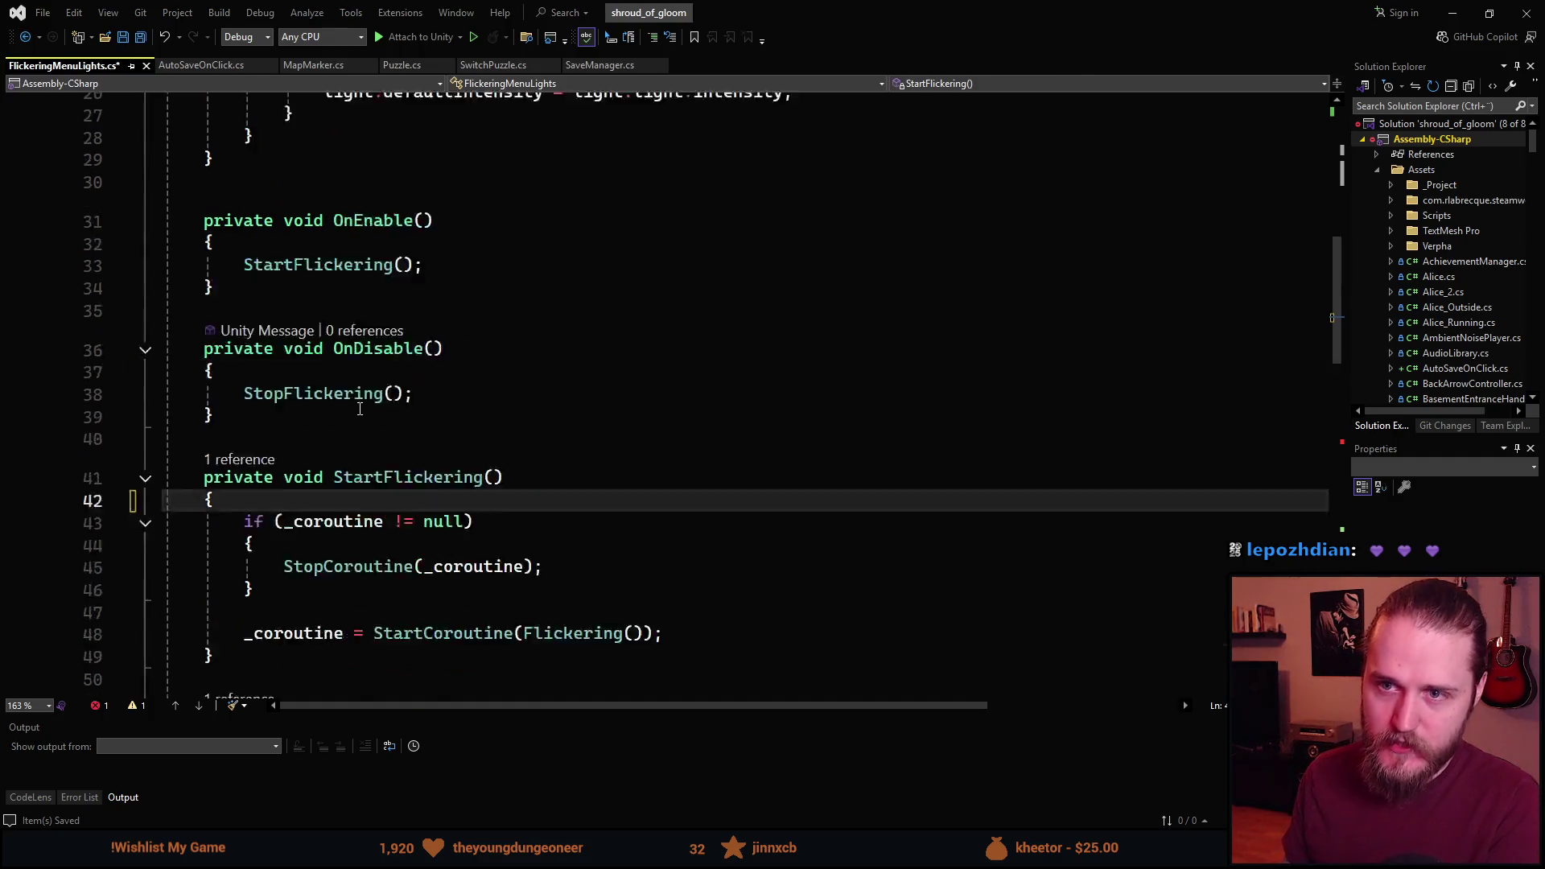
mouse_move(681, 453)
mouse_down()
mouse_move(346, 453)
mouse_move(303, 297)
mouse_move(384, 377)
mouse_move(241, 366)
mouse_move(211, 282)
mouse_move(211, 368)
mouse_up()
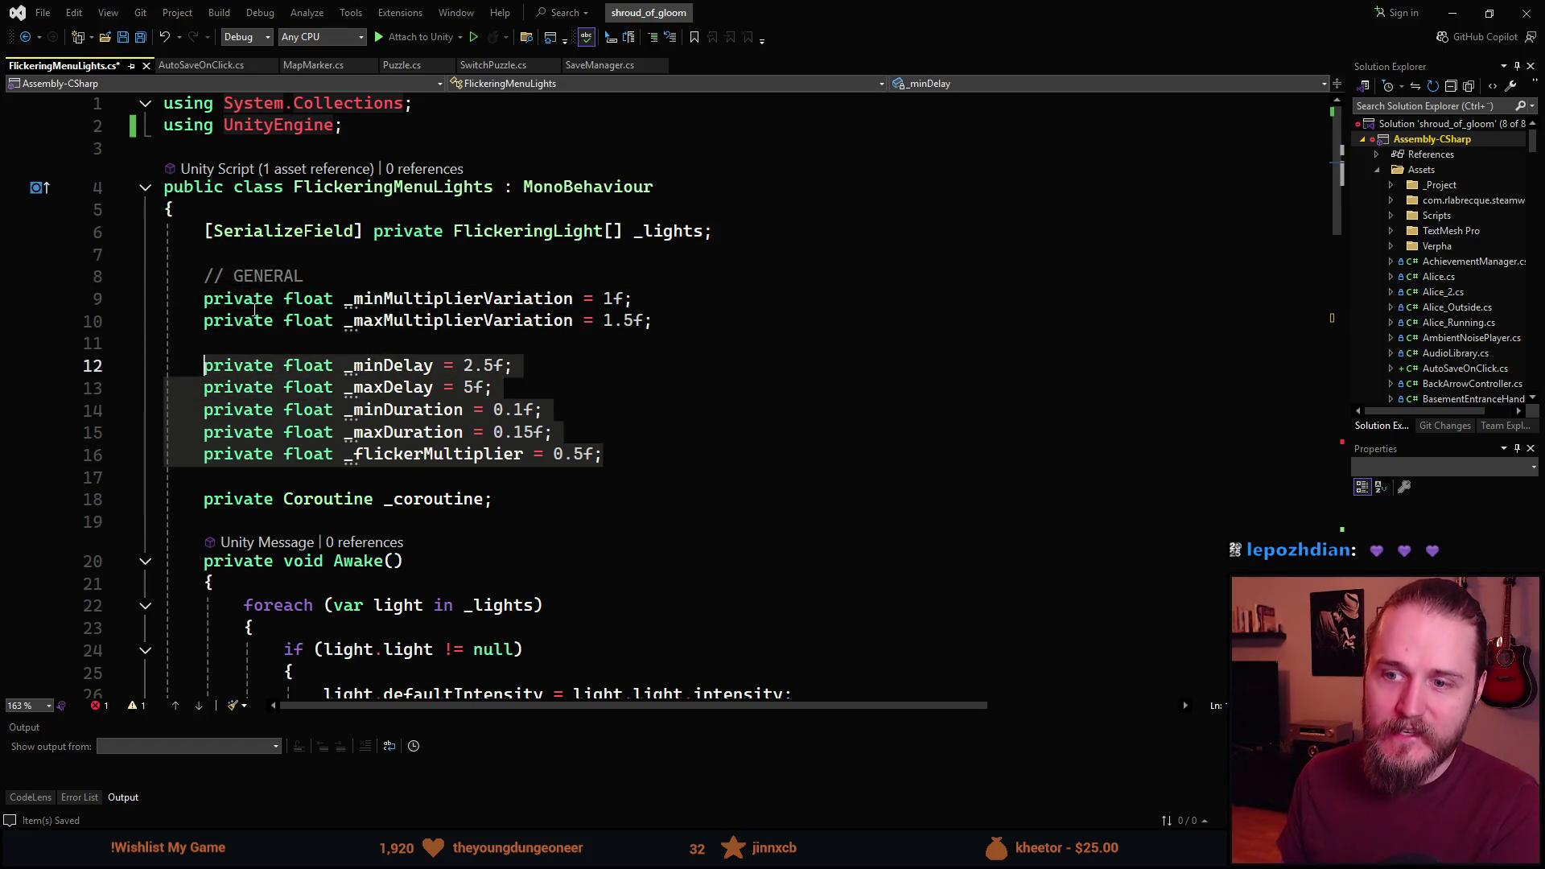
click(660, 465)
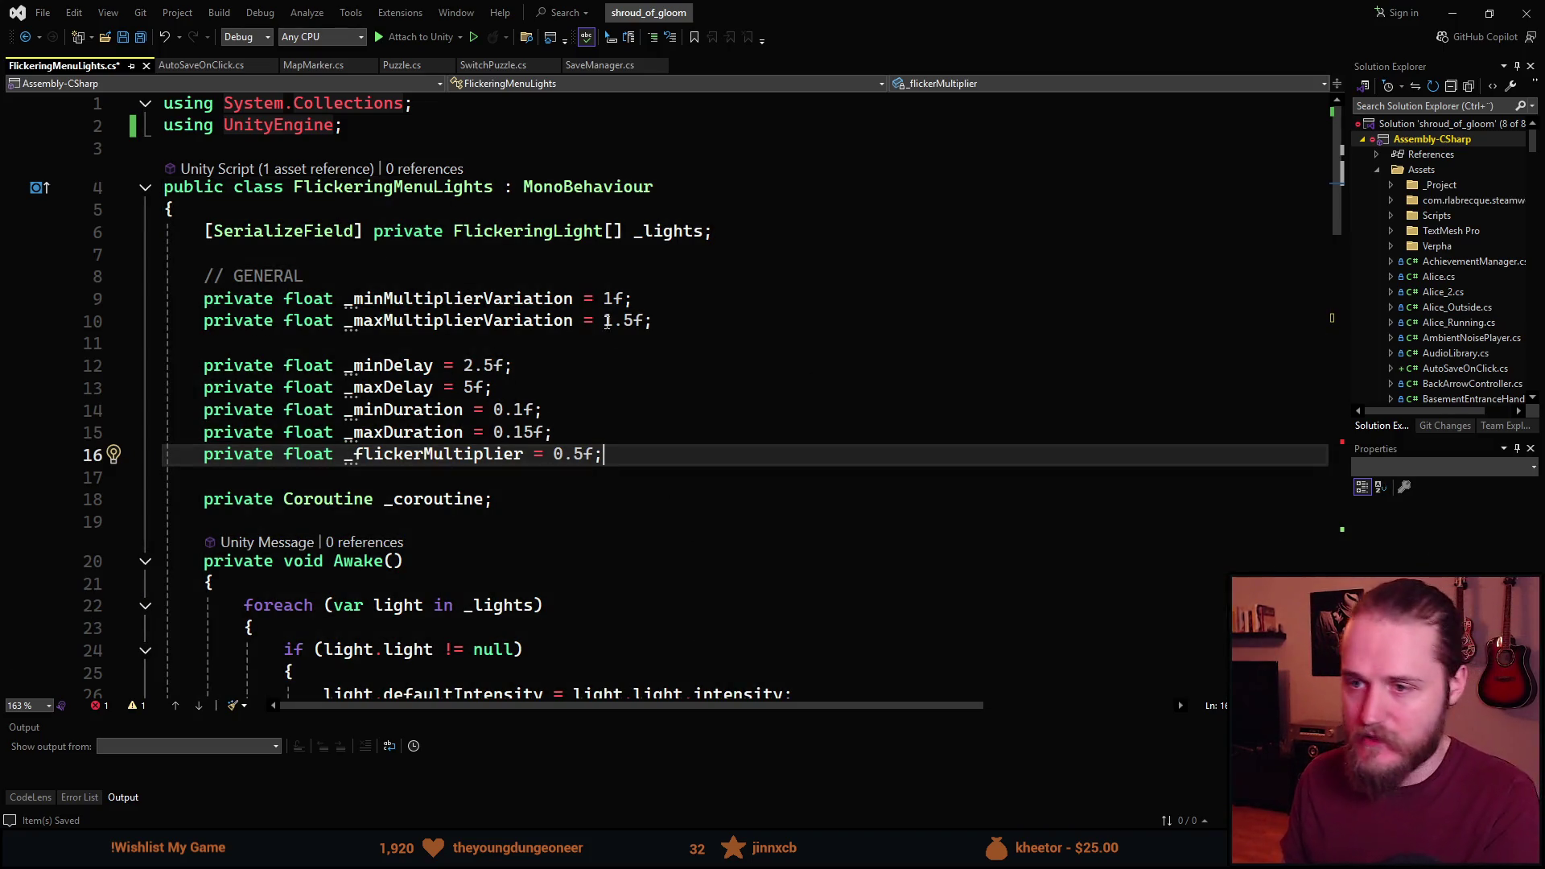
scroll(587, 310, down, 5)
scroll(588, 310, down, 14)
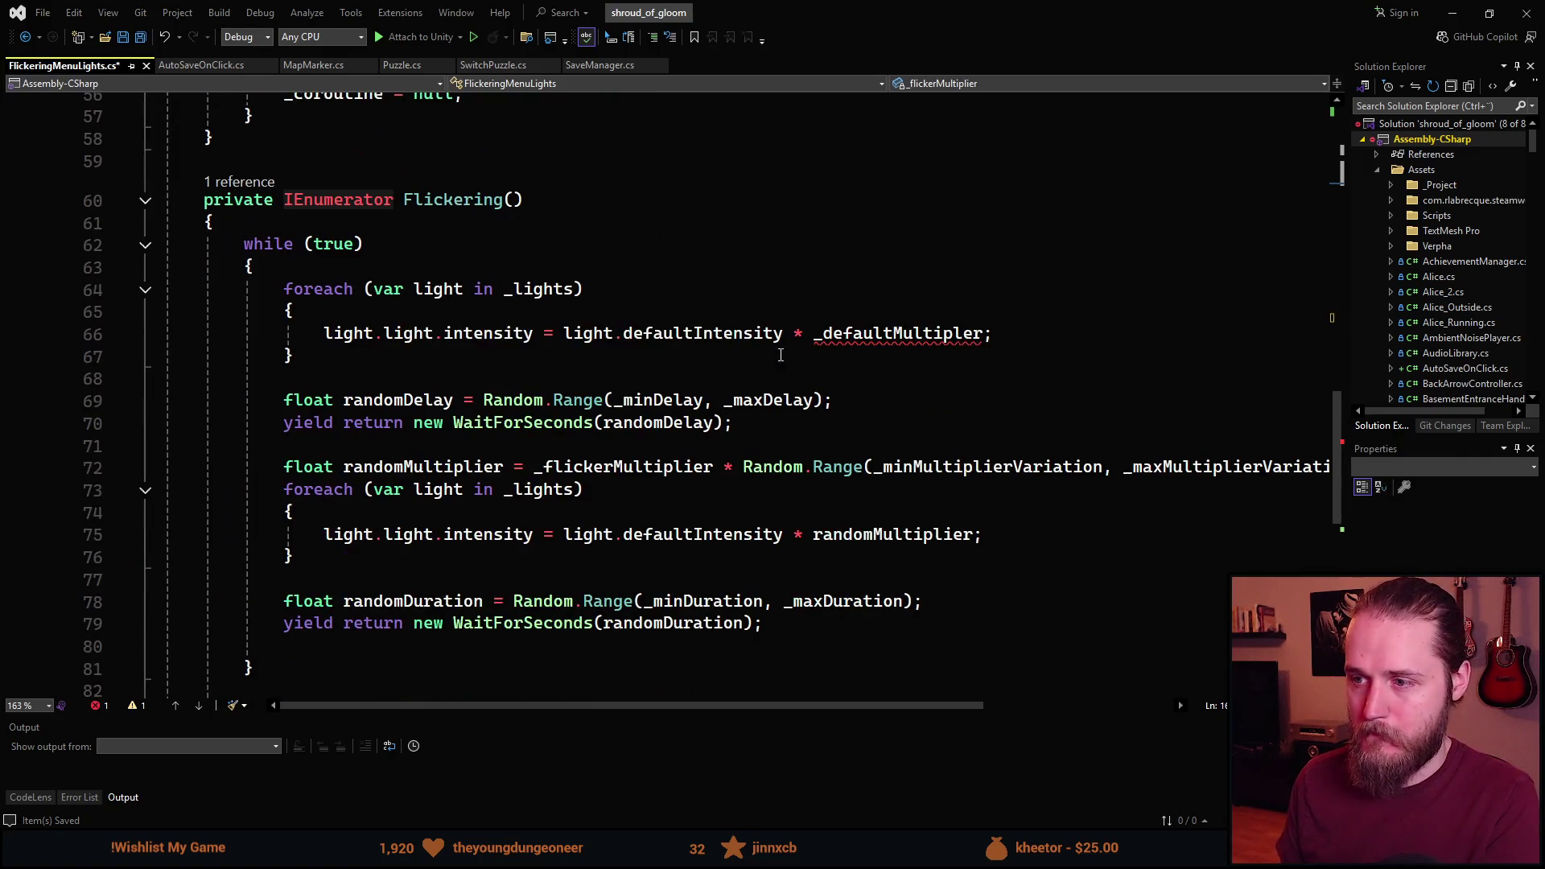
Delete the undefined _defaultMultipler factor from the expression.
double_click(894, 336)
key(BackSpace)
key(BackSpace)
key(BackSpace)
scroll(587, 355, down, 3)
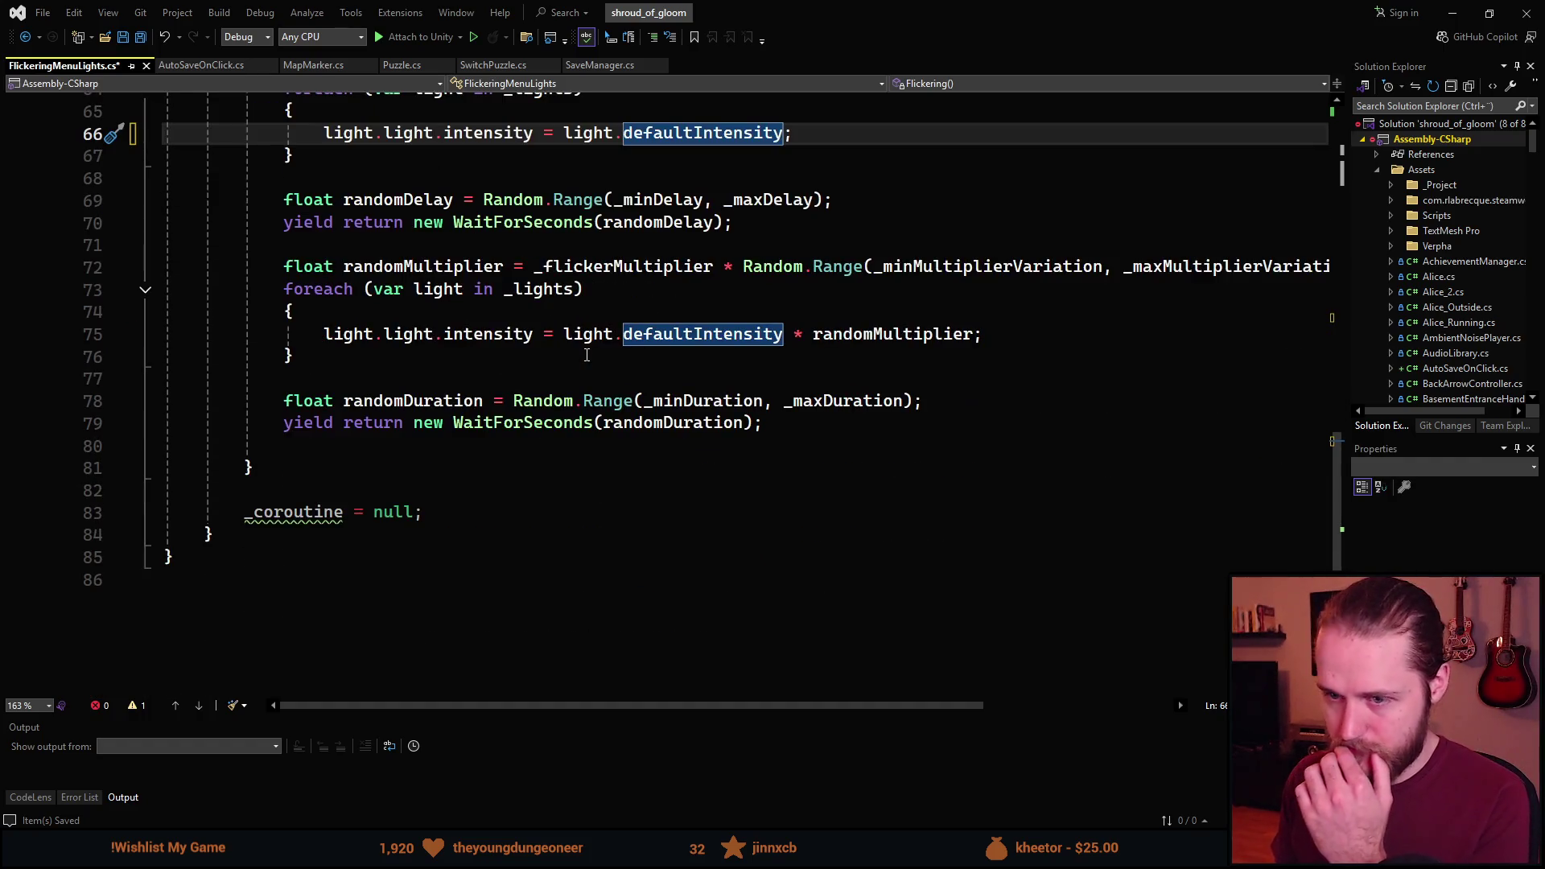
scroll(283, 531, up, 1)
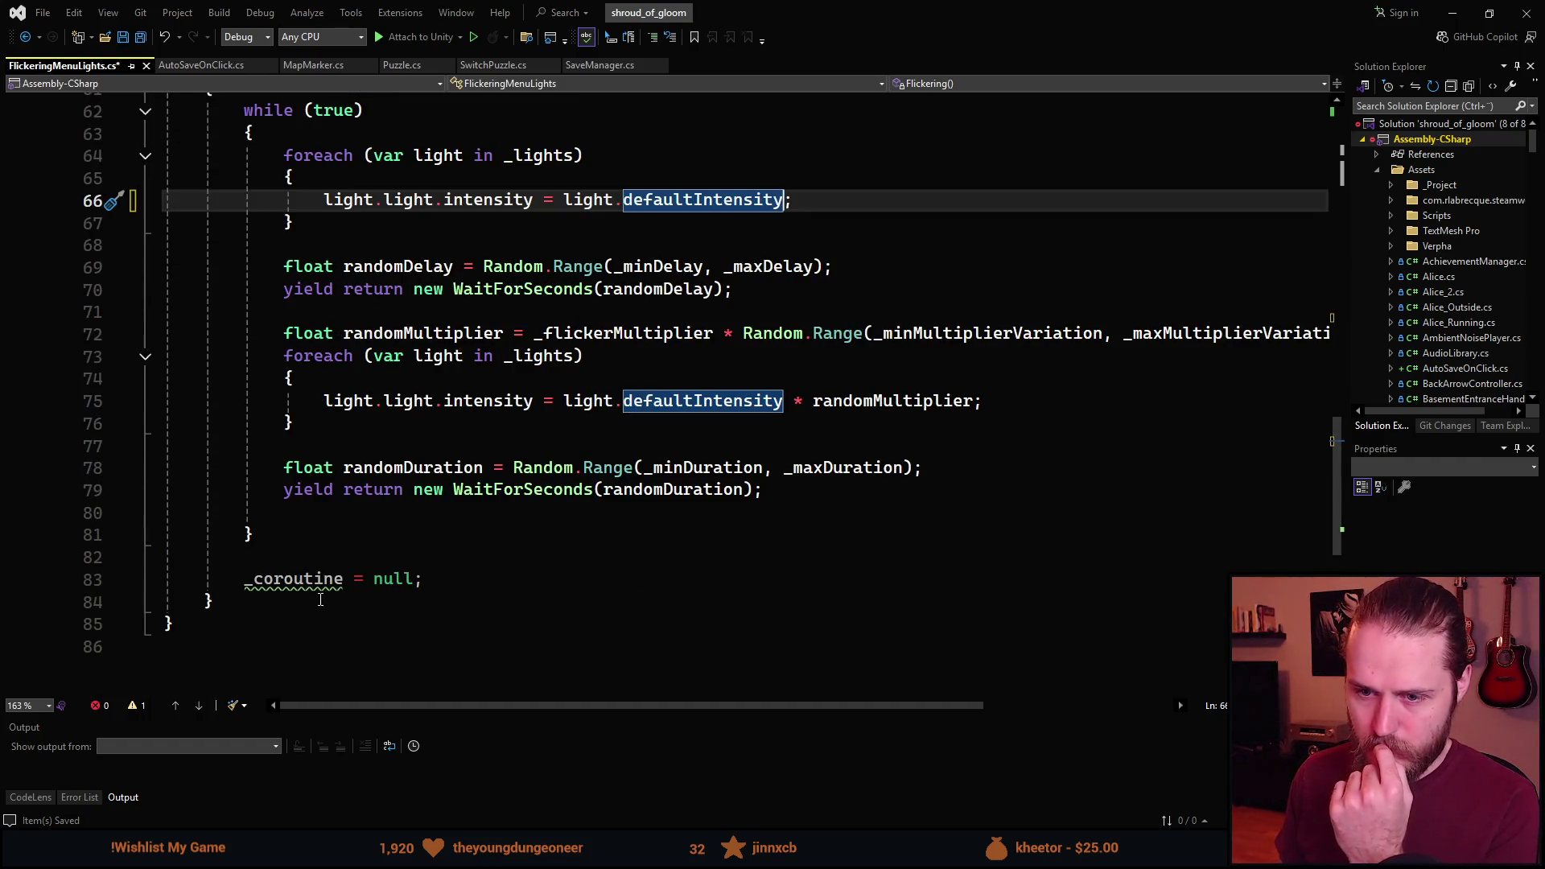
Remove the unreachable '_coroutine = null;' line 83 and its blank line, then save the script.
mouse_move(308, 585)
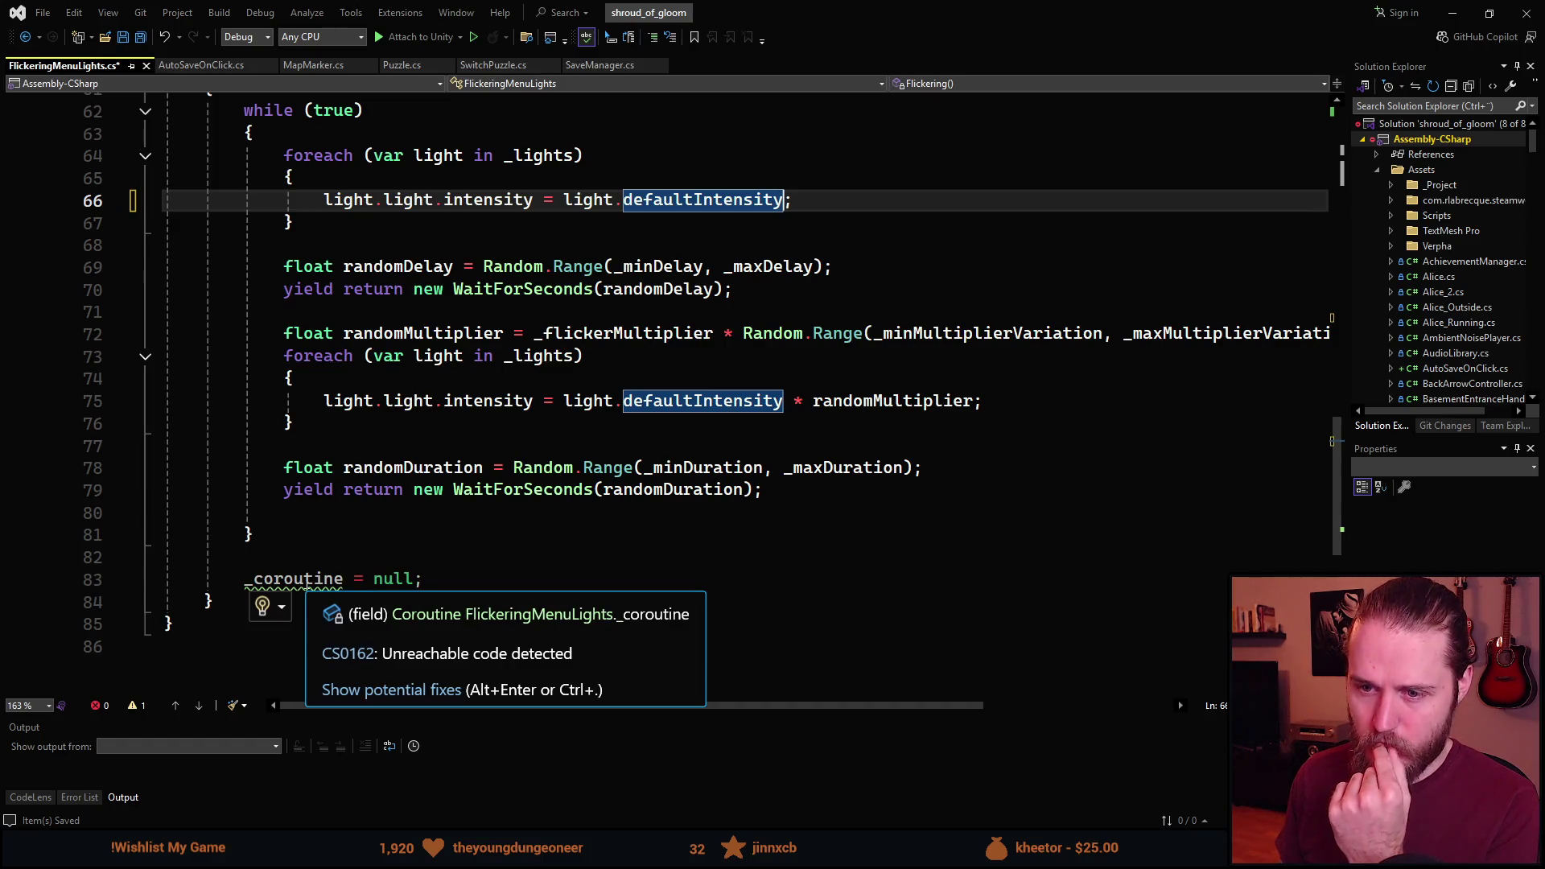
scroll(311, 572, up, 1)
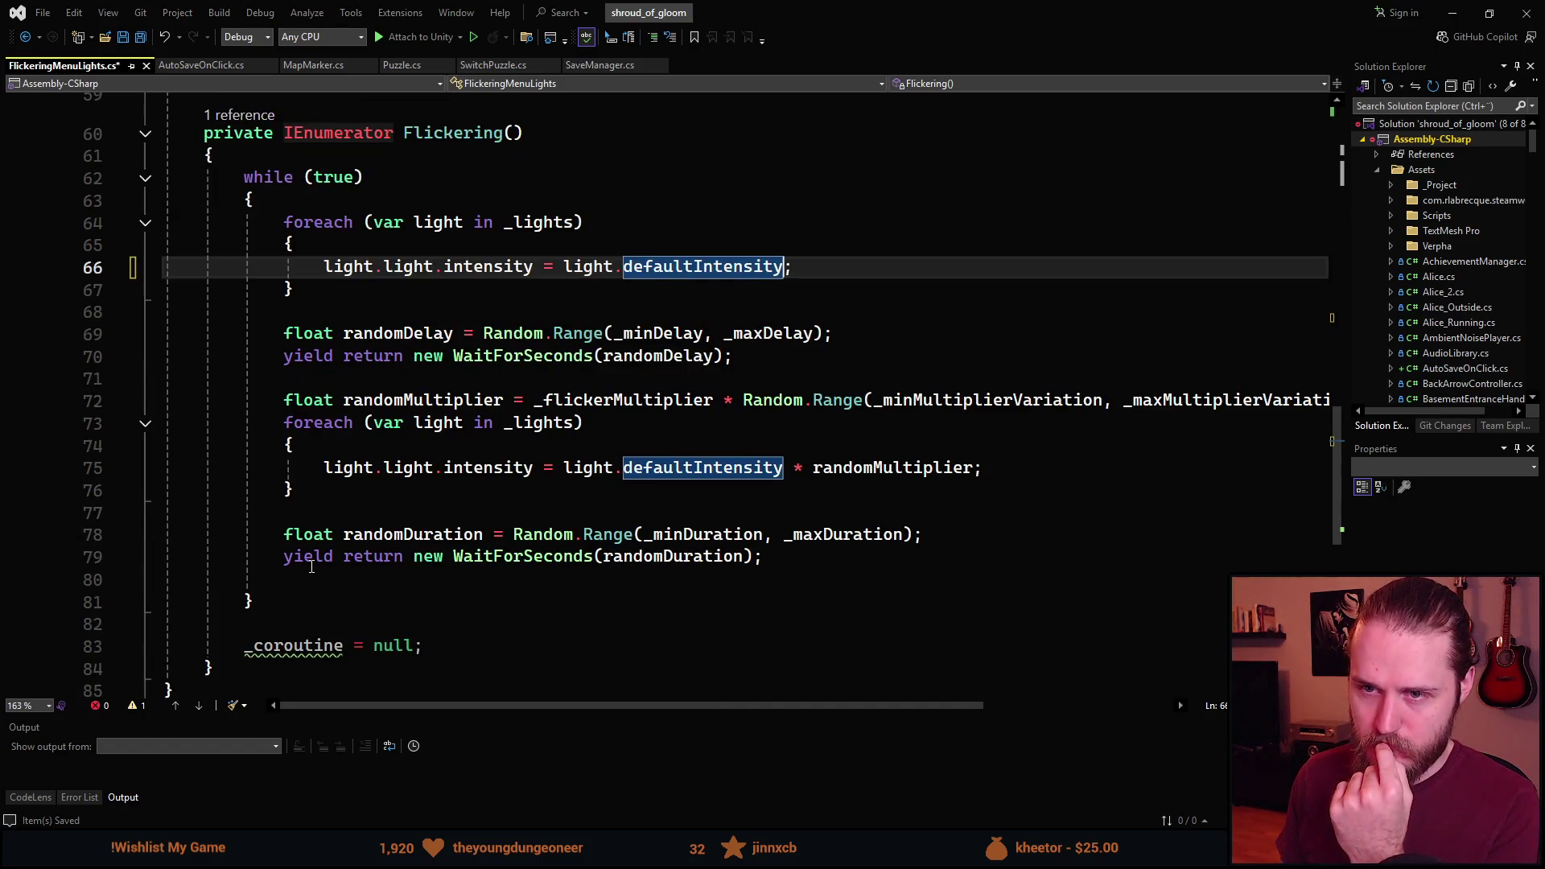
mouse_move(313, 645)
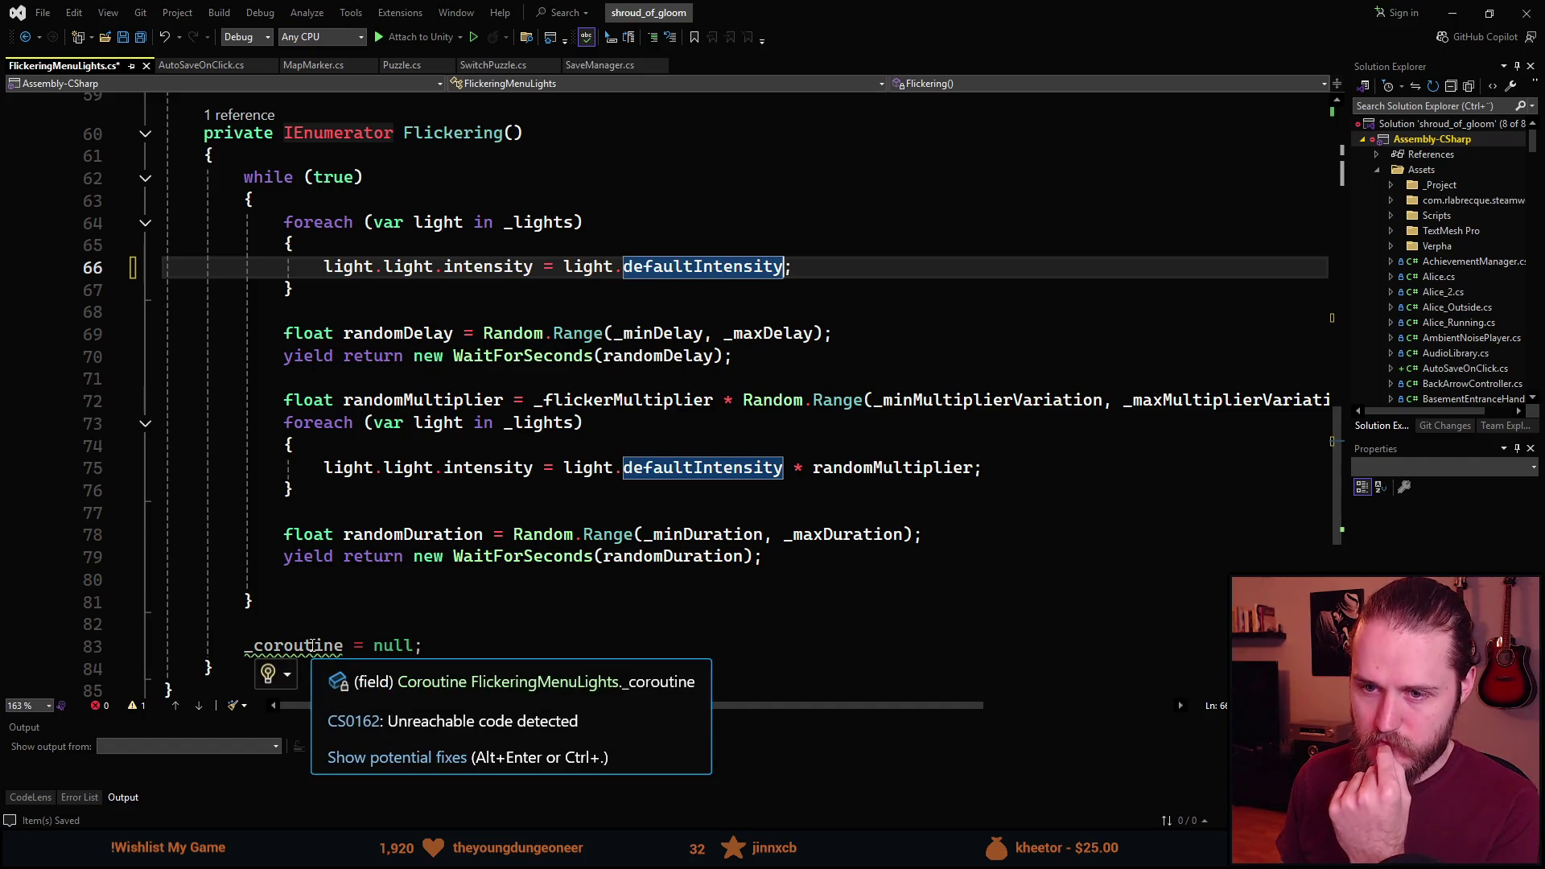
click(313, 646)
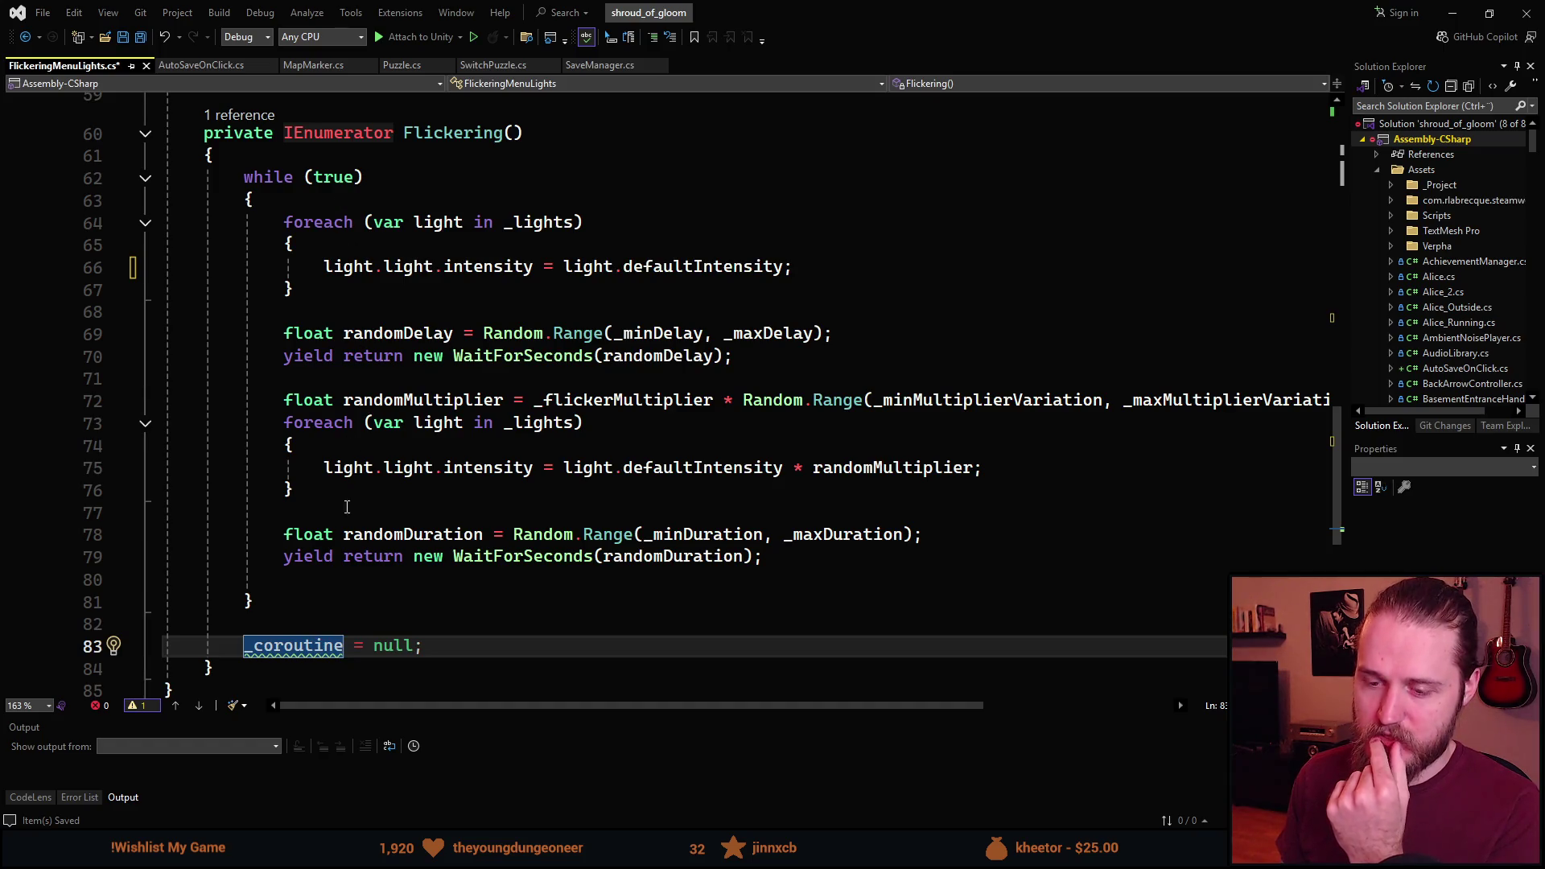
key(End)
key(shift+Home)
key(shift+Home)
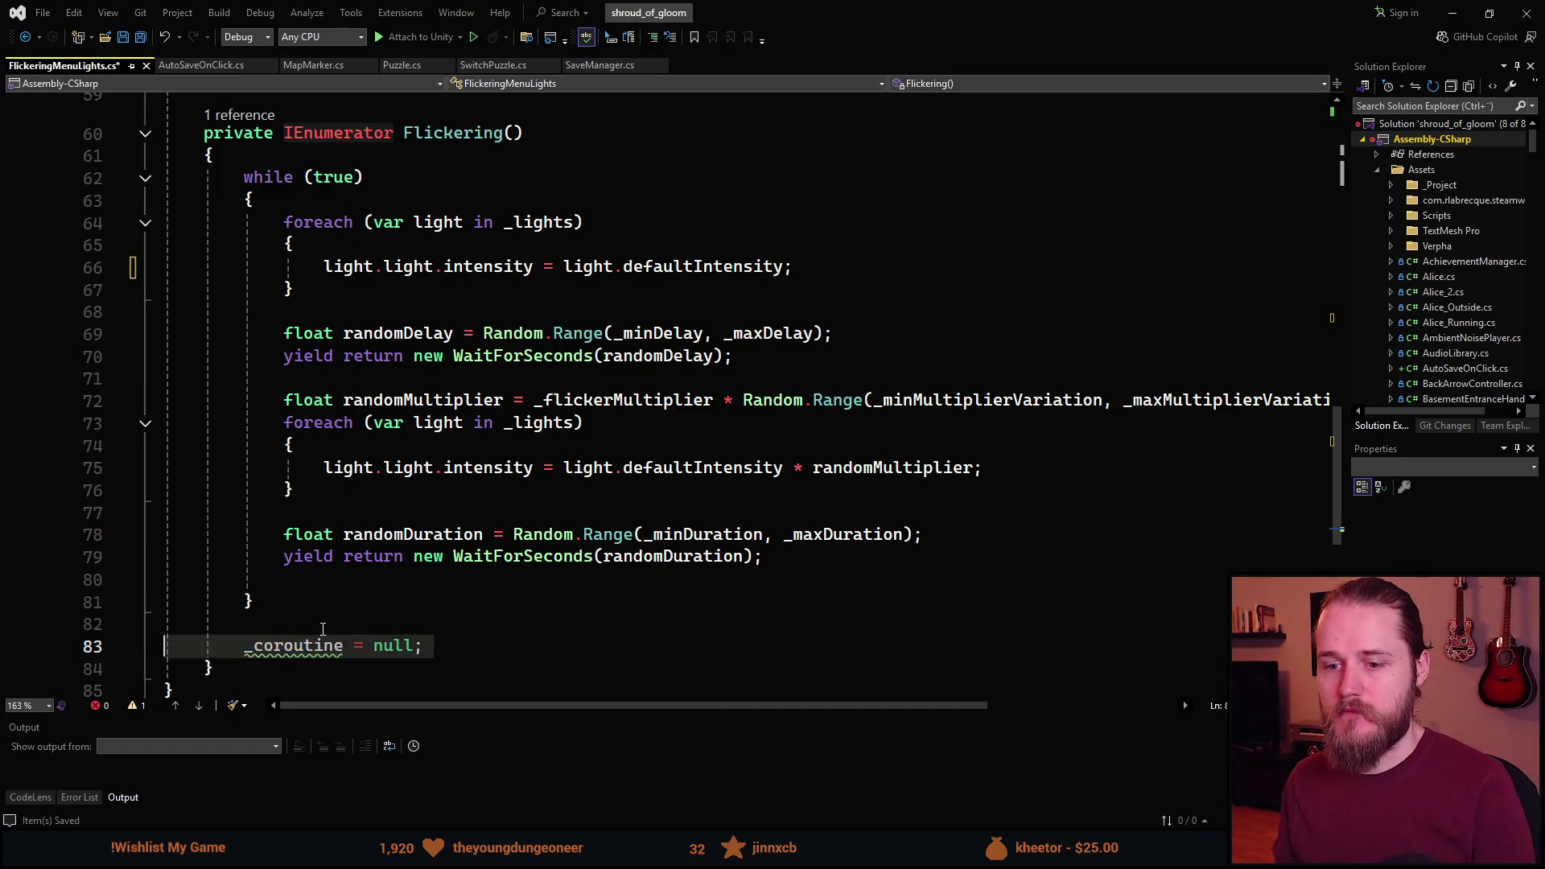
key(BackSpace)
key(Delete)
key(BackSpace)
key(ctrl+s)
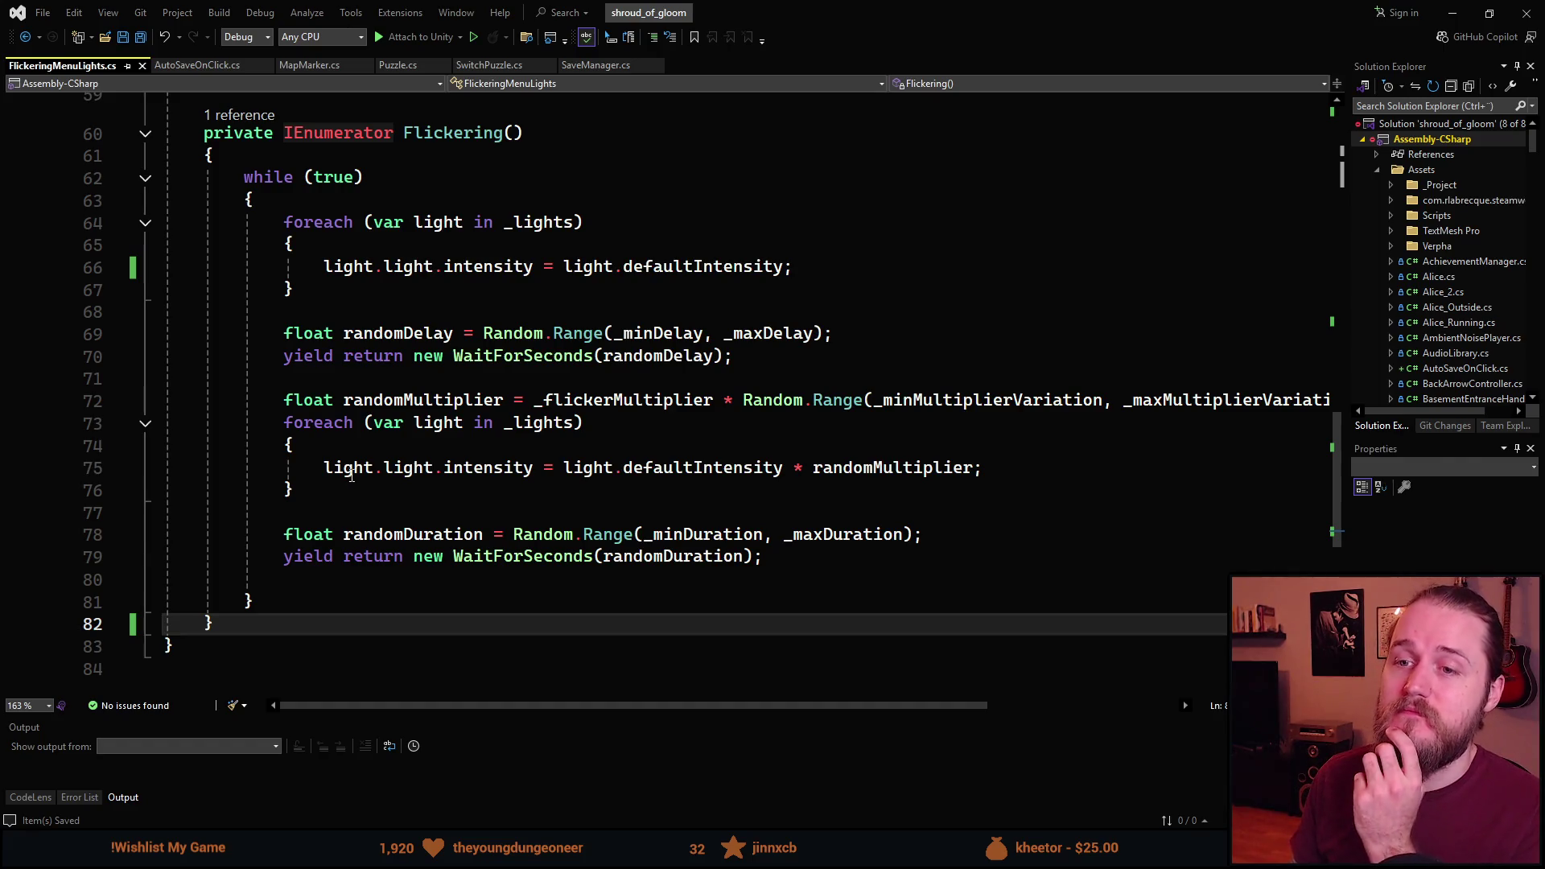
Review the saved FlickeringMenuLights.cs for remaining issues, then return to Unity.
scroll(351, 477, up, 11)
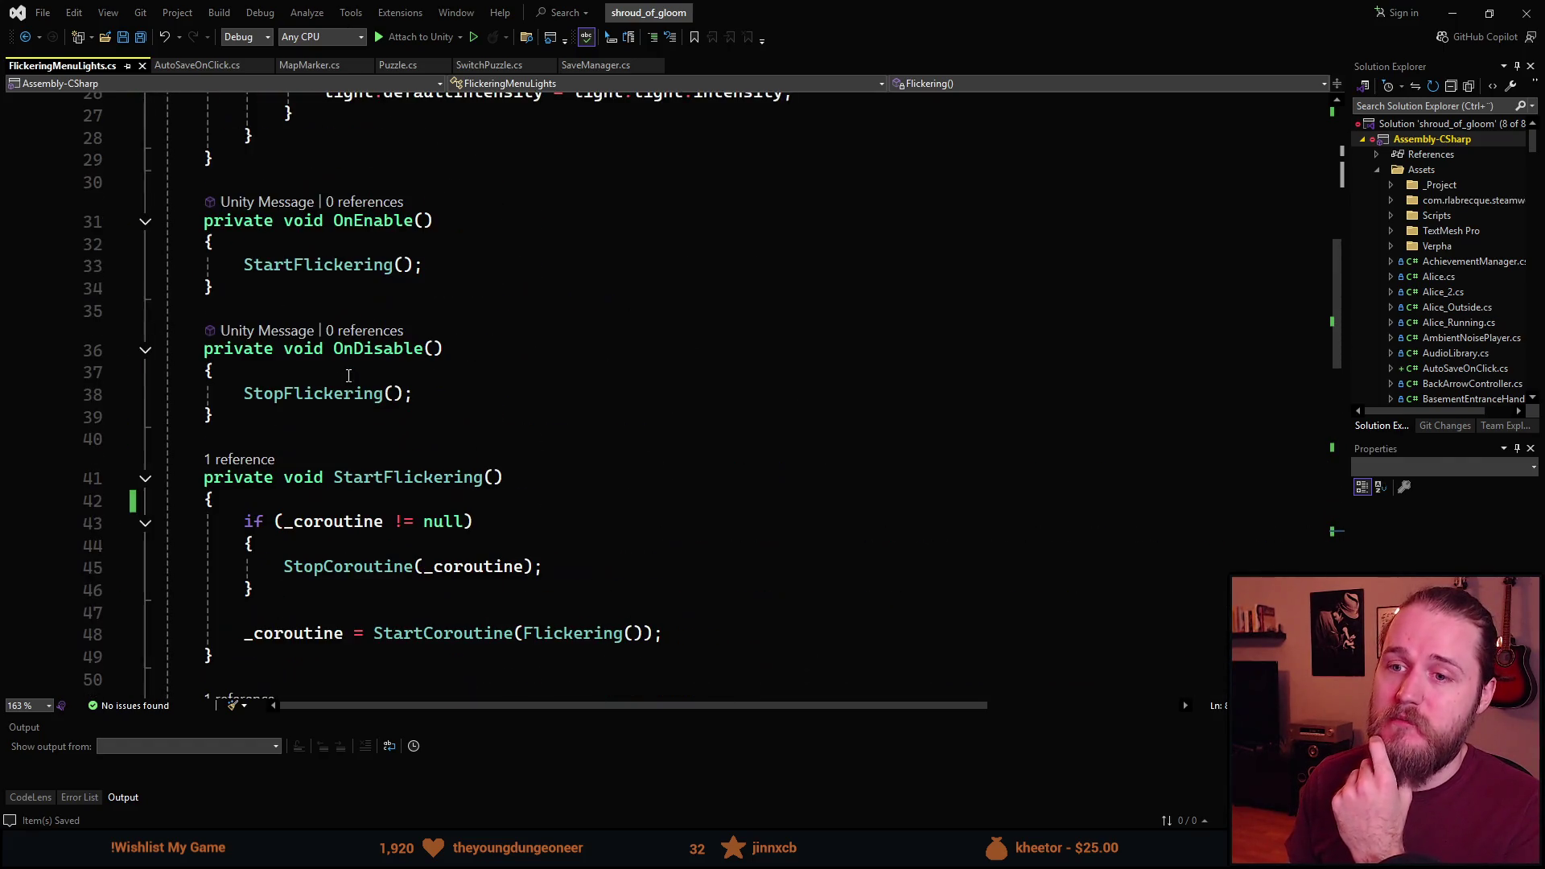
scroll(348, 376, up, 5)
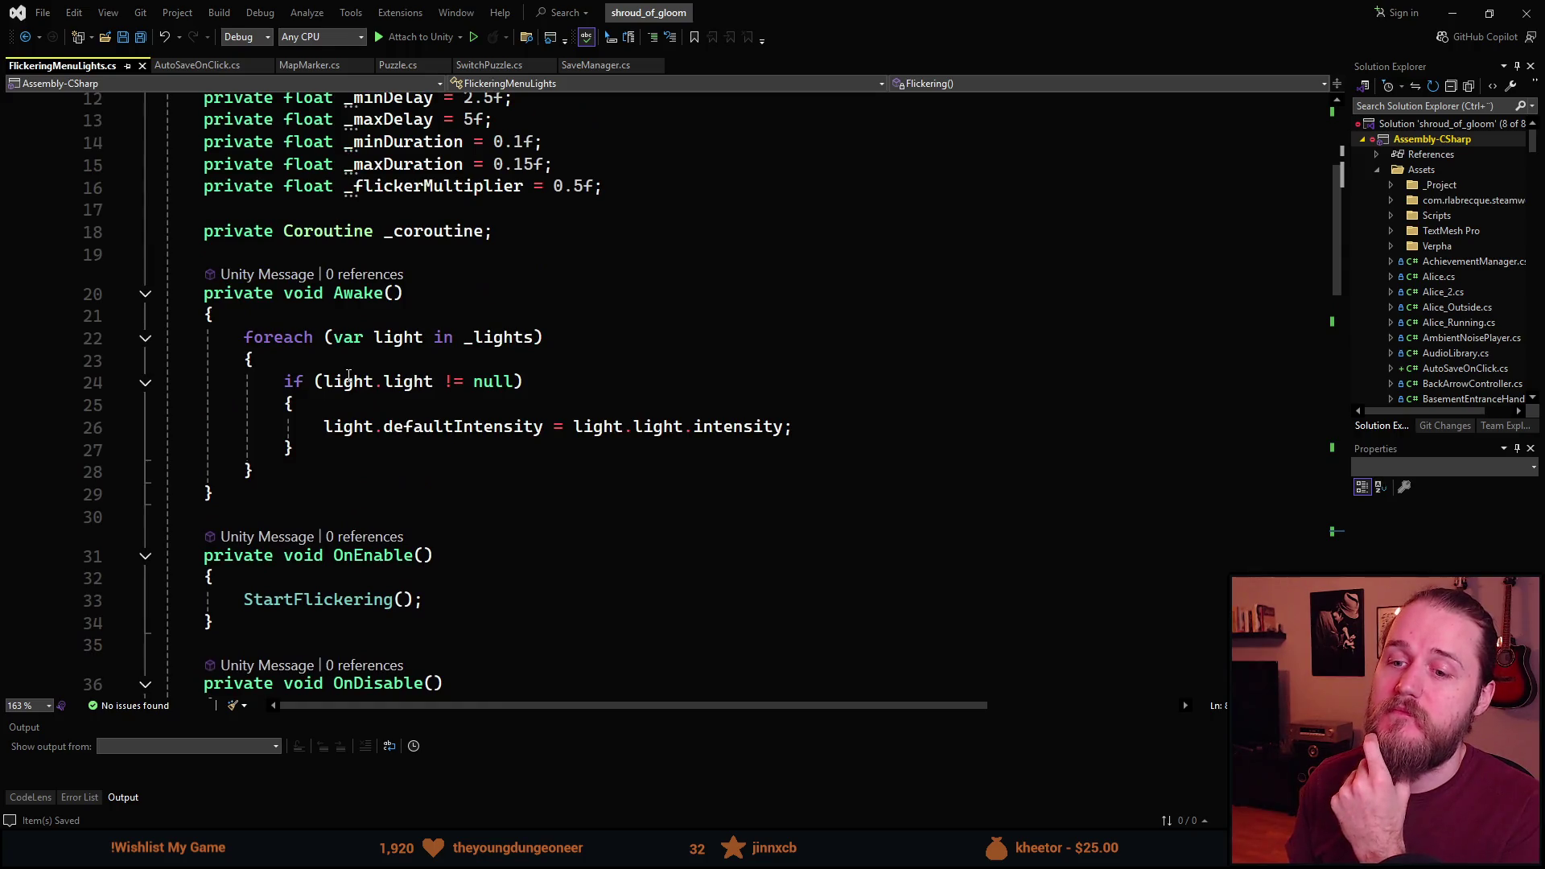
scroll(348, 376, down, 2)
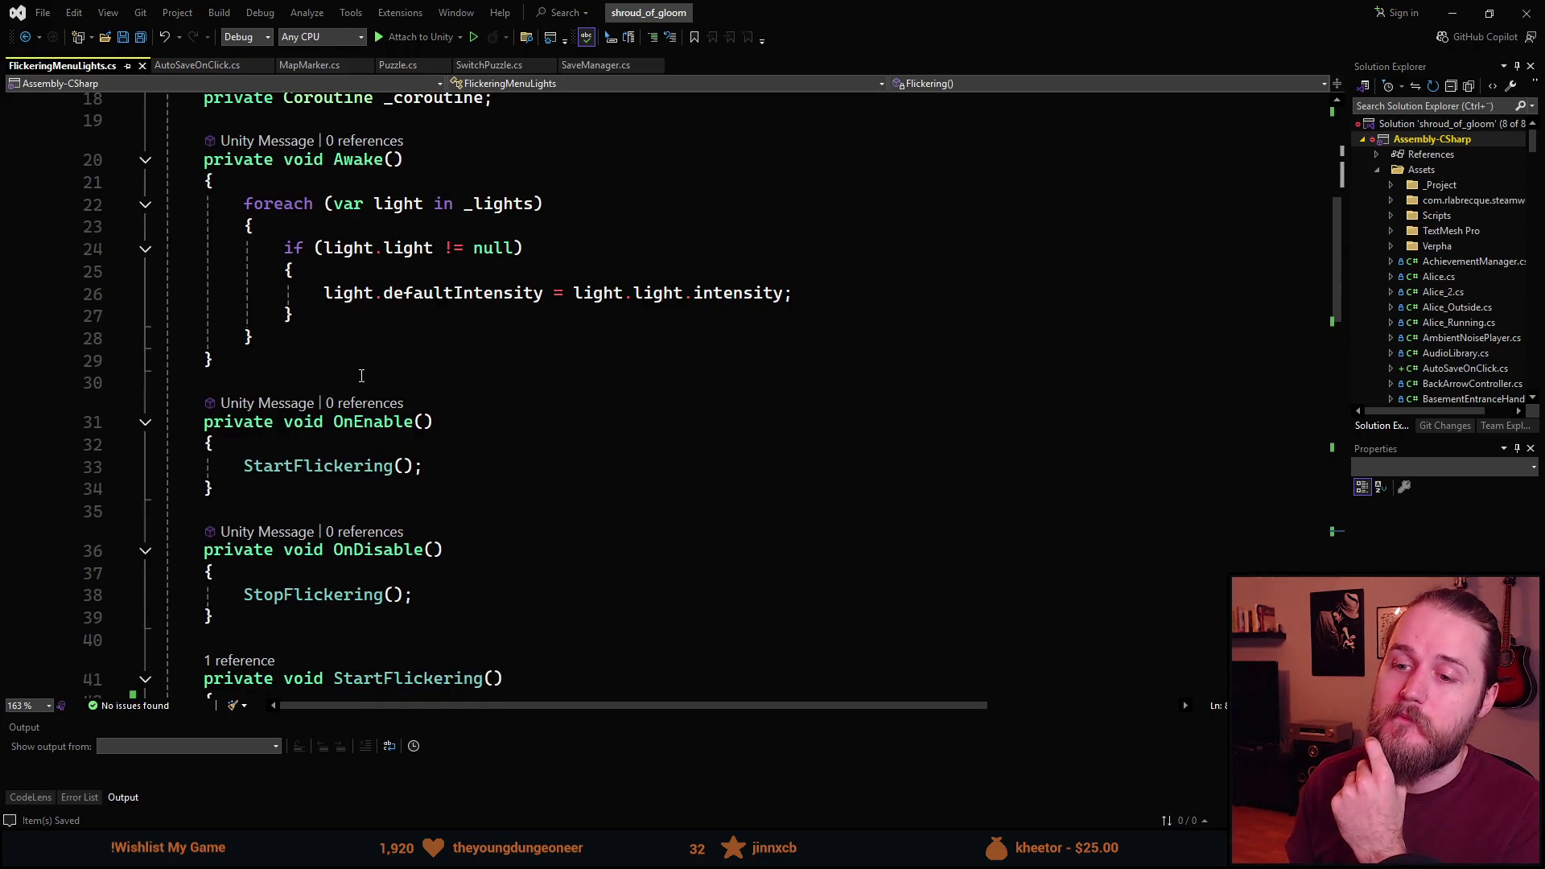
scroll(361, 375, up, 6)
mouse_move(322, 321)
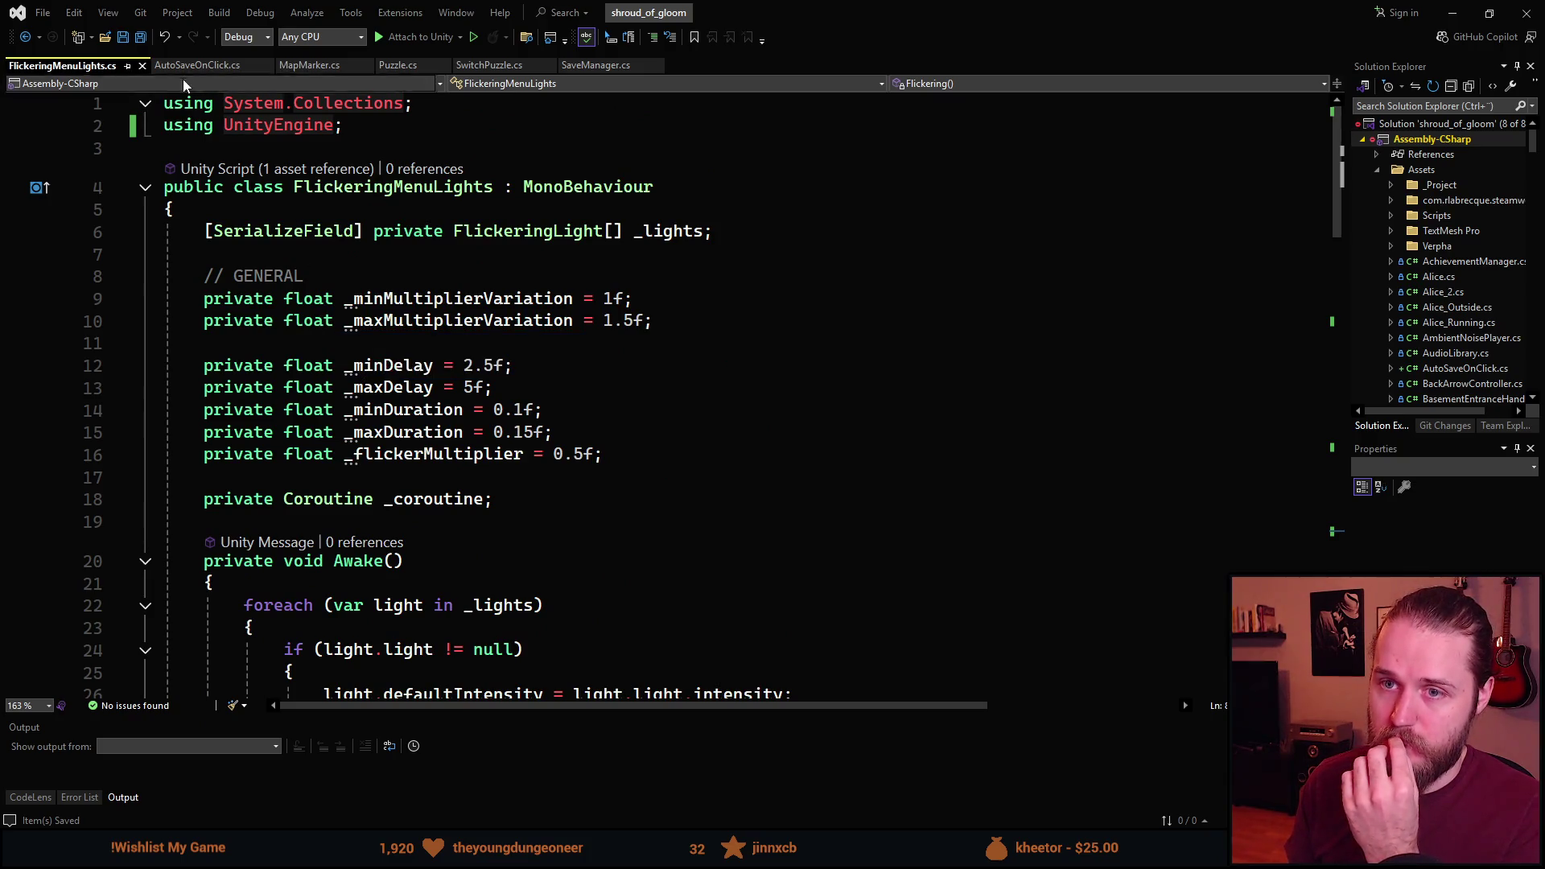
key(alt+Tab)
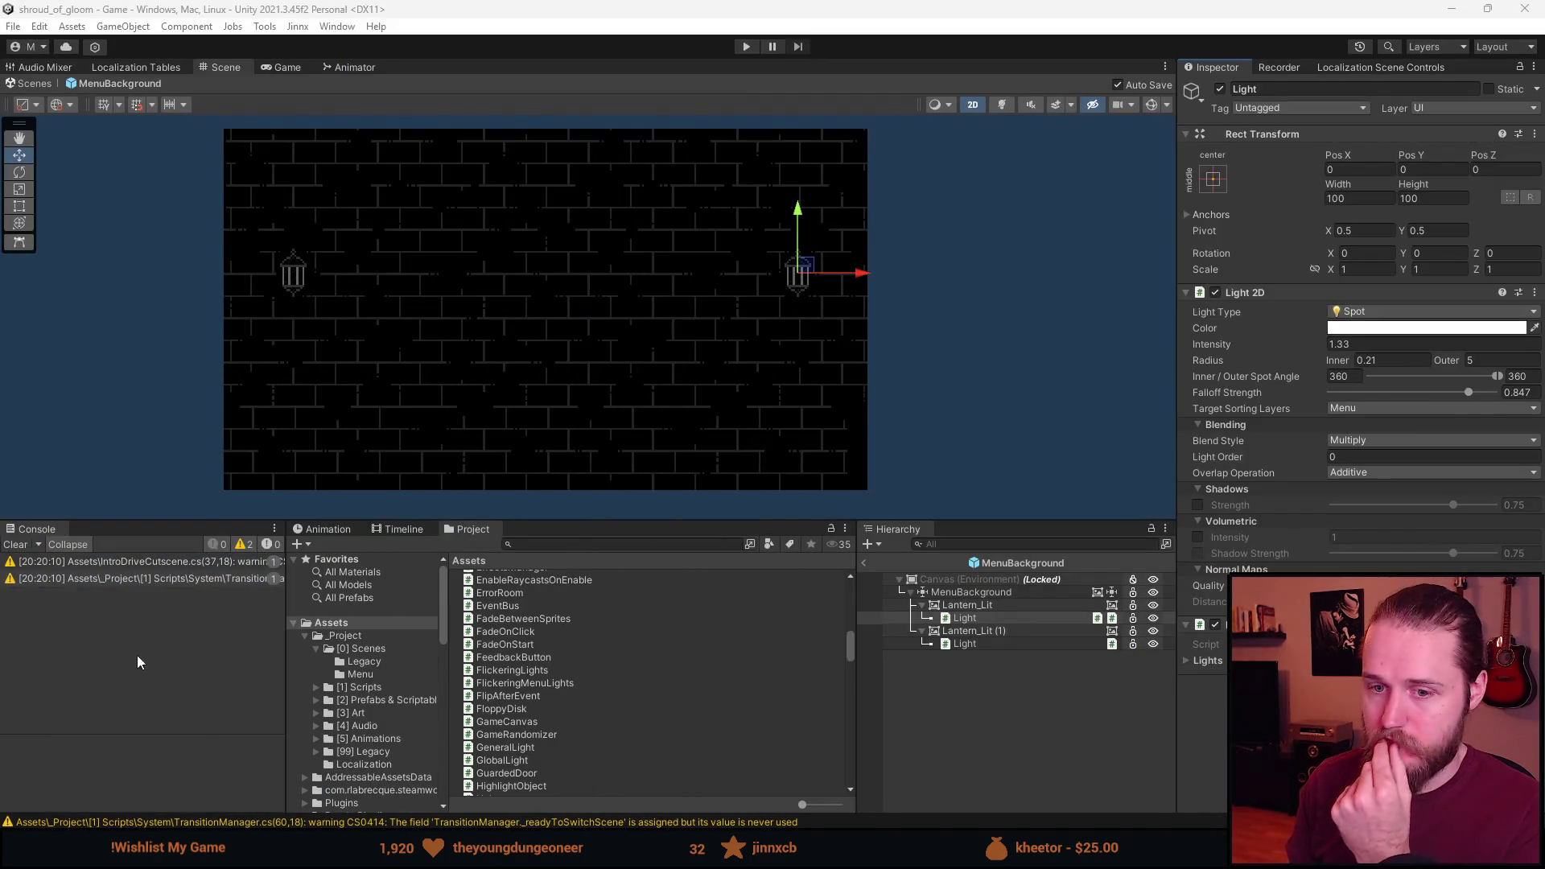
Clear the Console warnings and add one Lights element using the Light under Lantern_Lit (1).
click(16, 545)
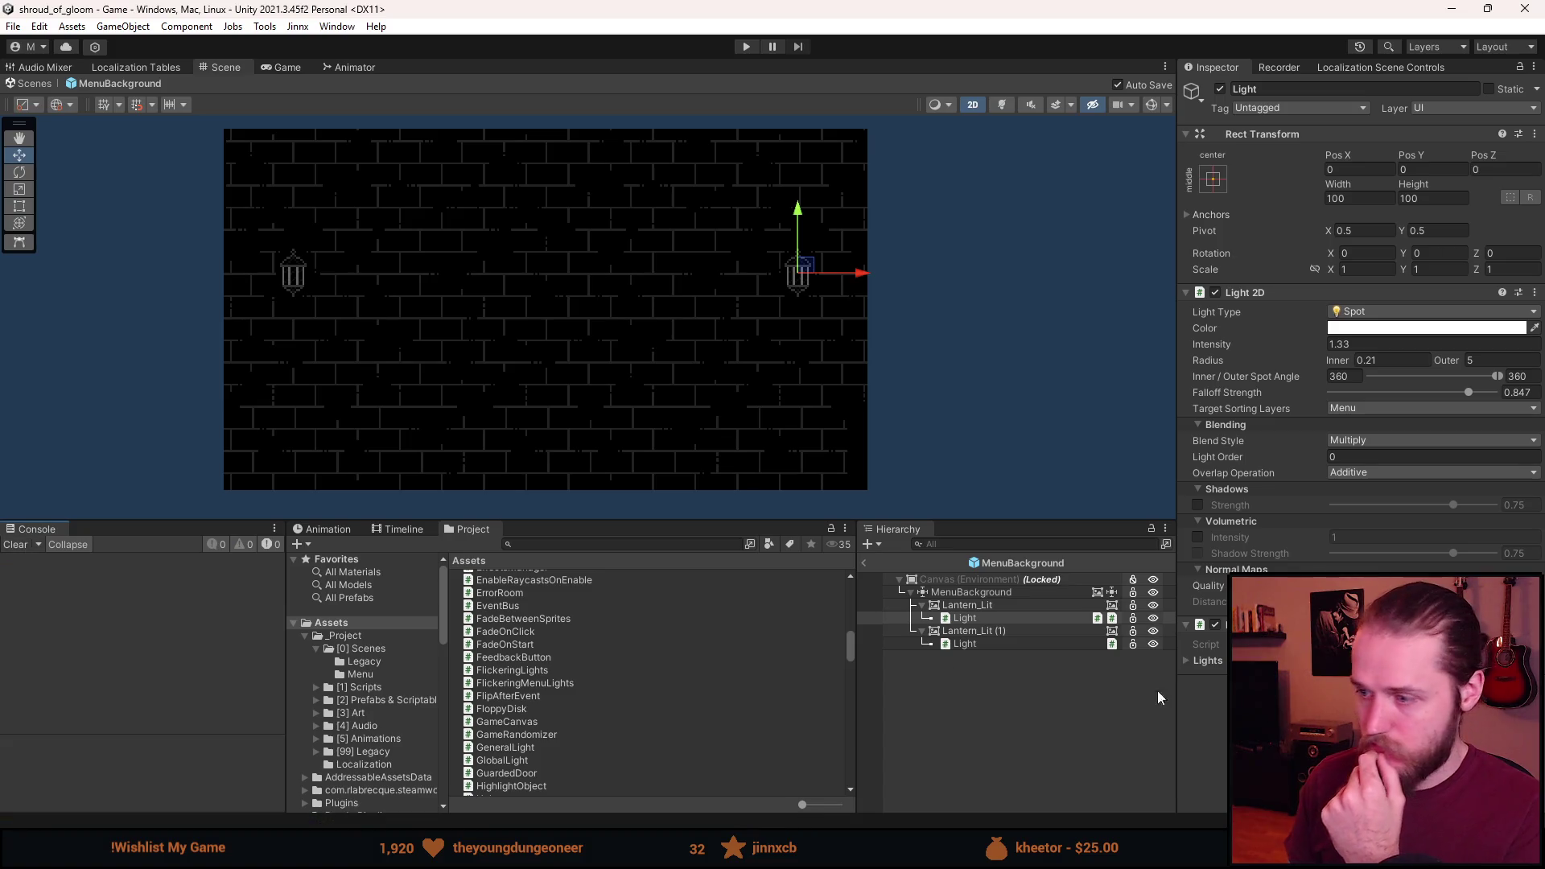
click(1207, 661)
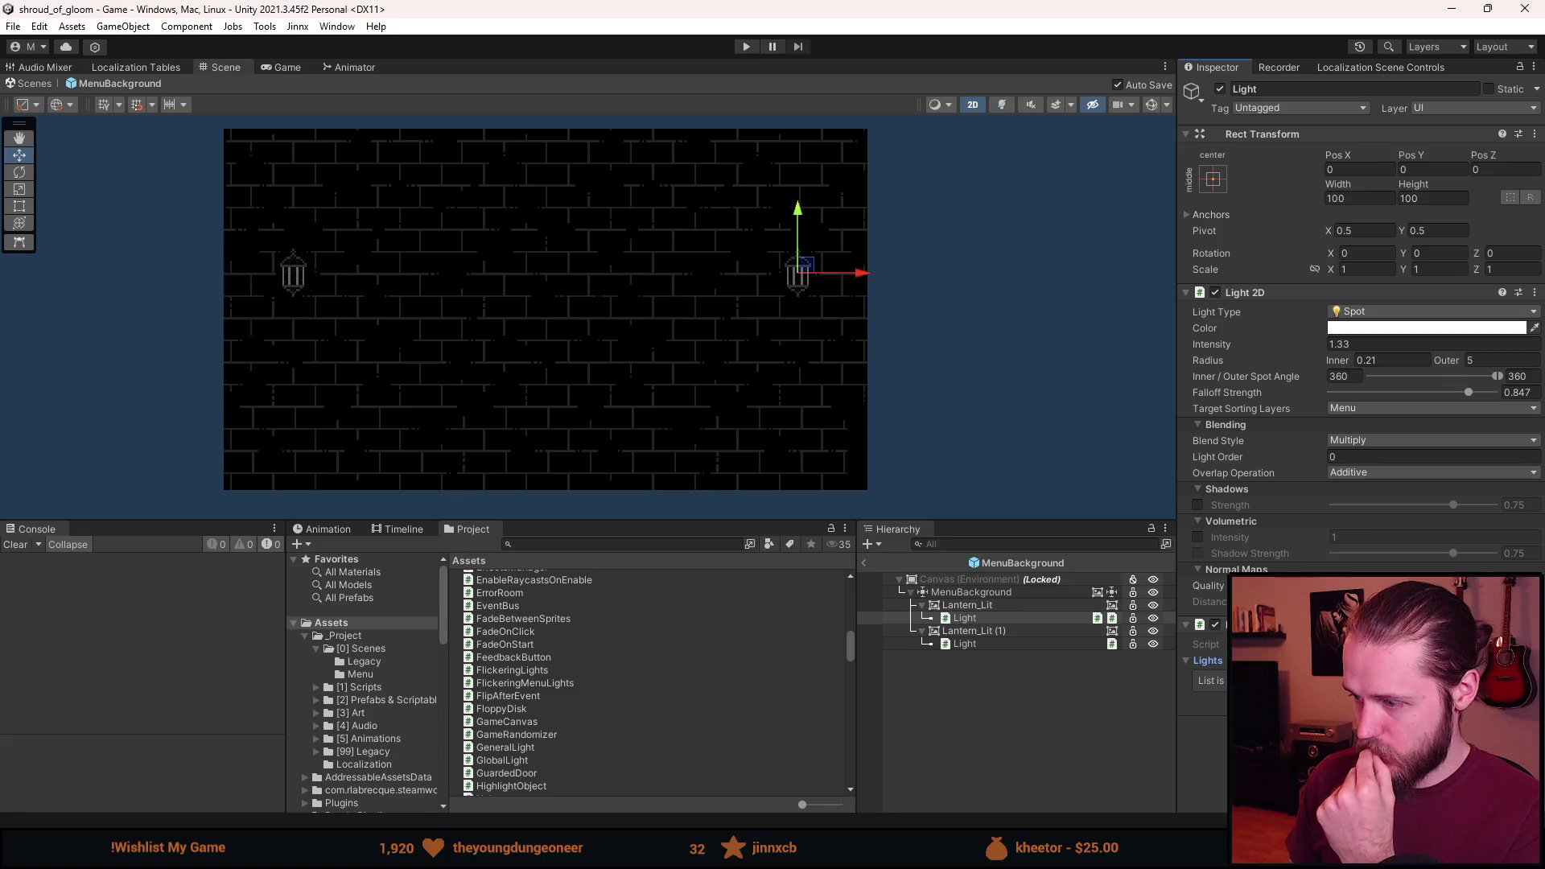
click(1507, 697)
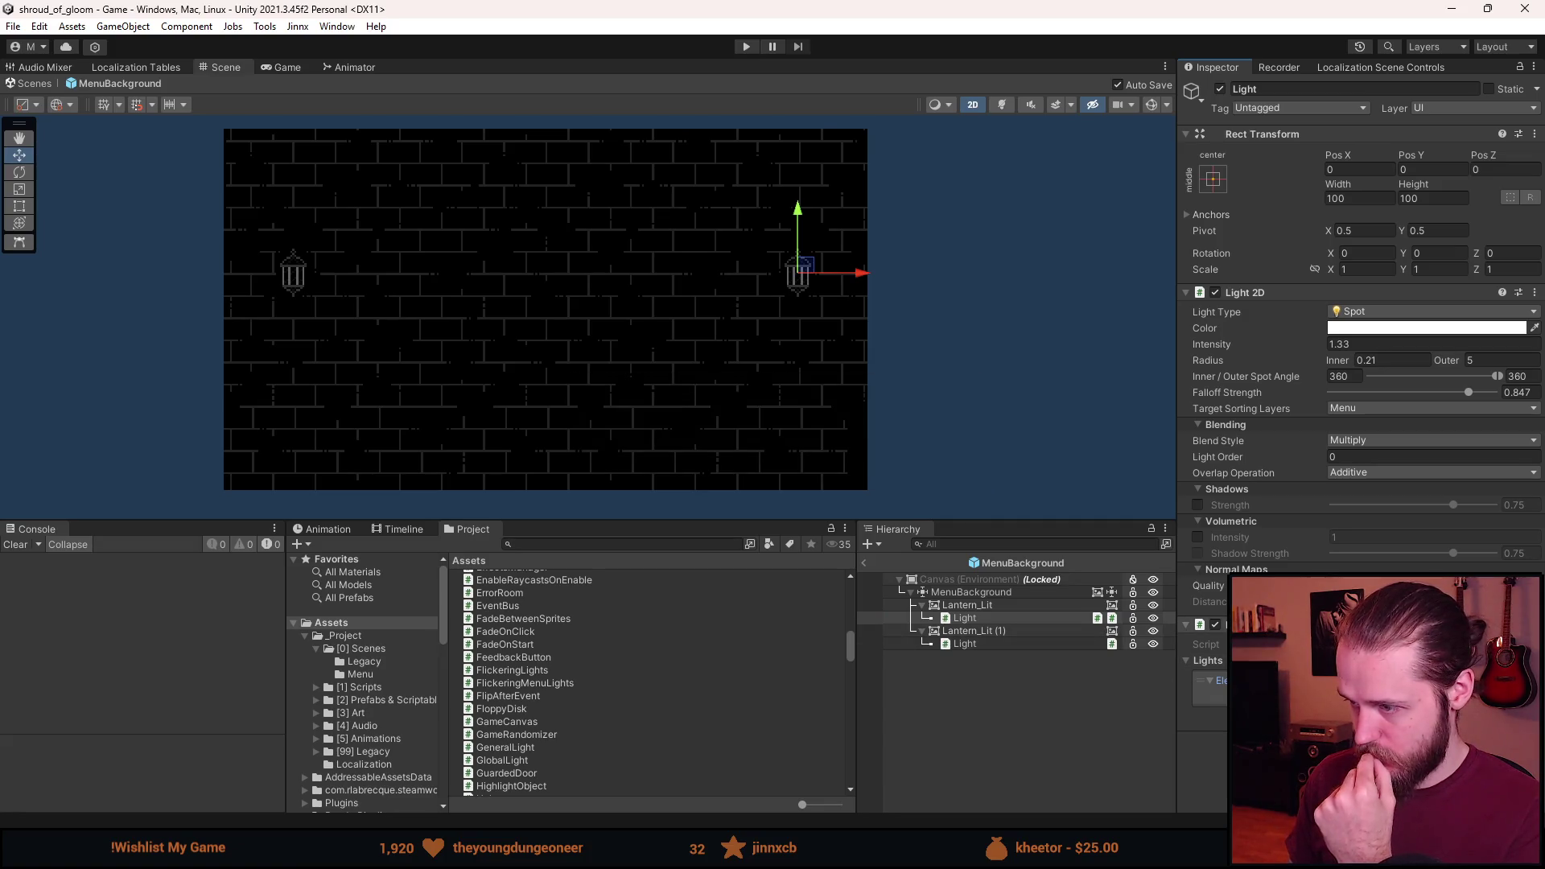
click(997, 643)
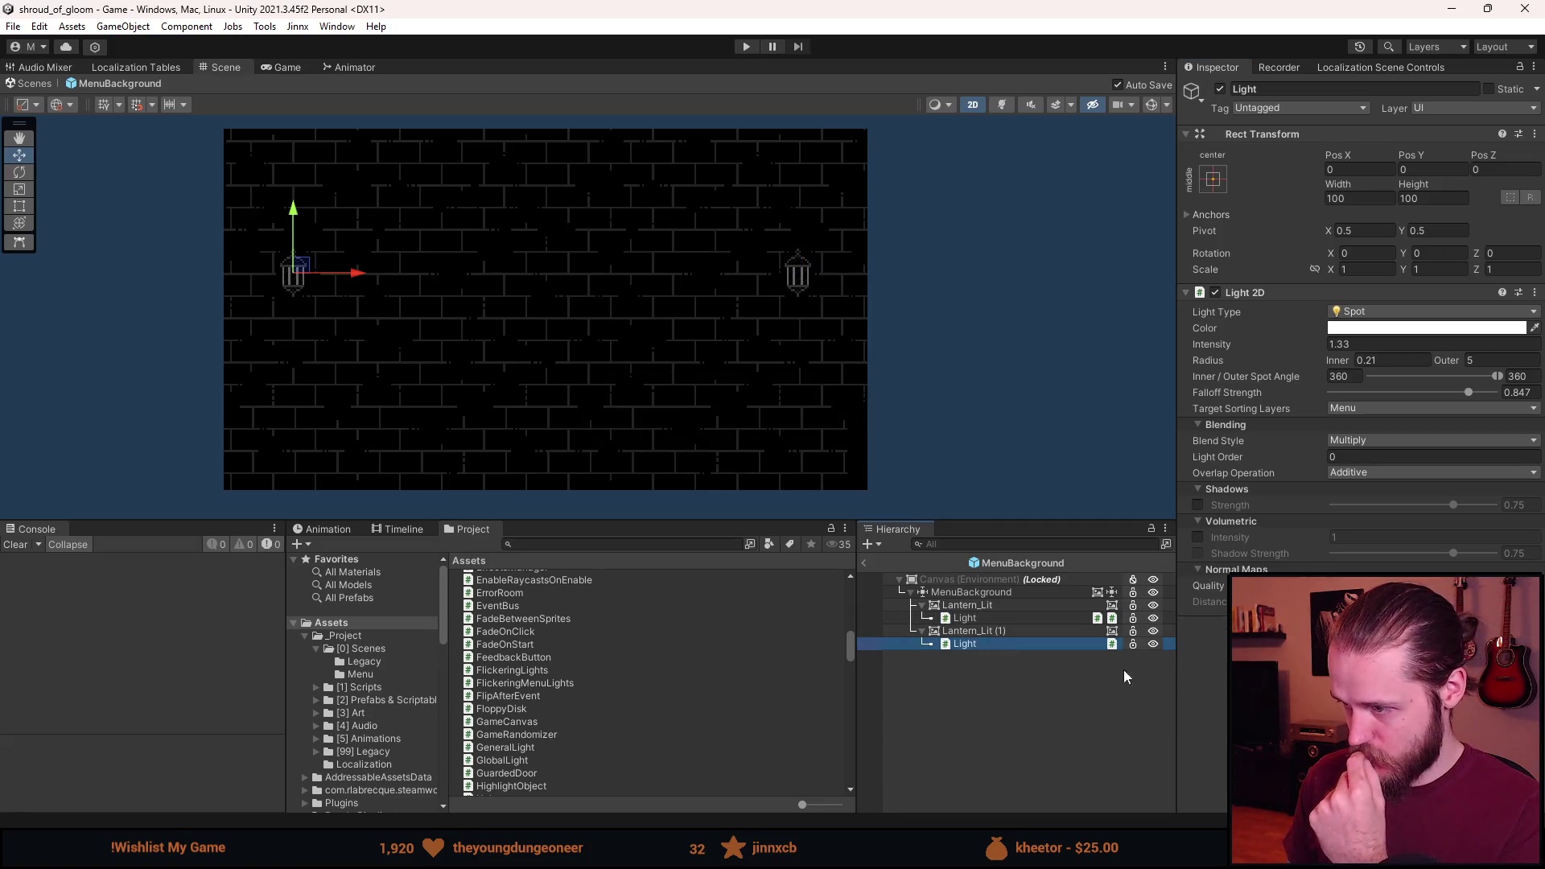